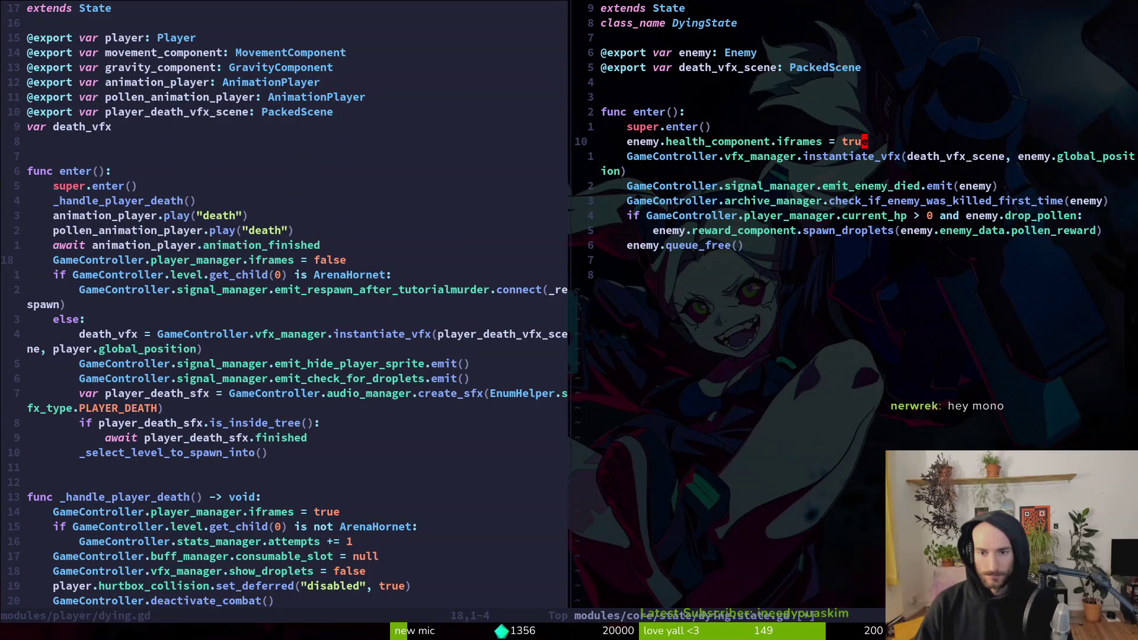
# Step: Discard the trial blank lines below the archive check and save the dying-state script
pyautogui.press('j')
pyautogui.press('j')
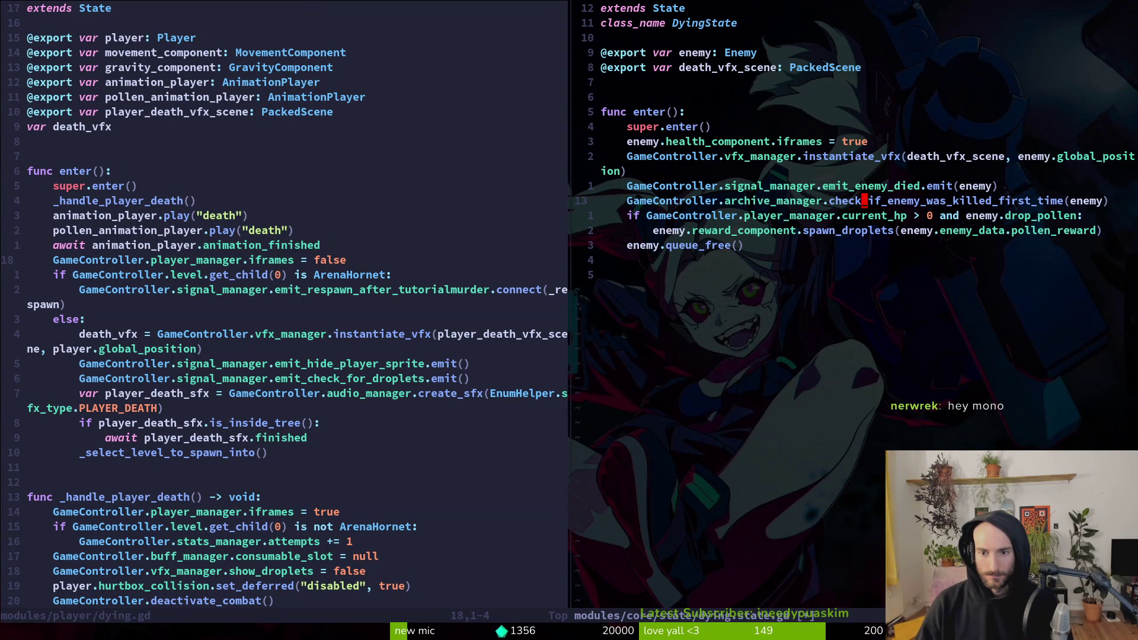
pyautogui.press('o')
pyautogui.press('Escape')
pyautogui.press('u')
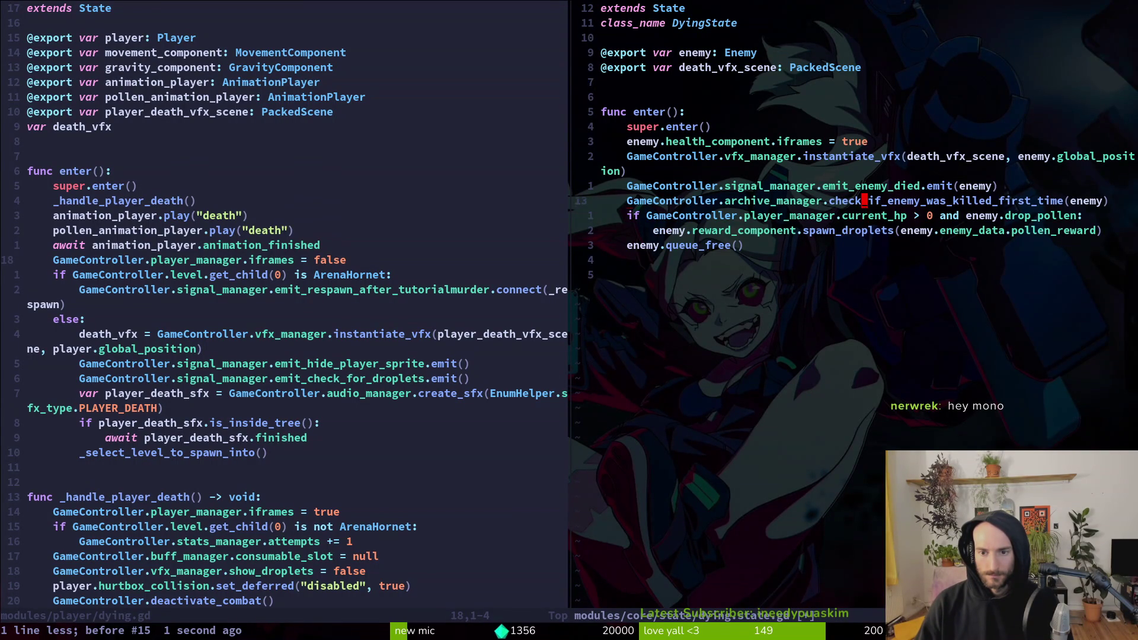
pyautogui.press('o')
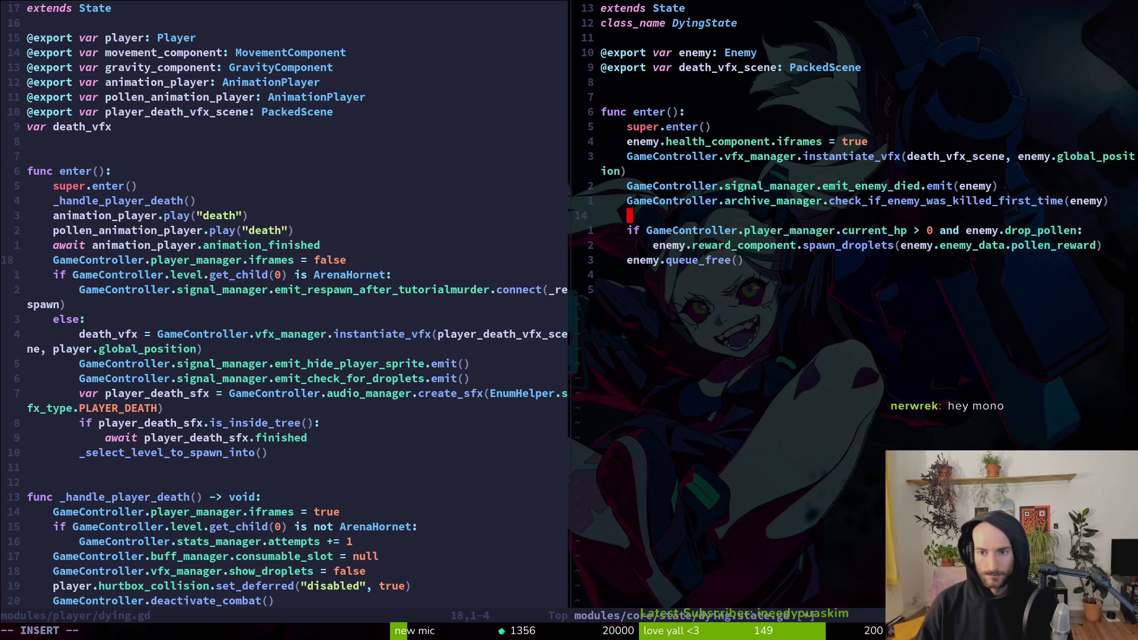
pyautogui.press('u')
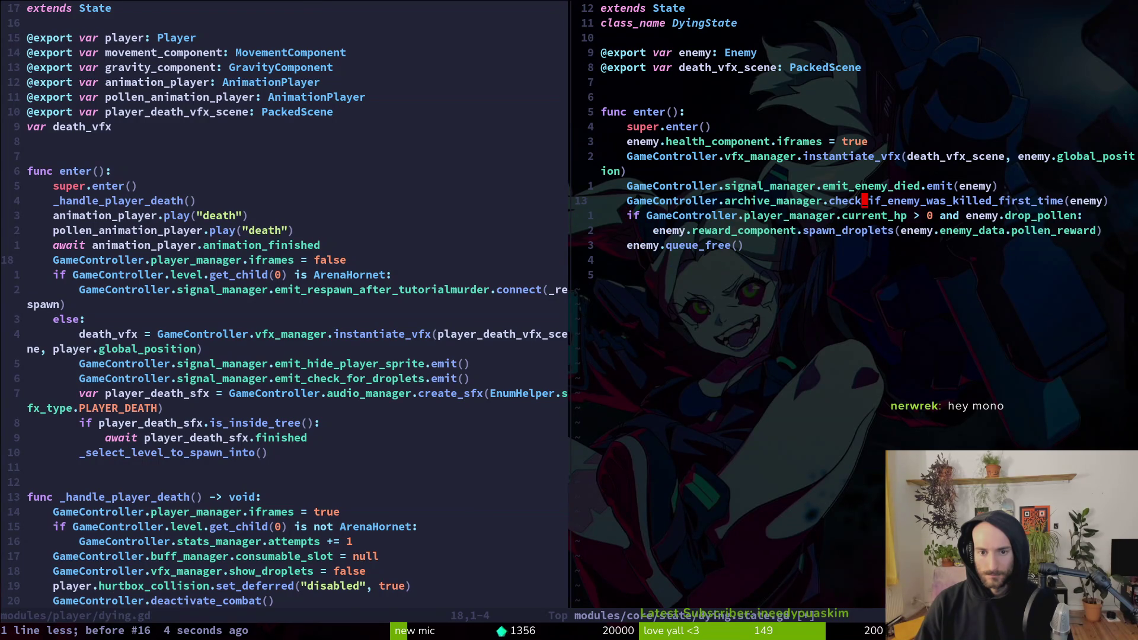
pyautogui.hotkey('ctrl', 's')
# Step: Undo the unfinished if line below iframes, save with :write, and run the game in Godot
pyautogui.press('k')
pyautogui.press('k')
pyautogui.press('k')
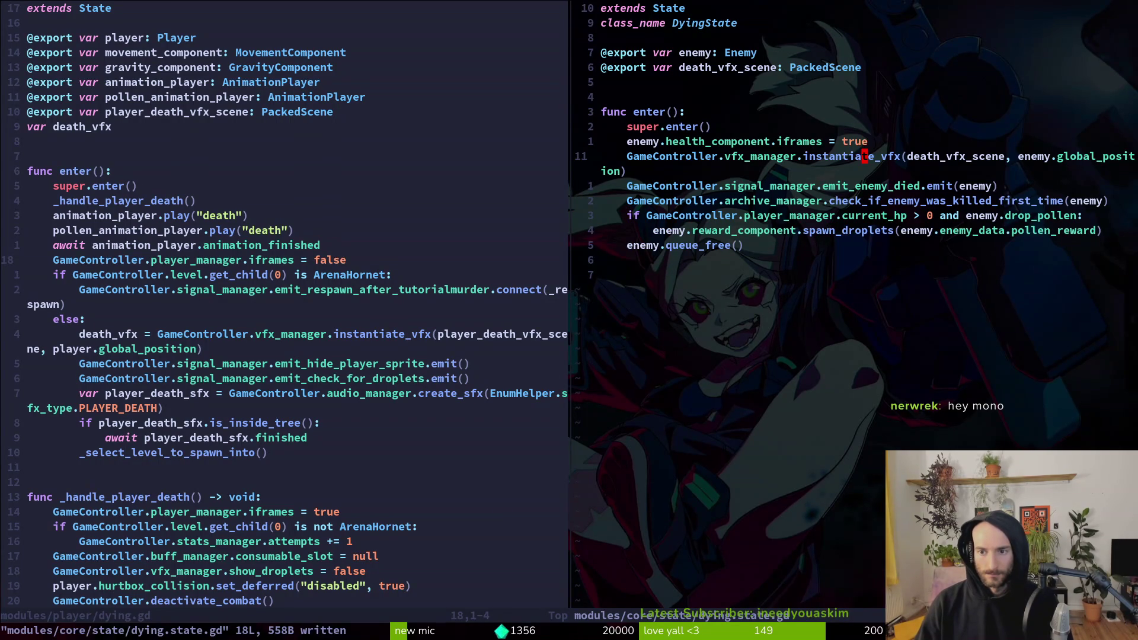
pyautogui.press('o')
pyautogui.write('if ene')
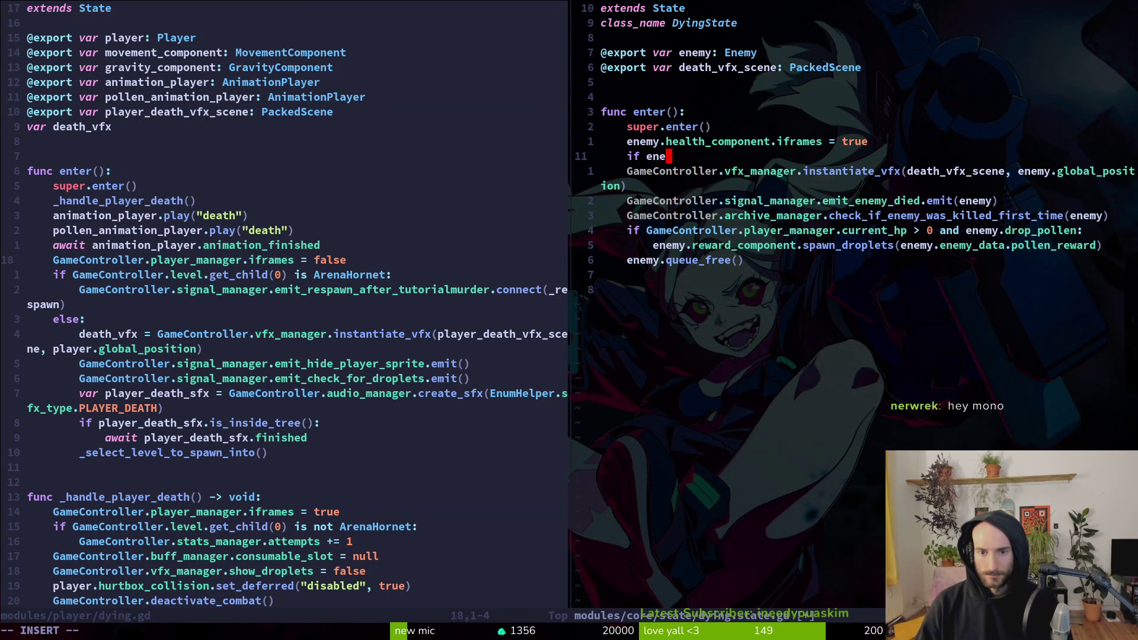
pyautogui.press('Escape')
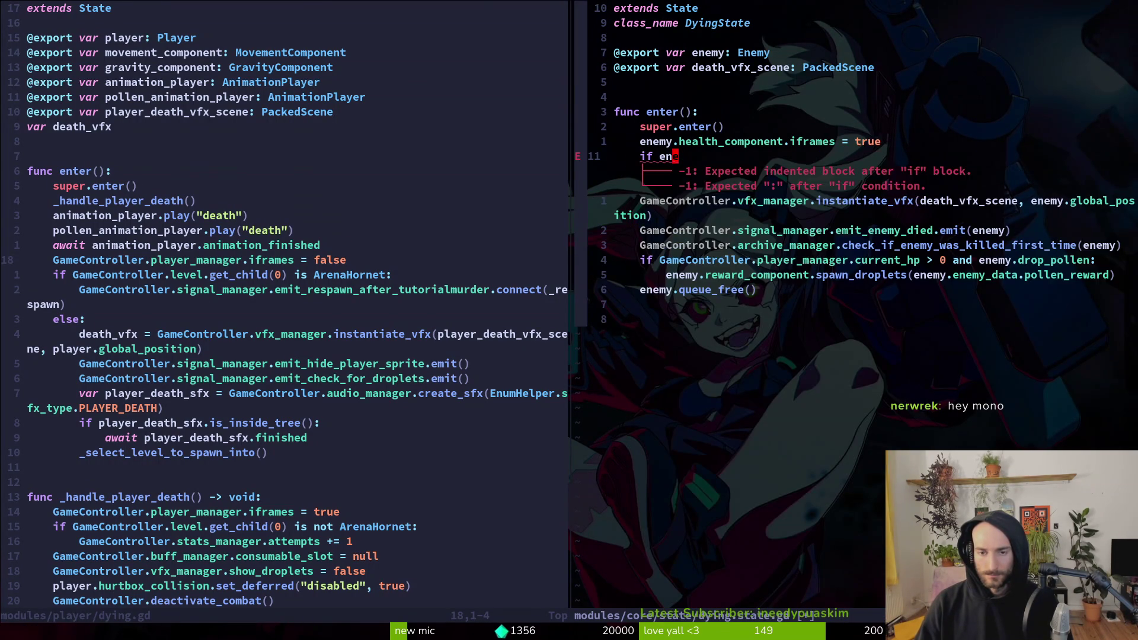
pyautogui.press('u')
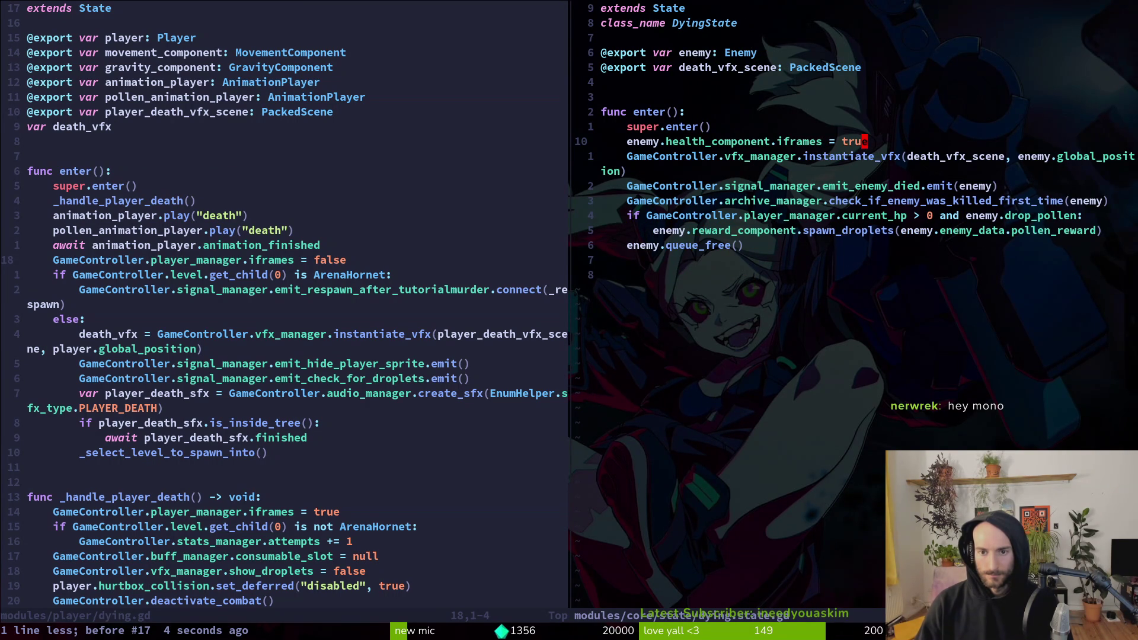
pyautogui.hotkey('ctrl', 's')
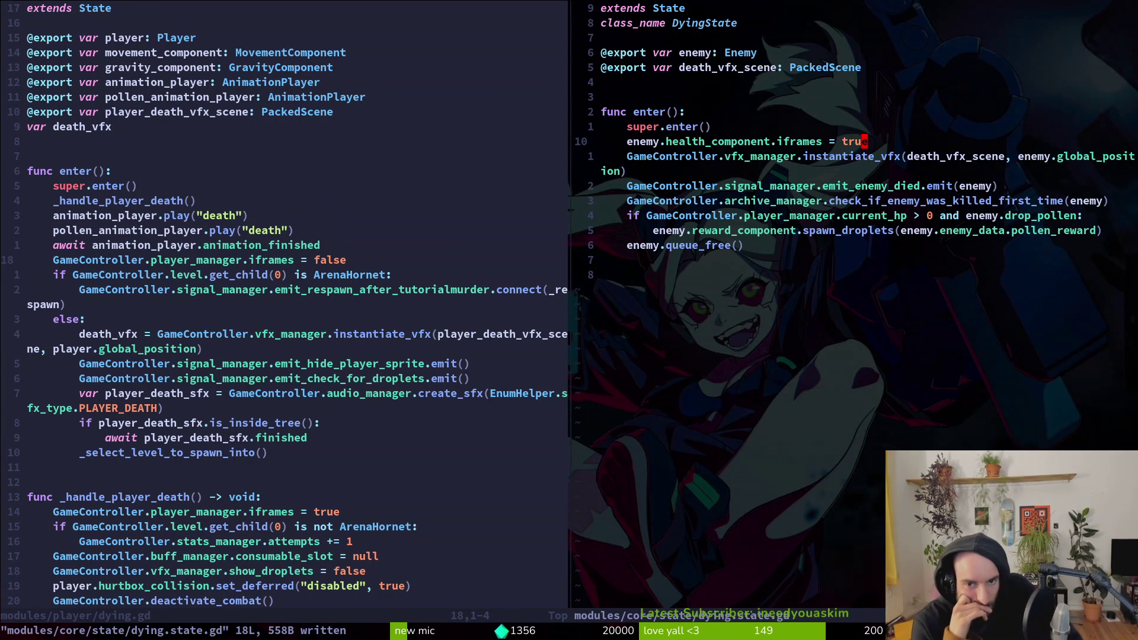
pyautogui.write(':write')
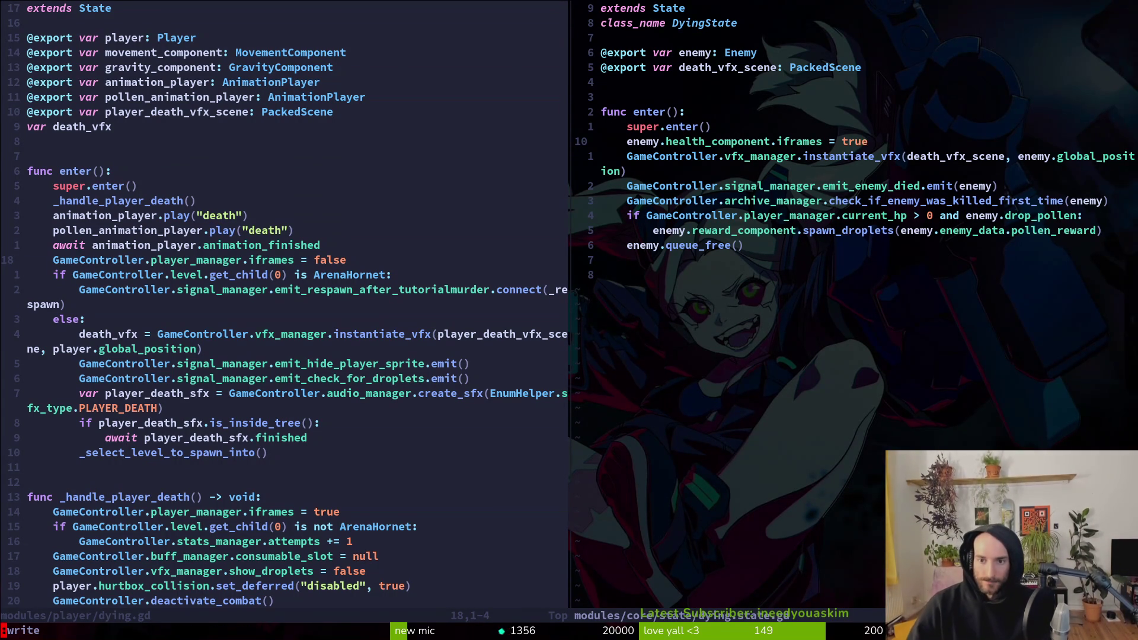
pyautogui.press('Return')
pyautogui.hotkey('alt', 'Tab')
pyautogui.press('F5')
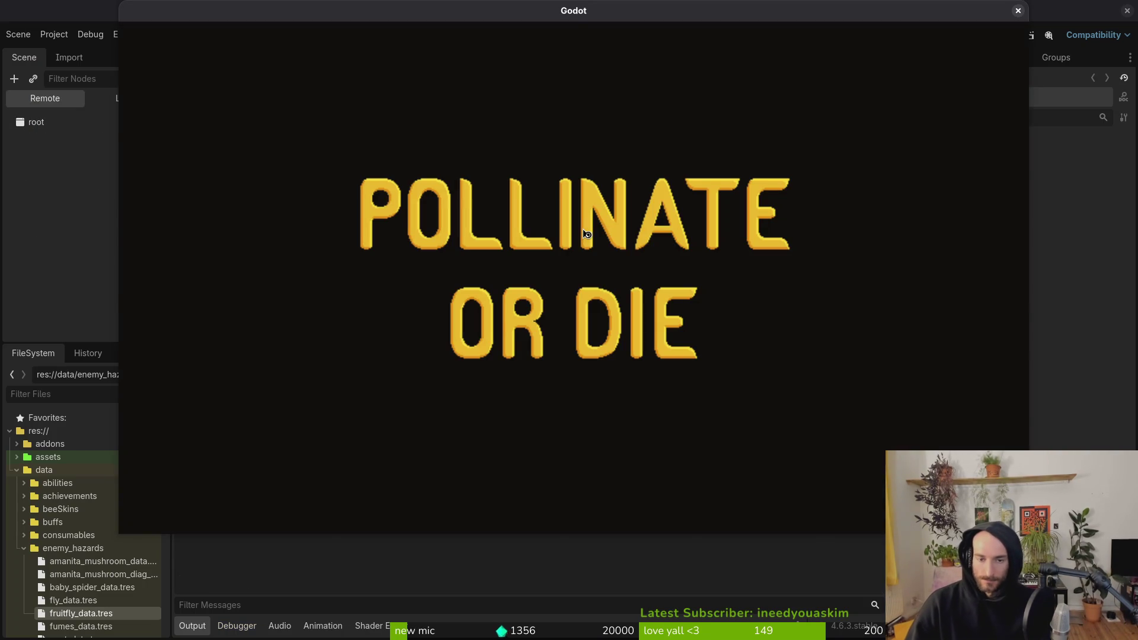
# Step: Start a run and switch the game language to english in the pause settings
pyautogui.press('Return')
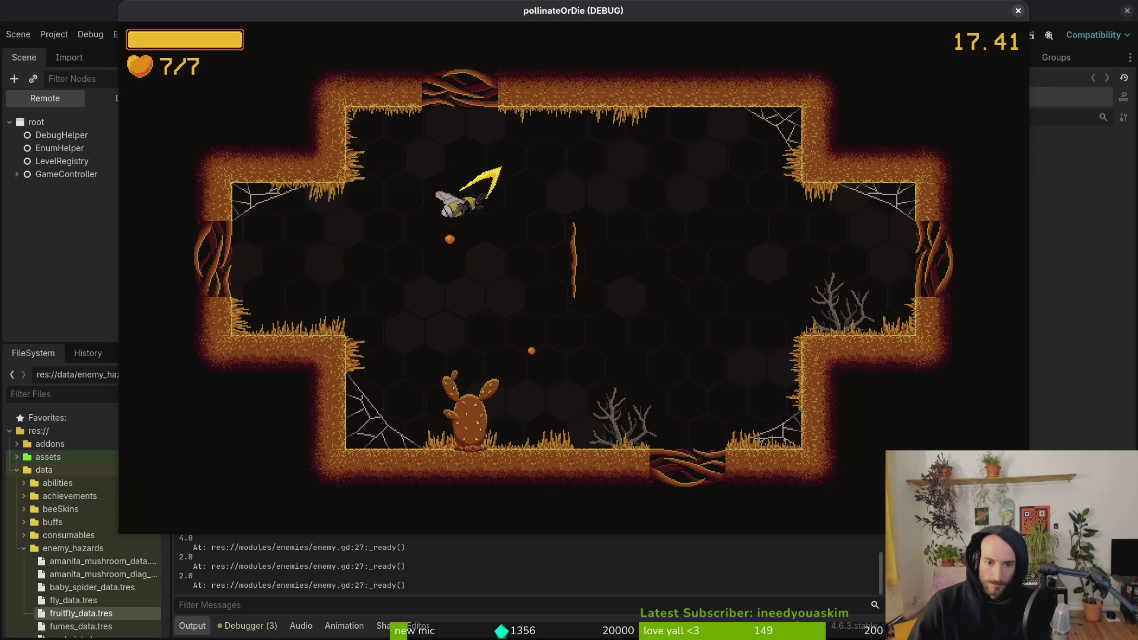
pyautogui.press('Escape')
pyautogui.press('Down')
pyautogui.press('Down')
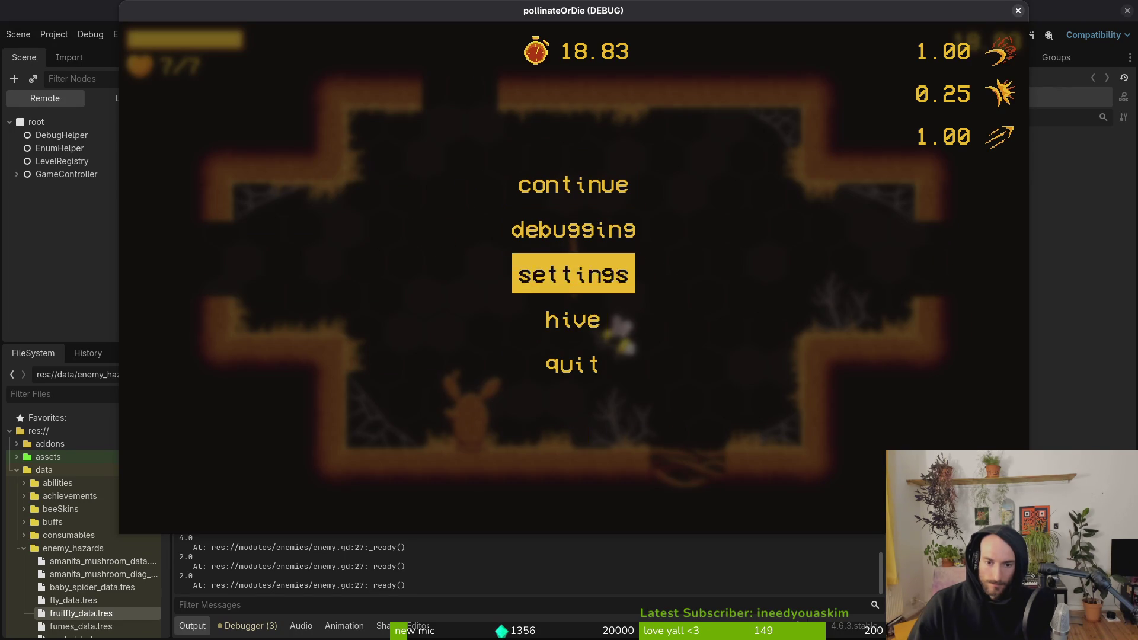
pyautogui.press('Return')
pyautogui.press('Right')
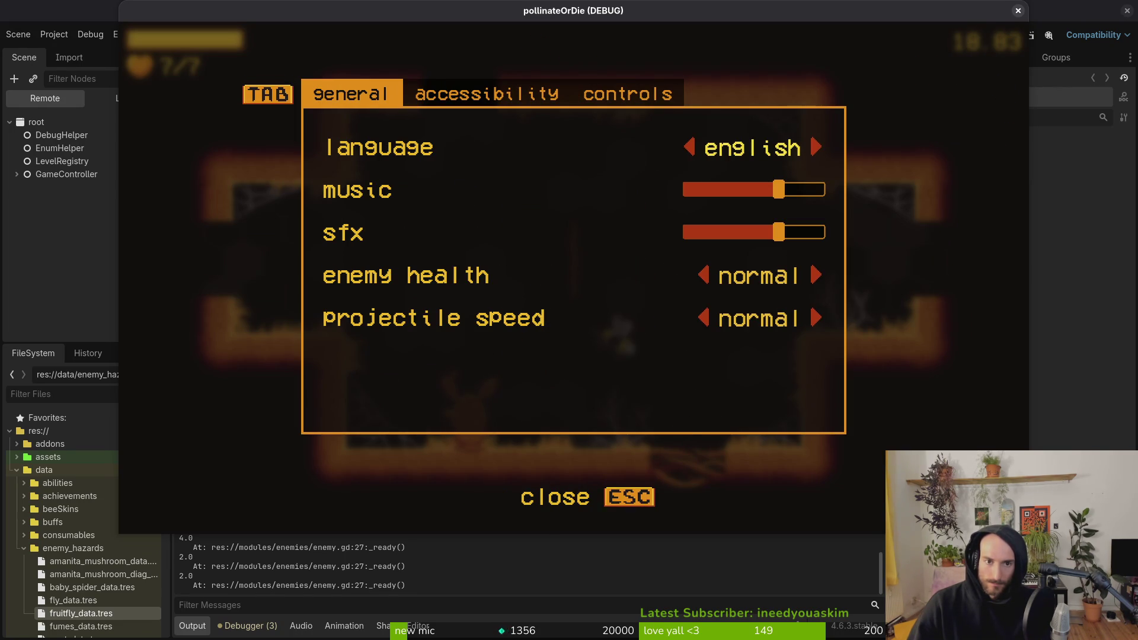
# Step: Quit the run to the main menu, then quit the game back to the editor
pyautogui.press('Escape')
pyautogui.press('Escape')
pyautogui.press('Up')
pyautogui.press('Up')
pyautogui.press('Down')
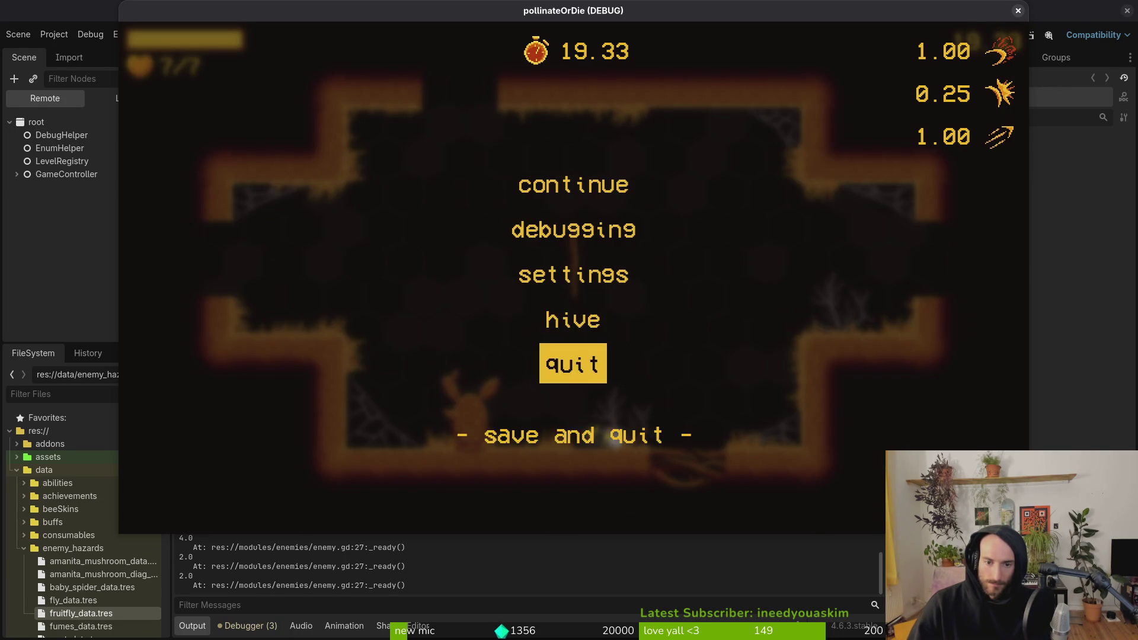
pyautogui.press('Return')
pyautogui.press('Left')
pyautogui.press('Return')
pyautogui.press('Down')
pyautogui.press('Down')
pyautogui.press('Down')
pyautogui.press('Return')
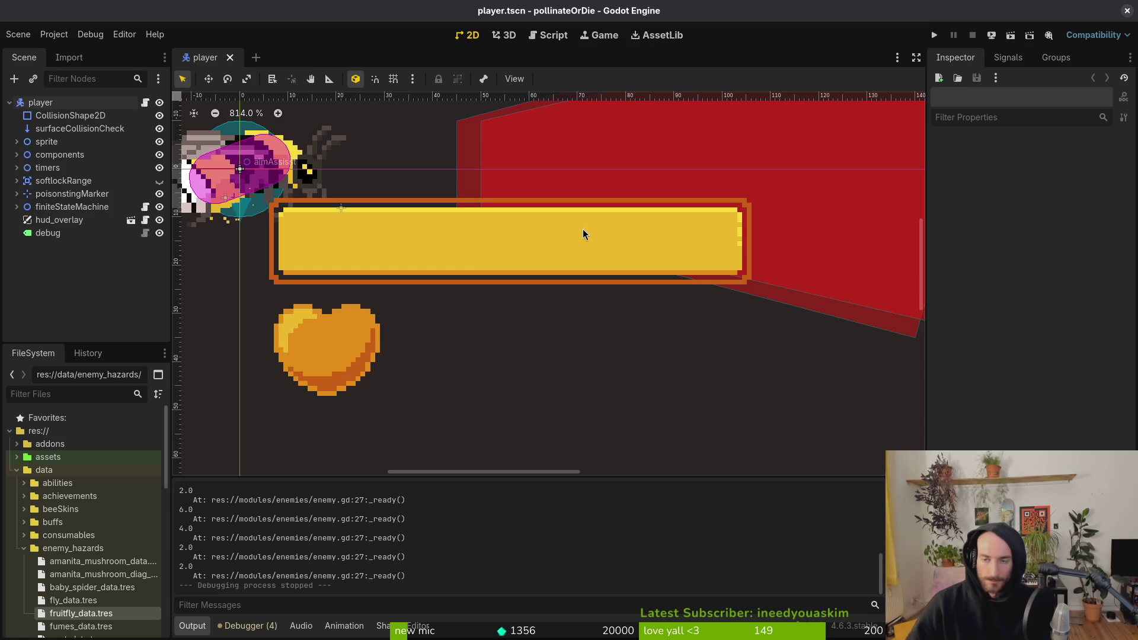
# Step: Save the script and quit Vim to the shell with :wq and :q
pyautogui.hotkey('alt', 'Tab')
pyautogui.write(':wq')
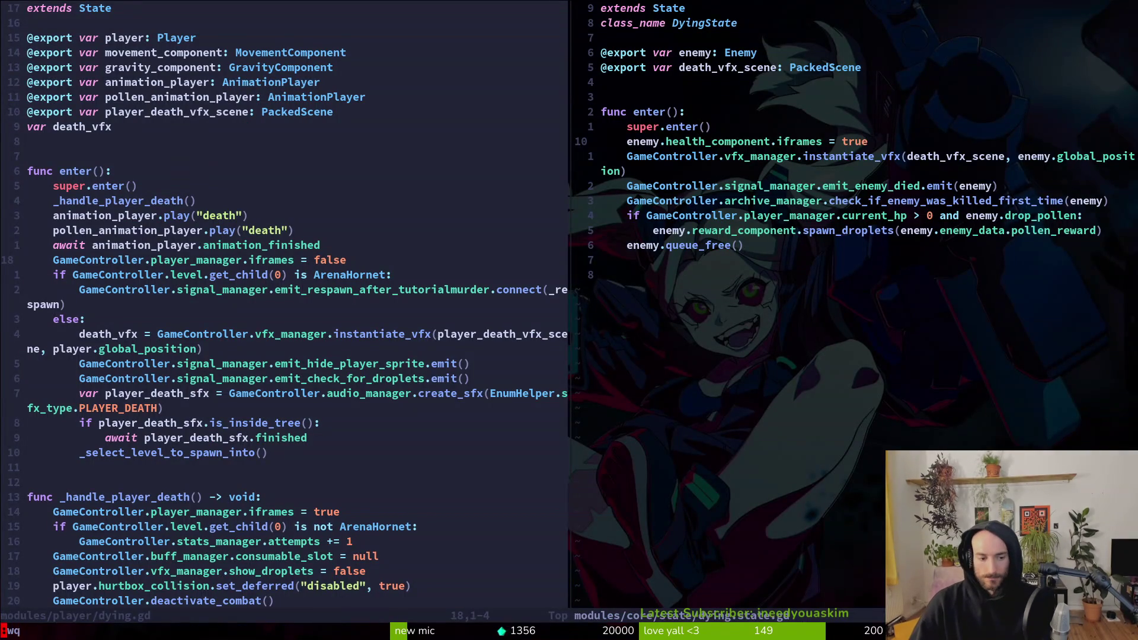
pyautogui.press('Return')
pyautogui.write('j:q')
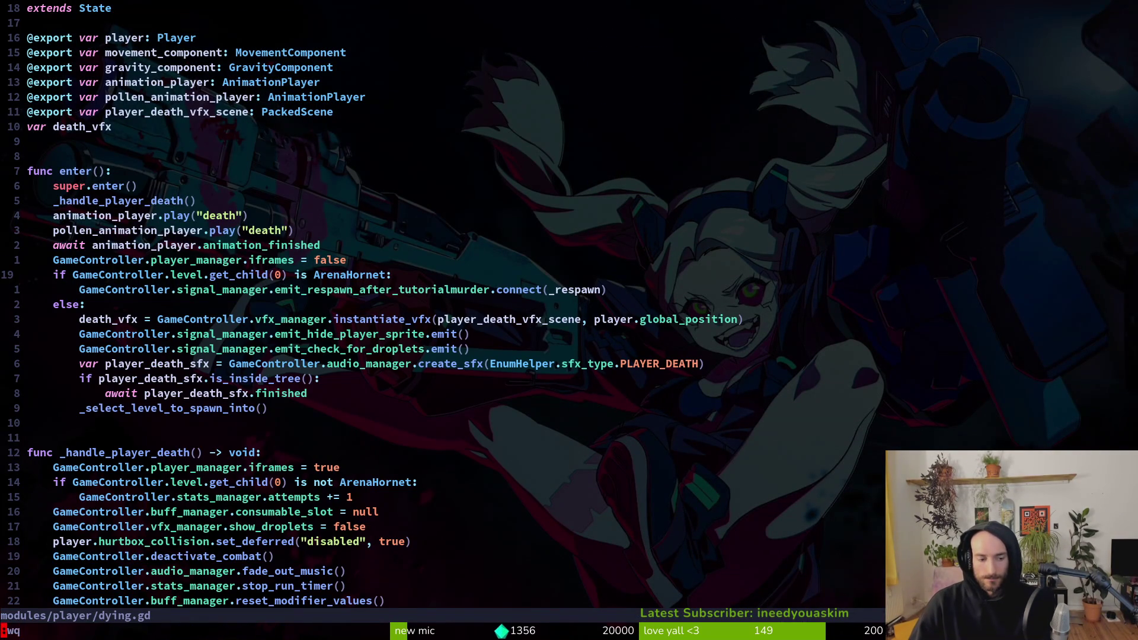
pyautogui.press('Return')
# Step: In tig's status view, stage the mushroom, enemy hazard and wasp data files and spawn_component.gd
pyautogui.write('tig')
pyautogui.press('Return')
pyautogui.press('s')
pyautogui.press('Down')
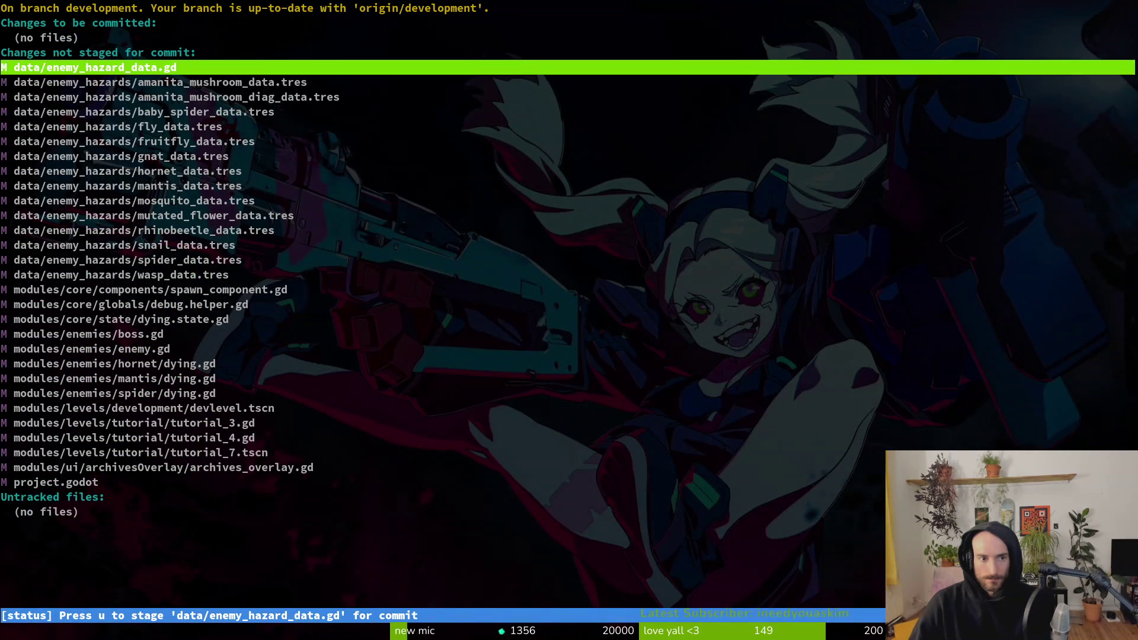
pyautogui.press('Down')
pyautogui.press('u')
pyautogui.press('u')
pyautogui.press('u')
pyautogui.press('u')
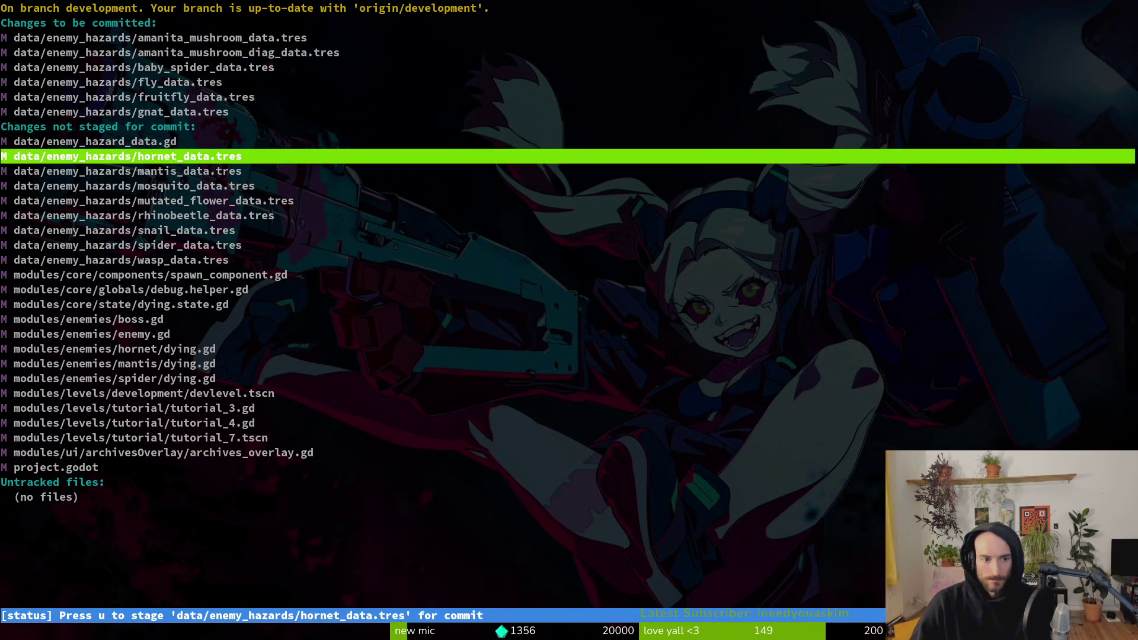
pyautogui.press('u')
pyautogui.press('u')
pyautogui.press('u')
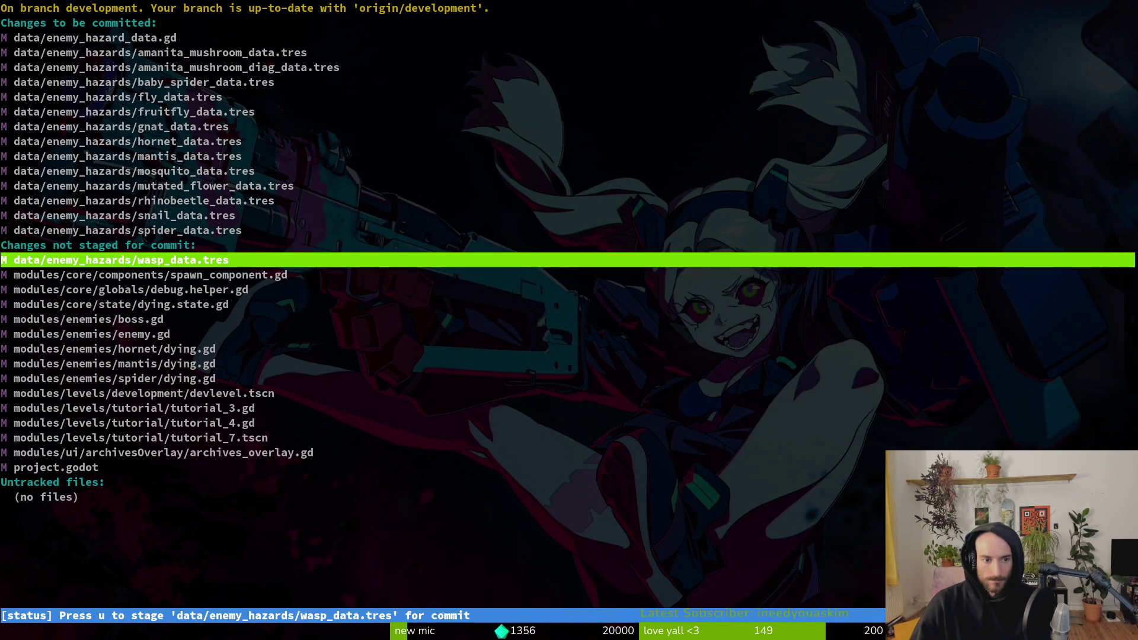
pyautogui.press('Return')
pyautogui.press('u')
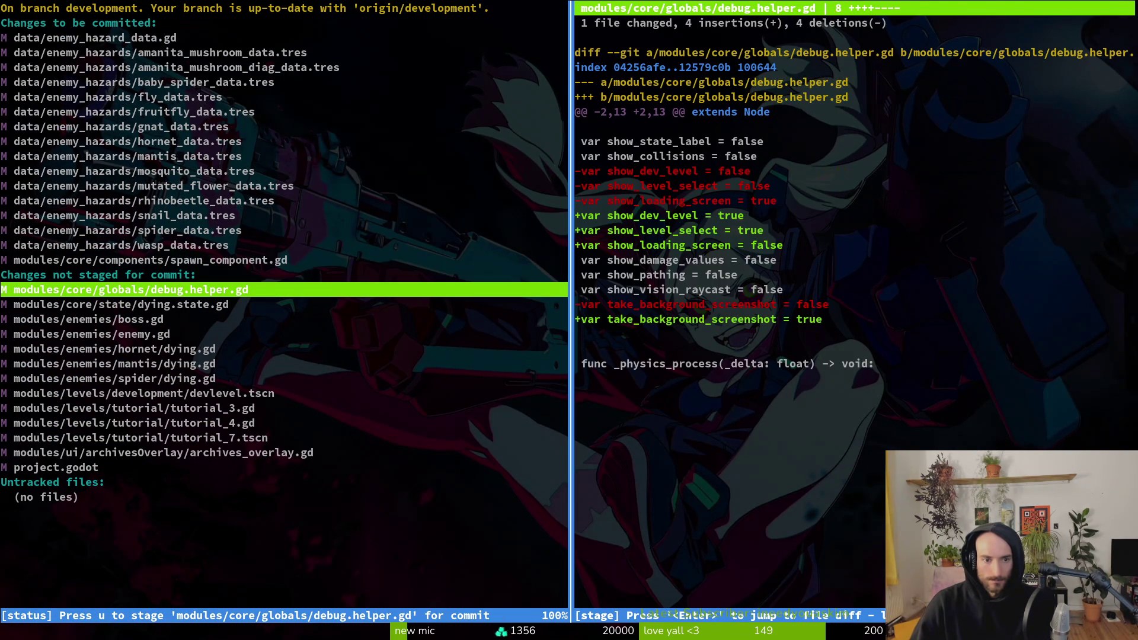
# Step: Review and stage dying.state.gd, glancing at boss.gd's diff before returning
pyautogui.click(121, 305)
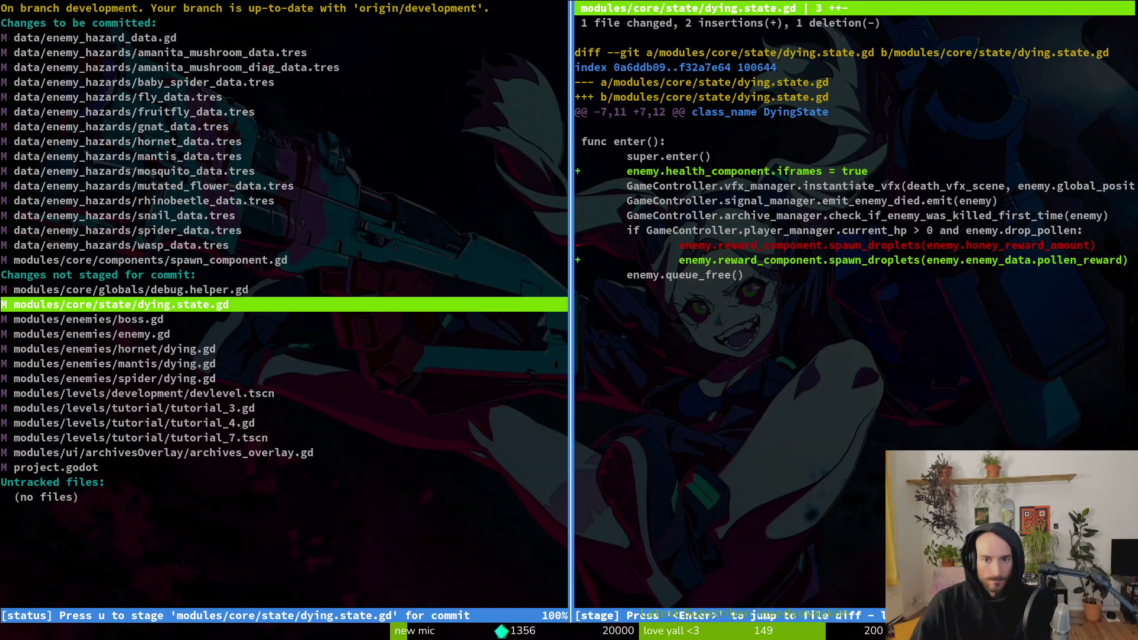
pyautogui.press('u')
pyautogui.click(89, 319)
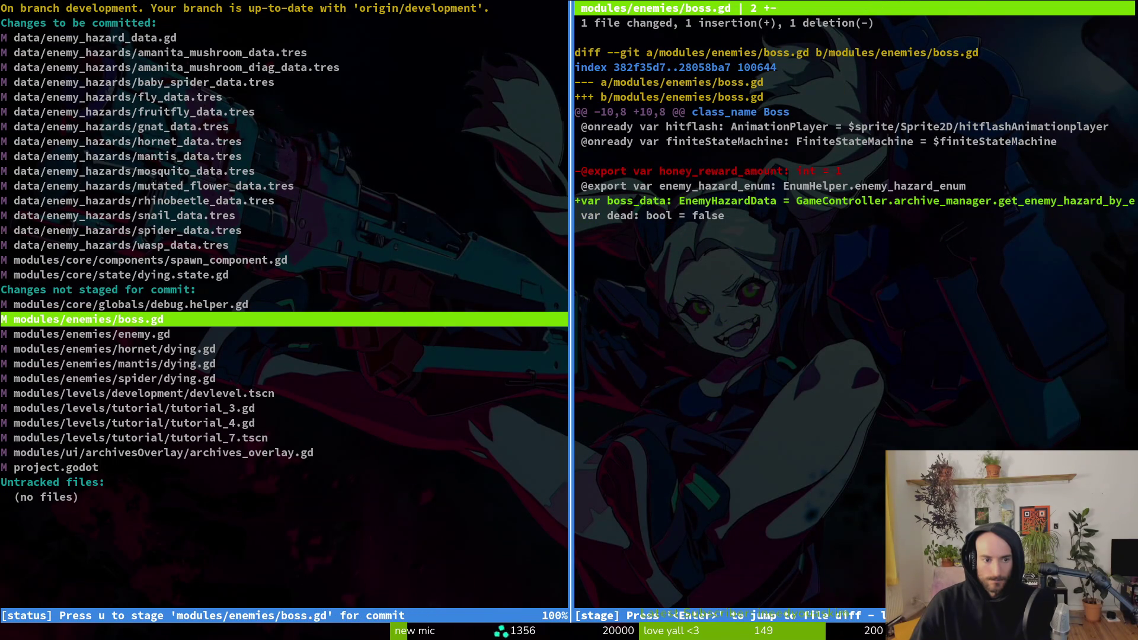
pyautogui.press('Up')
pyautogui.press('Up')
pyautogui.press('Up')
# Step: Open the spider's dying script in Vim via the file finder and look through it
pyautogui.write('q')
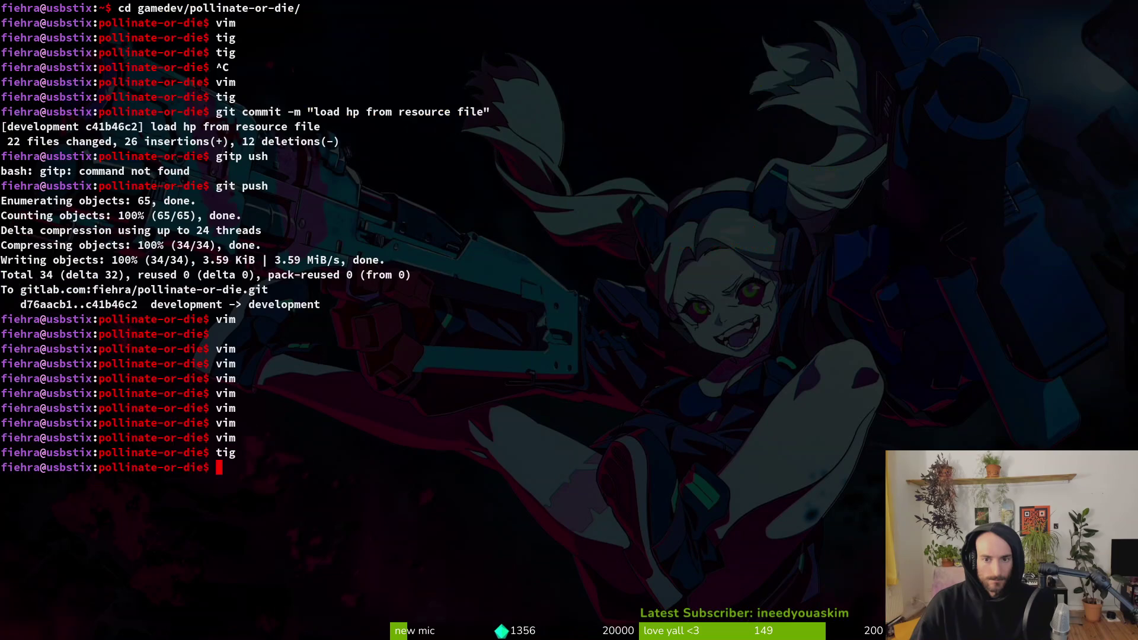
pyautogui.write('vim .')
pyautogui.press('Return')
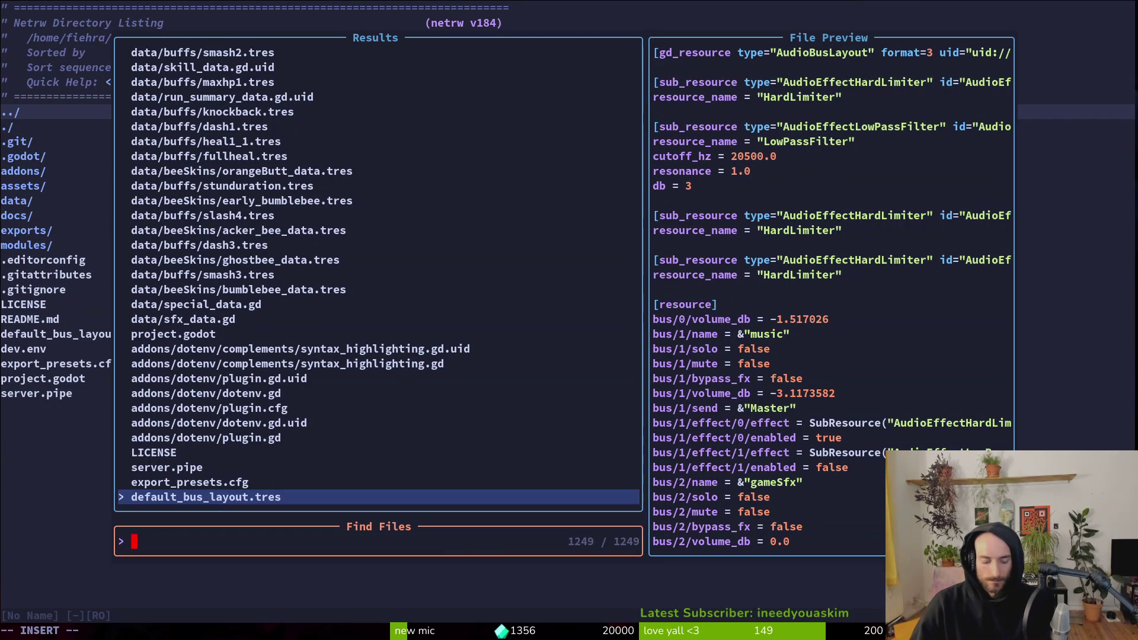
pyautogui.write('spdyi')
pyautogui.press('Return')
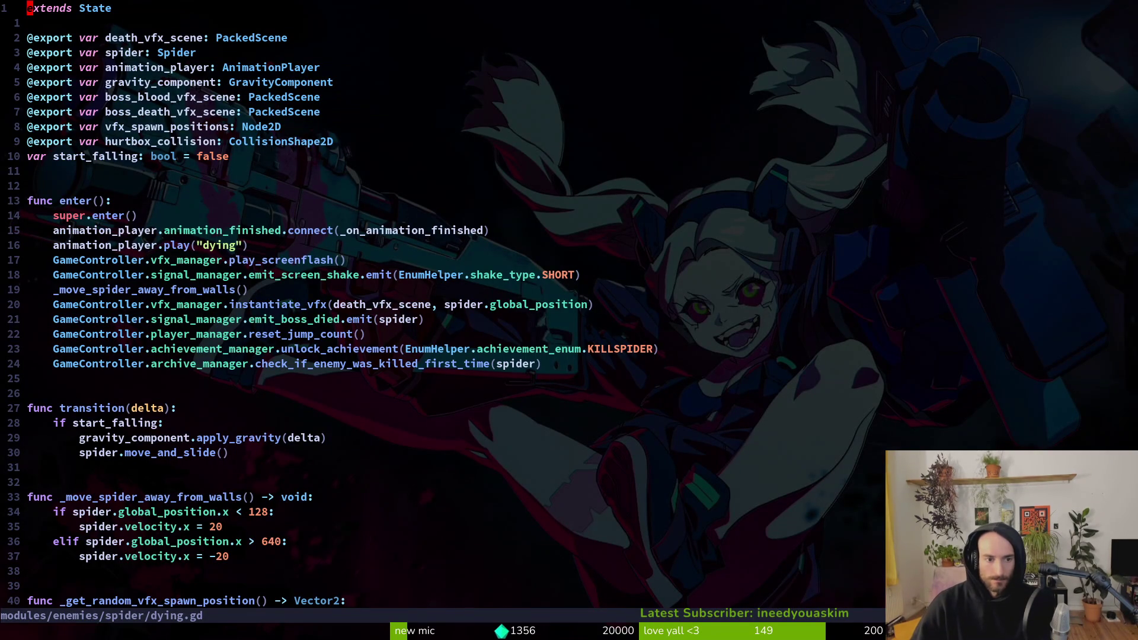
pyautogui.press('j')
pyautogui.press('j')
pyautogui.press('j')
pyautogui.press('j')
pyautogui.press('j')
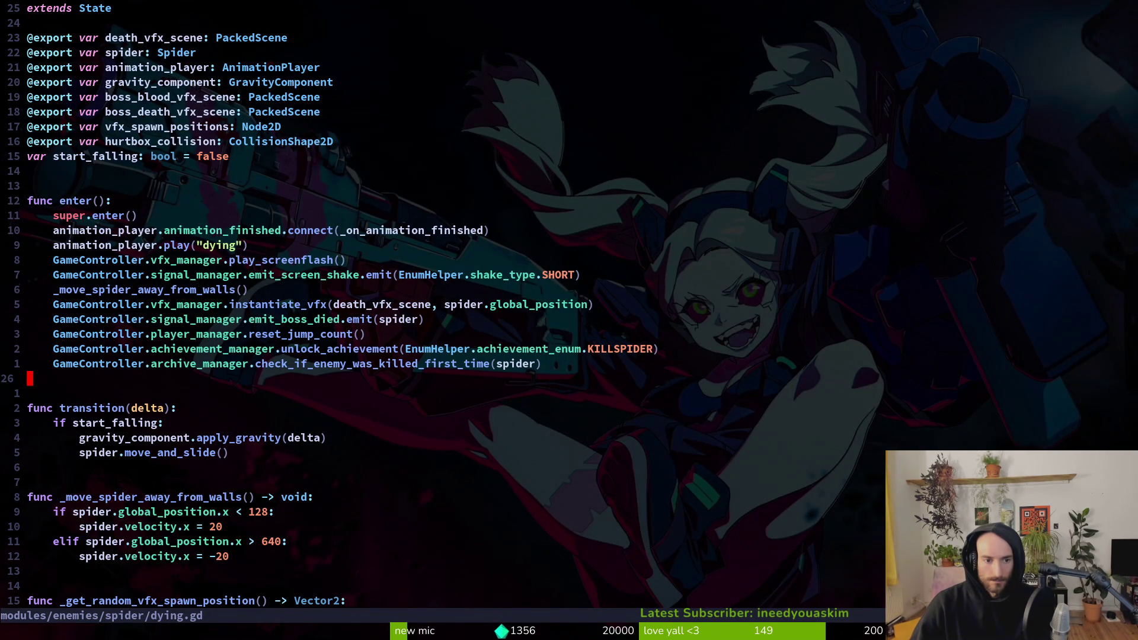
pyautogui.hotkey('shift', 'g')
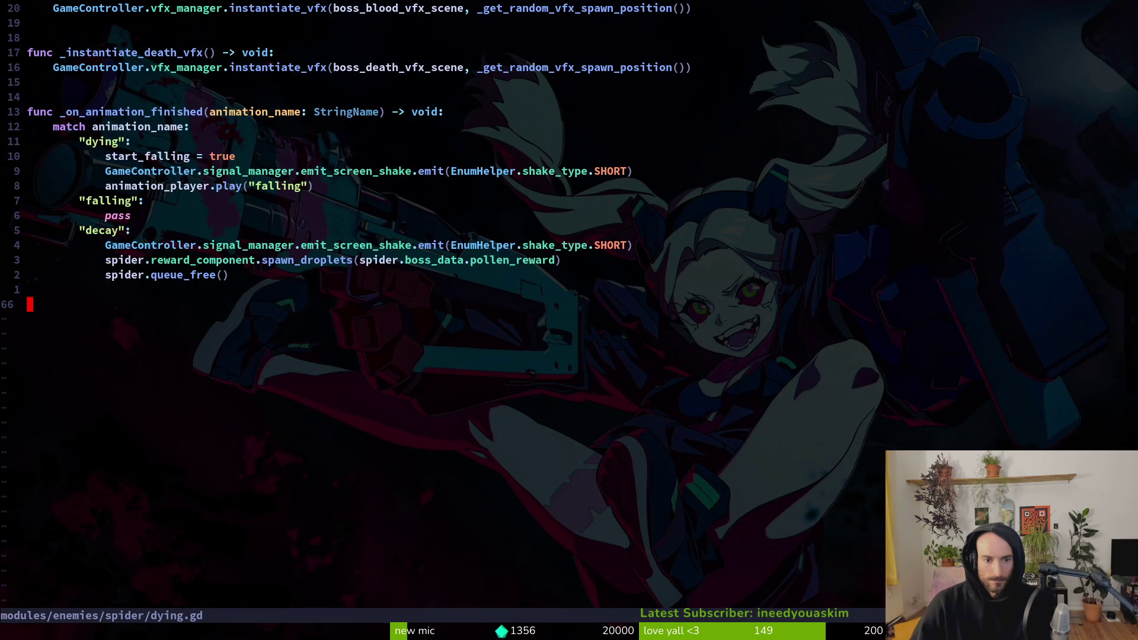
pyautogui.press('k')
pyautogui.press('k')
pyautogui.press('k')
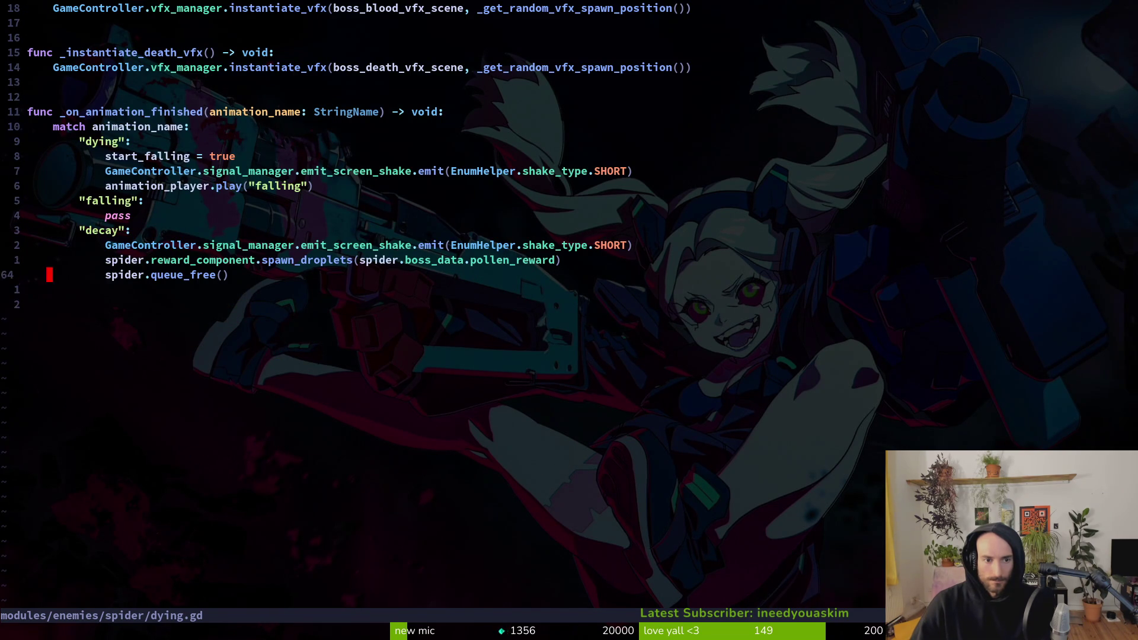
pyautogui.hotkey('ctrl', 'u')
pyautogui.hotkey('ctrl', 'u')
# Step: Remove the trial spider health_component iframes line below super.enter() and save dying.gd
pyautogui.press('k')
pyautogui.press('k')
pyautogui.press('k')
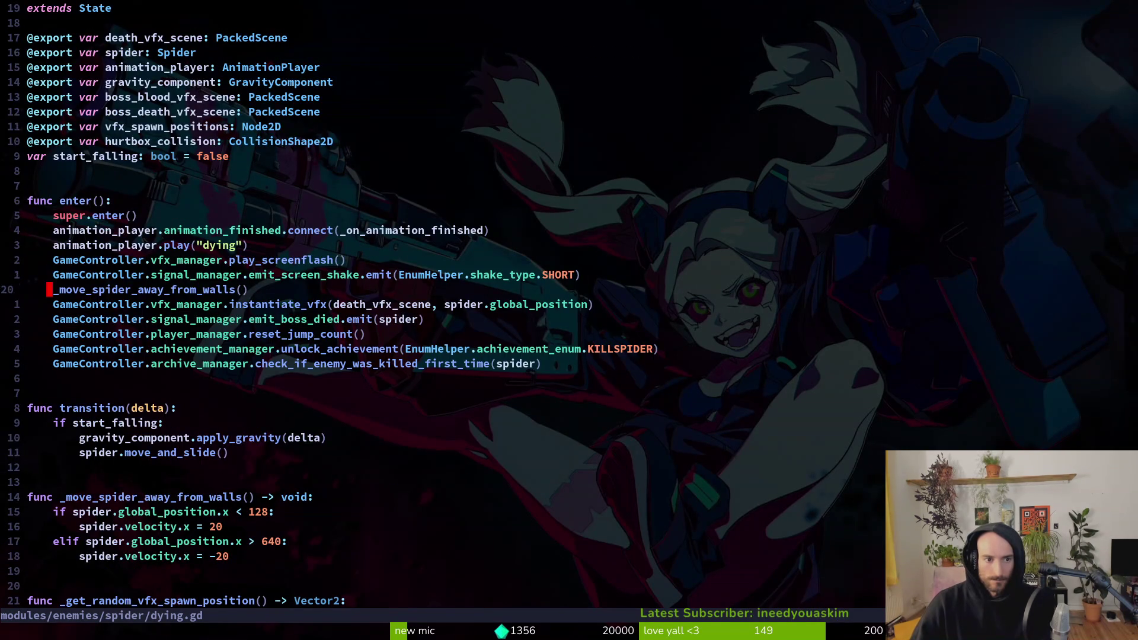
pyautogui.press('o')
pyautogui.write('heal')
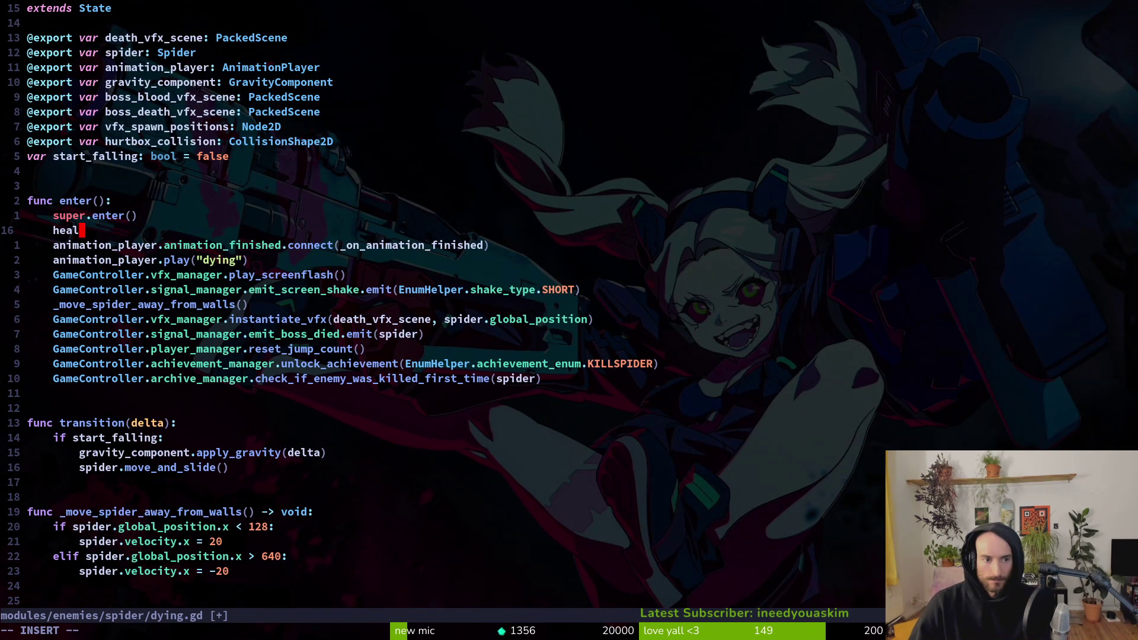
pyautogui.press('BackSpace')
pyautogui.press('BackSpace')
pyautogui.press('BackSpace')
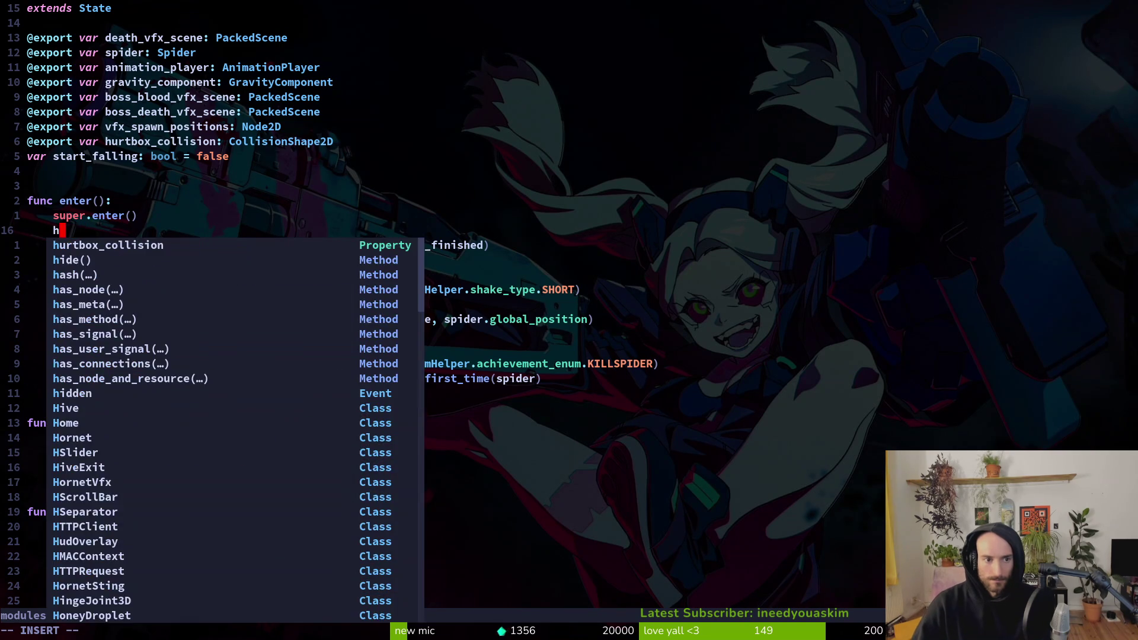
pyautogui.write('spider.hea')
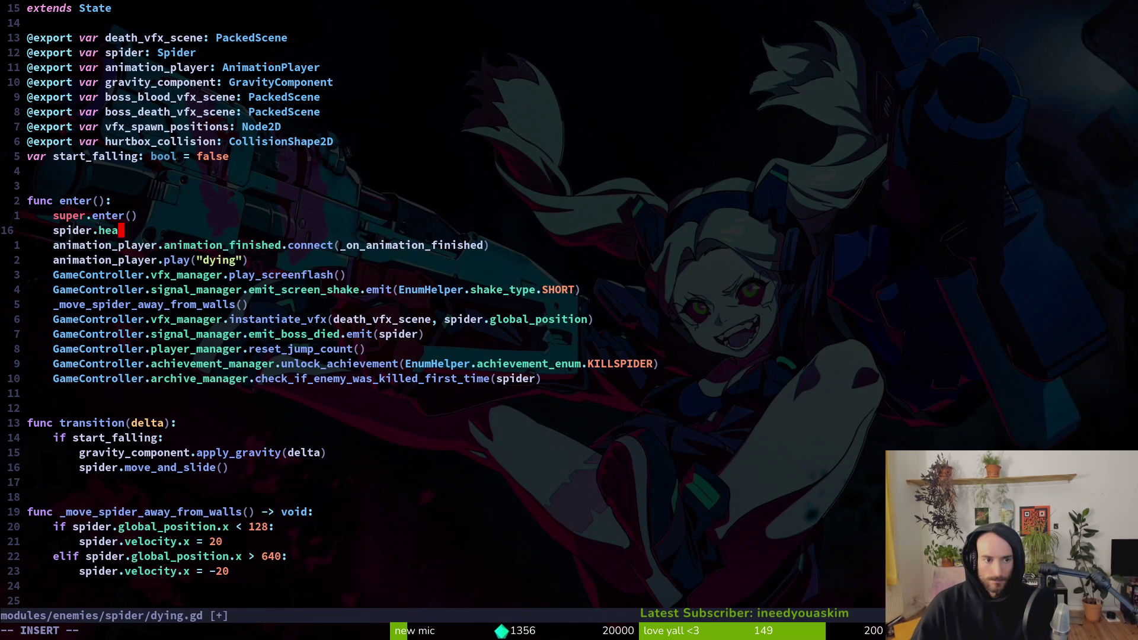
pyautogui.write('l')
pyautogui.press('Return')
pyautogui.write('.if')
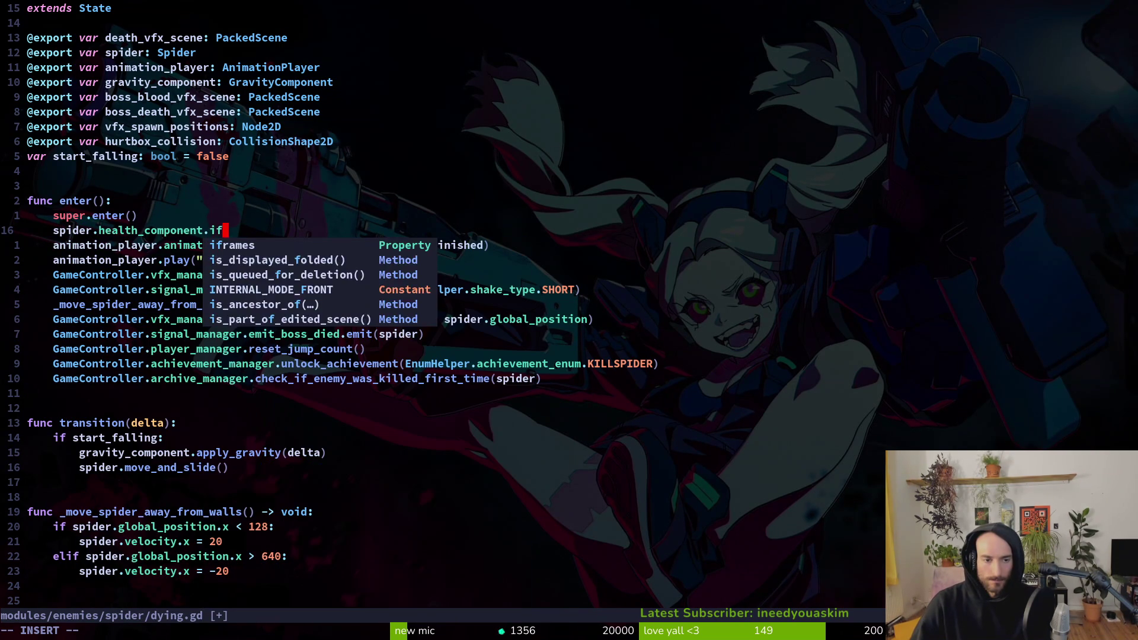
pyautogui.write('rames)')
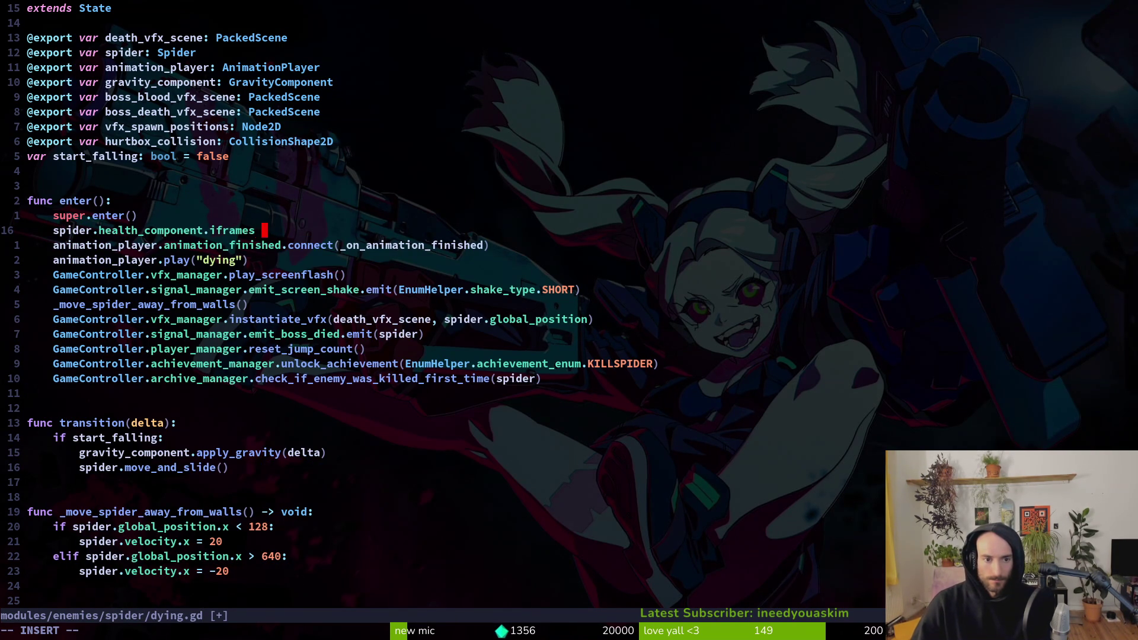
pyautogui.press('Escape')
pyautogui.press('d')
pyautogui.press('d')
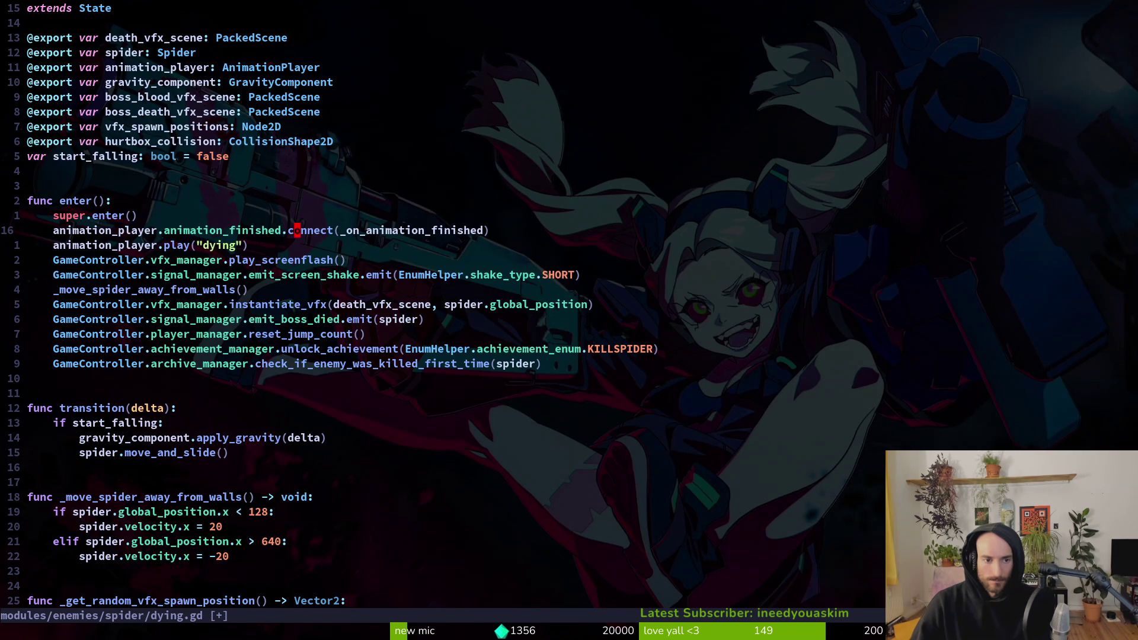
pyautogui.press('Return')
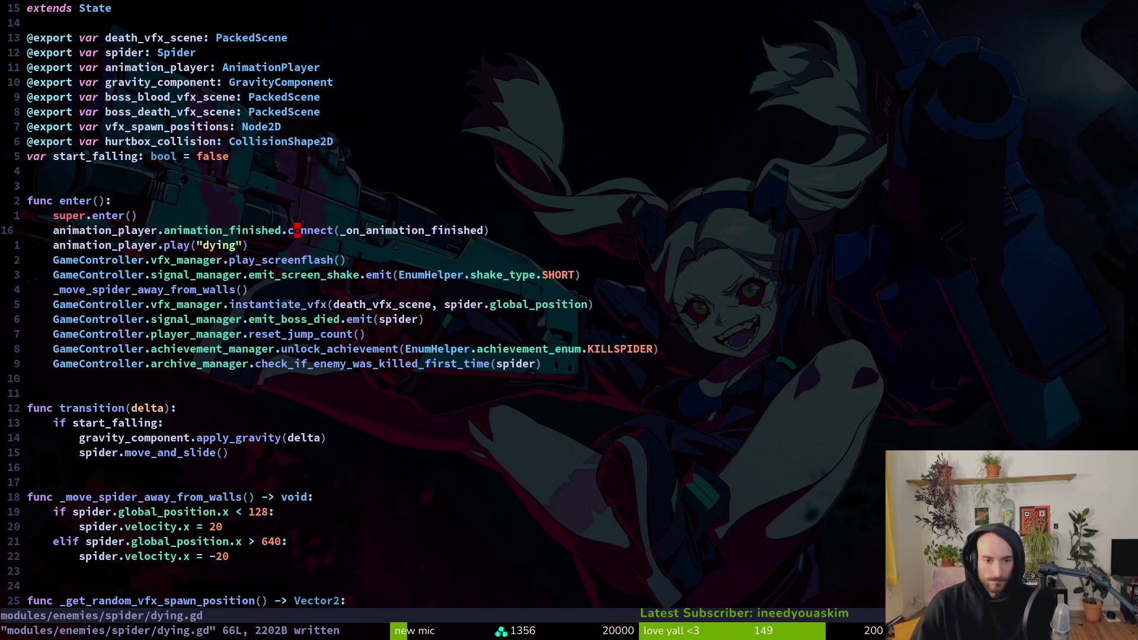
# Step: Quit Vim with :wq and cancel the stray shell command
pyautogui.write(':wq')
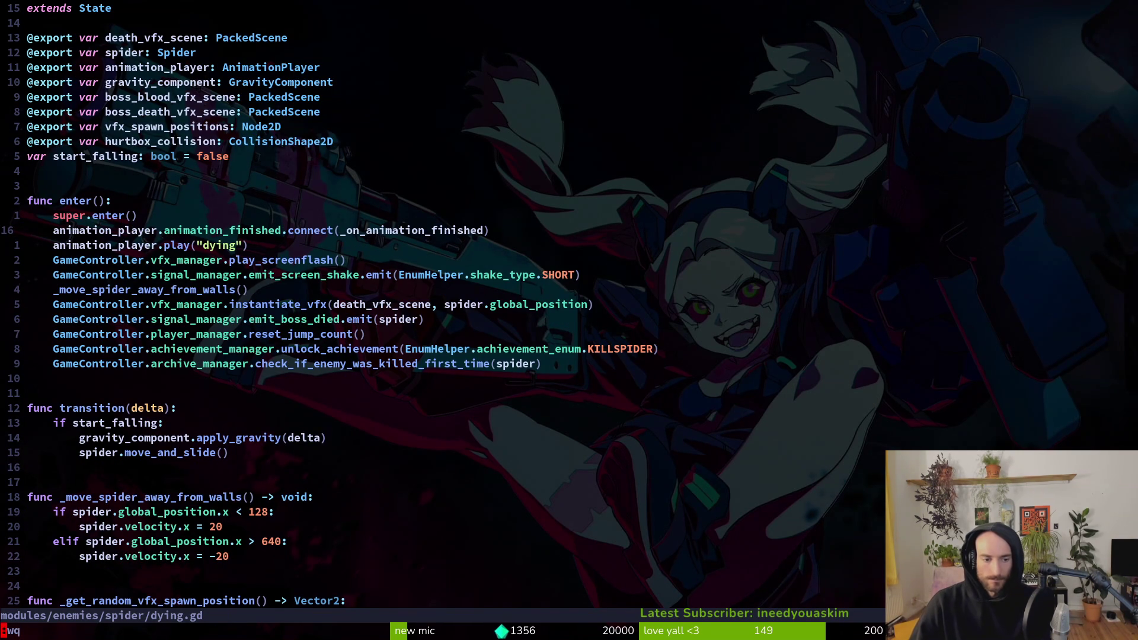
pyautogui.press('Return')
pyautogui.write('tigs')
pyautogui.hotkey('ctrl', 'c')
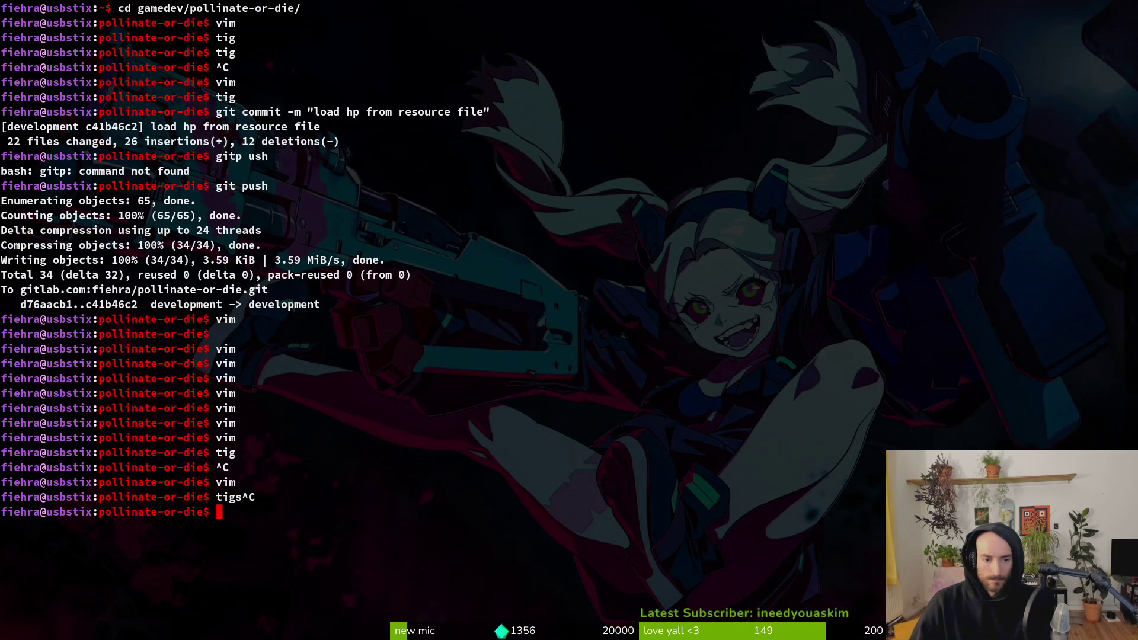
# Step: Quick-open archives_overlay.tscn and expand enemyDetail's vbox in the scene tree
pyautogui.hotkey('alt', 'Tab')
pyautogui.hotkey('shift', 'alt', 'o')
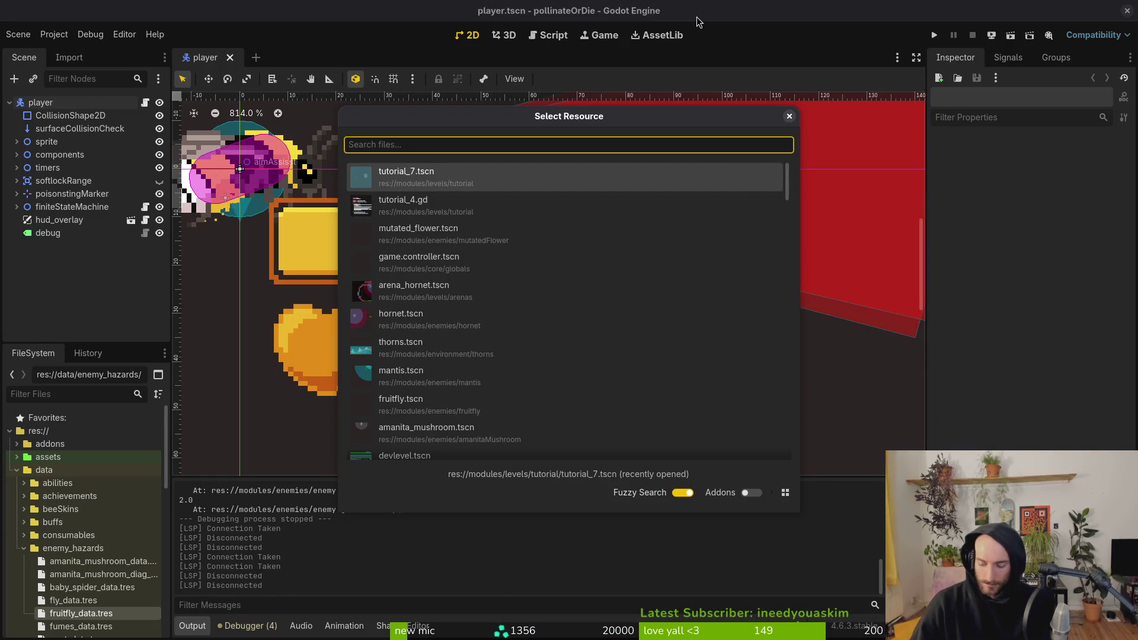
pyautogui.write('acrhioverts')
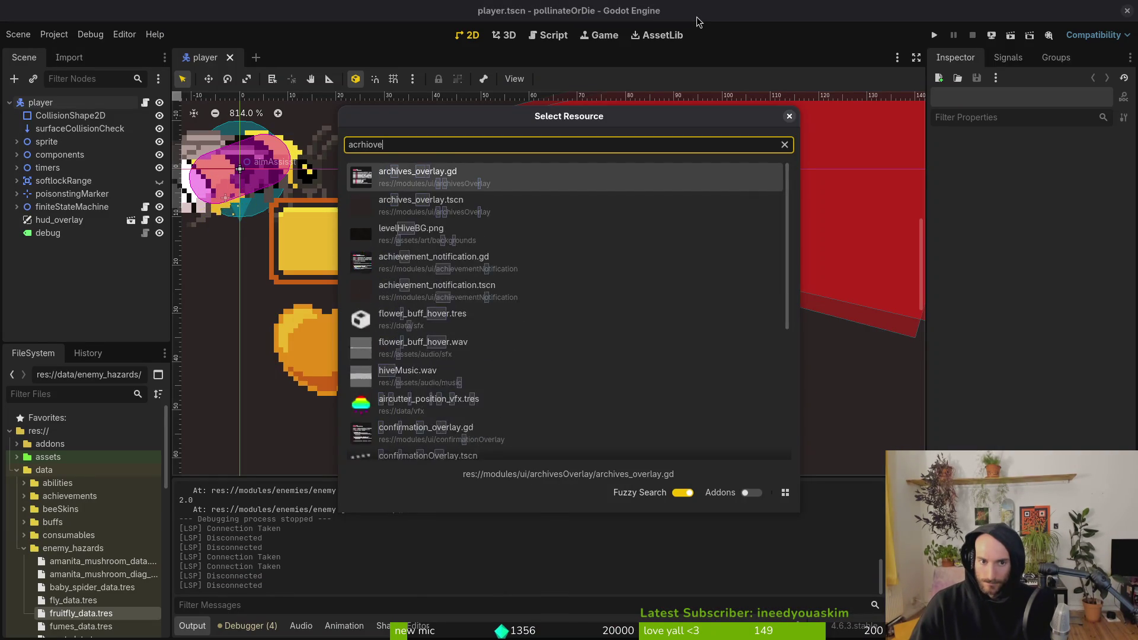
pyautogui.press('Return')
pyautogui.click(45, 272)
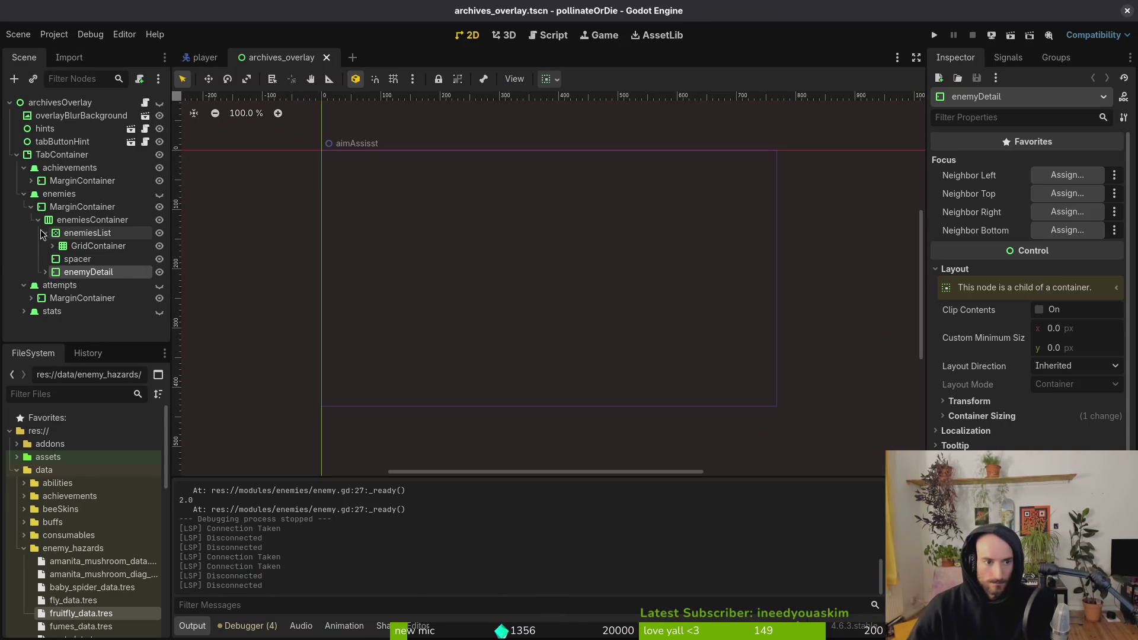
pyautogui.click(36, 220)
pyautogui.click(36, 220)
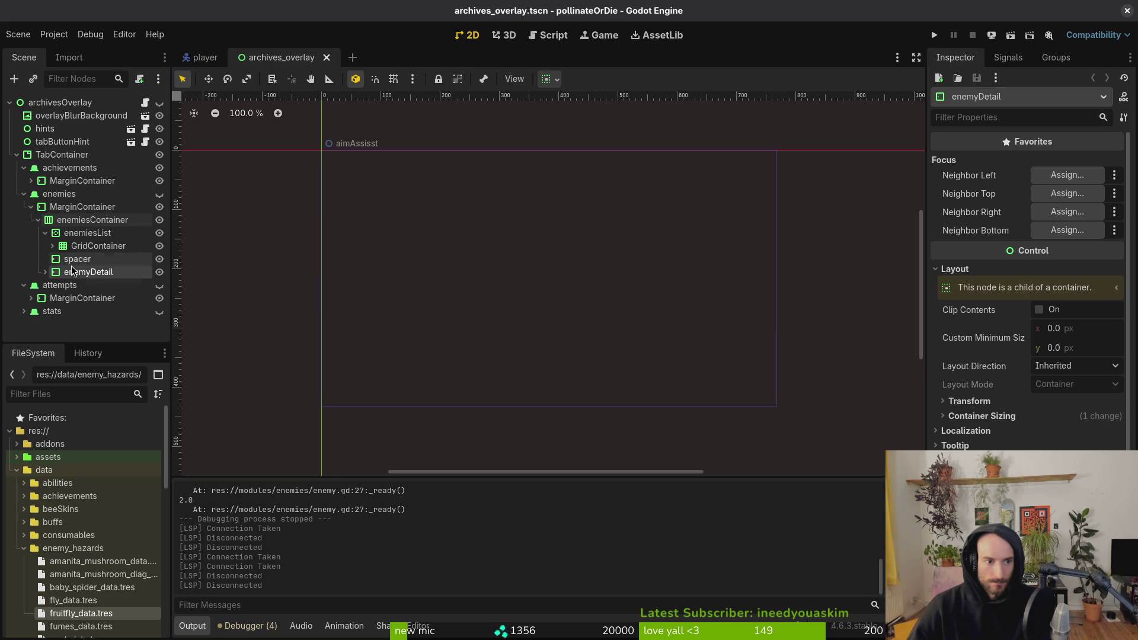
pyautogui.click(45, 273)
pyautogui.scroll(-3, 83, 261)
# Step: Duplicate the hp label into vbox, rename it 'pollen', and save the scene
pyautogui.click(83, 282)
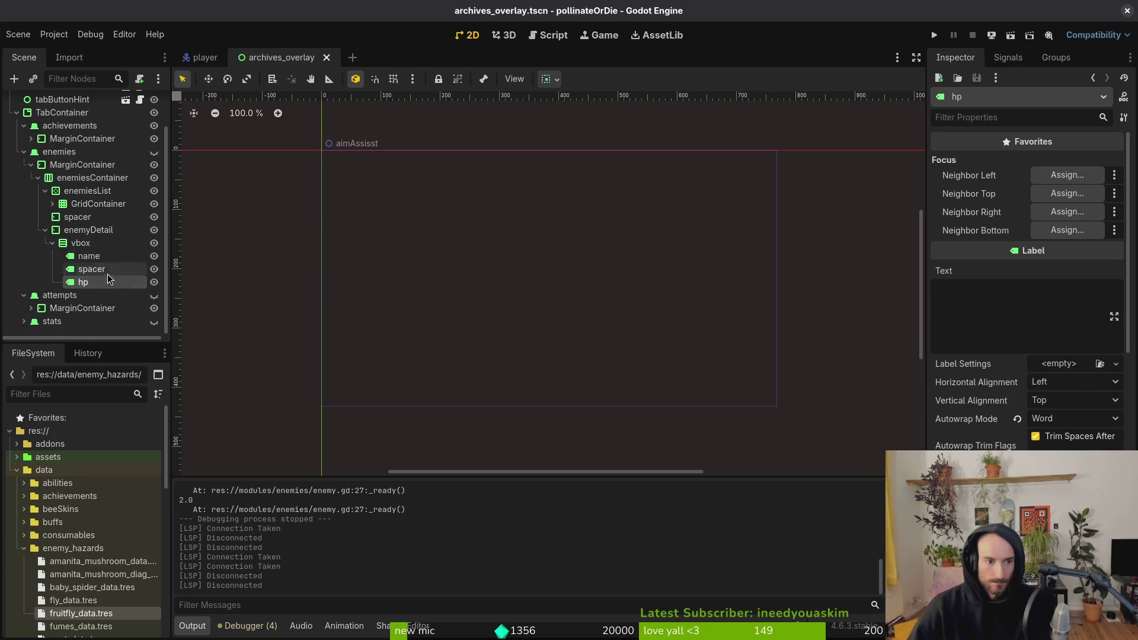
pyautogui.hotkey('ctrl', 'c')
pyautogui.click(96, 243)
pyautogui.hotkey('ctrl', 'v')
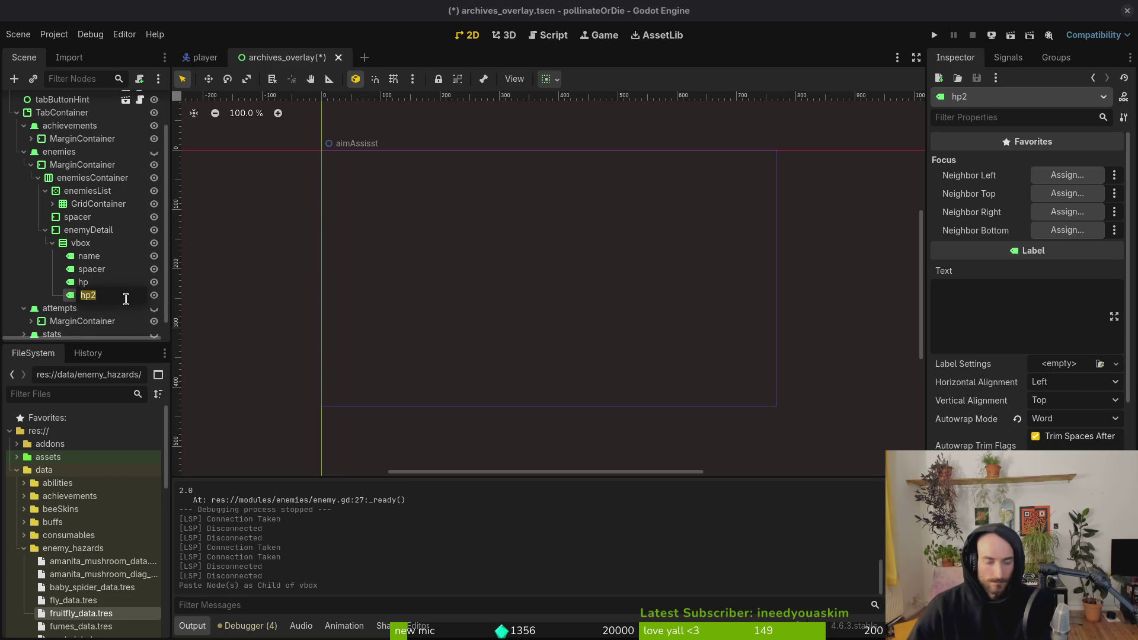
pyautogui.write('pollen')
pyautogui.press('Return')
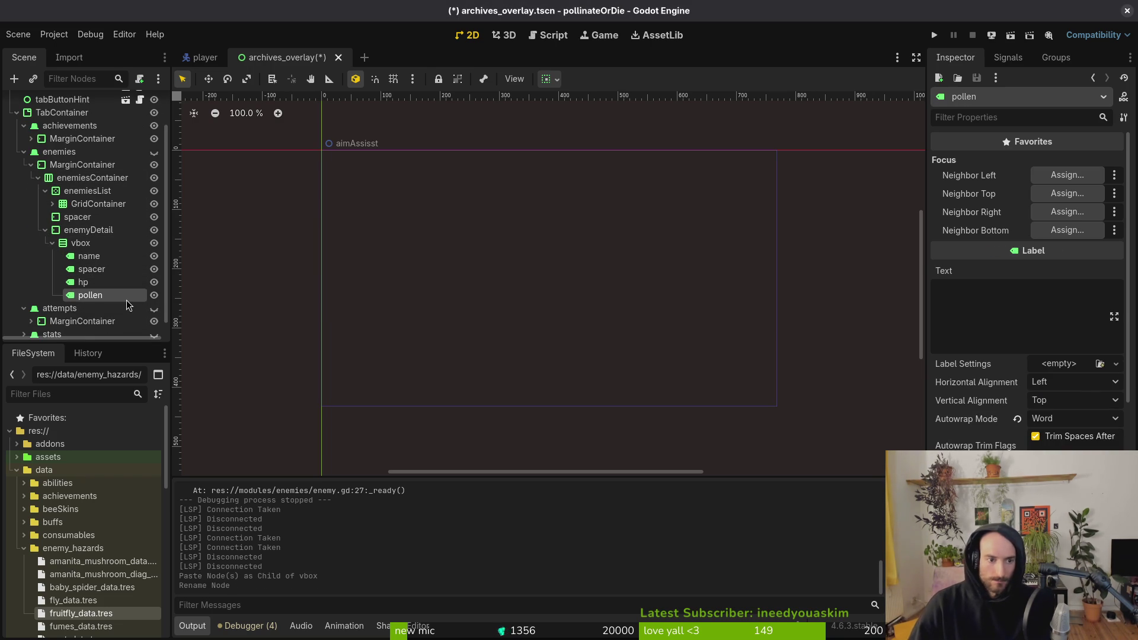
pyautogui.hotkey('ctrl', 's')
# Step: Start Vim in the project and open archives_overlay.gd through the file finder
pyautogui.hotkey('alt', 'Tab')
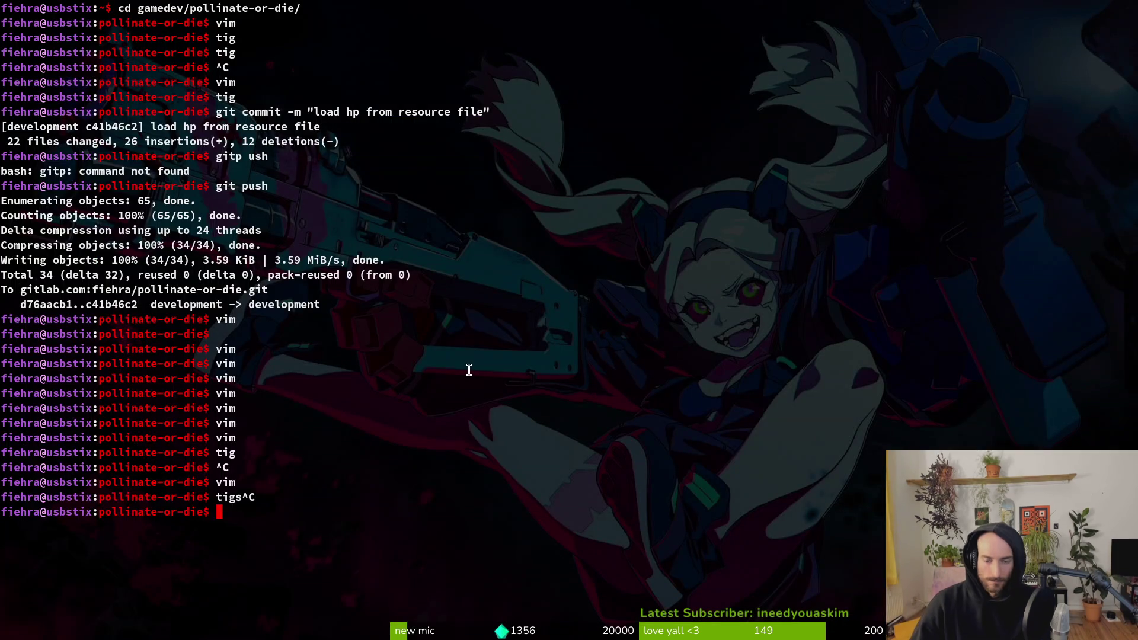
pyautogui.write('m')
pyautogui.press('Return')
pyautogui.press('space')
pyautogui.press('f')
pyautogui.press('f')
pyautogui.write('arch')
pyautogui.press('Return')
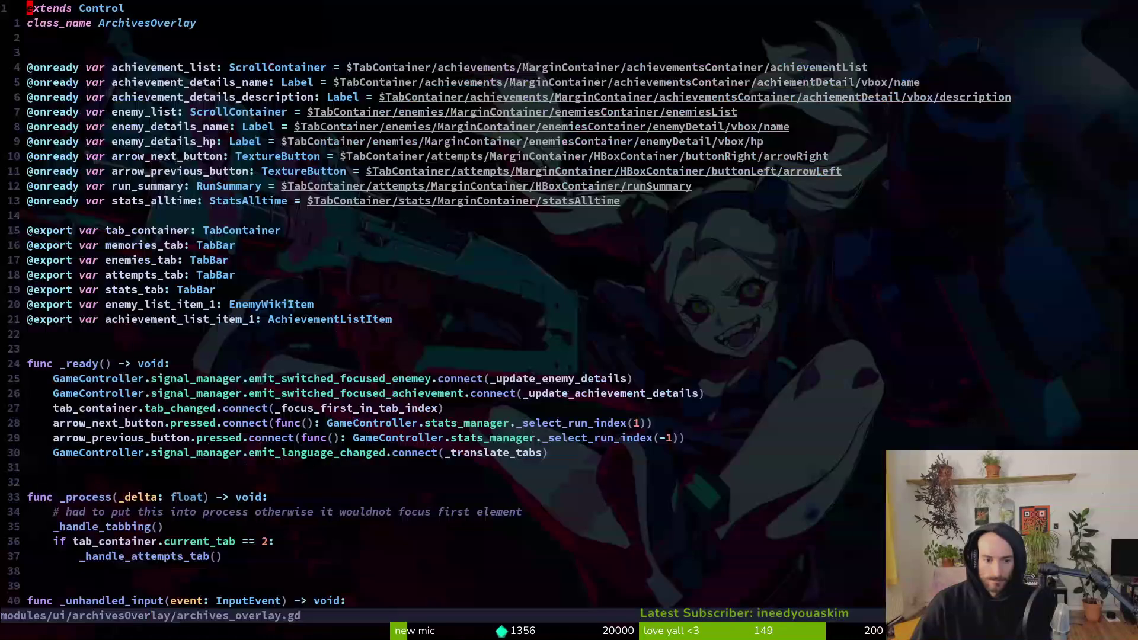
# Step: Copy the HEALTH line into a POLLEN line using pollen_reward, save, and run the game
pyautogui.press('G')
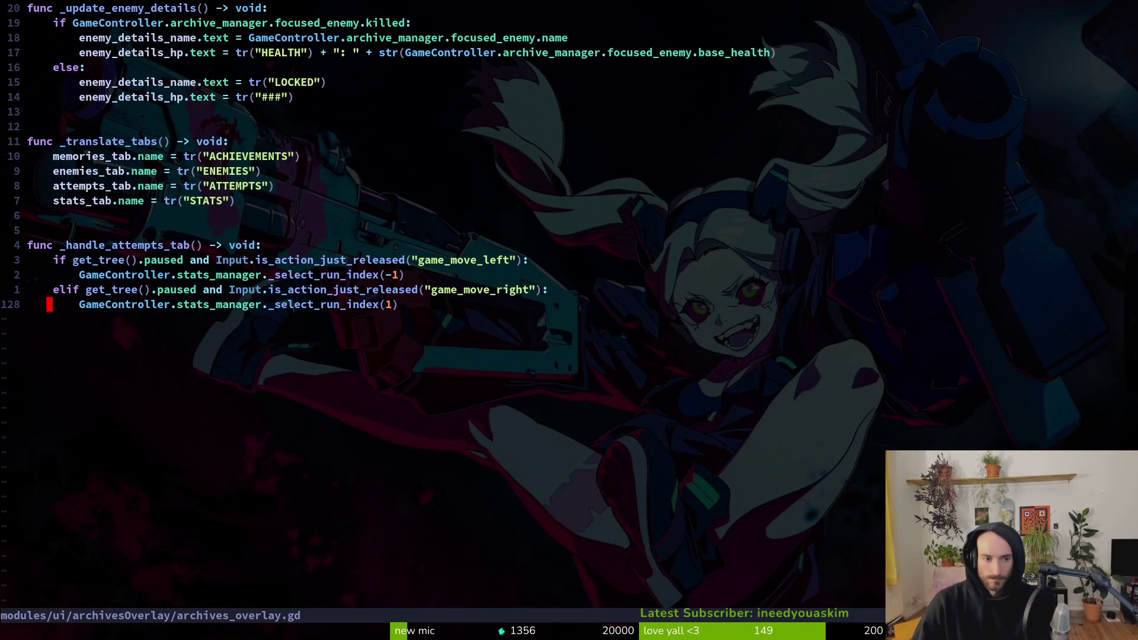
pyautogui.press('1')
pyautogui.press('6')
pyautogui.press('k')
pyautogui.press('y')
pyautogui.press('y')
pyautogui.press('p')
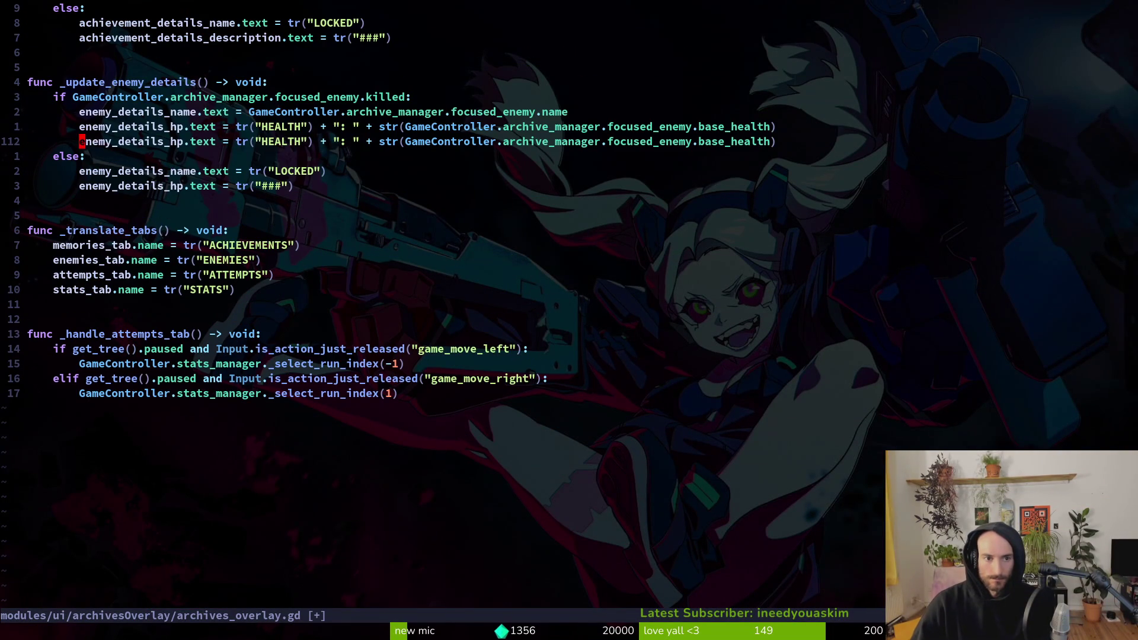
pyautogui.write('ciwPOLLEN')
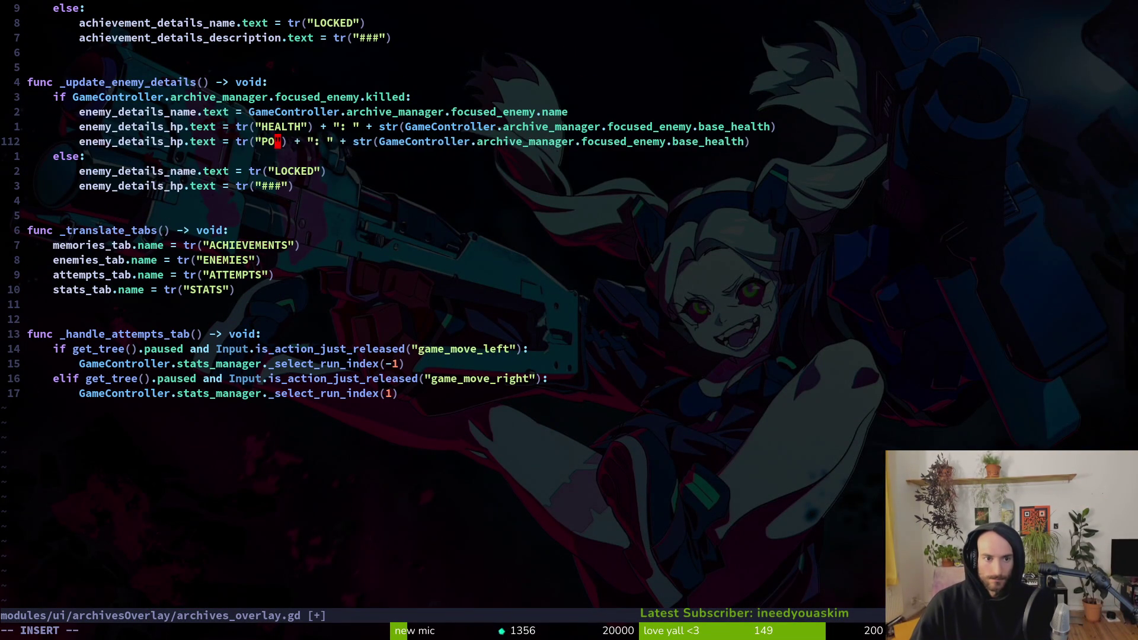
pyautogui.write('ciw')
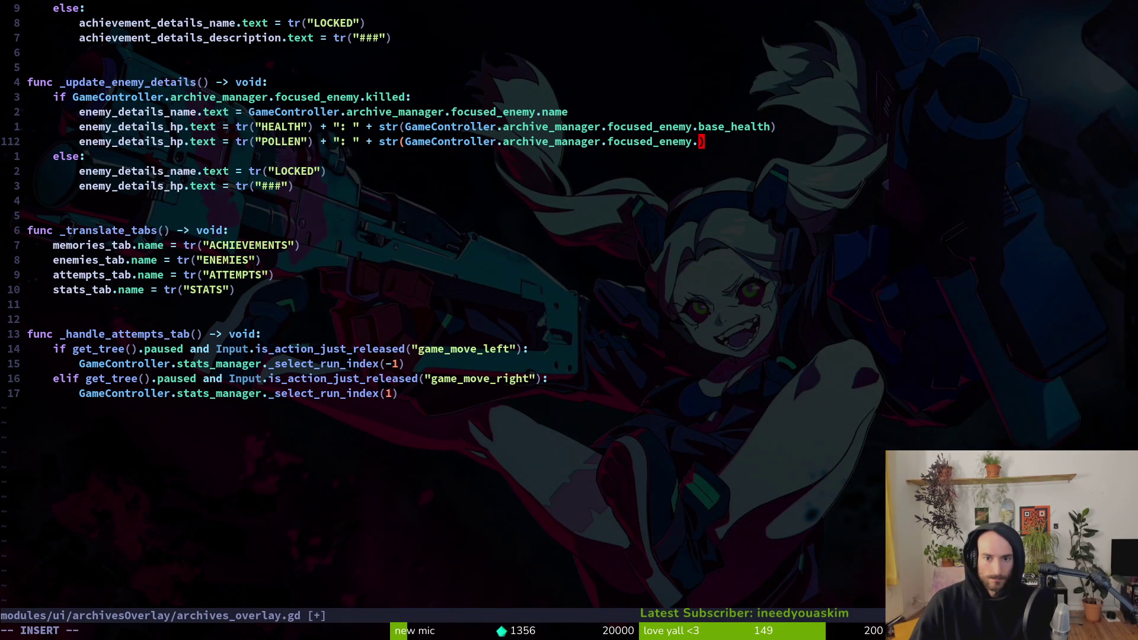
pyautogui.write('pol')
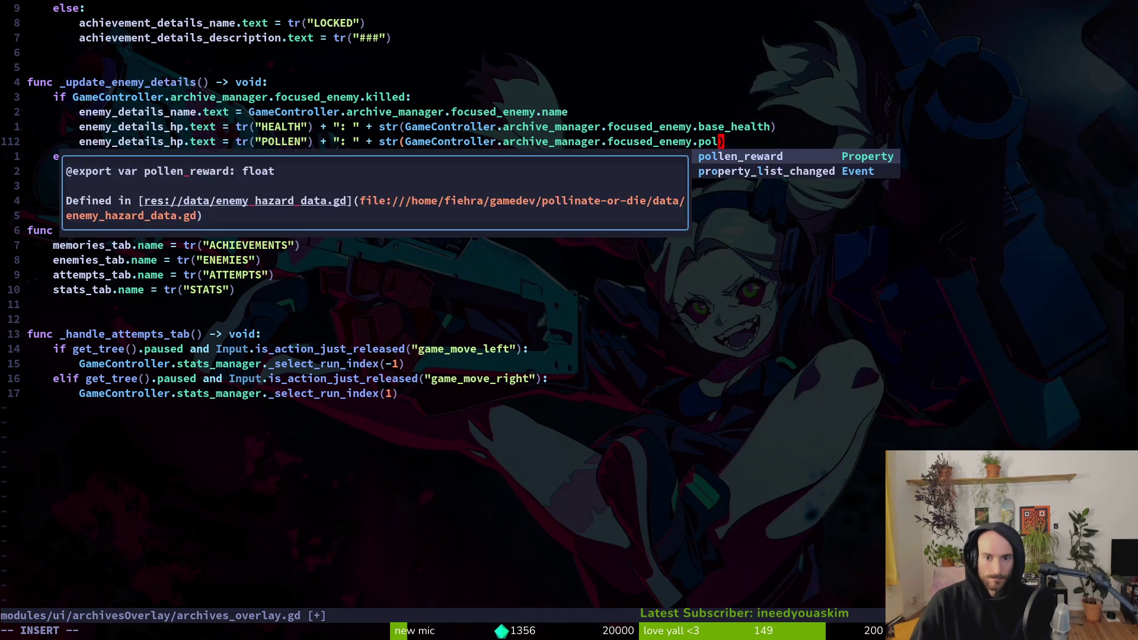
pyautogui.press('Return')
pyautogui.press('Escape')
pyautogui.write(':write')
pyautogui.press('Return')
pyautogui.hotkey('alt', 'Tab')
pyautogui.press('F5')
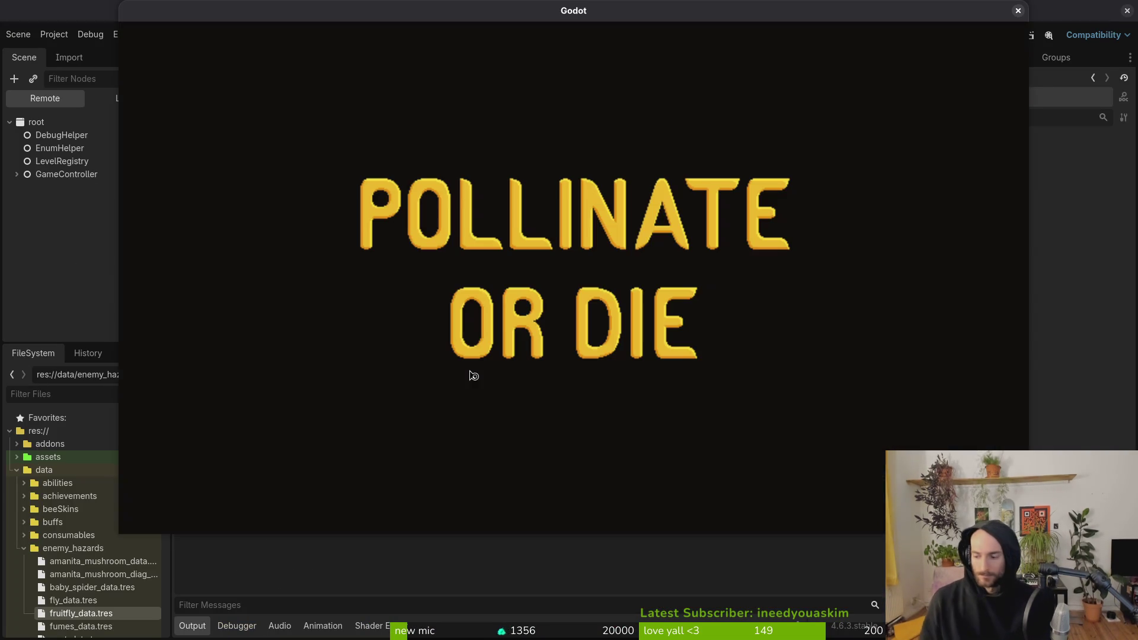
# Step: Start a run and check the archives' enemies tab for fly, fruitfly, a locked enemy and gnat
pyautogui.press('Return')
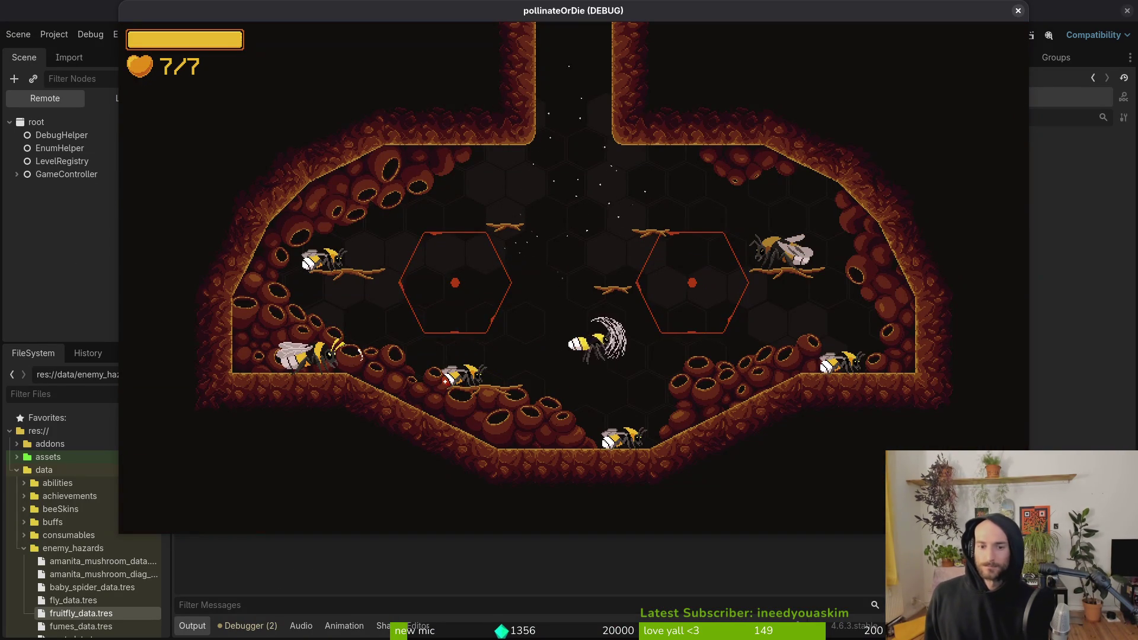
pyautogui.press('Escape')
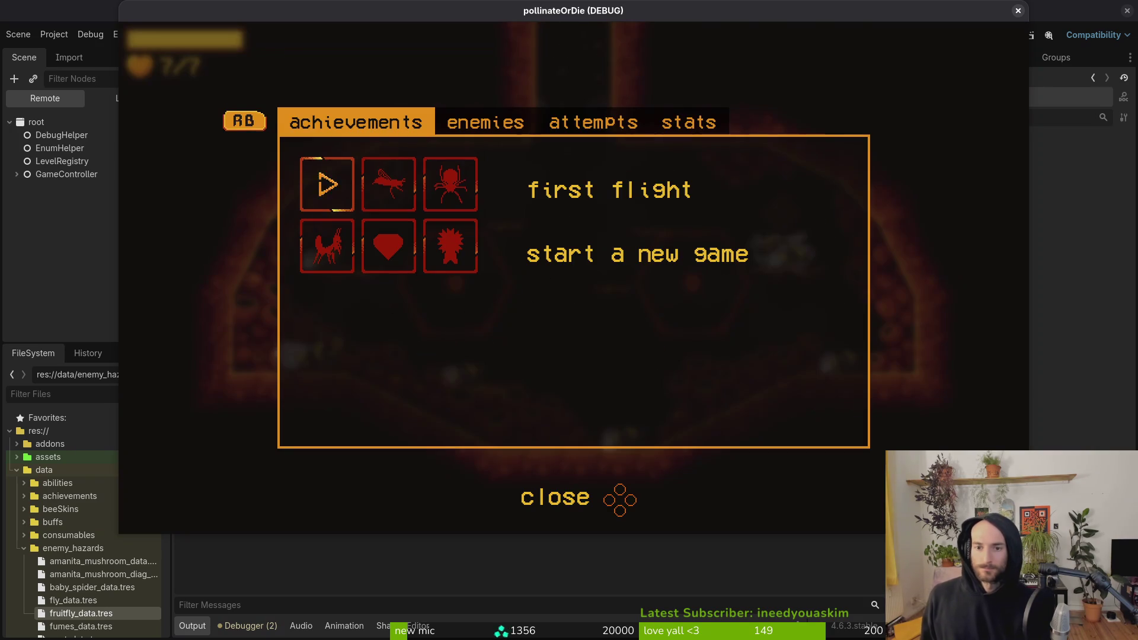
pyautogui.press('e')
pyautogui.press('Right')
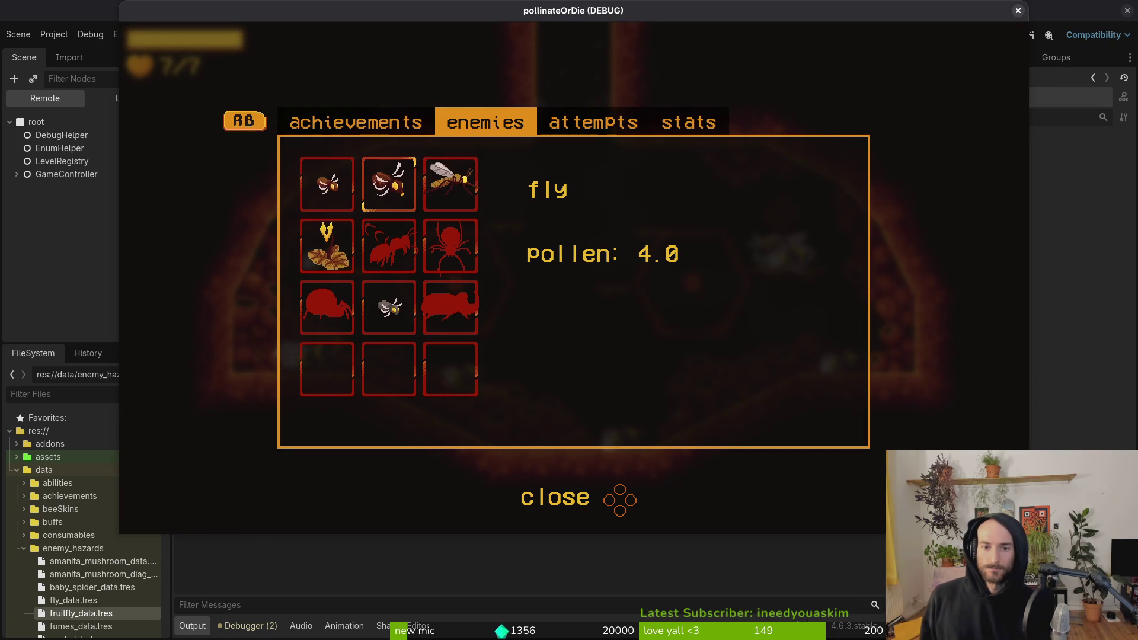
pyautogui.press('Left')
pyautogui.press('Down')
pyautogui.press('Down')
pyautogui.press('Right')
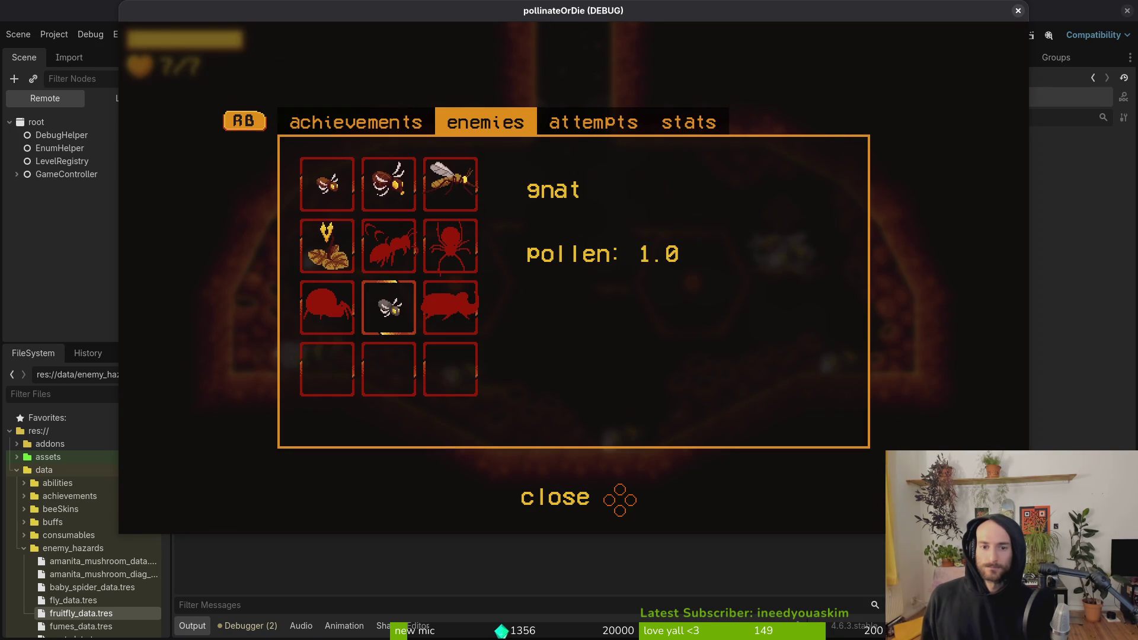
# Step: Close the game and make the POLLEN text line target a new enemy_details_pollen label
pyautogui.press('F8')
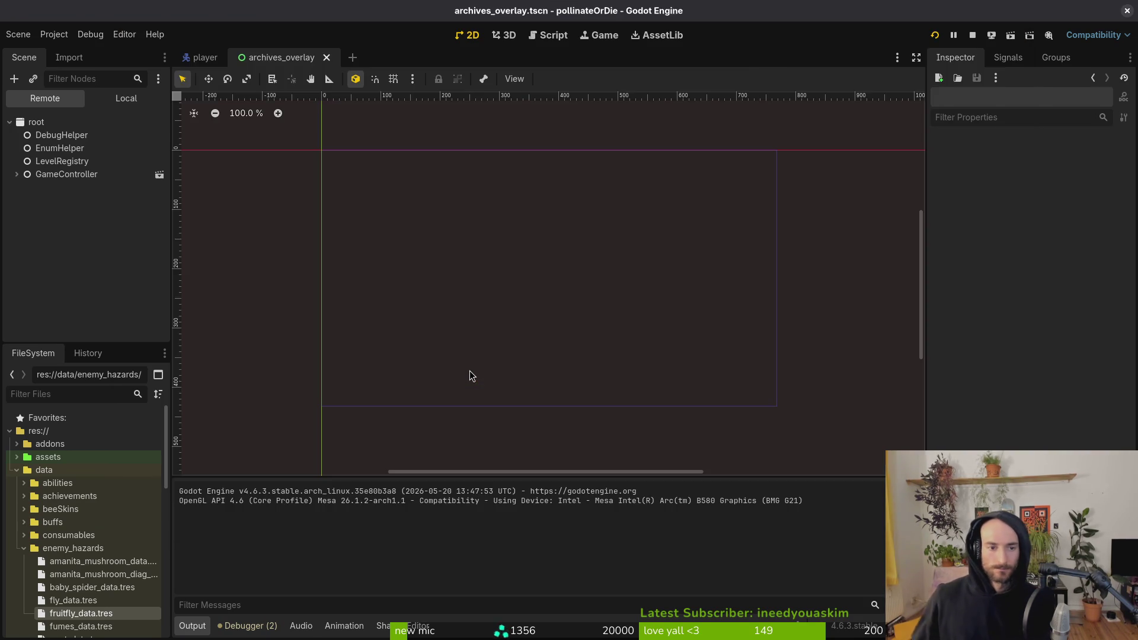
pyautogui.hotkey('alt', 'Tab')
pyautogui.scroll(20, 569, 296)
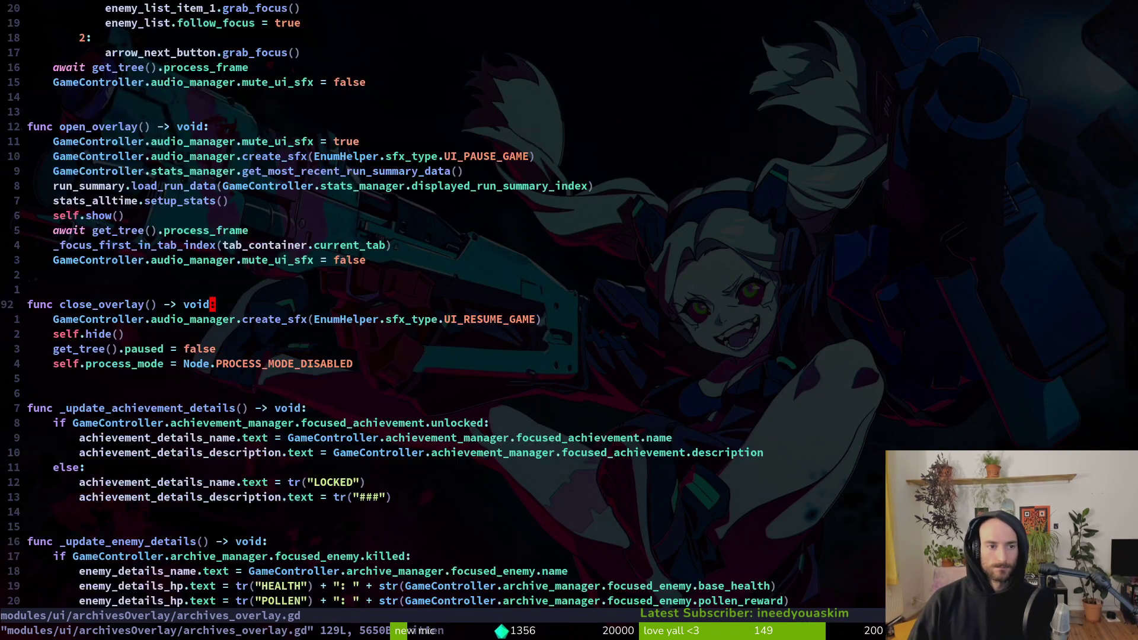
pyautogui.scroll(-20, 569, 296)
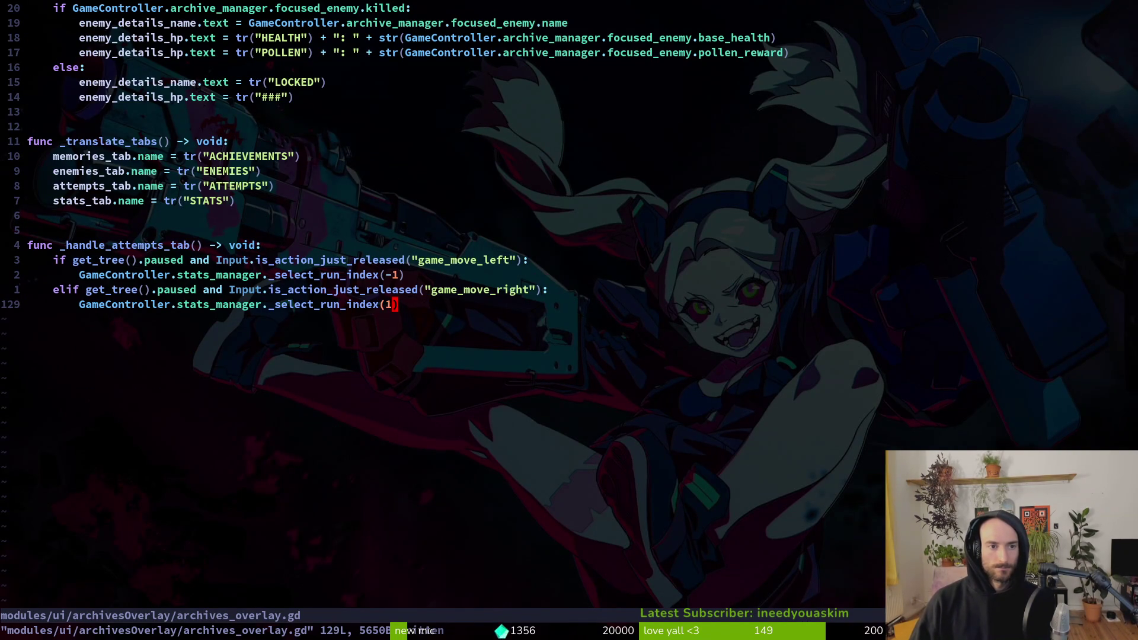
pyautogui.click(780, 52)
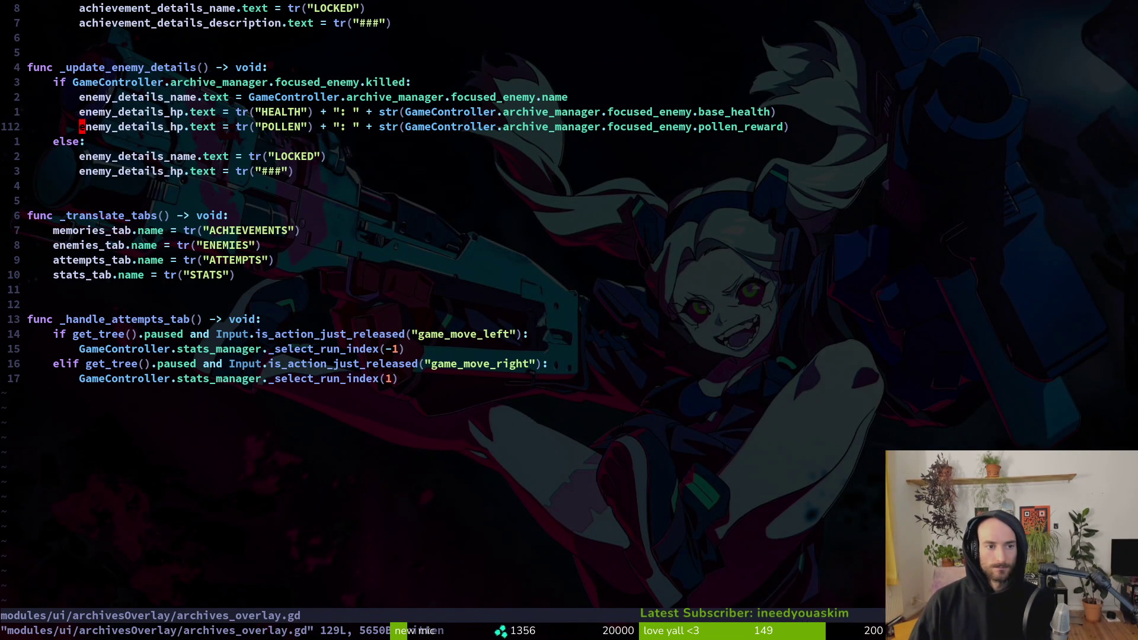
pyautogui.write('cwenem')
pyautogui.write('y_details_po')
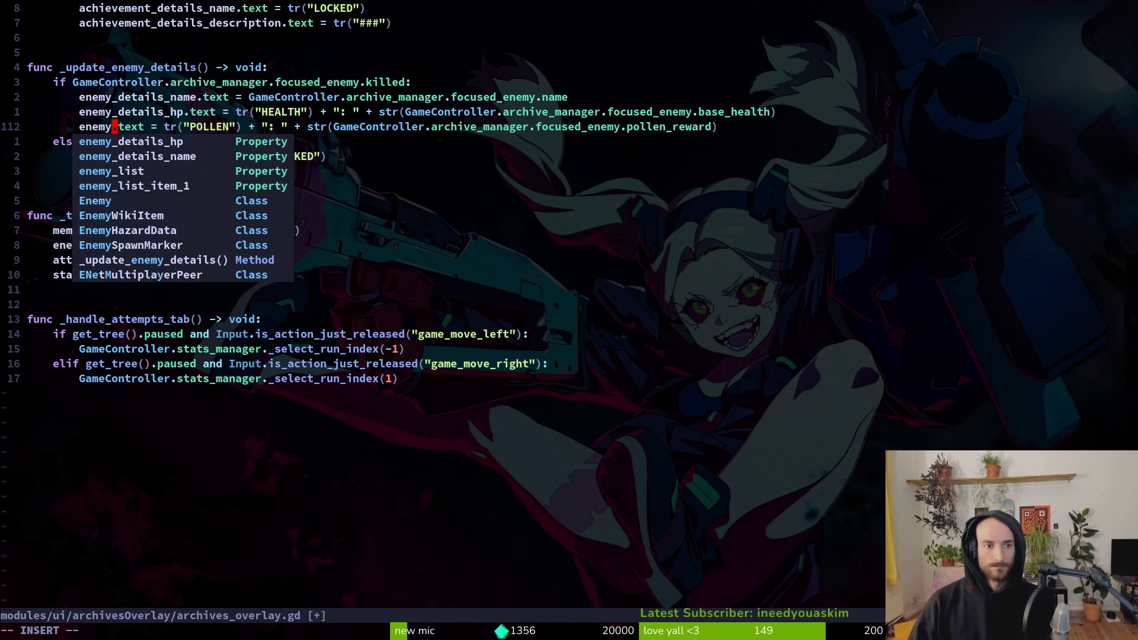
pyautogui.write('llen')
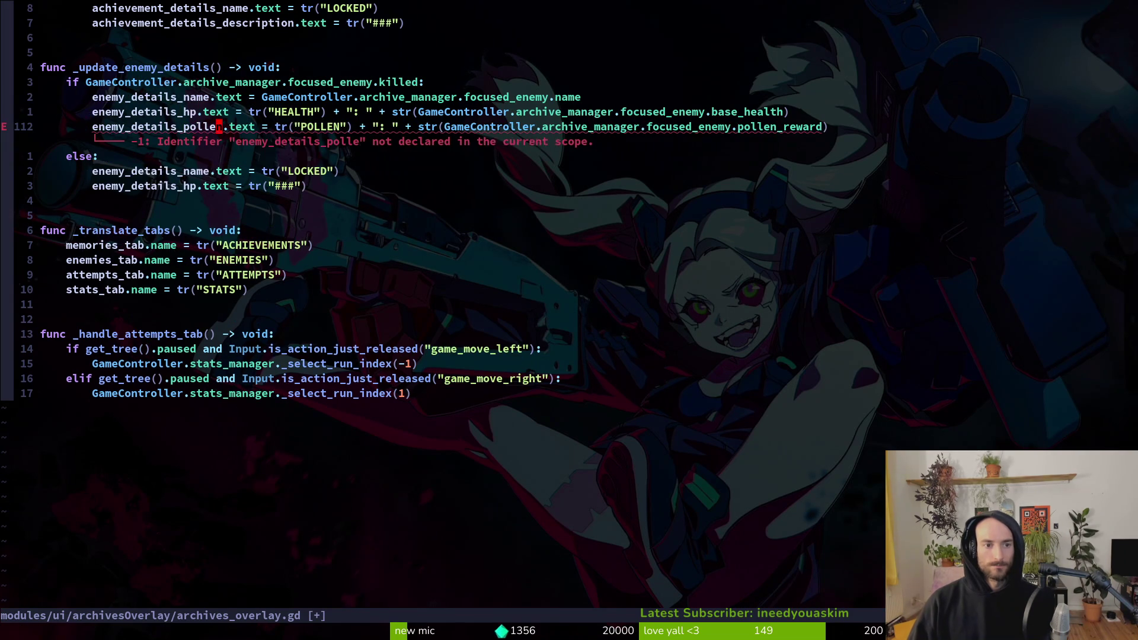
# Step: Duplicate the enemy_details_hp declaration as enemy_details_pollen pointing to vbox/pollen, and save
pyautogui.press('g')
pyautogui.press('g')
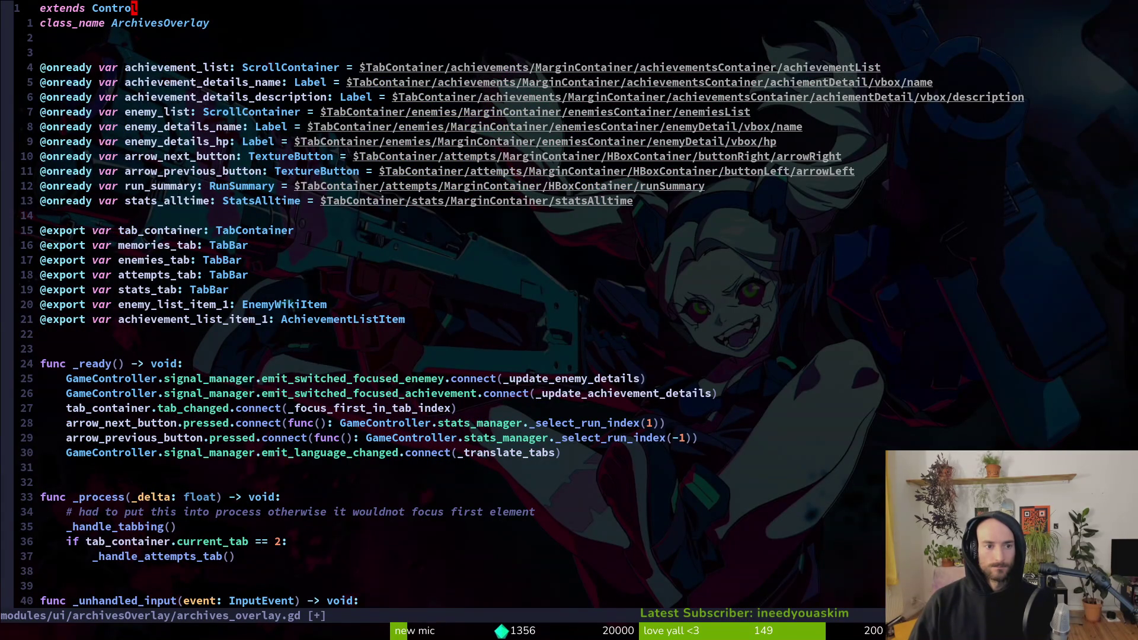
pyautogui.press('j')
pyautogui.press('j')
pyautogui.press('j')
pyautogui.press('y')
pyautogui.press('y')
pyautogui.press('p')
pyautogui.press('w')
pyautogui.press('w')
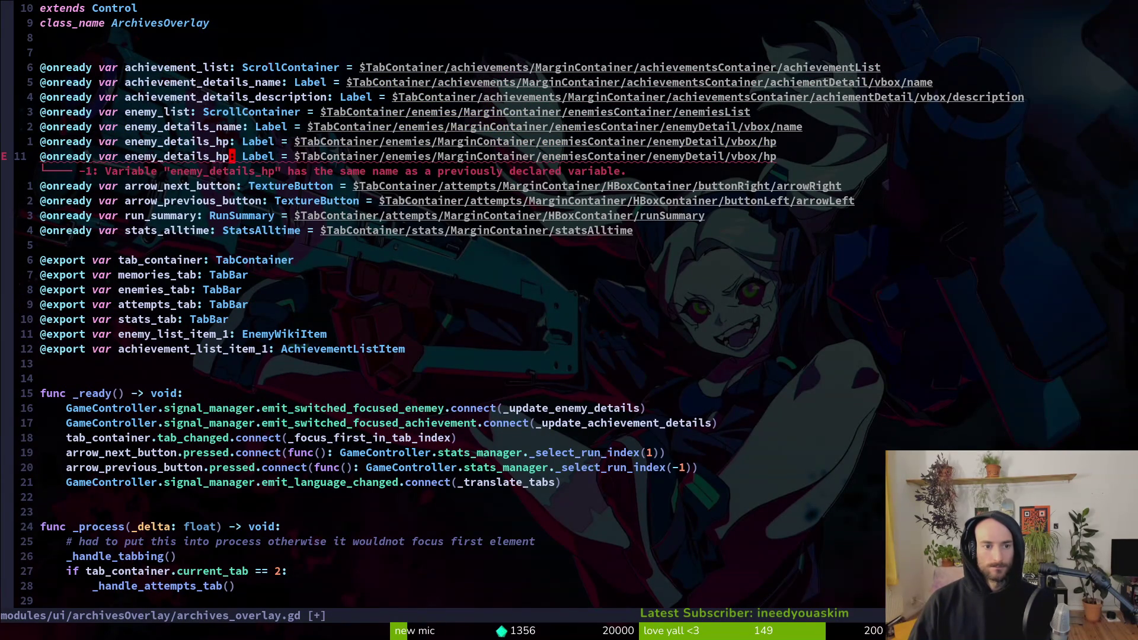
pyautogui.press('h')
pyautogui.press('h')
pyautogui.write('cwpollen')
pyautogui.press('Escape')
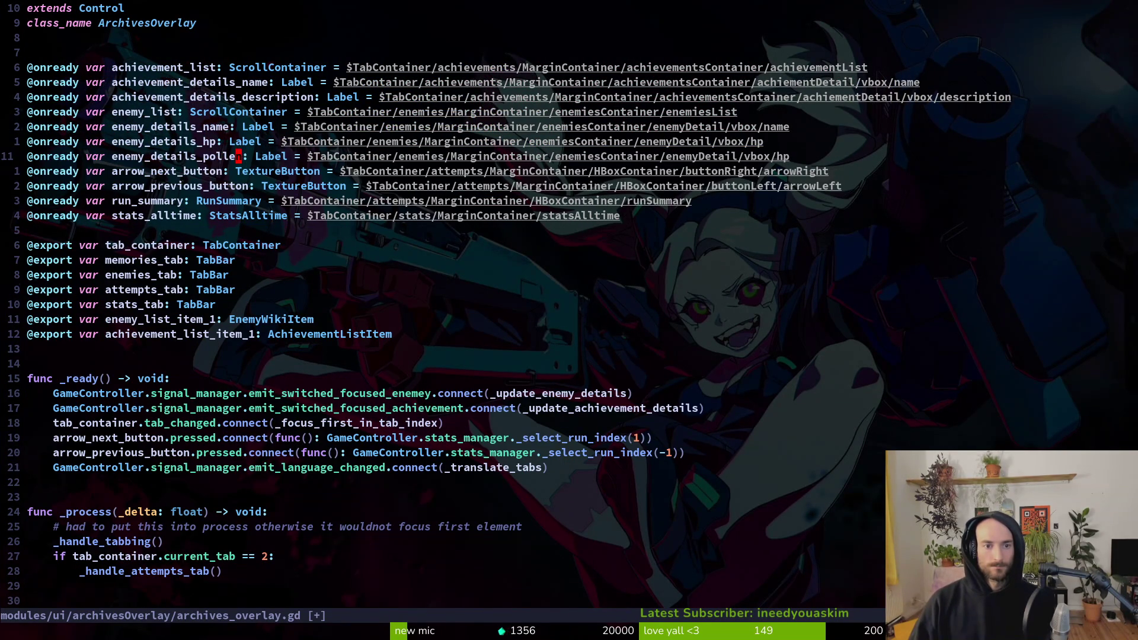
pyautogui.write('llen')
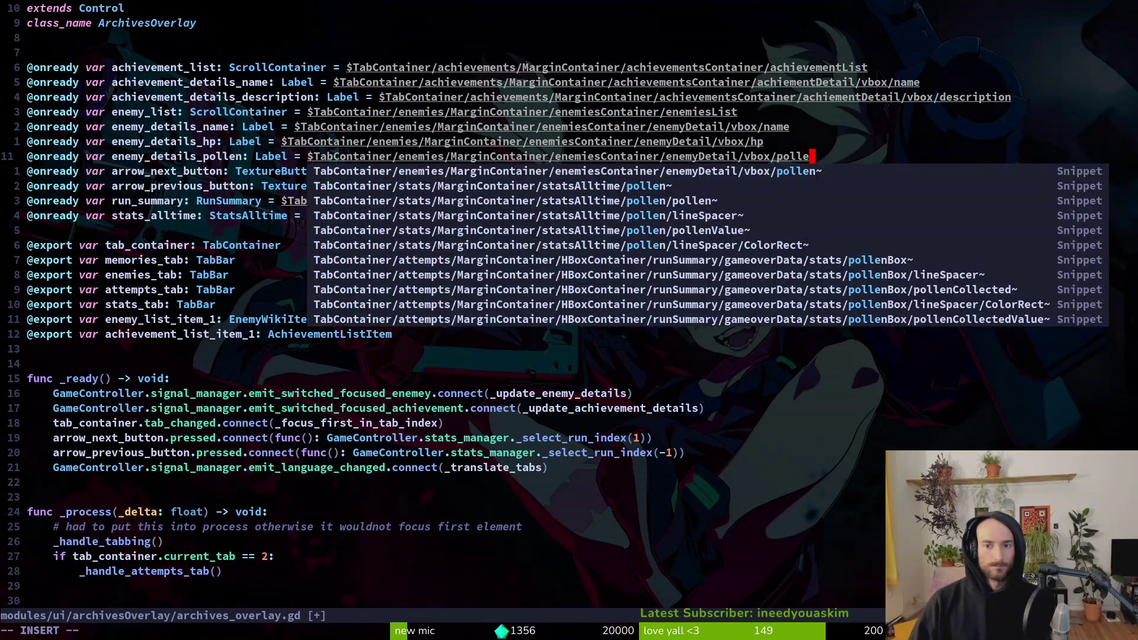
pyautogui.press('Escape')
pyautogui.write(':write')
pyautogui.press('Return')
pyautogui.hotkey('alt', 'Tab')
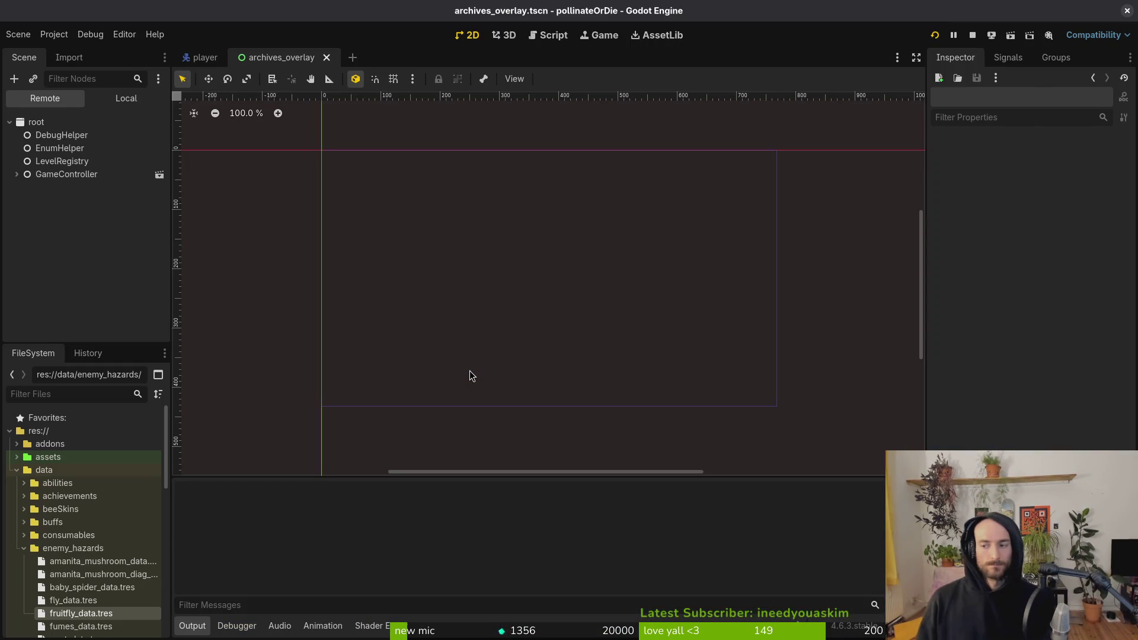
# Step: Enter the level, fly the bee to the right platform, and open the archives' enemies page
pyautogui.press('Return')
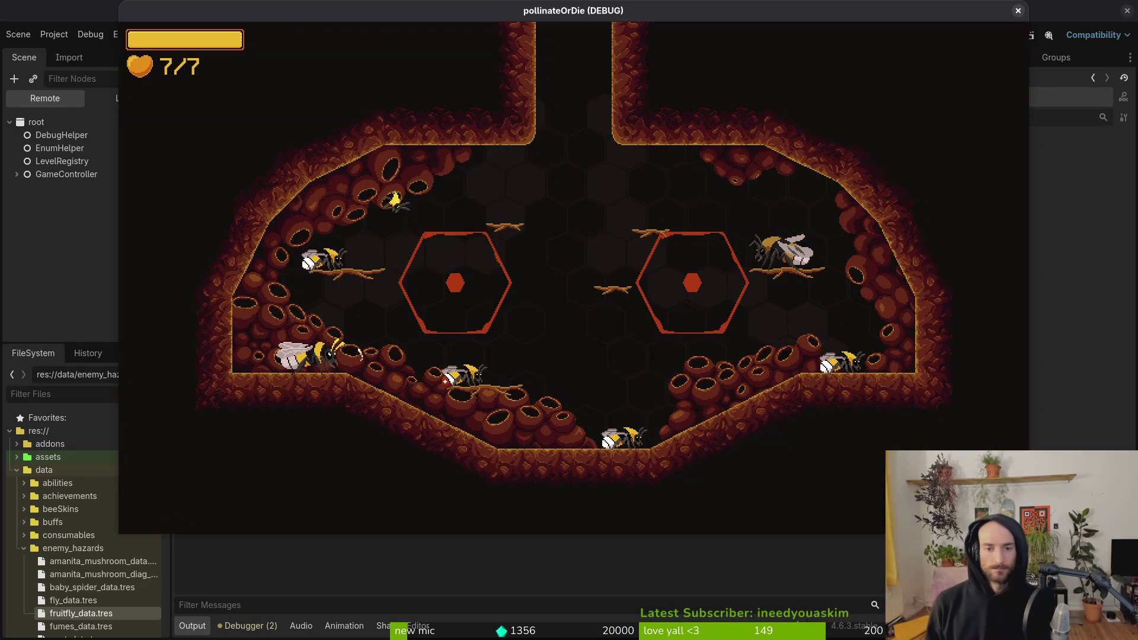
pyautogui.press('d')
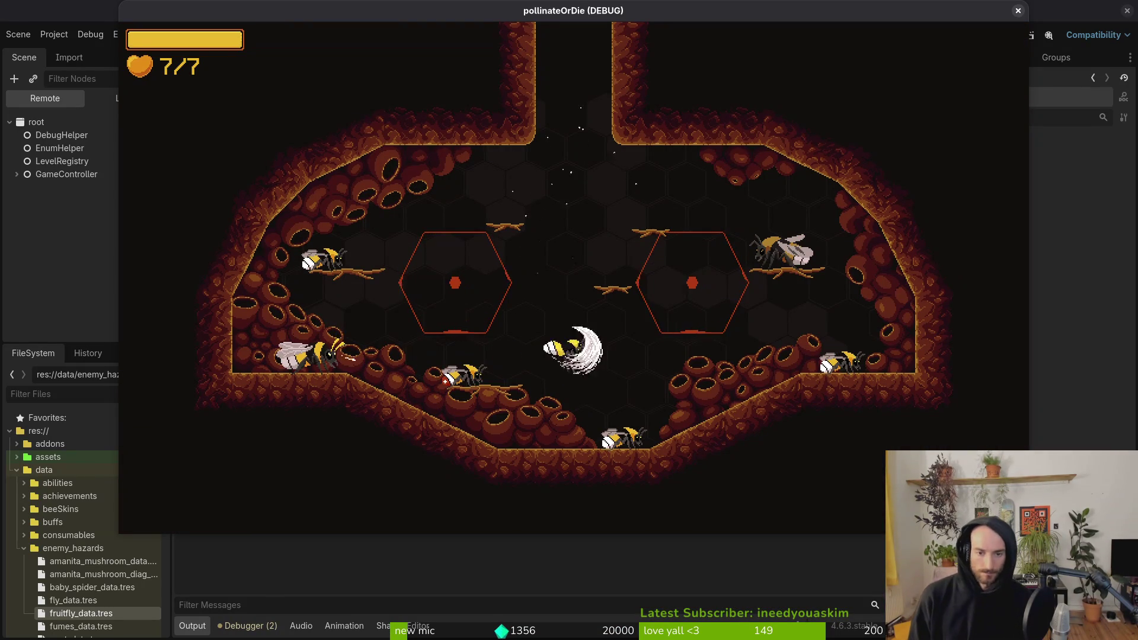
pyautogui.press('w')
pyautogui.press('Tab')
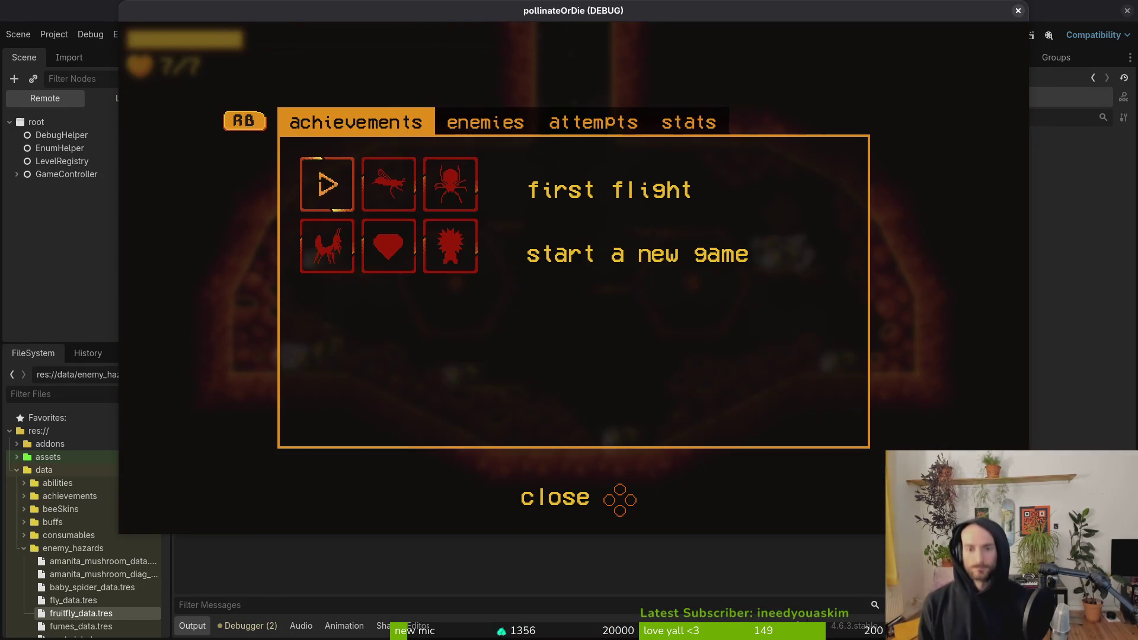
pyautogui.press('e')
# Step: Browse the enemy entries to the gnat, which shows health 2.0 and pollen 1.0
pyautogui.press('s')
pyautogui.press('s')
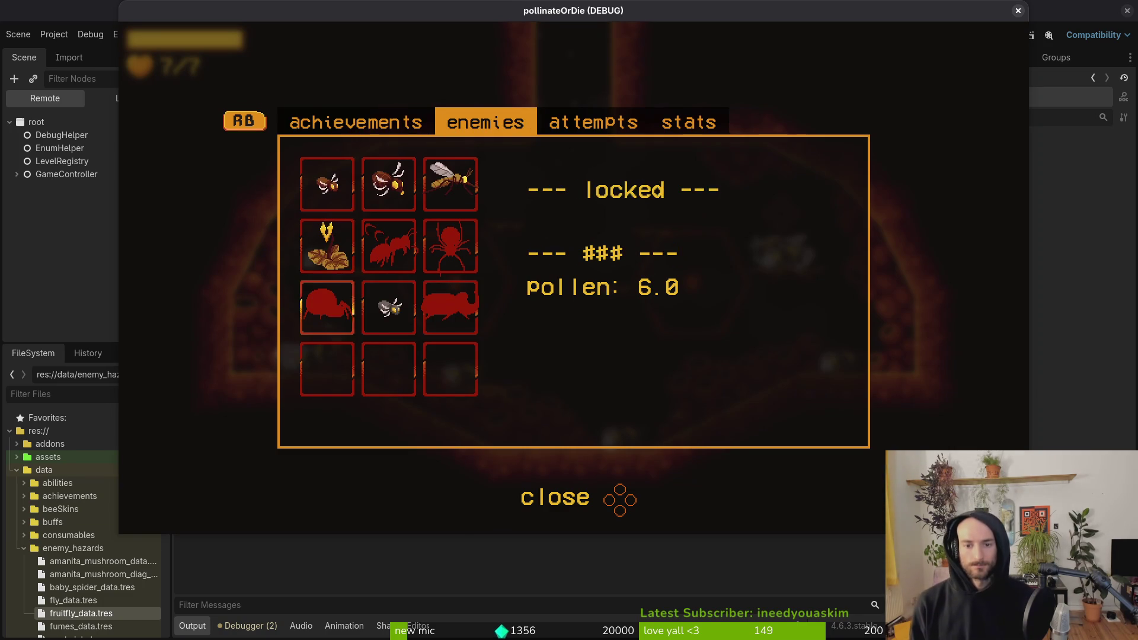
pyautogui.press('d')
pyautogui.press('d')
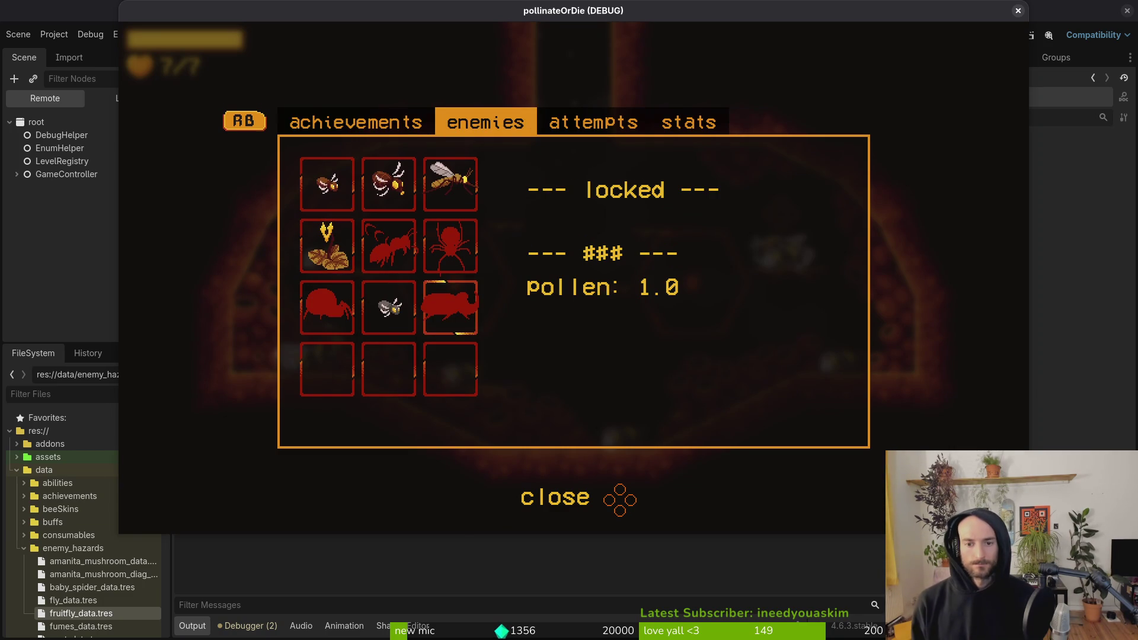
pyautogui.press('w')
pyautogui.press('a')
pyautogui.press('s')
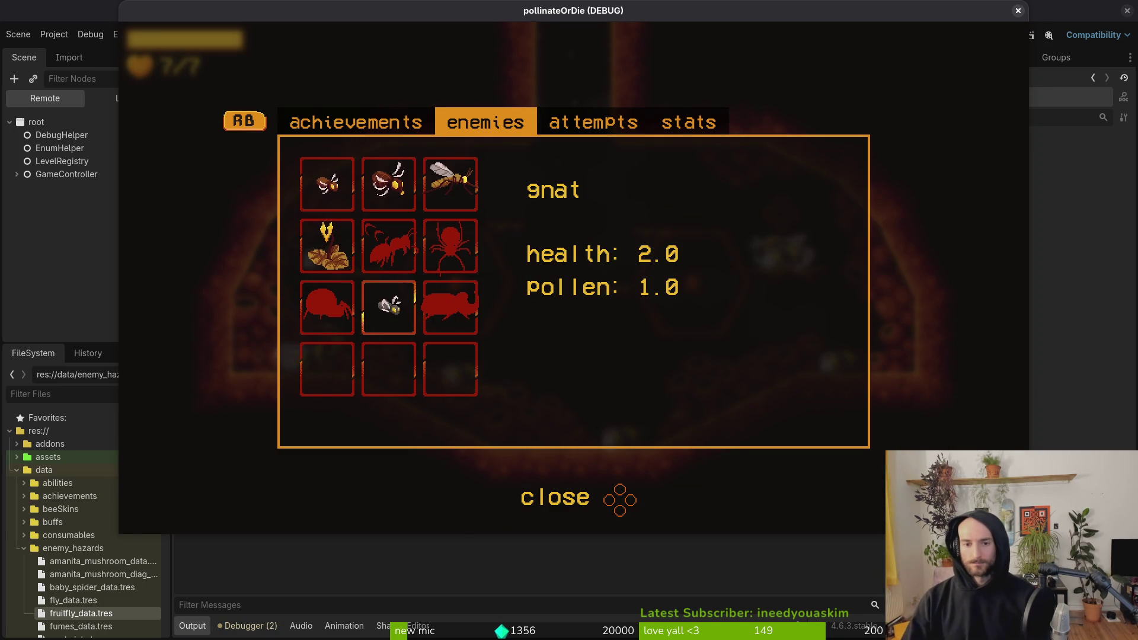
pyautogui.hotkey('alt', 'Tab')
pyautogui.hotkey('alt', 'Tab')
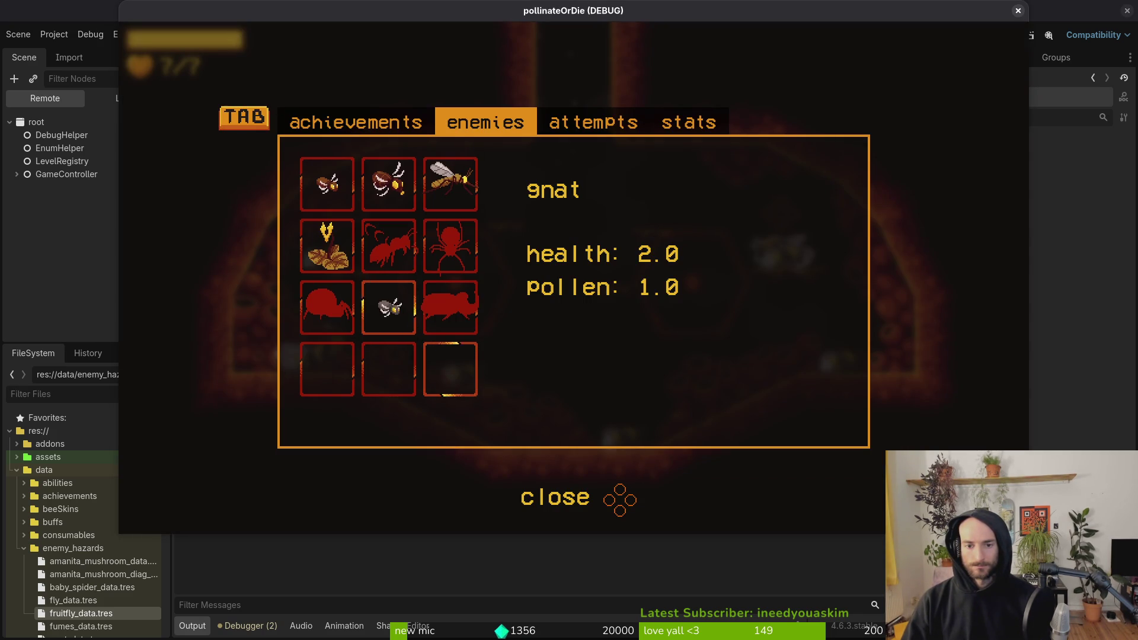
# Step: Browse the enemy grid, comparing mosquito, fly, fruitfly, gnat and mutant flower entries with the locked ant and spider
pyautogui.press('Down')
pyautogui.press('Right')
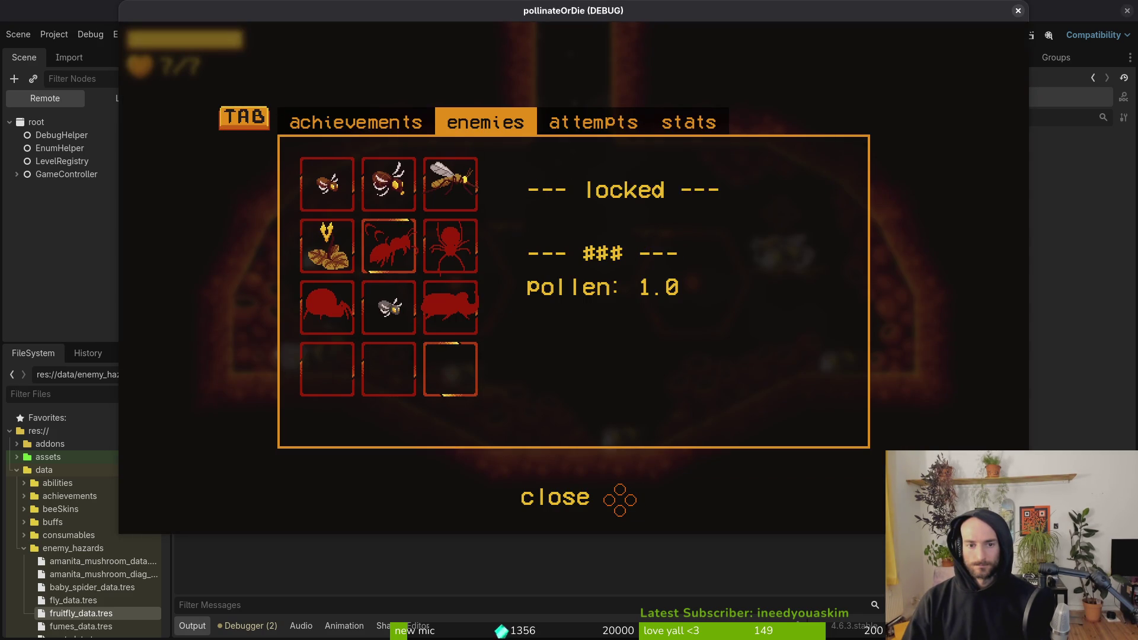
pyautogui.press('Down')
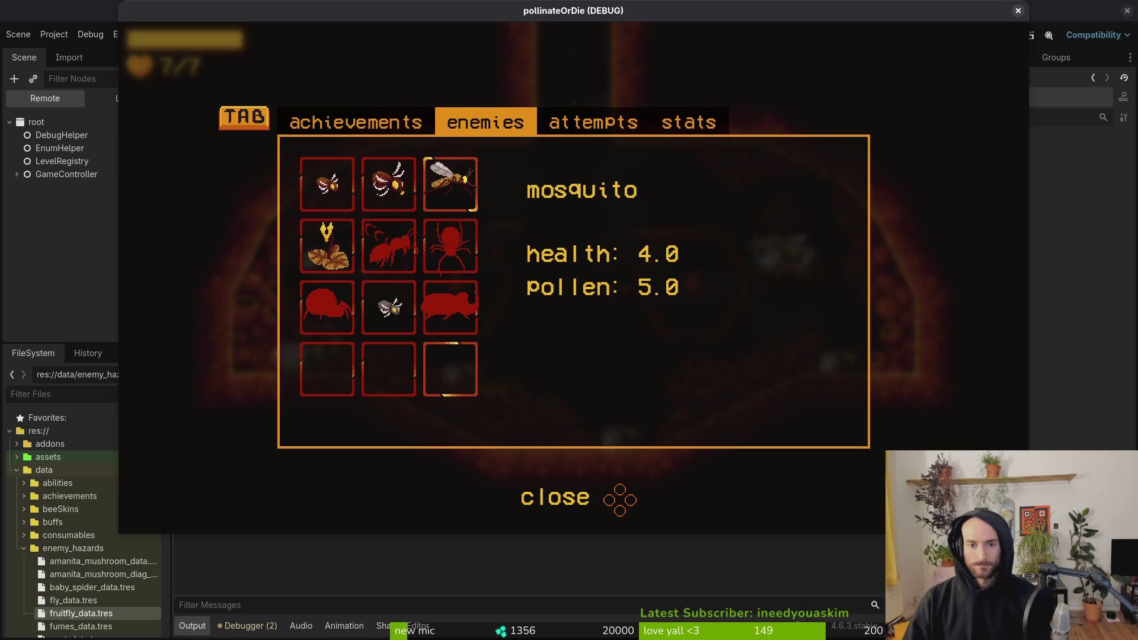
pyautogui.press('Left')
pyautogui.press('Right')
pyautogui.press('Down')
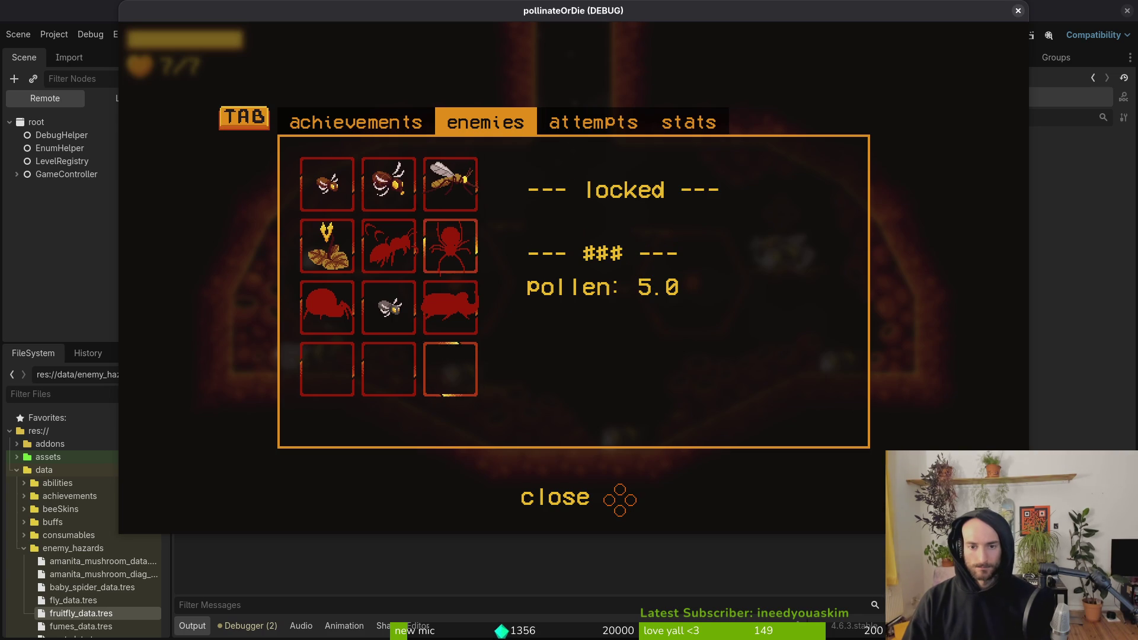
pyautogui.press('Left')
pyautogui.press('Up')
pyautogui.press('Left')
pyautogui.press('Down')
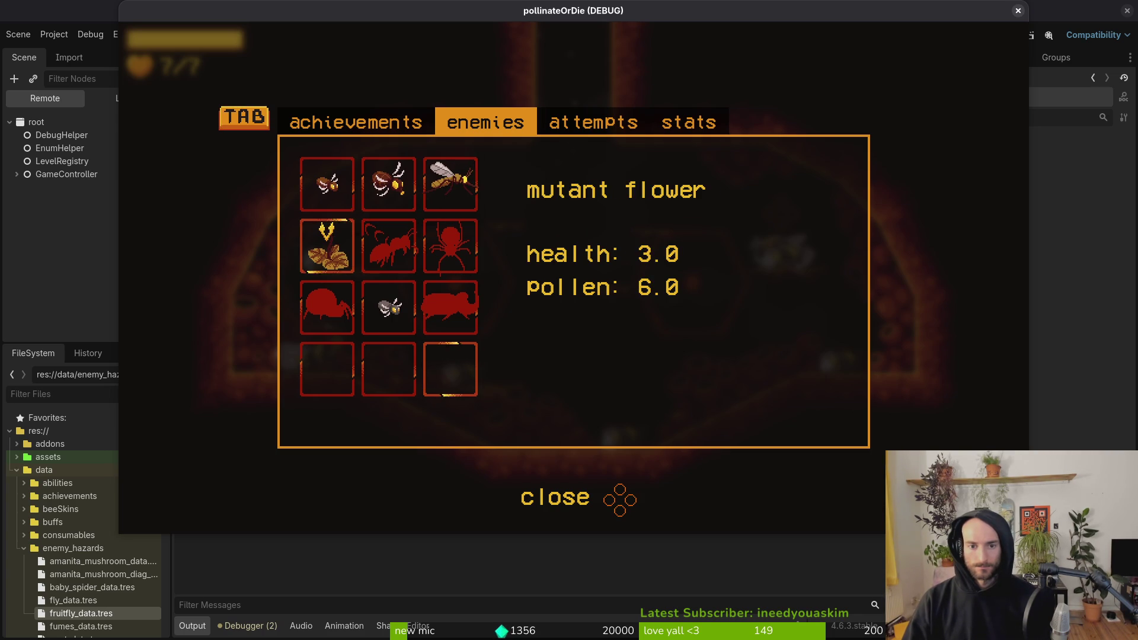
pyautogui.press('Down')
pyautogui.press('Right')
pyautogui.press('Up')
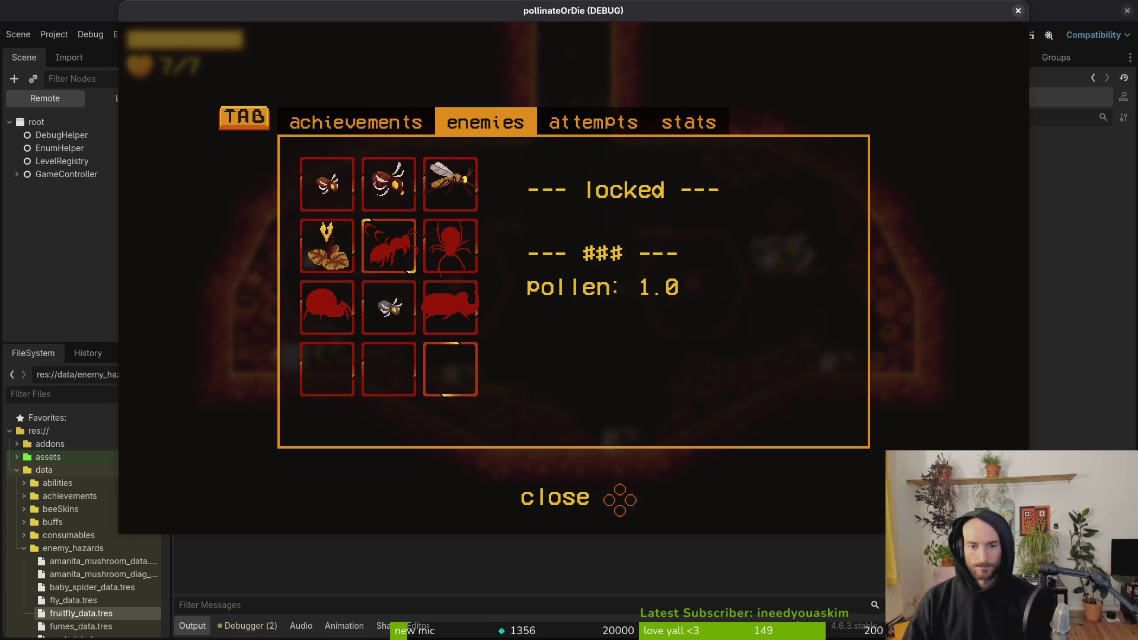
pyautogui.press('Up')
pyautogui.press('Right')
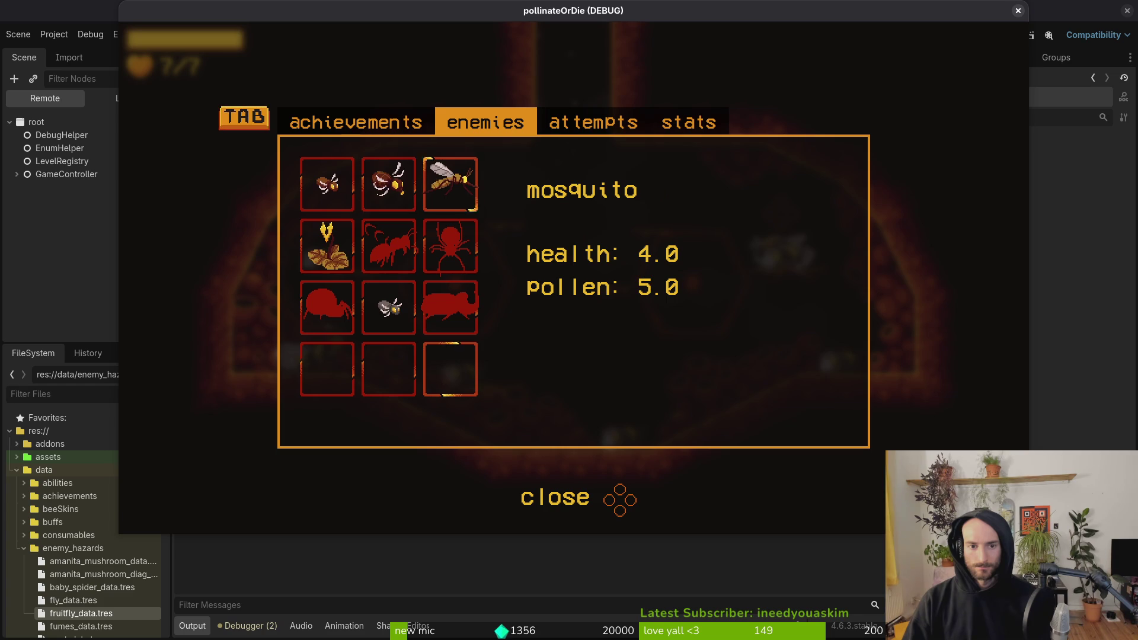
pyautogui.press('Left')
pyautogui.press('Down')
pyautogui.press('Down')
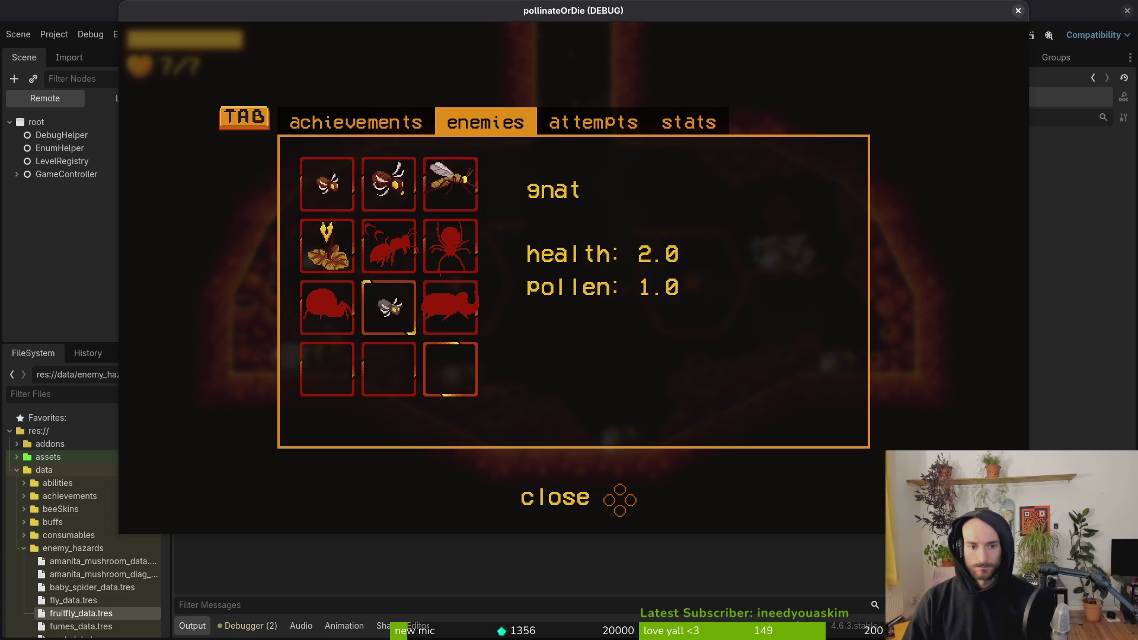
pyautogui.press('Up')
pyautogui.press('Left')
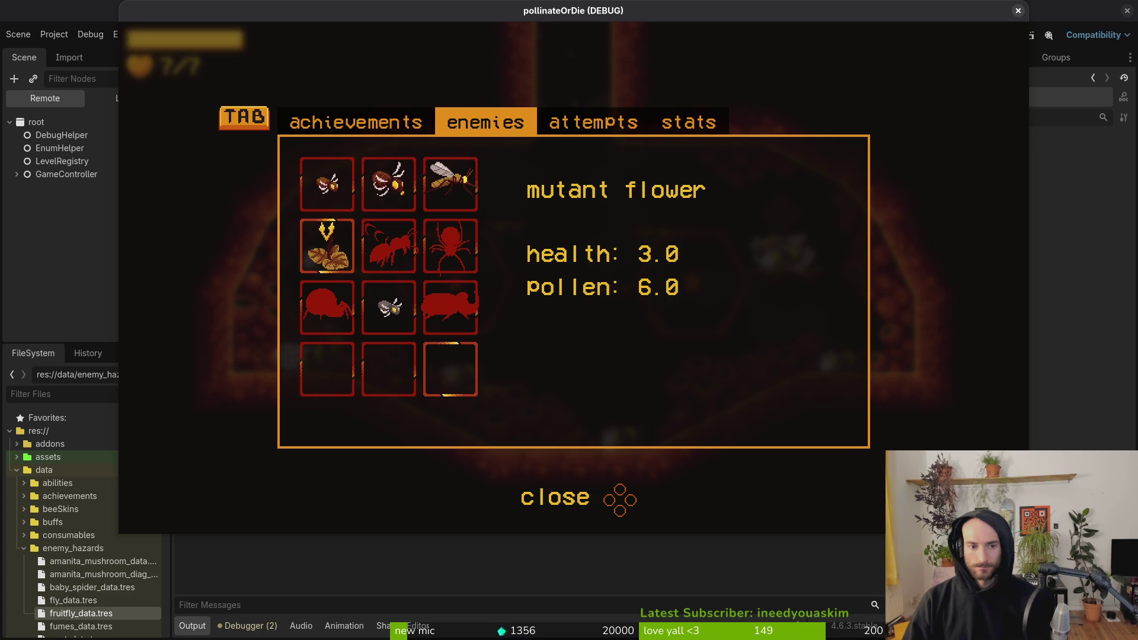
pyautogui.press('Up')
pyautogui.press('Right')
pyautogui.press('Down')
pyautogui.press('Right')
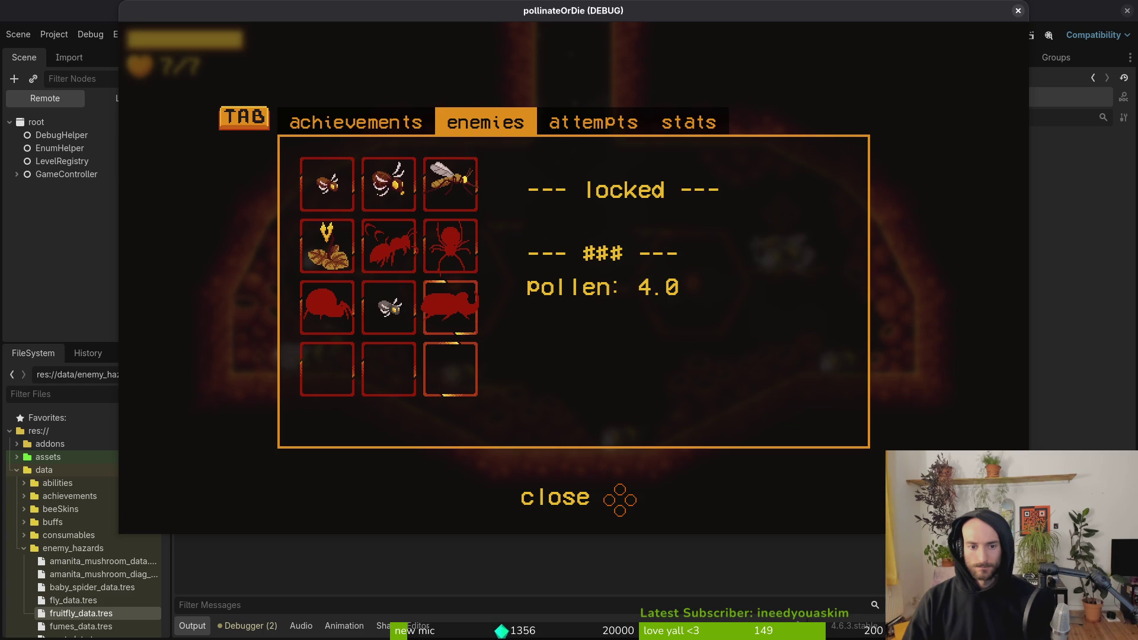
pyautogui.press('Left')
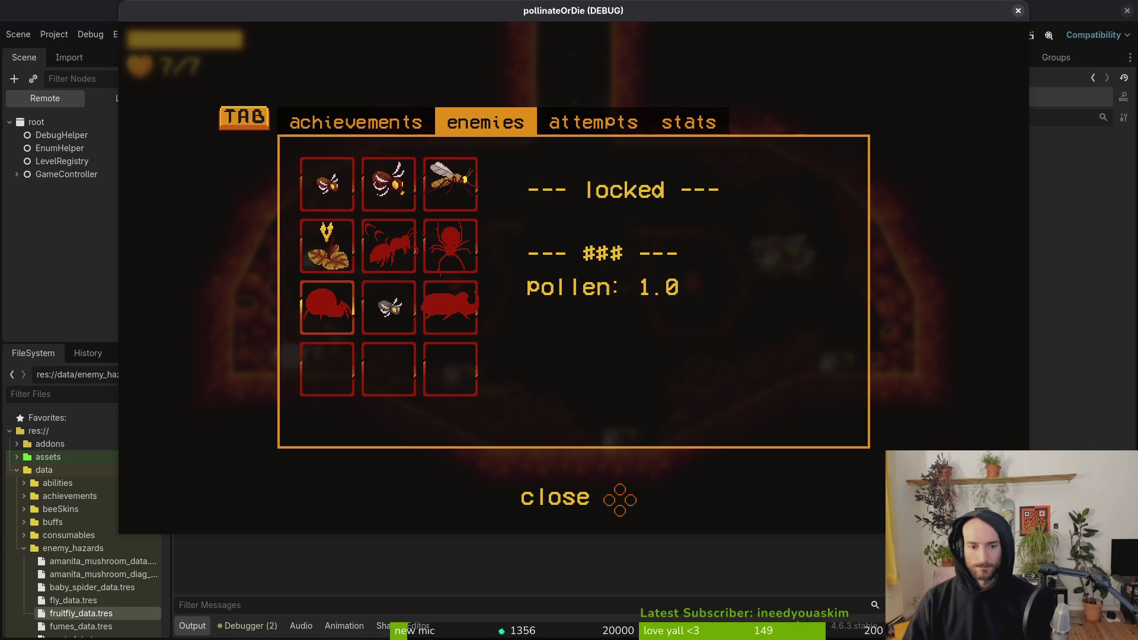
pyautogui.press('Left')
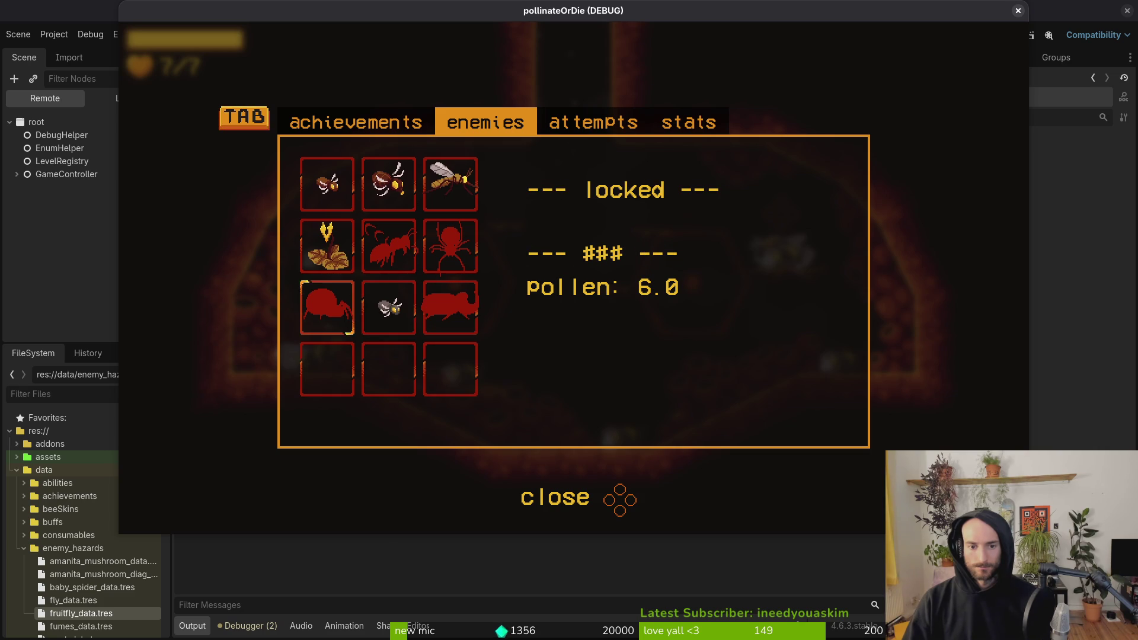
pyautogui.press('Down')
pyautogui.press('Up')
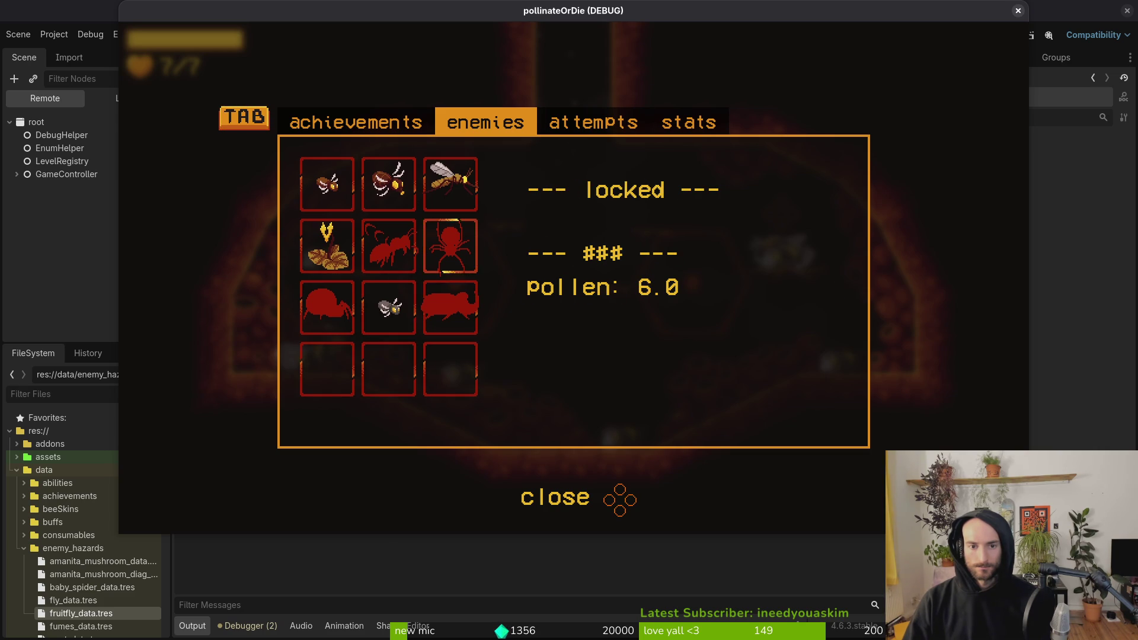
# Step: Cycle through the overlay pages back to the enemies page and check the locked entries
pyautogui.press('Tab')
pyautogui.press('Tab')
pyautogui.press('Tab')
pyautogui.press('Down')
pyautogui.press('Down')
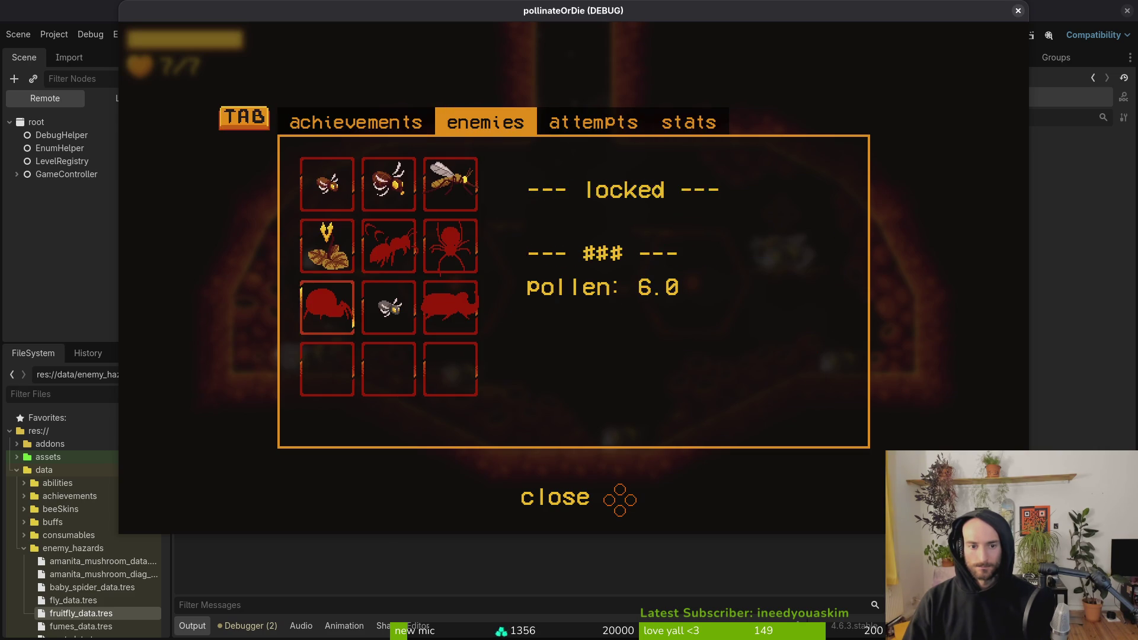
pyautogui.press('Left')
pyautogui.press('Tab')
pyautogui.press('Tab')
pyautogui.press('Tab')
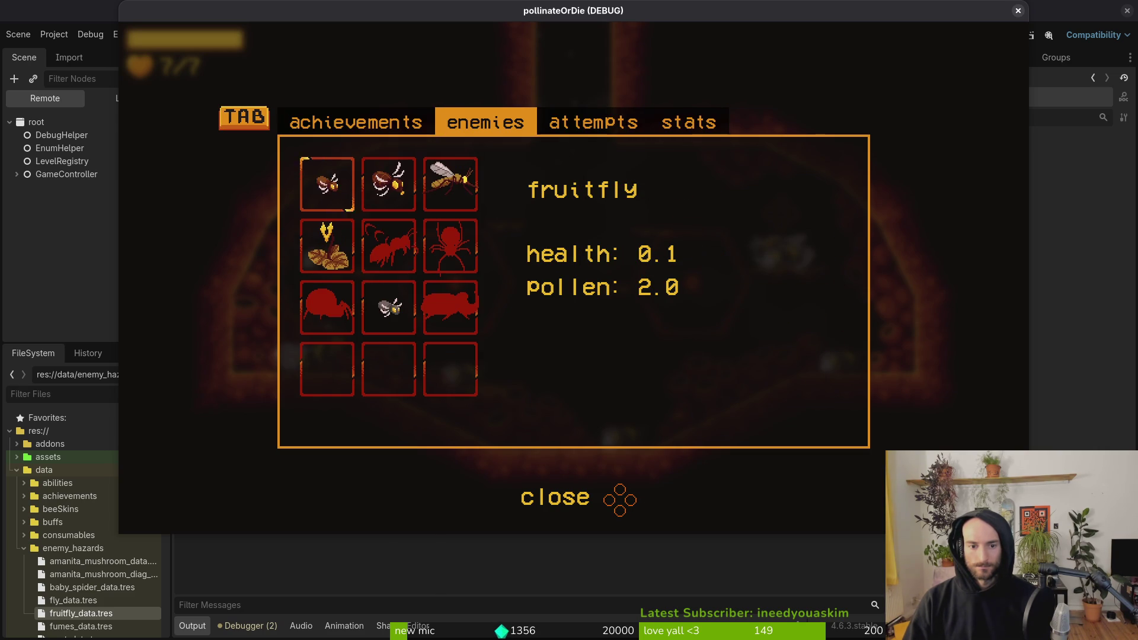
pyautogui.press('Down')
pyautogui.press('Down')
pyautogui.press('Down')
pyautogui.press('Left')
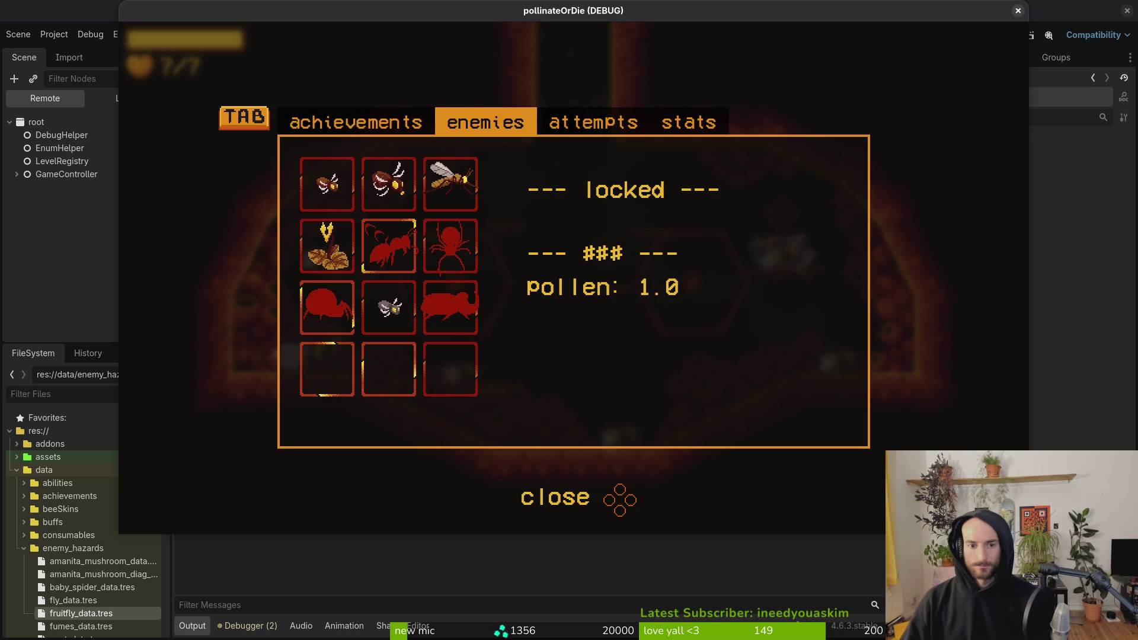
# Step: Browse the achievements page, including the badge, heart and first flight achievements, then return to enemies
pyautogui.press('Tab')
pyautogui.press('Right')
pyautogui.press('Right')
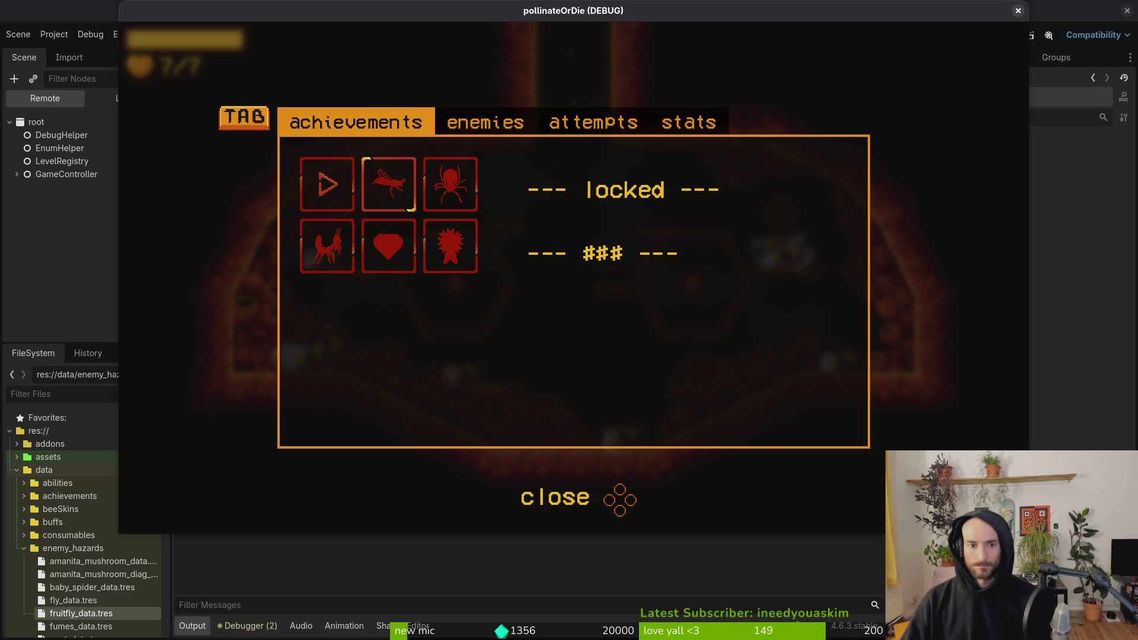
pyautogui.press('Down')
pyautogui.press('Left')
pyautogui.press('Left')
pyautogui.press('Right')
pyautogui.press('Down')
pyautogui.press('Left')
pyautogui.press('Tab')
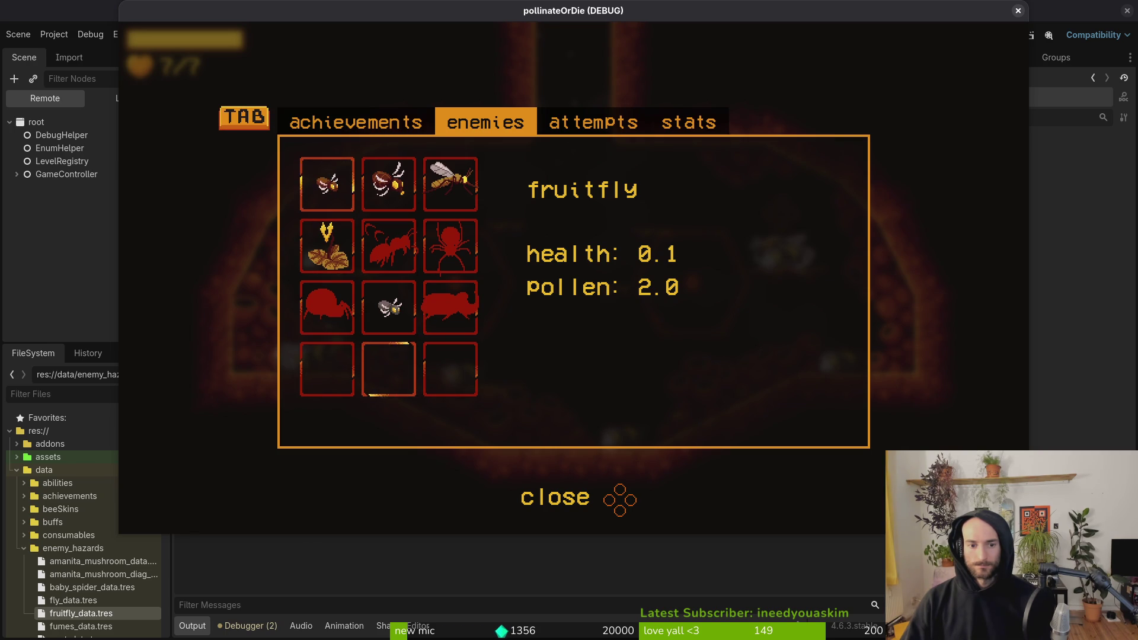
# Step: Recheck the enemy grid, comparing the gnat and fruitfly stats with the locked ant and spider labels
pyautogui.press('Down')
pyautogui.press('Right')
pyautogui.press('Down')
pyautogui.press('Left')
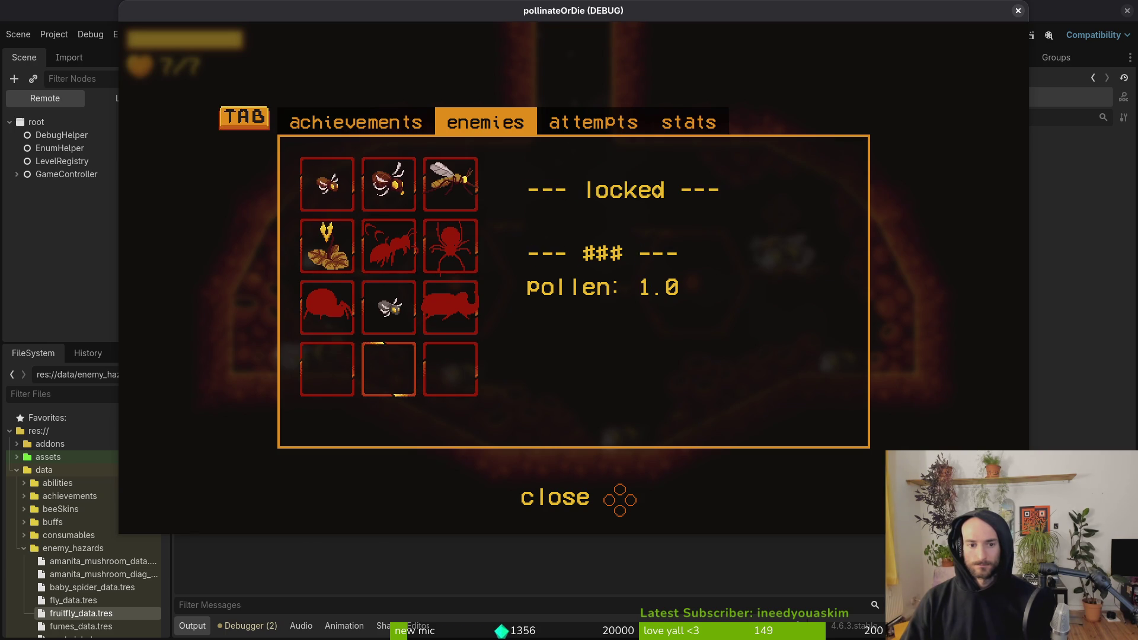
pyautogui.press('Right')
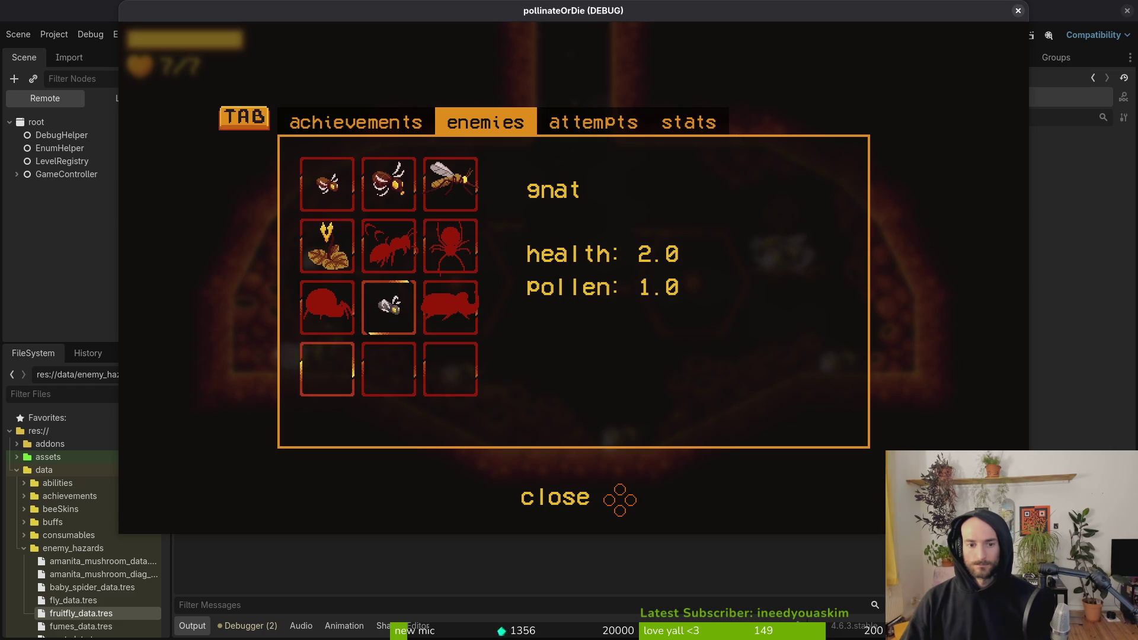
pyautogui.press('Down')
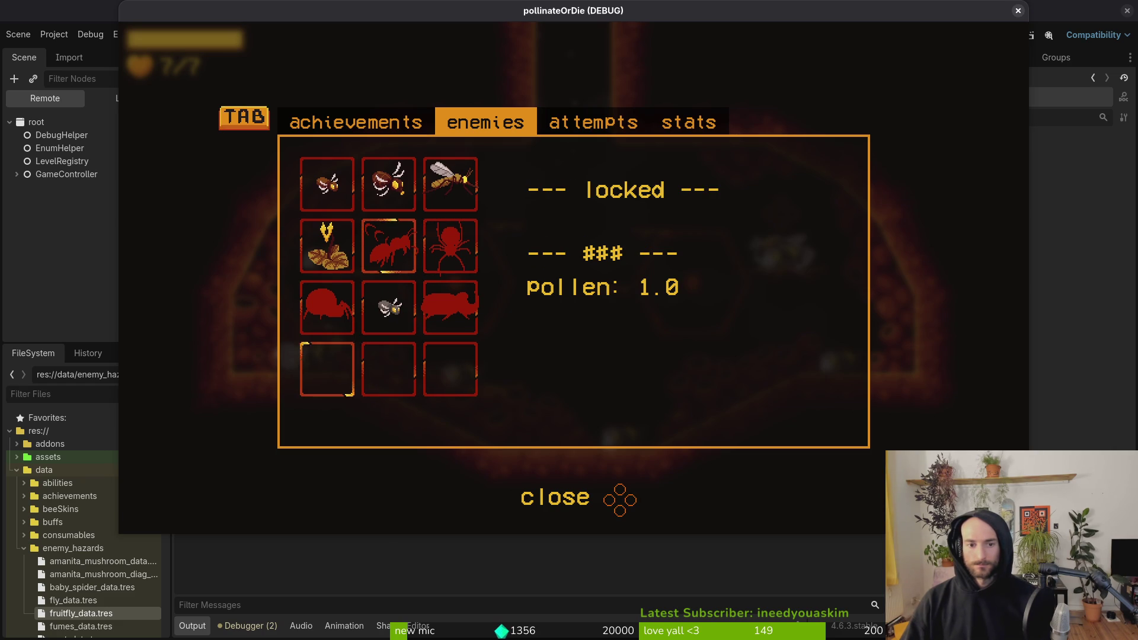
pyautogui.press('Down')
pyautogui.press('Left')
pyautogui.press('Up')
pyautogui.press('Up')
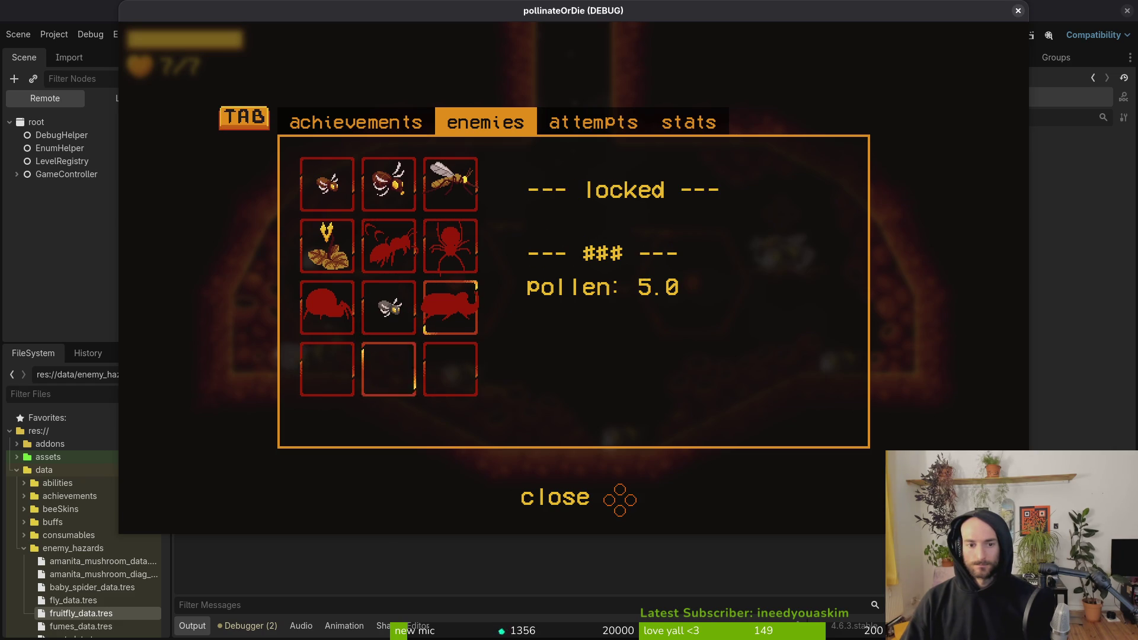
pyautogui.press('Up')
pyautogui.press('Left')
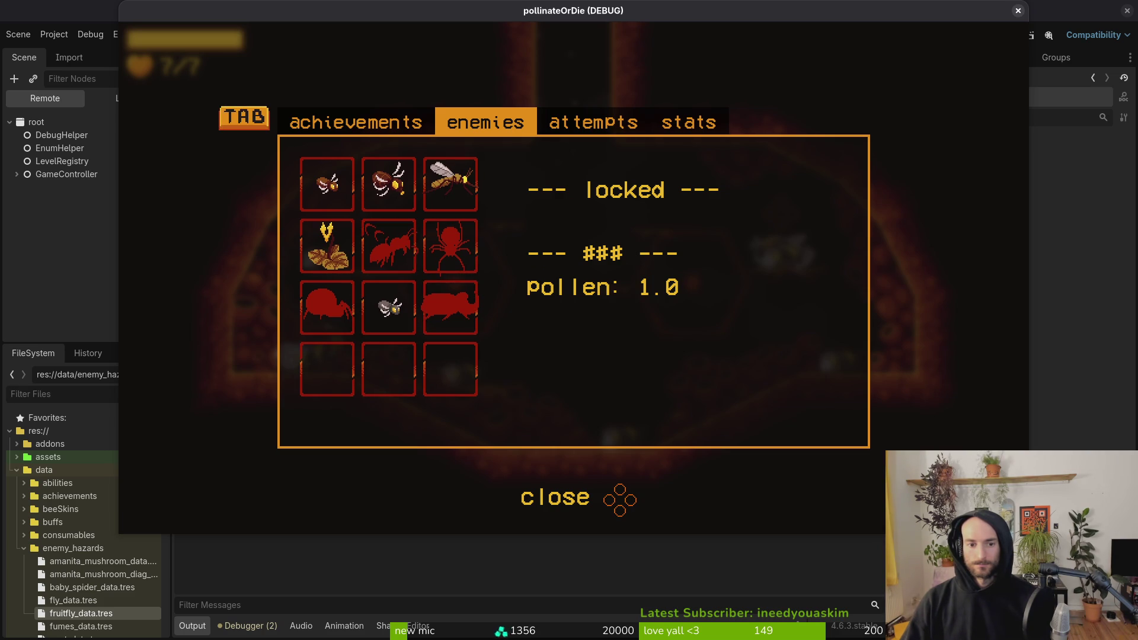
pyautogui.press('Down')
pyautogui.press('Left')
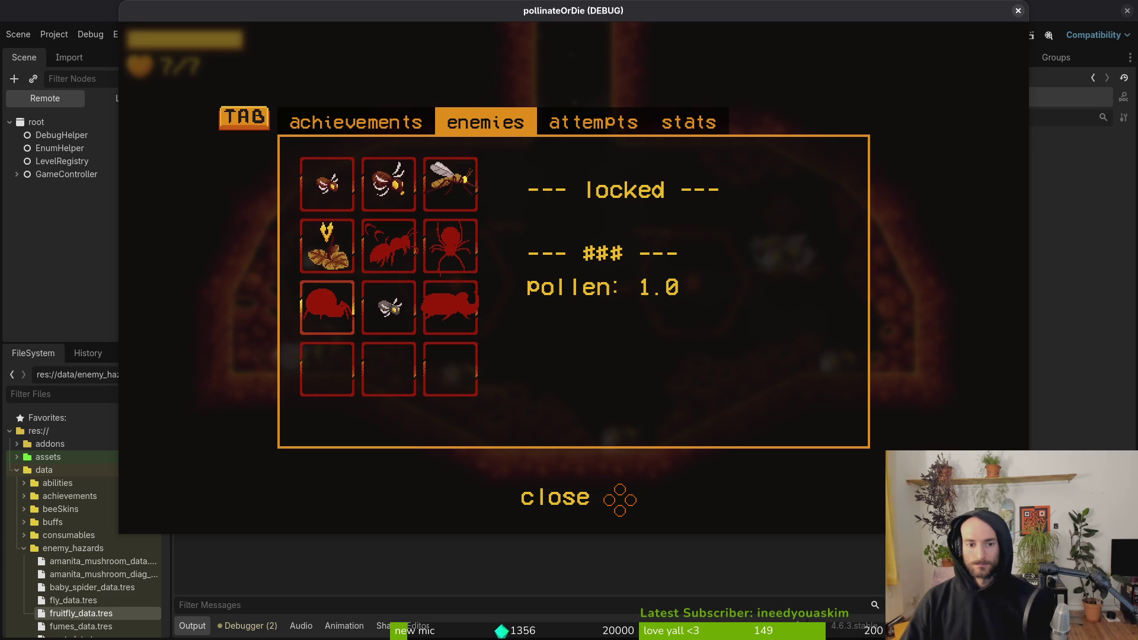
pyautogui.press('Right')
pyautogui.press('Left')
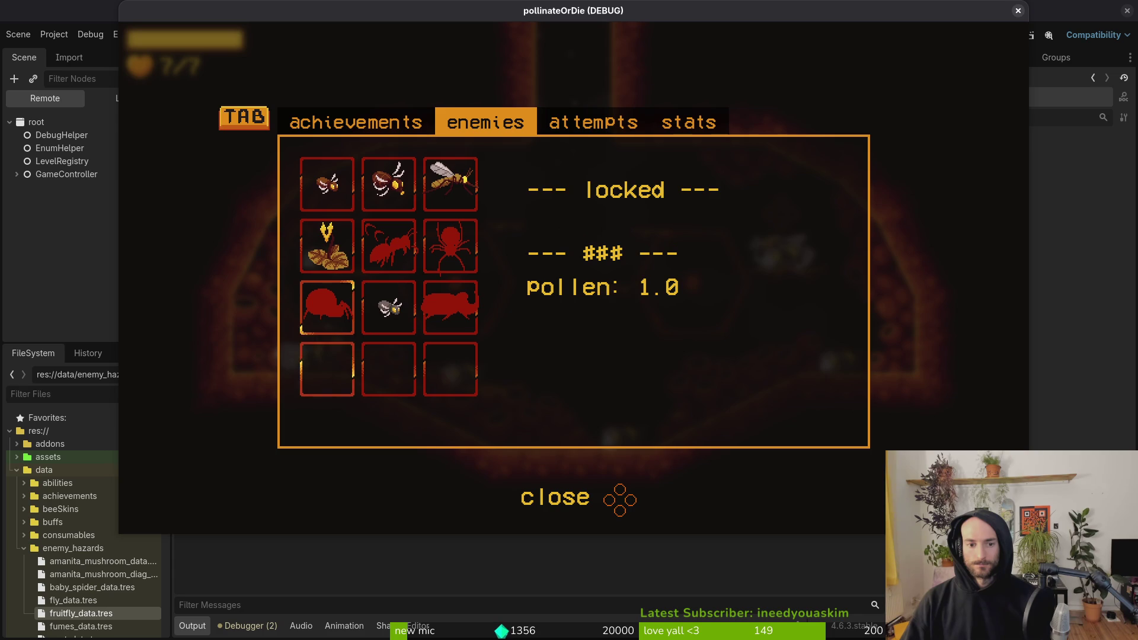
pyautogui.press('Up')
pyautogui.press('Up')
pyautogui.press('Left')
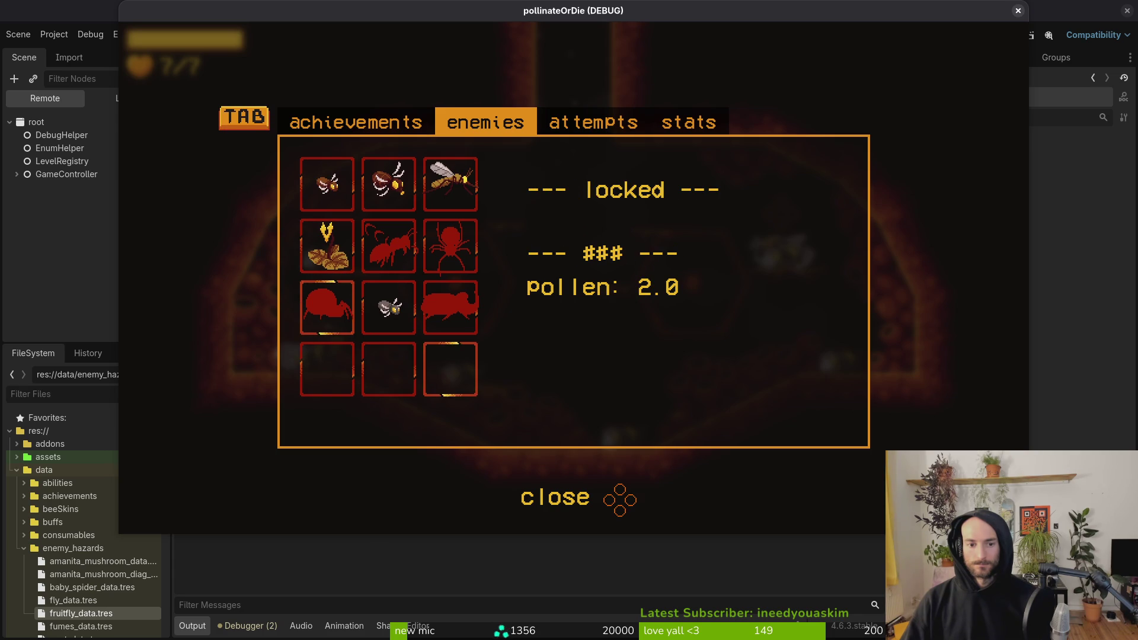
pyautogui.press('Right')
pyautogui.press('Down')
pyautogui.press('Left')
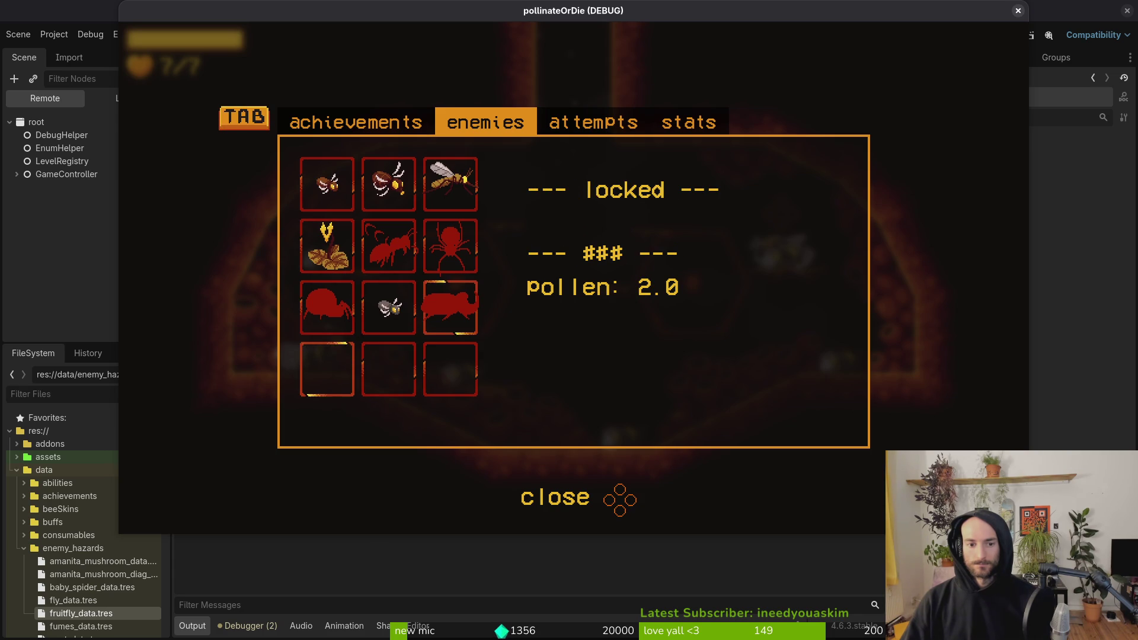
pyautogui.press('Up')
pyautogui.press('Left')
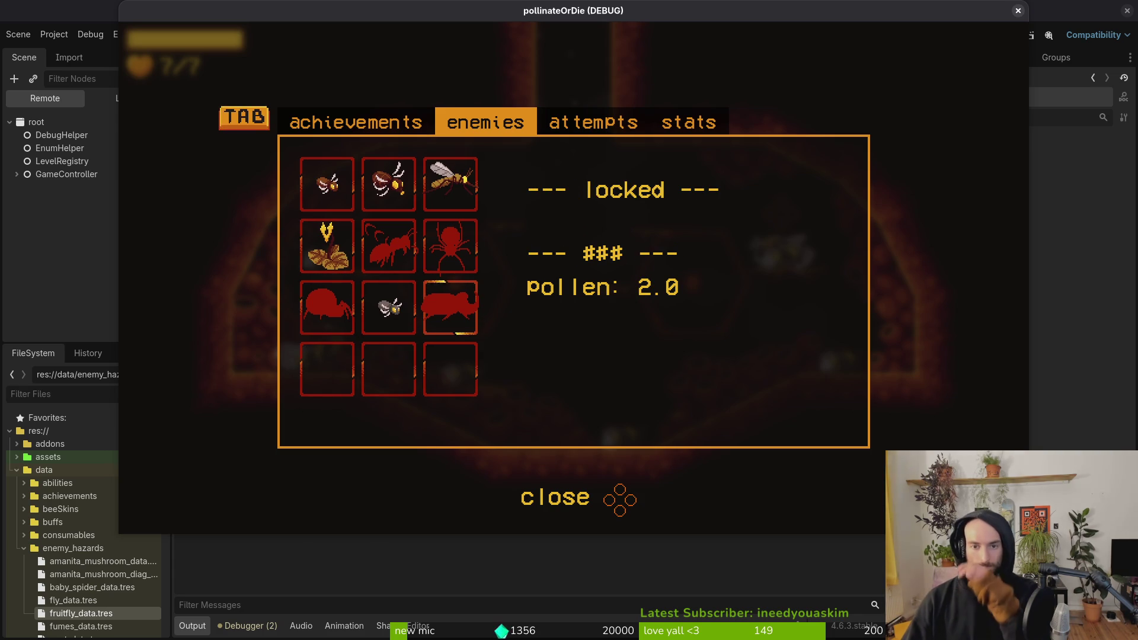
# Step: View the attempts section, close the archives overlay to resume gameplay, and switch to Vim
pyautogui.press('Tab')
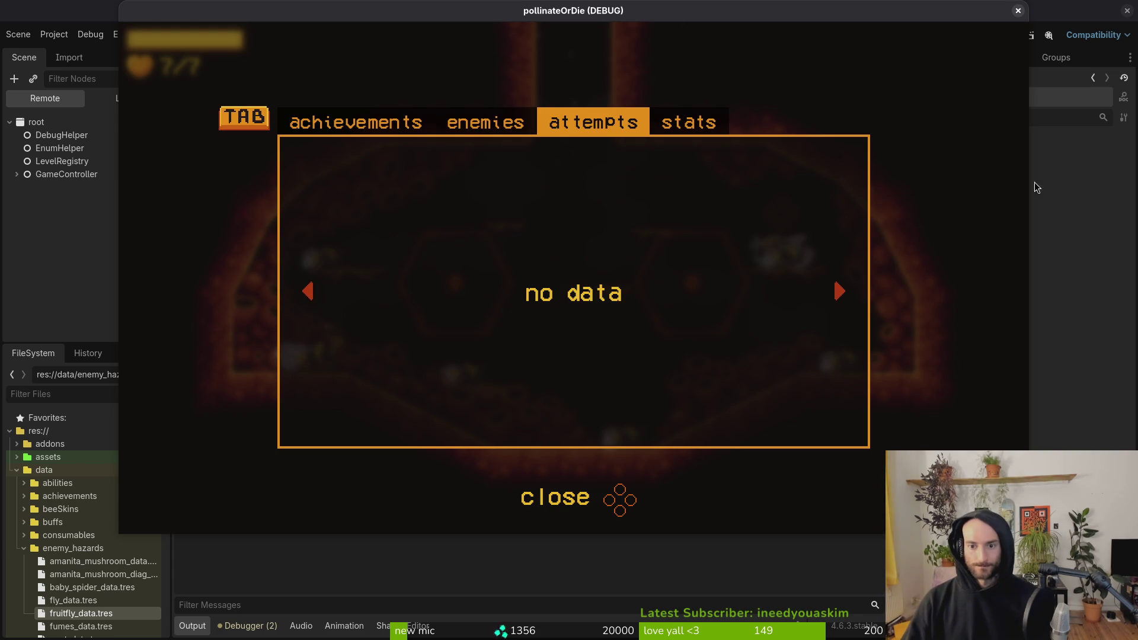
pyautogui.press('Escape')
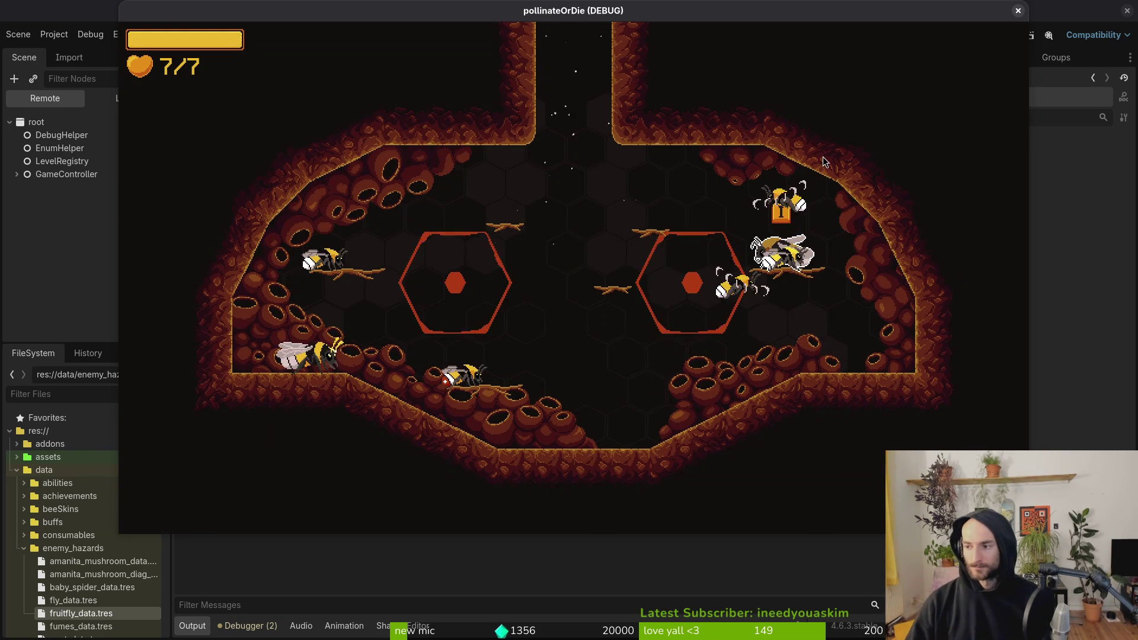
pyautogui.hotkey('alt', 'Tab')
# Step: Open game.controller.gd through the file finder and go to the _input function's mouse-mode lines
pyautogui.hotkey('ctrl', 'p')
pyautogui.write('gamecontr')
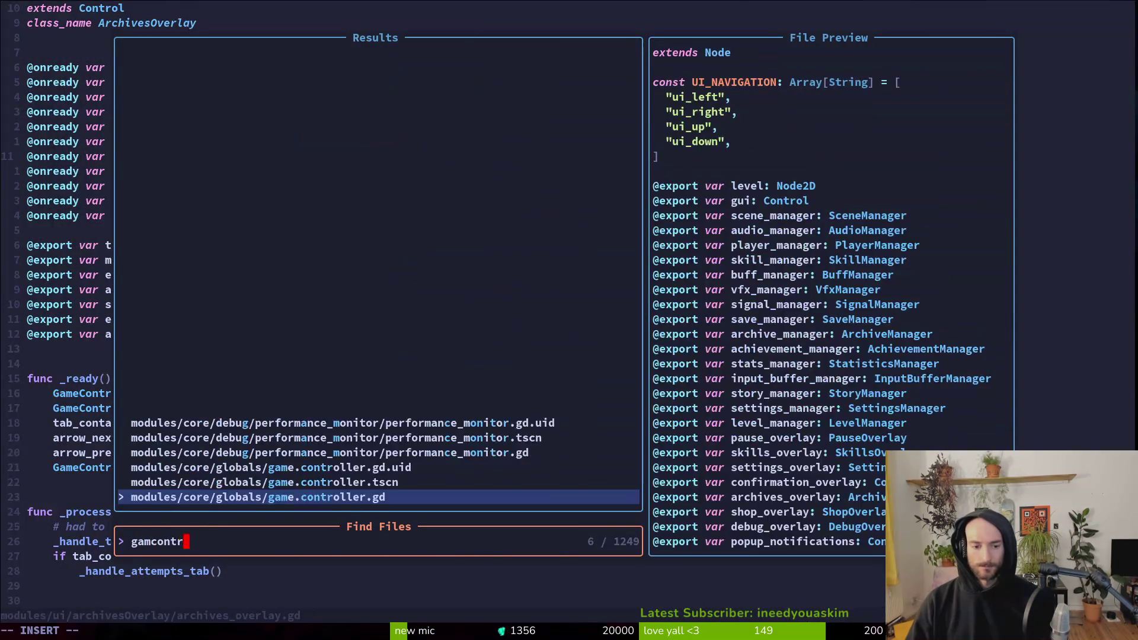
pyautogui.press('Return')
pyautogui.hotkey('ctrl', 'd')
pyautogui.hotkey('ctrl', 'd')
pyautogui.hotkey('ctrl', 'd')
pyautogui.hotkey('ctrl', 'u')
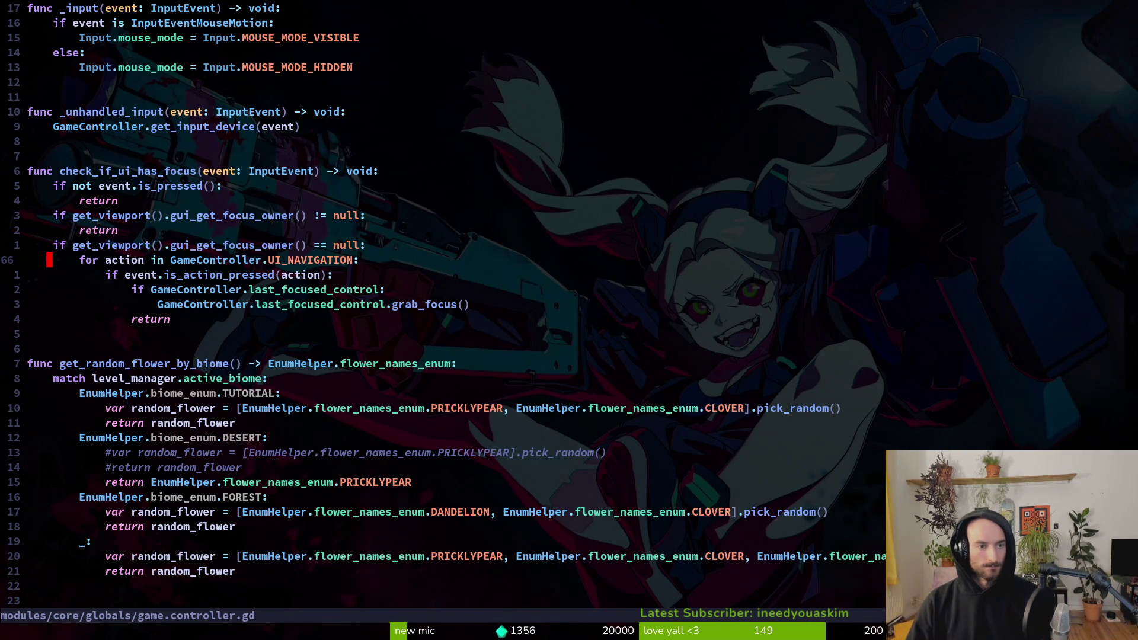
pyautogui.hotkey('ctrl', 'u')
pyautogui.press('j')
pyautogui.press('j')
pyautogui.press('j')
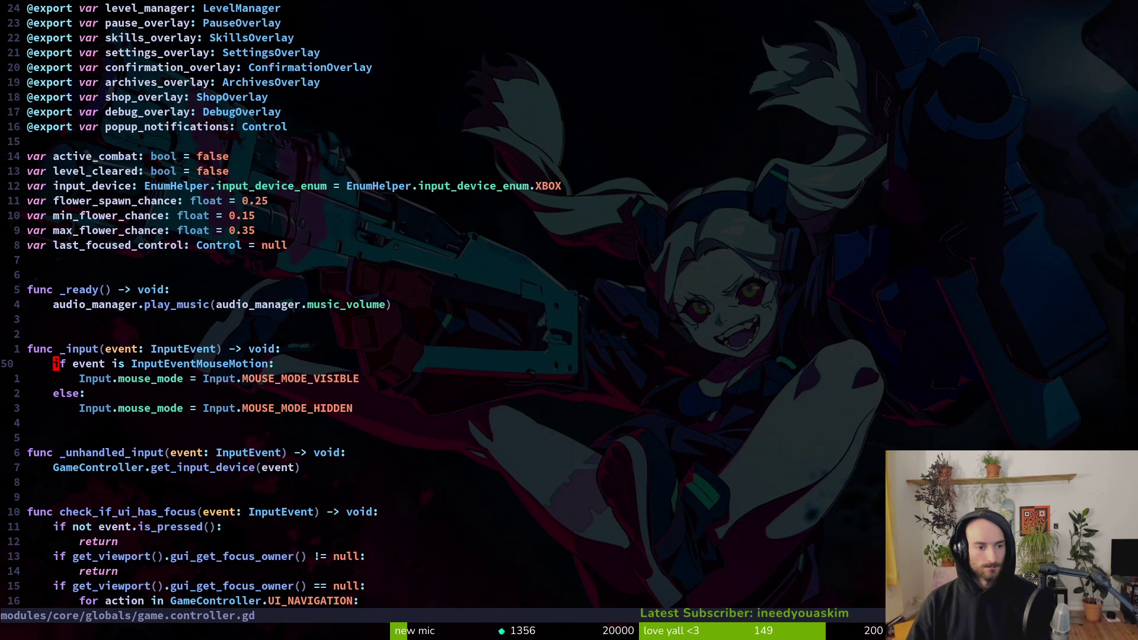
# Step: Prefix the four mouse-mode lines with #, add a pass line below them, and save
pyautogui.press('j')
pyautogui.hotkey('shift', 'i')
pyautogui.write('#')
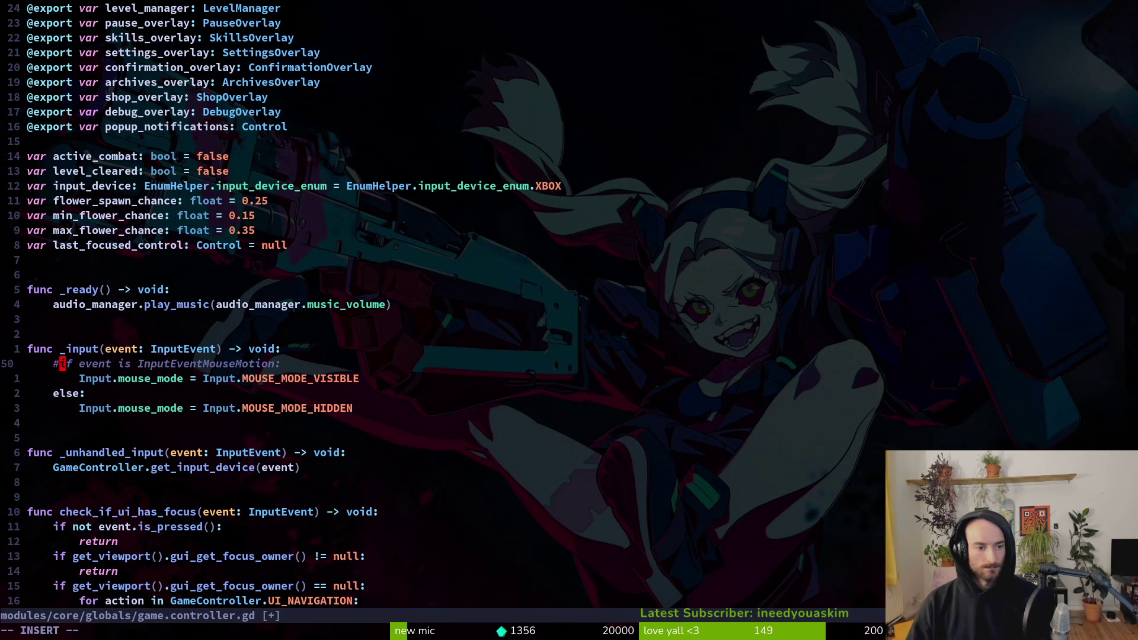
pyautogui.press('Escape')
pyautogui.press('Return')
pyautogui.write('opass')
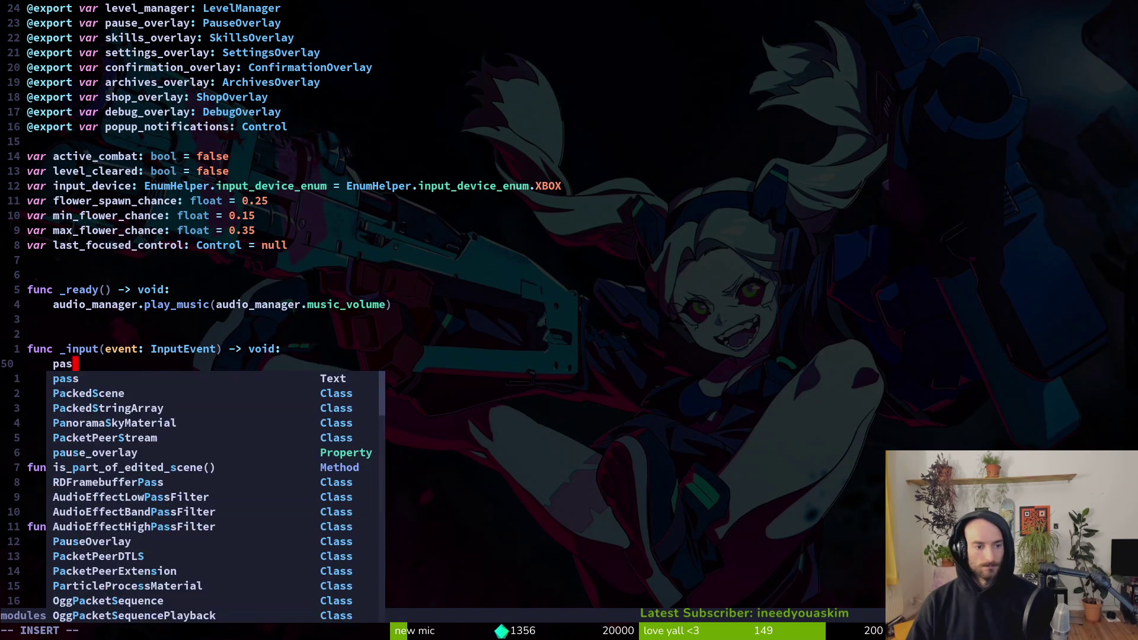
pyautogui.press('Escape')
pyautogui.press('Return')
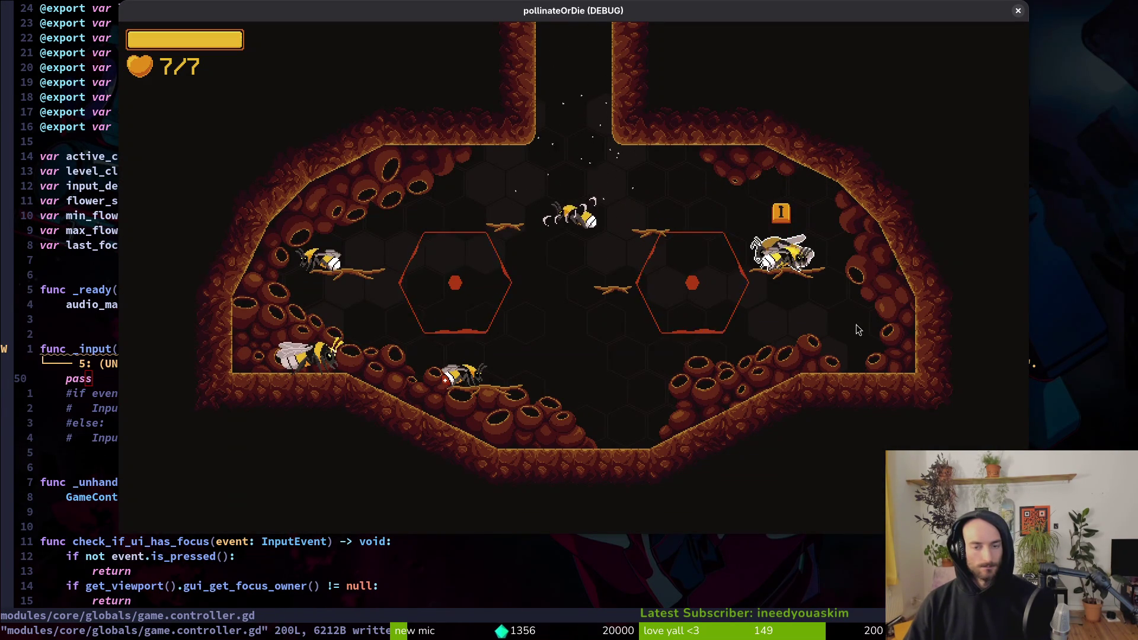
pyautogui.press('super+2')
# Step: Restart the game from the title menu and open the archives' enemies section
pyautogui.click(935, 35)
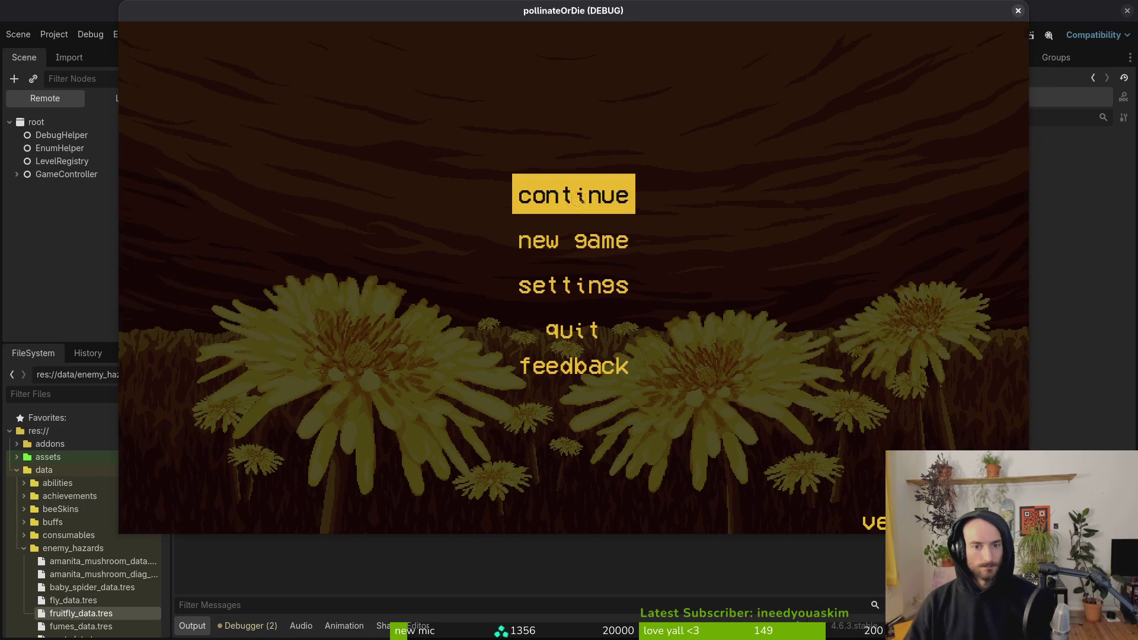
pyautogui.click(574, 198)
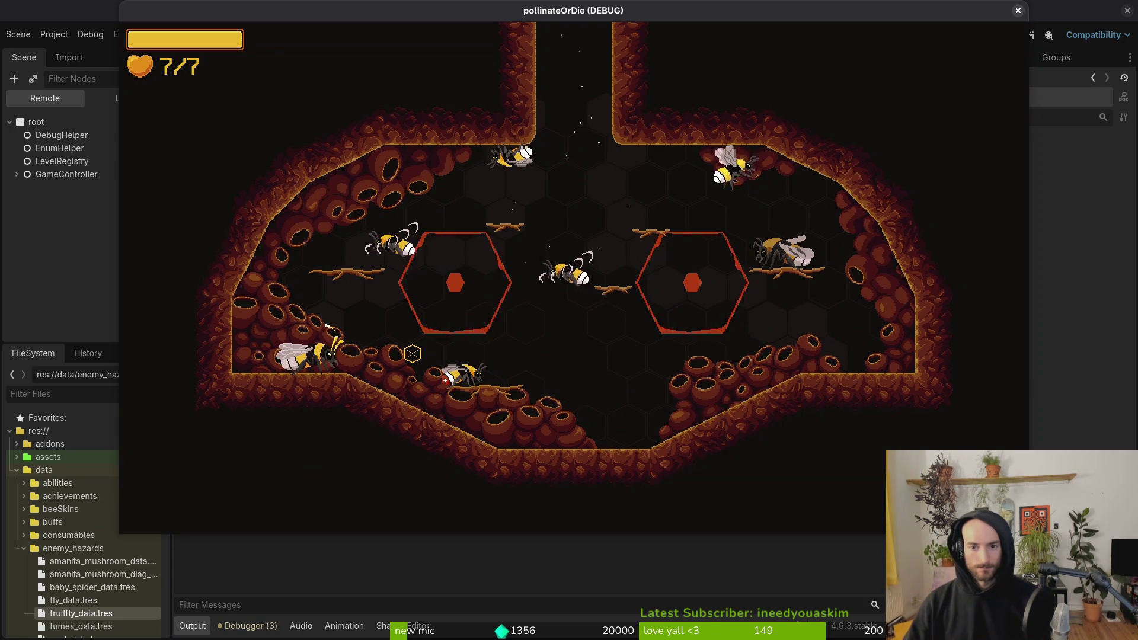
pyautogui.press('Tab')
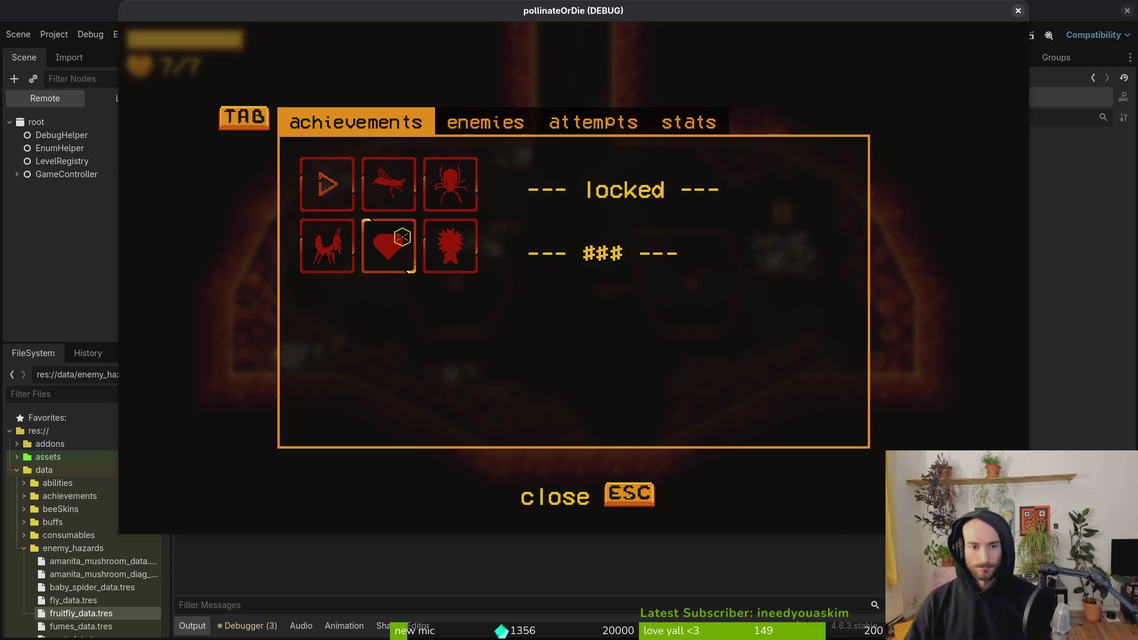
pyautogui.click(508, 126)
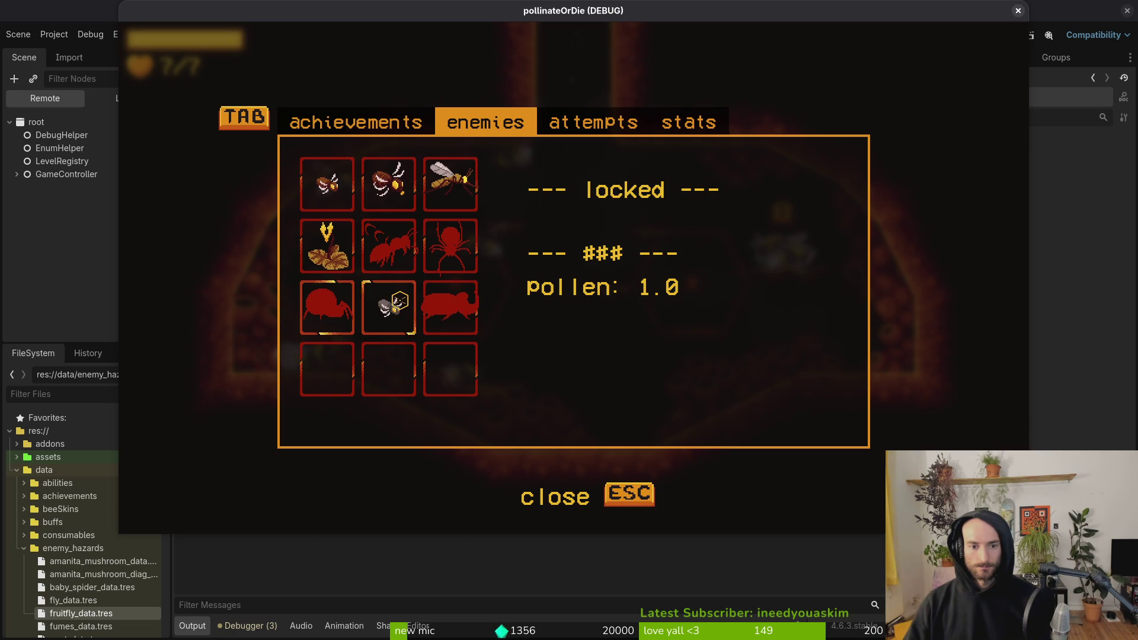
# Step: View the gnat's stats, cycle the archive sections back to enemies, and close the game window
pyautogui.click(401, 300)
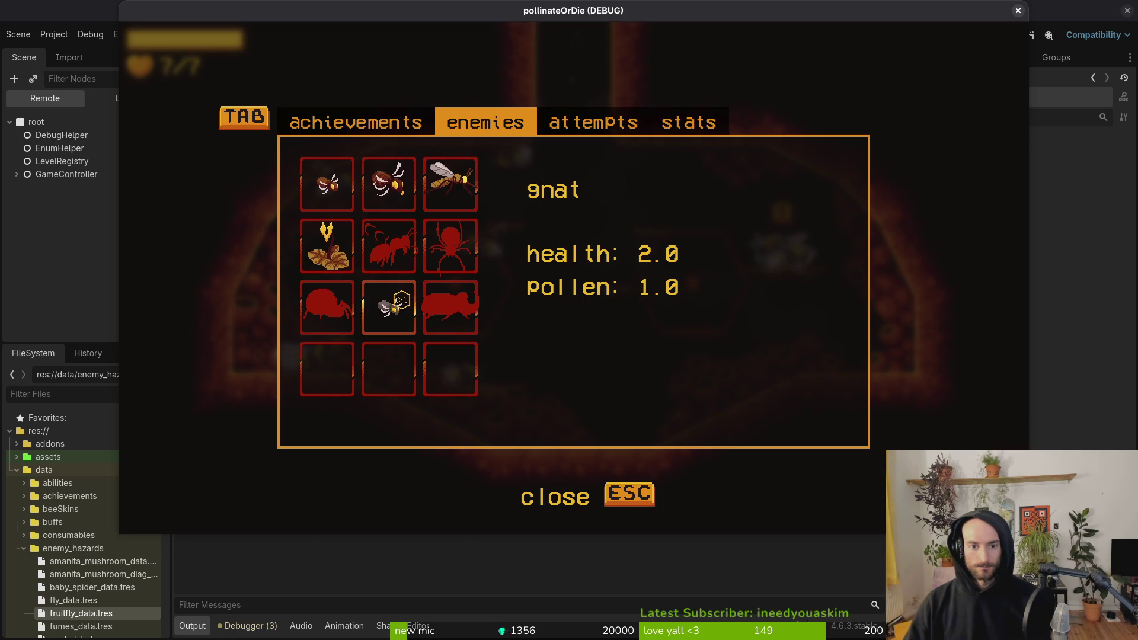
pyautogui.press('Tab')
pyautogui.press('Tab')
pyautogui.press('Tab')
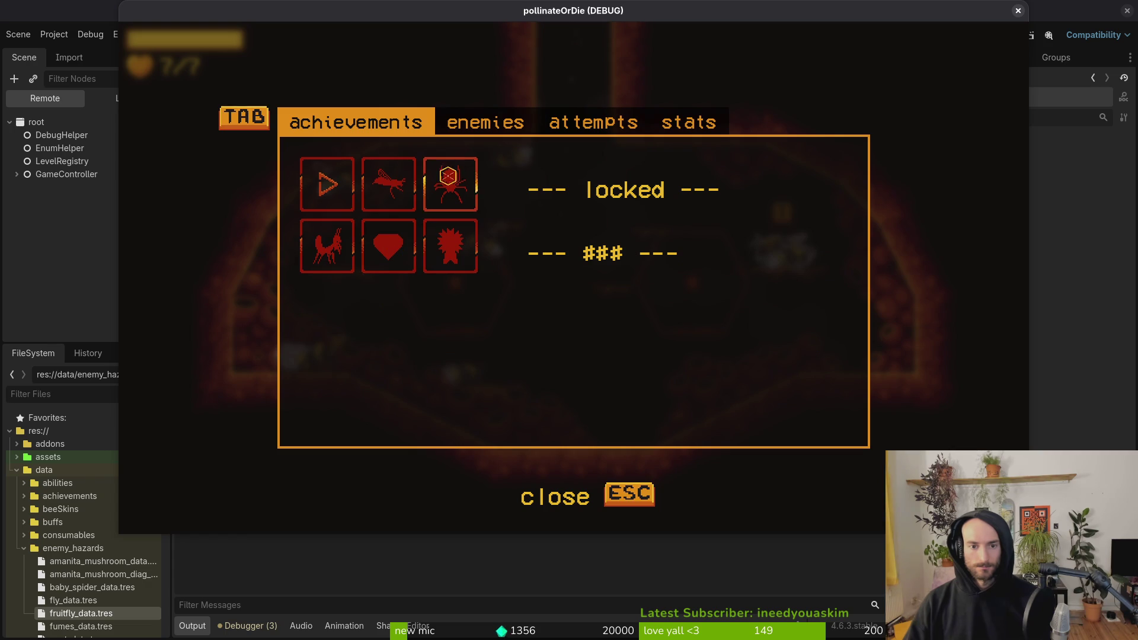
pyautogui.press('Tab')
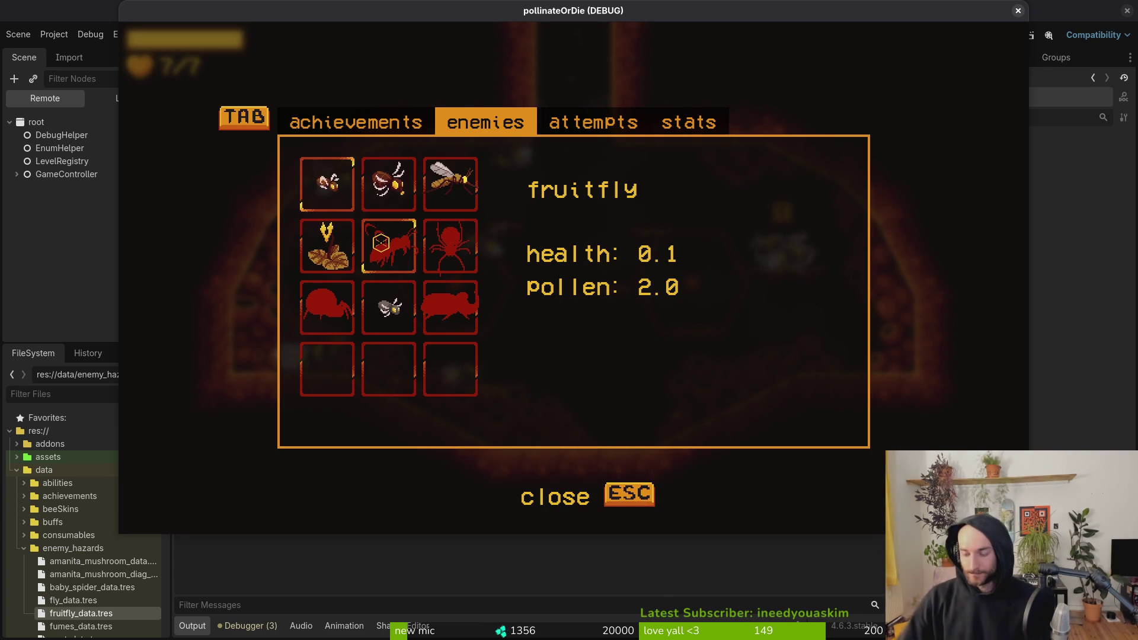
pyautogui.hotkey('alt', 'F4')
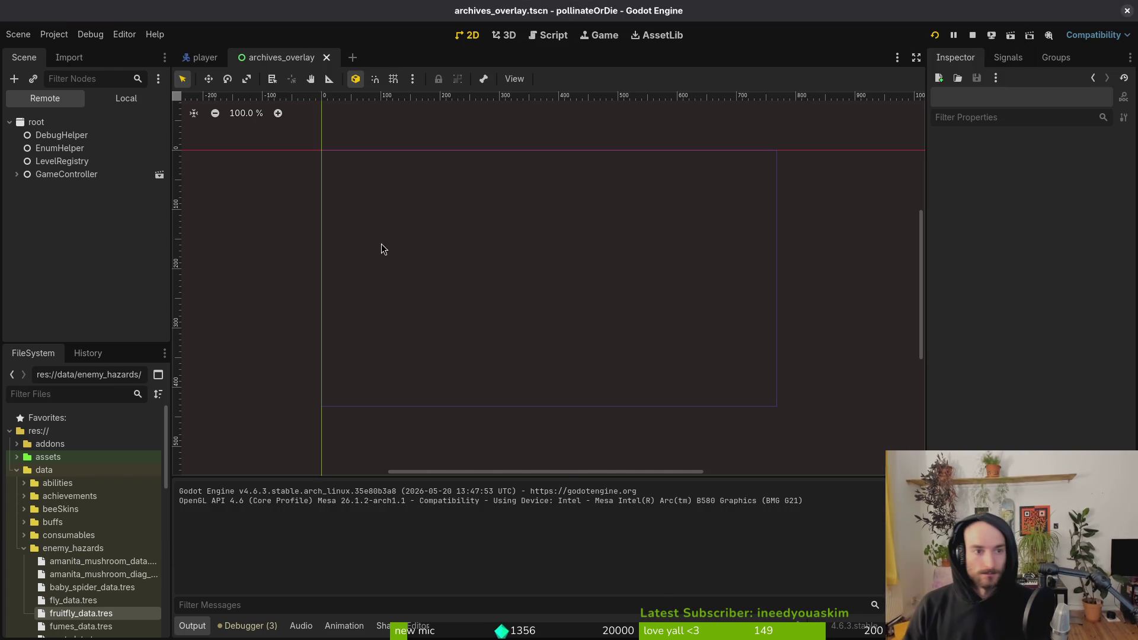
# Step: In archives_overlay's local scene tree, inspect the GridContainer's fruitfly entry, then collapse the grid
pyautogui.click(126, 98)
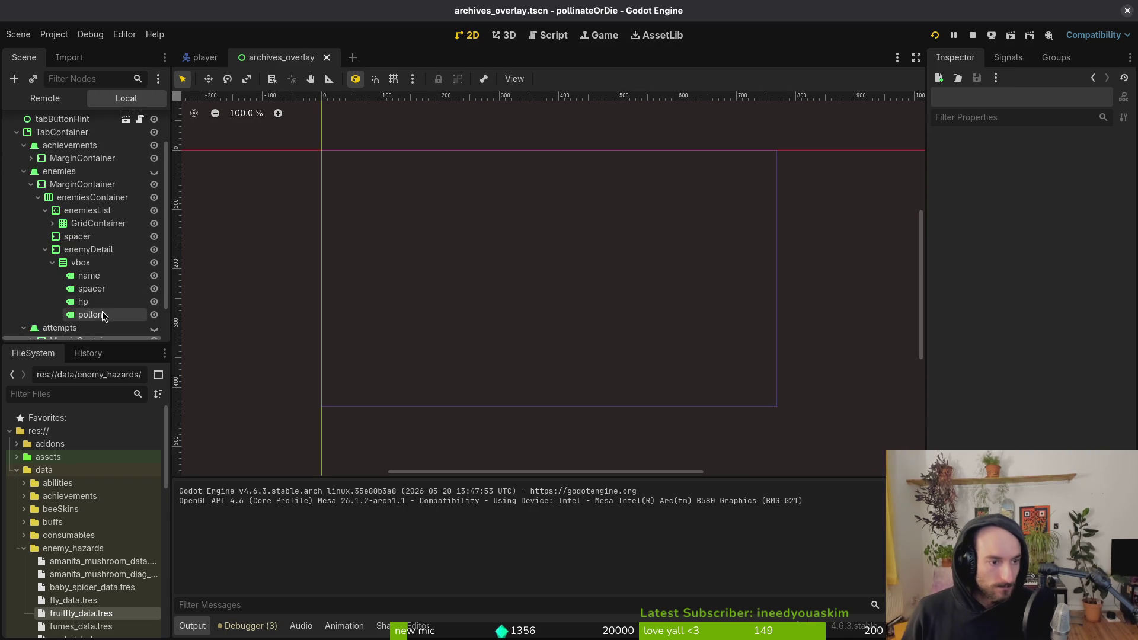
pyautogui.click(52, 223)
pyautogui.click(76, 239)
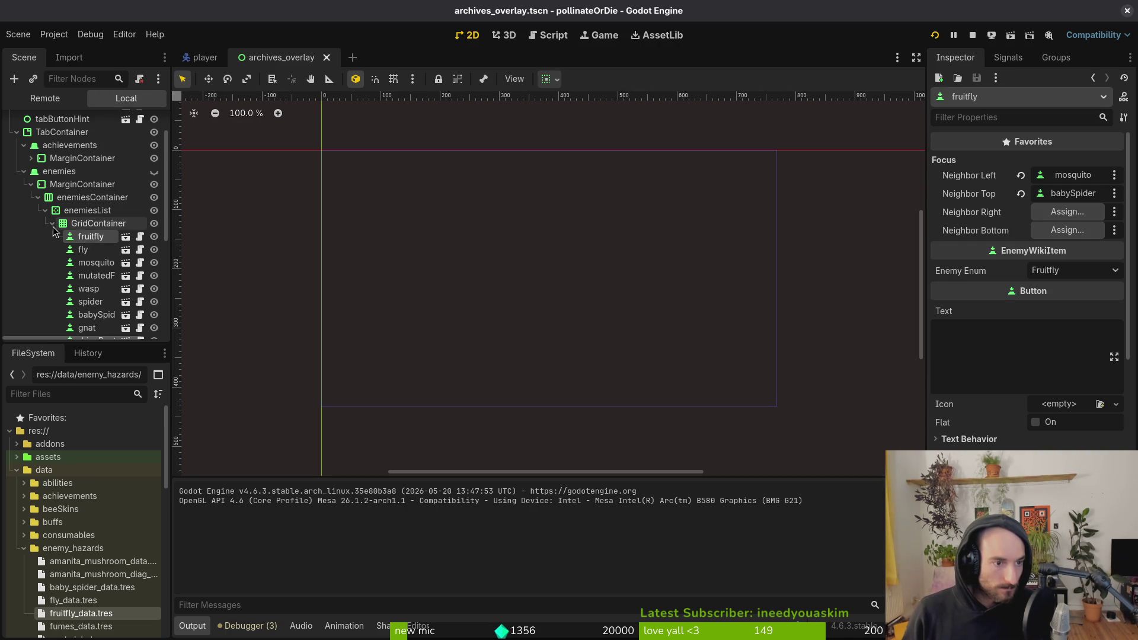
pyautogui.click(52, 224)
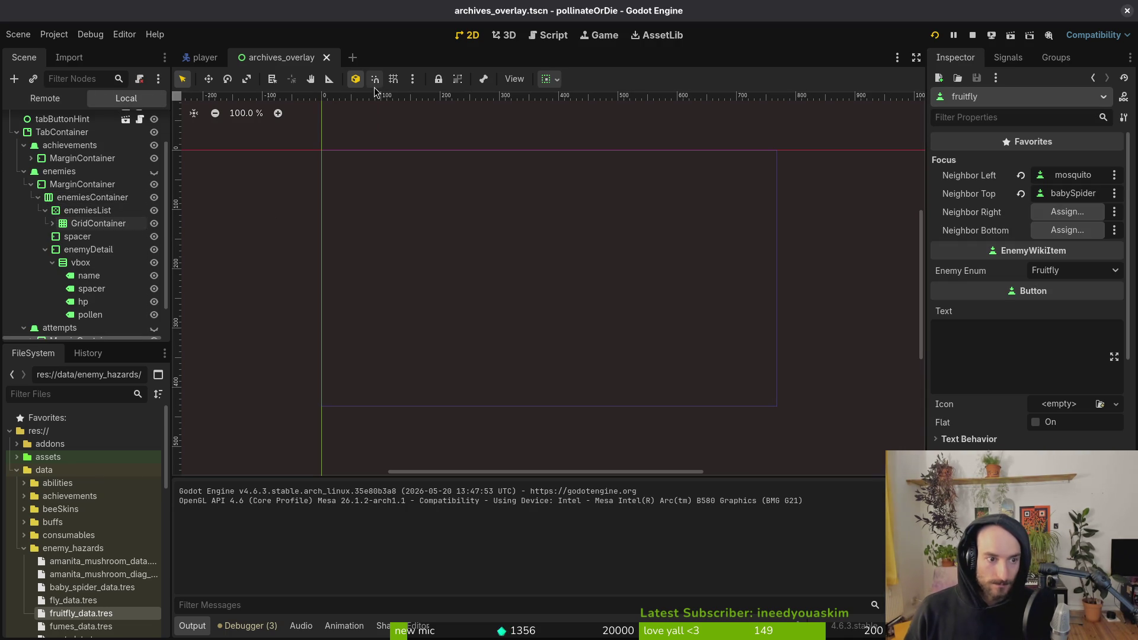
# Step: Open bee_skin_list_item.tscn through the quick finder and select its Sprite2D node
pyautogui.hotkey('alt', 'shift', 'o')
pyautogui.write('enelistite')
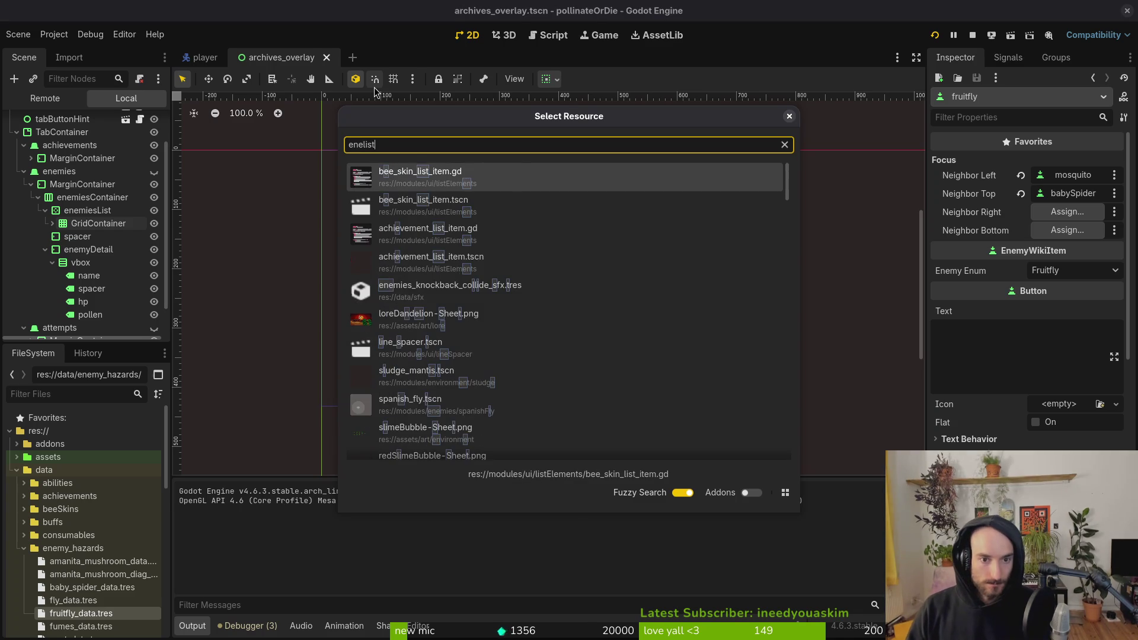
pyautogui.press('Down')
pyautogui.press('Down')
pyautogui.press('Down')
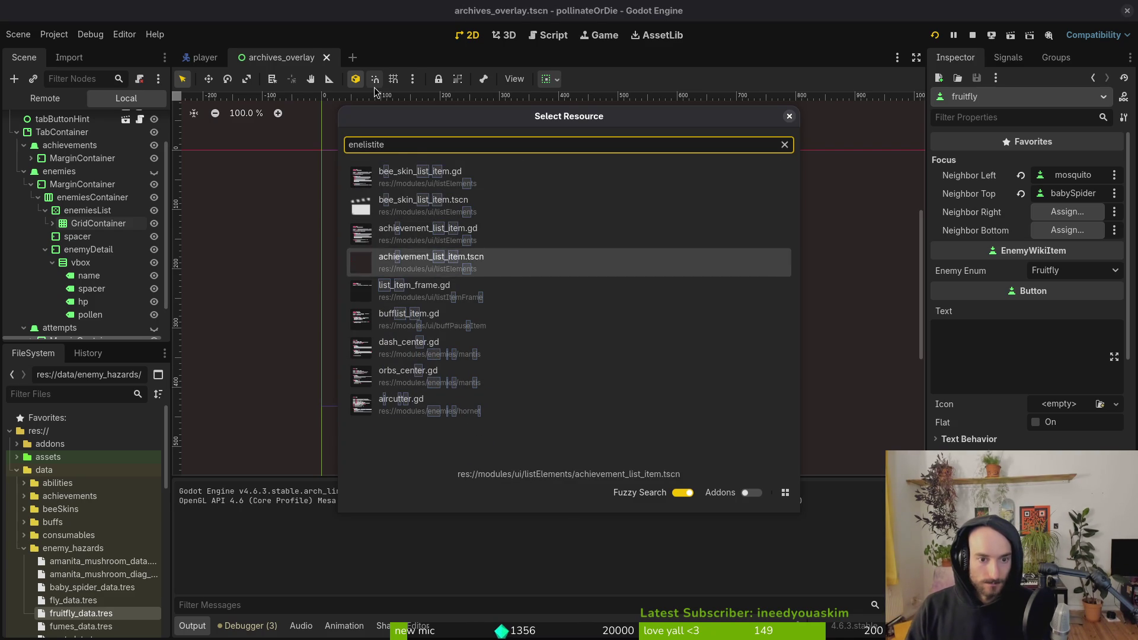
pyautogui.press('Up')
pyautogui.press('Up')
pyautogui.press('Up')
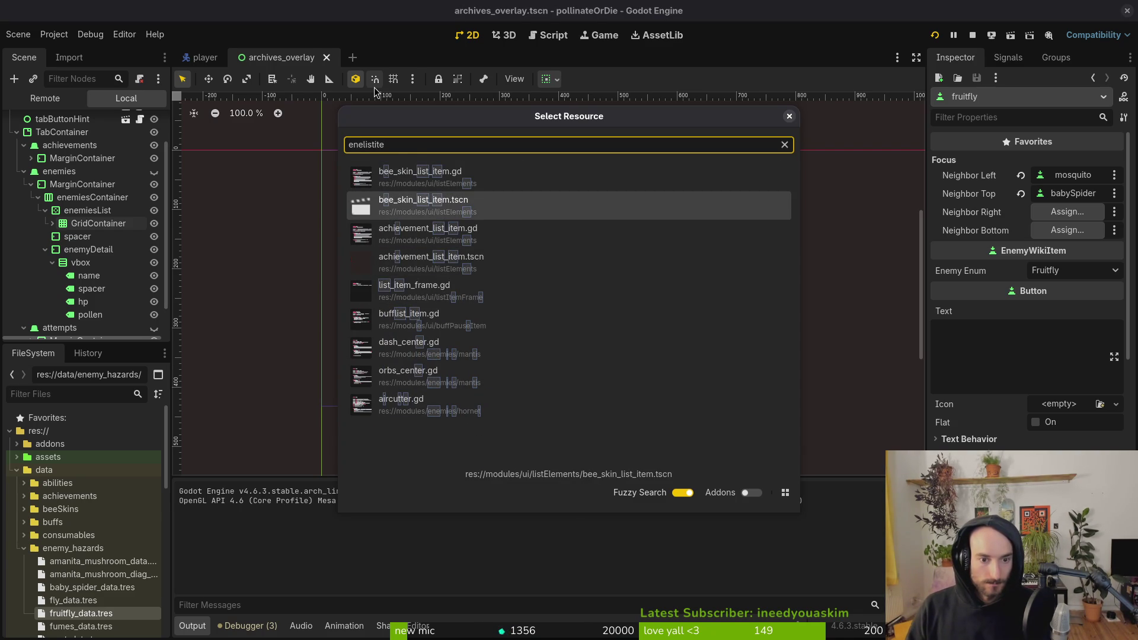
pyautogui.press('Return')
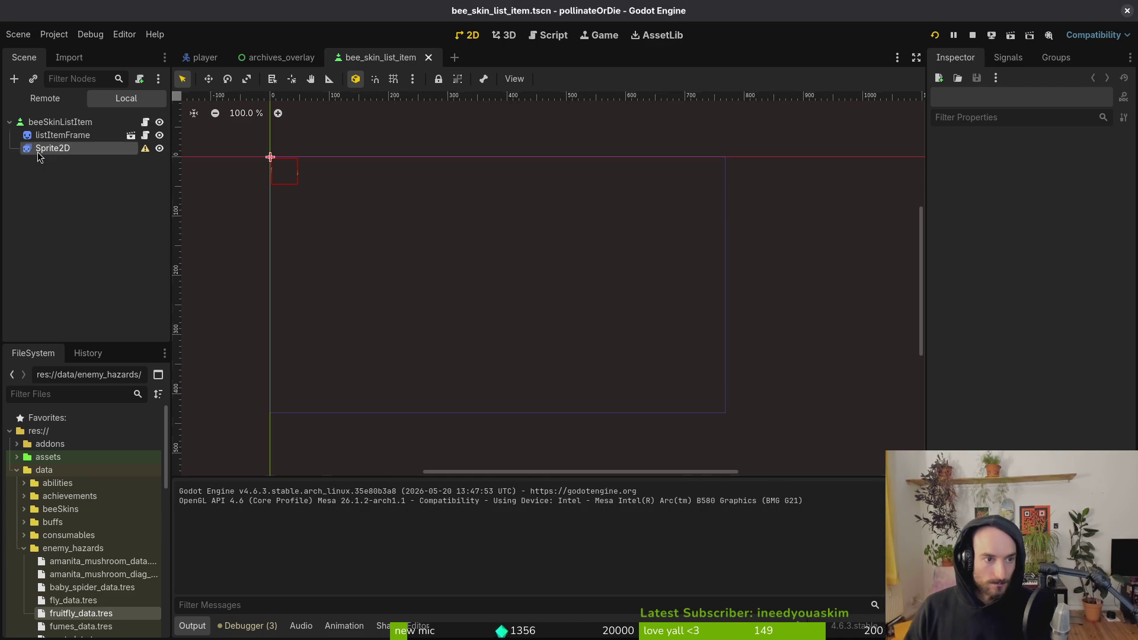
pyautogui.click(37, 149)
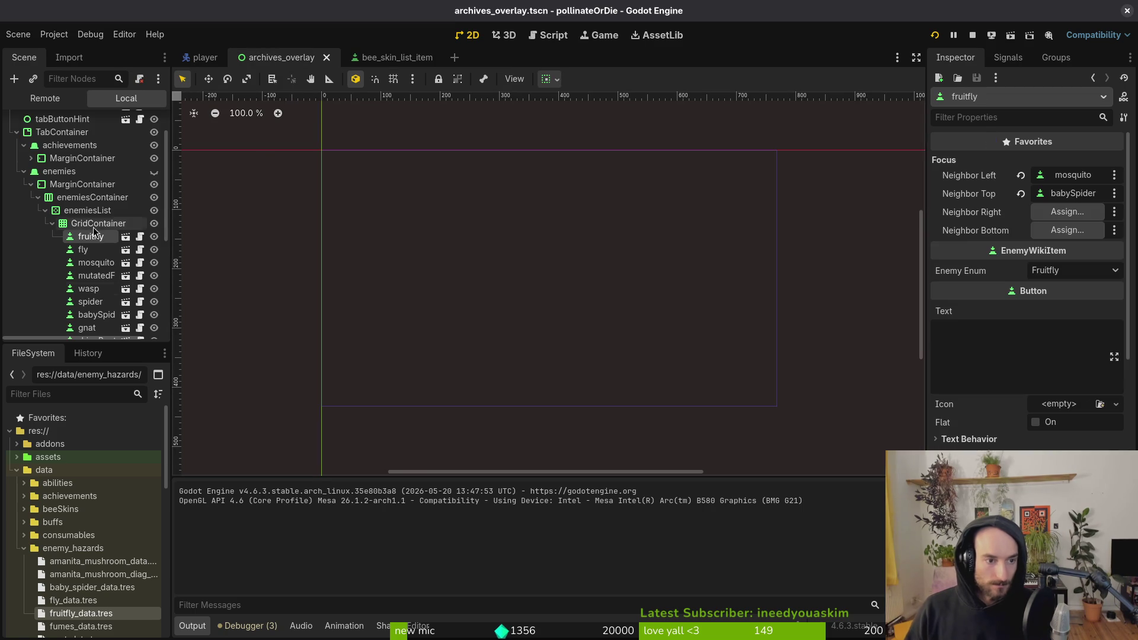
# Step: Collapse the GridContainer's enemy entries and select the enemyDetail vbox as the sprite's parent
pyautogui.click(53, 224)
pyautogui.click(53, 224)
pyautogui.click(53, 224)
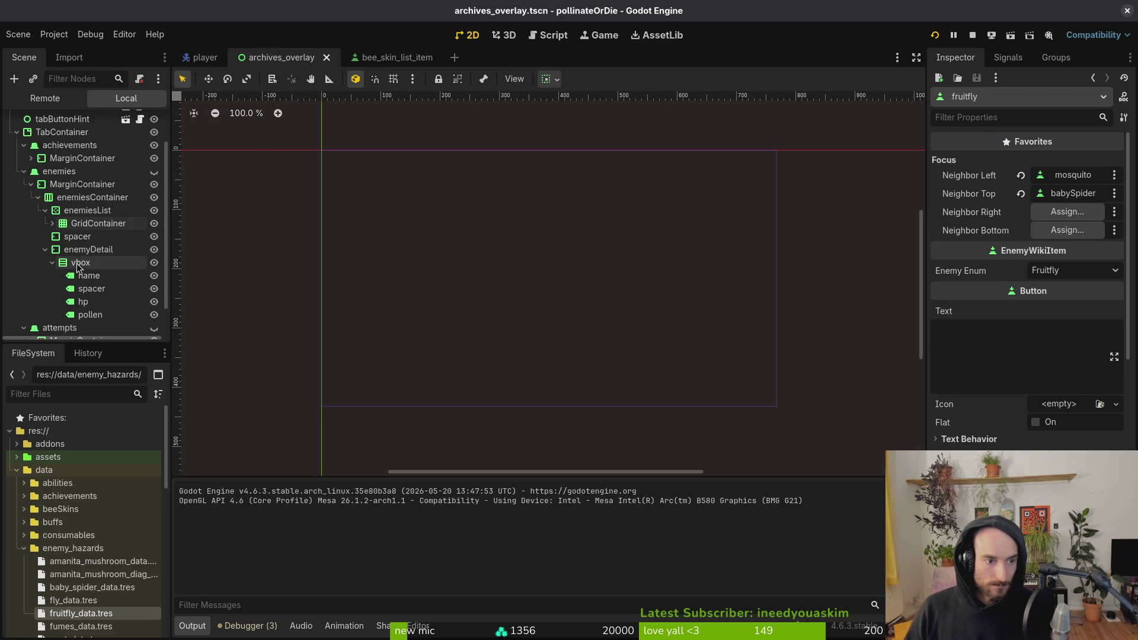
pyautogui.click(95, 263)
# Step: Paste the Sprite2D node into vbox and move it above the name label
pyautogui.hotkey('ctrl', 'v')
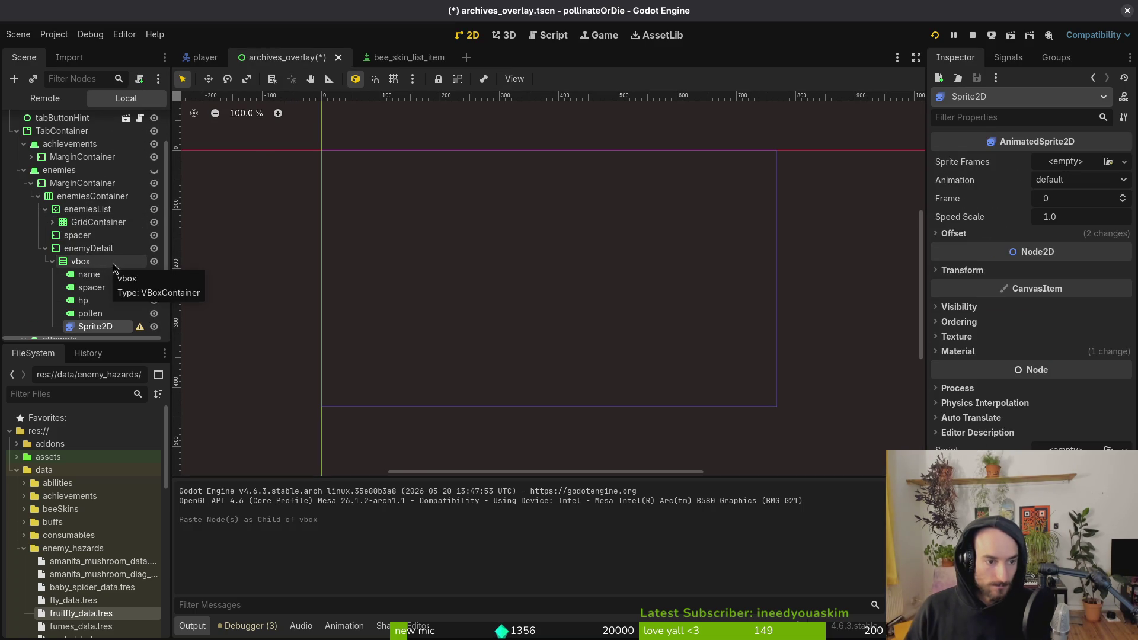
pyautogui.moveTo(112, 275); pyautogui.dragTo(111, 274)
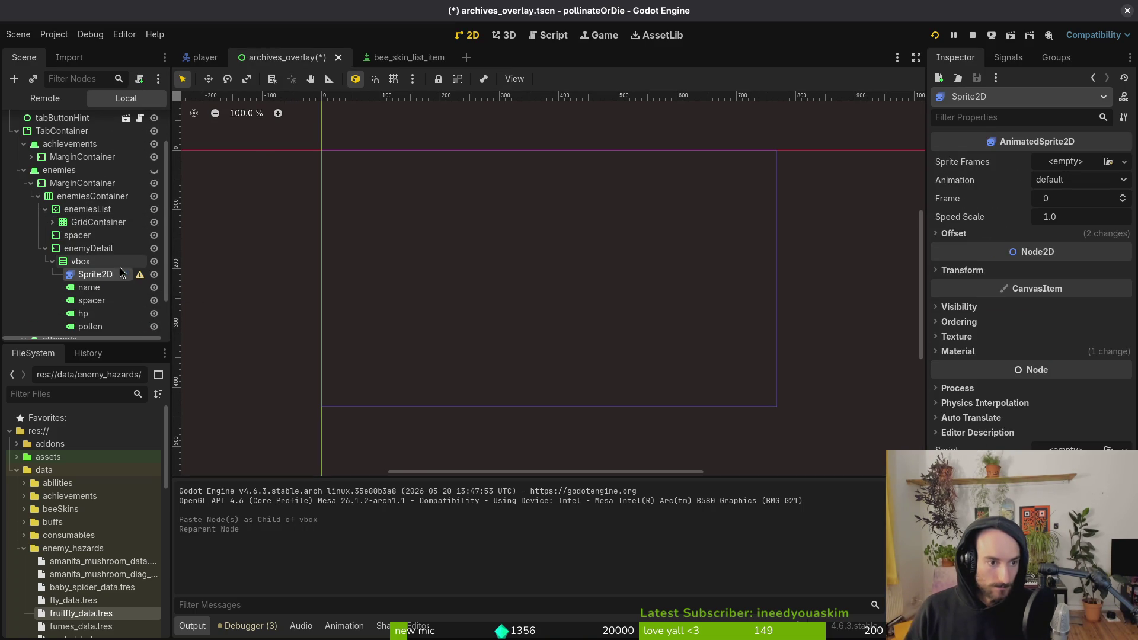
pyautogui.scroll(3, 89, 207)
pyautogui.click(154, 122)
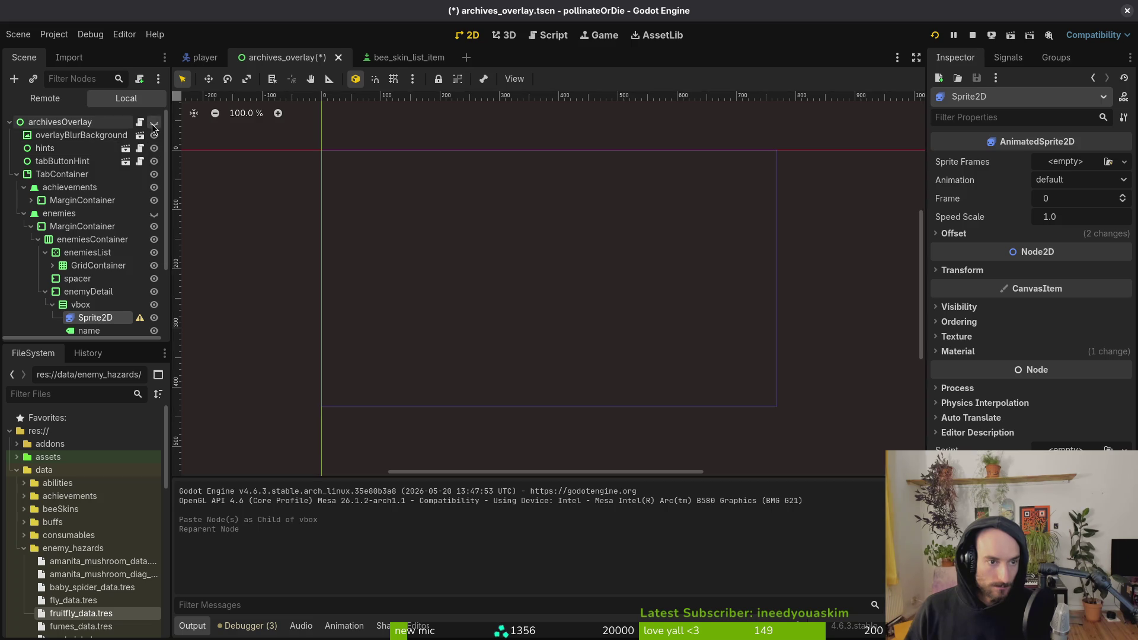
pyautogui.scroll(-4, 525, 264)
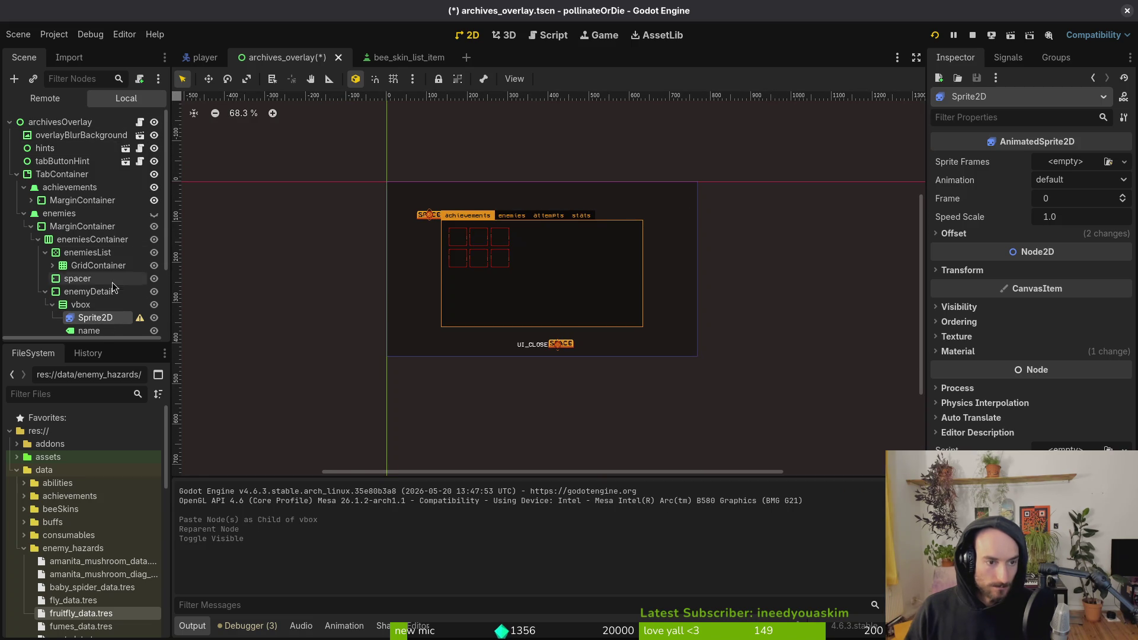
pyautogui.click(154, 214)
pyautogui.scroll(5, 415, 259)
pyautogui.scroll(-2, 103, 296)
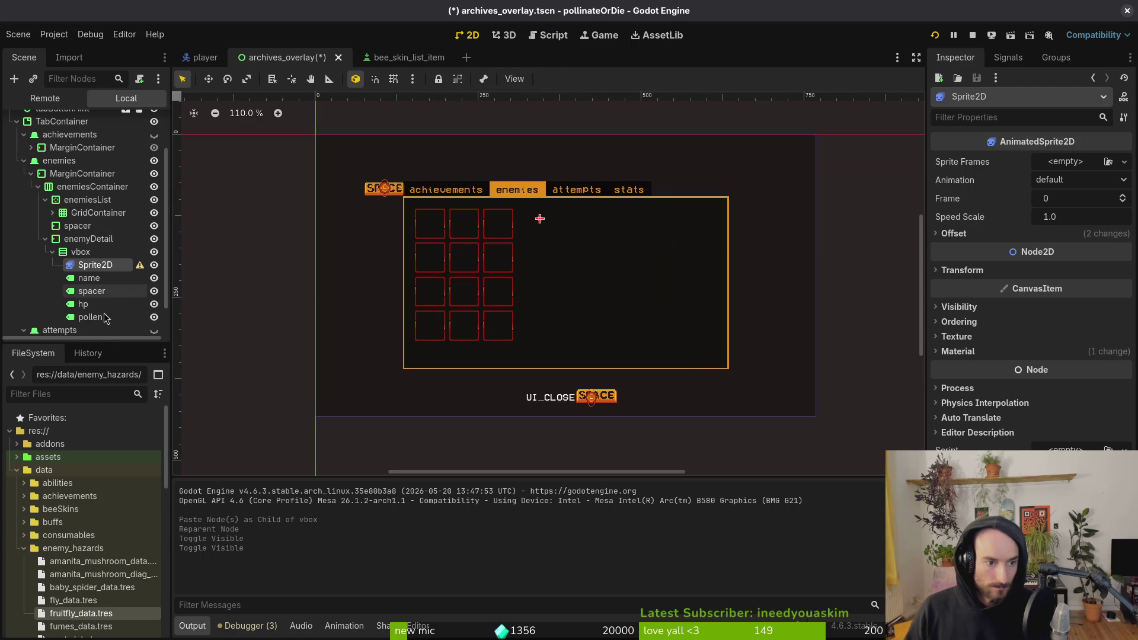
pyautogui.click(95, 278)
pyautogui.click(83, 252)
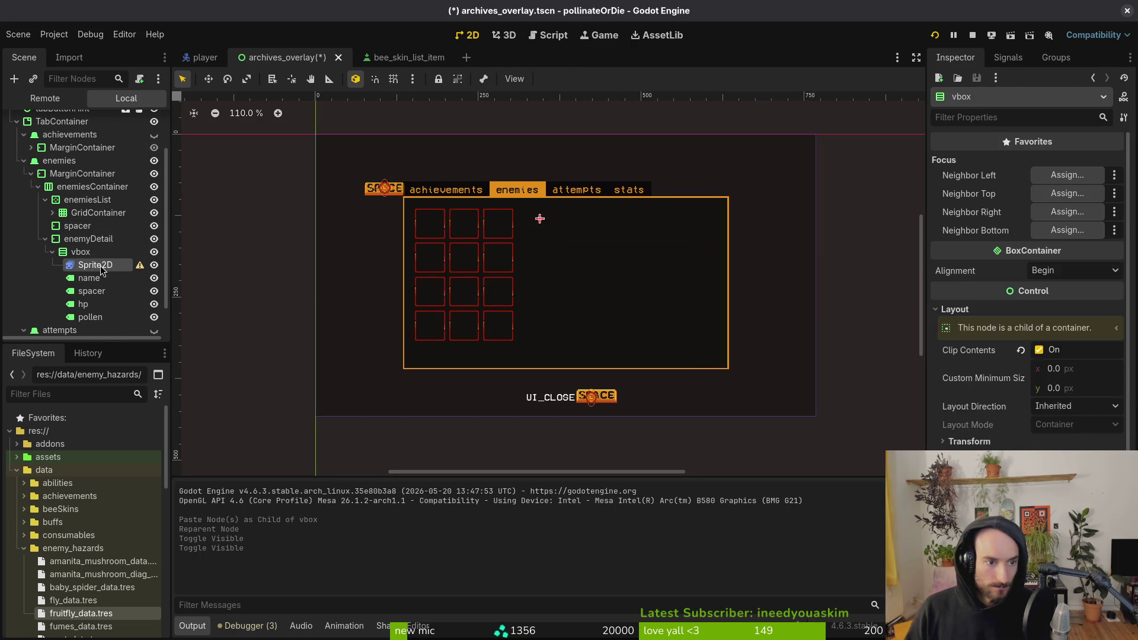
pyautogui.click(98, 265)
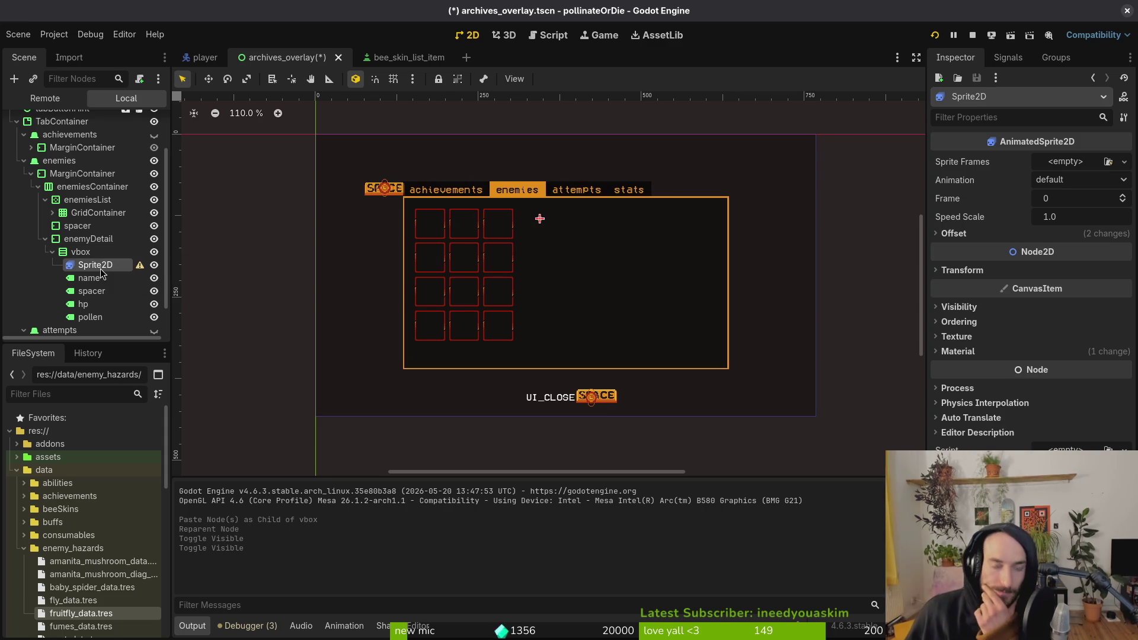
pyautogui.click(98, 251)
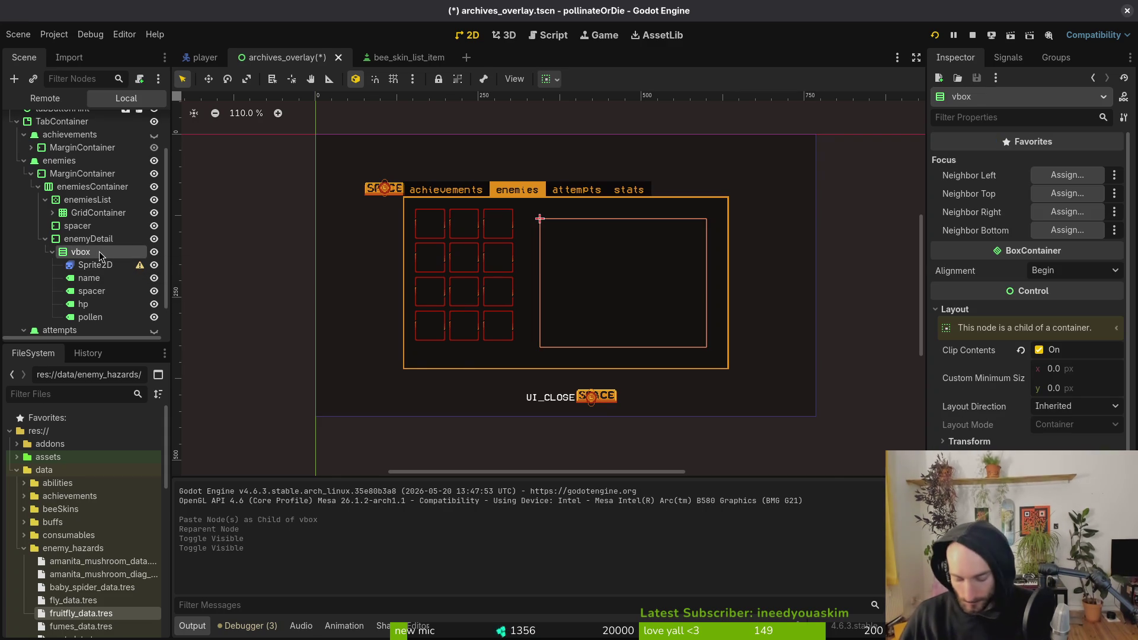
# Step: Check the bee_skin_list_item scene's node structure for reference, then return to archives_overlay
pyautogui.hotkey('ctrl', 'a')
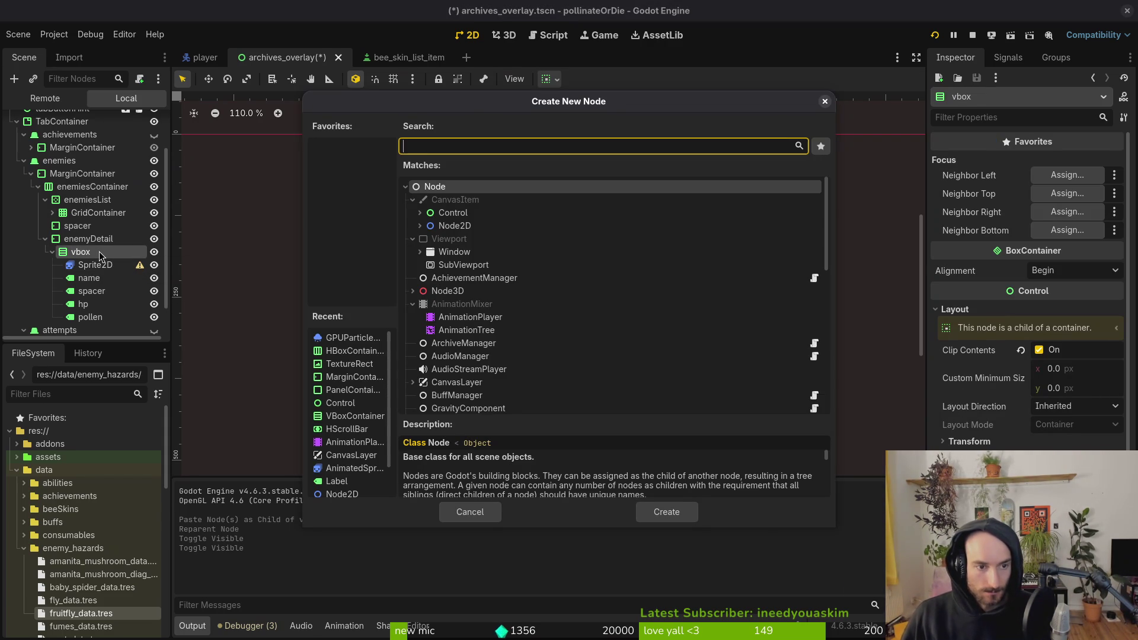
pyautogui.press('Escape')
pyautogui.click(417, 59)
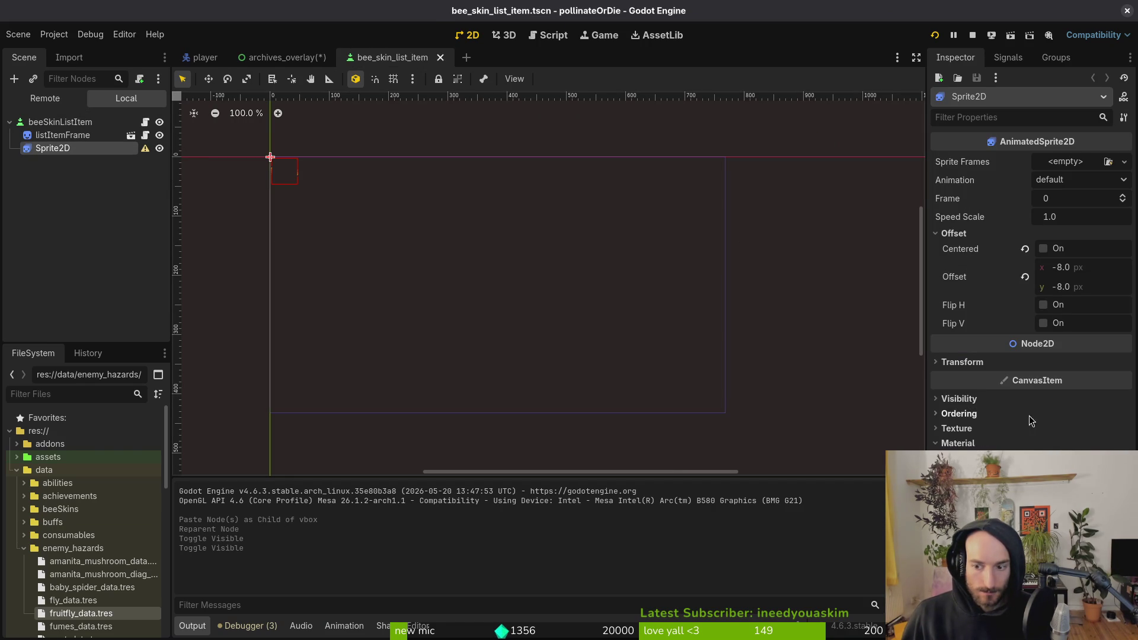
pyautogui.press('Up')
pyautogui.press('Up')
pyautogui.press('Down')
pyautogui.press('Down')
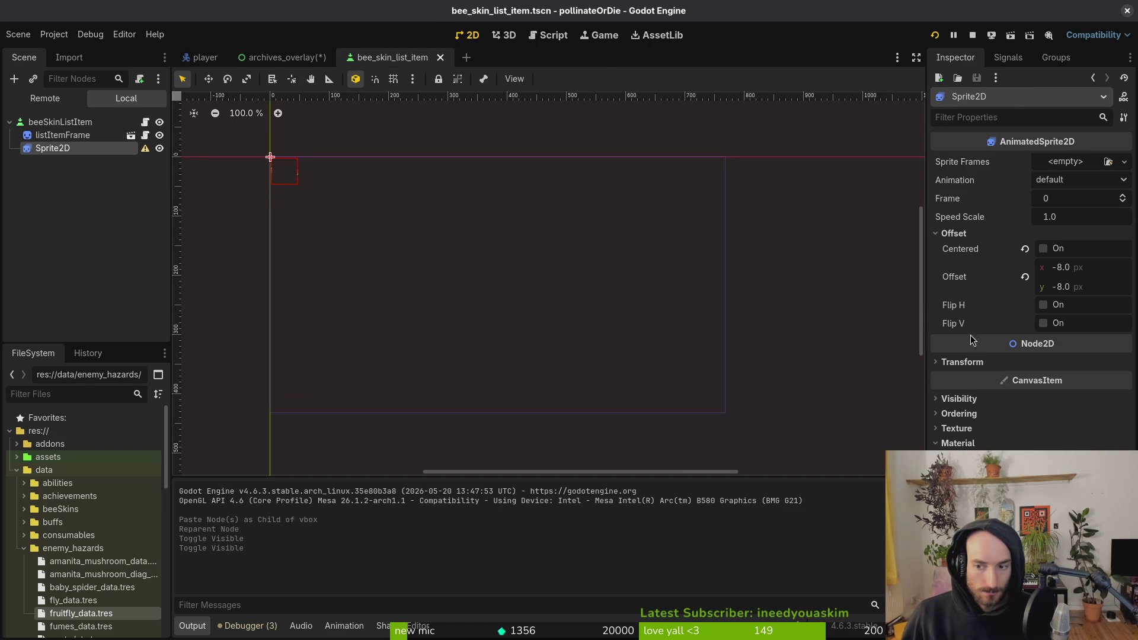
pyautogui.click(287, 54)
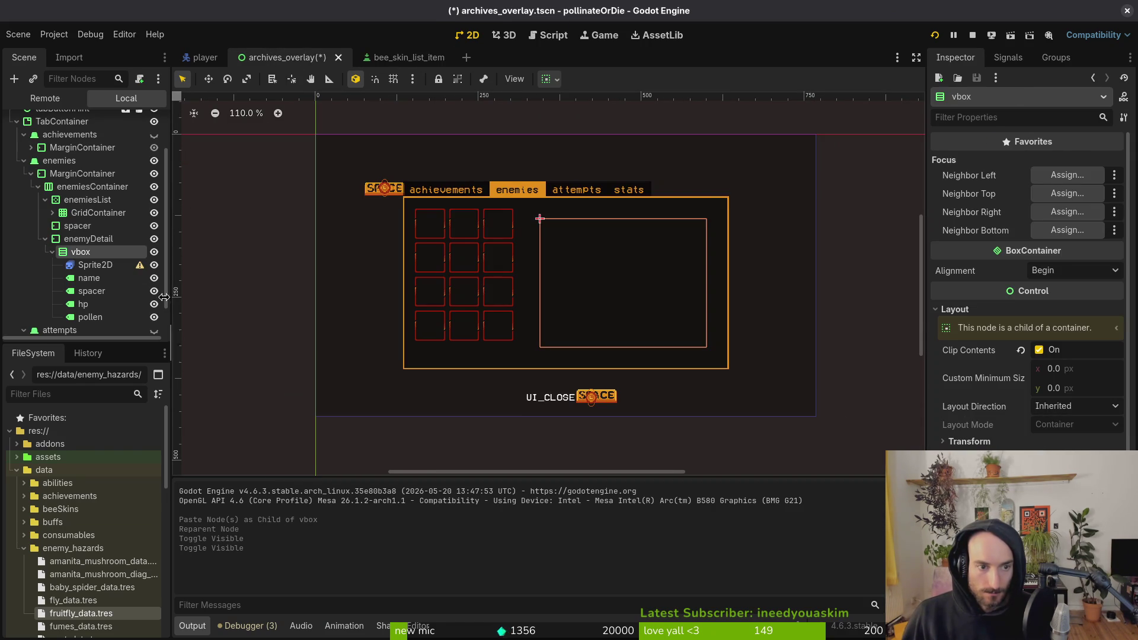
# Step: Add a Control node at the top of vbox and nest the Sprite2D inside it
pyautogui.hotkey('ctrl', 'a')
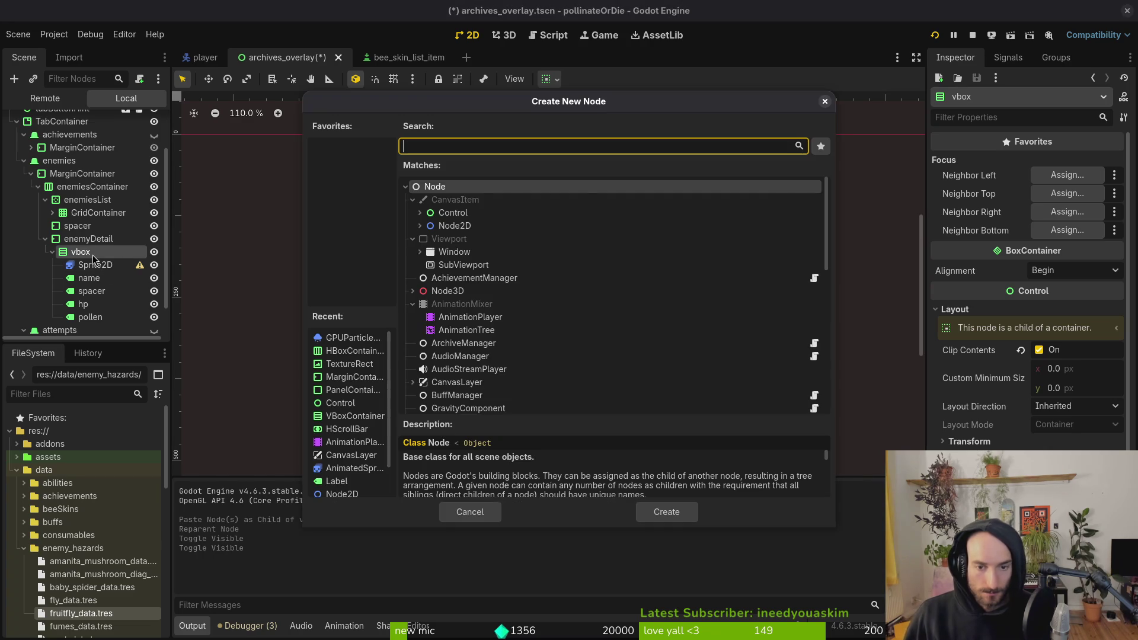
pyautogui.write('control')
pyautogui.press('Return')
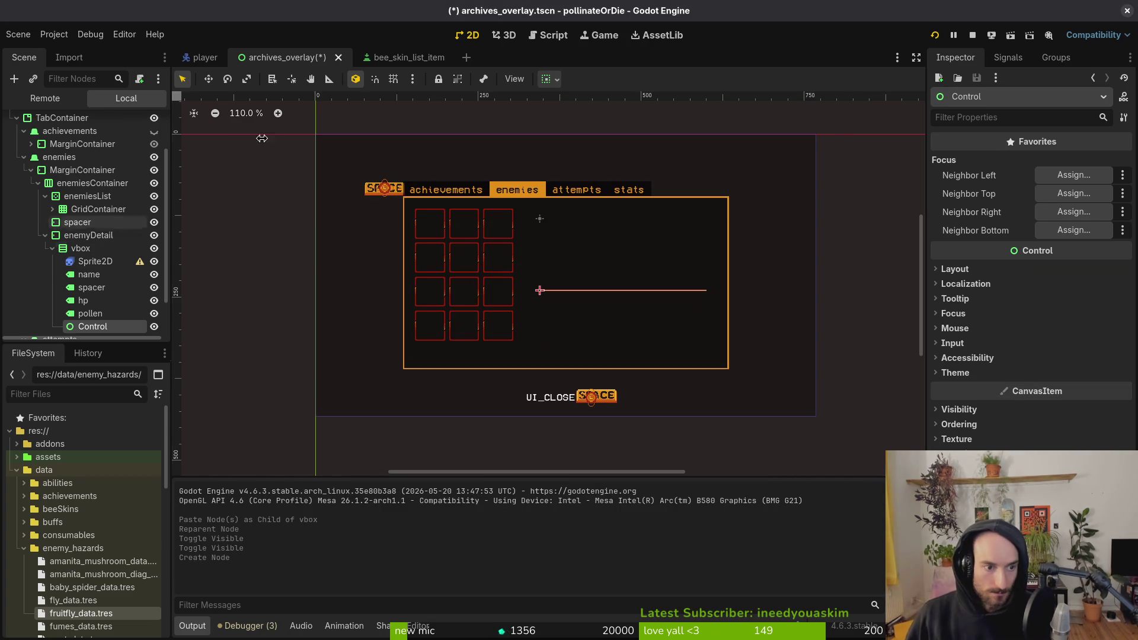
pyautogui.moveTo(89, 328); pyautogui.dragTo(103, 268)
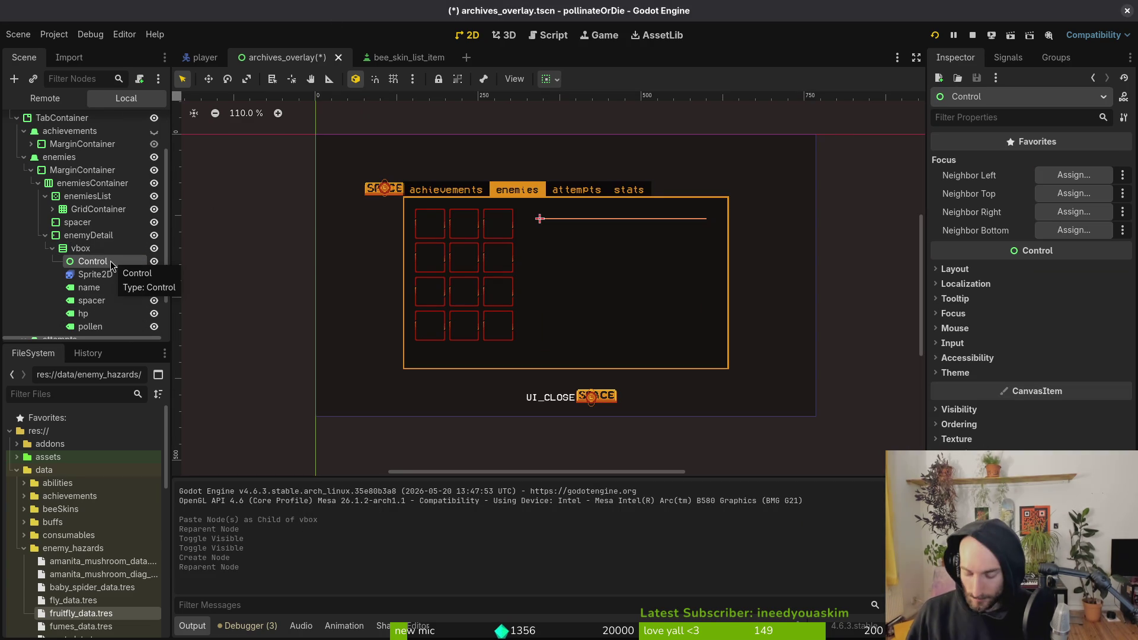
pyautogui.click(129, 276)
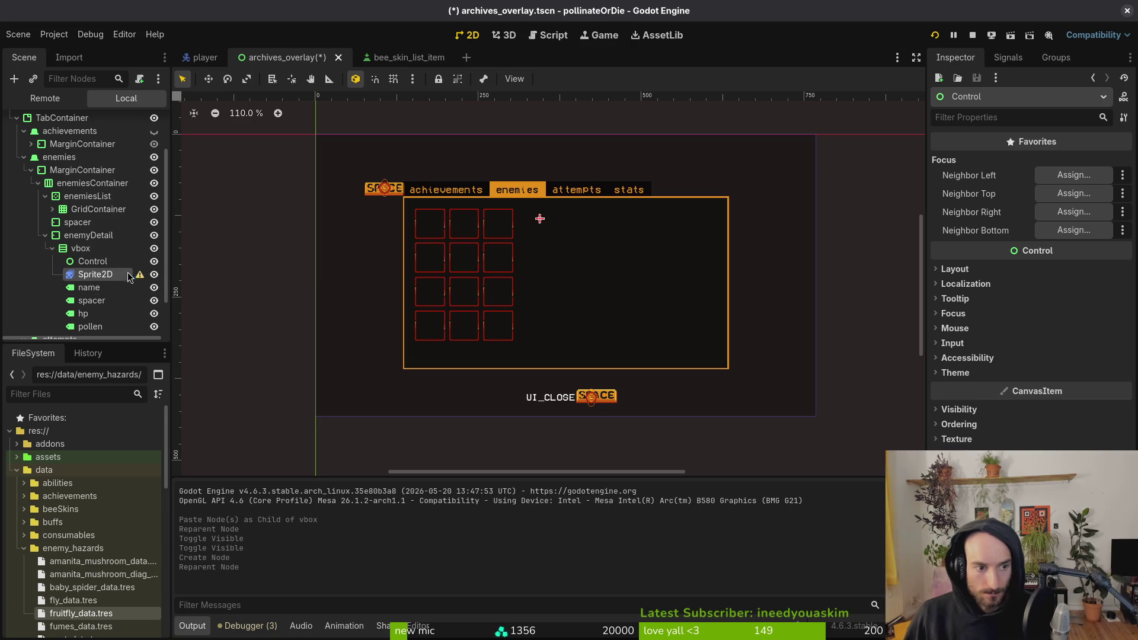
pyautogui.moveTo(122, 271); pyautogui.dragTo(119, 263)
# Step: Give the Control a Custom Minimum Size height of 48 px and save the scene
pyautogui.click(93, 262)
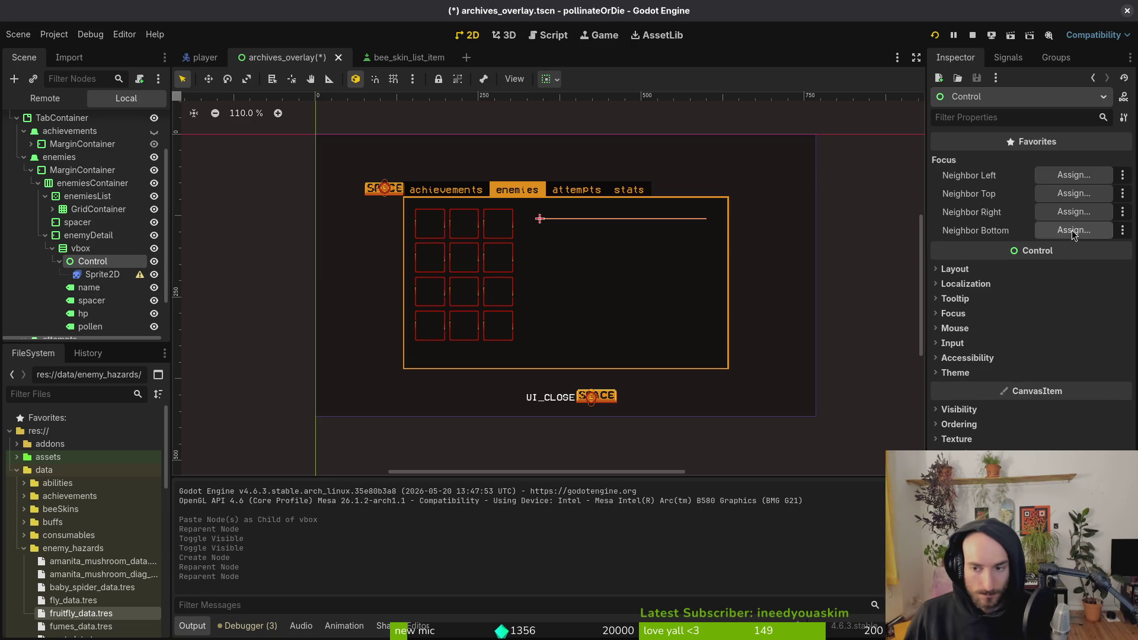
pyautogui.click(1006, 270)
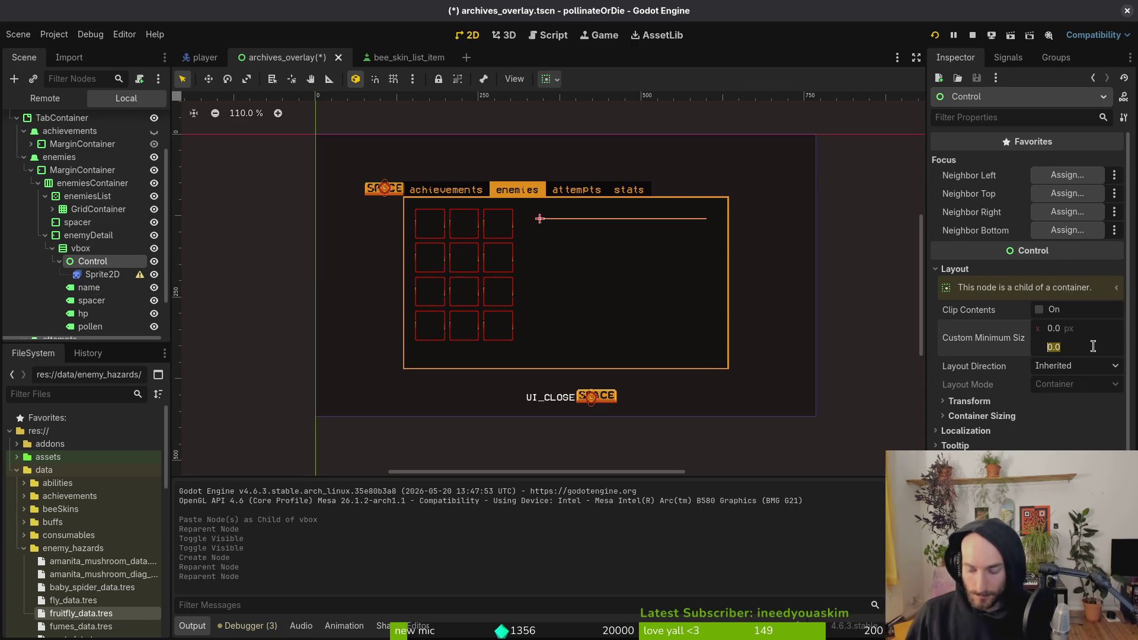
pyautogui.press('Return')
pyautogui.hotkey('ctrl', 's')
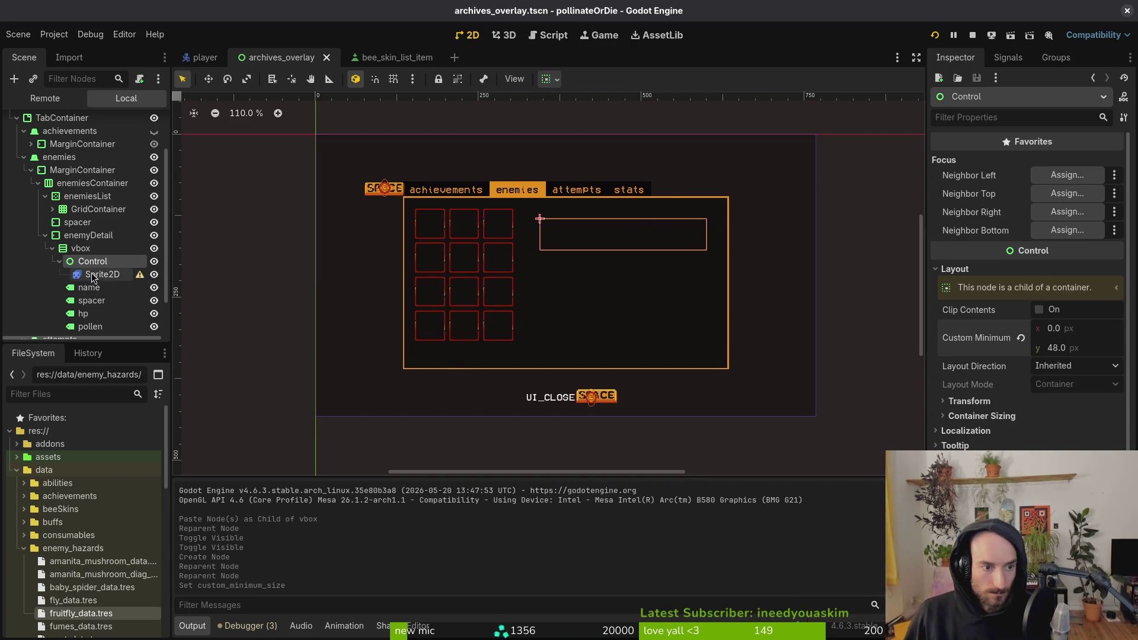
# Step: Rename the Control node to spriteContainer
pyautogui.click(59, 261)
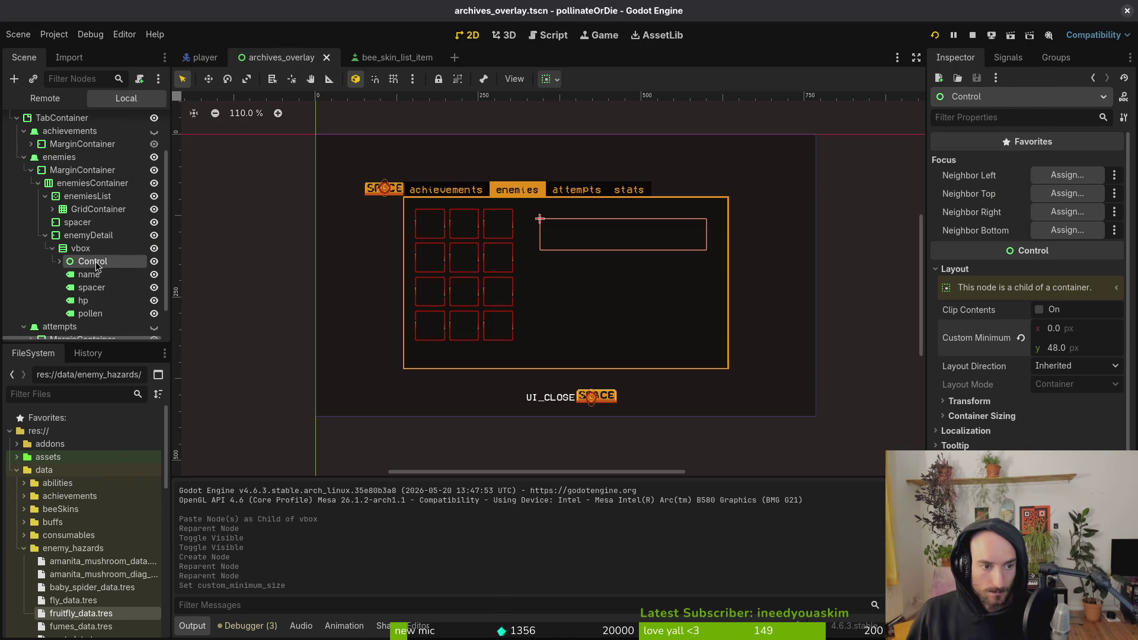
pyautogui.doubleClick(95, 263)
pyautogui.write('sprite')
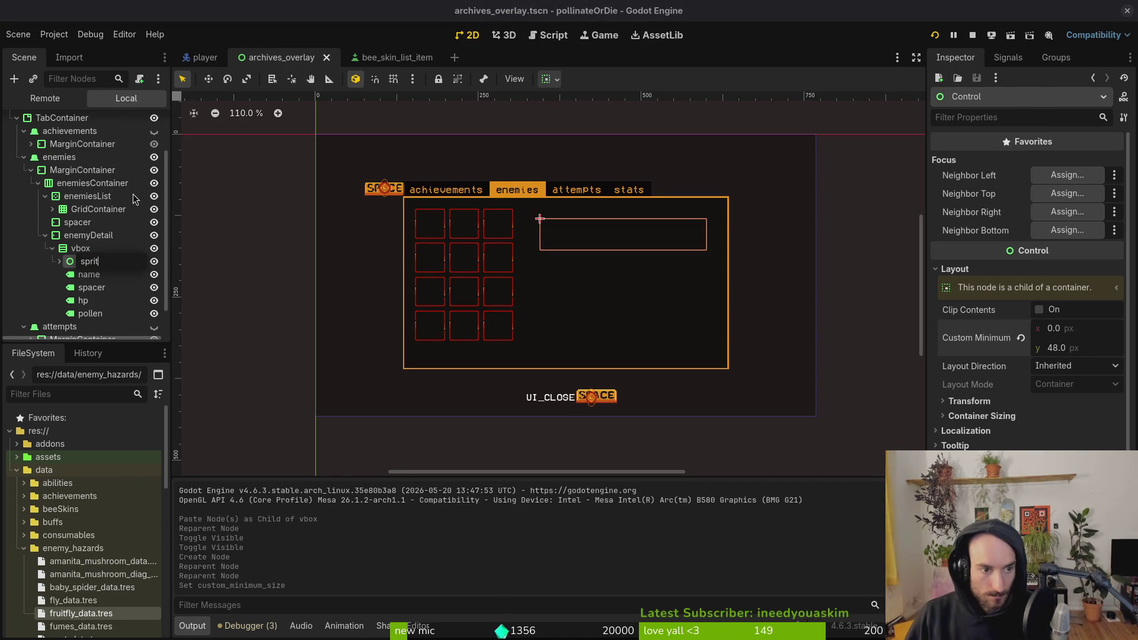
pyautogui.write('Container')
pyautogui.press('Return')
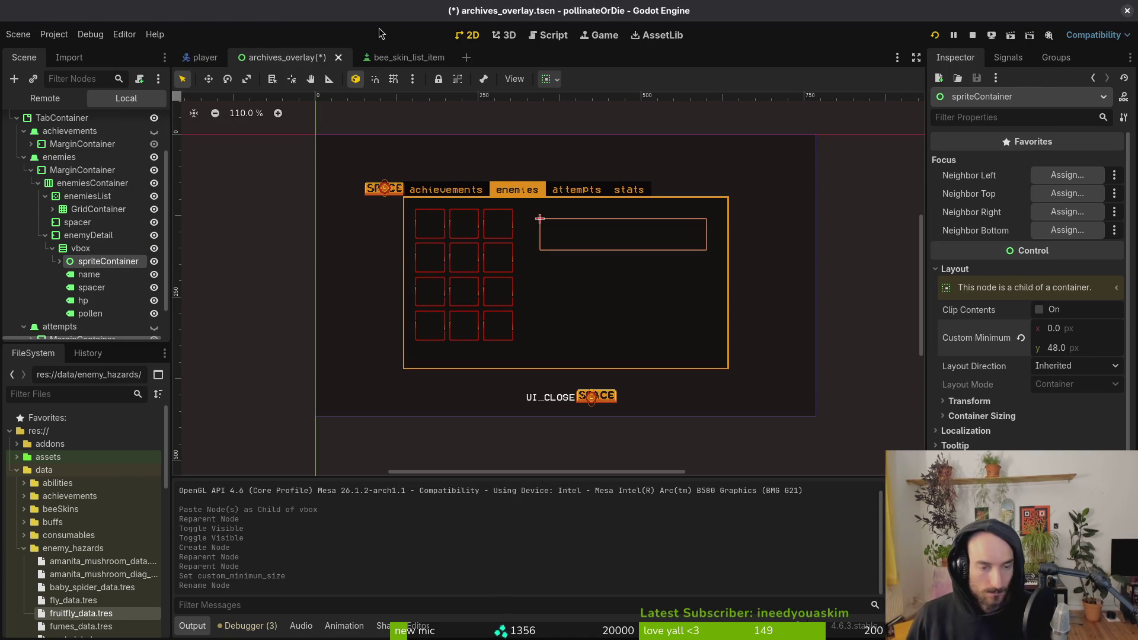
pyautogui.hotkey('alt', 'Tab')
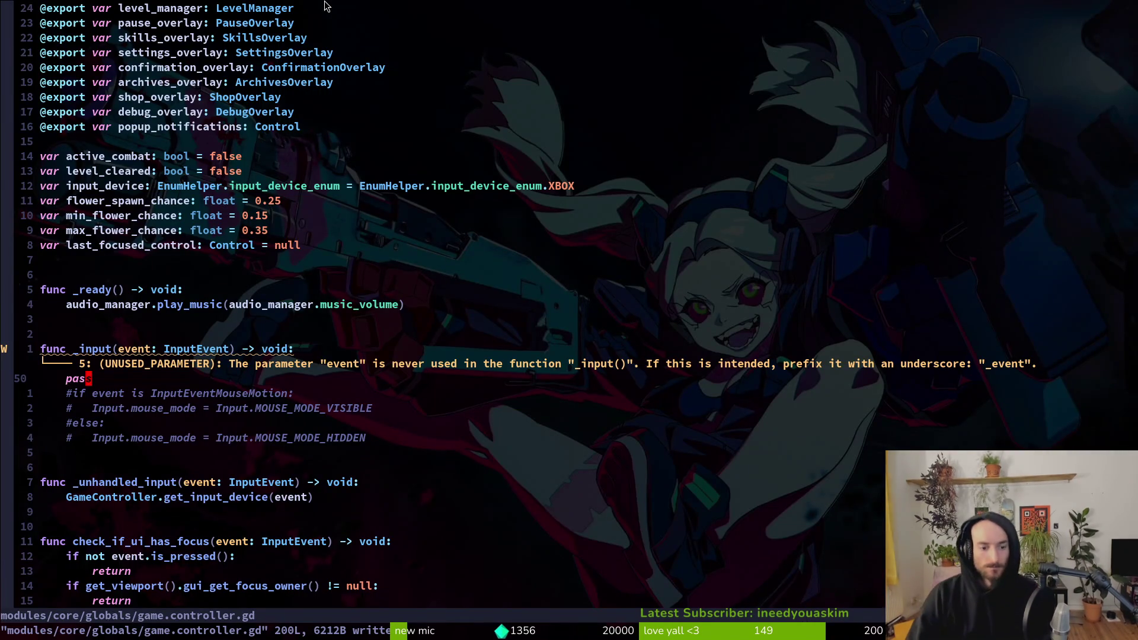
# Step: Open archives_overlay.gd through the file finder
pyautogui.press('space')
pyautogui.press('f')
pyautogui.press('f')
pyautogui.write('archover')
pyautogui.press('Return')
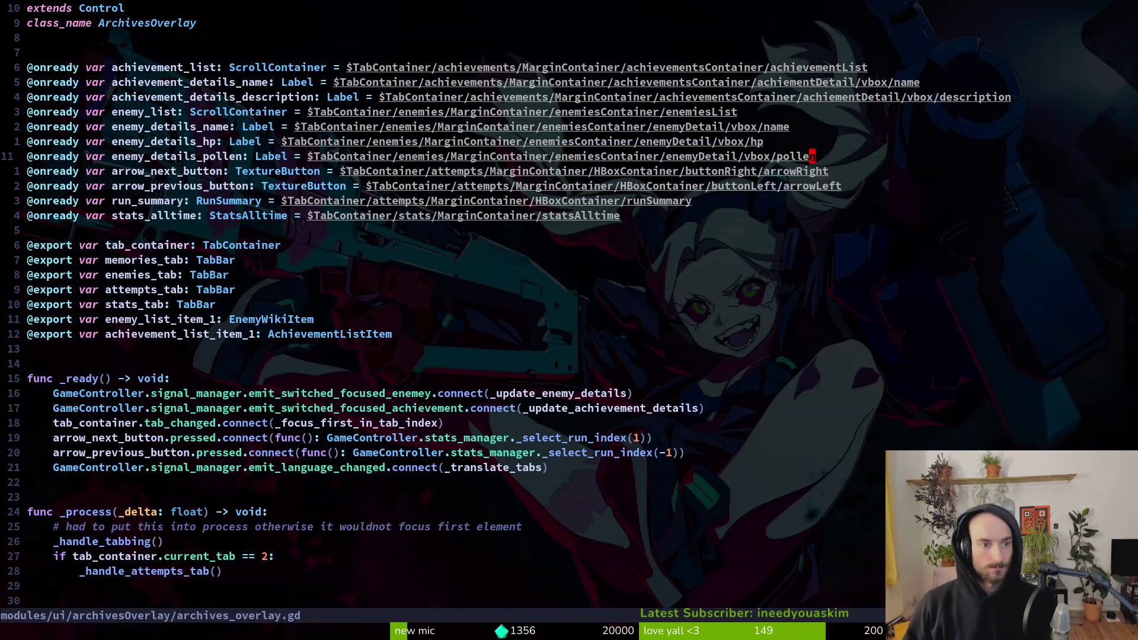
# Step: Duplicate the pollen variable declaration and rename the copy enemy_details_sprite
pyautogui.press('1')
pyautogui.press('1')
pyautogui.press('j')
pyautogui.press('V')
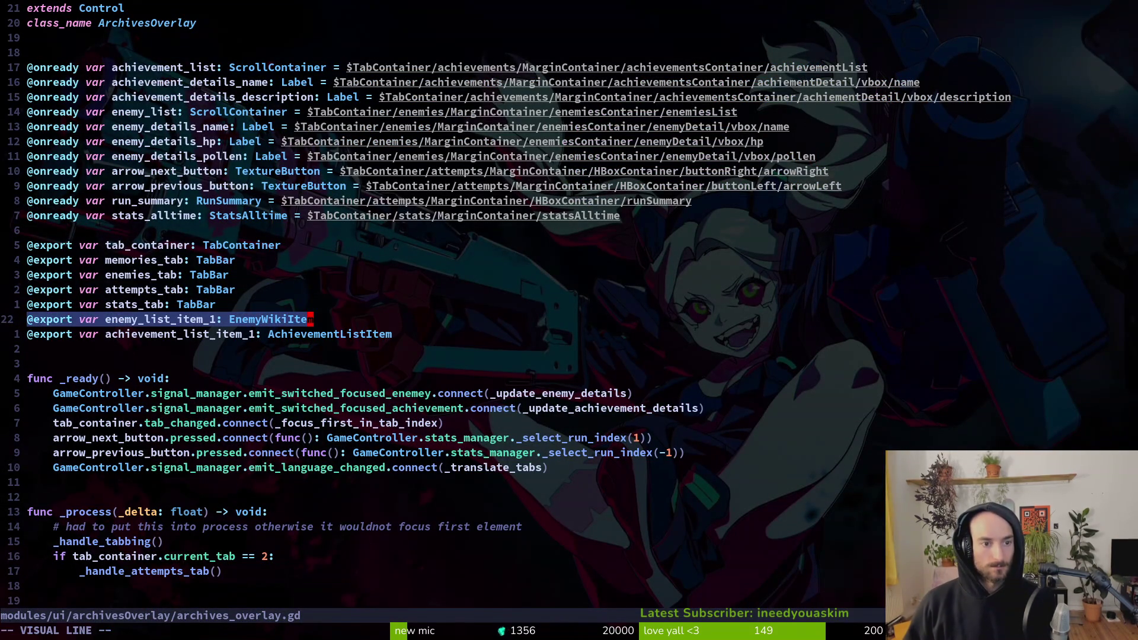
pyautogui.press('y')
pyautogui.press('1')
pyautogui.press('1')
pyautogui.press('k')
pyautogui.press('y')
pyautogui.press('y')
pyautogui.write('p')
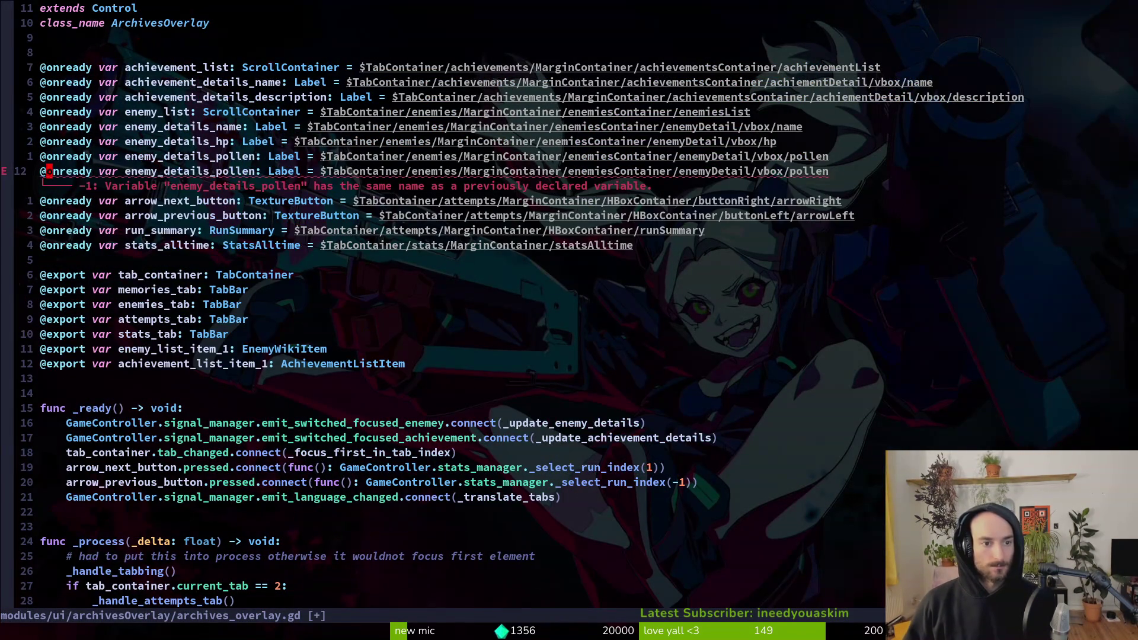
pyautogui.write('cWenemy_details_')
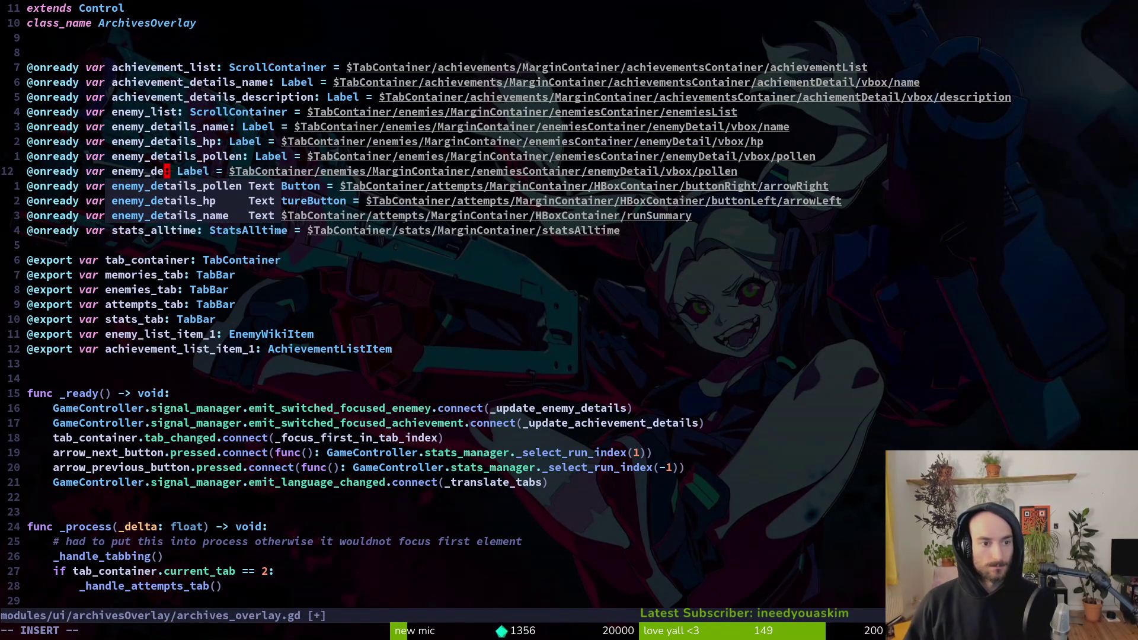
pyautogui.write('sprite')
pyautogui.press('Escape')
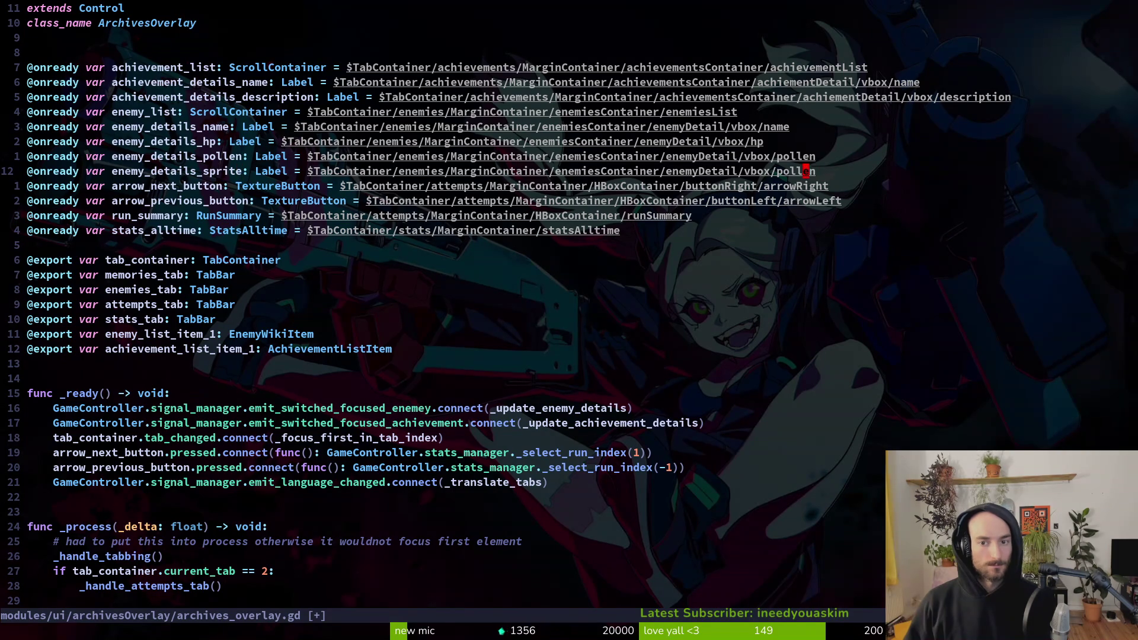
# Step: Point enemy_details_sprite at the vbox/Control/Sprite2D path and save the script
pyautogui.write('ciwcon')
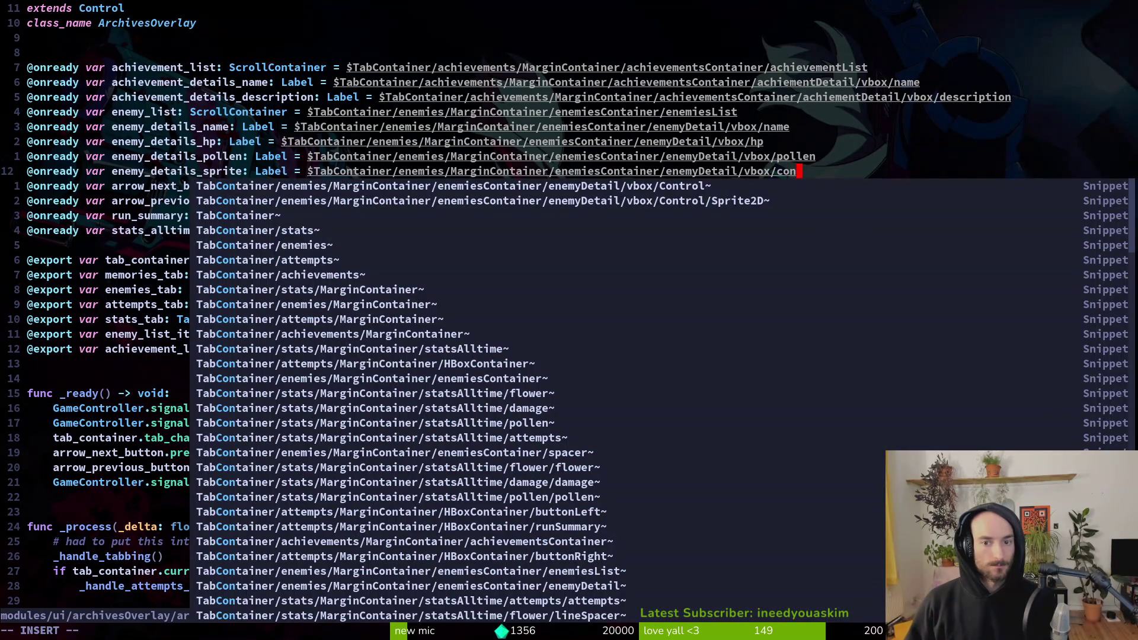
pyautogui.press('Tab')
pyautogui.press('Tab')
pyautogui.press('Escape')
pyautogui.write(':w')
pyautogui.press('Return')
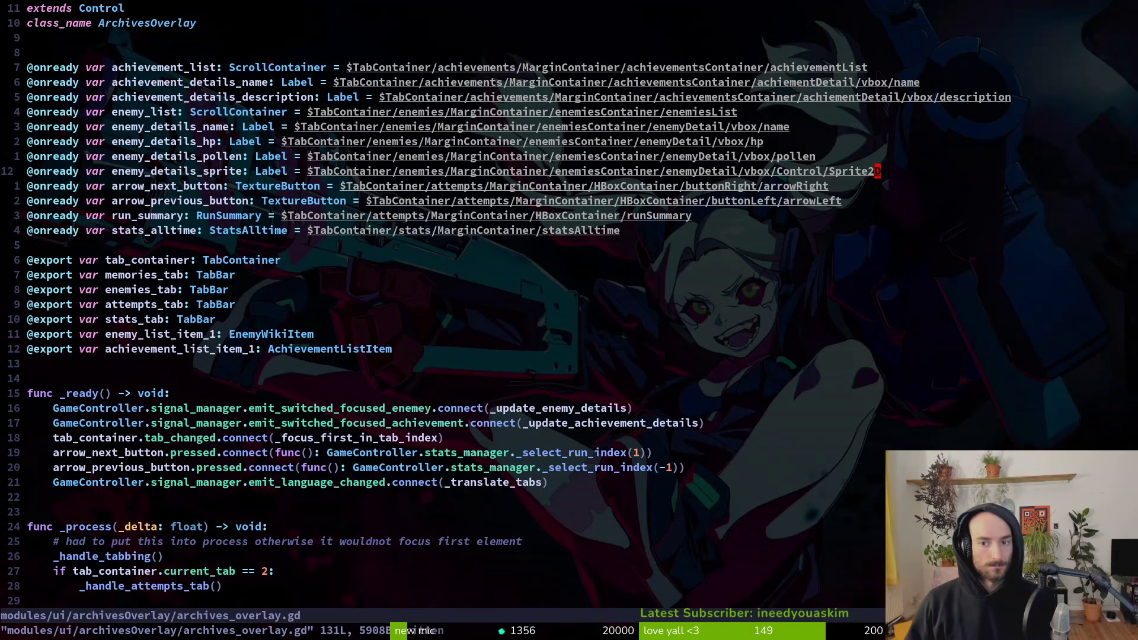
pyautogui.hotkey('alt', 'Tab')
pyautogui.hotkey('alt', 'Tab')
# Step: Replace Control with spriteContainer in the enemy_details_sprite node path
pyautogui.write('cwsprite')
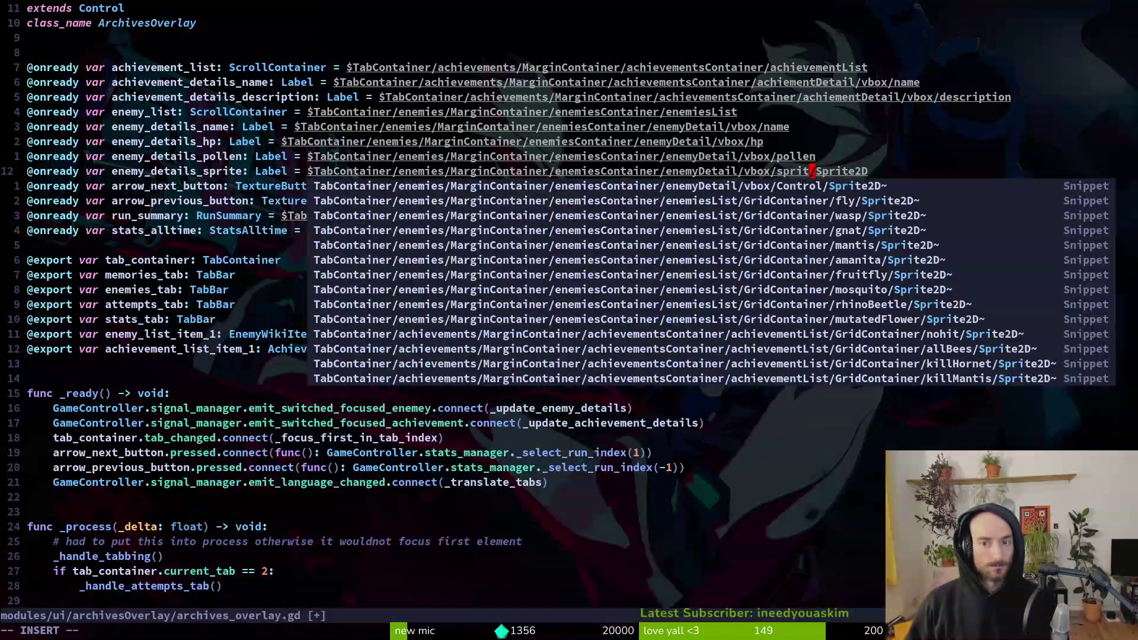
pyautogui.write('Container')
pyautogui.press('Escape')
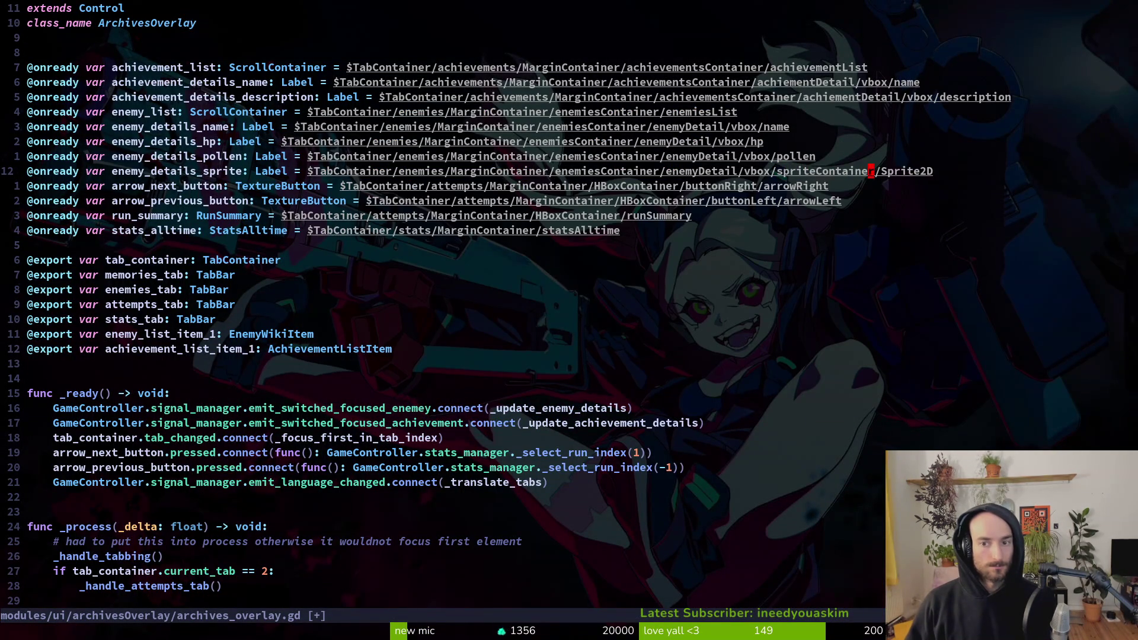
pyautogui.hotkey('alt', 'Tab')
pyautogui.hotkey('alt', 'Tab')
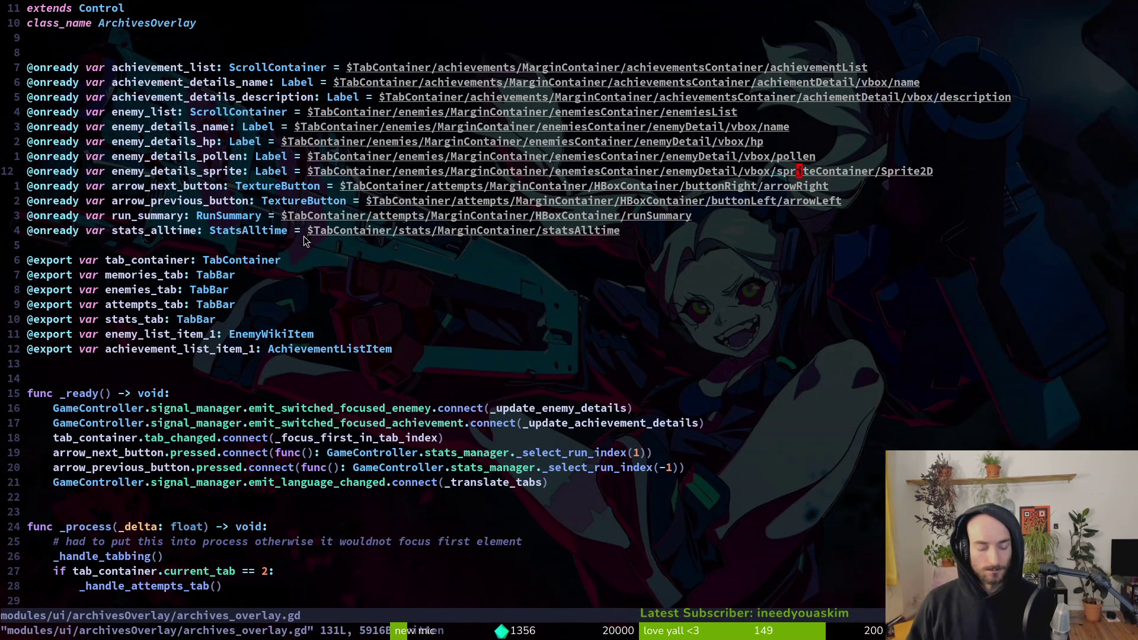
pyautogui.hotkey('shift', 'g')
# Step: Duplicate the pollen assignment line and retarget the copy to enemy_details_sprite
pyautogui.press('1')
pyautogui.press('7')
pyautogui.press('k')
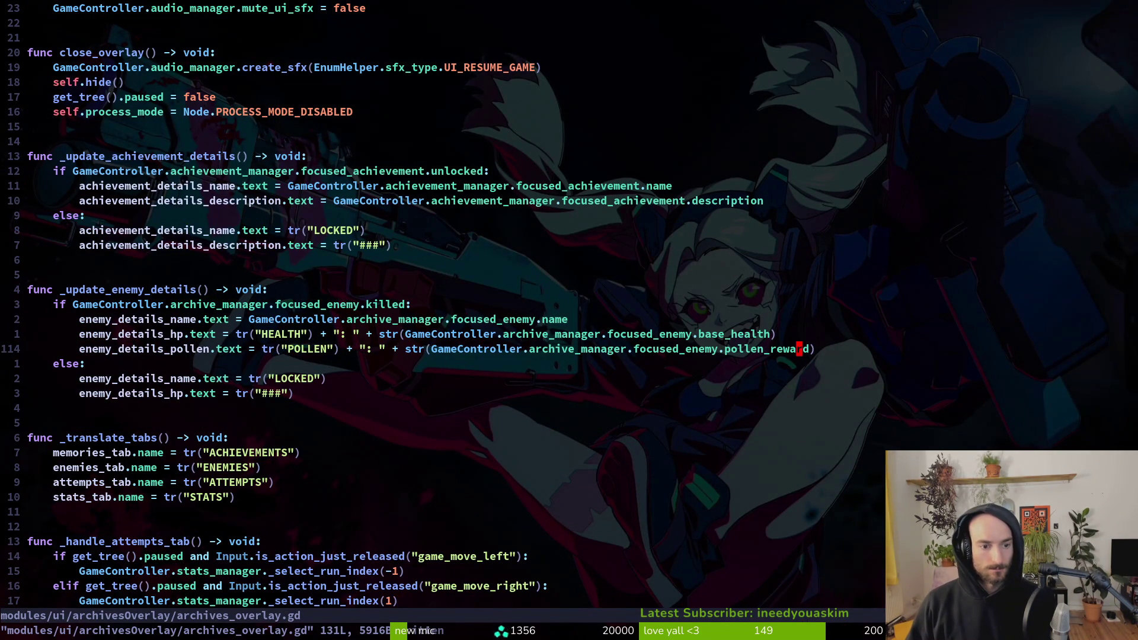
pyautogui.press('d')
pyautogui.press('d')
pyautogui.press('u')
pyautogui.press('p')
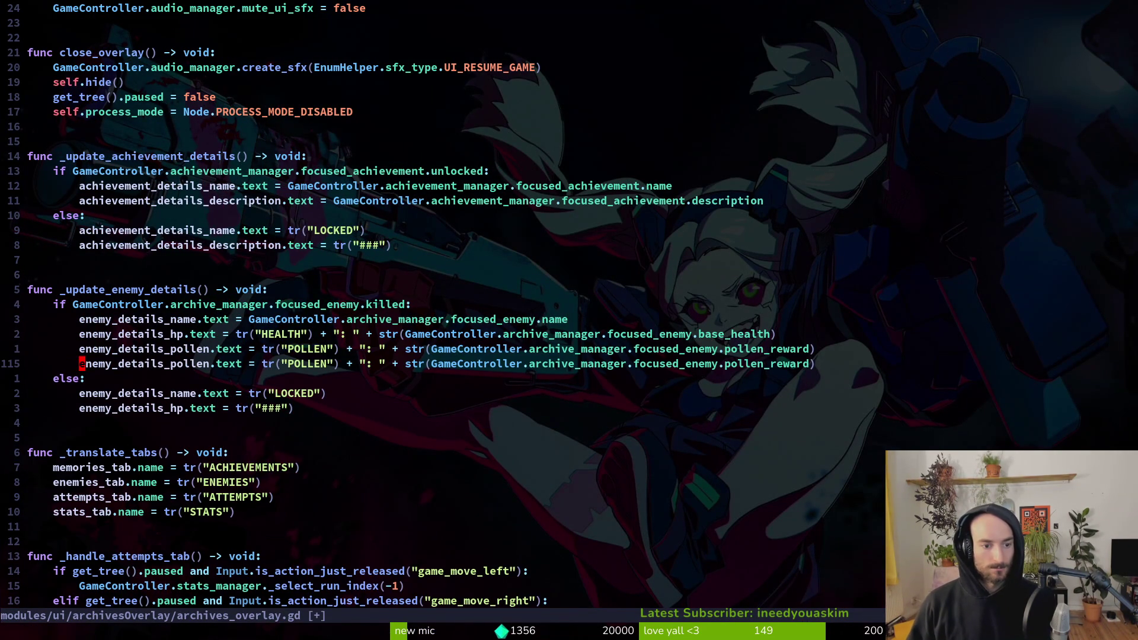
pyautogui.write('ciwenedes')
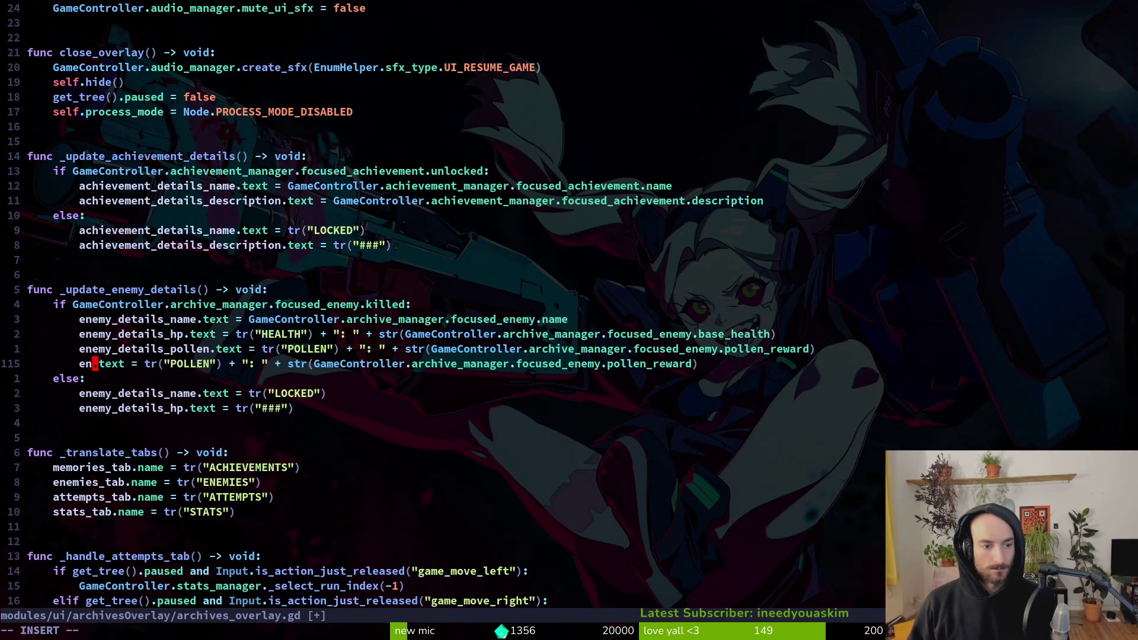
pyautogui.press('Return')
pyautogui.press('Escape')
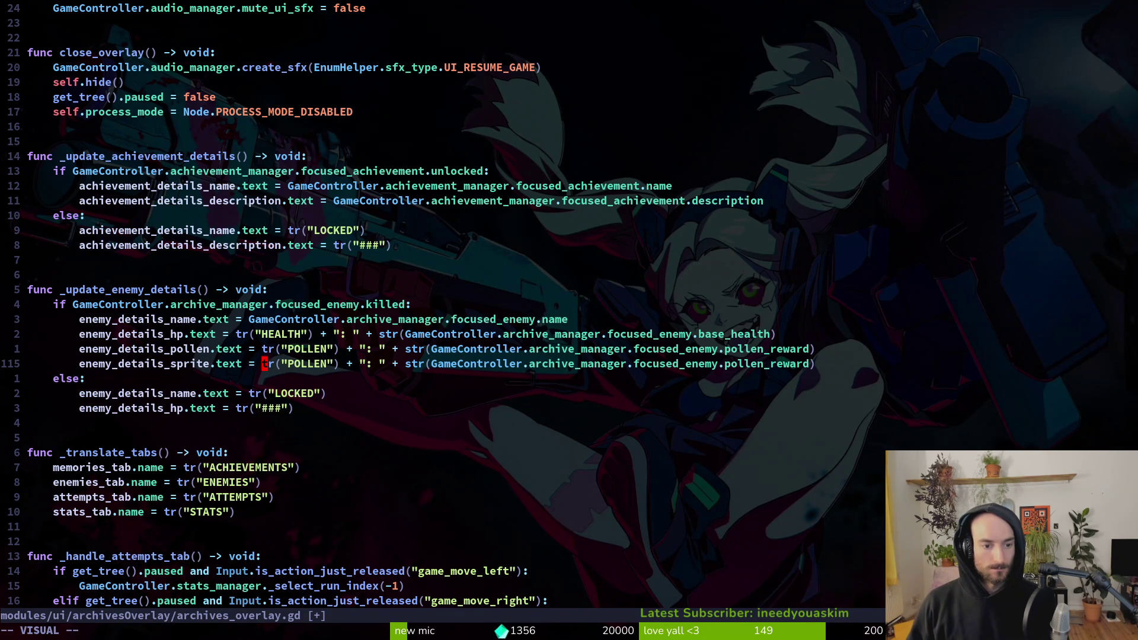
# Step: Start replacing the new line's .text property with a sprite property
pyautogui.press('b')
pyautogui.press('b')
pyautogui.press('d')
pyautogui.press('u')
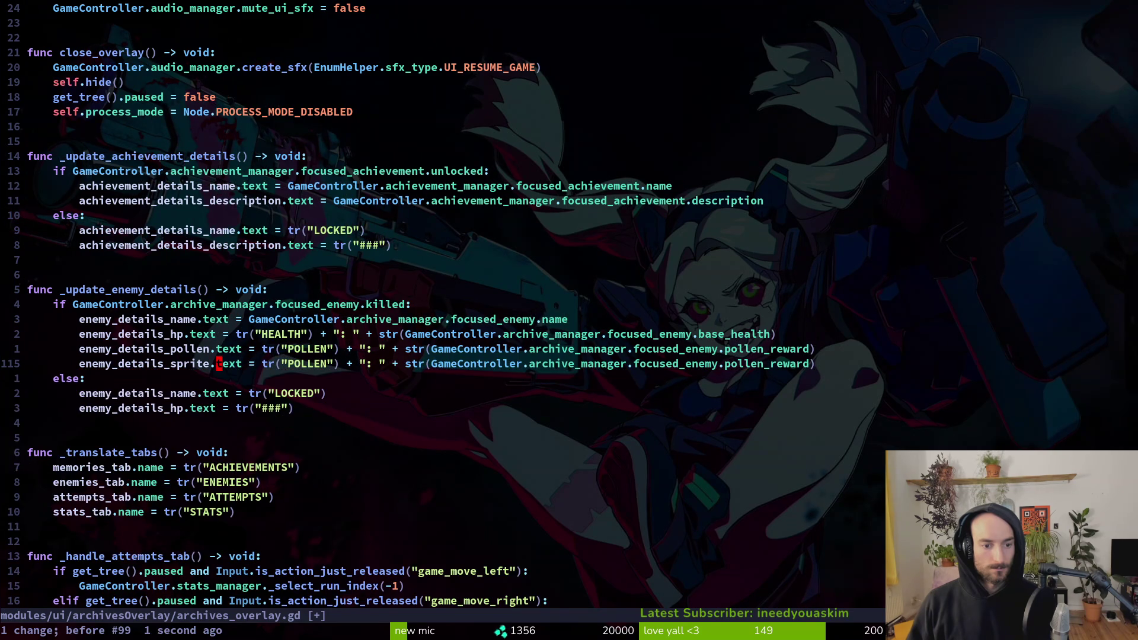
pyautogui.write('cw')
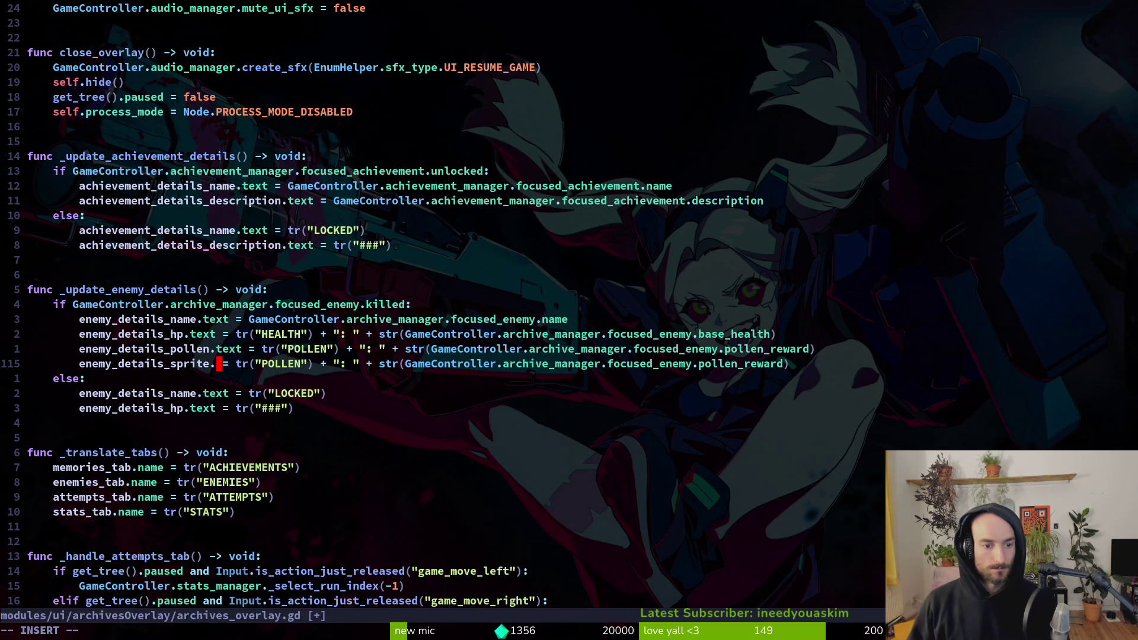
pyautogui.write('sp')
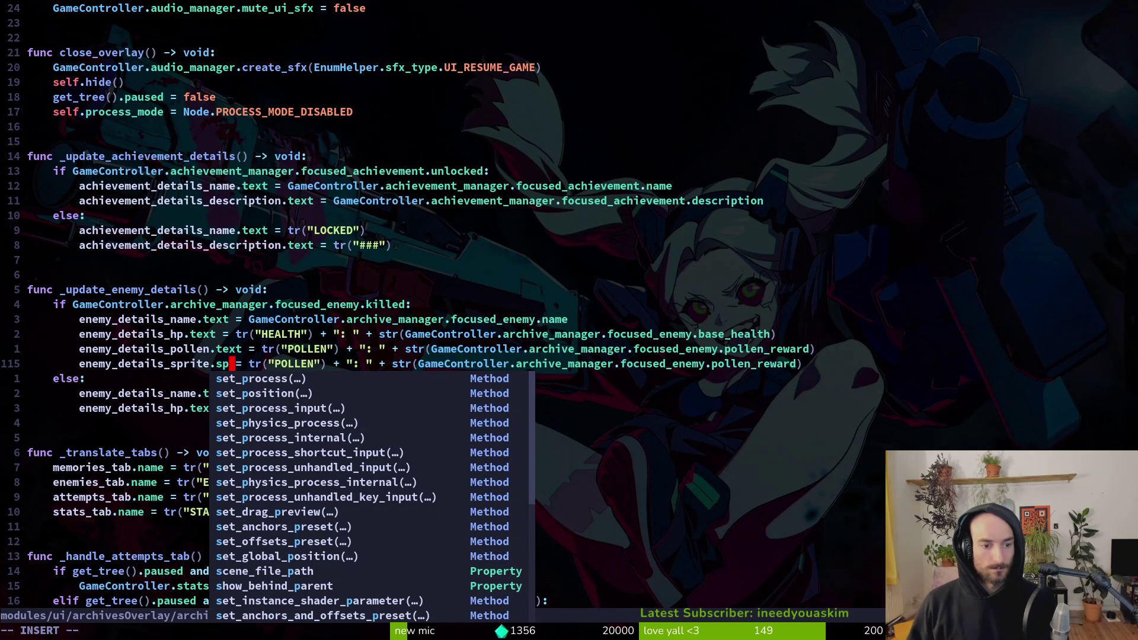
pyautogui.press('Escape')
# Step: Change the enemy_details_sprite declaration type to AnimatedSprite2D and save
pyautogui.hotkey('ctrl', 'u')
pyautogui.hotkey('ctrl', 'u')
pyautogui.hotkey('ctrl', 'u')
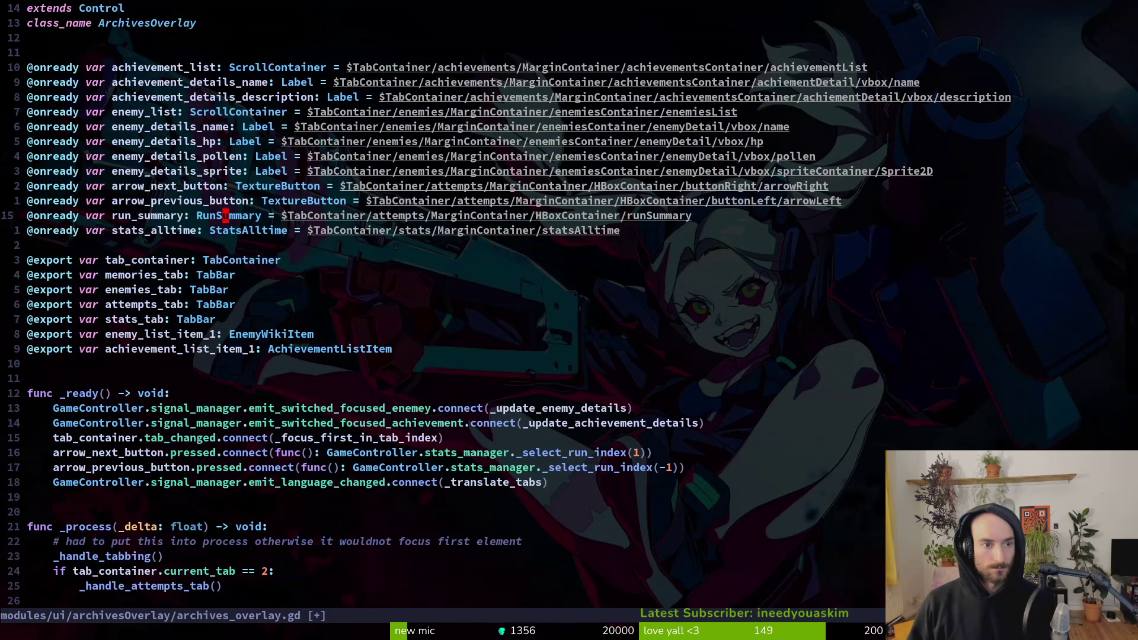
pyautogui.press('g')
pyautogui.press('g')
pyautogui.press('j')
pyautogui.press('j')
pyautogui.press('j')
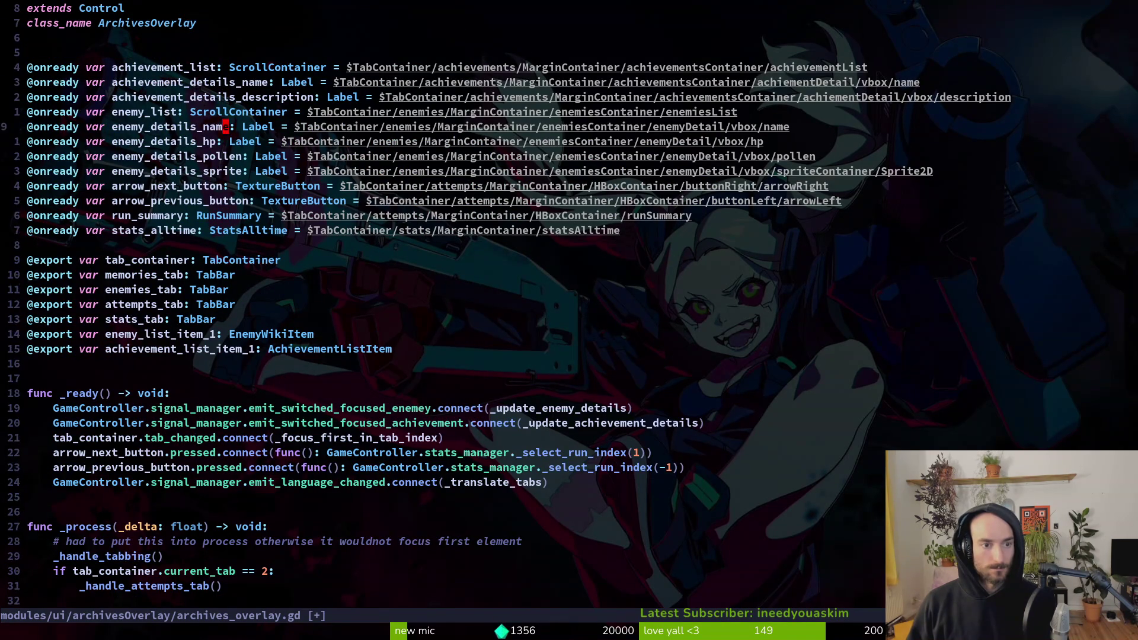
pyautogui.press('j')
pyautogui.press('j')
pyautogui.press('j')
pyautogui.write('cwanim')
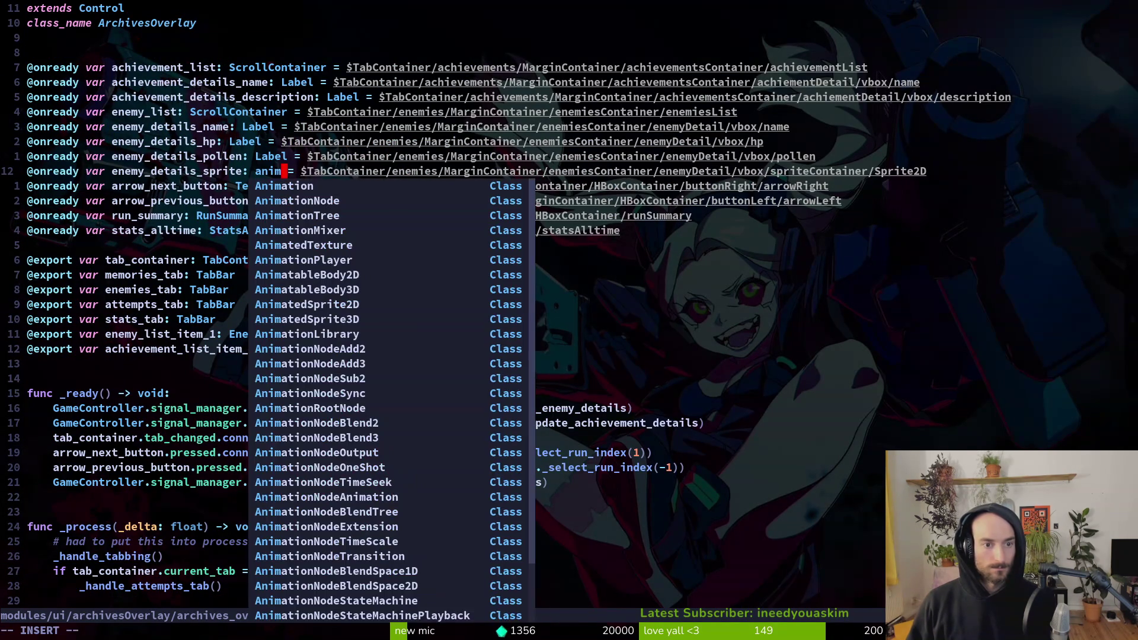
pyautogui.press('Return')
pyautogui.press('Escape')
pyautogui.write(':w')
pyautogui.press('Return')
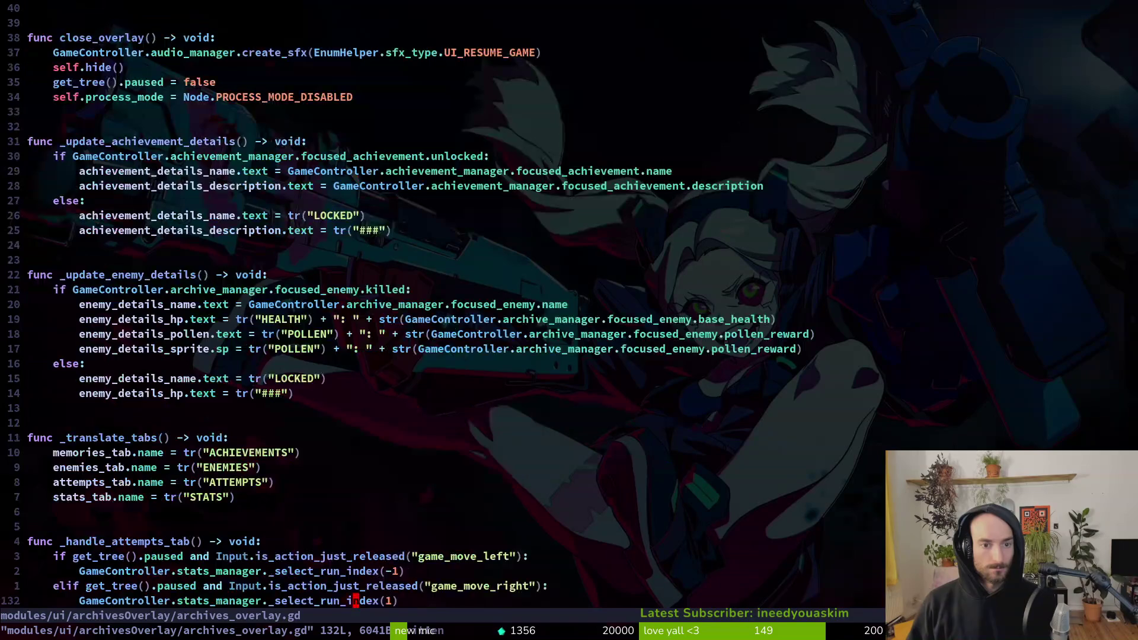
# Step: Set the assigned property on the new line to sprite_frames
pyautogui.press('1')
pyautogui.press('5')
pyautogui.press('k')
pyautogui.press('k')
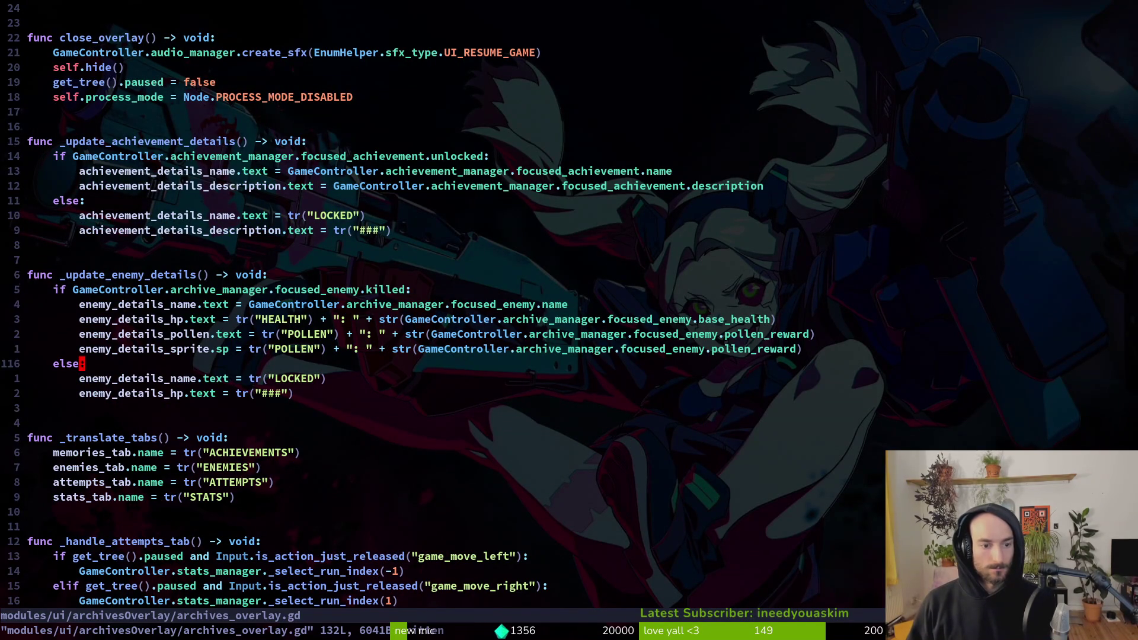
pyautogui.press('k')
pyautogui.press('h')
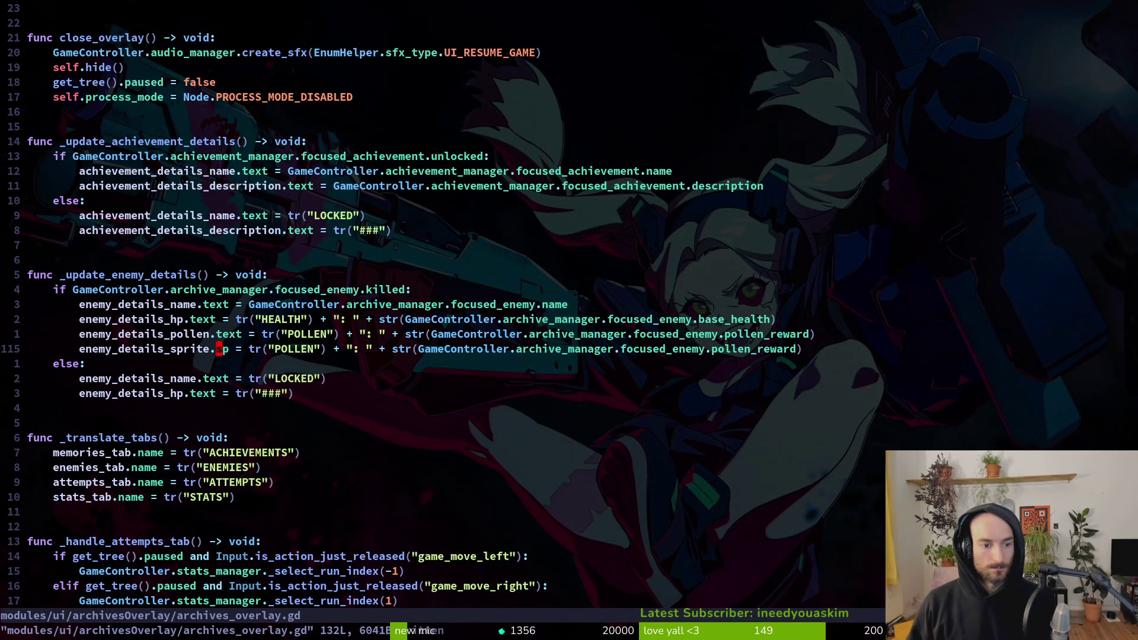
pyautogui.press('e')
pyautogui.press('a')
pyautogui.press('Tab')
pyautogui.press('Return')
pyautogui.press('Escape')
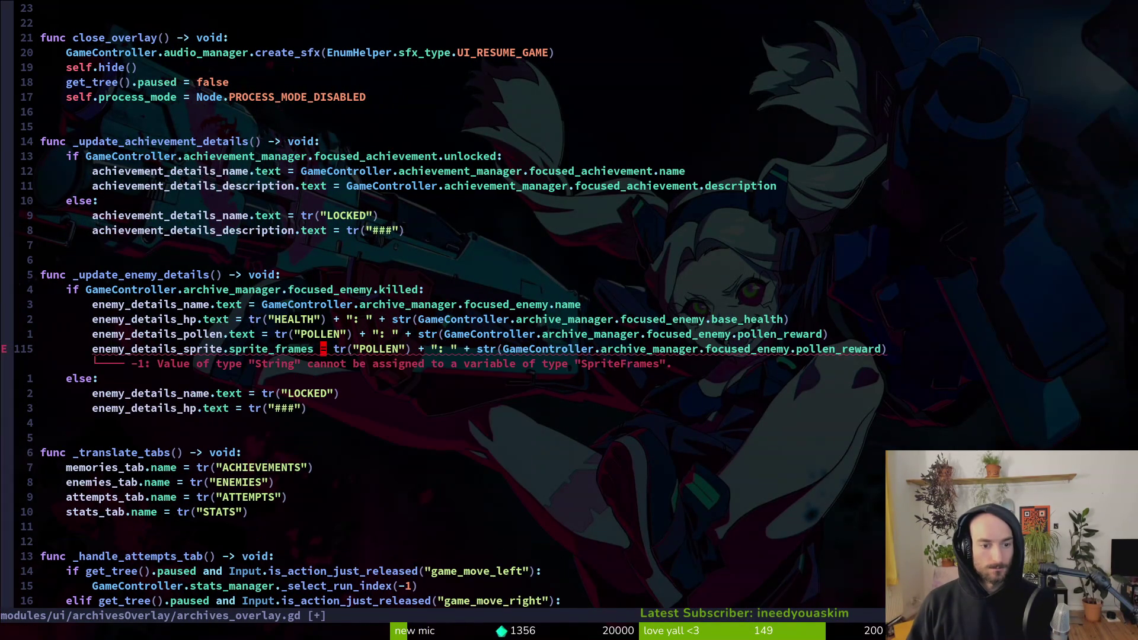
# Step: Assign focused_enemy.wiki_sprite_frames, tidy the line, save, and run the game
pyautogui.press('w')
pyautogui.press('w')
pyautogui.press('w')
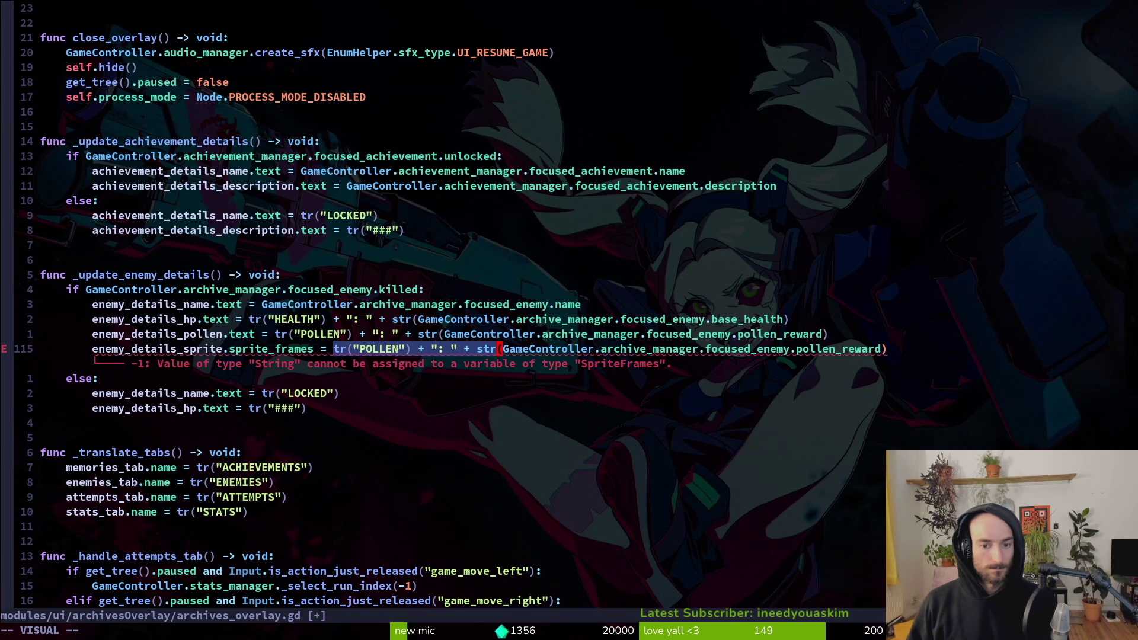
pyautogui.press('d')
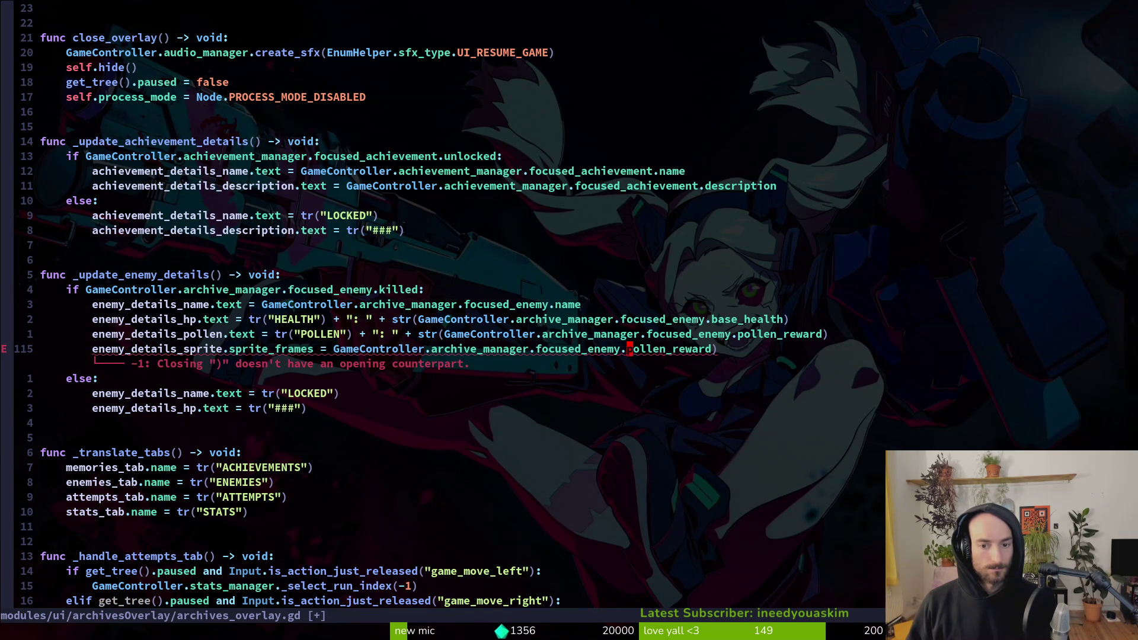
pyautogui.write('cw')
pyautogui.write('sp')
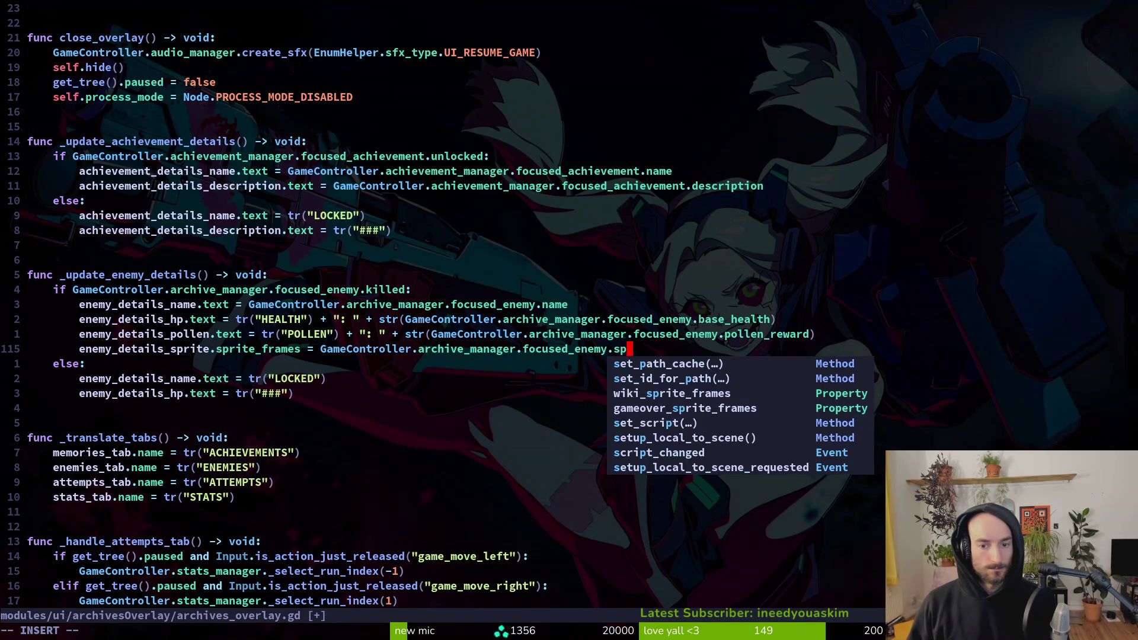
pyautogui.press('Tab')
pyautogui.press('Tab')
pyautogui.press('Tab')
pyautogui.press('Return')
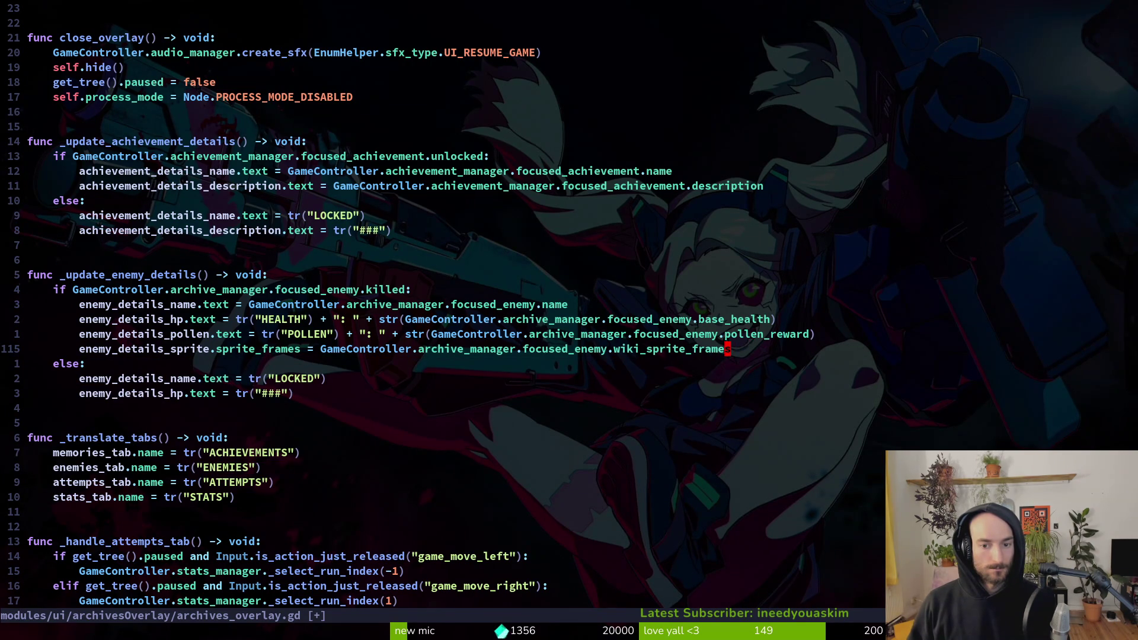
pyautogui.press('Escape')
pyautogui.press('u')
pyautogui.hotkey('ctrl', 'r')
pyautogui.write(':w')
pyautogui.press('Return')
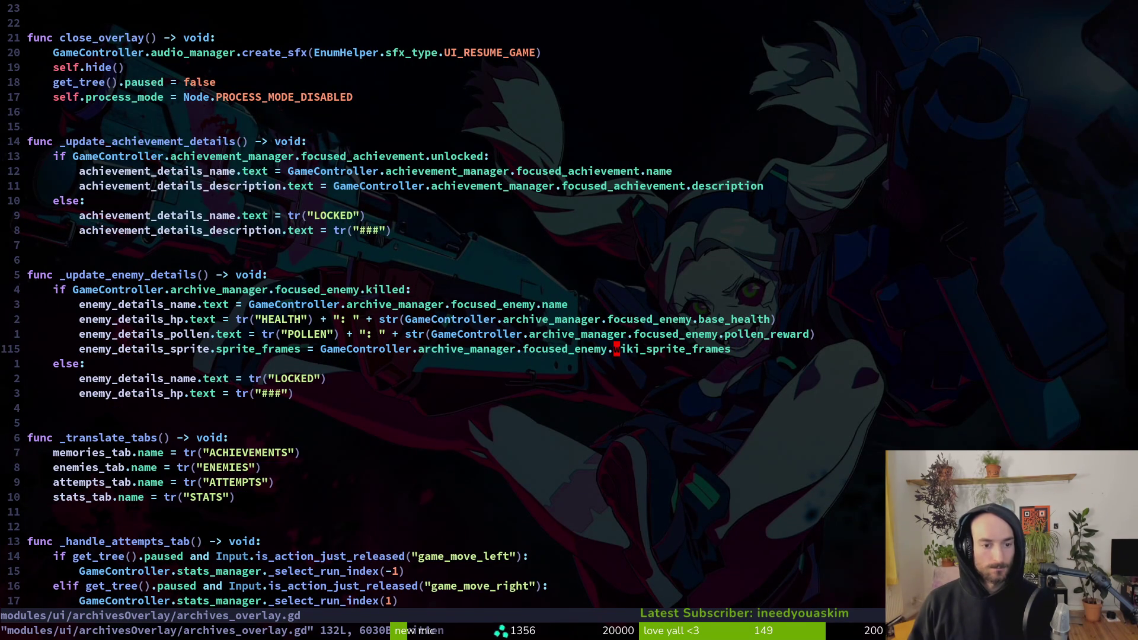
pyautogui.hotkey('alt', 'Tab')
pyautogui.press('F5')
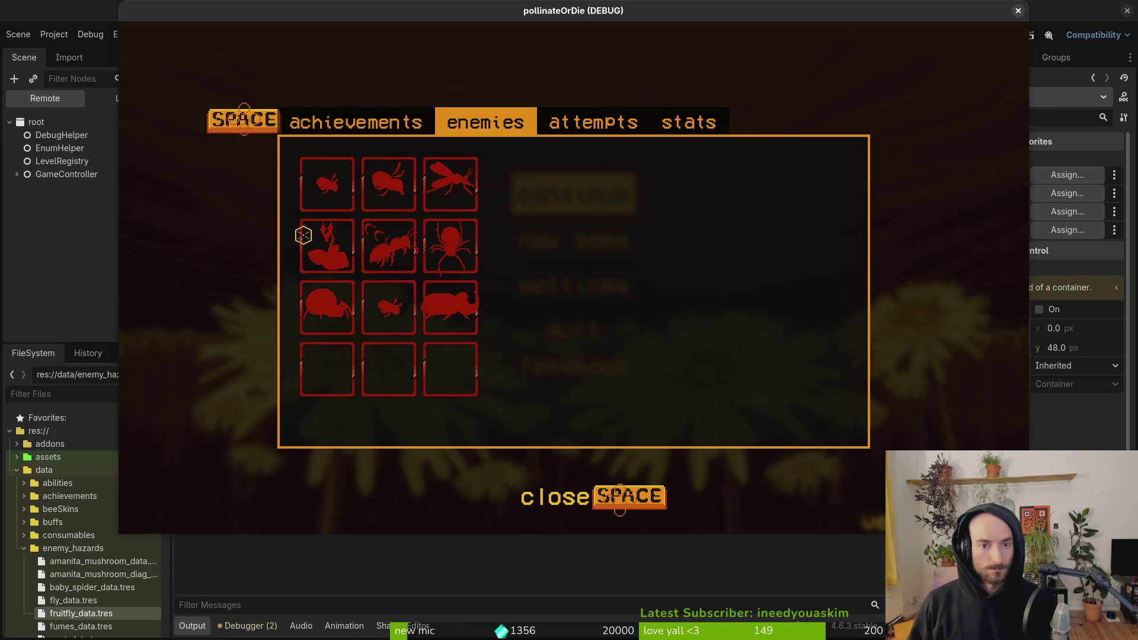
# Step: Restart the game, continue the saved game, and open the archives enemies list
pyautogui.press('F8')
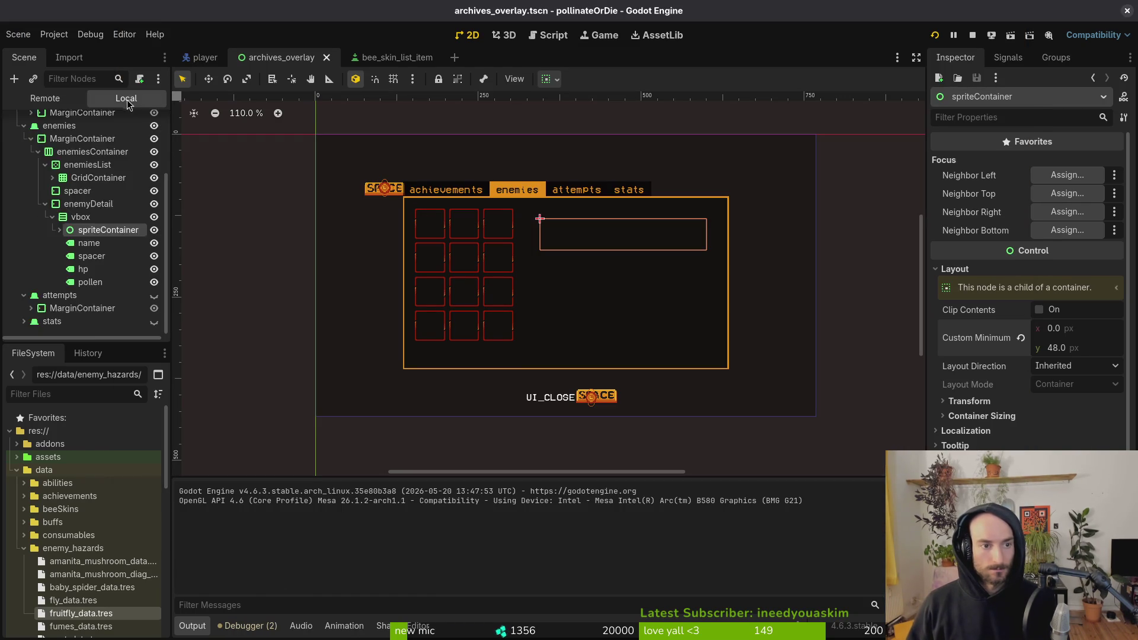
pyautogui.press('F5')
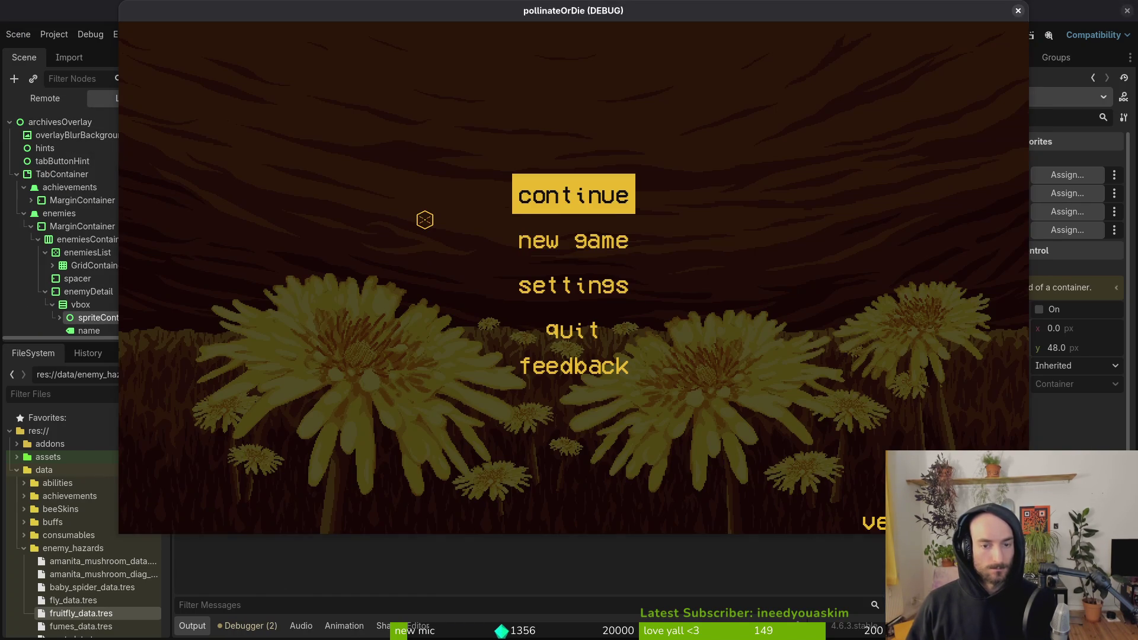
pyautogui.press('Up')
pyautogui.press('Return')
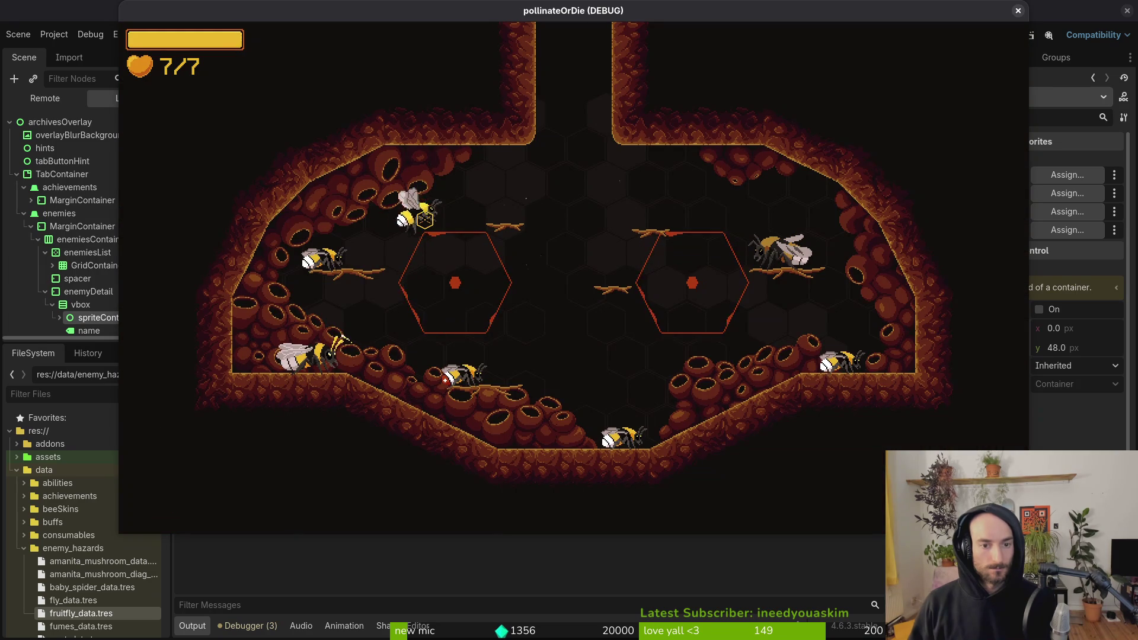
pyautogui.press('Right')
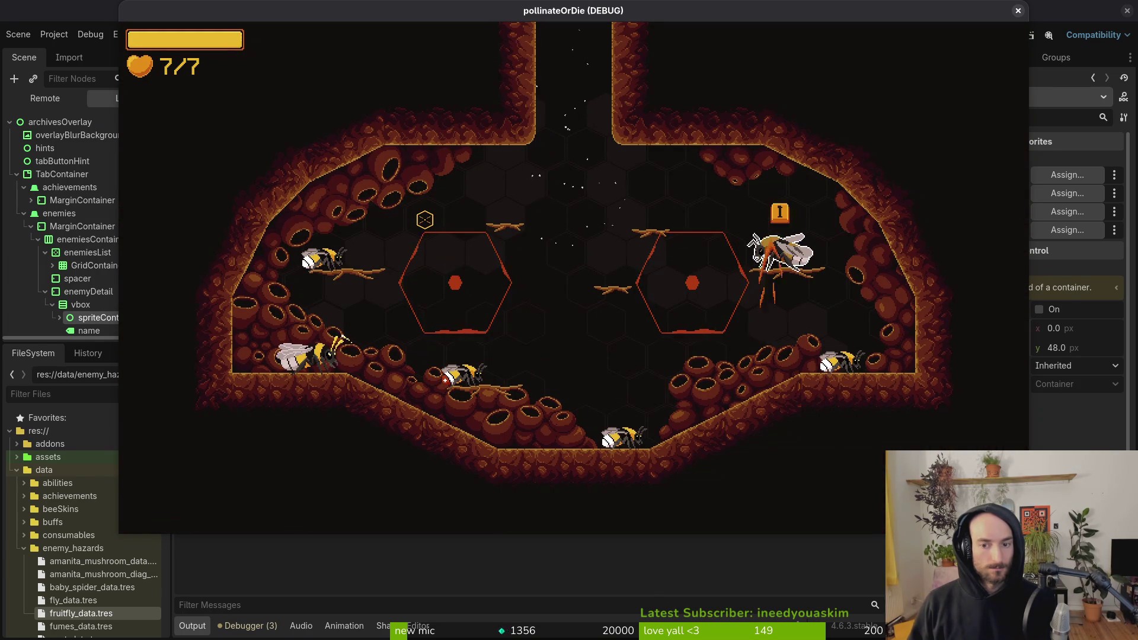
pyautogui.press('Up')
pyautogui.press('e')
# Step: Browse the enemy entries, checking locked ones and the fly and mosquito sprites and stats
pyautogui.press('Right')
pyautogui.press('Right')
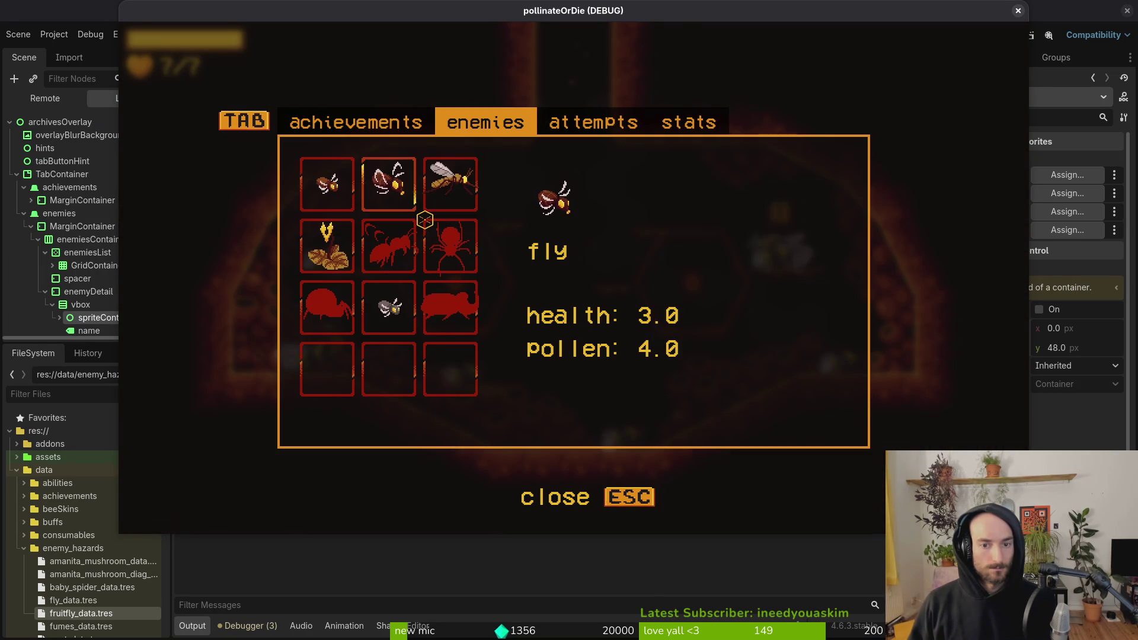
pyautogui.press('Down')
pyautogui.press('Left')
pyautogui.press('Left')
pyautogui.press('Right')
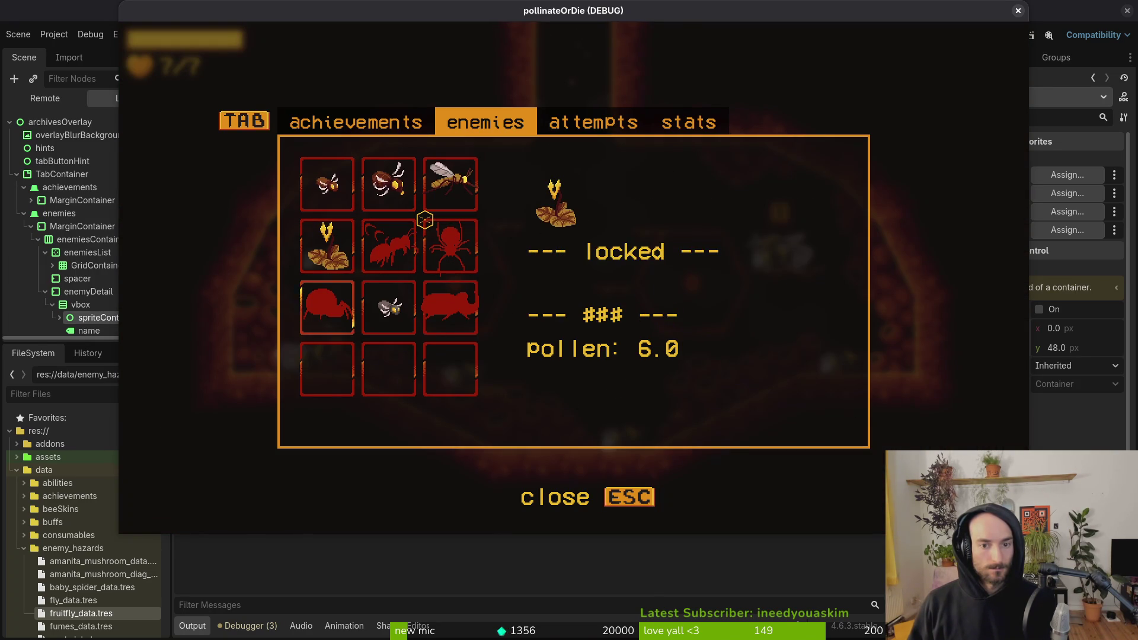
pyautogui.press('Down')
pyautogui.press('Right')
pyautogui.press('Up')
pyautogui.press('Left')
pyautogui.press('Up')
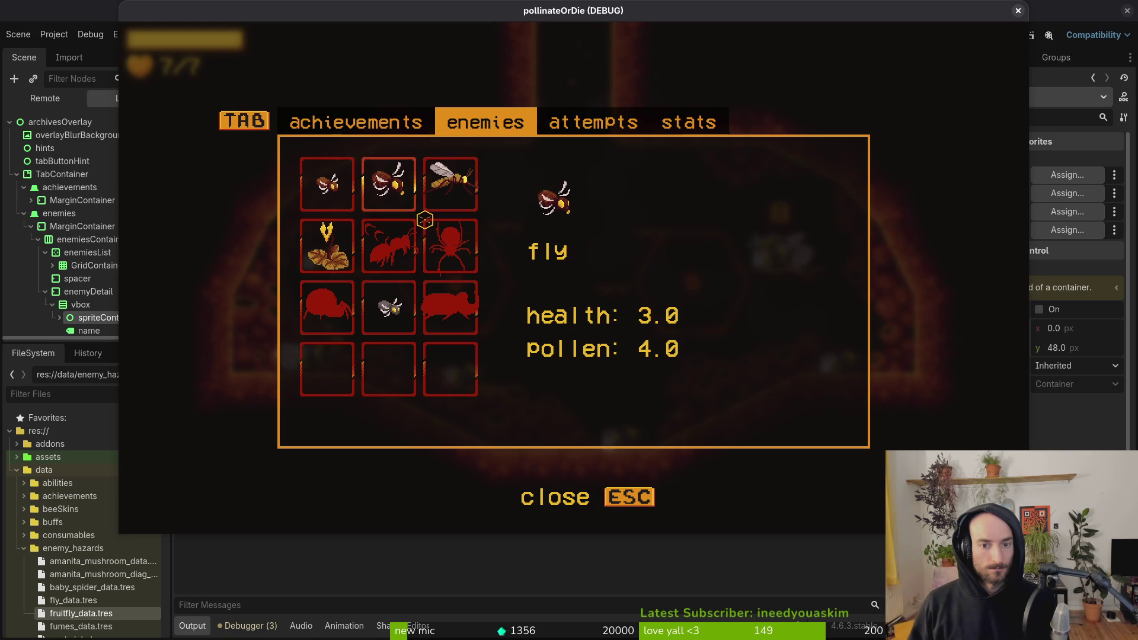
pyautogui.press('Down')
pyautogui.press('Up')
pyautogui.press('Left')
pyautogui.press('Right')
pyautogui.press('Right')
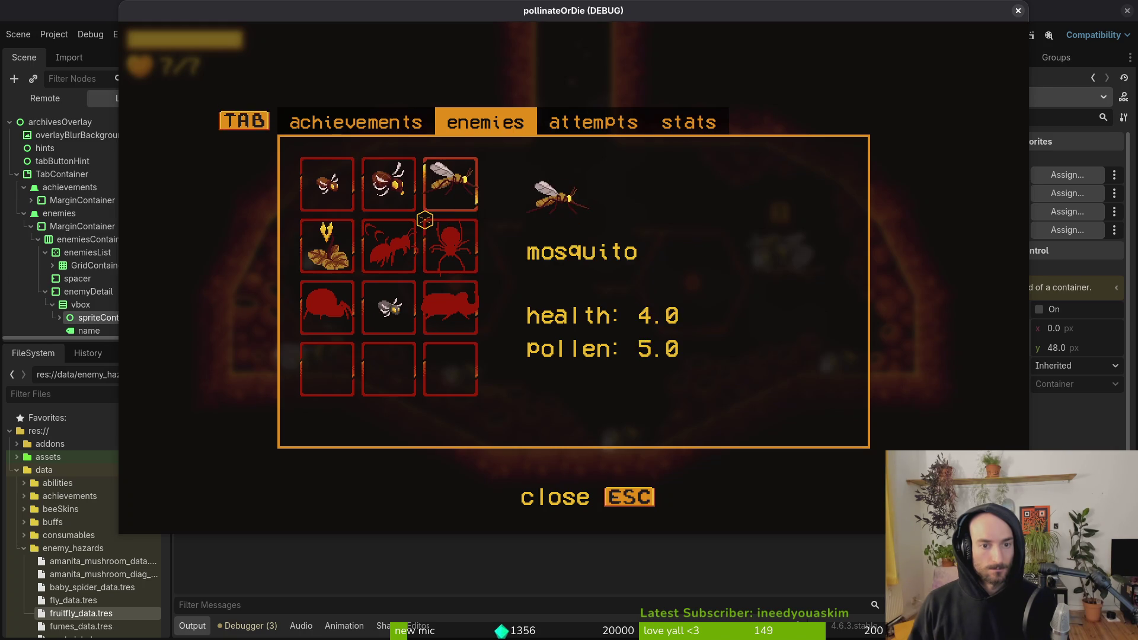
# Step: Quit the game and start an enemy_details_sprite call below the sprite_frames line
pyautogui.press('F8')
pyautogui.hotkey('alt', 'Tab')
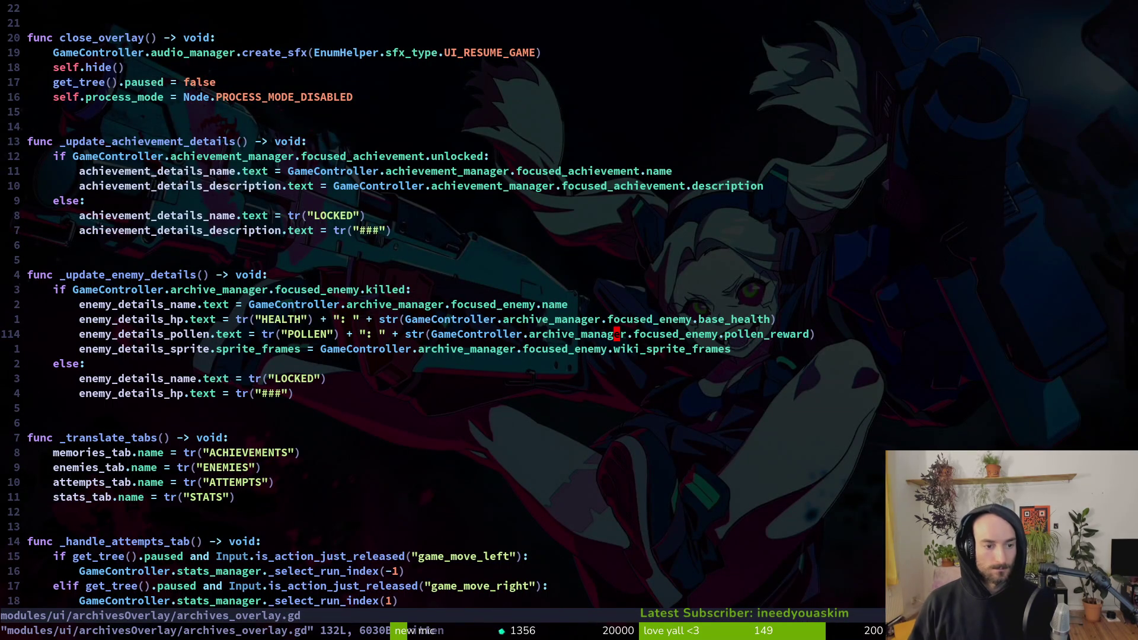
pyautogui.write('joenemy_details_sprite')
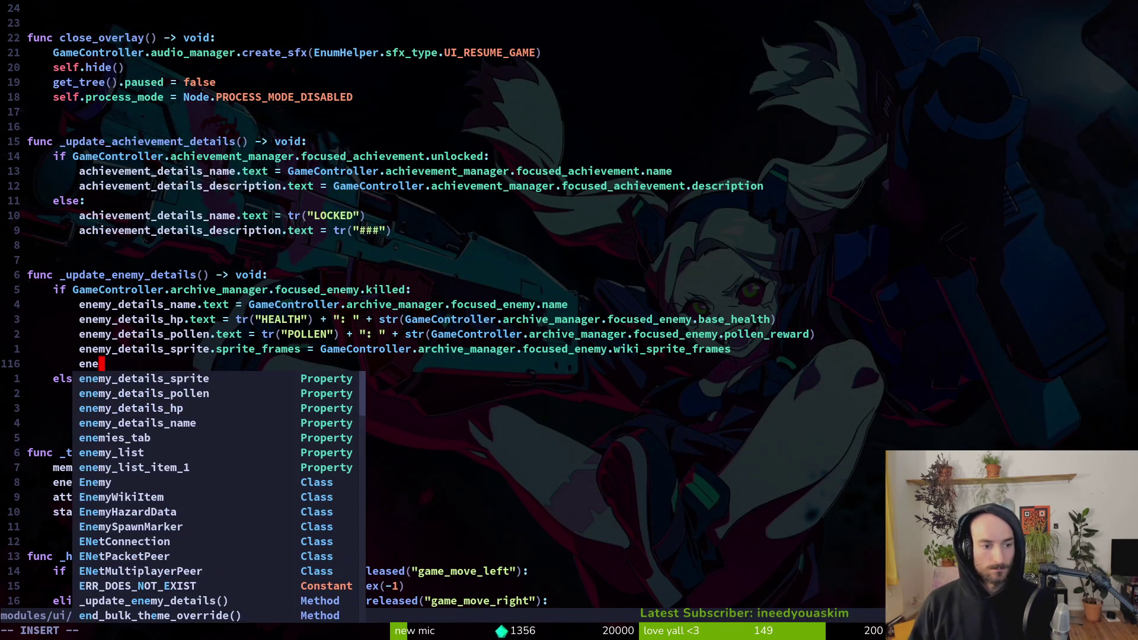
pyautogui.write('.')
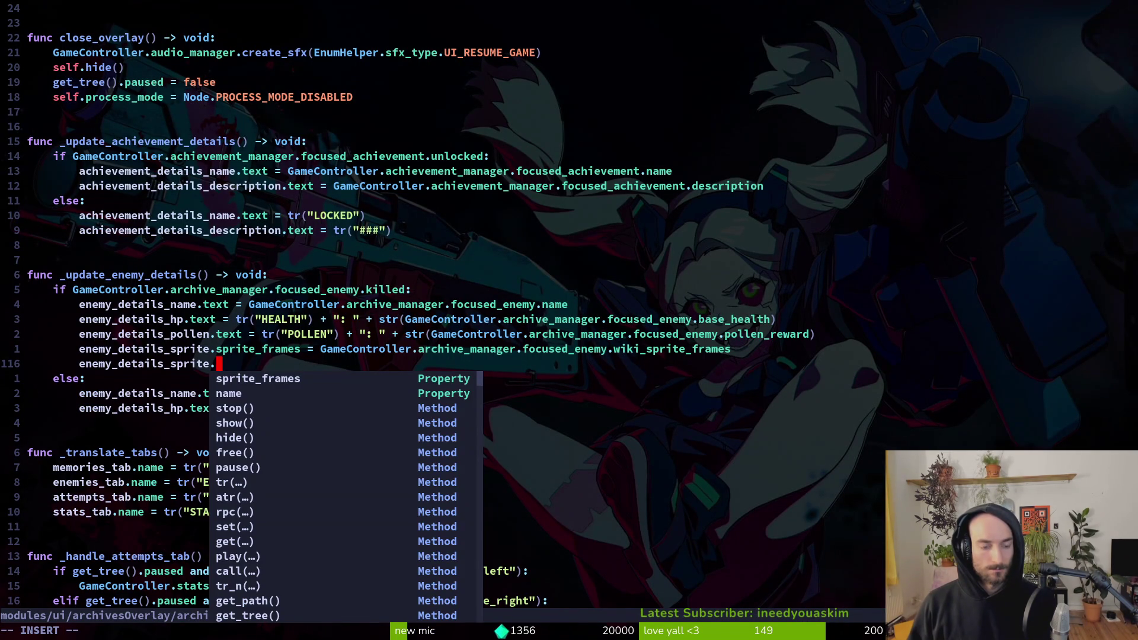
pyautogui.write('play(')
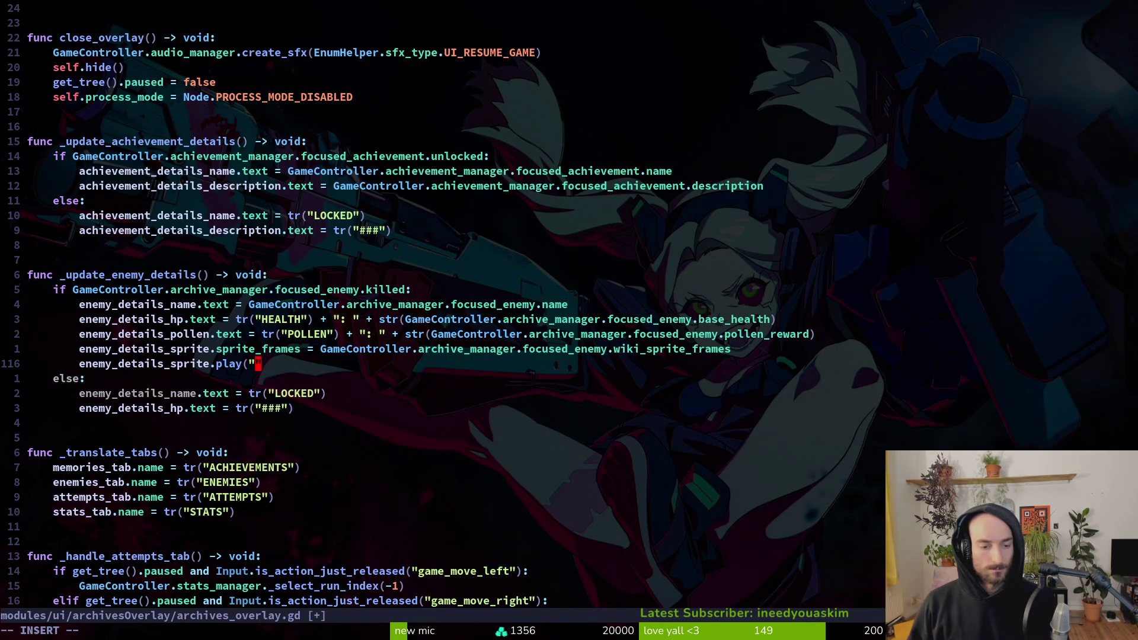
pyautogui.write(')')
# Step: Finish the enemy_details_sprite.play("idle") call, save the script, and relaunch the game
pyautogui.press('Escape')
pyautogui.write(':w')
pyautogui.press('Return')
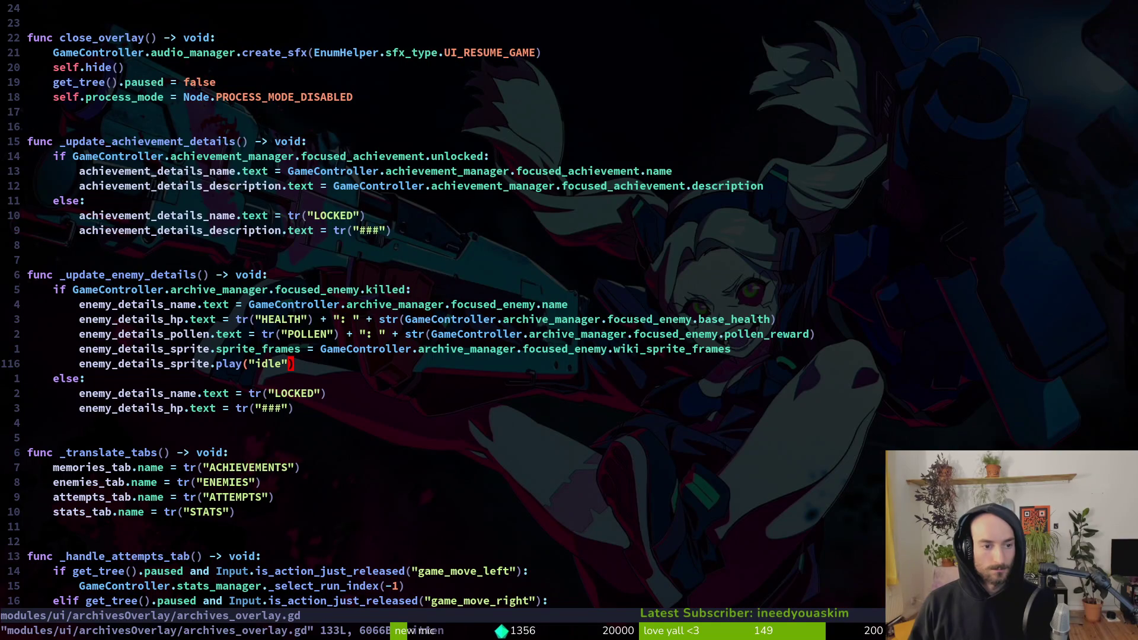
pyautogui.hotkey('alt', 'Tab')
pyautogui.press('F5')
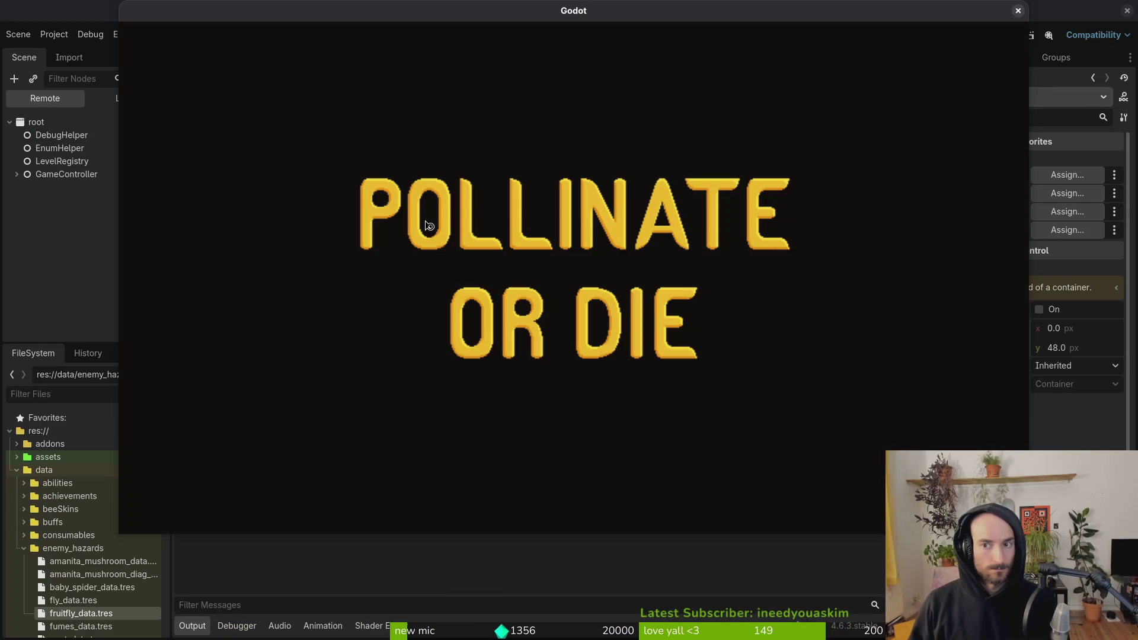
# Step: Open the in-game enemies archive, browse the fly, gnat, ant and spider entries, then close the game
pyautogui.press('Return')
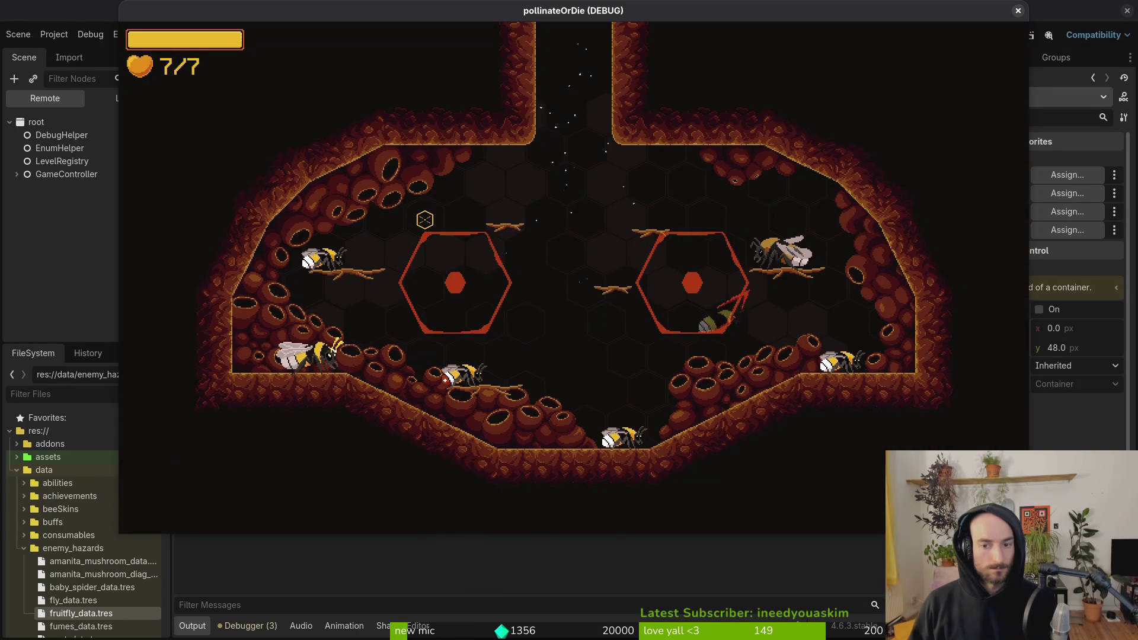
pyautogui.press('Tab')
pyautogui.press('Right')
pyautogui.press('Right')
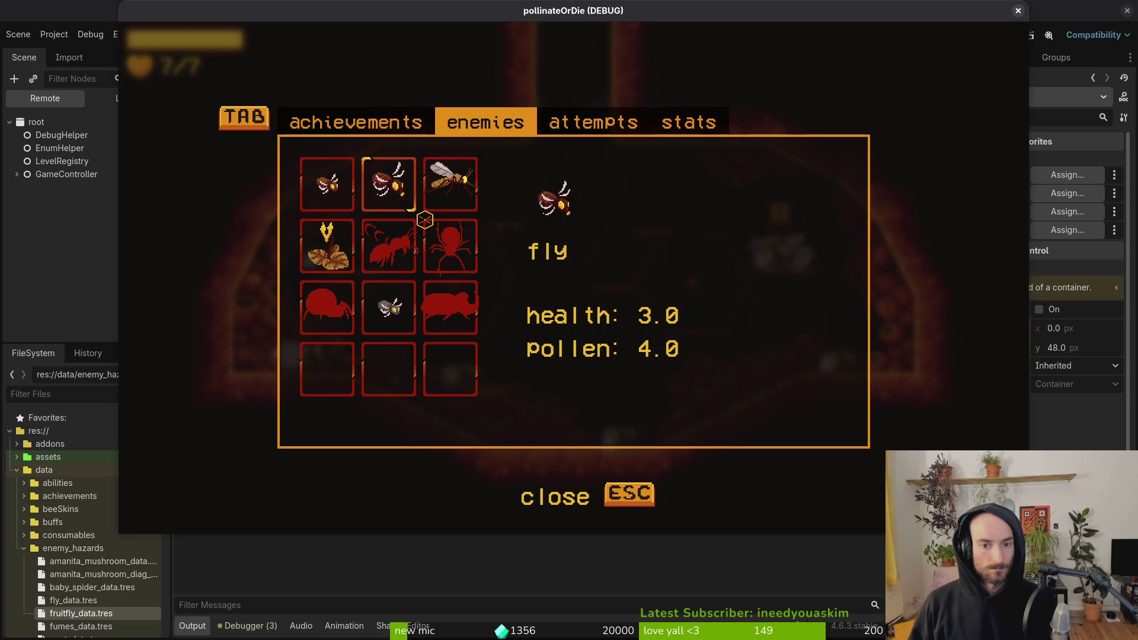
pyautogui.press('Down')
pyautogui.press('Down')
pyautogui.press('Left')
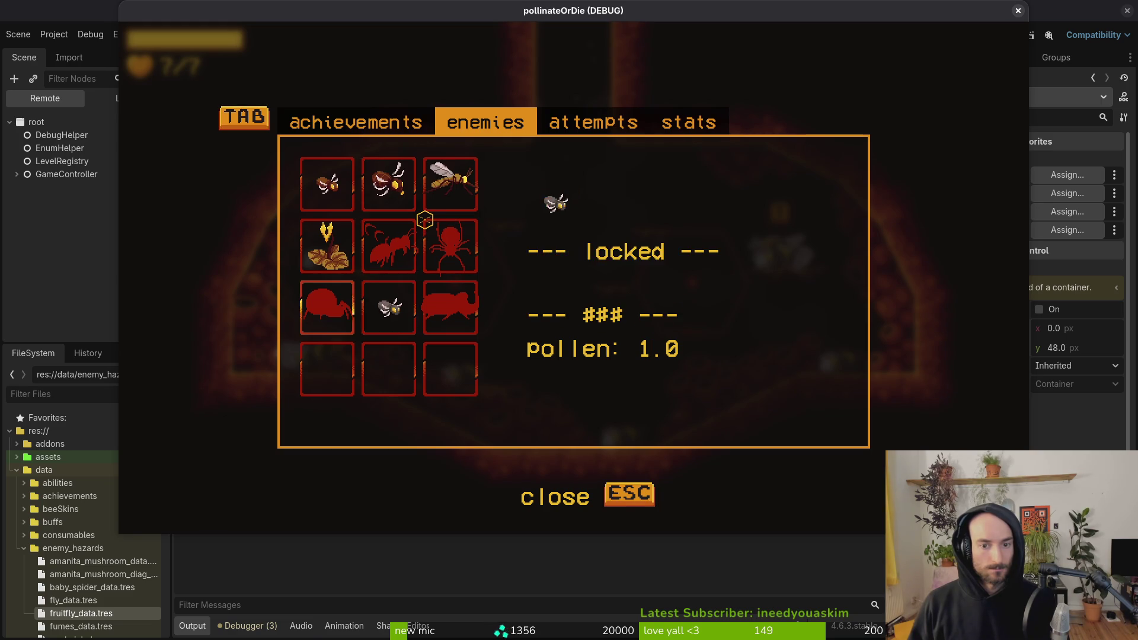
pyautogui.press('Up')
pyautogui.press('Down')
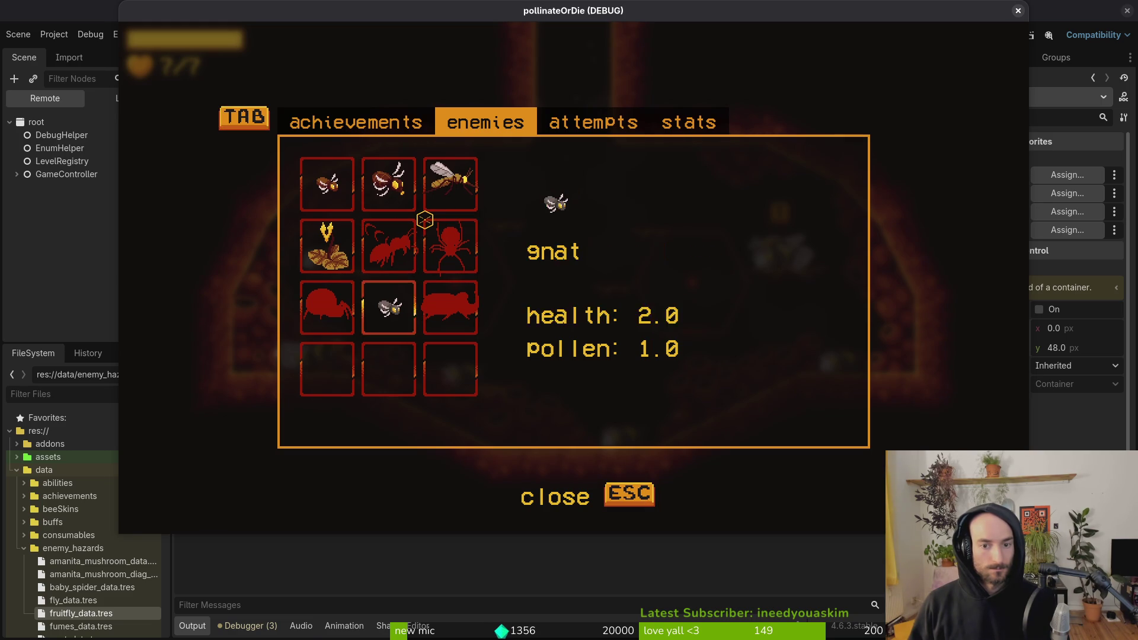
pyautogui.press('Left')
pyautogui.press('F8')
pyautogui.hotkey('alt', 'Tab')
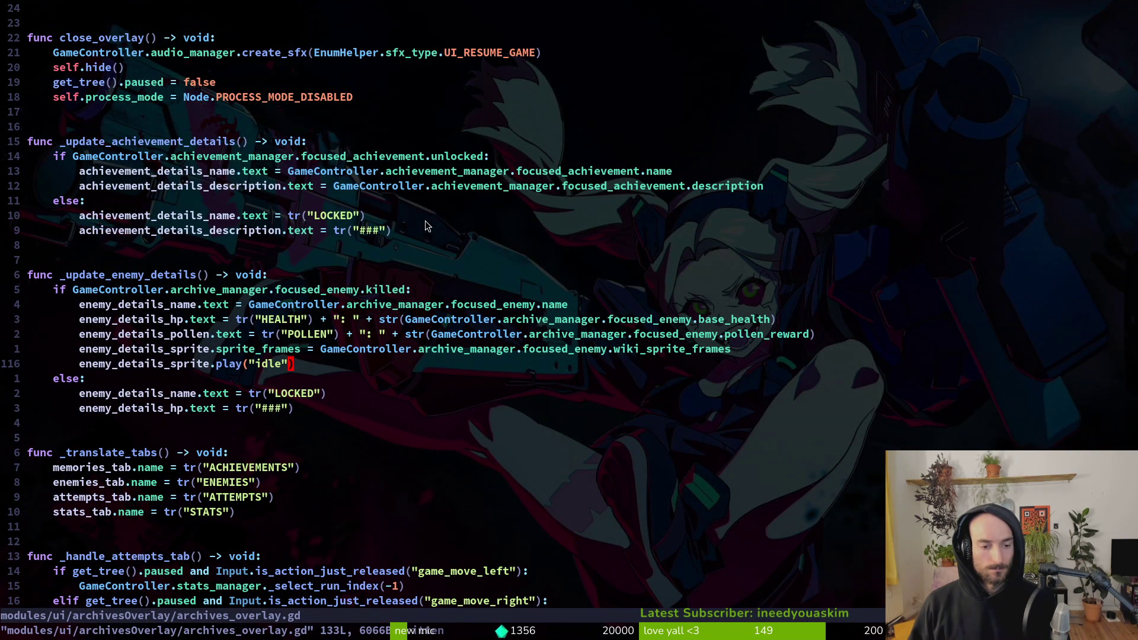
# Step: Add enemy_details_sprite.hide() on a new line in the locked-enemy else branch
pyautogui.press('j')
pyautogui.press('j')
pyautogui.press('j')
pyautogui.write('o')
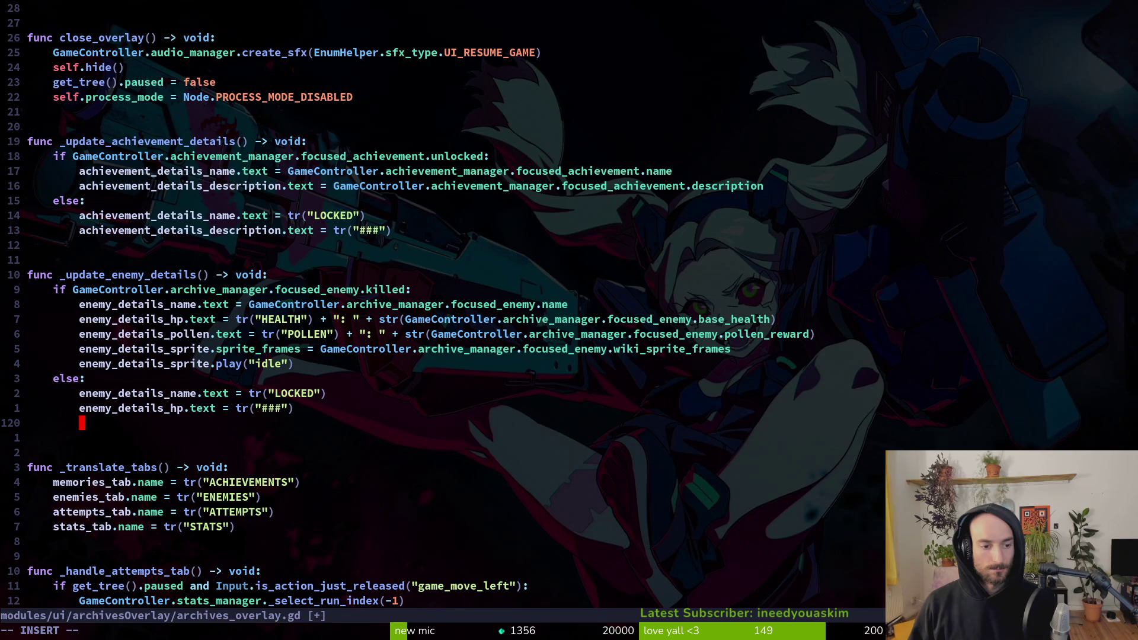
pyautogui.write('ened')
pyautogui.press('Tab')
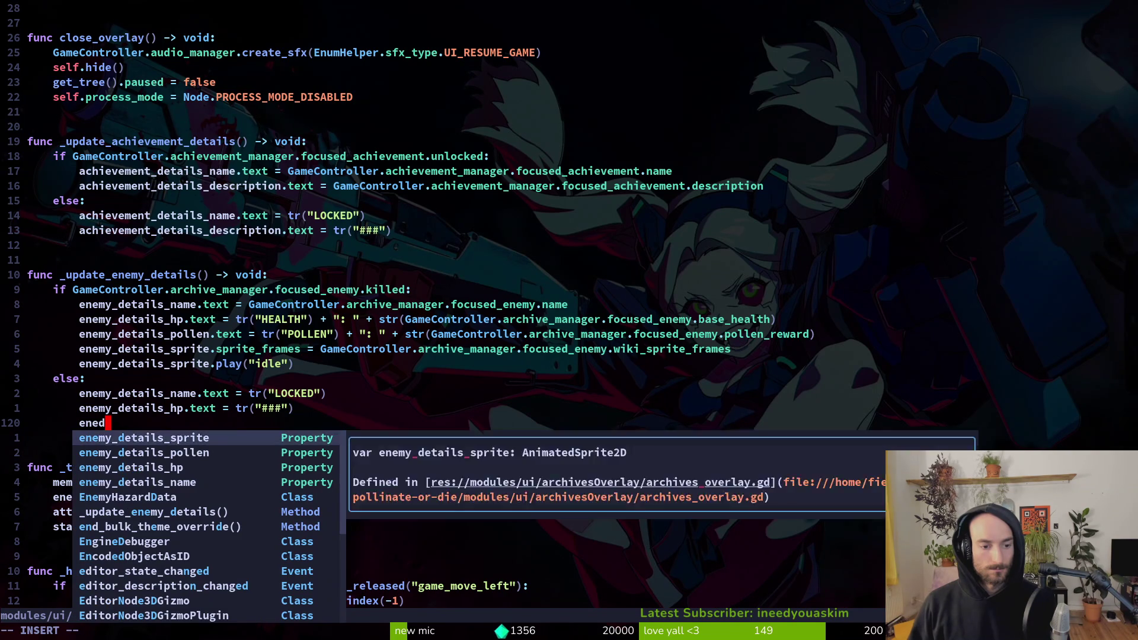
pyautogui.write('.hid)')
pyautogui.press('BackSpace')
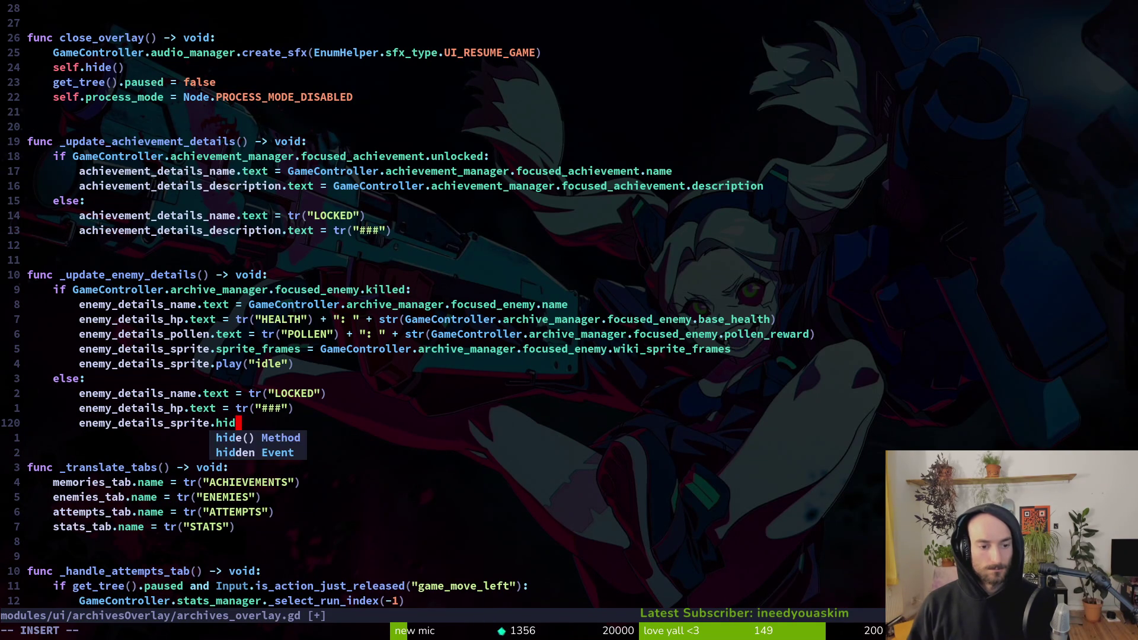
pyautogui.press('Tab')
# Step: Duplicate that line as enemy_details_pollen.hide() and move it above the sprite line
pyautogui.press('y')
pyautogui.press('y')
pyautogui.write('pw')
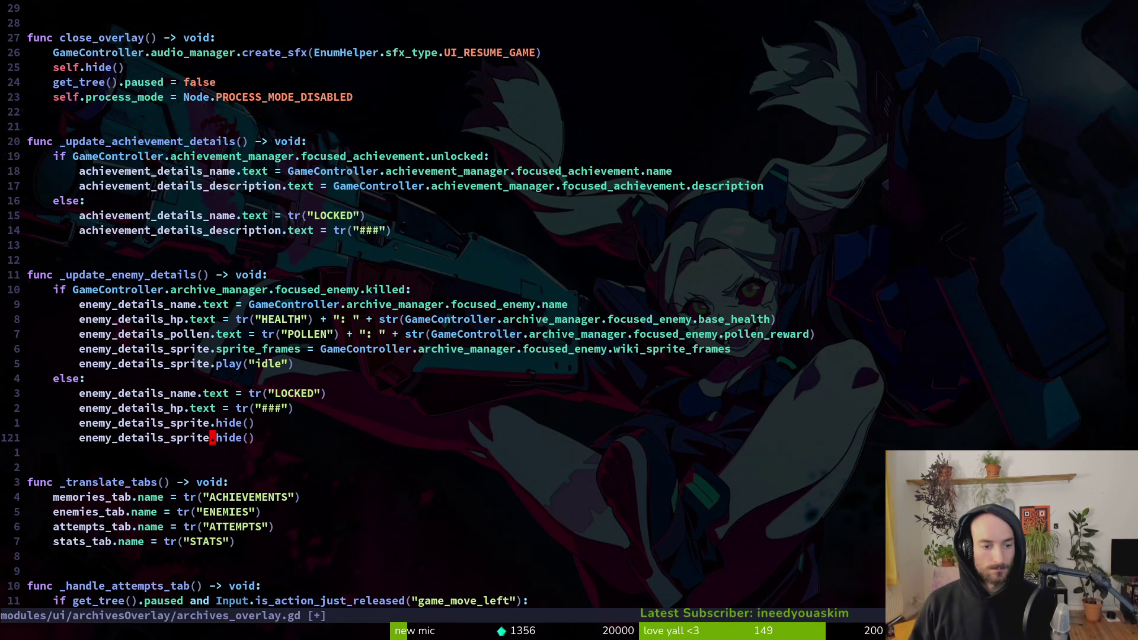
pyautogui.write('ciwen')
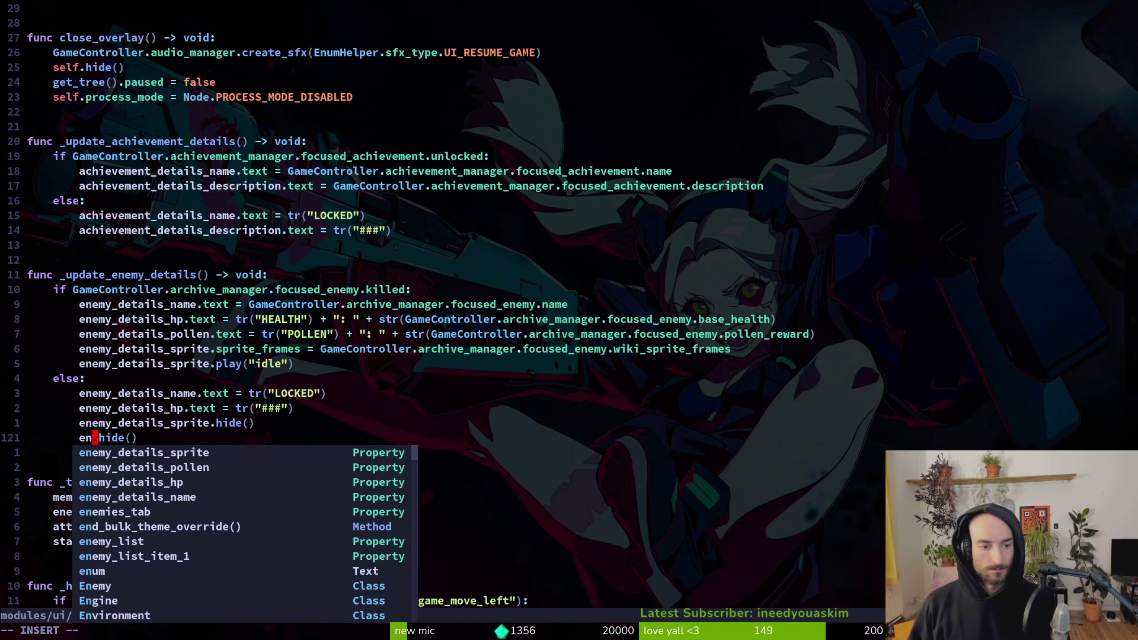
pyautogui.write('po')
pyautogui.press('Tab')
pyautogui.press('Escape')
pyautogui.hotkey('alt', 'k')
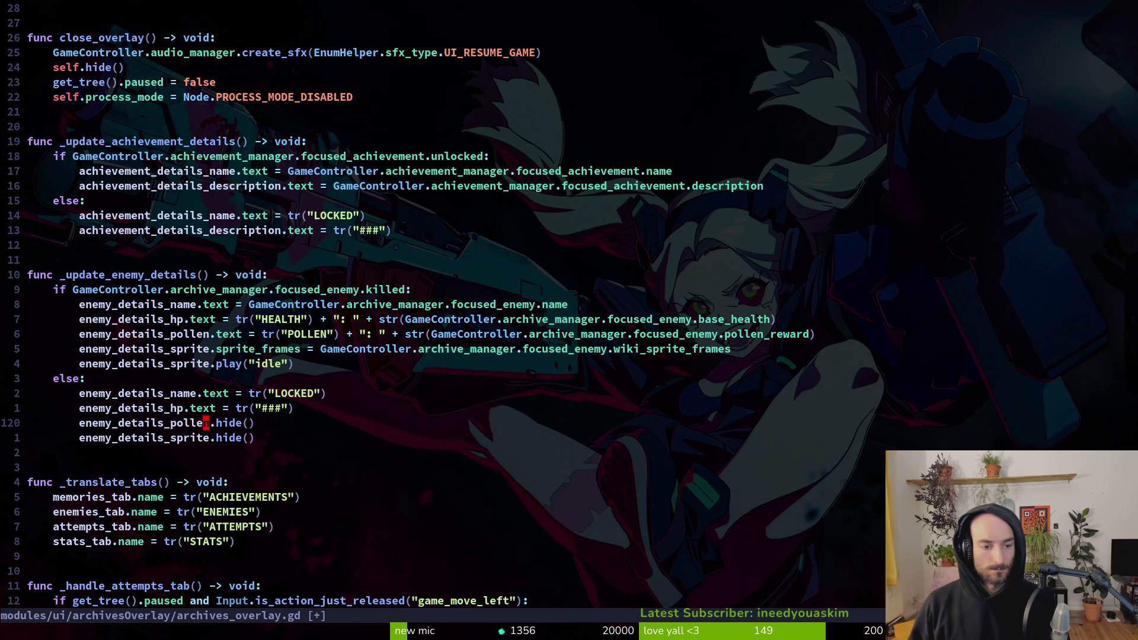
pyautogui.write(':write')
# Step: Save archives_overlay.gd and run the game from Godot with F5
pyautogui.press('Return')
pyautogui.hotkey('alt', 'Tab')
pyautogui.press('F5')
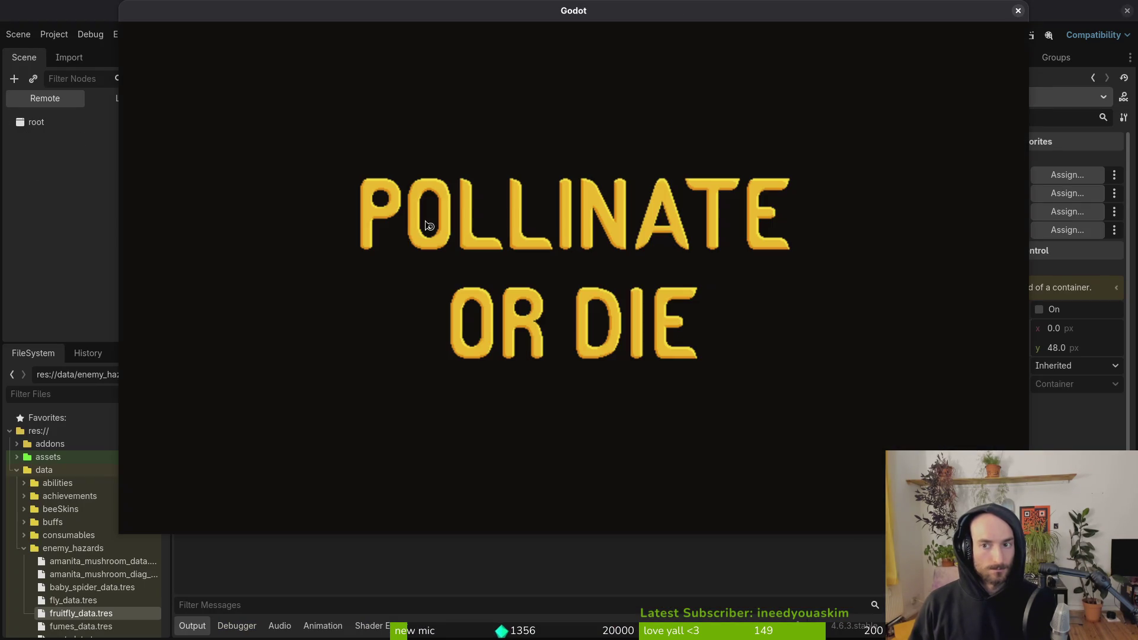
# Step: Enter the level and browse mosquito, spider, gnat and mutant flower in the enemies archive, then close the game
pyautogui.press('Return')
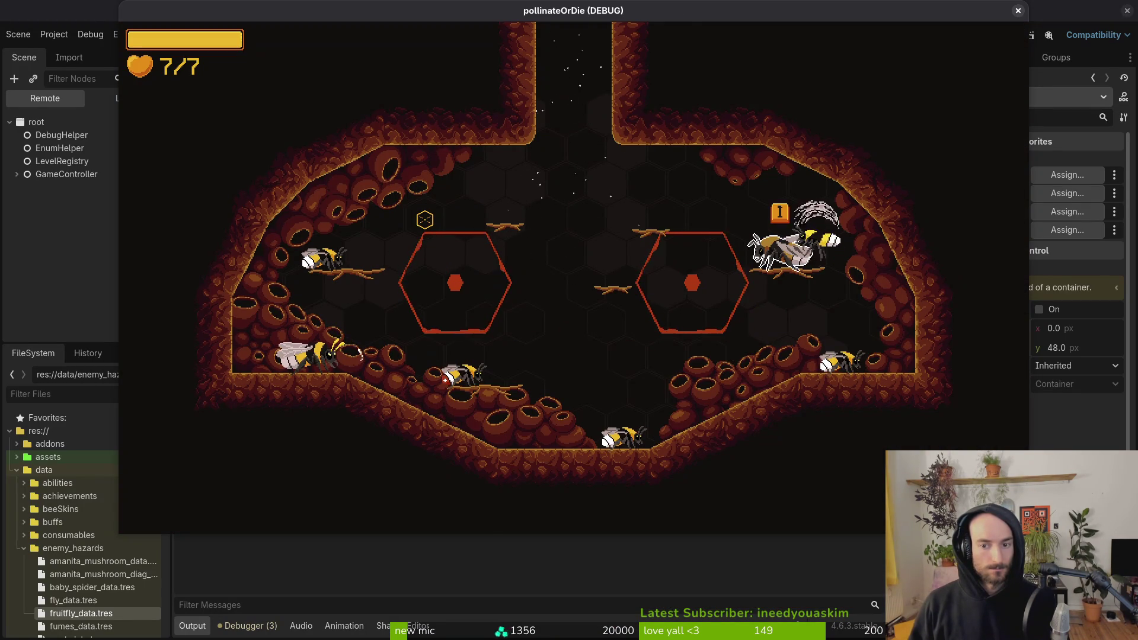
pyautogui.press('Tab')
pyautogui.press('Right')
pyautogui.press('Right')
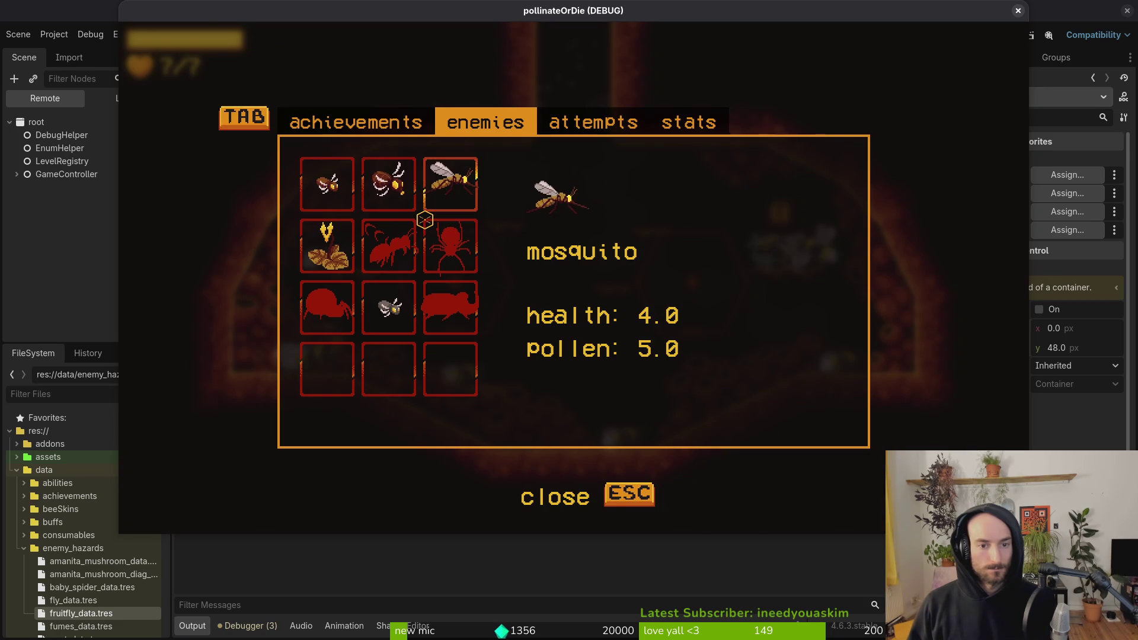
pyautogui.press('Down')
pyautogui.press('Left')
pyautogui.press('Down')
pyautogui.press('Left')
pyautogui.press('Left')
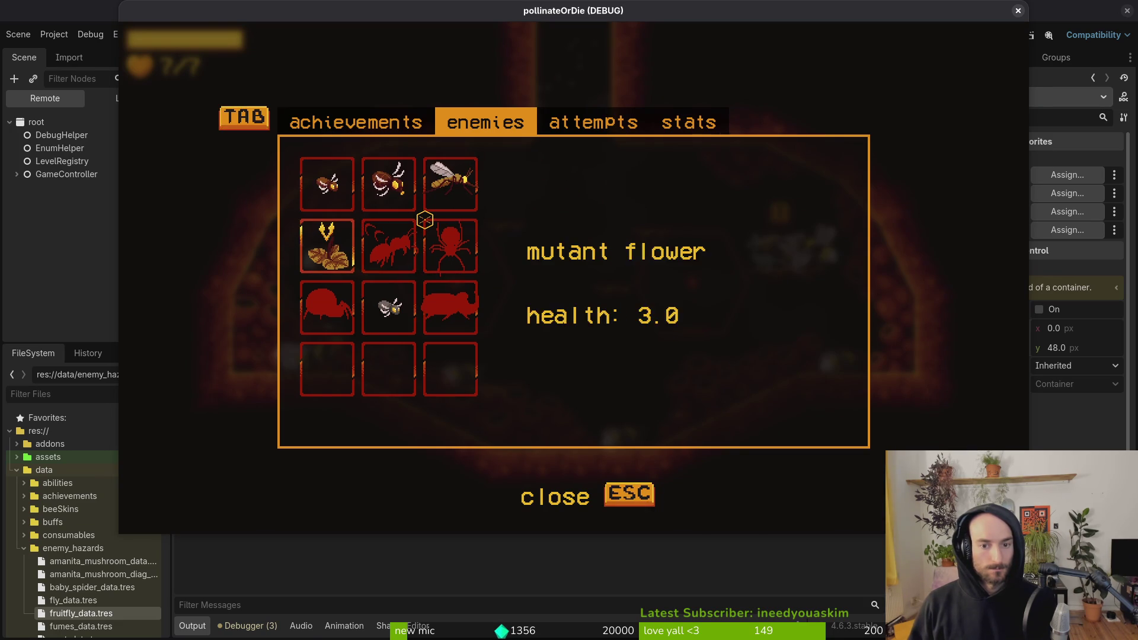
pyautogui.press('Escape')
# Step: Delete the pollen and sprite hide() lines from the locked branch and save the script
pyautogui.hotkey('alt', 'Tab')
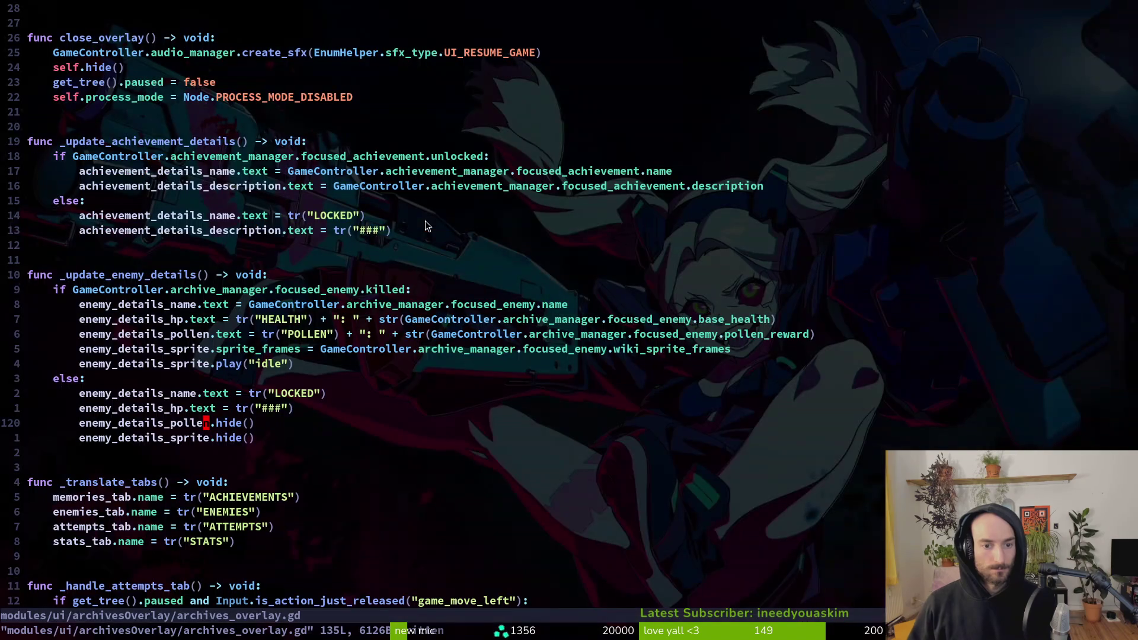
pyautogui.press('d')
pyautogui.press('d')
pyautogui.press('d')
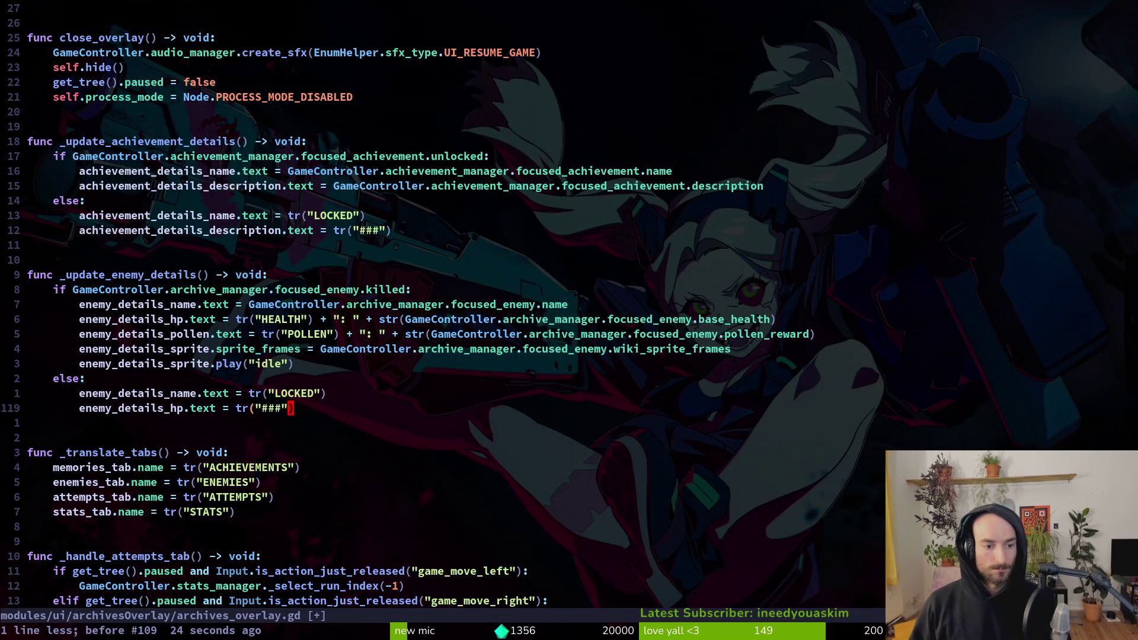
pyautogui.hotkey('alt', 'Tab')
# Step: In Godot's Local scene tree, copy the pollen label under vbox and rename the copy to locked
pyautogui.hotkey('alt', 'Tab')
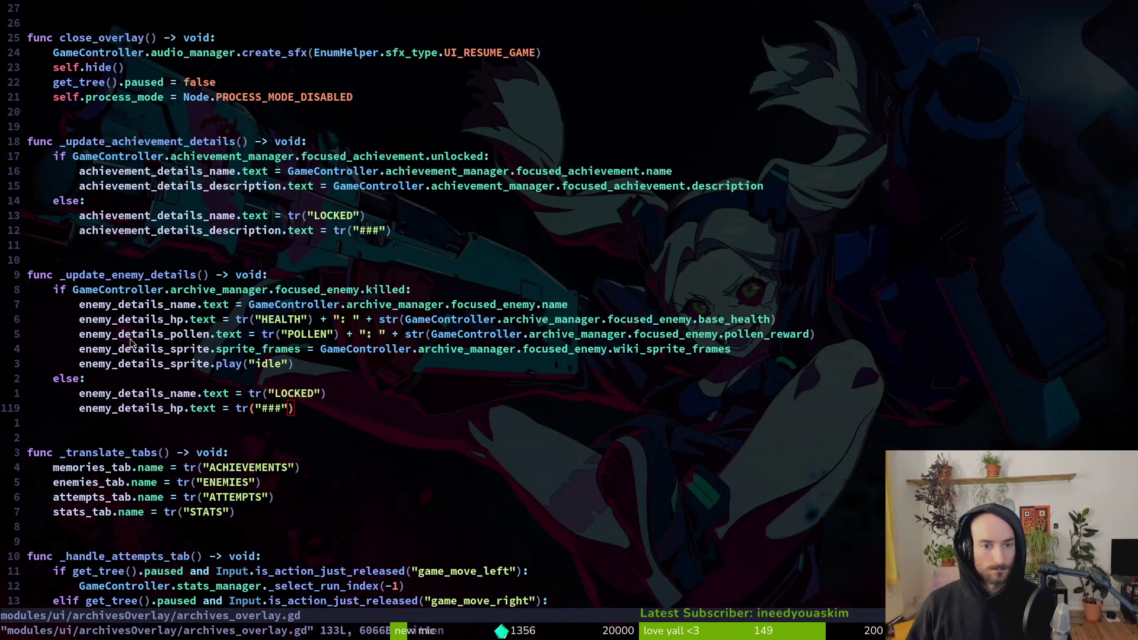
pyautogui.hotkey('alt', 'Tab')
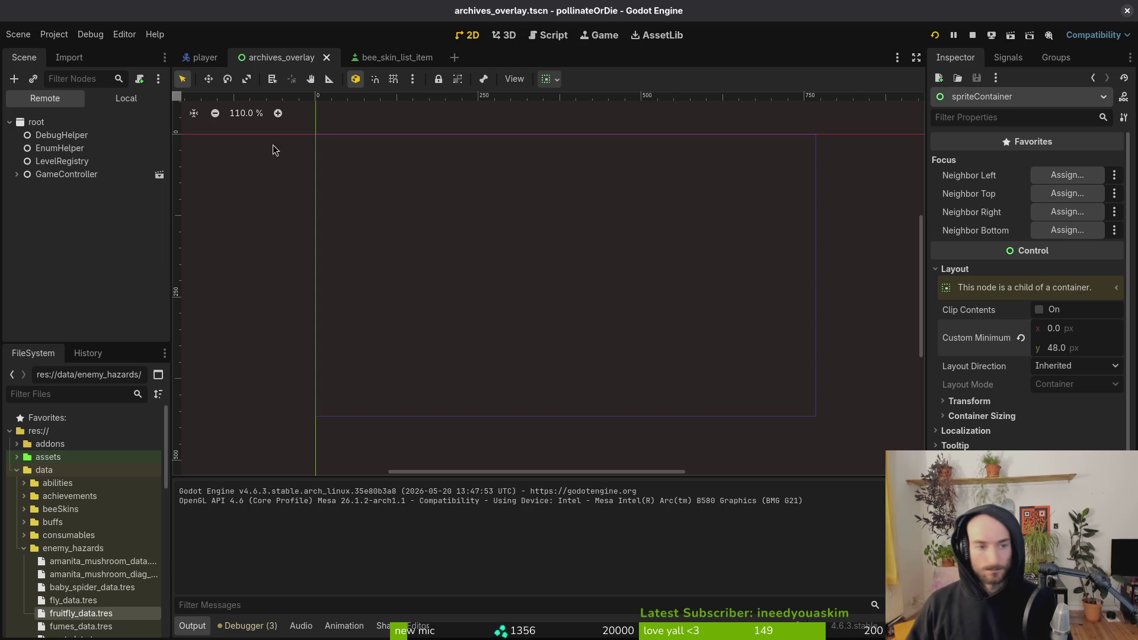
pyautogui.click(126, 97)
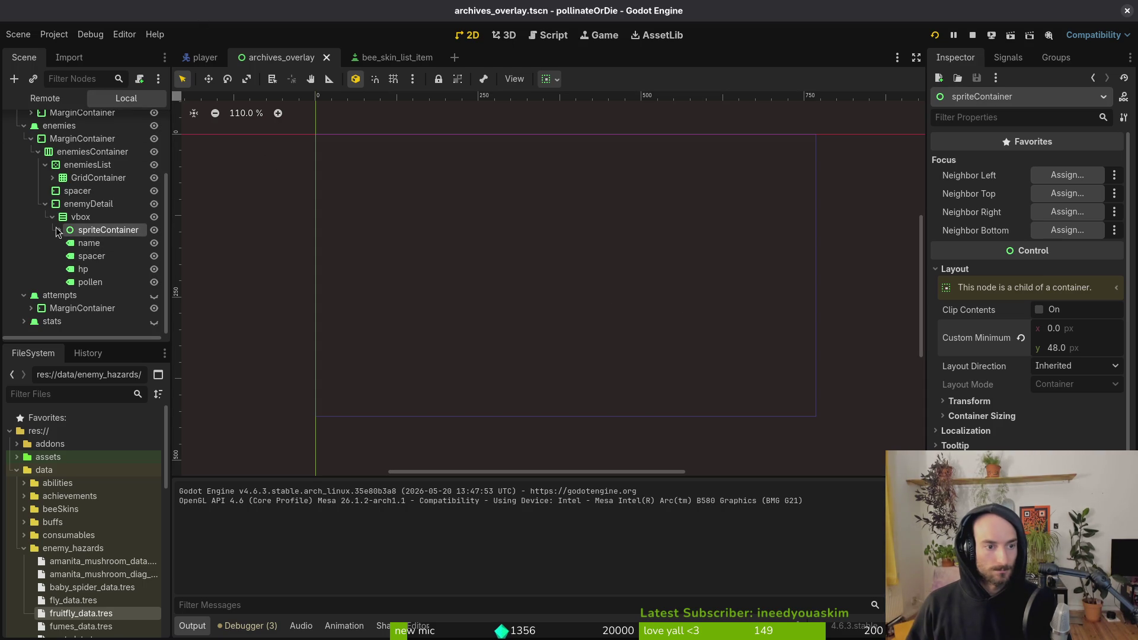
pyautogui.click(90, 282)
pyautogui.hotkey('ctrl', 'c')
pyautogui.click(80, 217)
pyautogui.hotkey('ctrl', 'v')
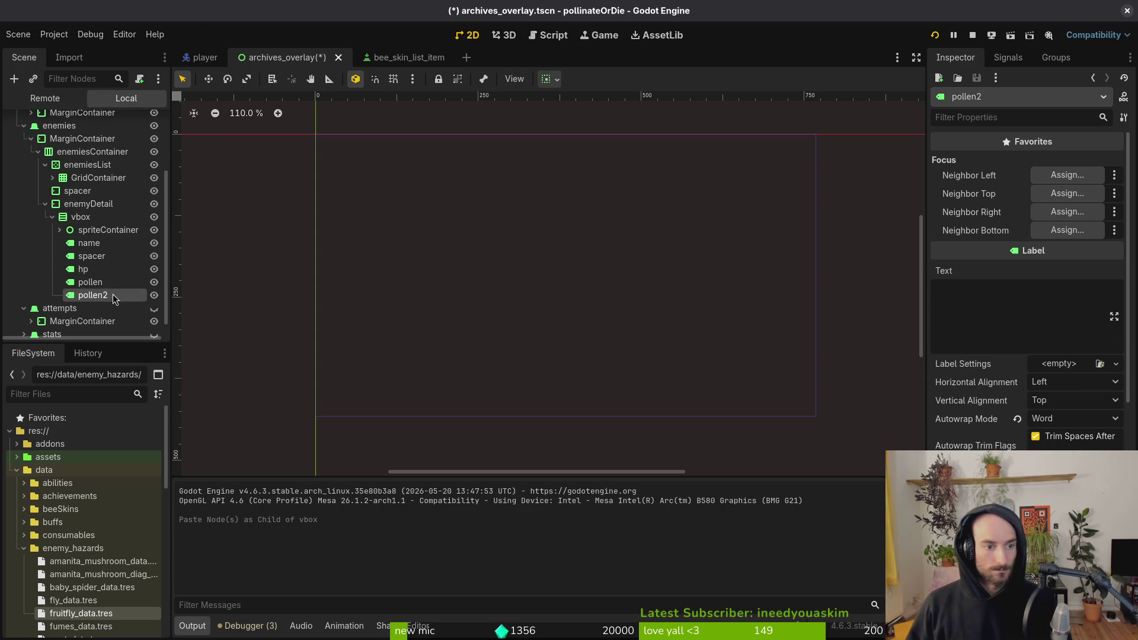
pyautogui.doubleClick(93, 295)
pyautogui.write('locked')
pyautogui.press('Return')
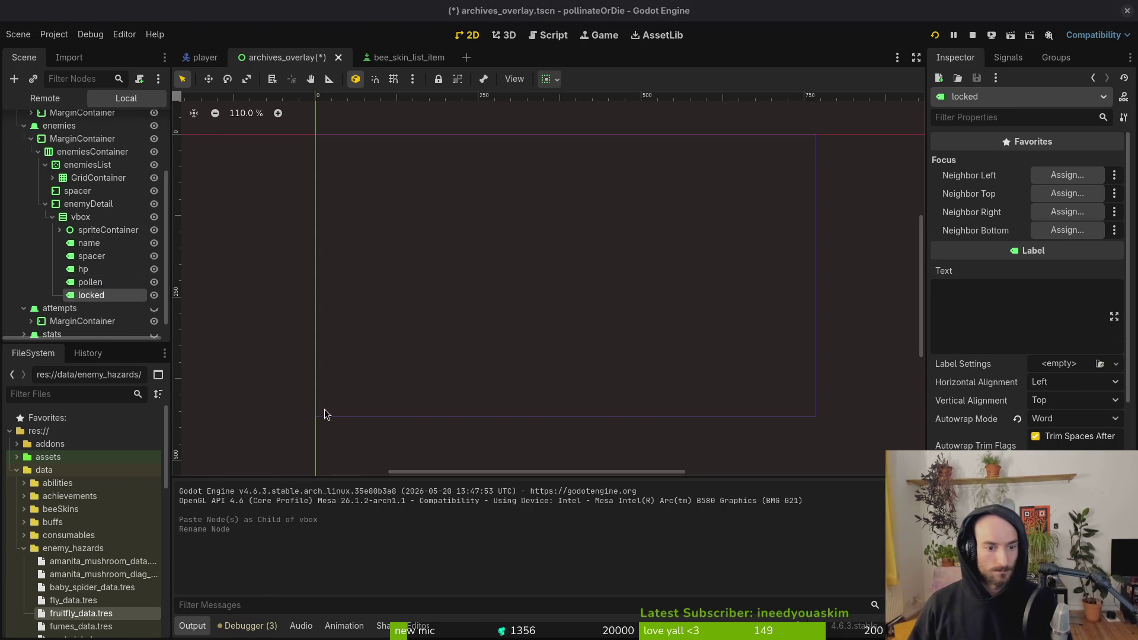
pyautogui.hotkey('alt', 'Tab')
pyautogui.scroll(10, 261, 267)
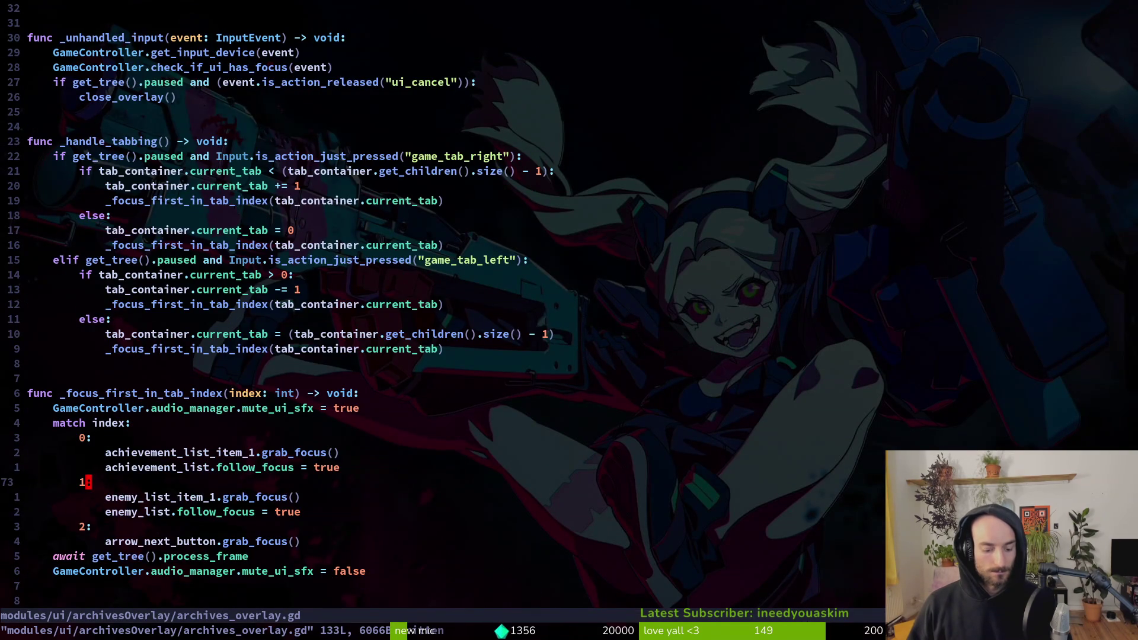
# Step: Duplicate the sprite declaration as enemy_details_locked with type Label
pyautogui.press('g')
pyautogui.press('g')
pyautogui.press('j')
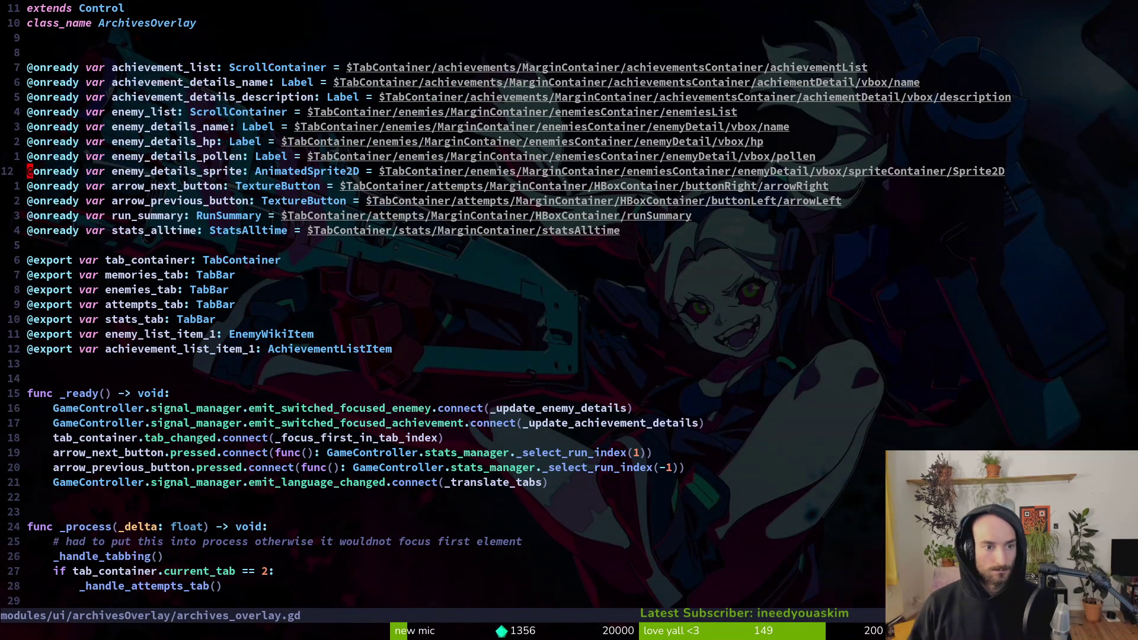
pyautogui.press('y')
pyautogui.press('y')
pyautogui.write('p')
pyautogui.write('cwenemy')
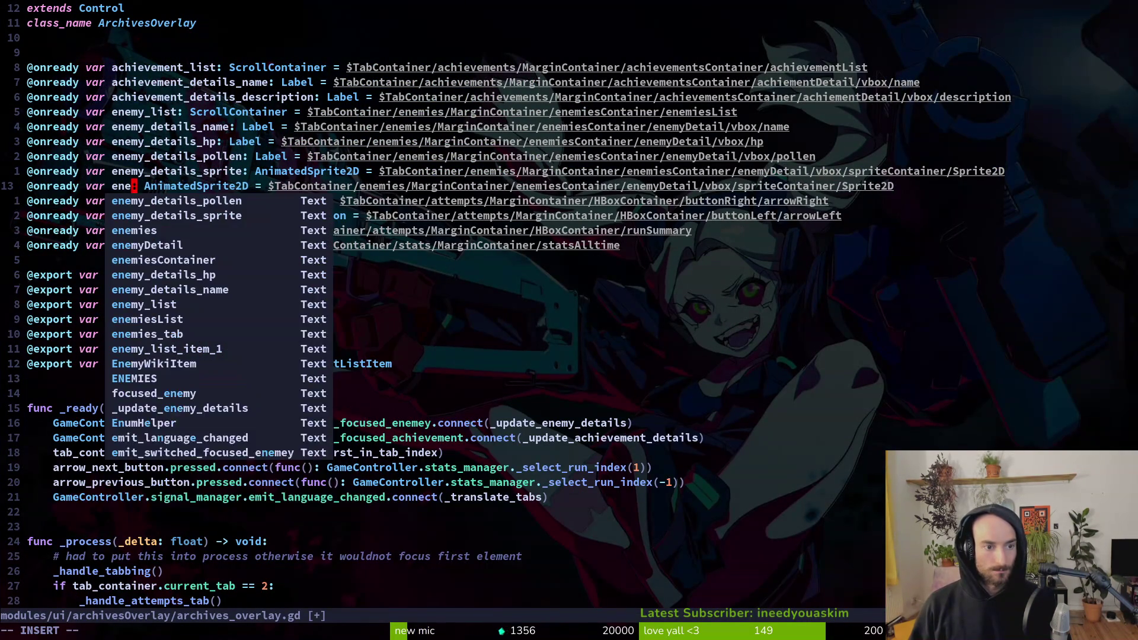
pyautogui.write('_det')
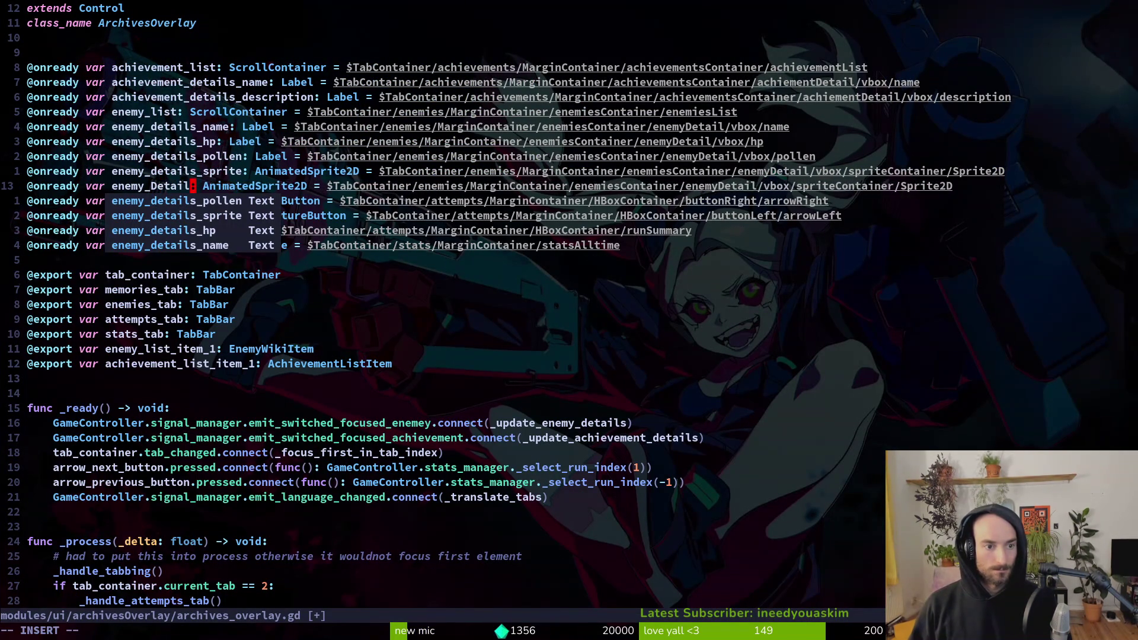
pyautogui.write('ails_locked')
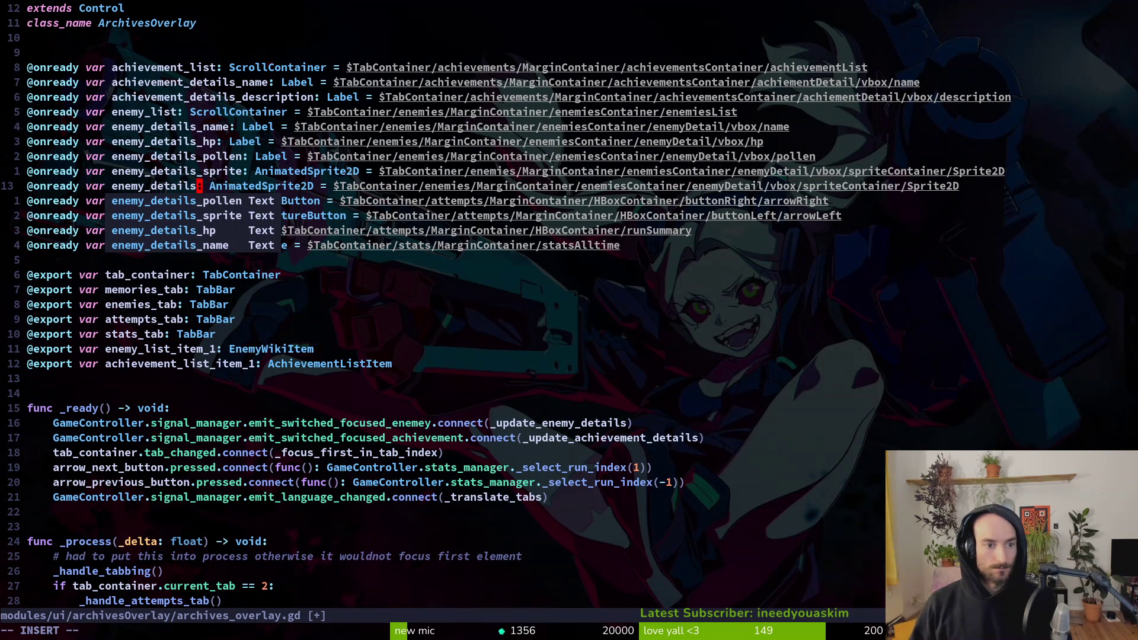
pyautogui.write('cw')
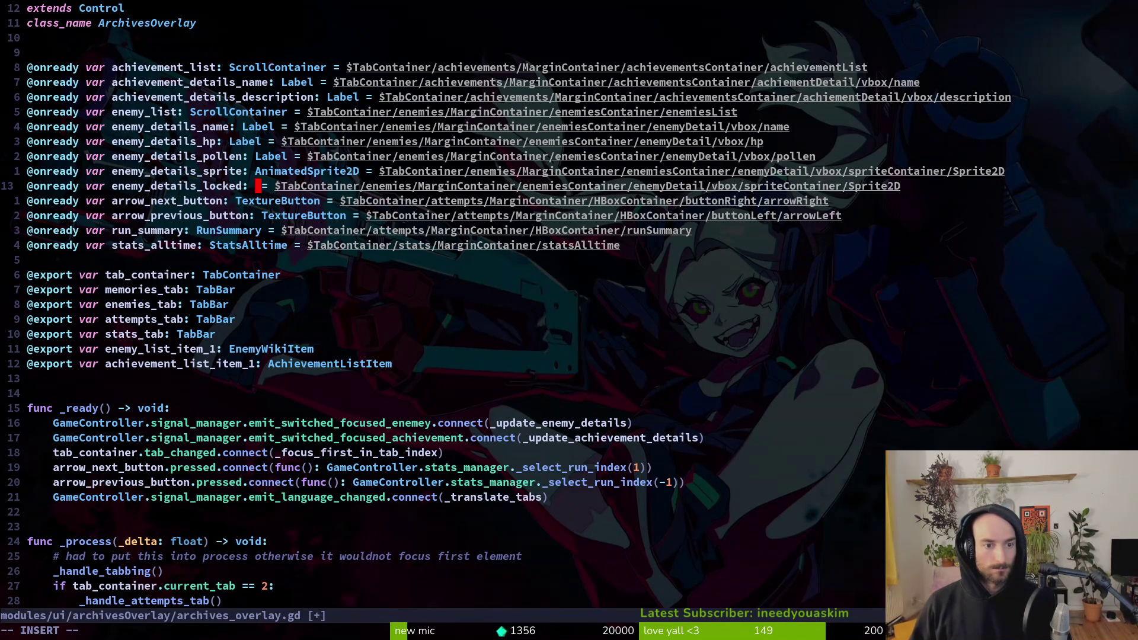
pyautogui.write('Label')
pyautogui.press('Escape')
# Step: Point enemy_details_locked's node path at vbox/locked and save the script
pyautogui.press('$')
pyautogui.press('c')
pyautogui.press('i')
pyautogui.press('w')
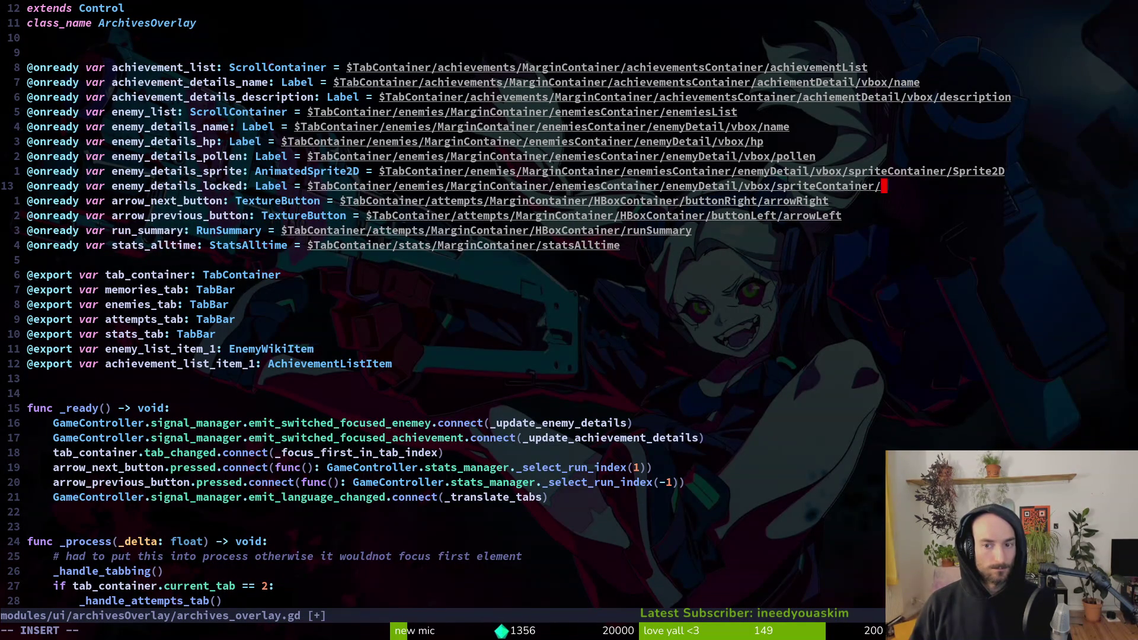
pyautogui.press('BackSpace')
pyautogui.press('BackSpace')
pyautogui.press('BackSpace')
pyautogui.hotkey('ctrl', 'w')
pyautogui.write('locked')
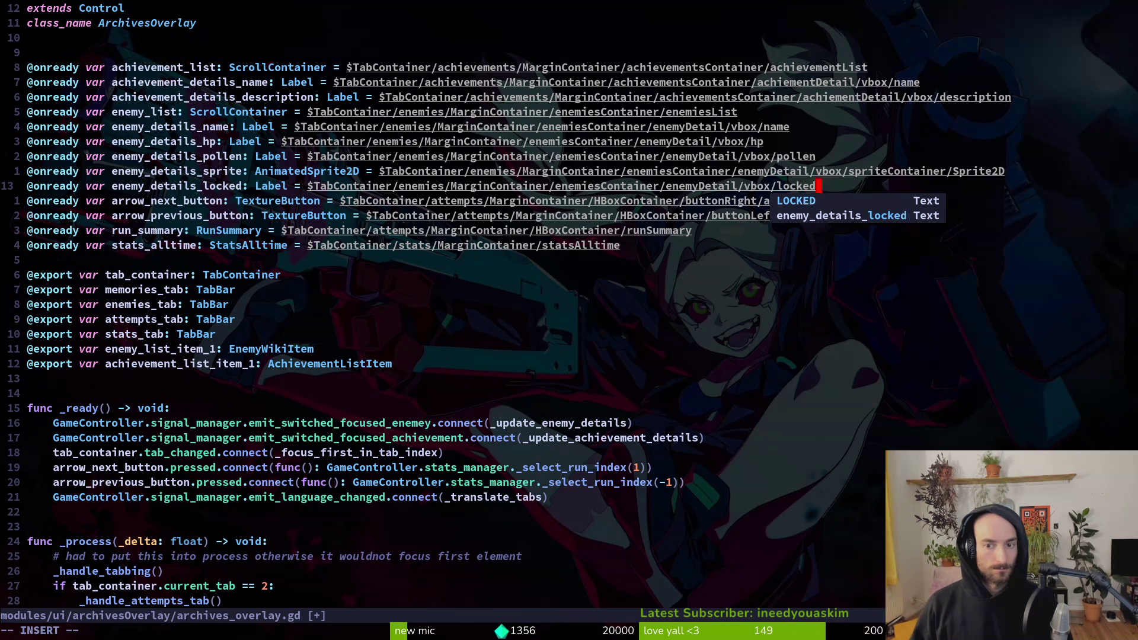
pyautogui.press('Escape')
pyautogui.write(':w')
pyautogui.press('Return')
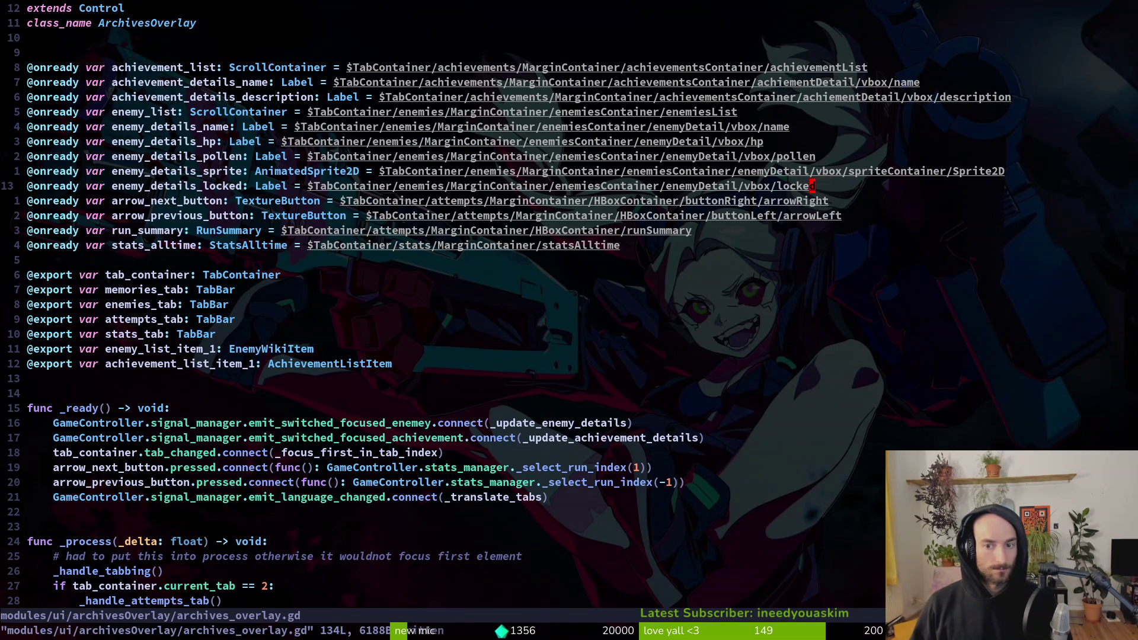
# Step: Remove the hp line from the locked-enemy else branch
pyautogui.press('G')
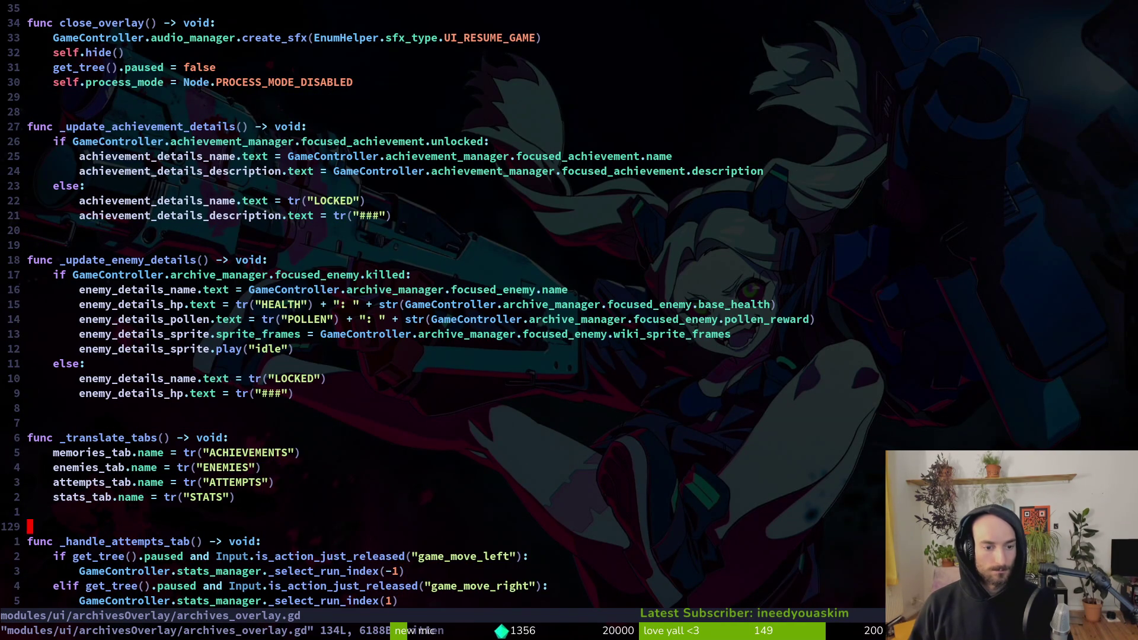
pyautogui.write('4k')
pyautogui.press('k')
pyautogui.press('k')
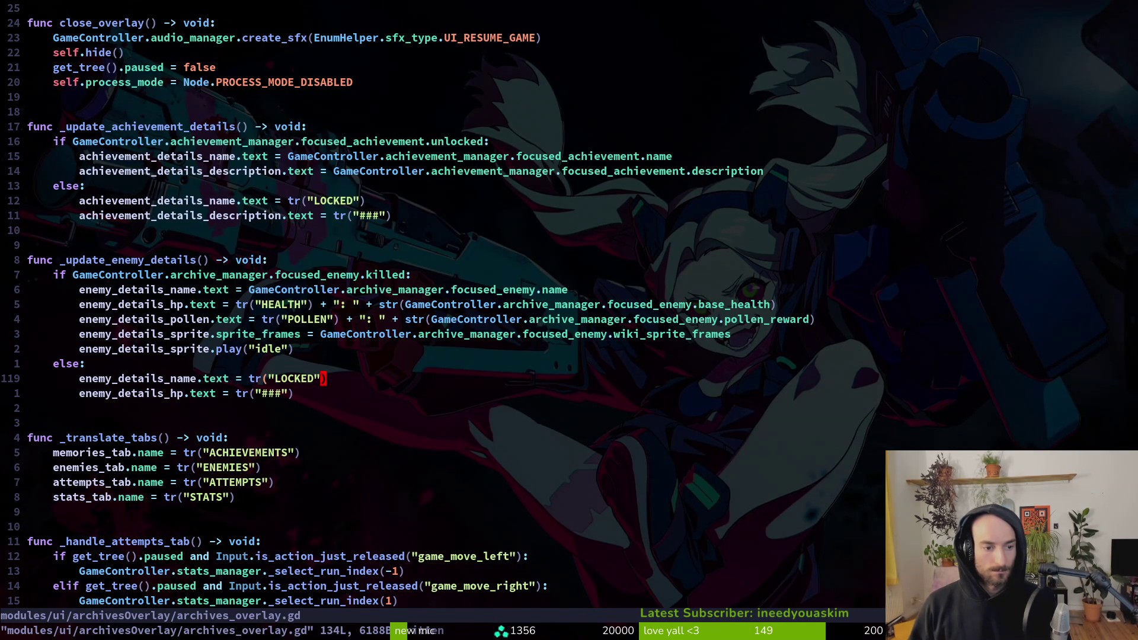
pyautogui.hotkey('shift', 'v')
pyautogui.write('ypD')
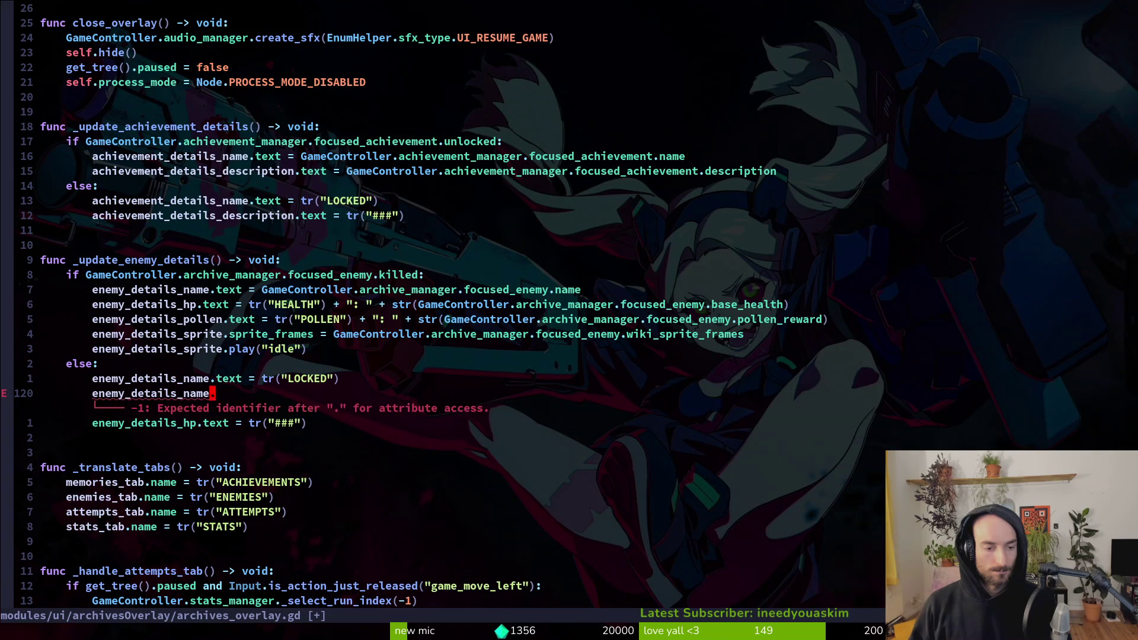
pyautogui.write('dddd')
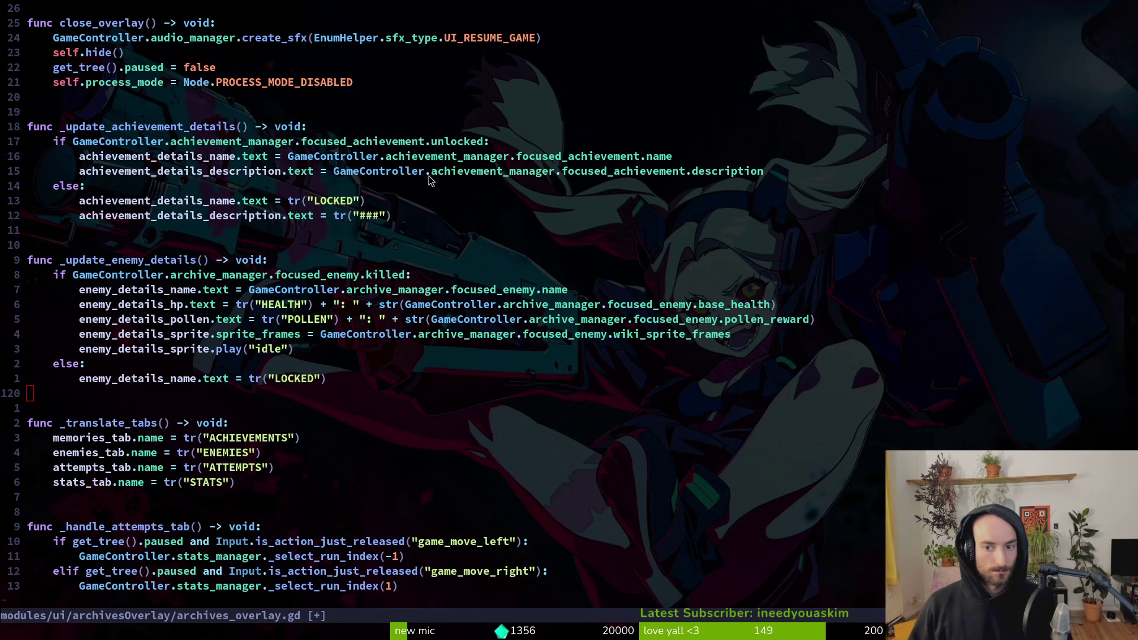
# Step: Check the text set on the locked label in Godot's inspector
pyautogui.hotkey('alt', 'Tab')
pyautogui.click(960, 292)
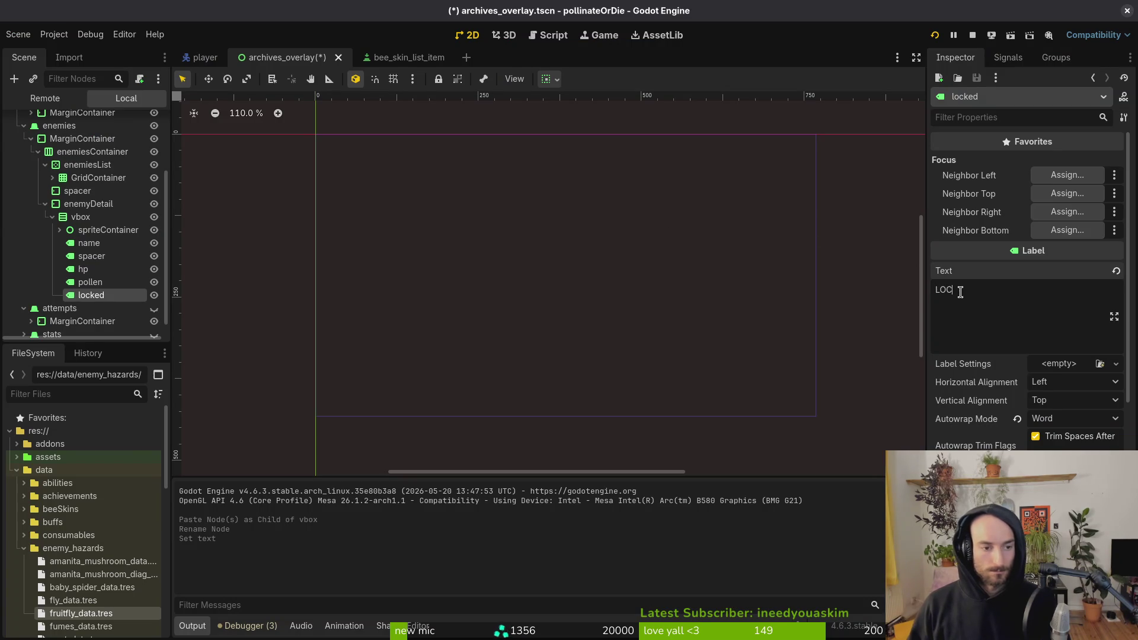
pyautogui.hotkey('alt', 'Tab')
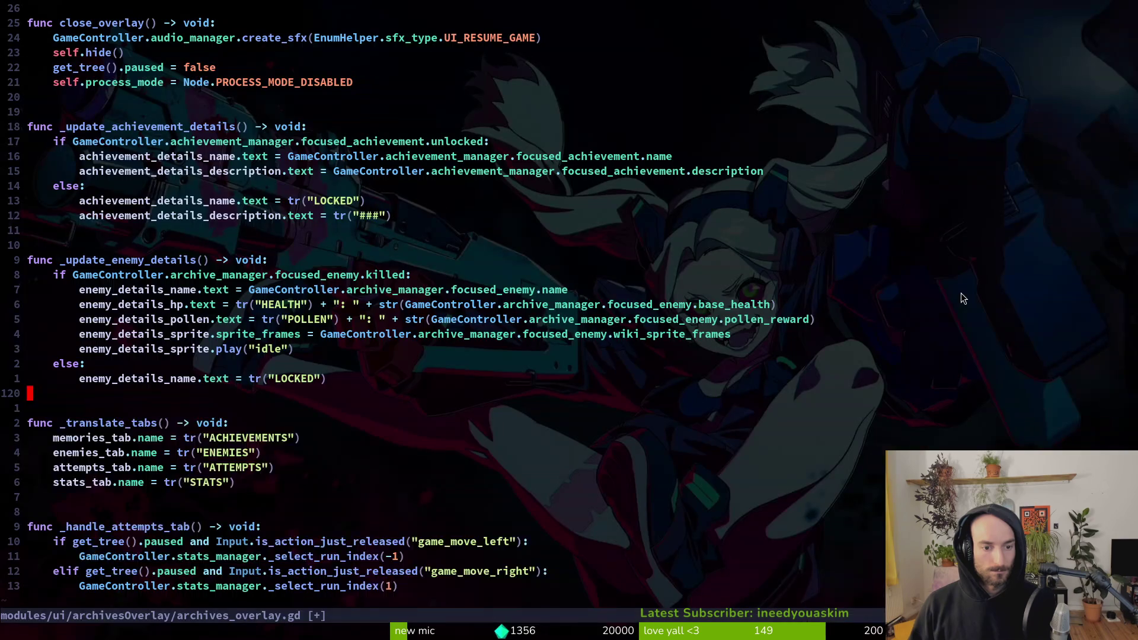
# Step: Delete and save, then restore the locked-branch hp line, removing a stray pasted hp copy
pyautogui.write('udd:w')
pyautogui.press('Return')
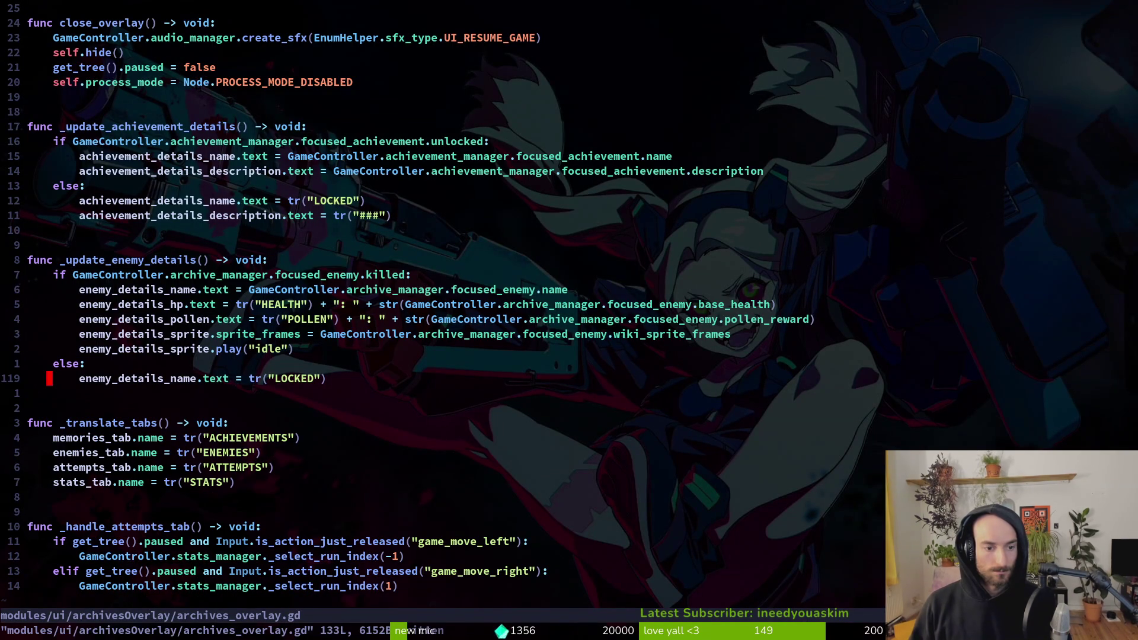
pyautogui.press('u')
pyautogui.hotkey('shift', 'v')
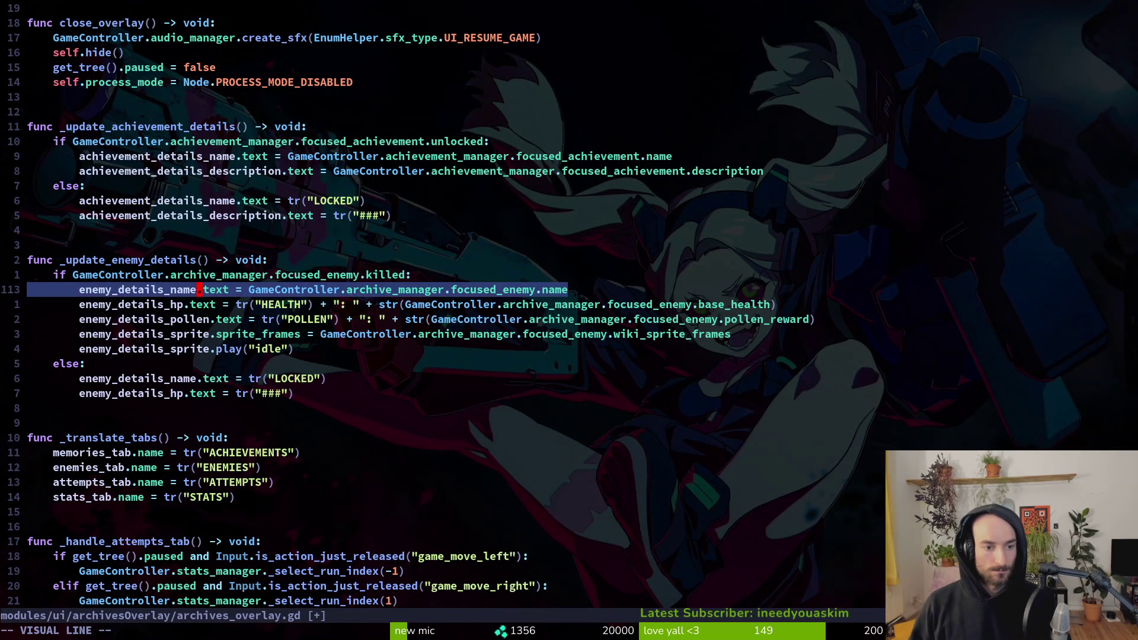
pyautogui.press('j')
pyautogui.press('j')
pyautogui.press('j')
pyautogui.press('j')
pyautogui.press('Escape')
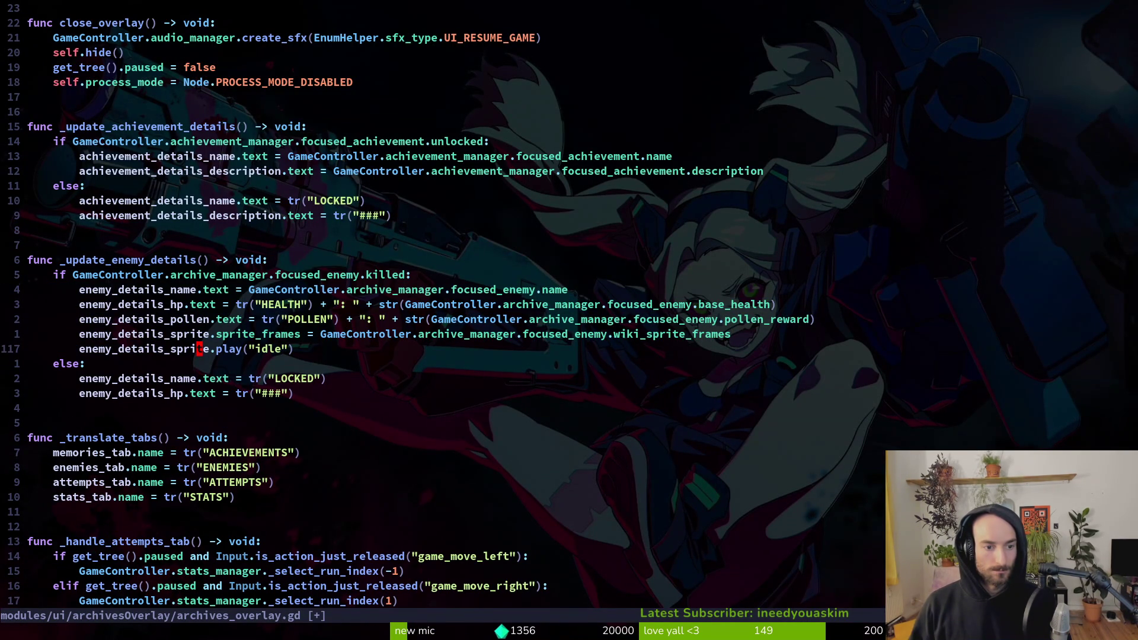
pyautogui.press('p')
pyautogui.press('u')
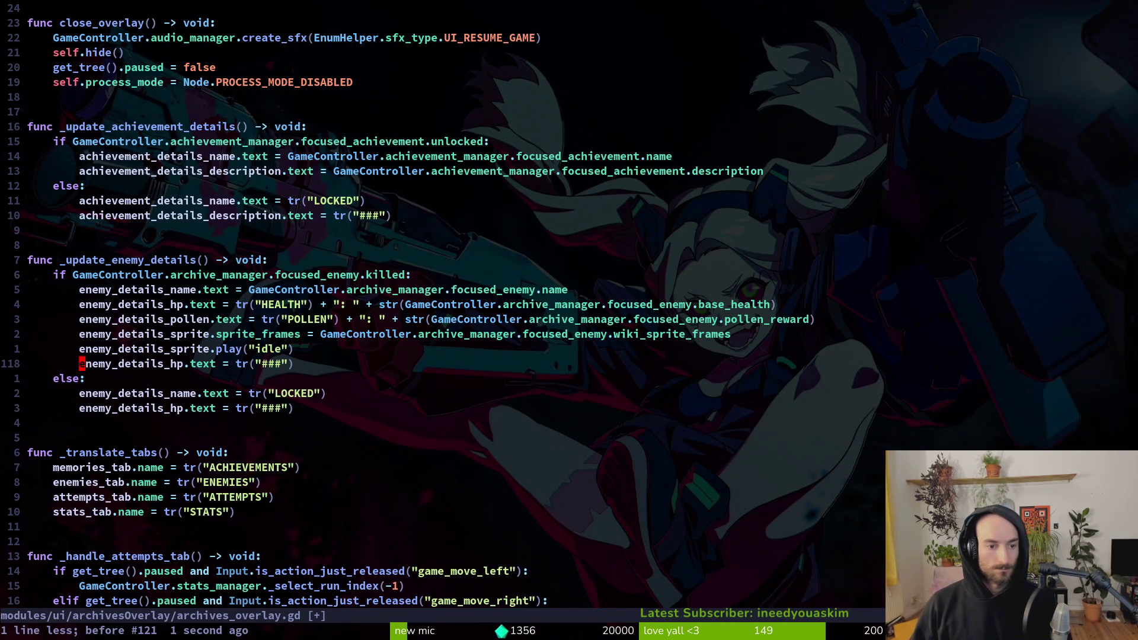
pyautogui.press('d')
pyautogui.press('d')
# Step: Copy the five killed-branch stat lines below the idle line and re-paste the locked-branch lines
pyautogui.hotkey('shift', 'v')
pyautogui.press('k')
pyautogui.press('k')
pyautogui.press('k')
pyautogui.press('y')
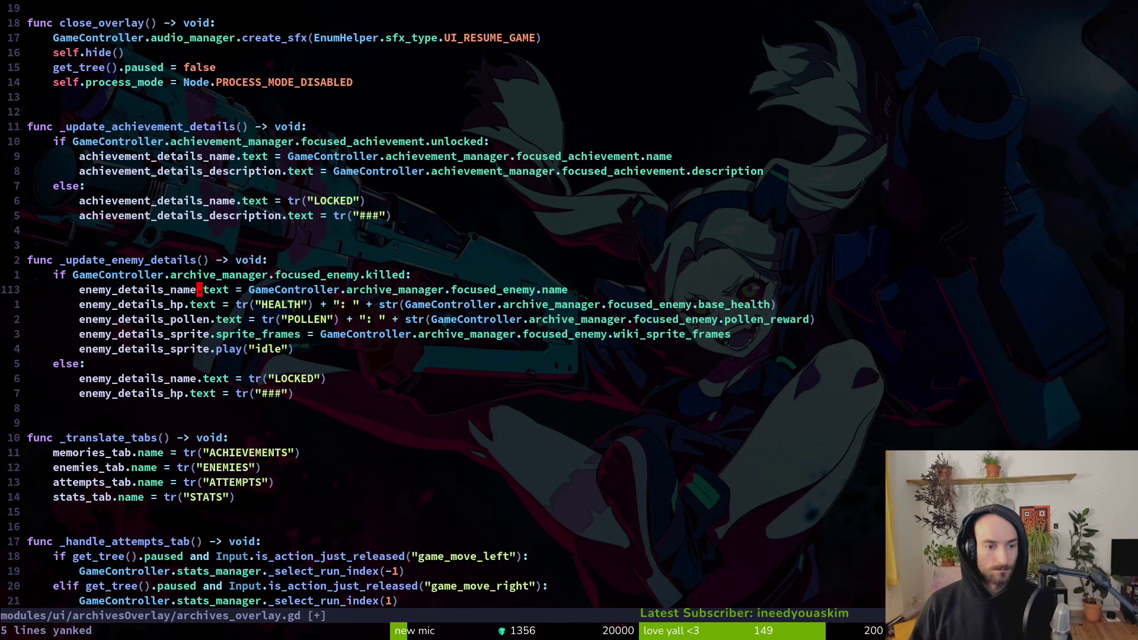
pyautogui.press('j')
pyautogui.press('j')
pyautogui.press('j')
pyautogui.press('j')
pyautogui.press('p')
pyautogui.press('j')
pyautogui.press('j')
pyautogui.press('j')
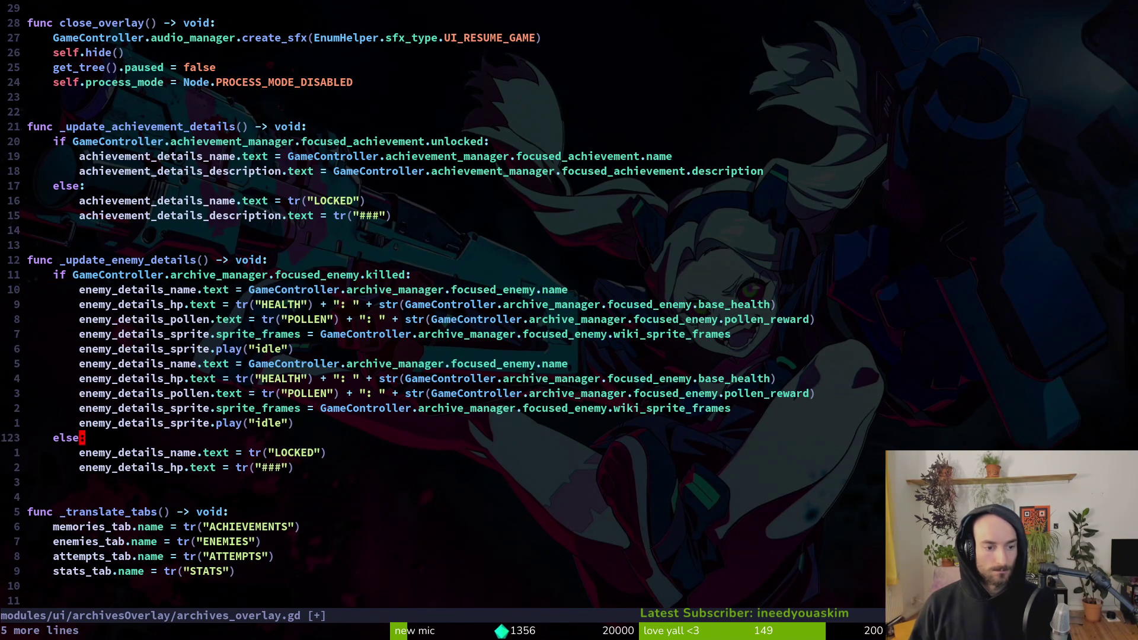
pyautogui.hotkey('shift', 'v')
pyautogui.press('j')
pyautogui.press('Escape')
pyautogui.press('0')
pyautogui.press('p')
pyautogui.press('k')
pyautogui.press('k')
pyautogui.press('k')
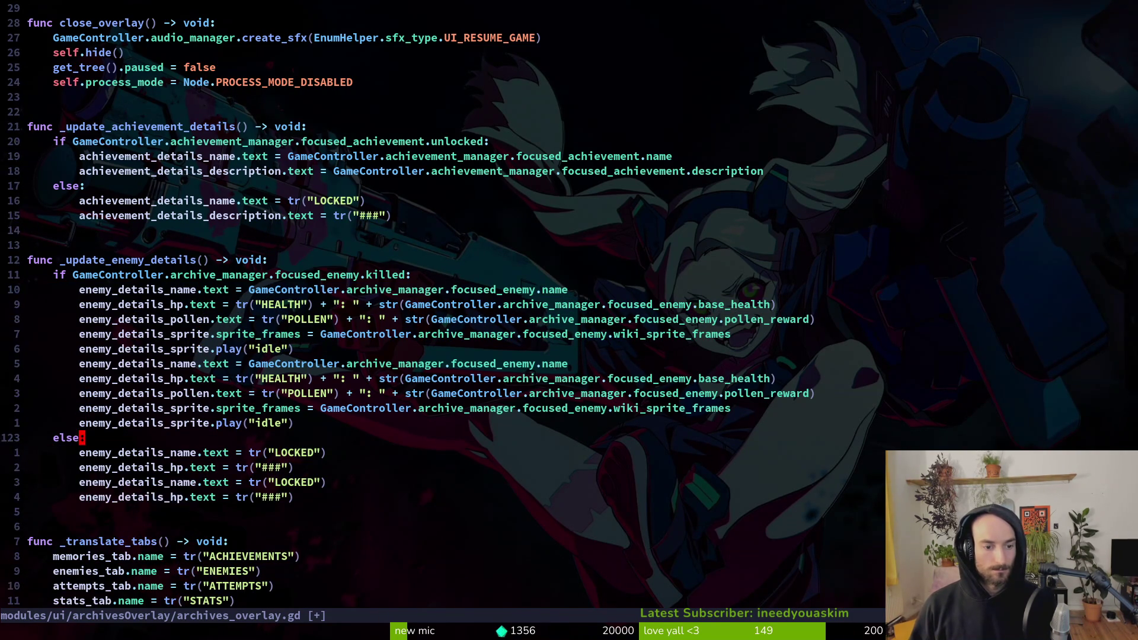
# Step: Start turning the pasted hp assignment into a method call, undoing a stray insertion
pyautogui.write('cw')
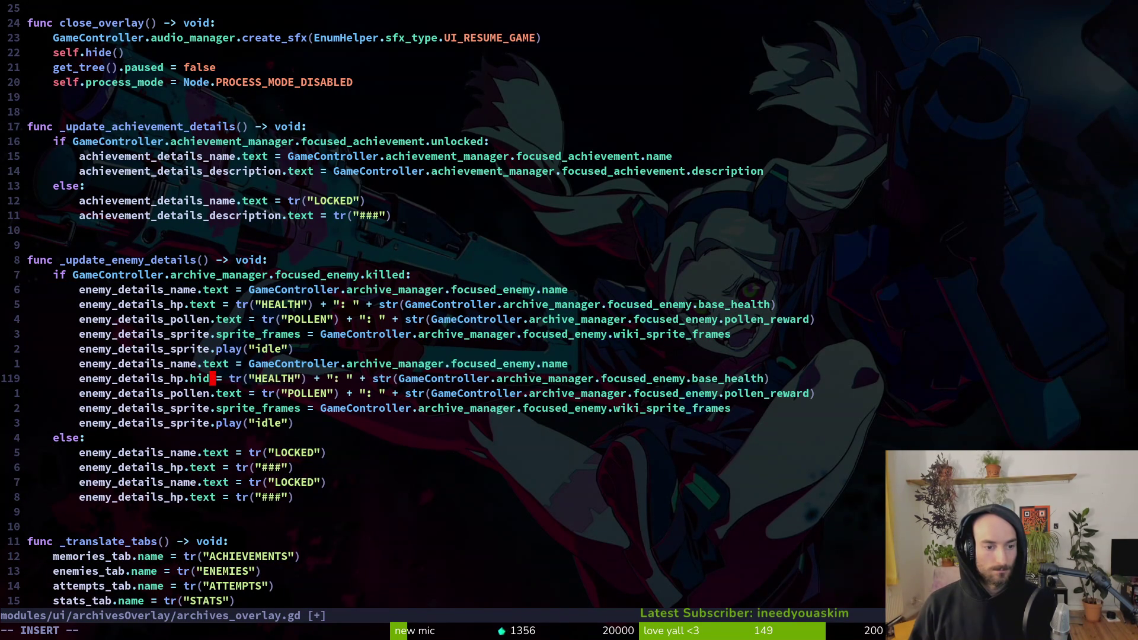
pyautogui.write('hidef)')
pyautogui.press('Escape')
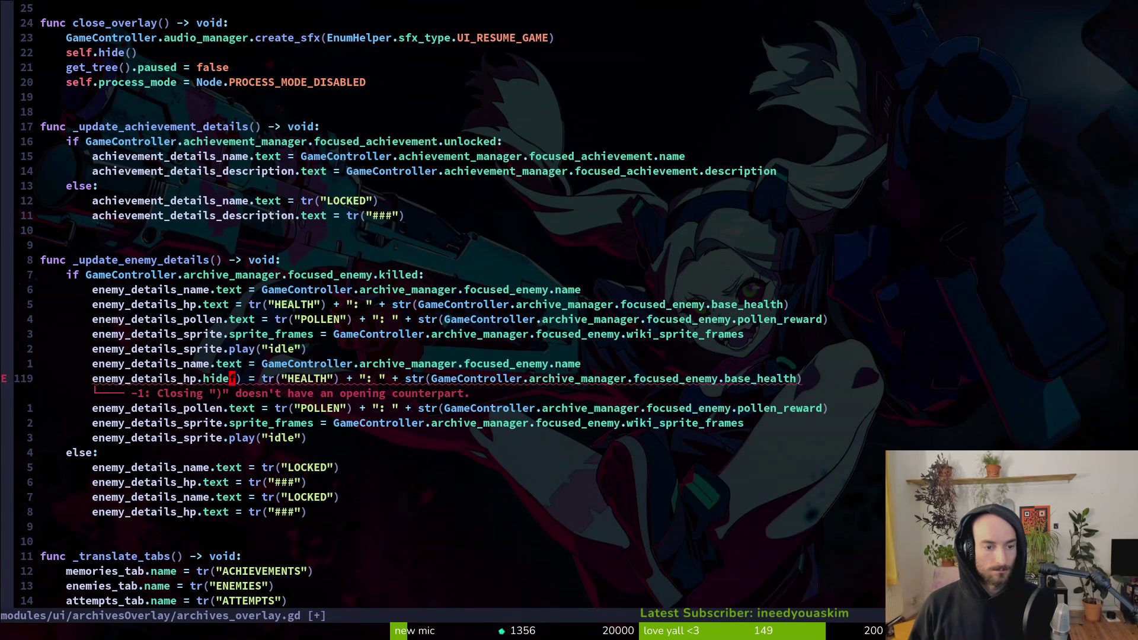
pyautogui.press('s')
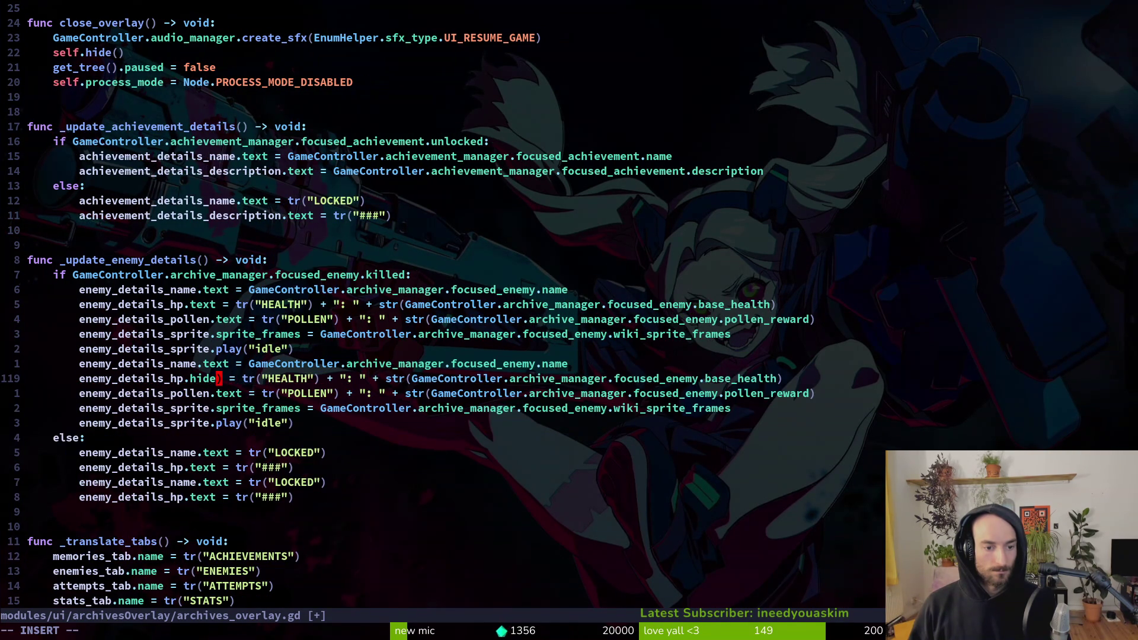
pyautogui.press('F5')
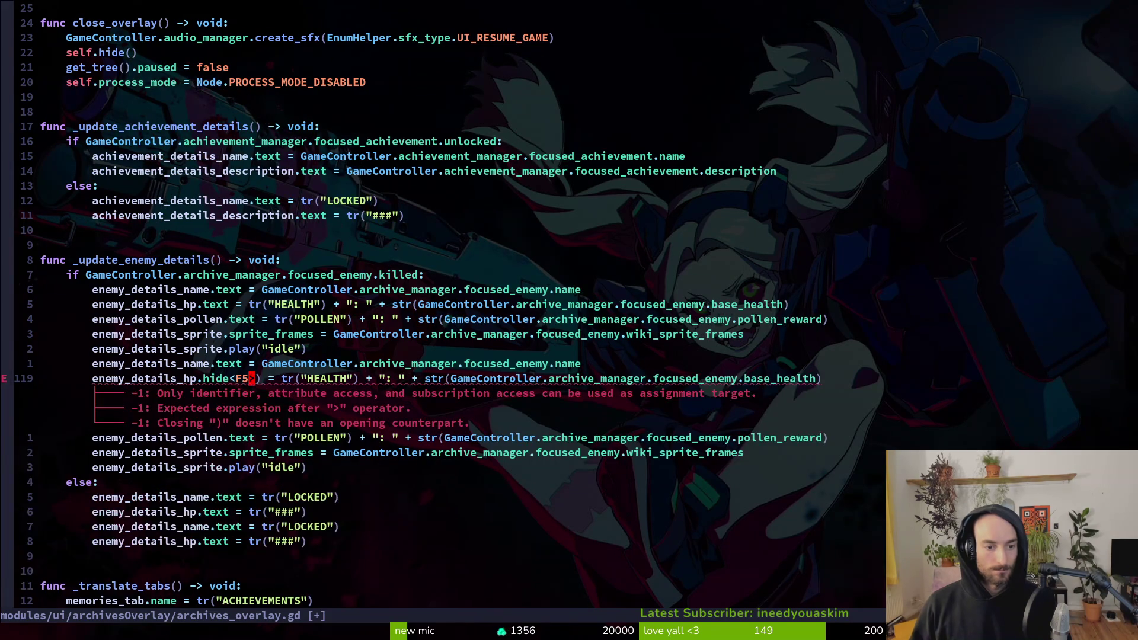
pyautogui.press('Escape')
pyautogui.write('u')
pyautogui.write('s(')
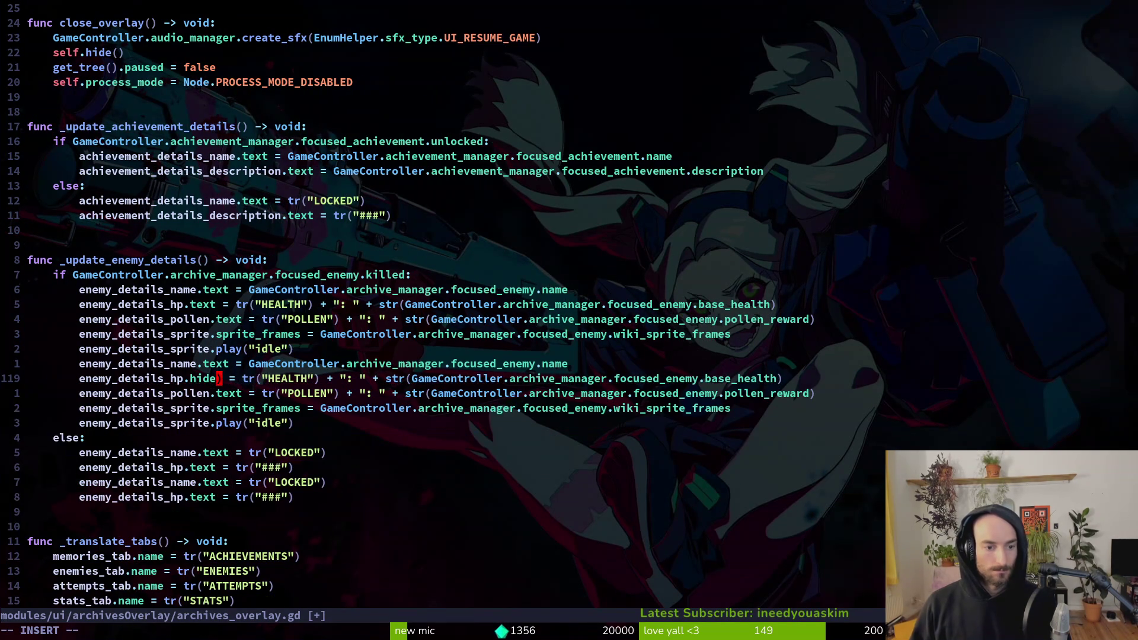
pyautogui.press('Escape')
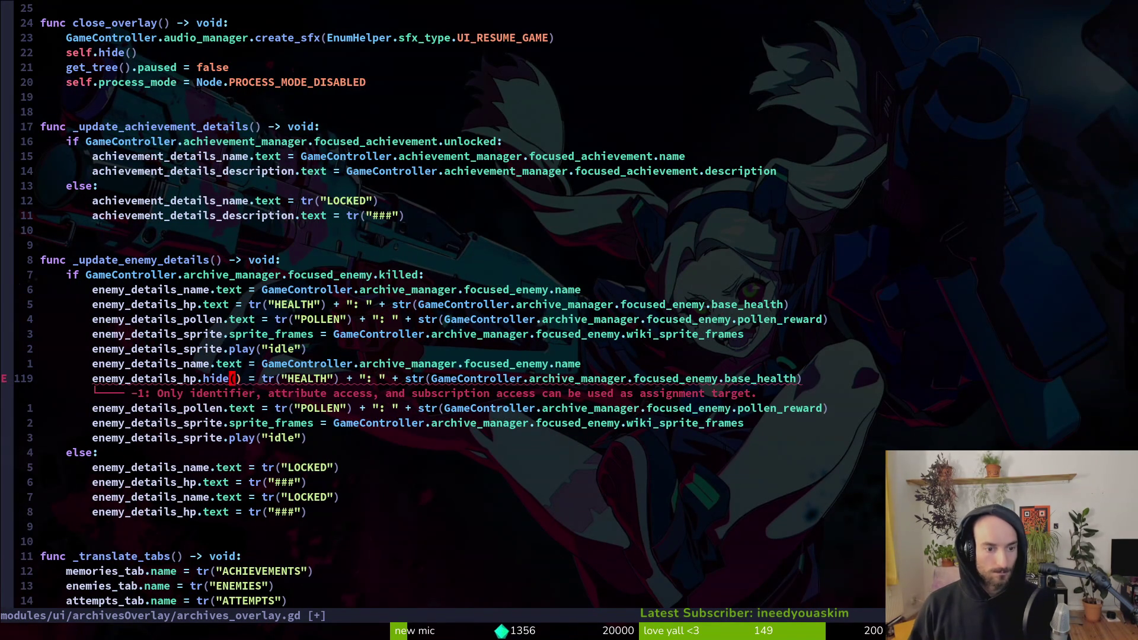
# Step: Make the line enemy_details_hp.show(), duplicate it twice, and delete the leftover pasted lines
pyautogui.write('ciwshow')
pyautogui.press('Escape')
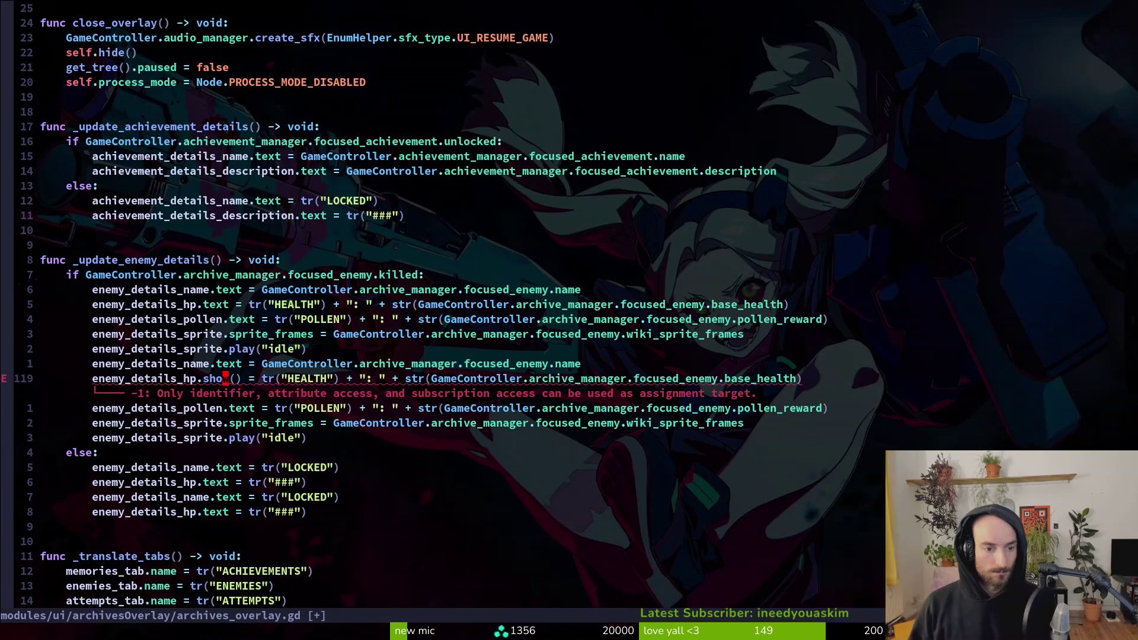
pyautogui.press('$')
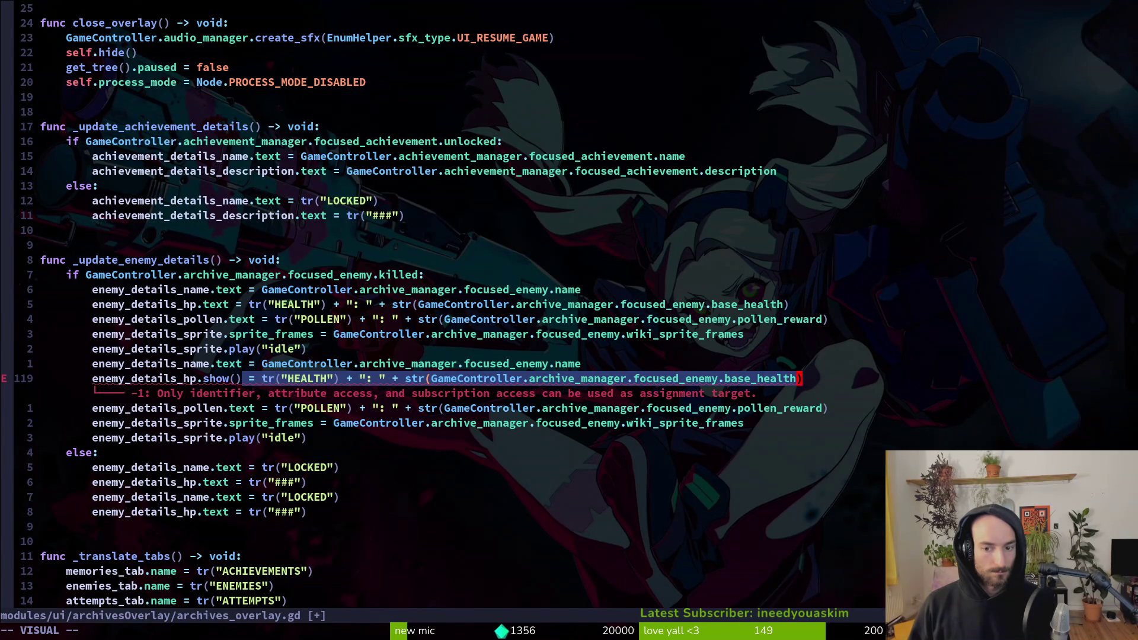
pyautogui.press('d')
pyautogui.press('y')
pyautogui.press('y')
pyautogui.press('p')
pyautogui.press('p')
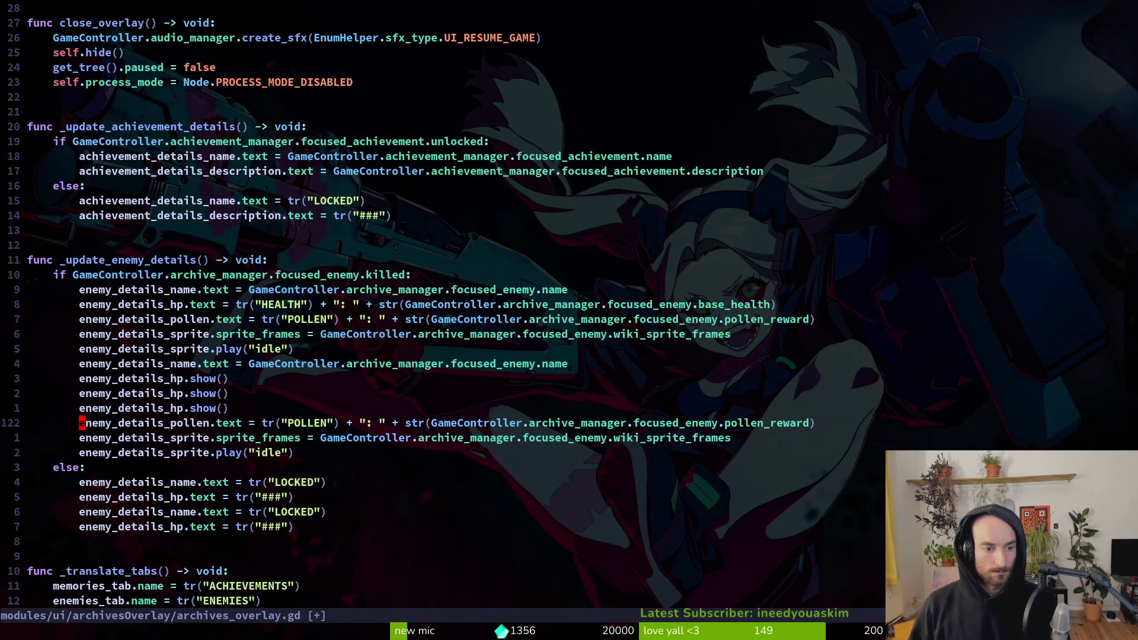
pyautogui.press('d')
pyautogui.press('d')
pyautogui.press('d')
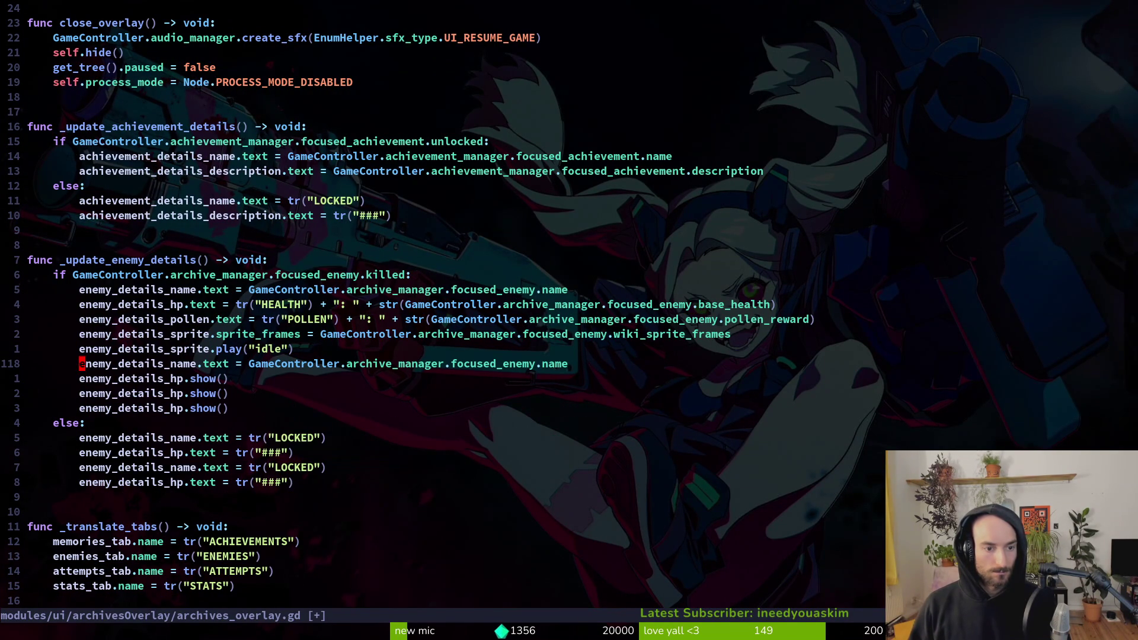
# Step: Rename a show() line to enemy_details_name and move it above the hp line
pyautogui.press('d')
pyautogui.press('d')
pyautogui.write('ciw')
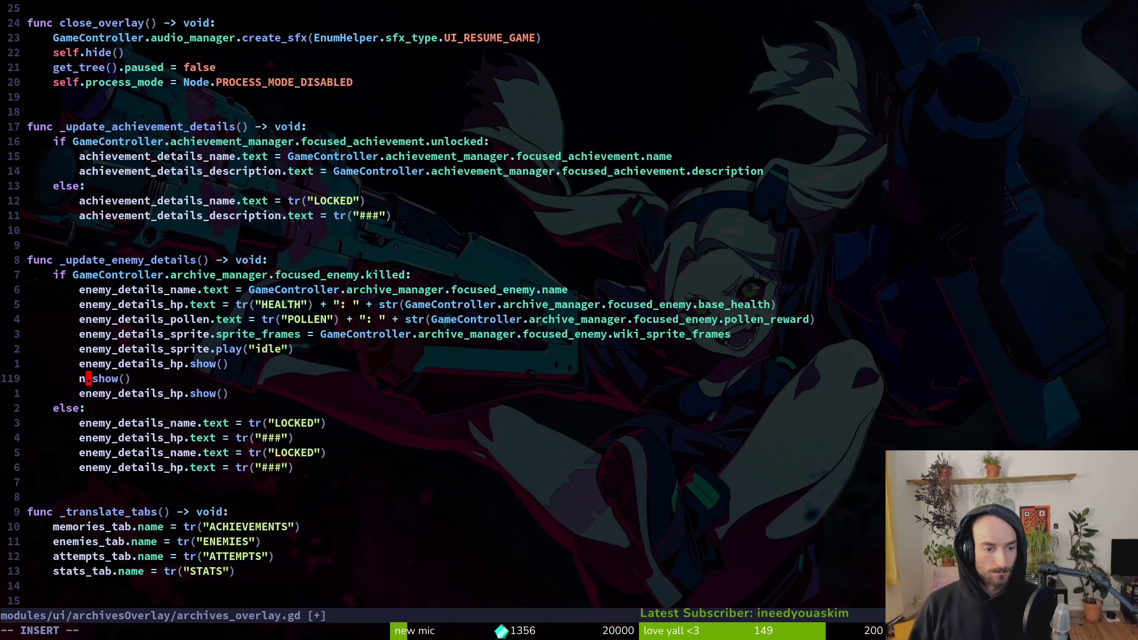
pyautogui.write('n')
pyautogui.write('a')
pyautogui.press('BackSpace')
pyautogui.press('BackSpace')
pyautogui.write('en')
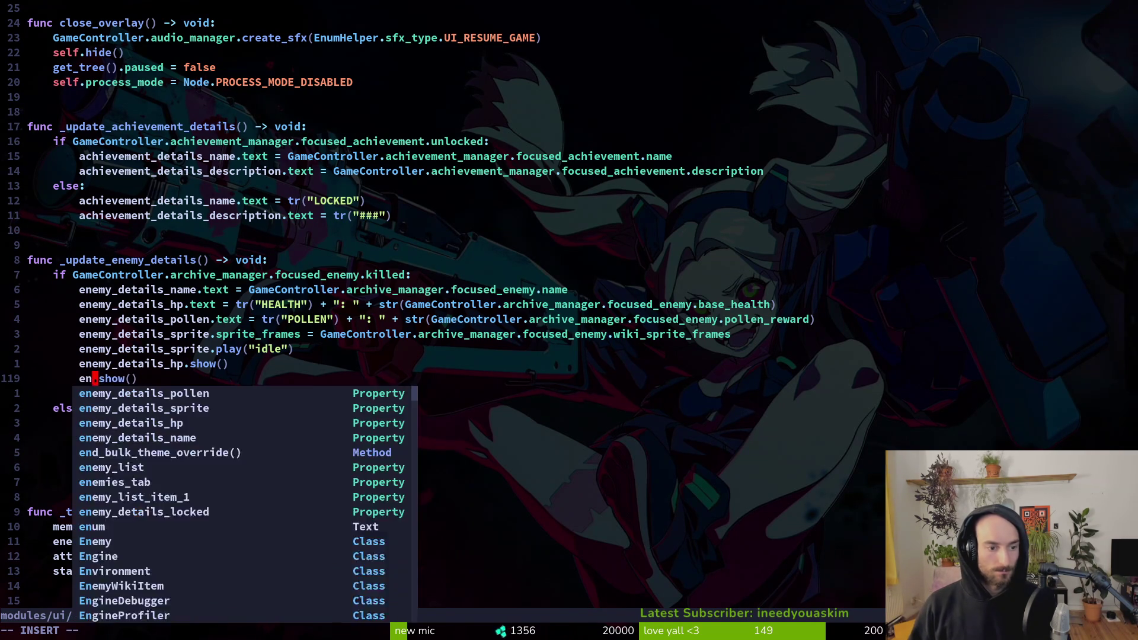
pyautogui.write('na')
pyautogui.press('Tab')
pyautogui.press('Escape')
pyautogui.hotkey('alt', 'k')
# Step: Turn the last hp line into enemy_details_pollen.show(), then duplicate it as enemy_details_sprite.show()
pyautogui.press('j')
pyautogui.press('j')
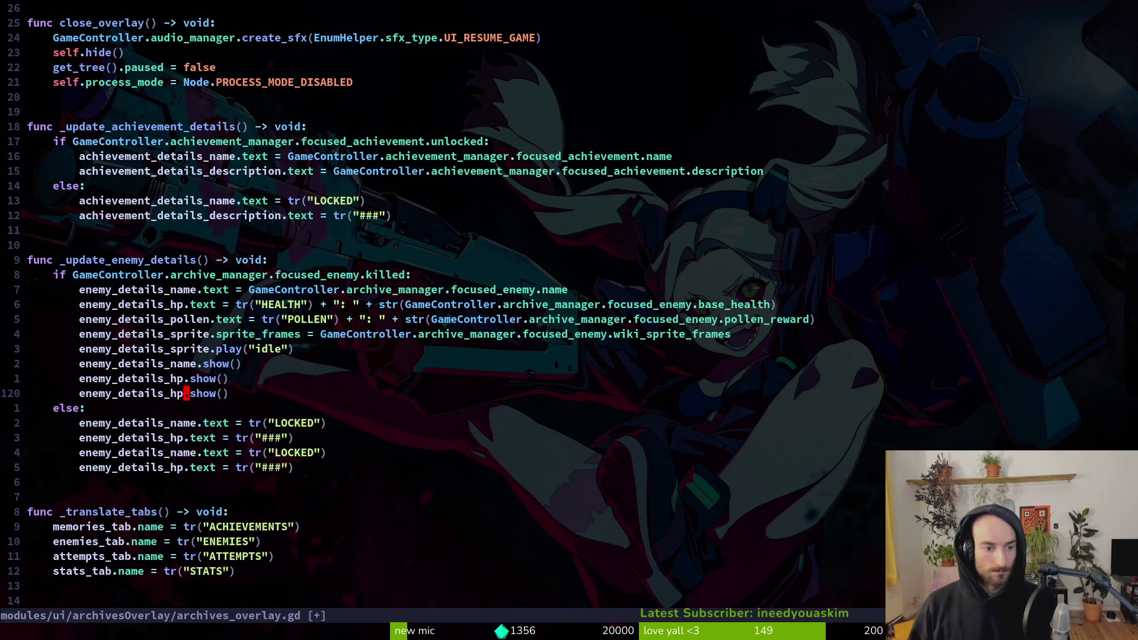
pyautogui.write('ciwenpol')
pyautogui.press('Tab')
pyautogui.press('Escape')
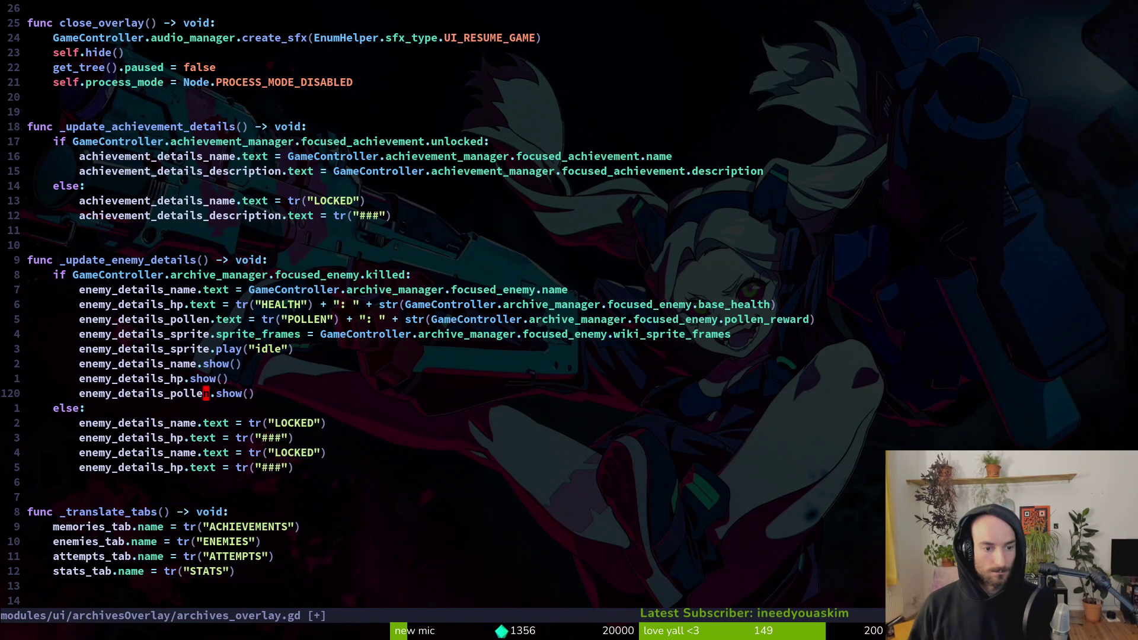
pyautogui.press('y')
pyautogui.press('y')
pyautogui.press('p')
pyautogui.write('ciw')
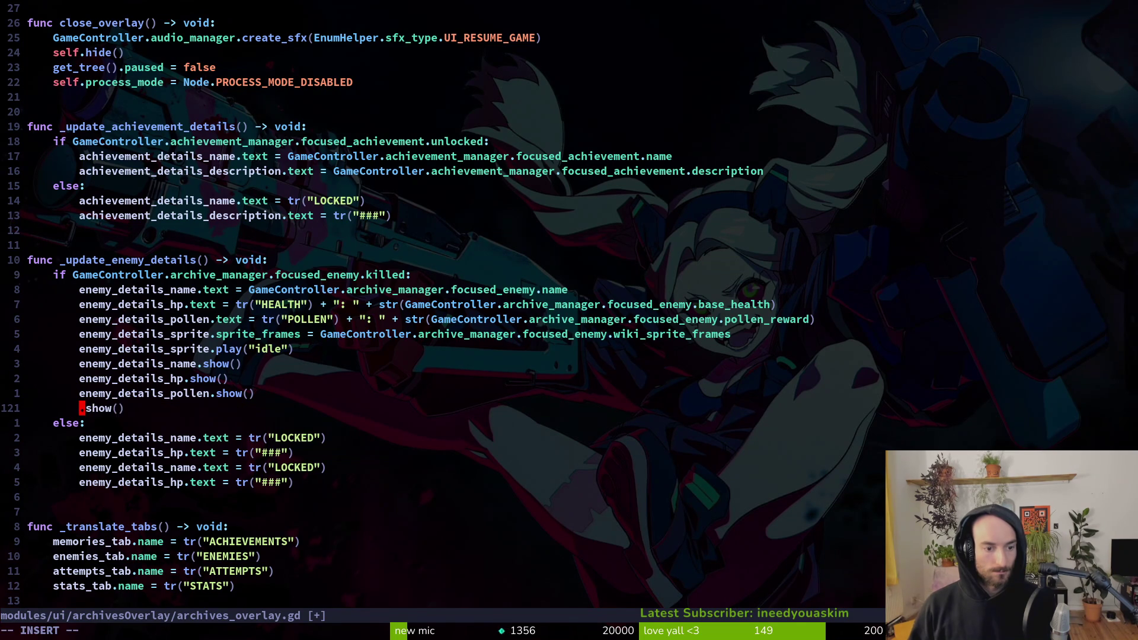
pyautogui.write('nspr')
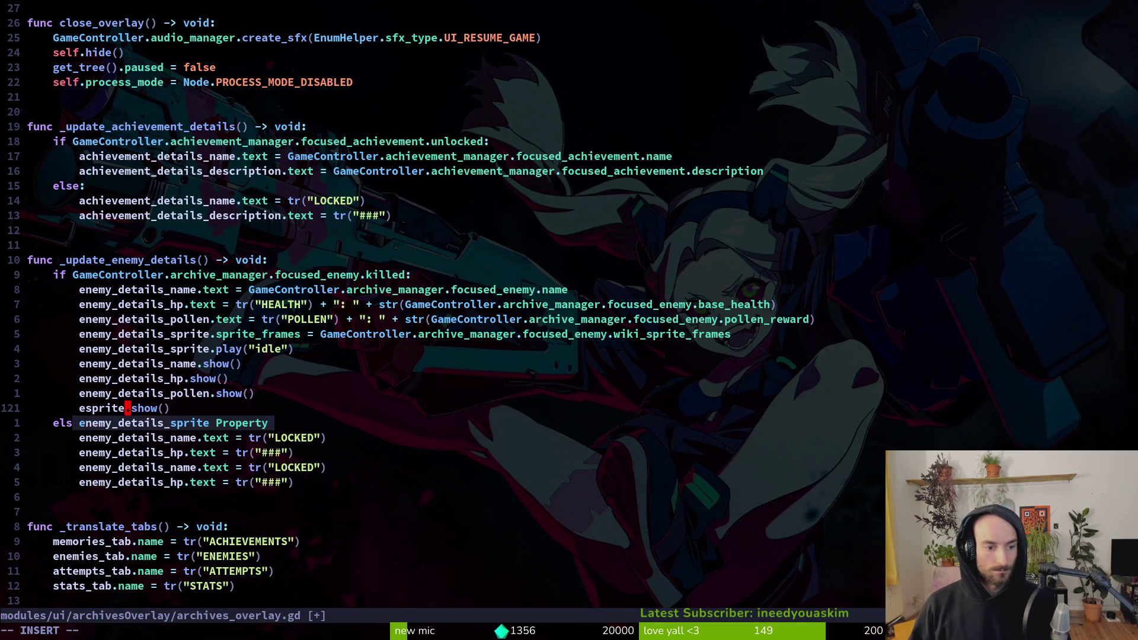
pyautogui.press('Tab')
# Step: Copy the four show lines for name, hp, pollen and sprite
pyautogui.press('V')
pyautogui.press('j')
pyautogui.press('j')
pyautogui.press('j')
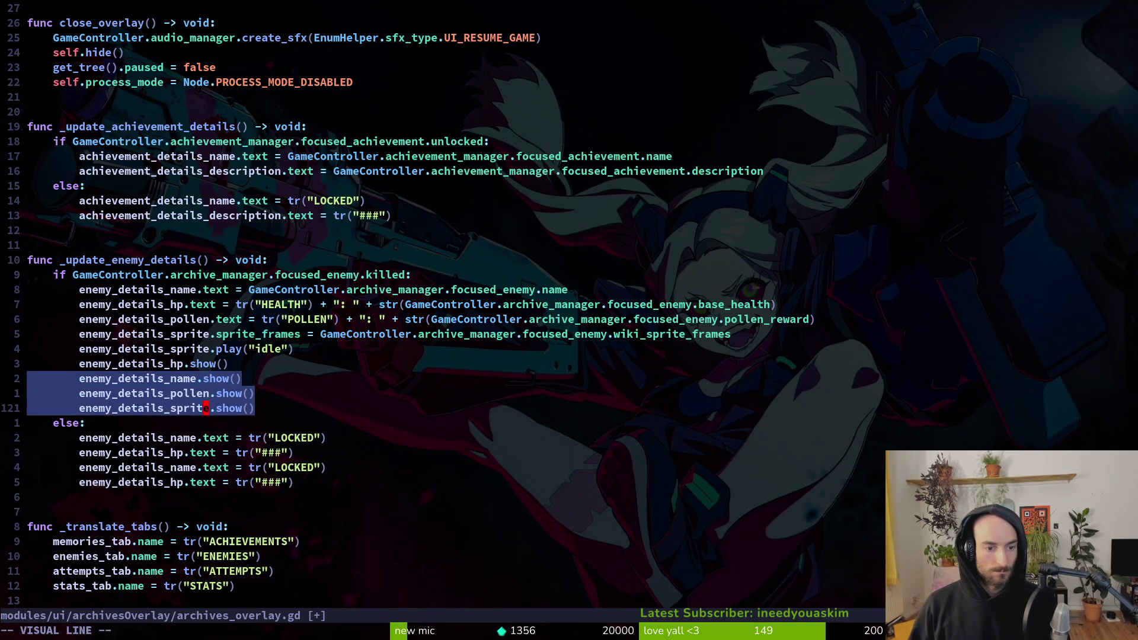
pyautogui.press('u')
pyautogui.press('j')
pyautogui.press('V')
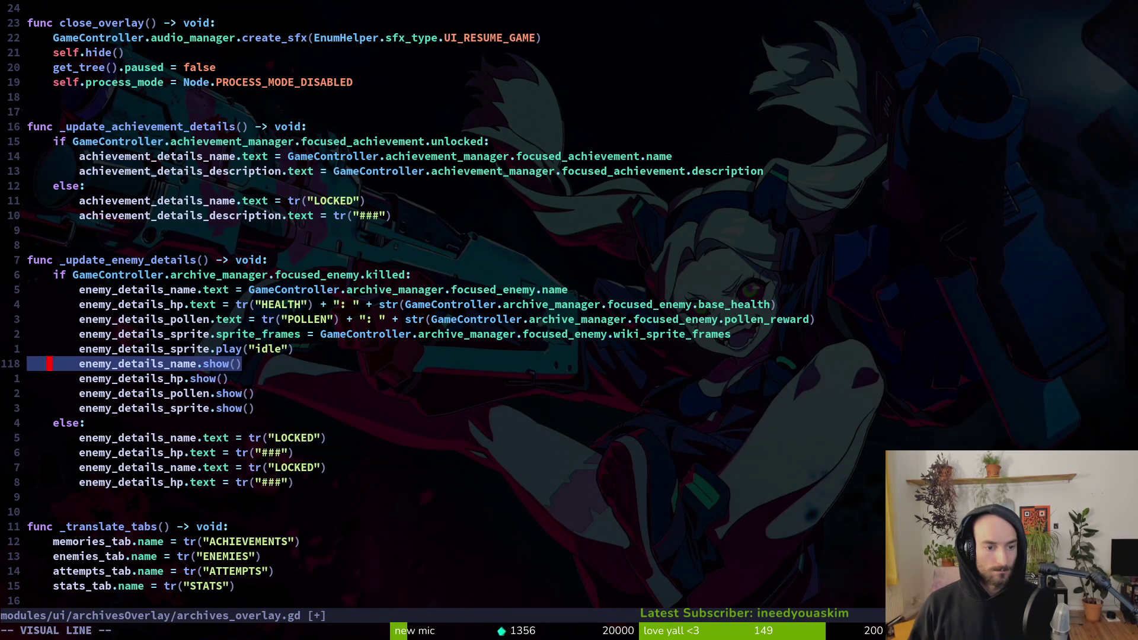
pyautogui.press('j')
pyautogui.press('j')
pyautogui.press('j')
pyautogui.press('y')
pyautogui.press('j')
pyautogui.press('j')
# Step: Paste the lines into the else branch and change each show() to hide()
pyautogui.press('j')
pyautogui.press('j')
pyautogui.press('j')
pyautogui.write('P')
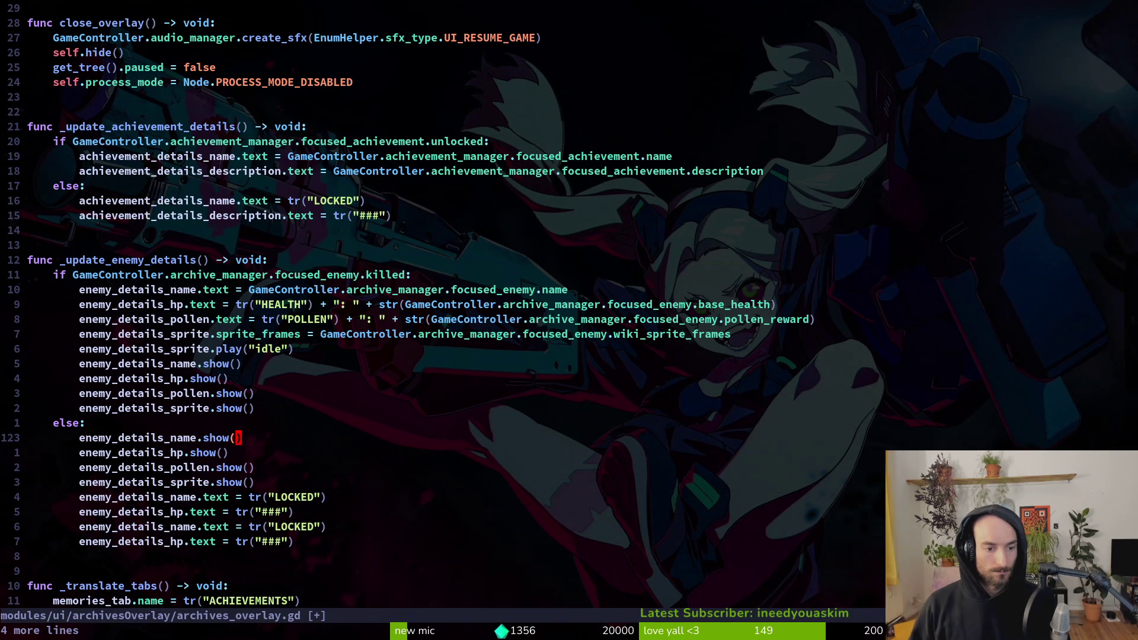
pyautogui.write('ciwhide')
pyautogui.press('Escape')
pyautogui.press('j')
pyautogui.press('j')
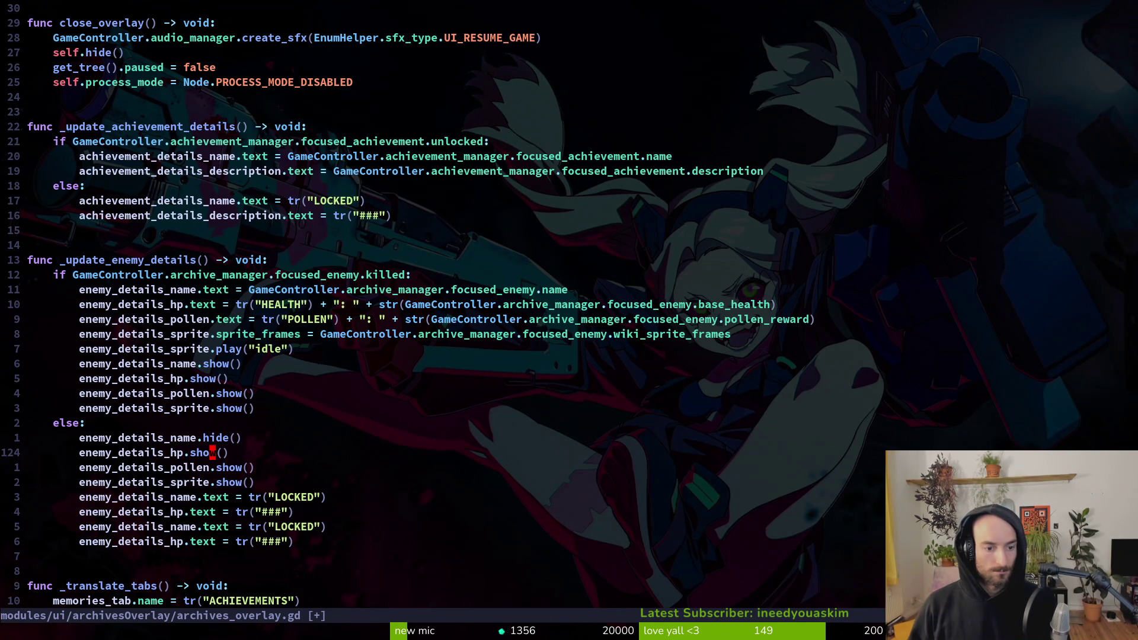
pyautogui.write('ide')
pyautogui.press('Escape')
pyautogui.press('j')
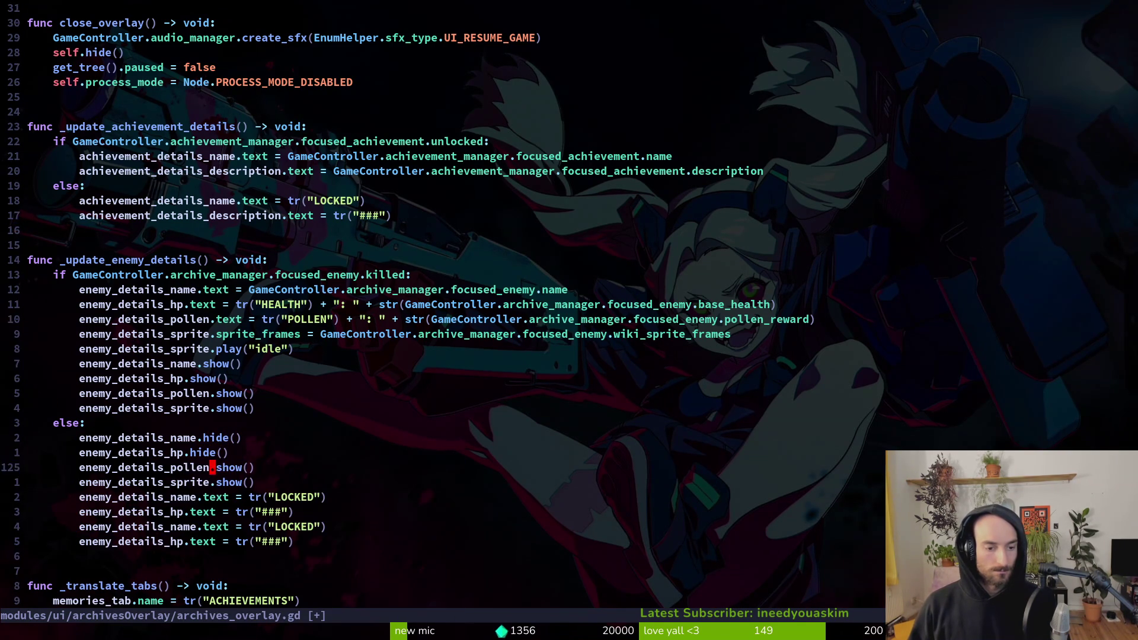
pyautogui.write('de')
pyautogui.press('Escape')
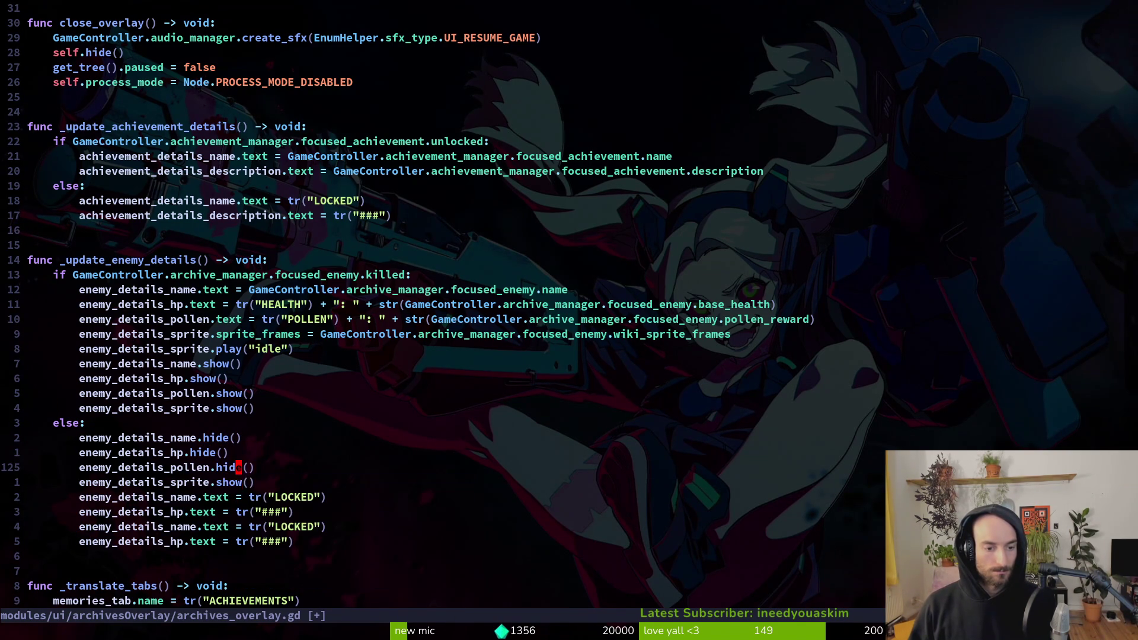
pyautogui.write('hide')
pyautogui.press('Escape')
# Step: Add enemy_details_locked.show() below the sprite hide line in the else branch
pyautogui.press('y')
pyautogui.press('y')
pyautogui.press('p')
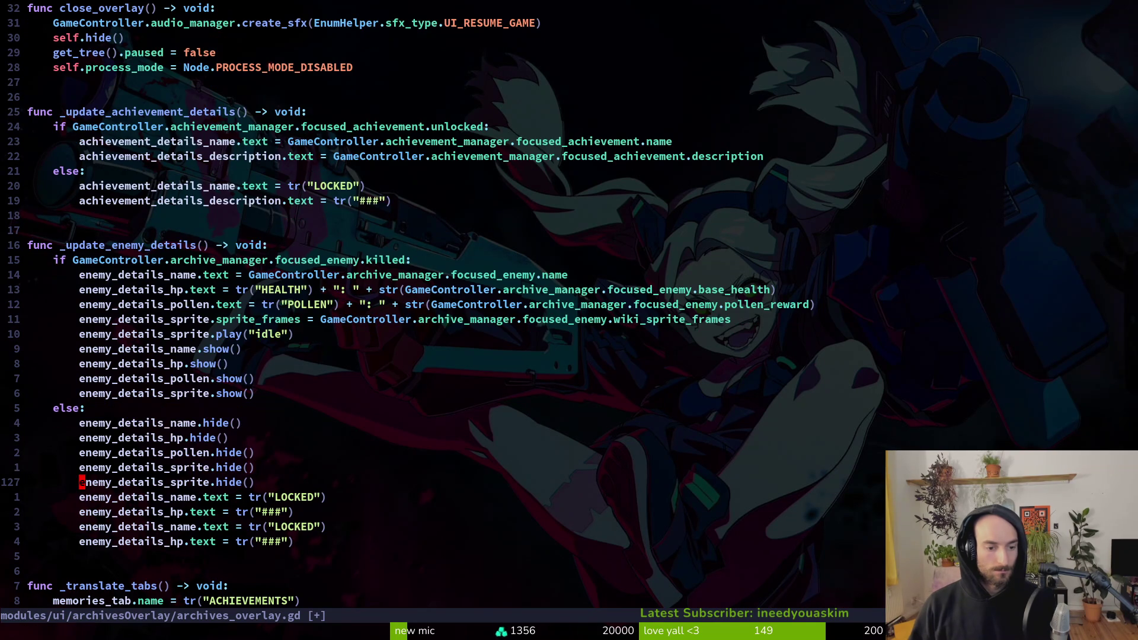
pyautogui.write('ciw')
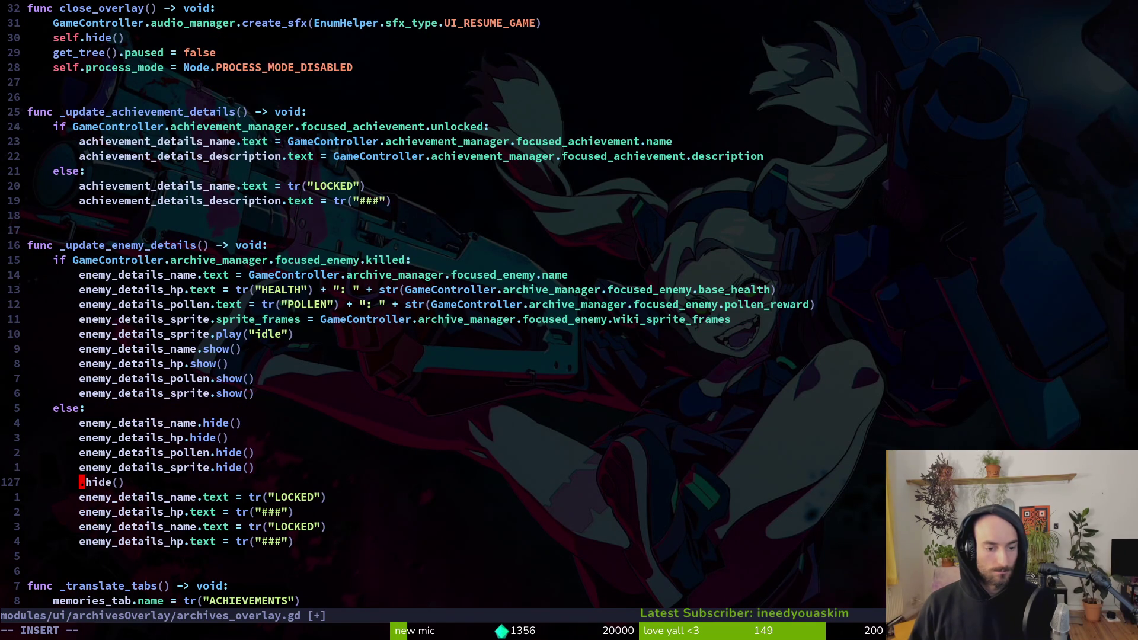
pyautogui.write('enlo')
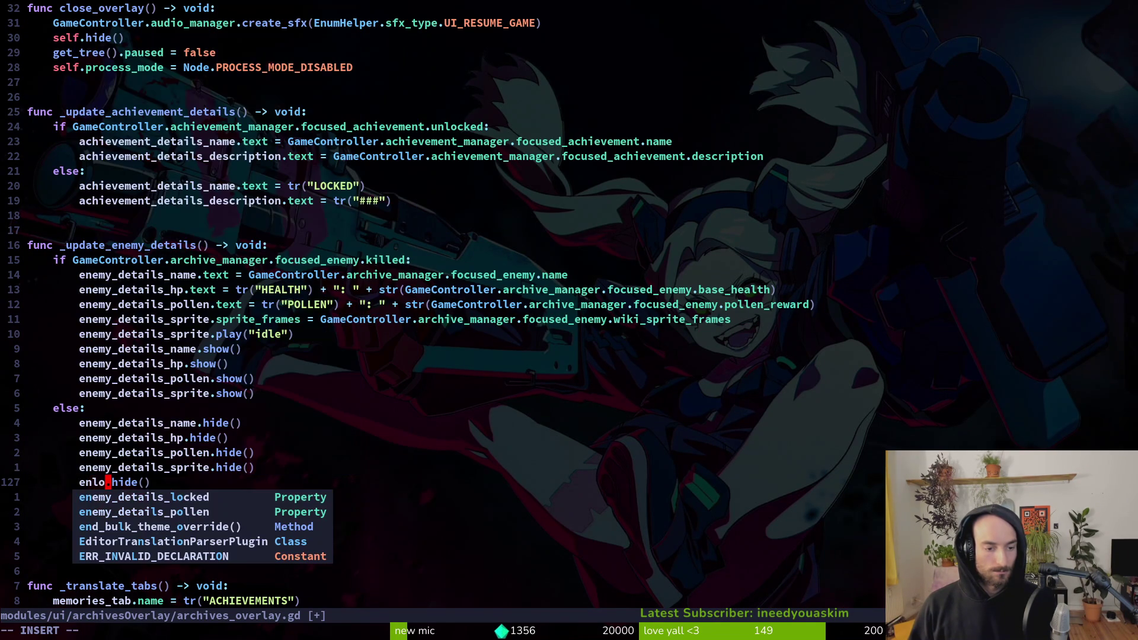
pyautogui.press('Return')
pyautogui.press('Escape')
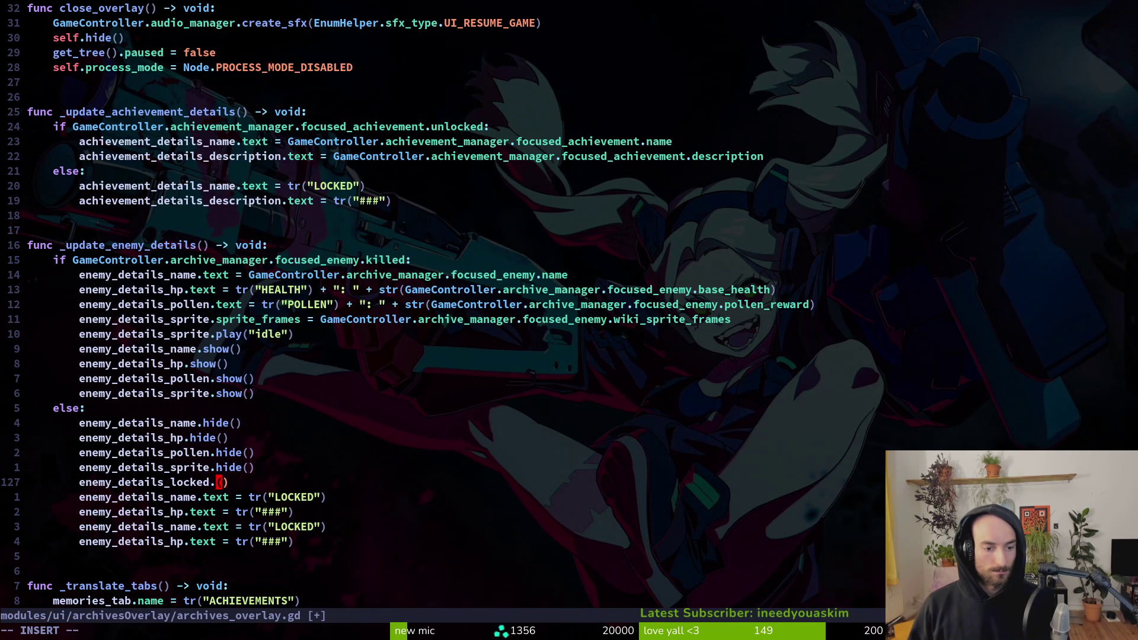
pyautogui.write('show')
pyautogui.press('Escape')
# Step: Delete the obsolete LOCKED and ### lines and save the script
pyautogui.press('j')
pyautogui.press('j')
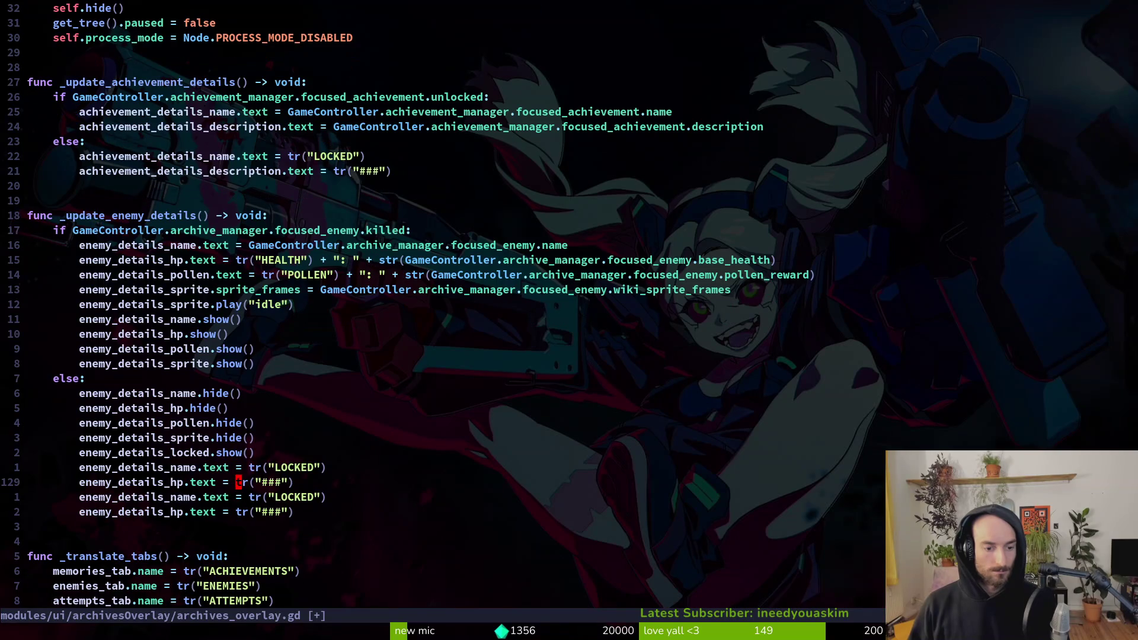
pyautogui.hotkey('shift', 'v')
pyautogui.press('j')
pyautogui.press('j')
pyautogui.press('j')
pyautogui.write('dk')
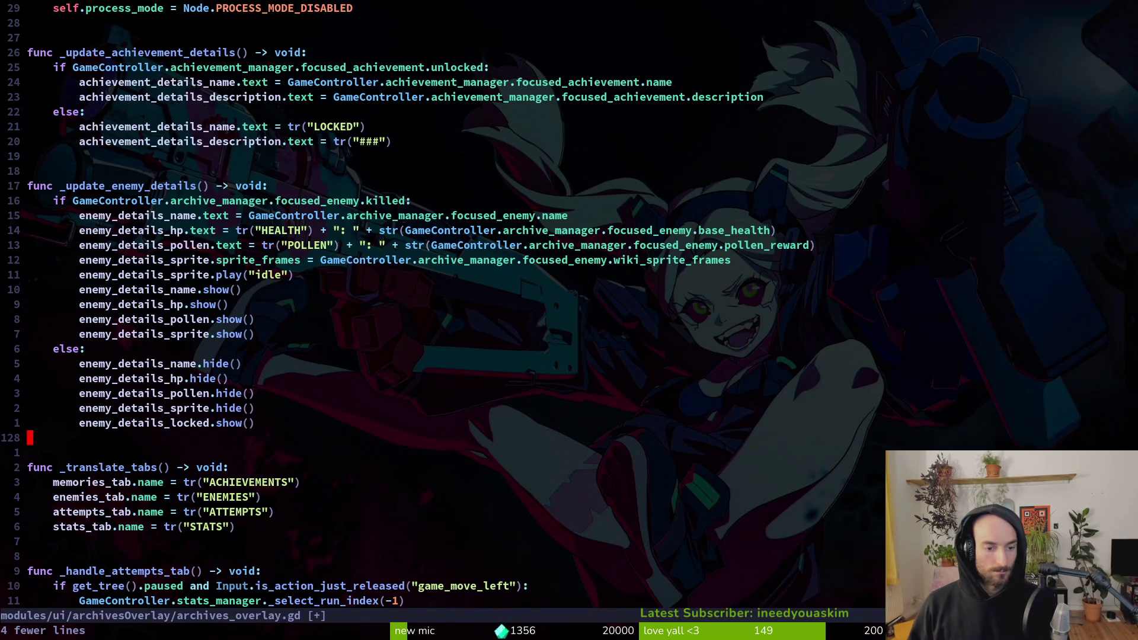
pyautogui.write(':w')
pyautogui.press('Return')
# Step: Add enemy_details_locked.hide() to the killed-enemy branch and save with :w
pyautogui.press('j')
pyautogui.press('j')
pyautogui.press('y')
pyautogui.press('y')
pyautogui.press('k')
pyautogui.press('k')
pyautogui.press('k')
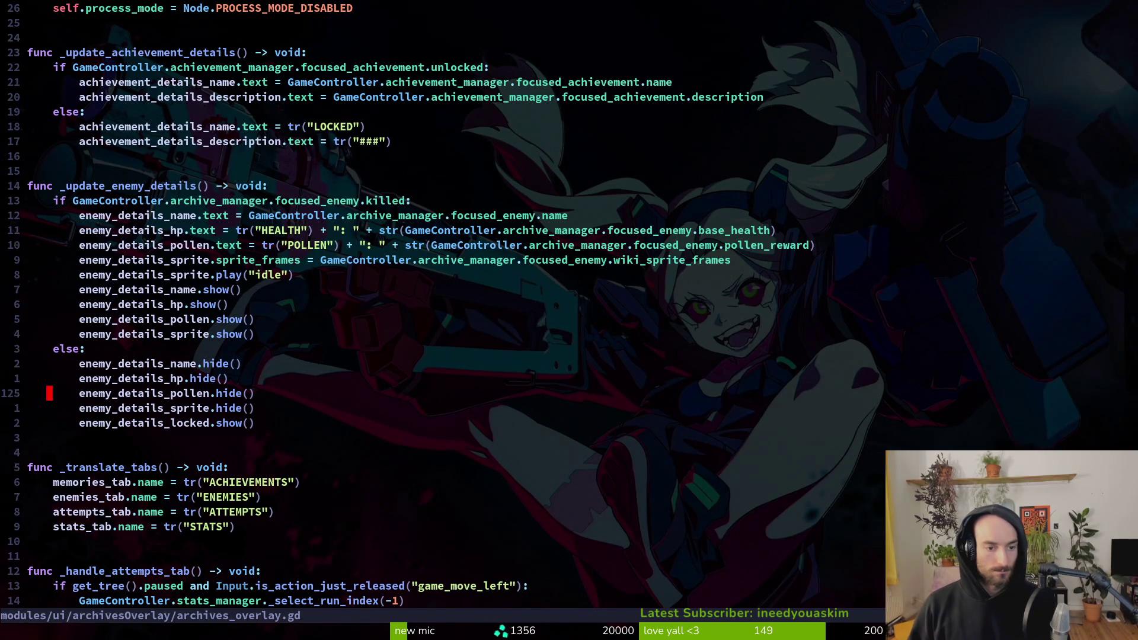
pyautogui.write('pcwh')
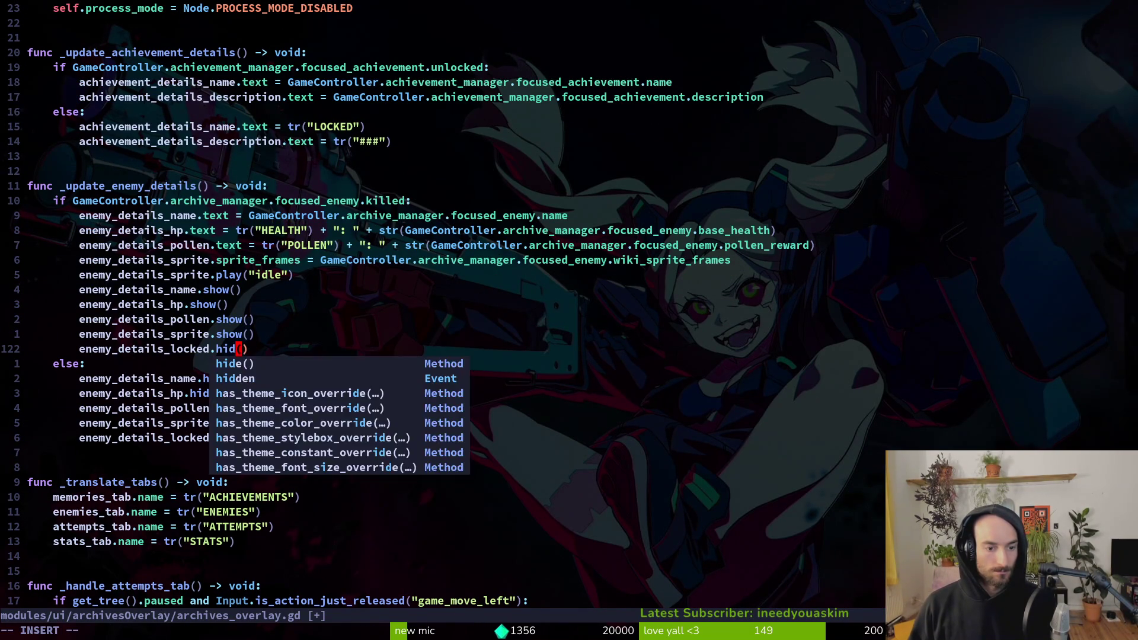
pyautogui.write('ide')
pyautogui.press('Escape')
pyautogui.write(':w')
pyautogui.press('Return')
# Step: Run the game with F5, continue the saved game, and open the archives enemies page
pyautogui.press('j')
pyautogui.press('j')
pyautogui.press('j')
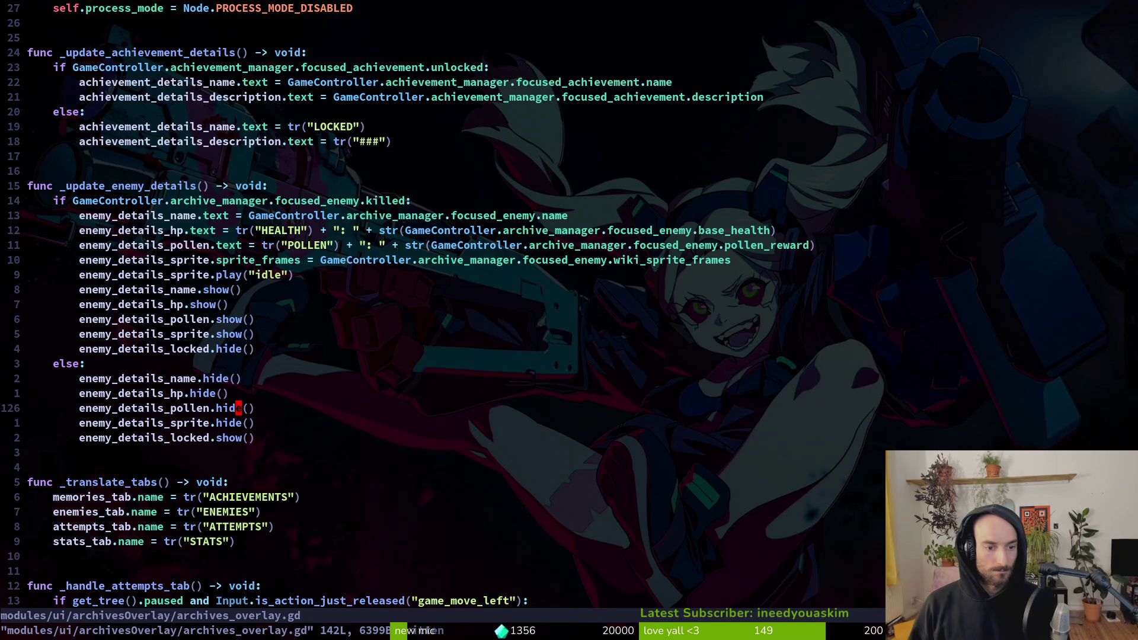
pyautogui.hotkey('alt', 'Tab')
pyautogui.press('F5')
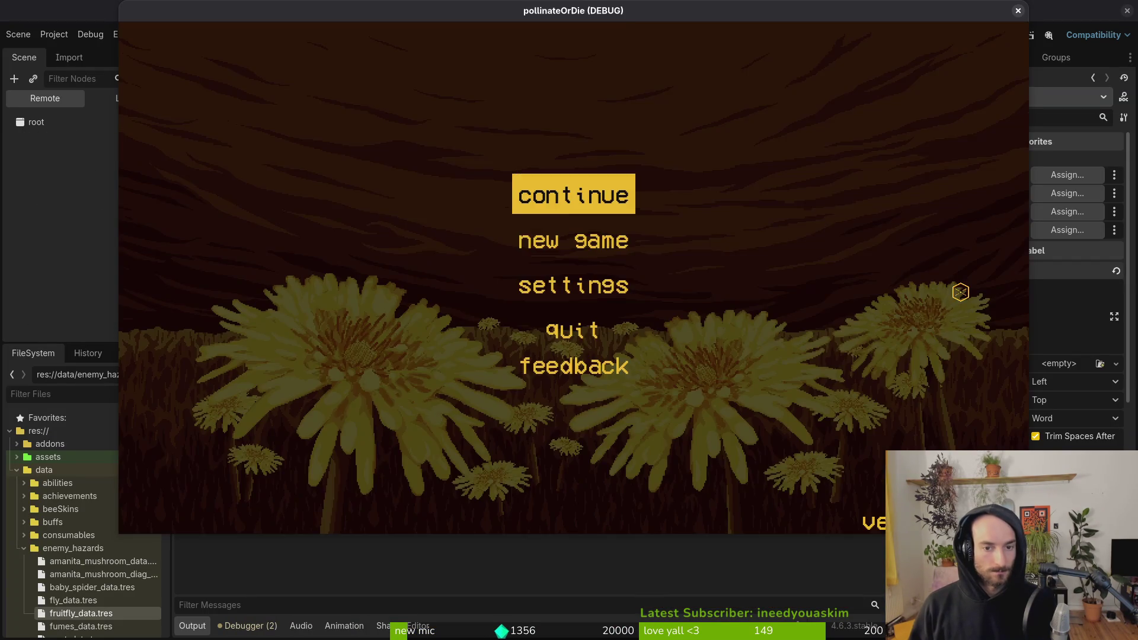
pyautogui.press('Return')
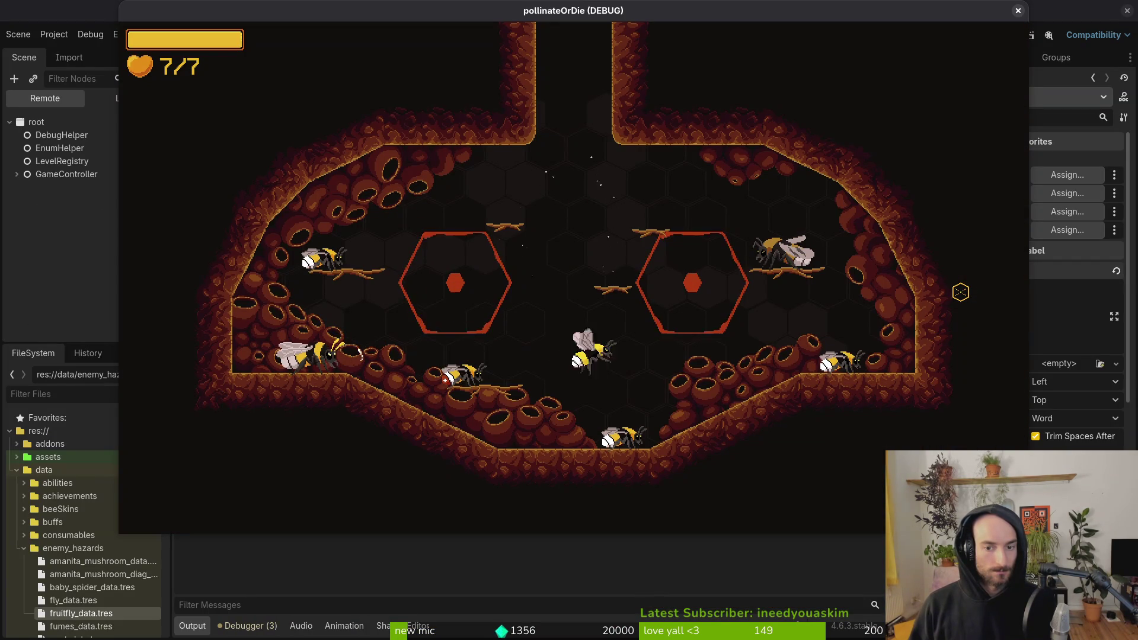
pyautogui.press('Tab')
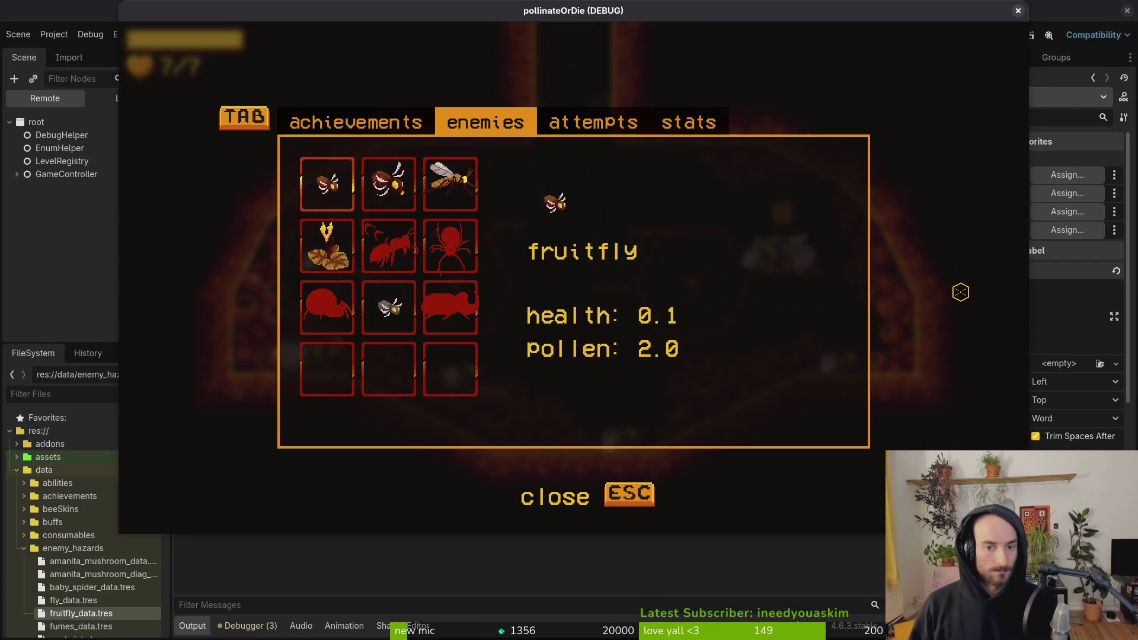
# Step: Step through the enemies grid: locked spider, mutant flower, fruitfly, fly, mosquito and gnat
pyautogui.press('Right')
pyautogui.press('Right')
pyautogui.press('Down')
pyautogui.press('Left')
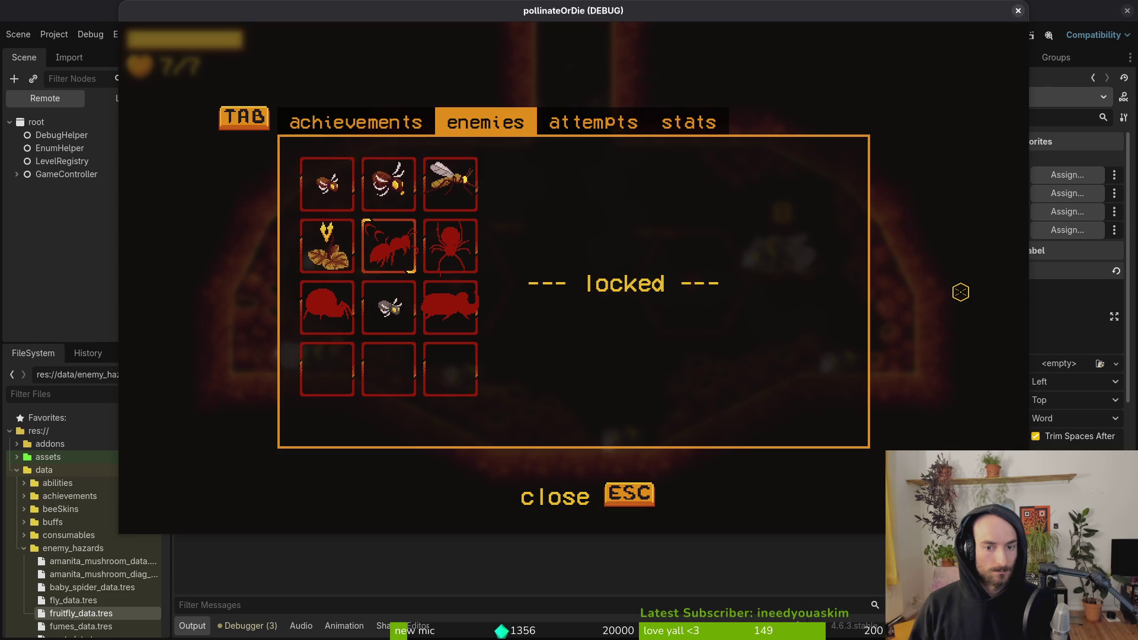
pyautogui.press('Left')
pyautogui.press('Down')
pyautogui.press('Right')
pyautogui.press('Right')
pyautogui.press('Up')
pyautogui.press('Left')
pyautogui.press('Left')
pyautogui.press('Up')
pyautogui.press('Right')
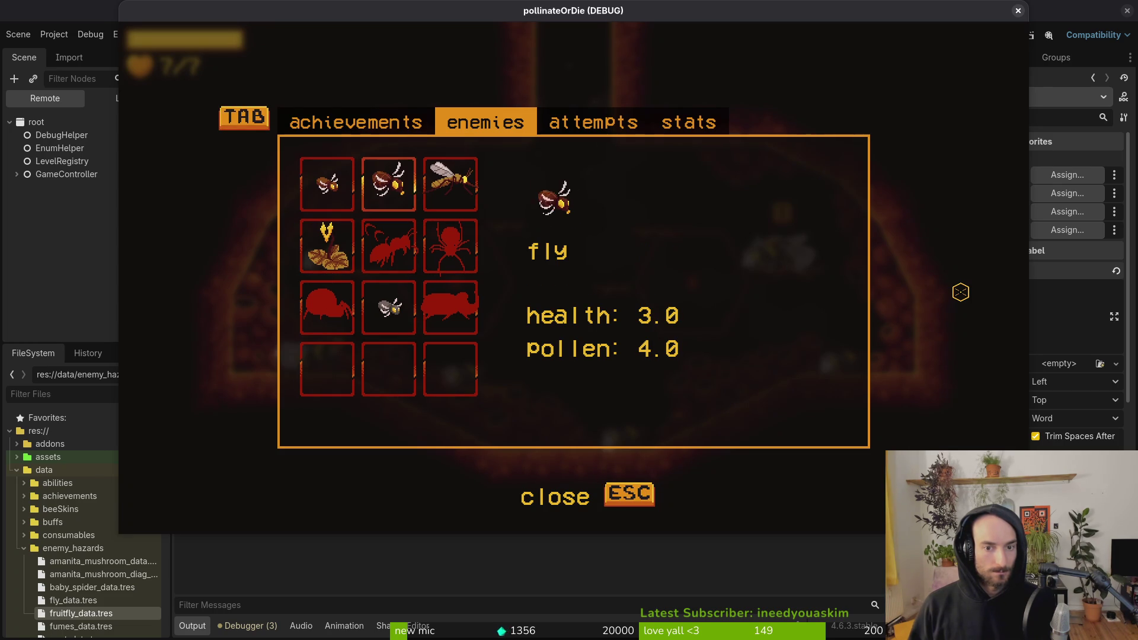
pyautogui.press('Right')
pyautogui.press('Left')
pyautogui.press('Left')
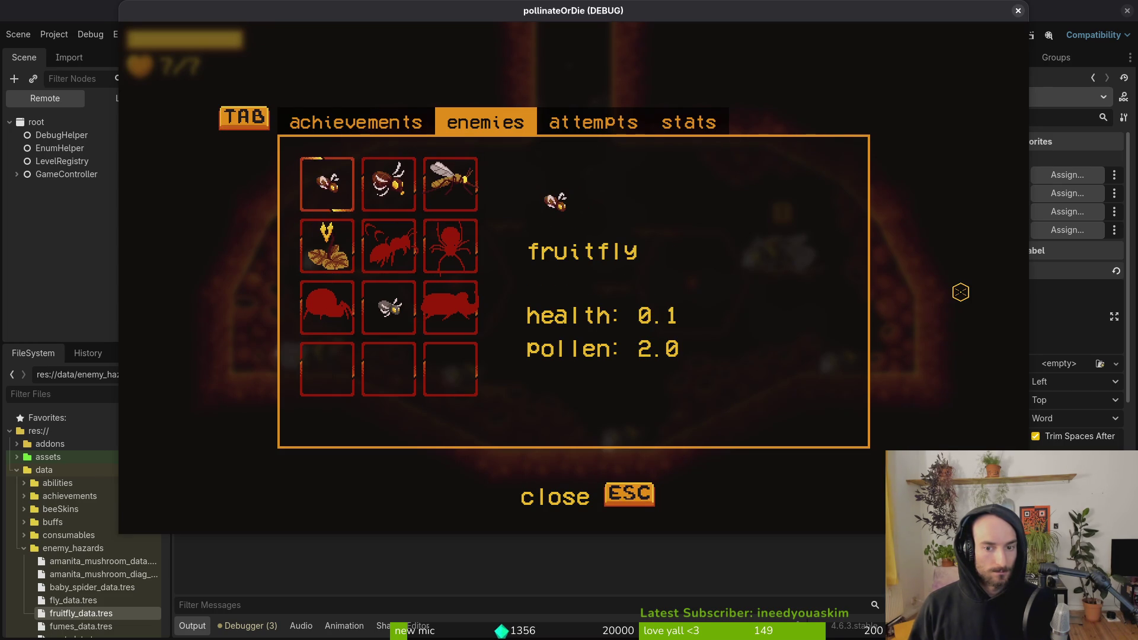
pyautogui.press('Down')
pyautogui.press('Down')
pyautogui.press('Right')
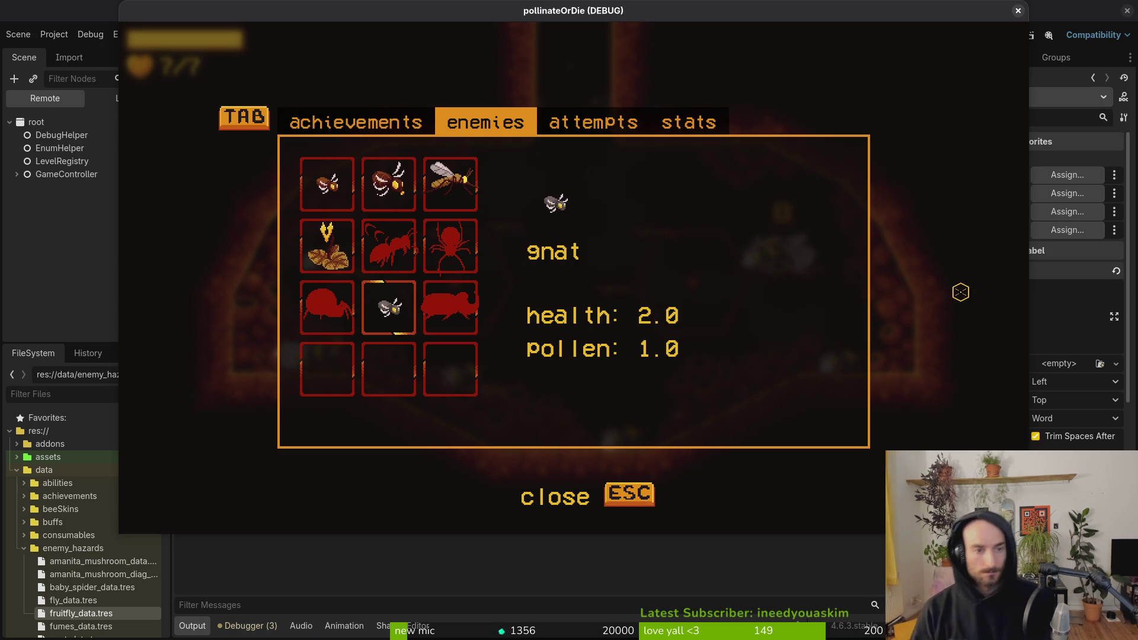
pyautogui.press('Right')
# Step: Check the locked beetle and ant entries and compare fruitfly, fly and mosquito details
pyautogui.press('Left')
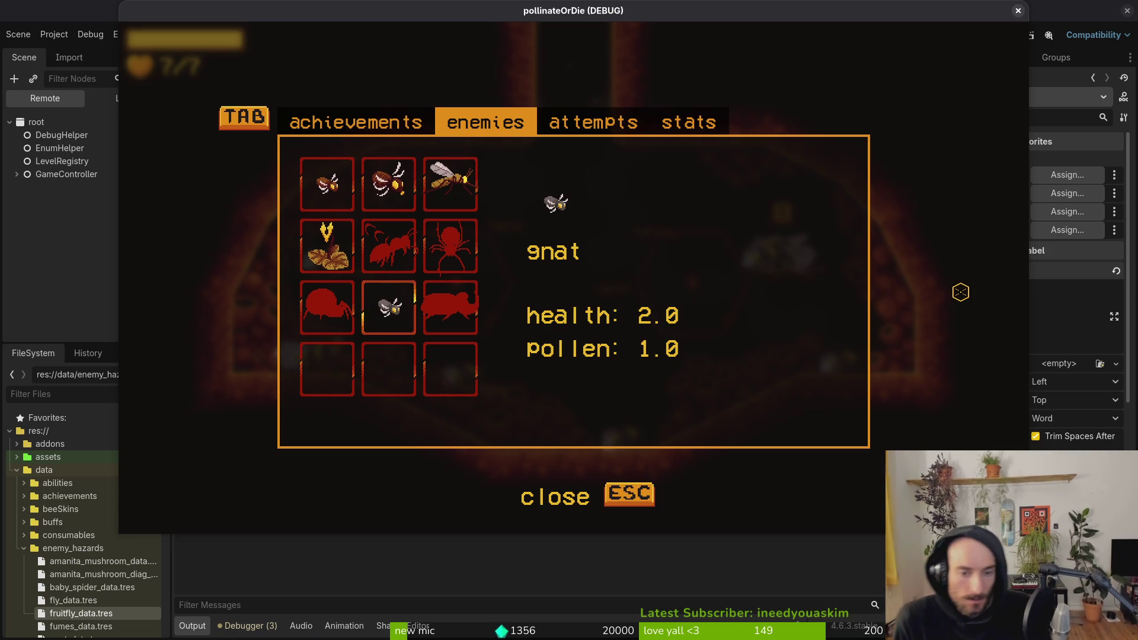
pyautogui.press('Left')
pyautogui.press('Up')
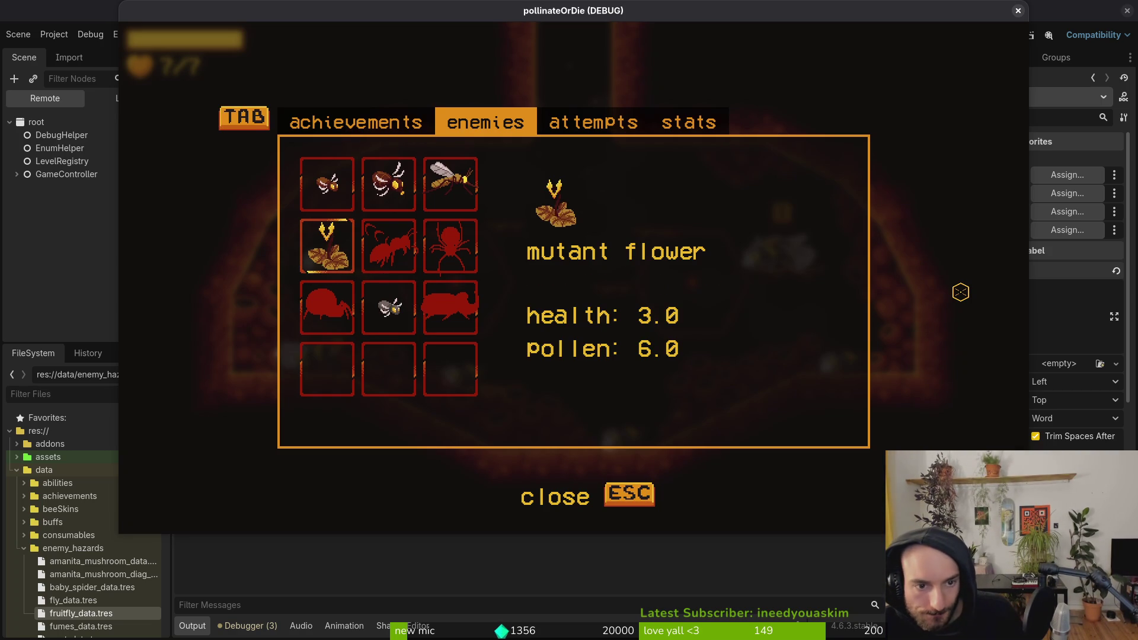
pyautogui.press('Up')
pyautogui.press('Right')
pyautogui.press('Left')
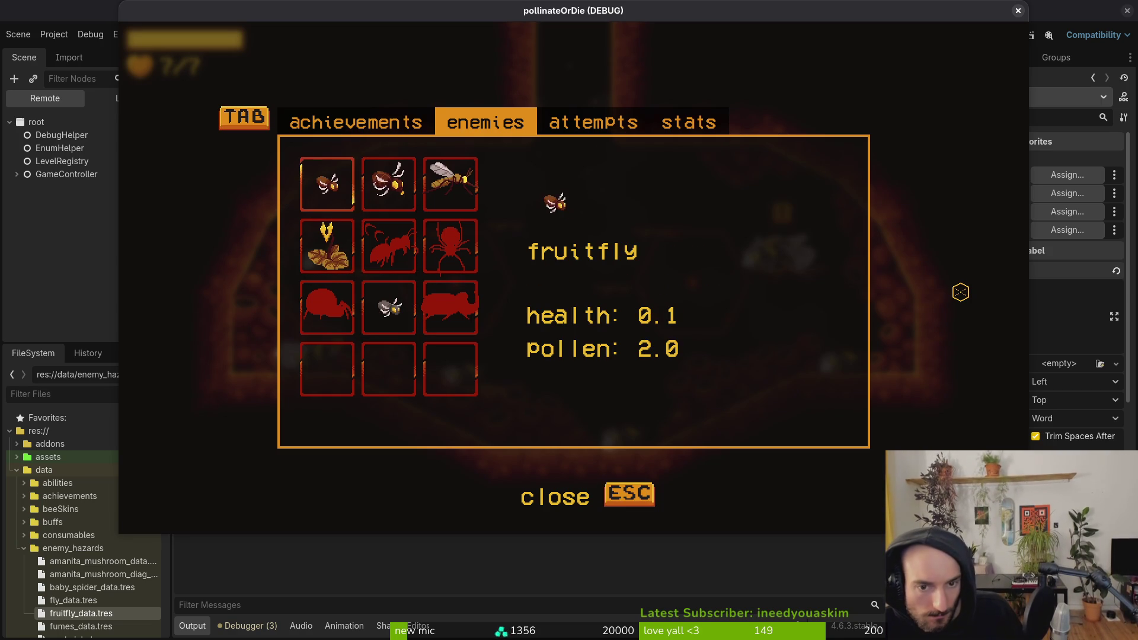
pyautogui.press('Right')
pyautogui.press('Left')
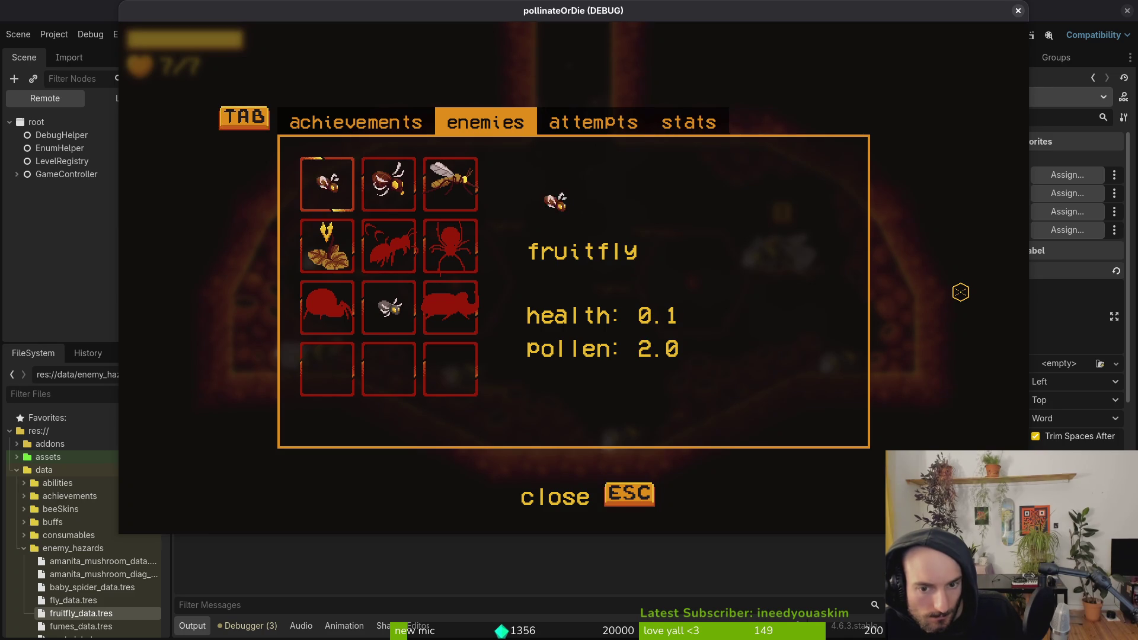
pyautogui.press('Right')
pyautogui.press('Down')
pyautogui.press('Down')
pyautogui.press('Up')
pyautogui.press('Up')
pyautogui.press('Left')
pyautogui.press('Right')
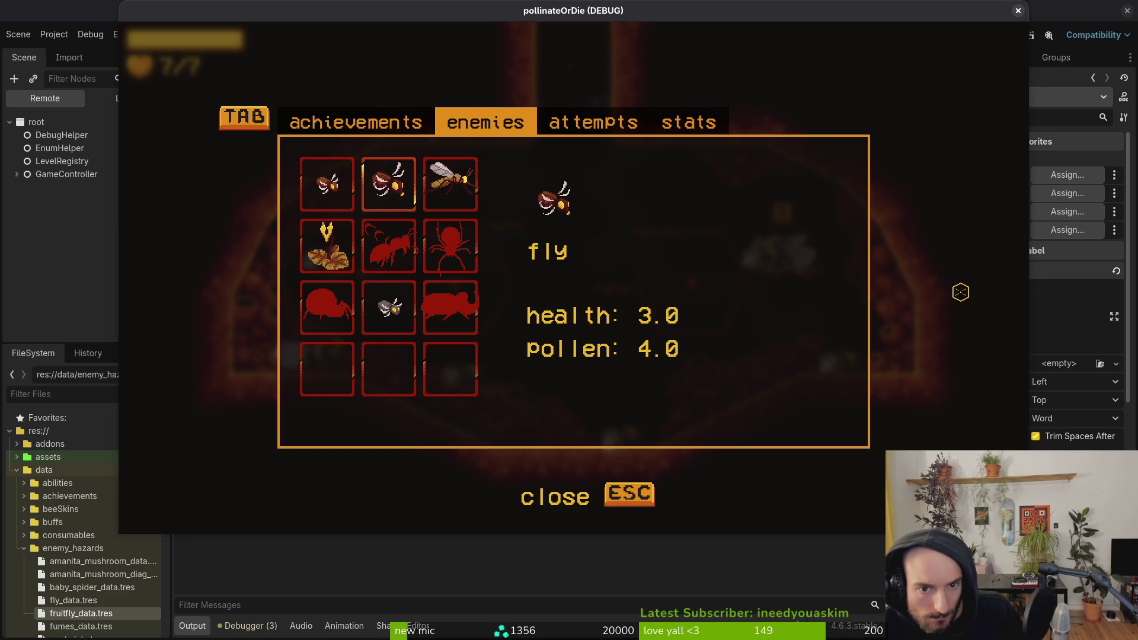
pyautogui.press('Right')
pyautogui.press('Left')
pyautogui.press('Left')
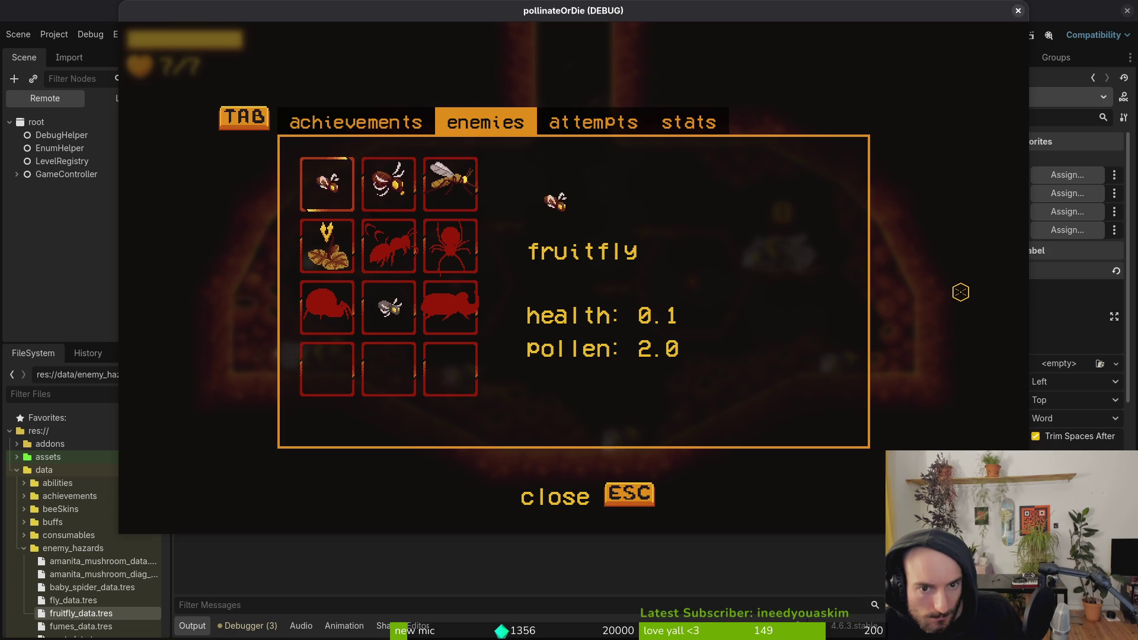
# Step: Browse the enemies grid from the fruitfly entry to a locked row-3 entry and back
pyautogui.press('Right')
pyautogui.press('Right')
pyautogui.press('Left')
pyautogui.press('Left')
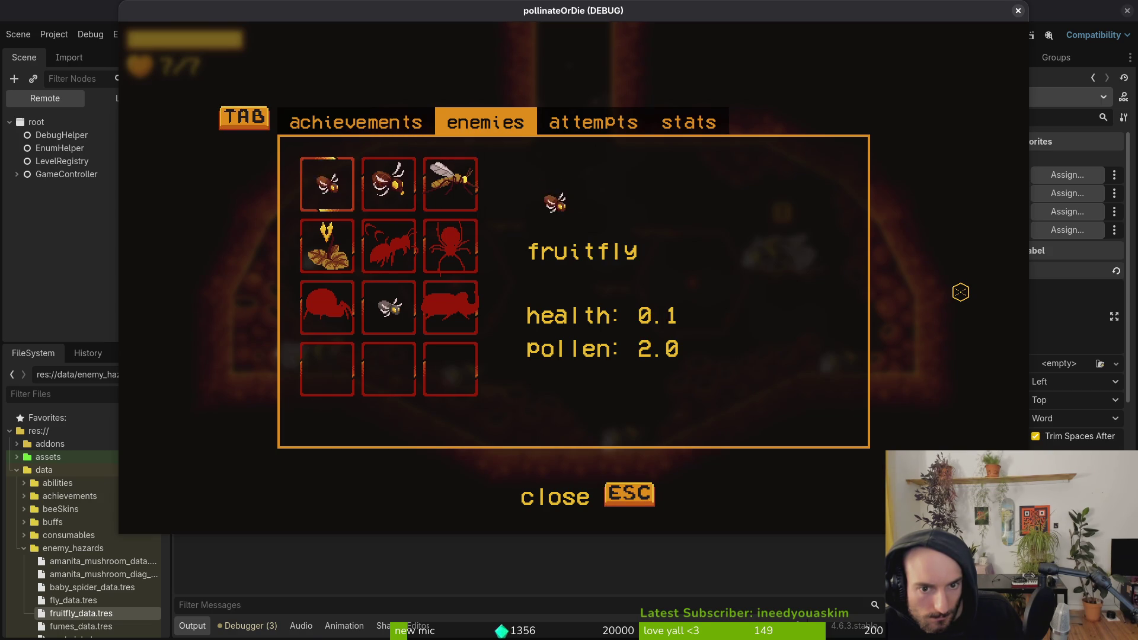
pyautogui.press('Down')
pyautogui.press('Right')
pyautogui.press('Right')
pyautogui.press('Right')
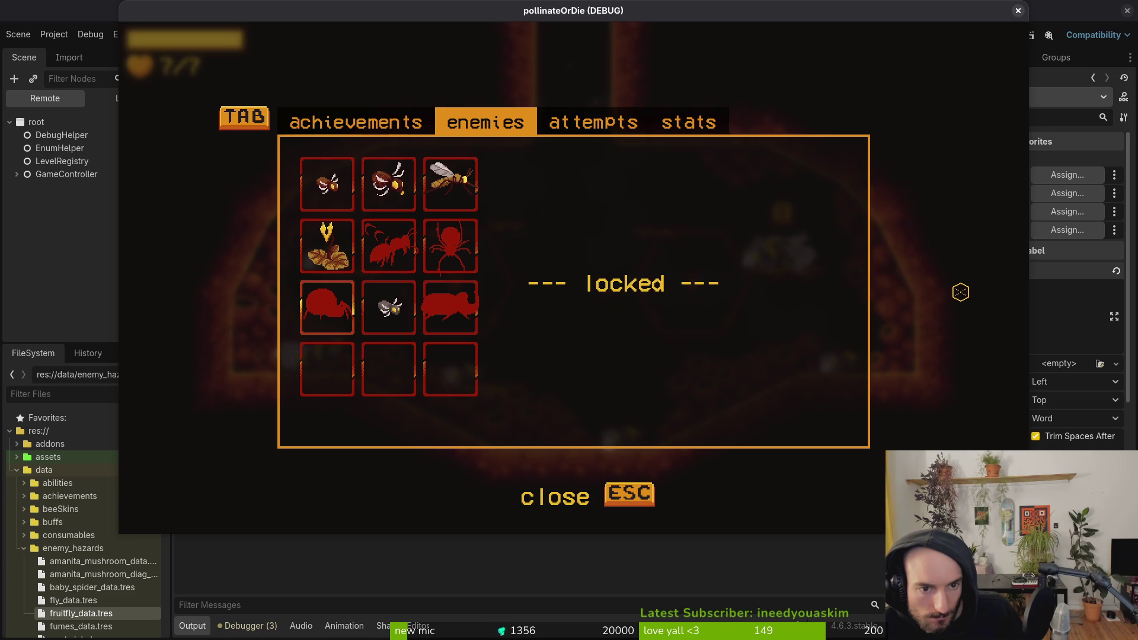
pyautogui.press('Up')
pyautogui.press('Up')
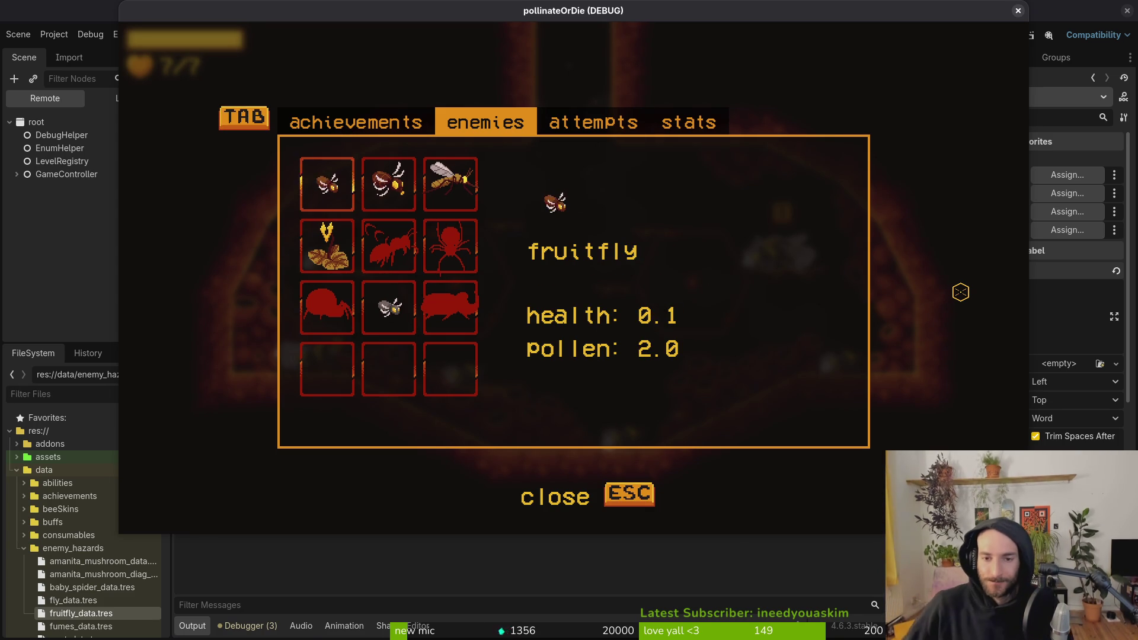
# Step: Stop the running game and collapse the enemyDetail and enemies branches of the scene tree
pyautogui.press('F8')
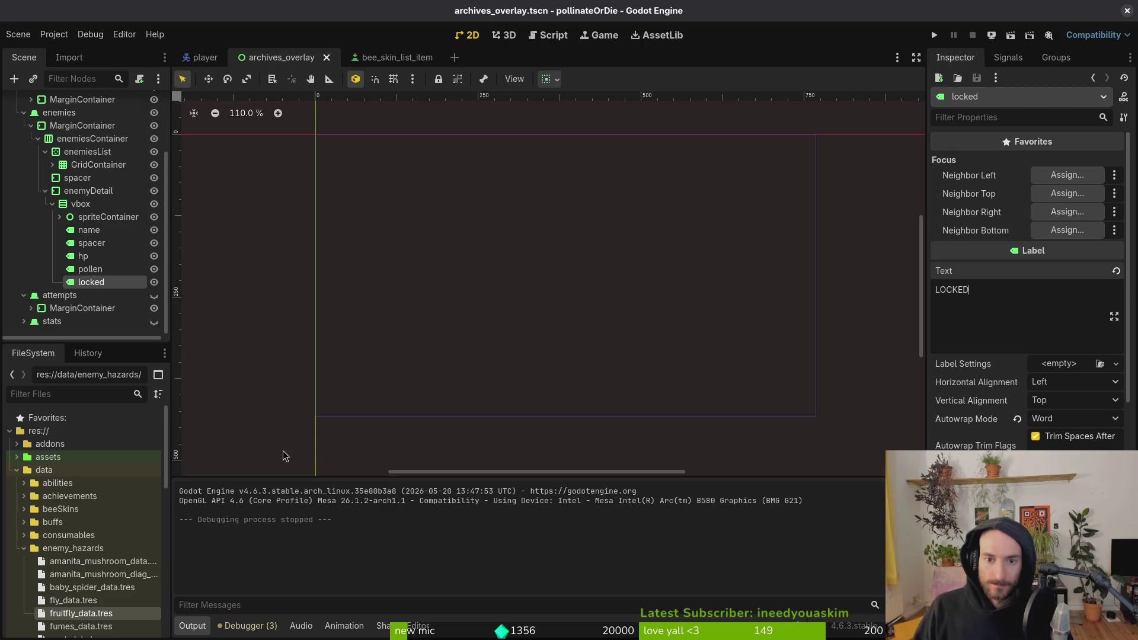
pyautogui.click(46, 190)
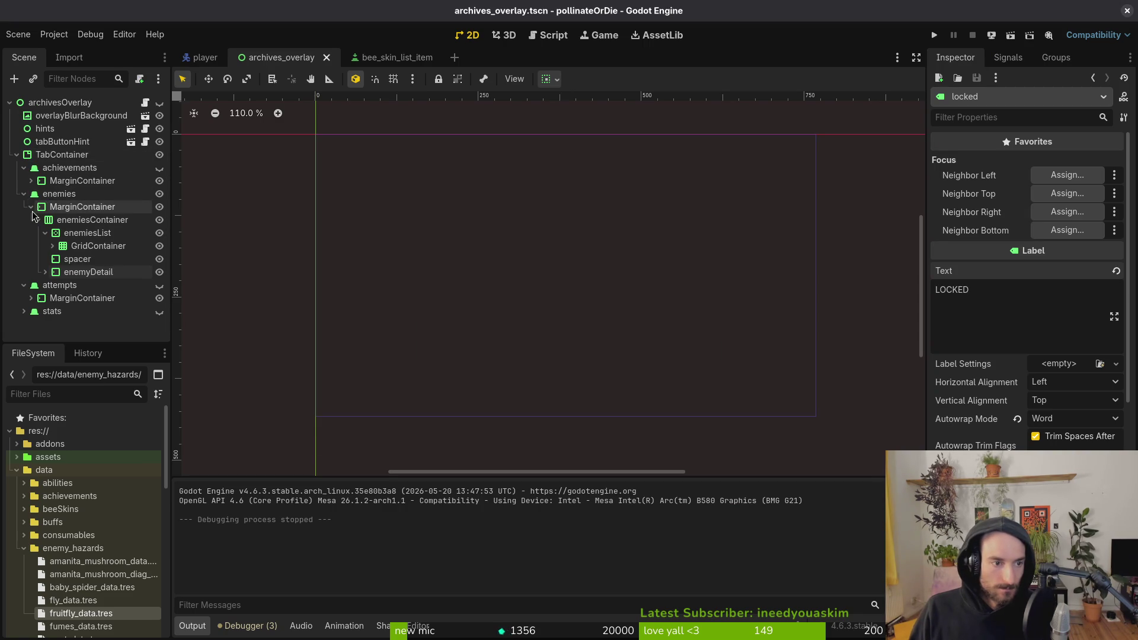
pyautogui.click(24, 194)
# Step: Quick-open knockback_vfx.tscn, close it again, and return to the archives_overlay scene
pyautogui.hotkey('alt', 'shift', 'o')
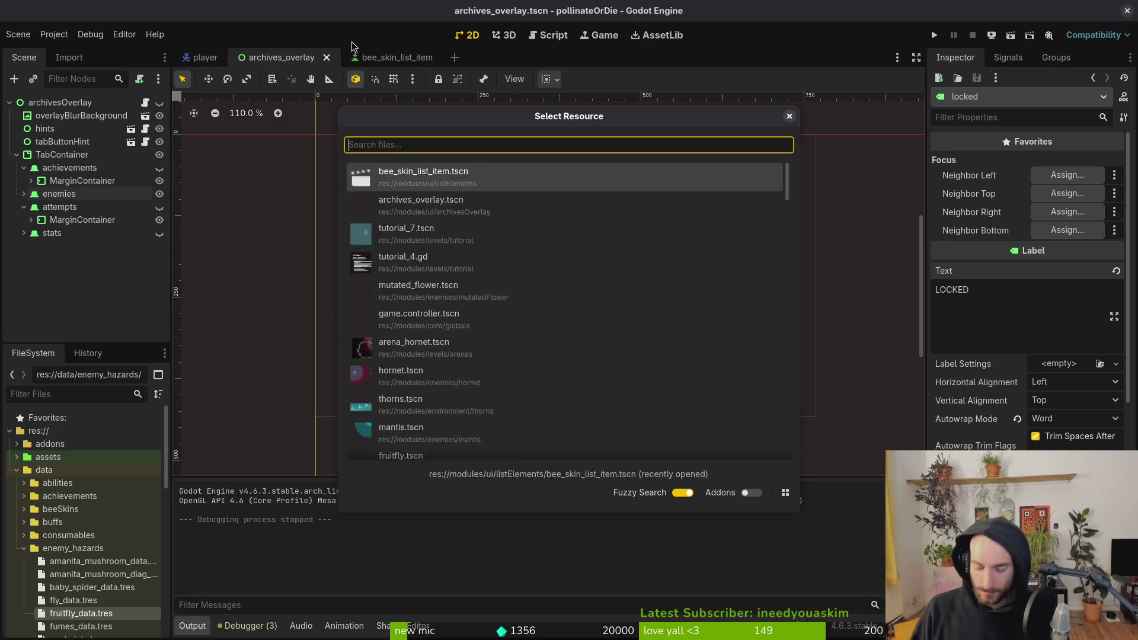
pyautogui.write('knockbats')
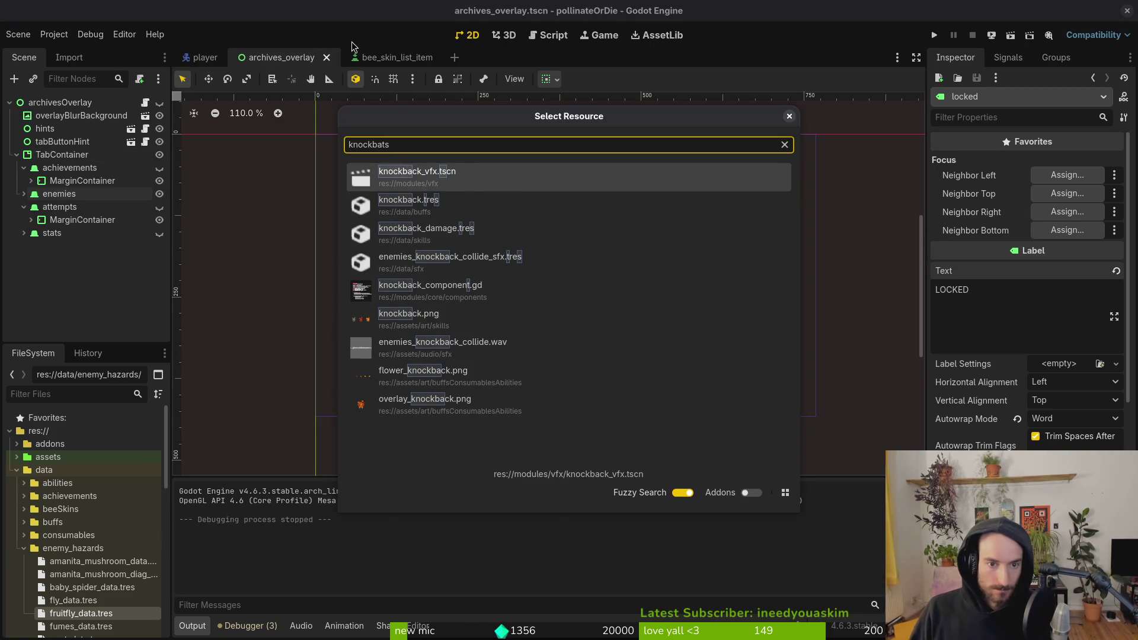
pyautogui.press('Return')
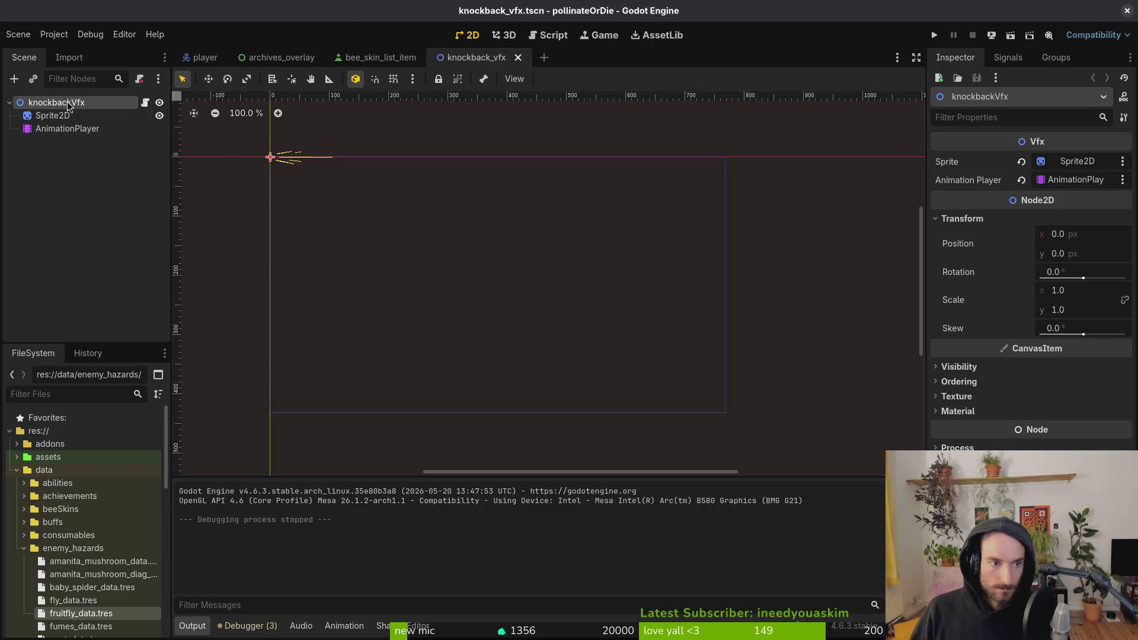
pyautogui.middleClick(458, 62)
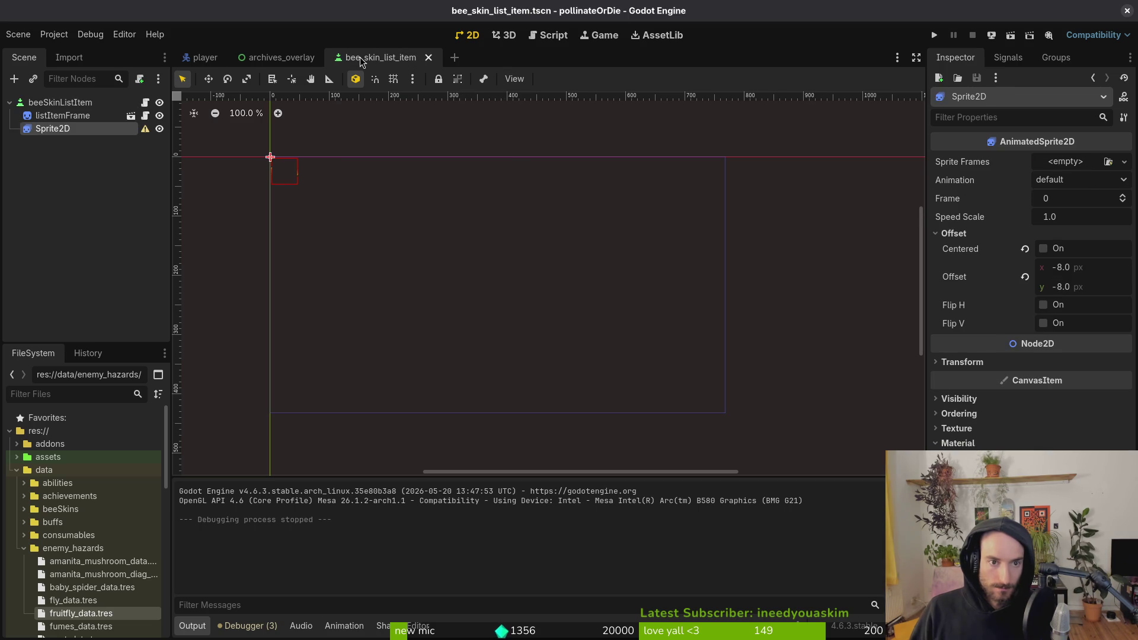
pyautogui.click(262, 59)
# Step: Open enemy.tscn, inspect KnockbackComponent and stunnedHitbox, and collapse its branches
pyautogui.hotkey('alt', 'shift', 'o')
pyautogui.write('enets')
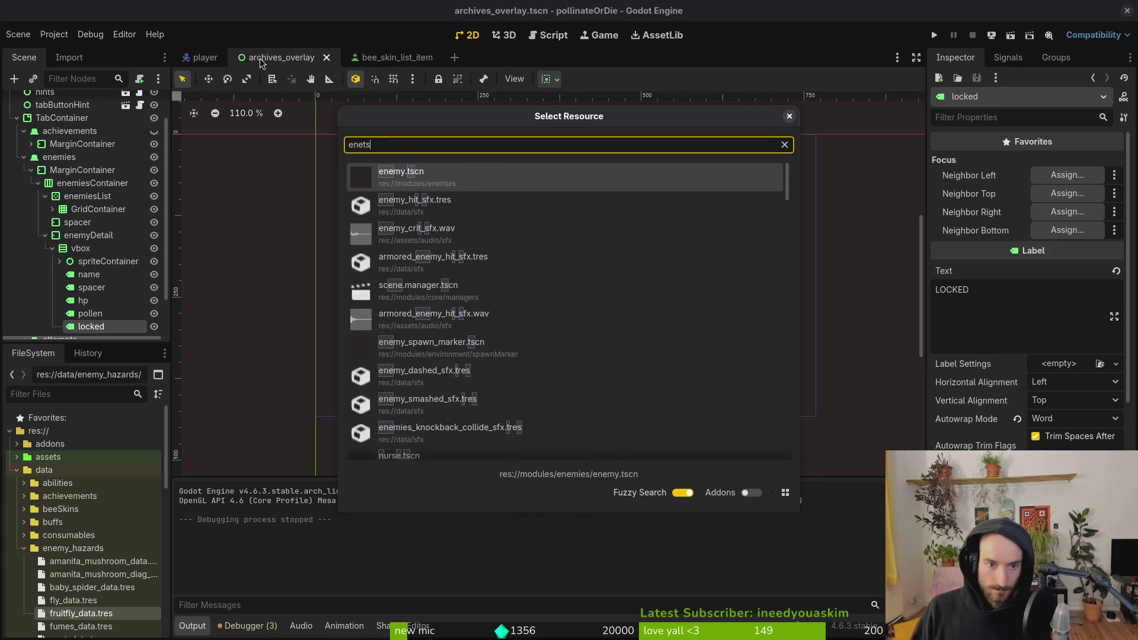
pyautogui.press('Return')
pyautogui.click(80, 235)
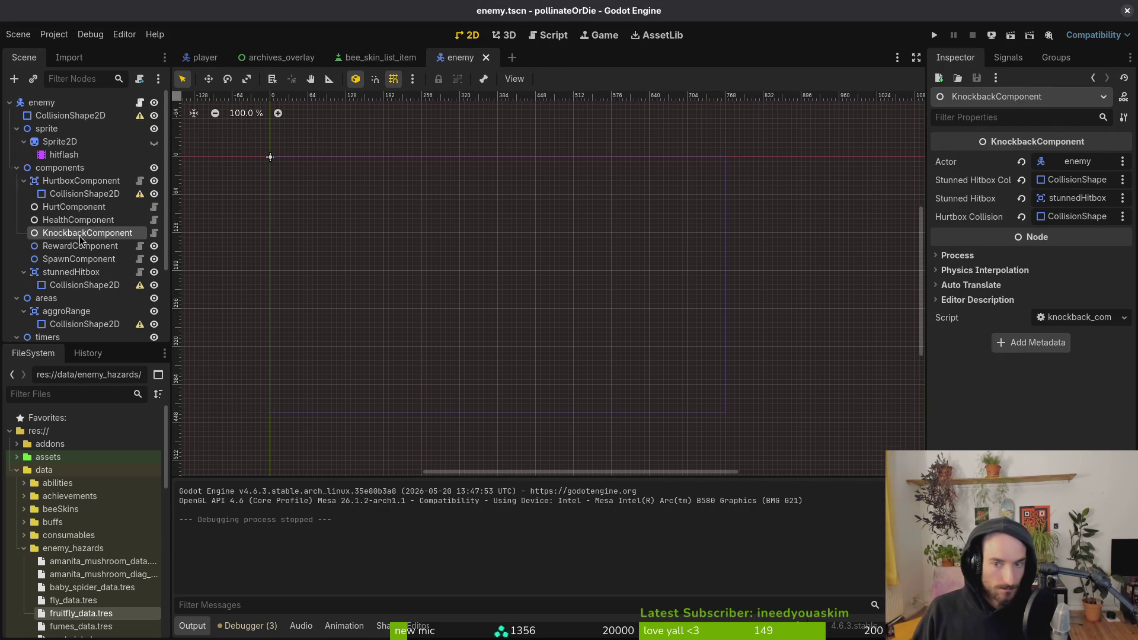
pyautogui.click(56, 274)
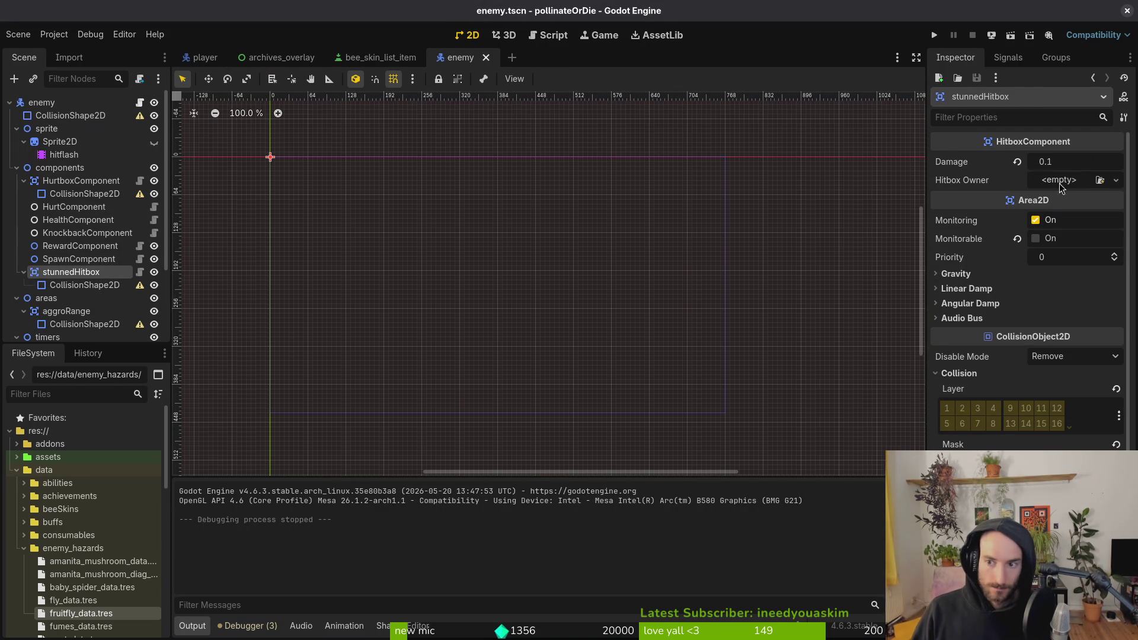
pyautogui.click(24, 272)
pyautogui.click(17, 285)
pyautogui.click(17, 298)
pyautogui.click(16, 311)
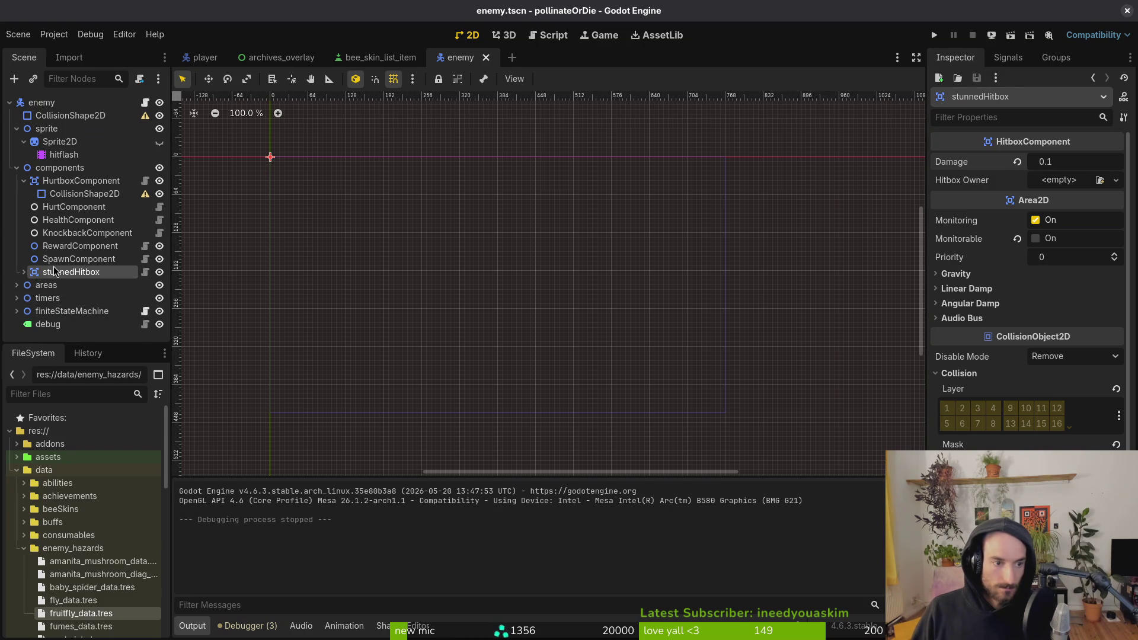
# Step: Close the enemy, bee_skin_list_item and archives_overlay scene tabs
pyautogui.middleClick(460, 57)
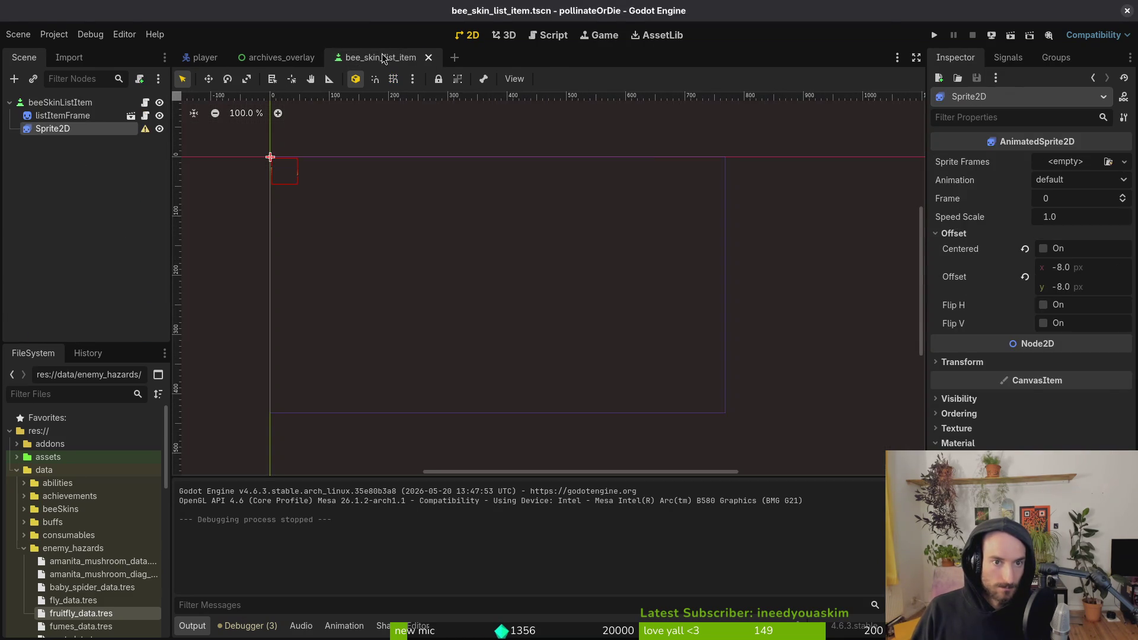
pyautogui.middleClick(384, 57)
pyautogui.middleClick(266, 59)
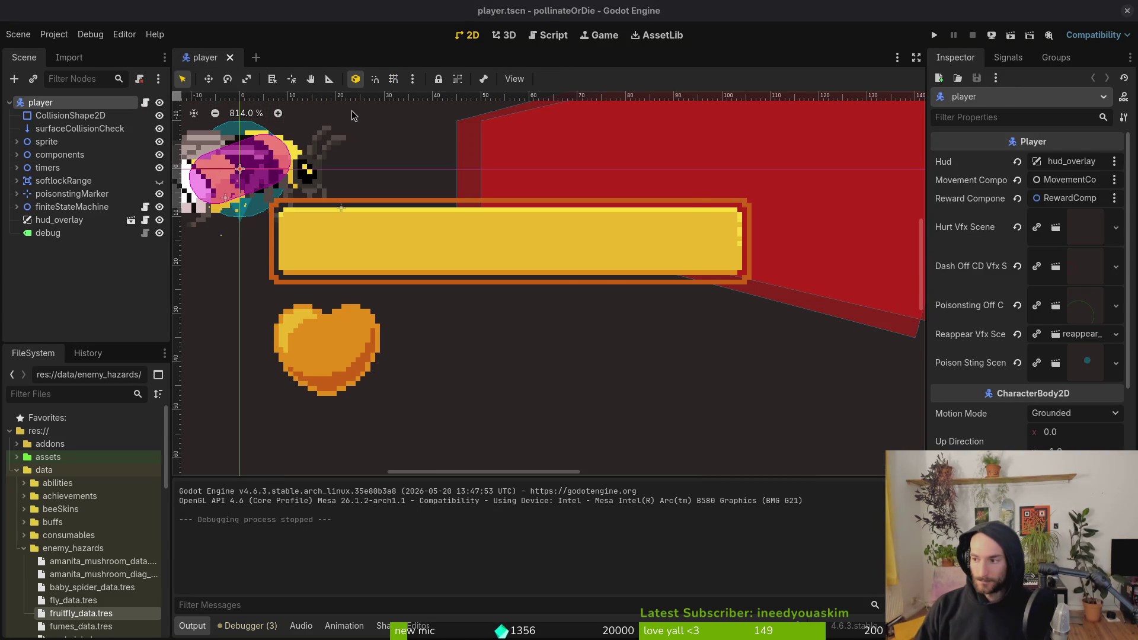
# Step: Save the script in Vim with :w and return to Godot
pyautogui.hotkey('alt', 'Tab')
pyautogui.write(':w')
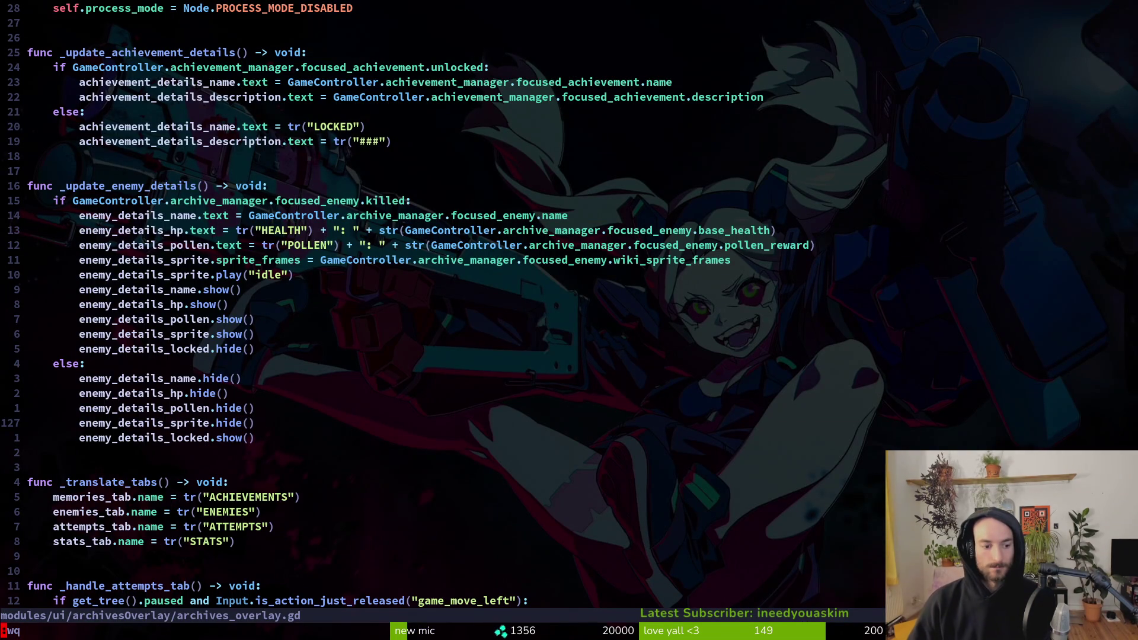
pyautogui.press('Return')
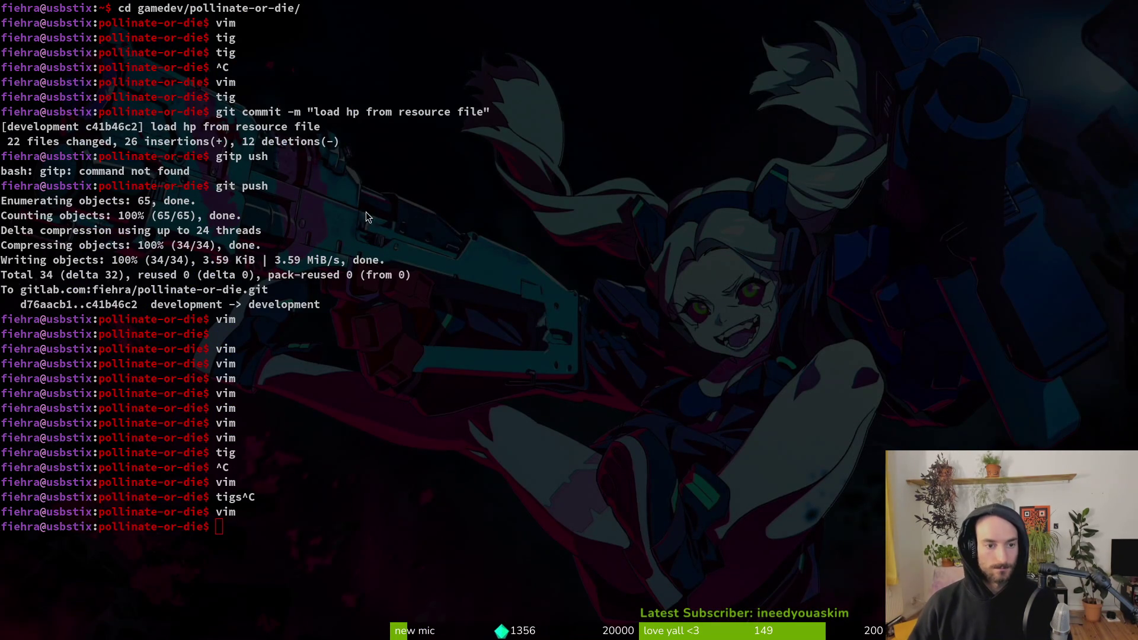
pyautogui.hotkey('alt', 'Tab')
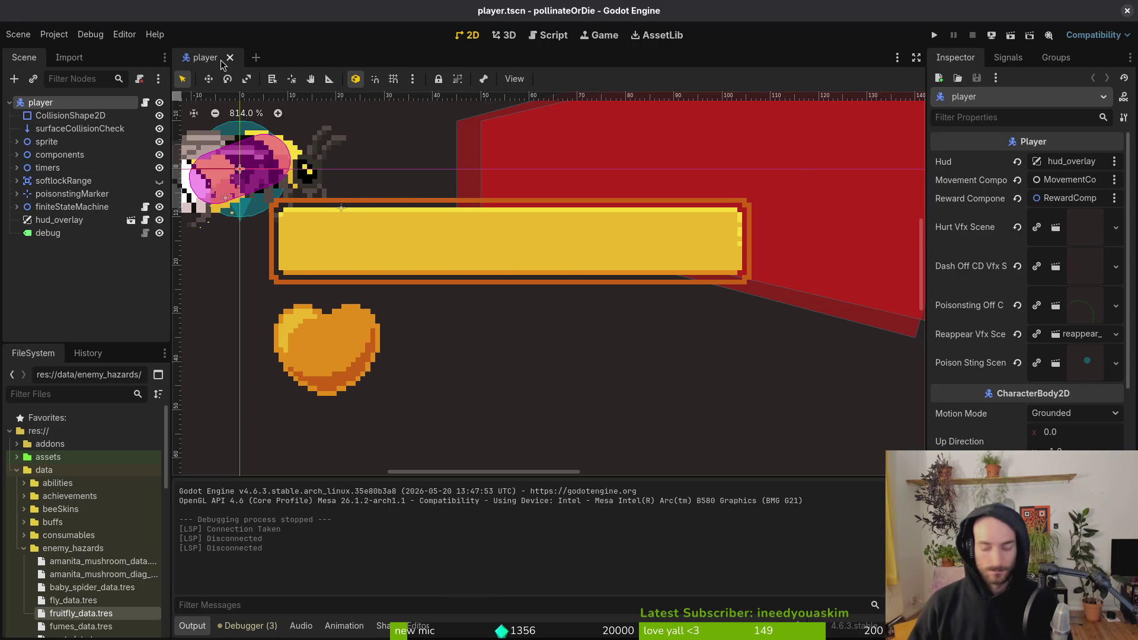
# Step: Quick-open hoverTrail-Sheet.png, then archives_overlay.tscn
pyautogui.hotkey('alt', 'shift', 'o')
pyautogui.write('arhoverts')
pyautogui.press('Return')
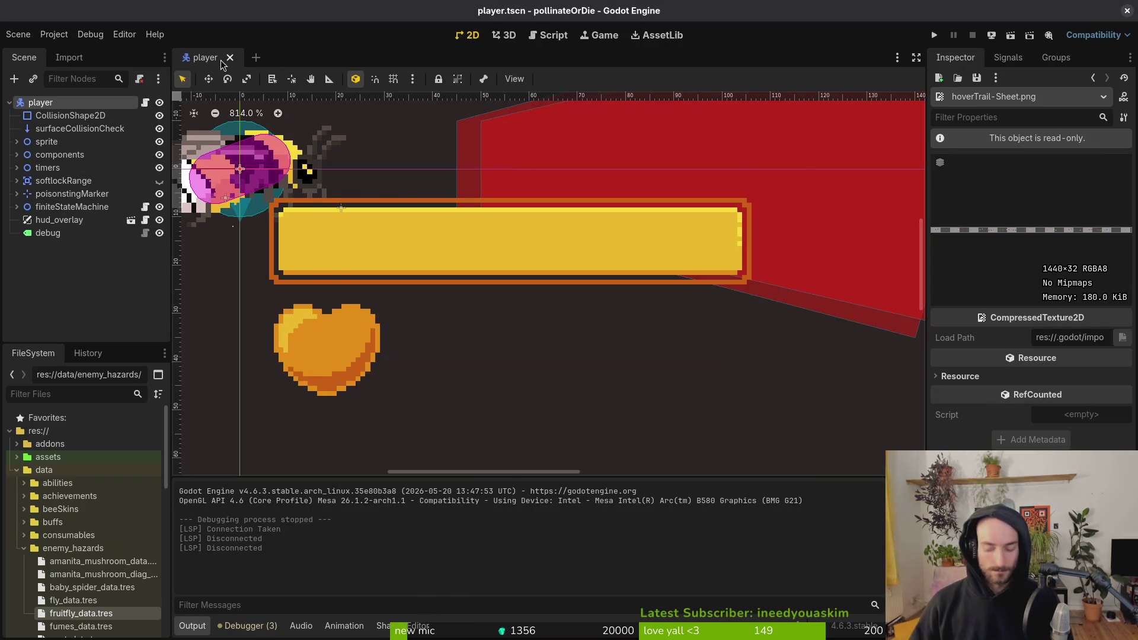
pyautogui.hotkey('alt', 'shift', 'o')
pyautogui.write('archivesov')
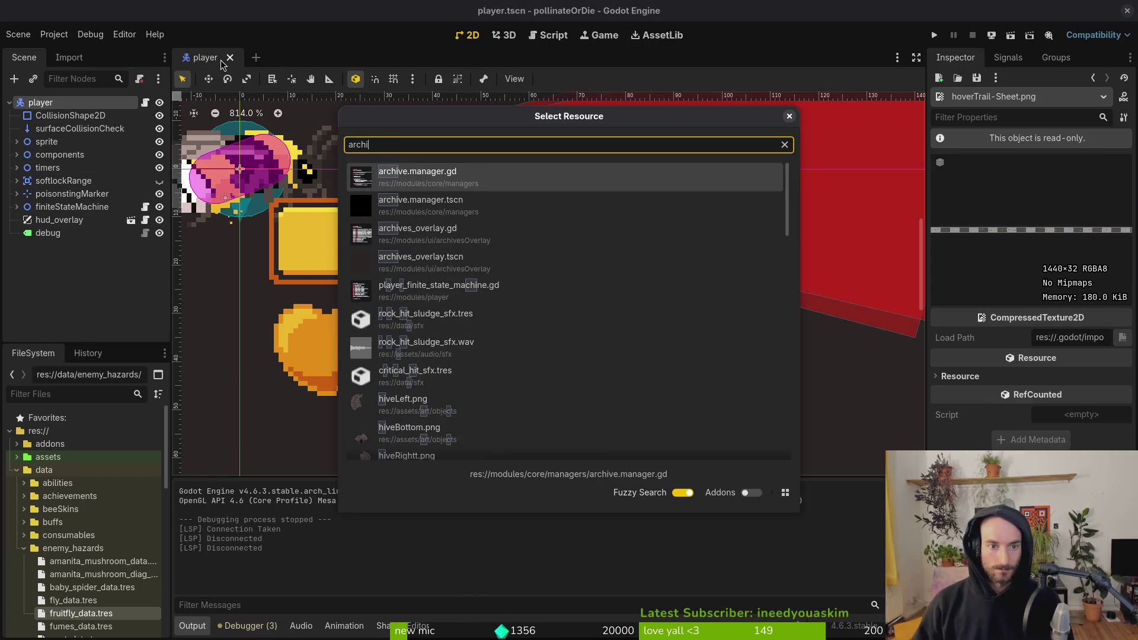
pyautogui.press('Return')
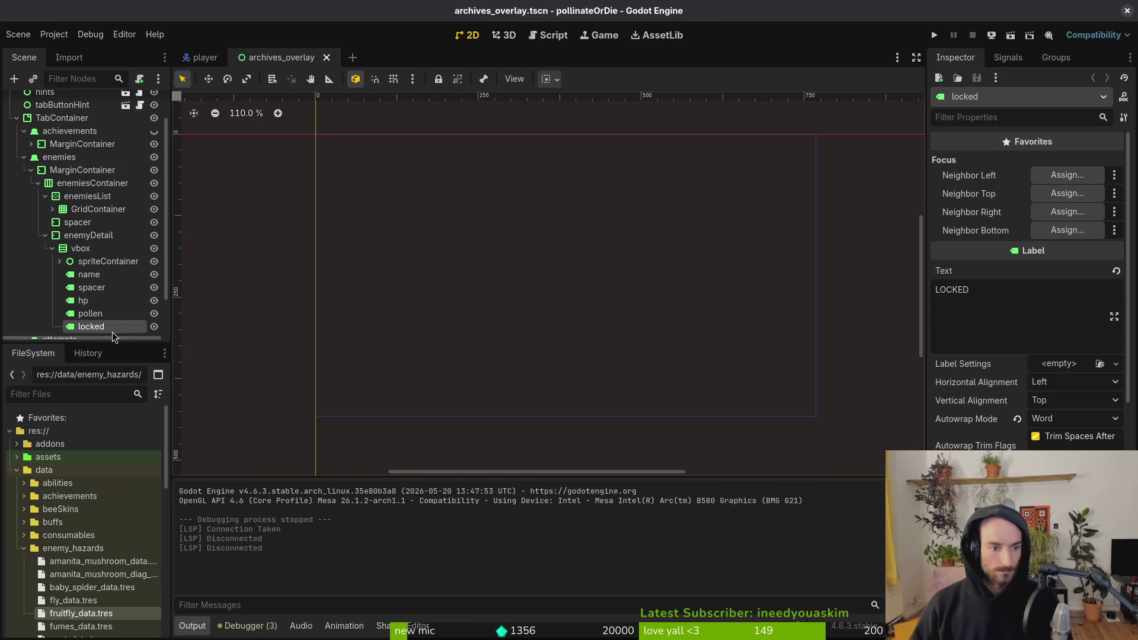
# Step: Toggle the archivesOverlay root node visible on the canvas
pyautogui.scroll(-2, 356, 249)
pyautogui.scroll(2, 131, 128)
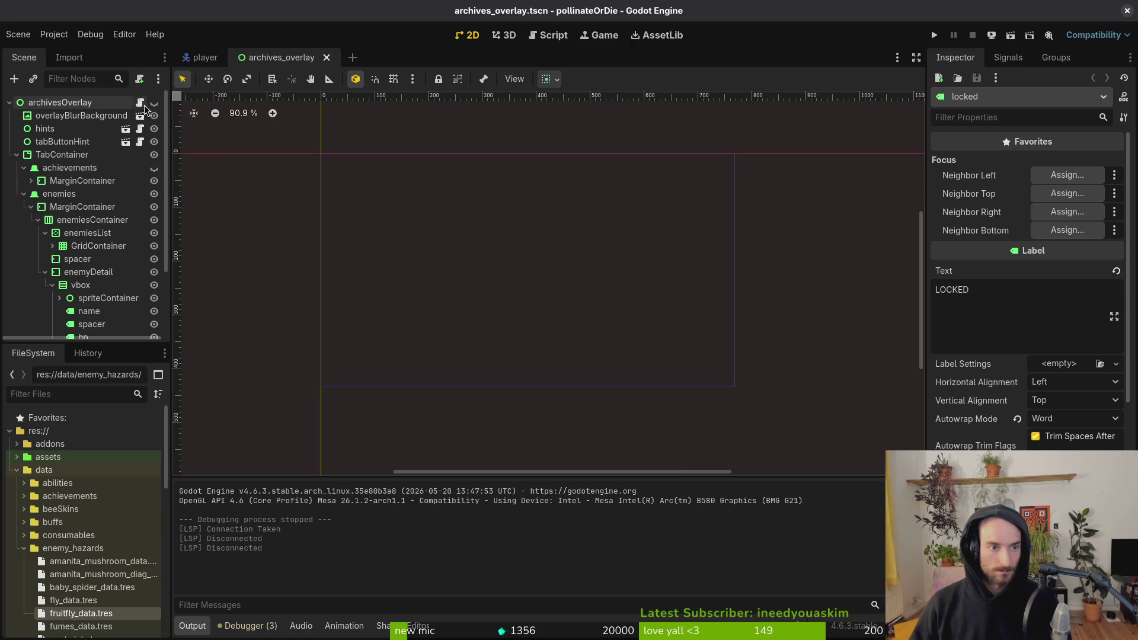
pyautogui.click(154, 103)
# Step: Inspect the enemy detail vbox, name label and spriteContainer nodes
pyautogui.scroll(-3, 451, 249)
pyautogui.scroll(-2, 103, 310)
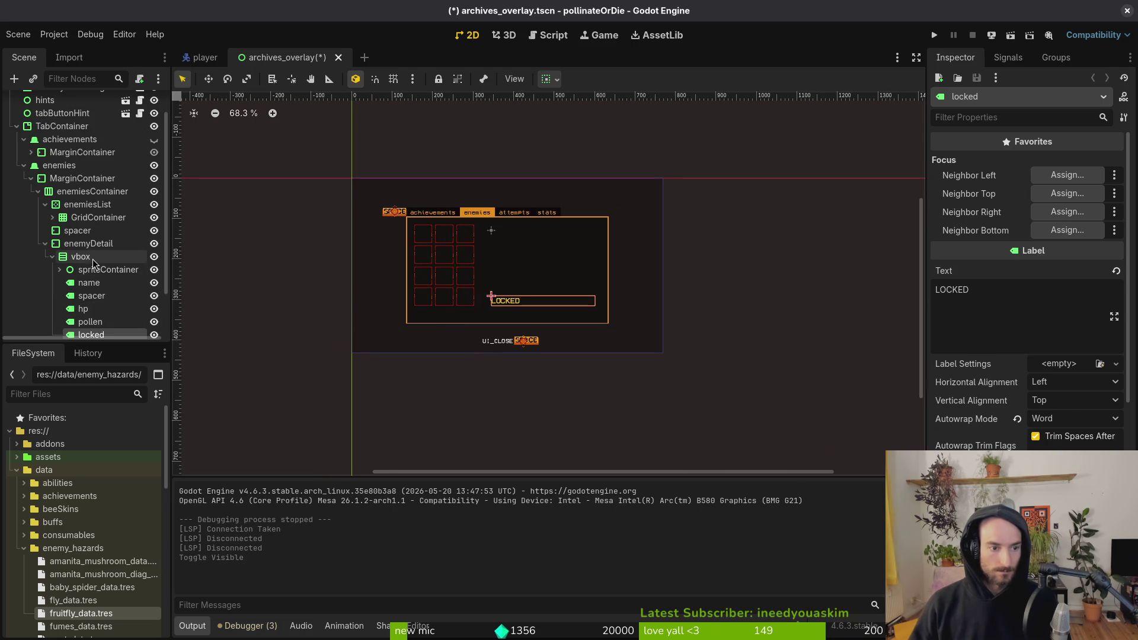
pyautogui.click(81, 256)
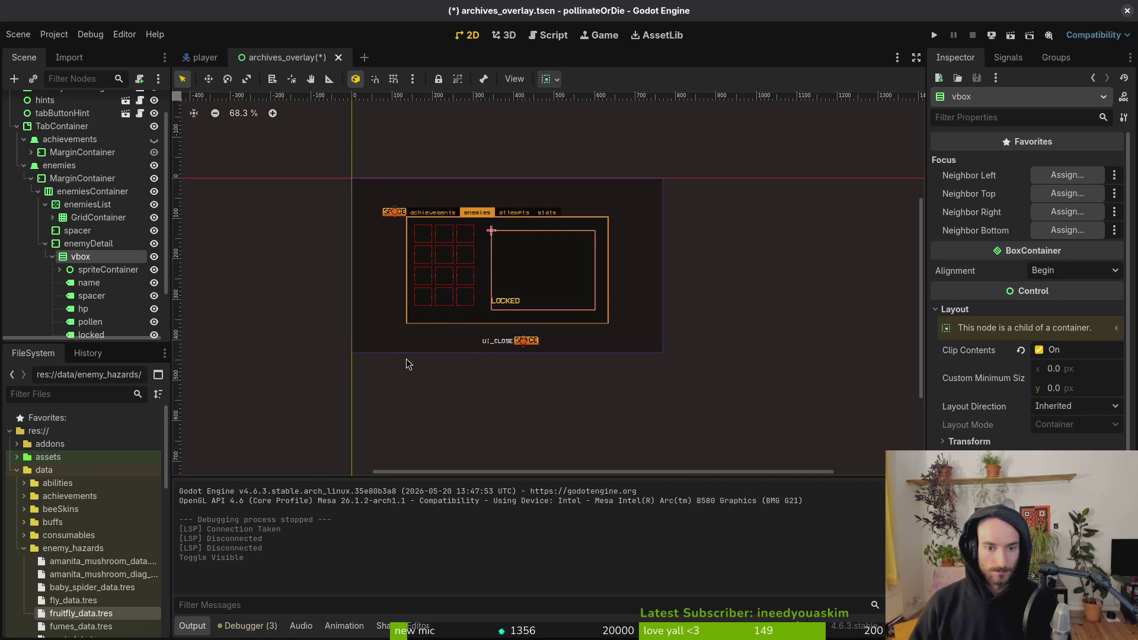
pyautogui.click(99, 282)
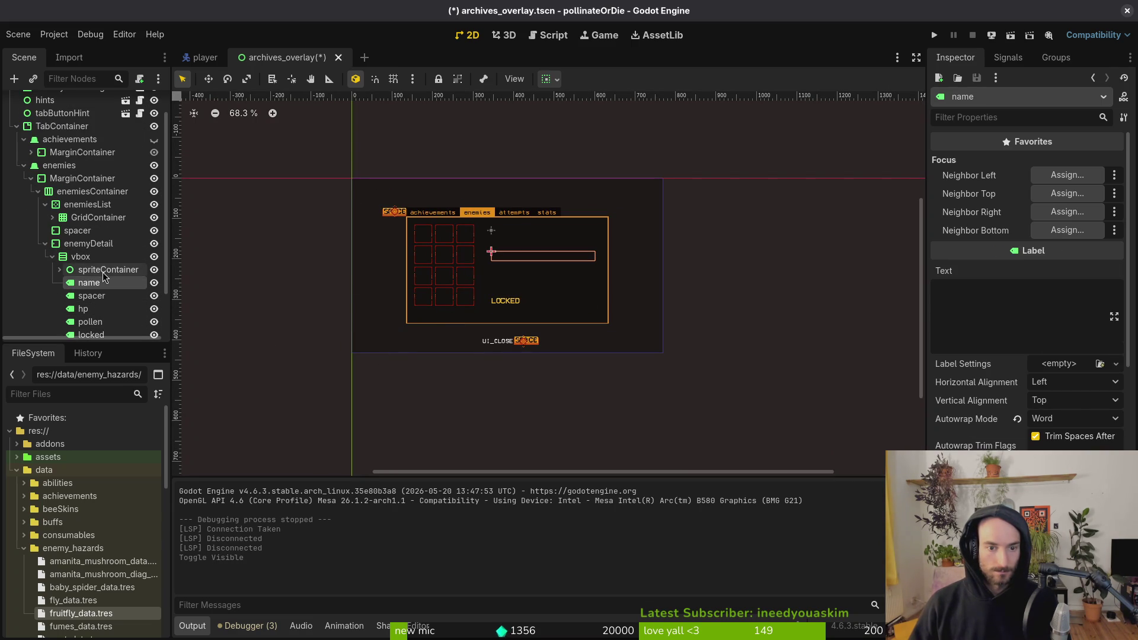
pyautogui.click(104, 273)
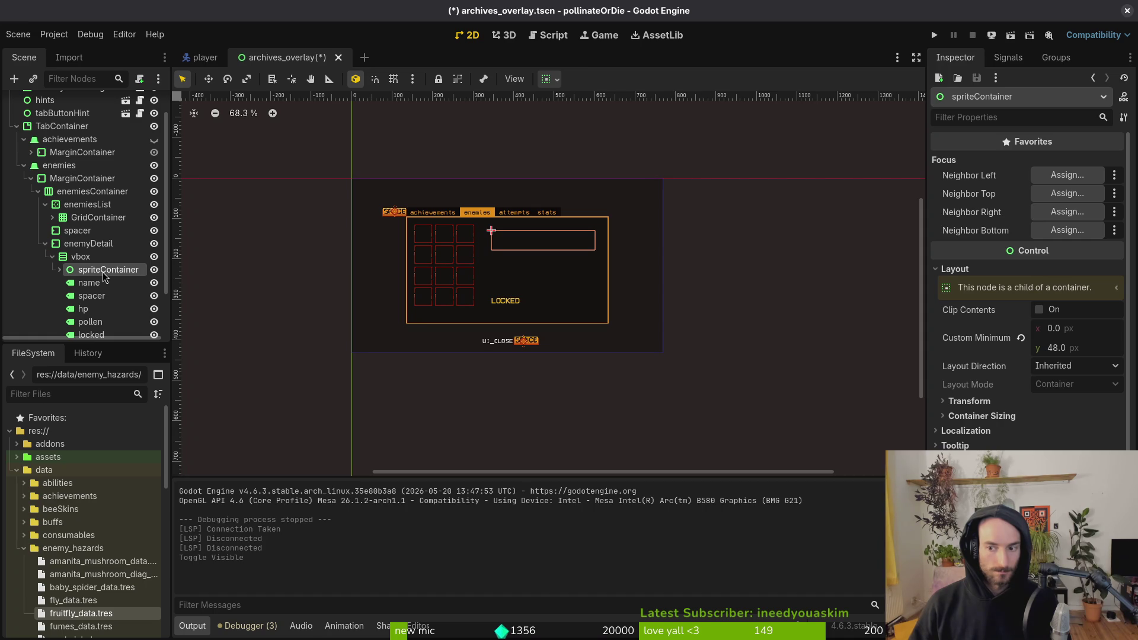
pyautogui.hotkey('alt', 'Tab')
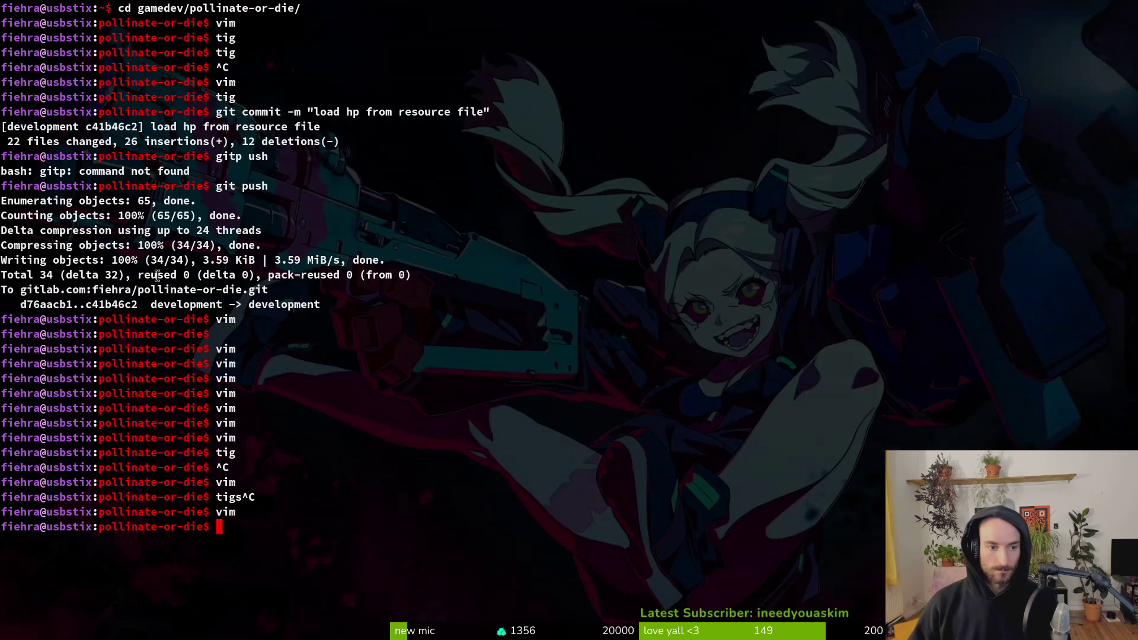
# Step: Launch Vim in the project folder and open archives_overlay.gd
pyautogui.write('vim')
pyautogui.press('Return')
pyautogui.hotkey('ctrl', 'p')
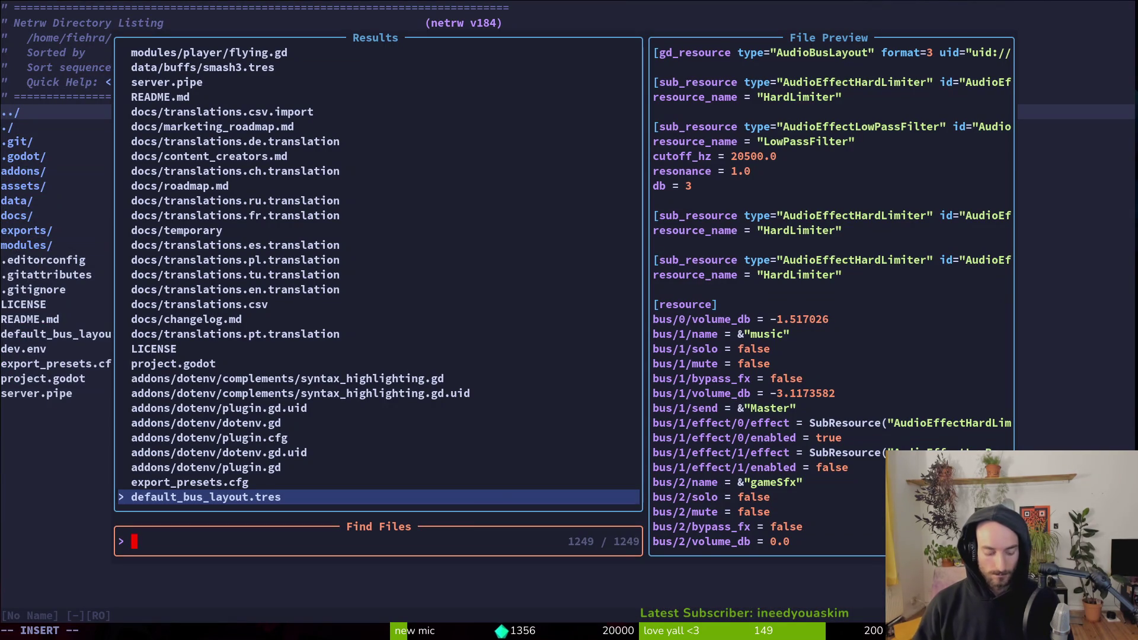
pyautogui.write('archover')
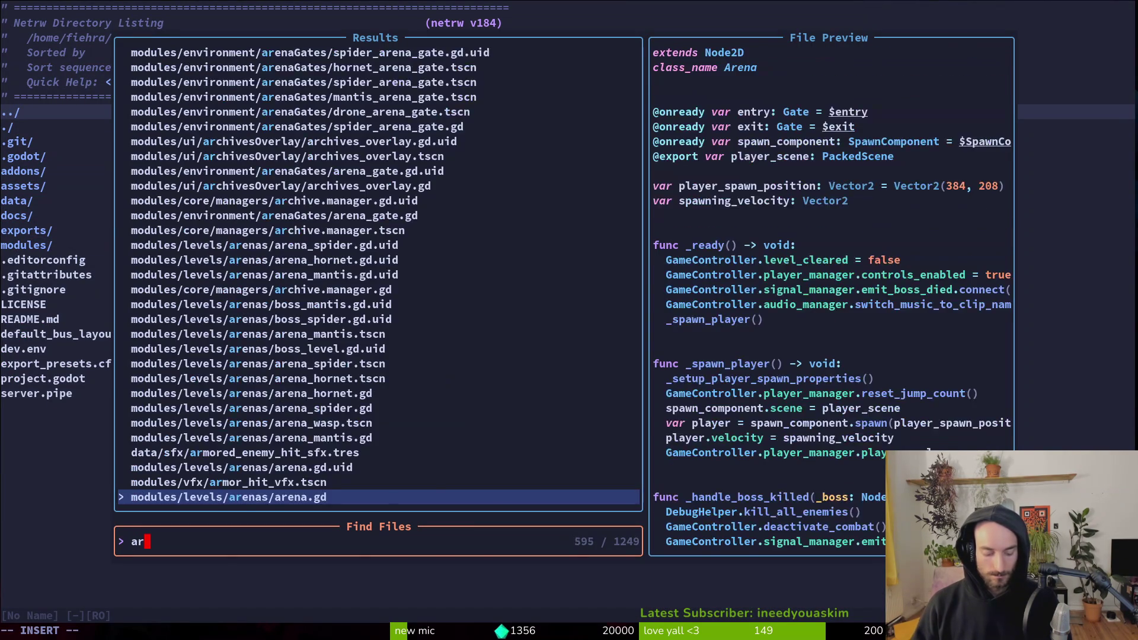
pyautogui.press('Return')
pyautogui.hotkey('ctrl', 'd')
pyautogui.hotkey('ctrl', 'd')
pyautogui.hotkey('ctrl', 'd')
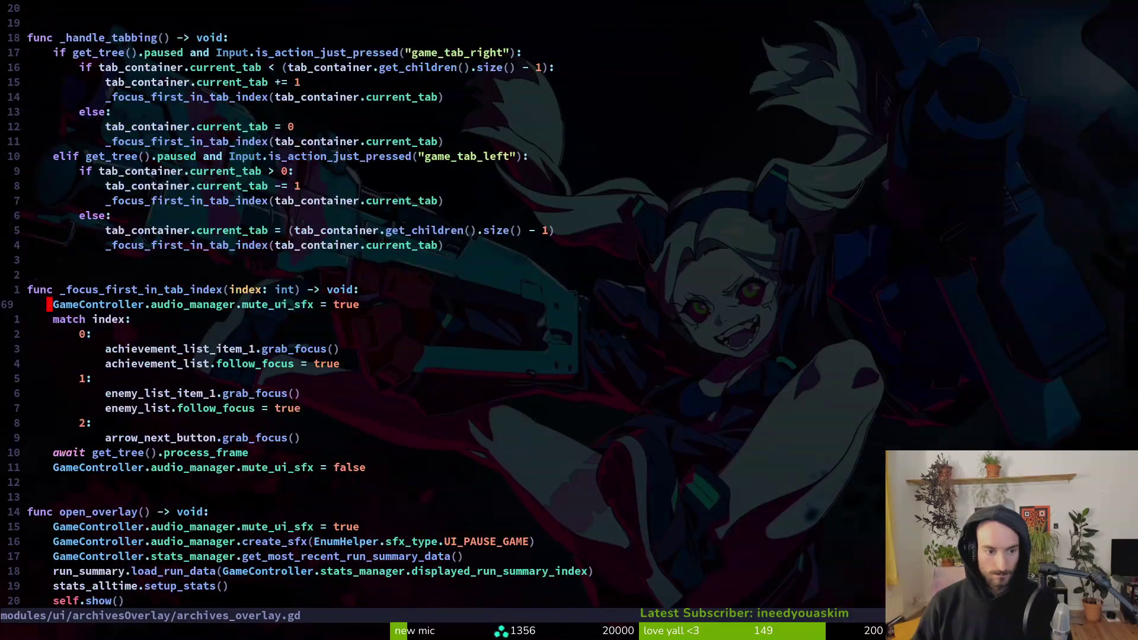
pyautogui.press('g')
pyautogui.press('g')
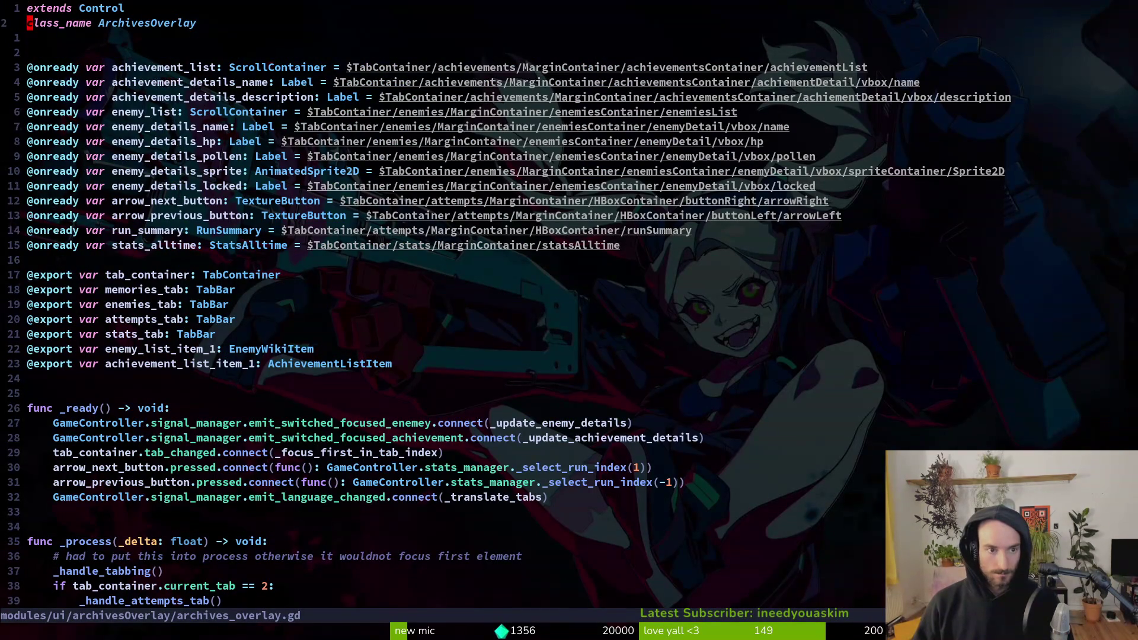
# Step: Duplicate the enemy_details_sprite declaration as enemy_details_sprite_container of type Control
pyautogui.press('j')
pyautogui.press('j')
pyautogui.press('j')
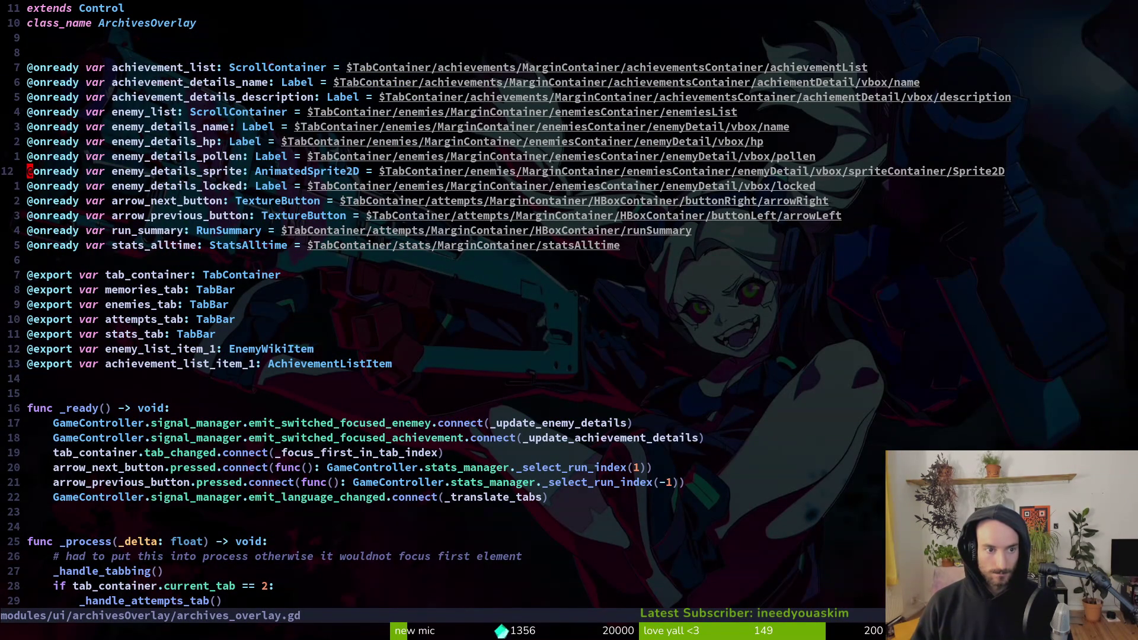
pyautogui.press('y')
pyautogui.press('y')
pyautogui.press('p')
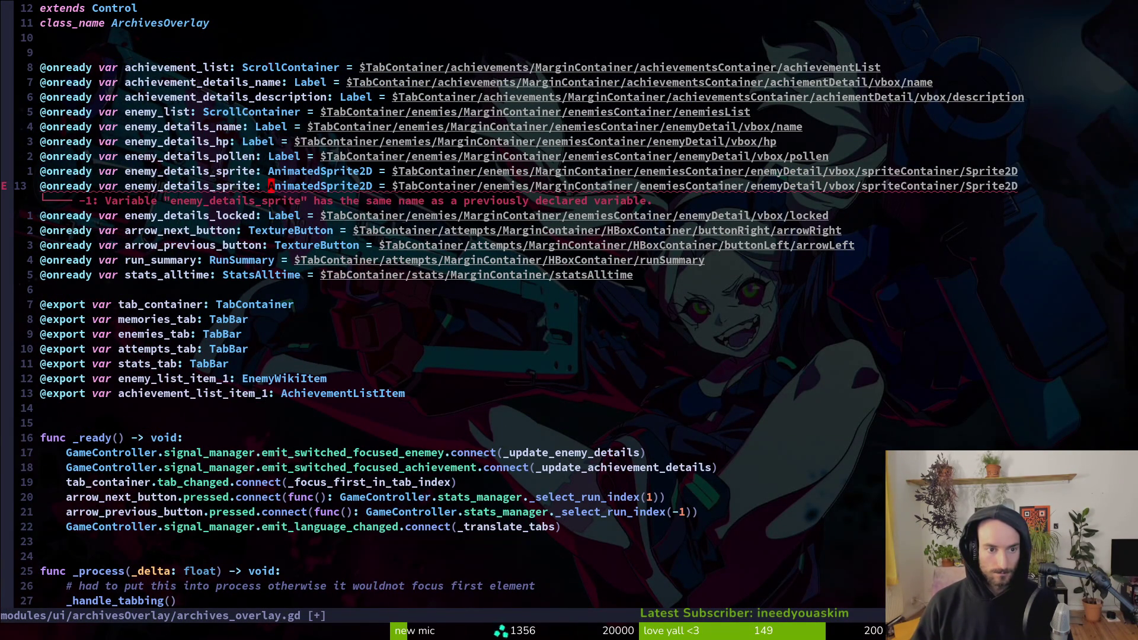
pyautogui.write('ite_container')
pyautogui.press('Escape')
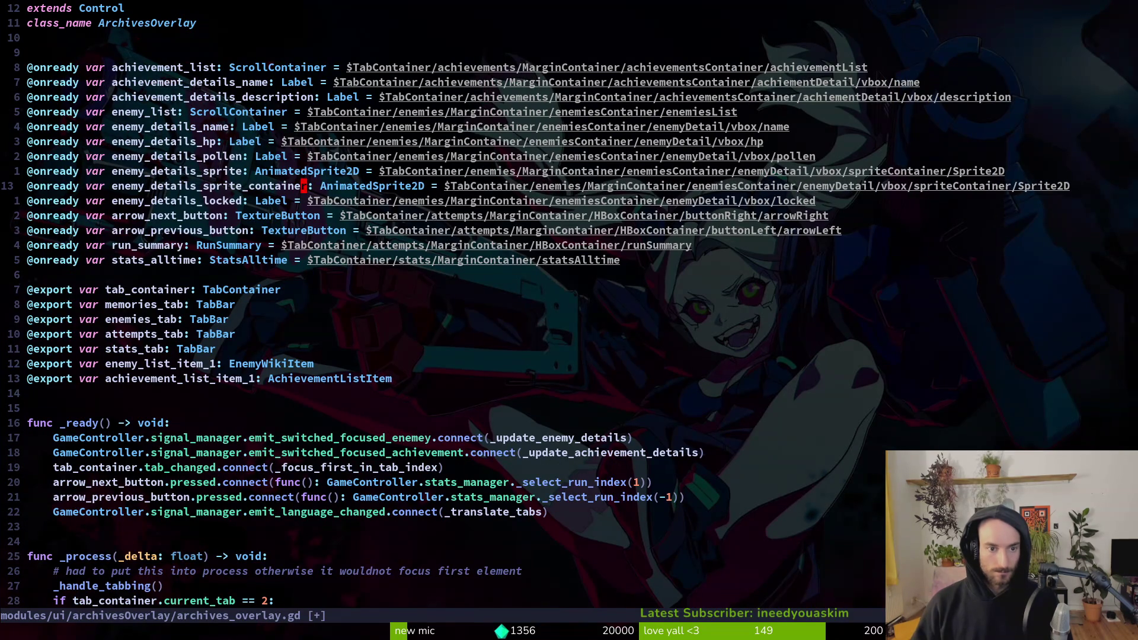
pyautogui.write('ciw')
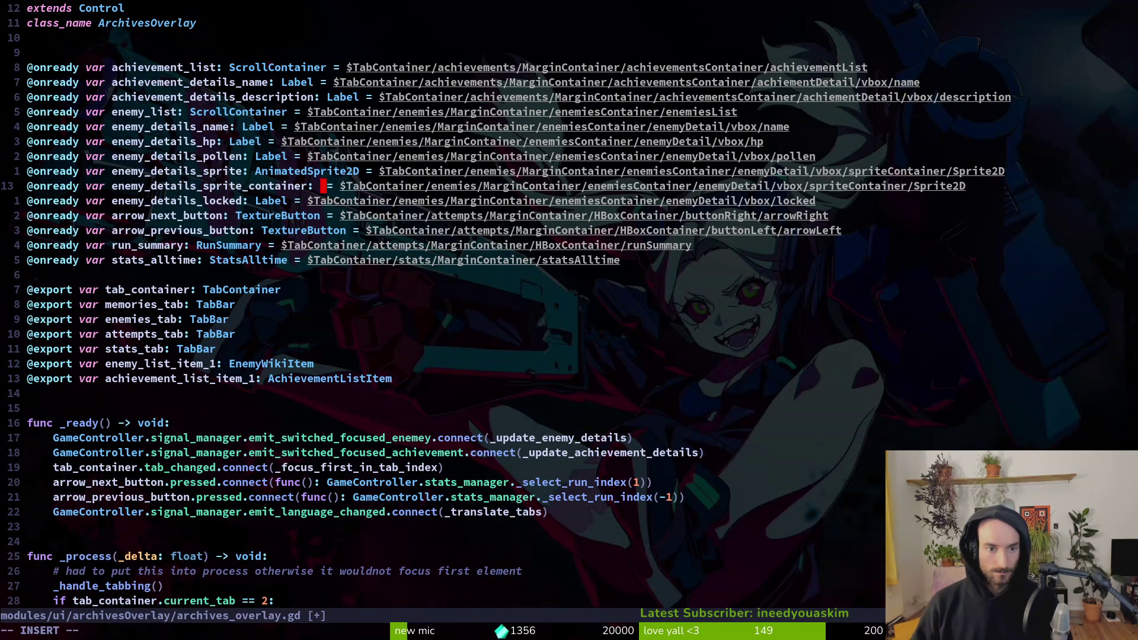
pyautogui.write('Control')
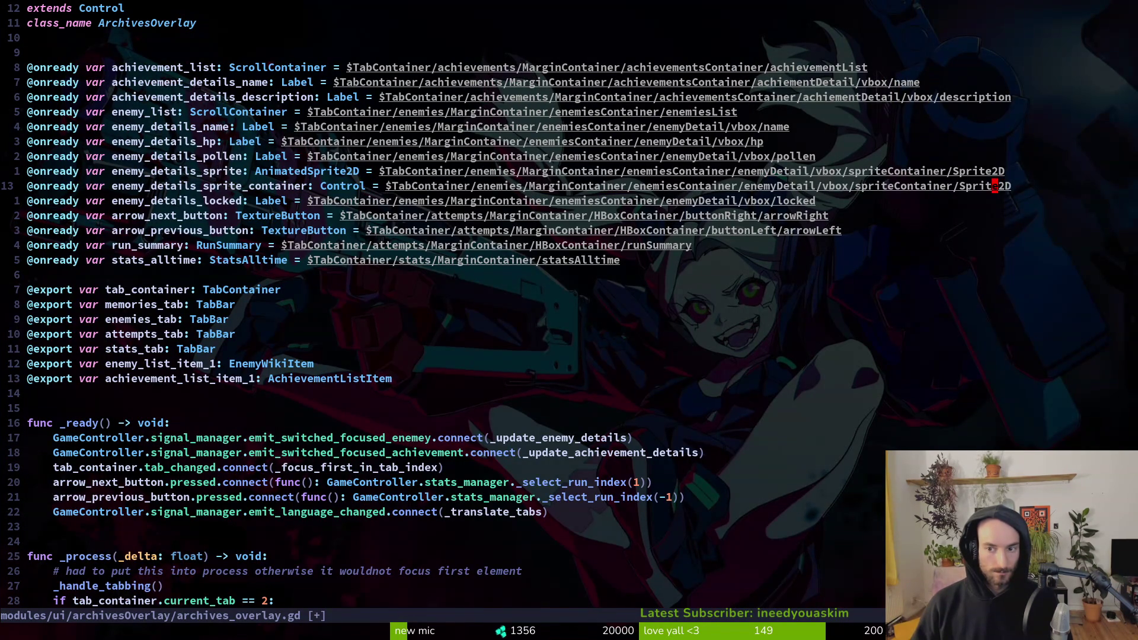
pyautogui.write('ciw')
pyautogui.press('Escape')
pyautogui.press('G')
pyautogui.hotkey('ctrl', 's')
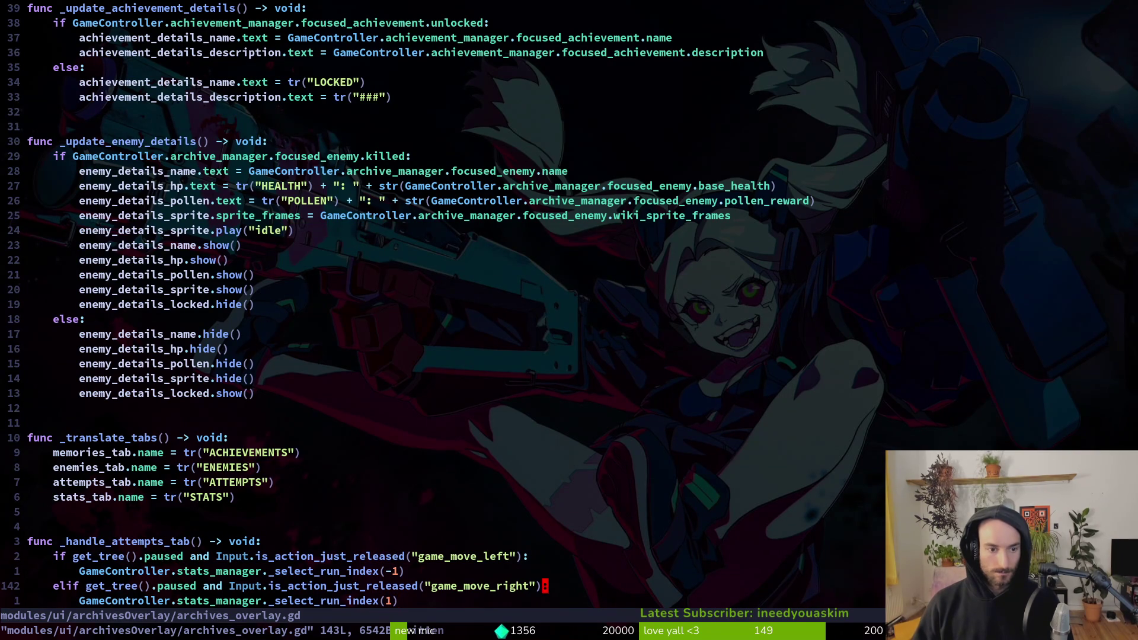
# Step: Change the enemy detail show call to use enemy_details_sprite_container
pyautogui.press('k')
pyautogui.press('k')
pyautogui.press('k')
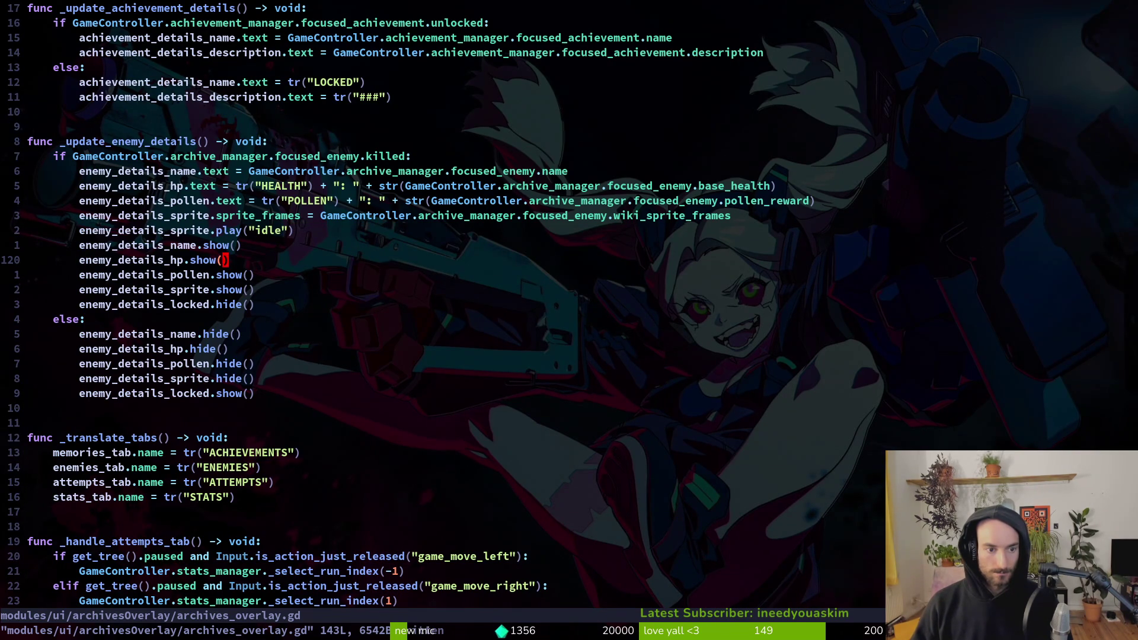
pyautogui.press('j')
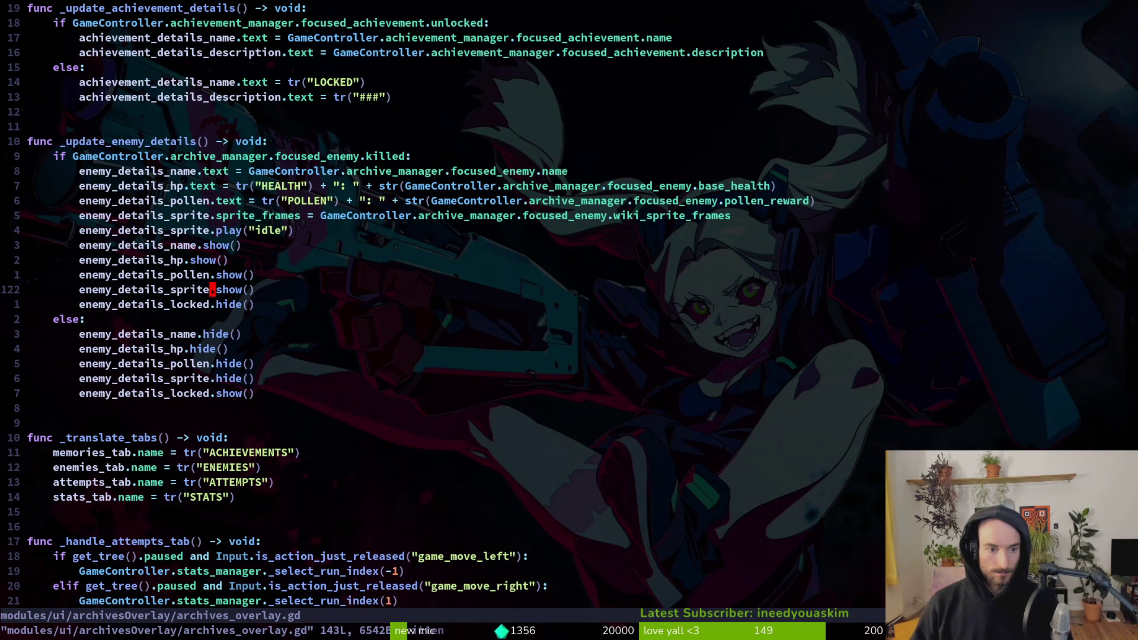
pyautogui.write('cbencon')
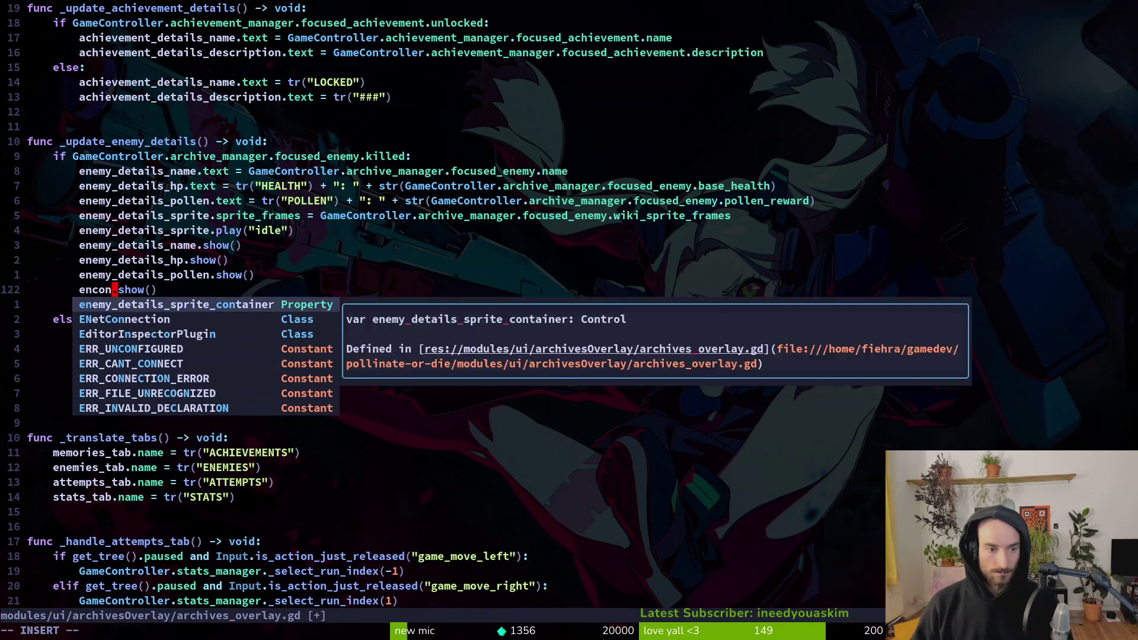
pyautogui.press('Return')
pyautogui.press('Escape')
# Step: Make the else branch hide enemy_details_sprite_container, save the script, and rerun the game
pyautogui.press('y')
pyautogui.press('y')
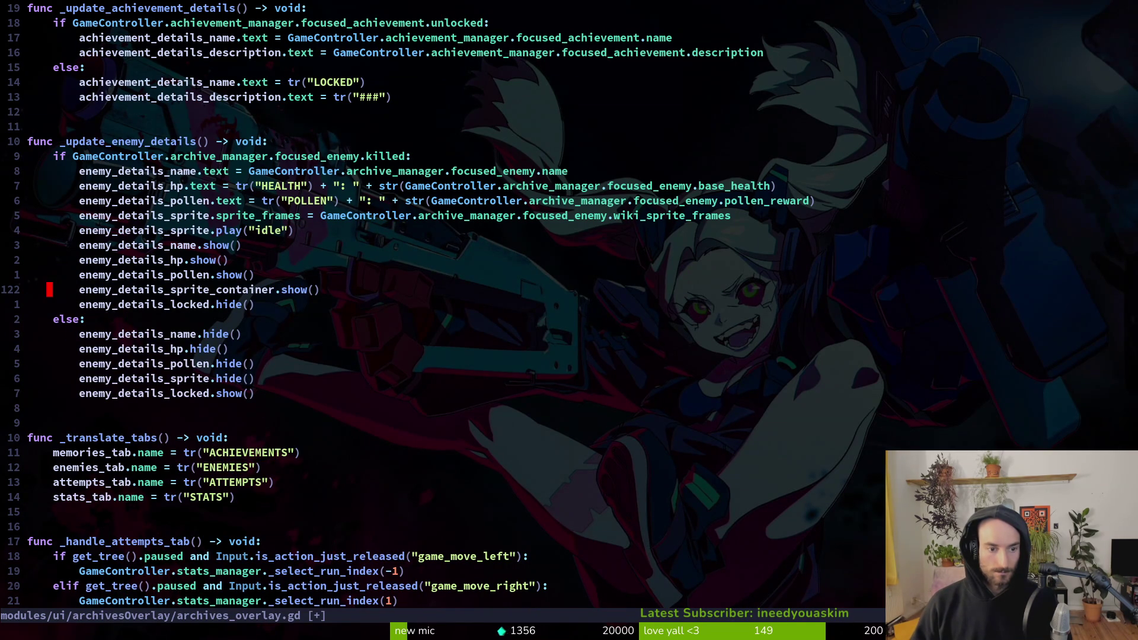
pyautogui.press('j')
pyautogui.press('j')
pyautogui.press('j')
pyautogui.press('V')
pyautogui.press('p')
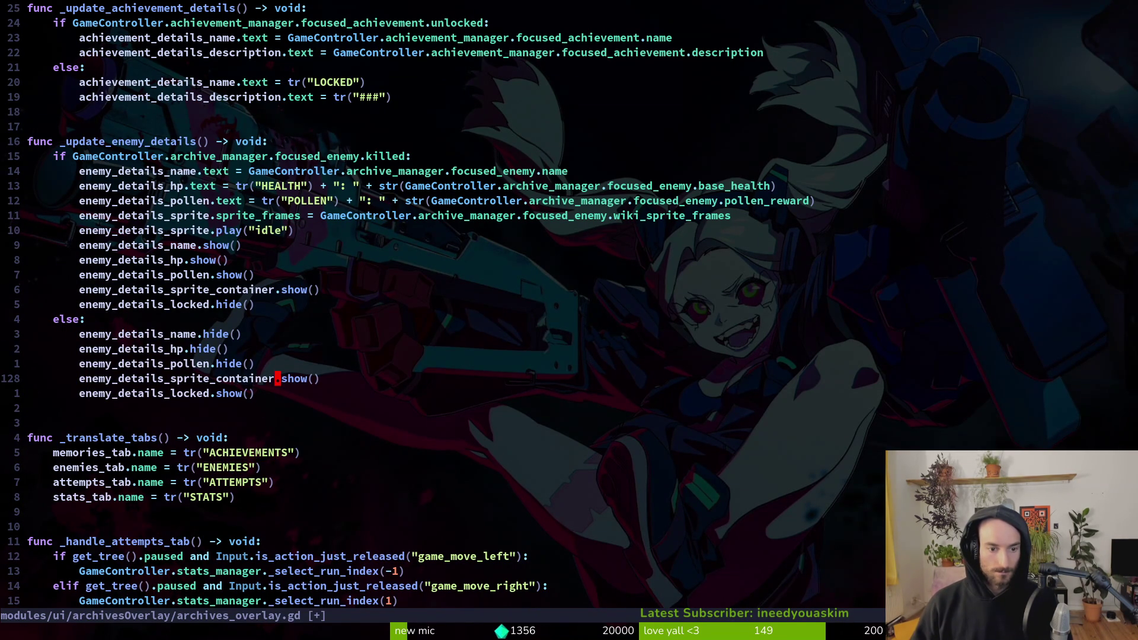
pyautogui.write('hide')
pyautogui.press('Escape')
pyautogui.write(':w')
pyautogui.press('Return')
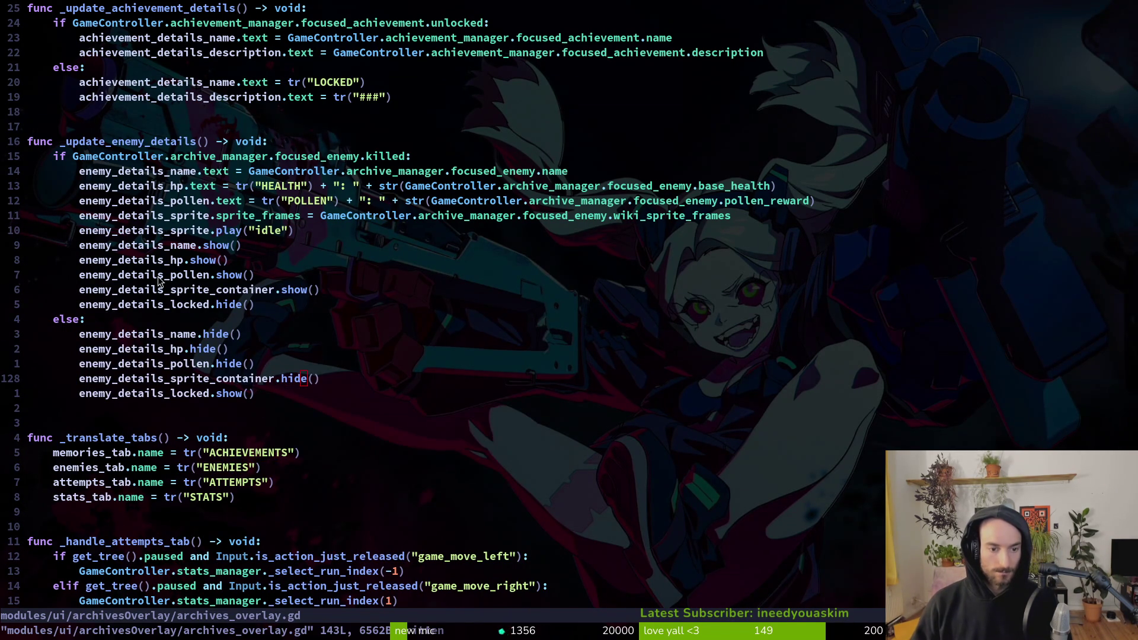
pyautogui.hotkey('alt', 'Tab')
pyautogui.press('F5')
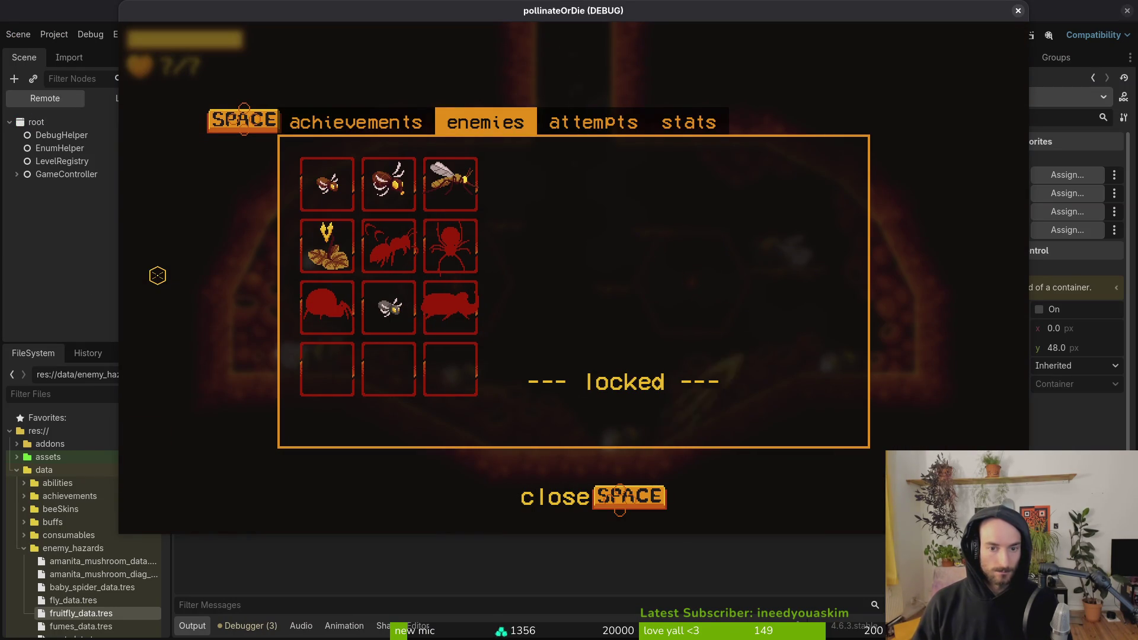
# Step: Browse the enemies archive to the fly, the ant and the locked spider entry
pyautogui.press('Right')
pyautogui.press('Right')
pyautogui.press('Right')
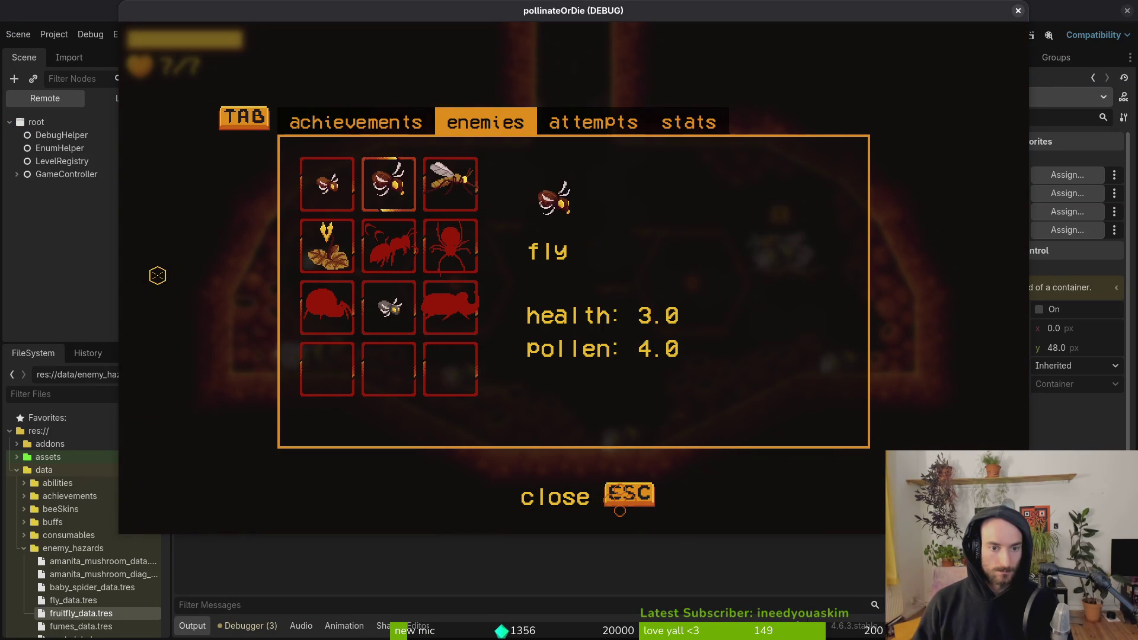
pyautogui.press('Down')
pyautogui.press('Left')
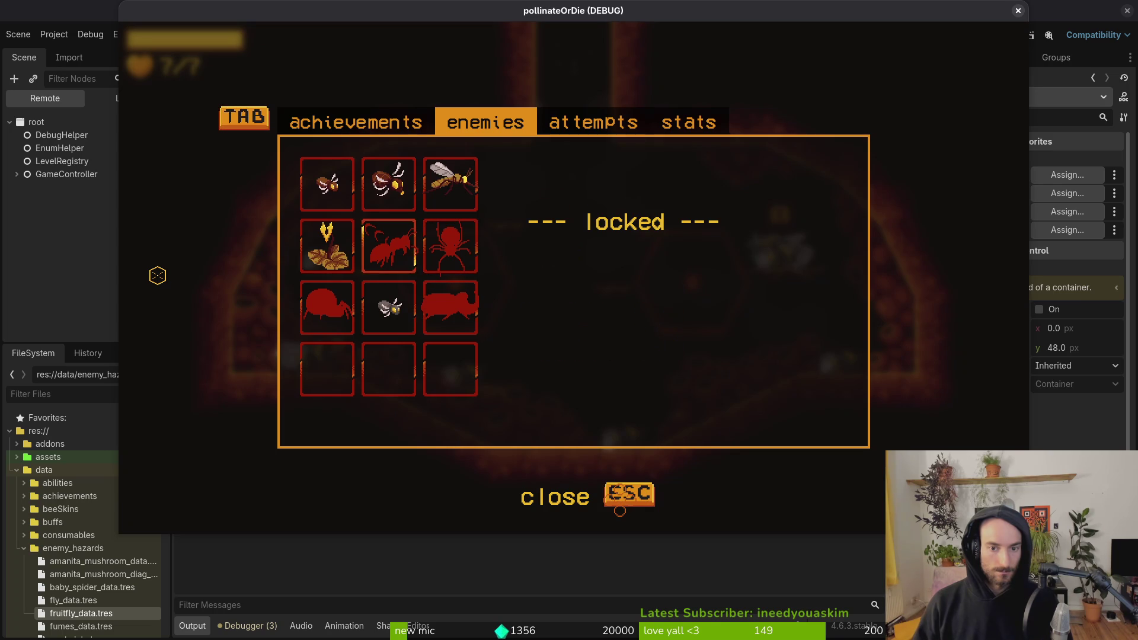
pyautogui.press('Right')
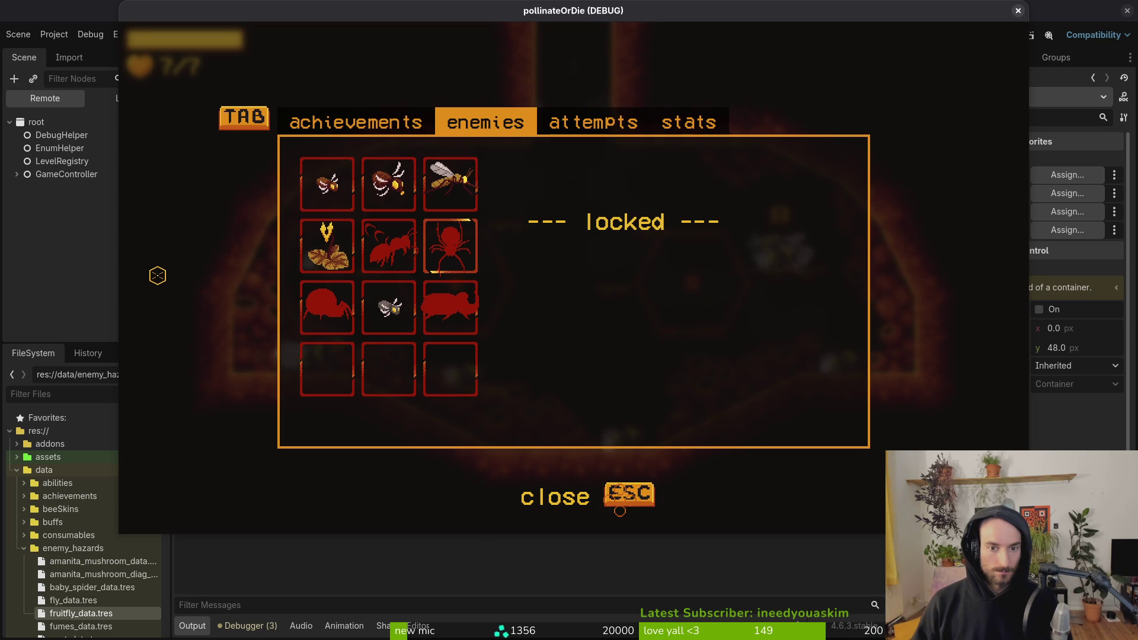
# Step: In the editor's local scene, inspect the locked, name and spriteContainer nodes, then view the remote tree
pyautogui.hotkey('alt', 'Tab')
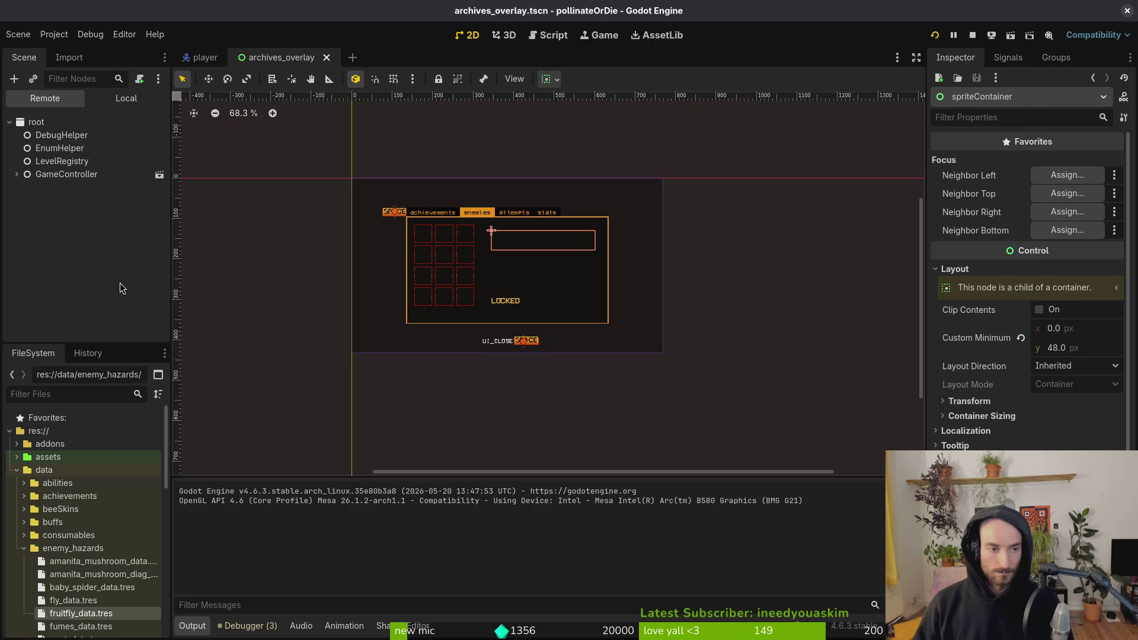
pyautogui.click(126, 97)
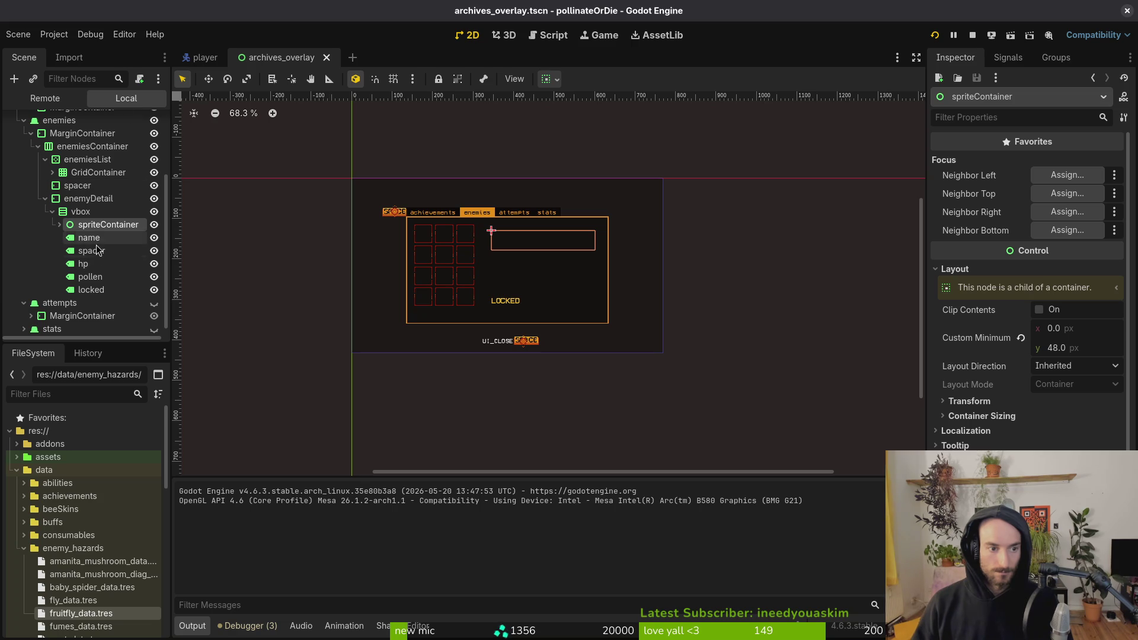
pyautogui.click(95, 290)
pyautogui.press('Up')
pyautogui.press('Up')
pyautogui.press('Up')
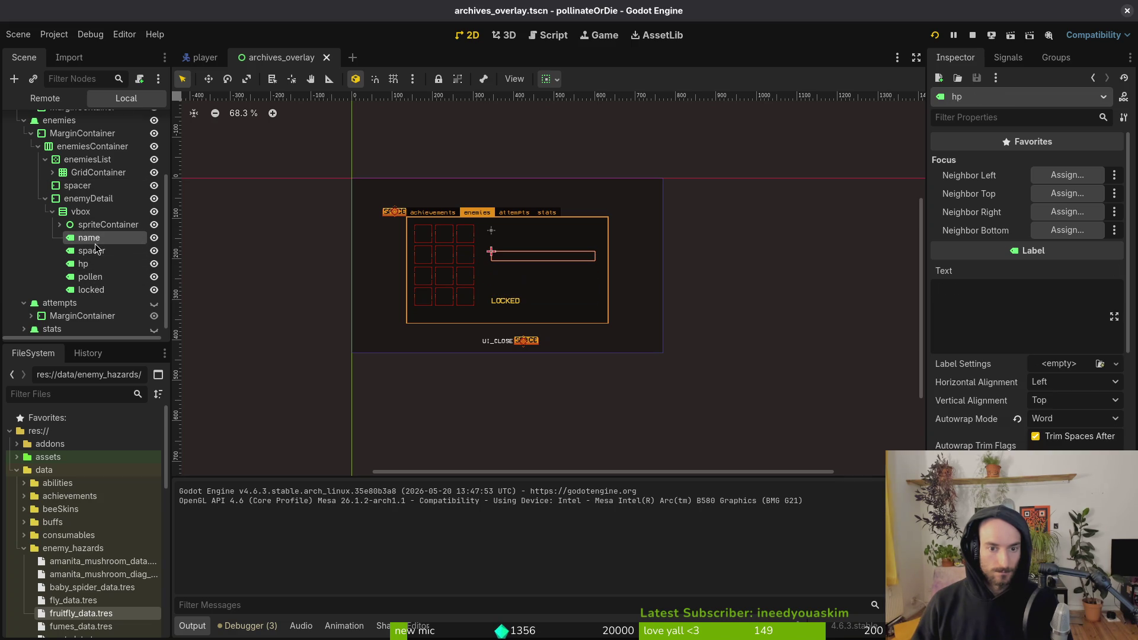
pyautogui.click(106, 227)
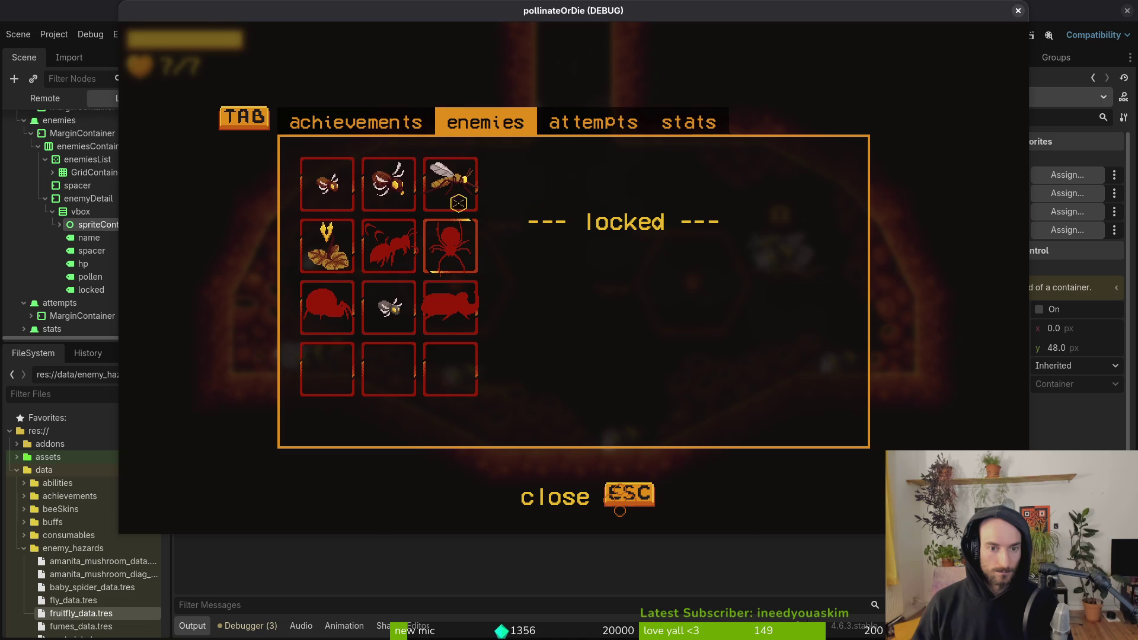
pyautogui.click(95, 57)
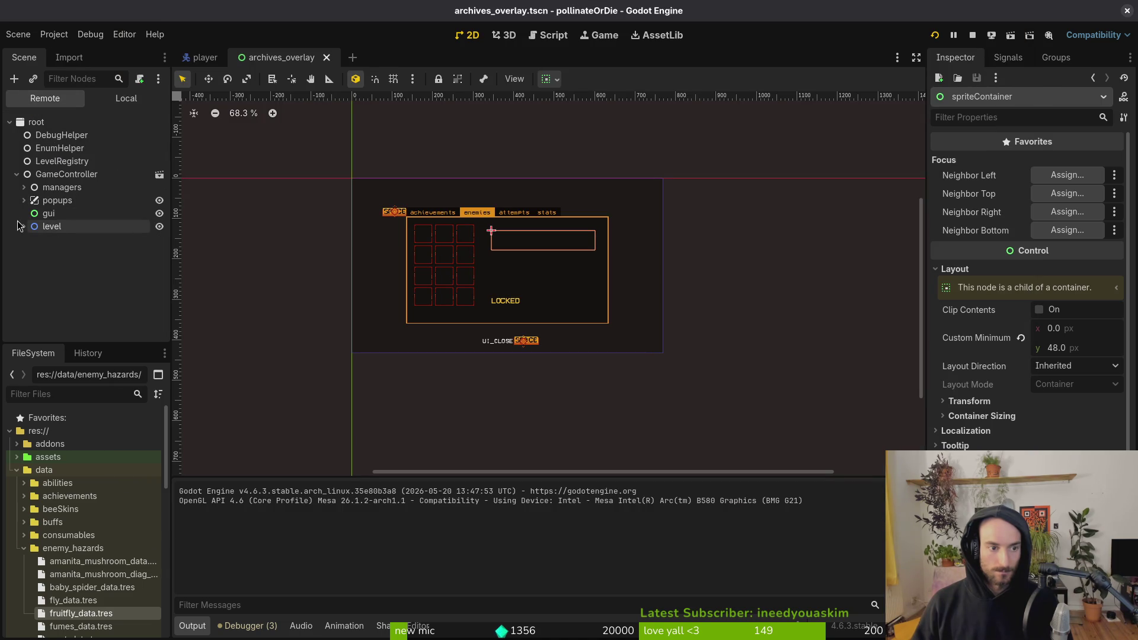
# Step: Peek into the level and hive nodes of the remote tree, then collapse them
pyautogui.click(24, 227)
pyautogui.click(31, 239)
pyautogui.scroll(-3, 59, 237)
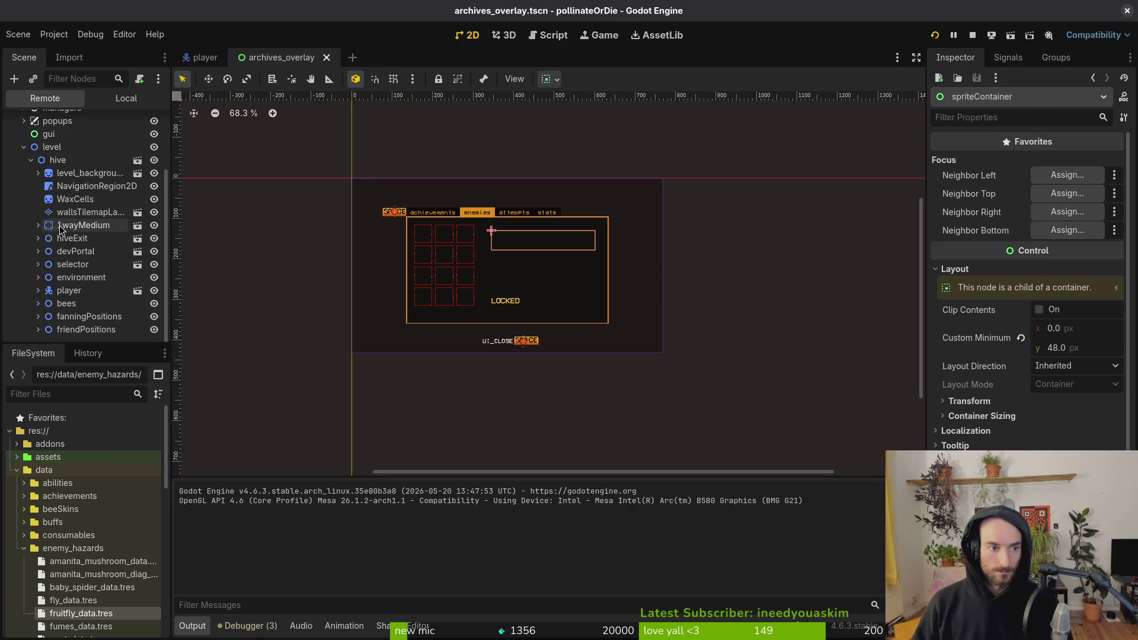
pyautogui.scroll(3, 59, 230)
pyautogui.click(31, 239)
pyautogui.click(24, 226)
# Step: Expand popups > archivesOverlay > TabContainer > enemies down to the enemyDetail vbox
pyautogui.click(24, 200)
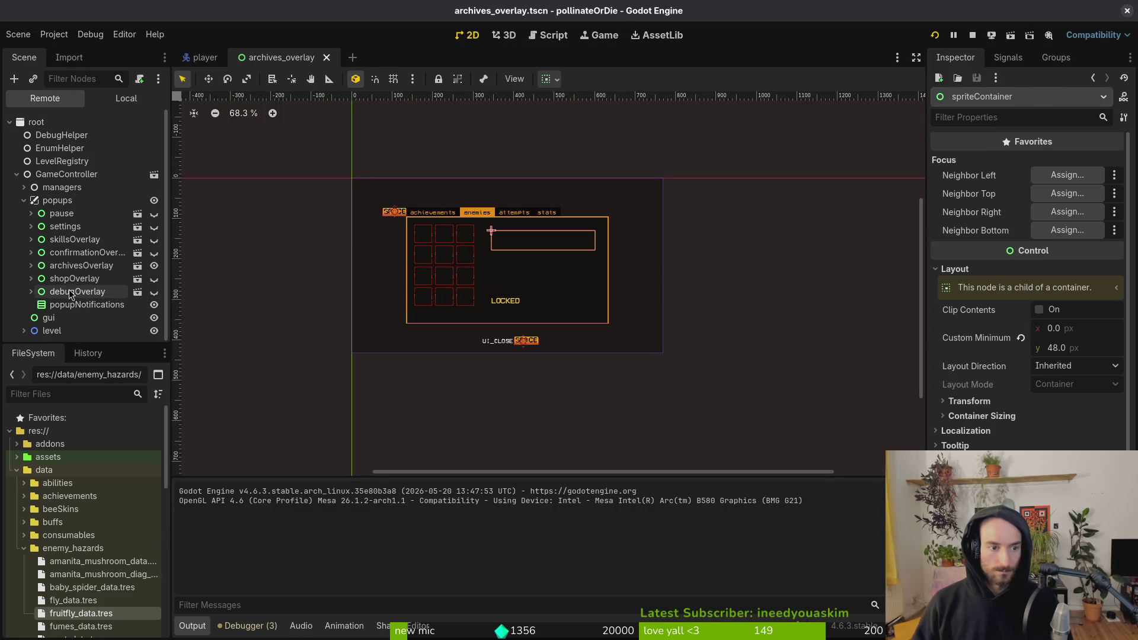
pyautogui.click(71, 265)
pyautogui.click(31, 265)
pyautogui.scroll(-2, 69, 258)
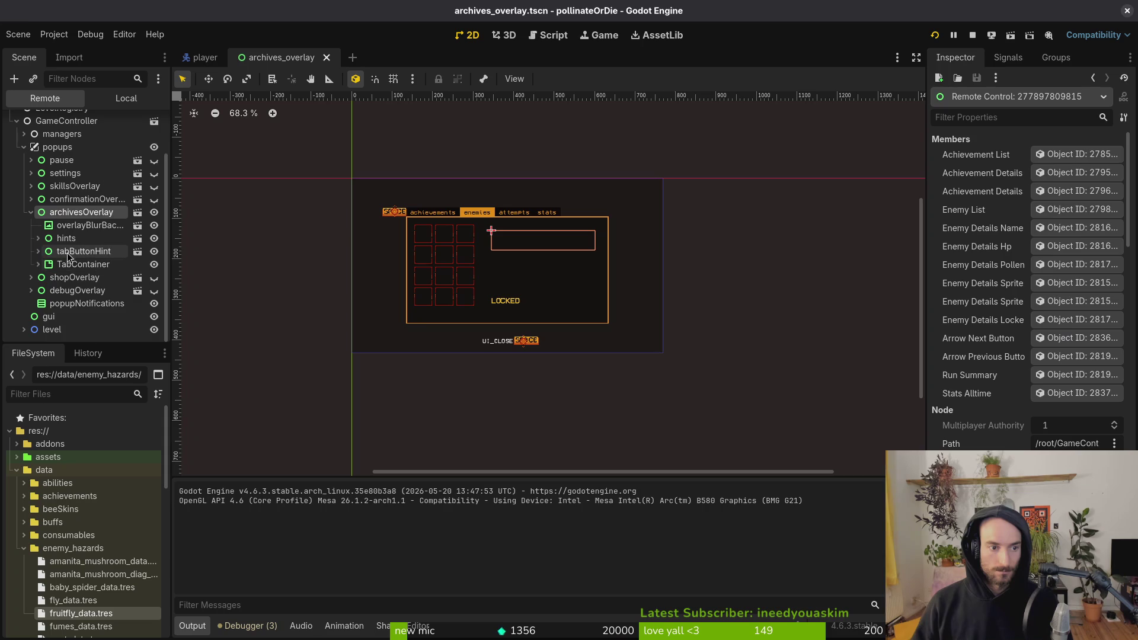
pyautogui.click(38, 265)
pyautogui.scroll(-3, 38, 265)
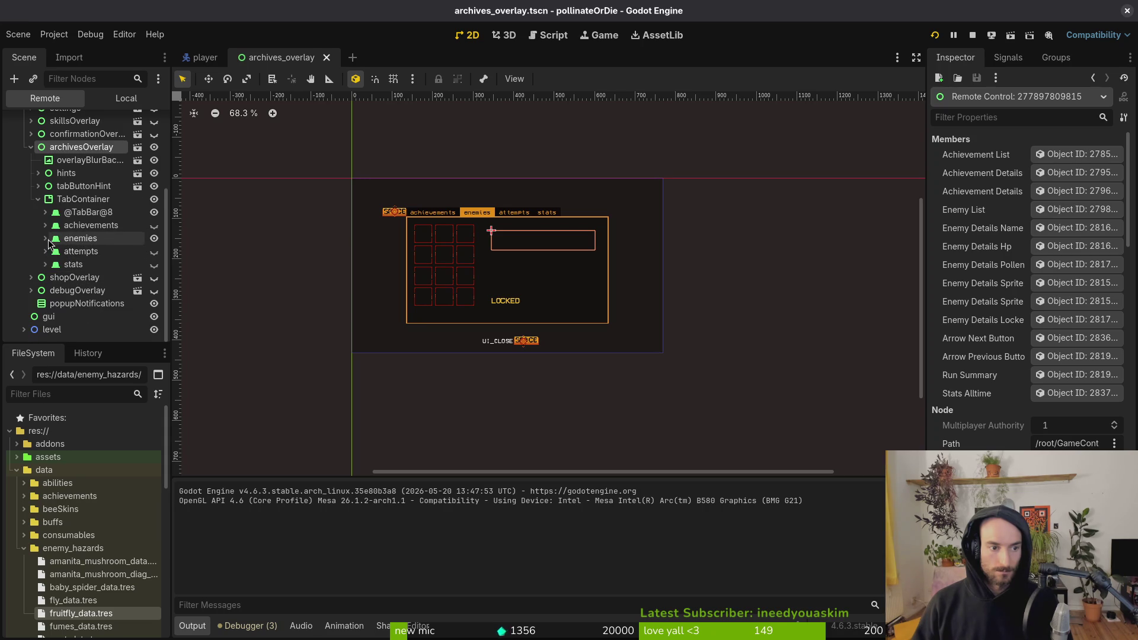
pyautogui.click(45, 238)
pyautogui.scroll(-1, 48, 243)
pyautogui.click(52, 238)
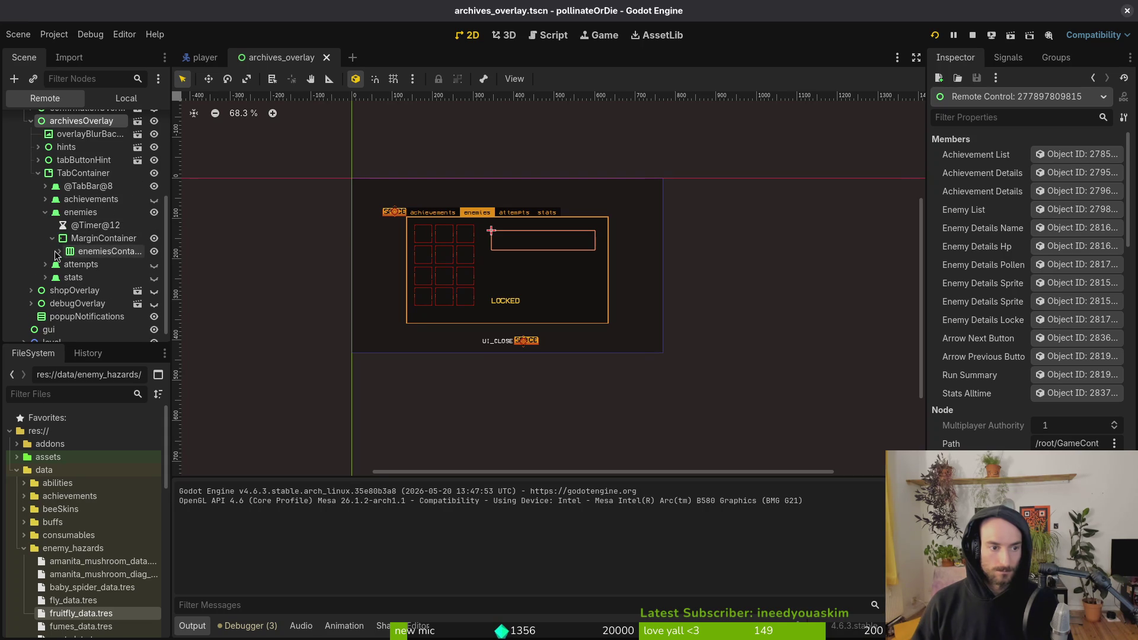
pyautogui.click(58, 252)
pyautogui.click(67, 291)
pyautogui.scroll(-3, 75, 286)
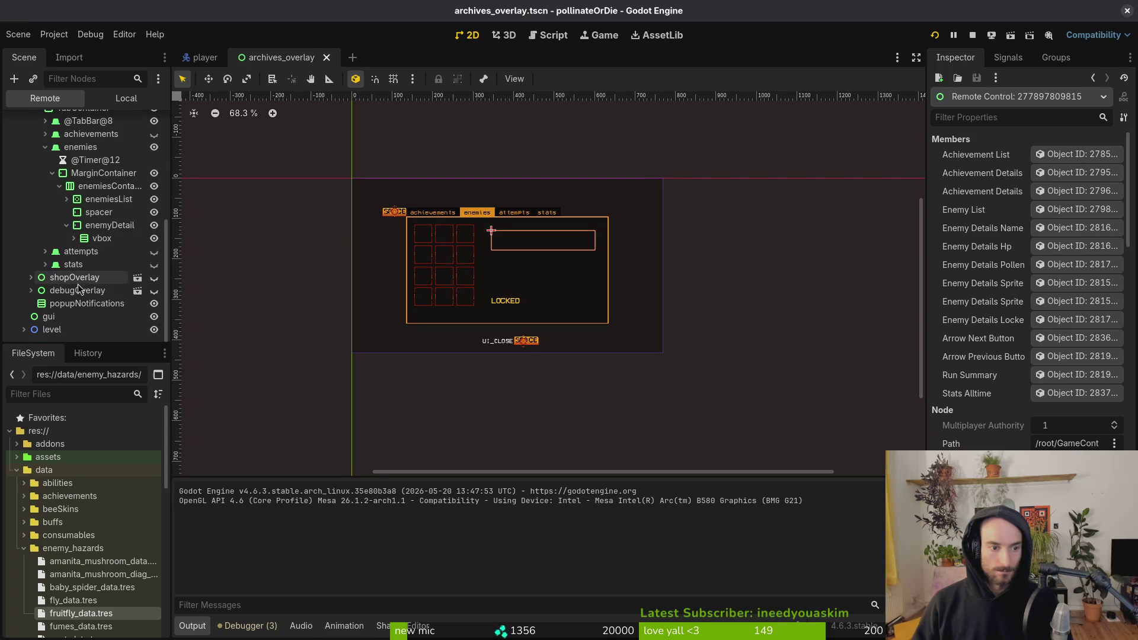
pyautogui.click(75, 239)
# Step: Move the game window aside, then drag the locked label upward within the local vbox
pyautogui.hotkey('alt', 'Tab')
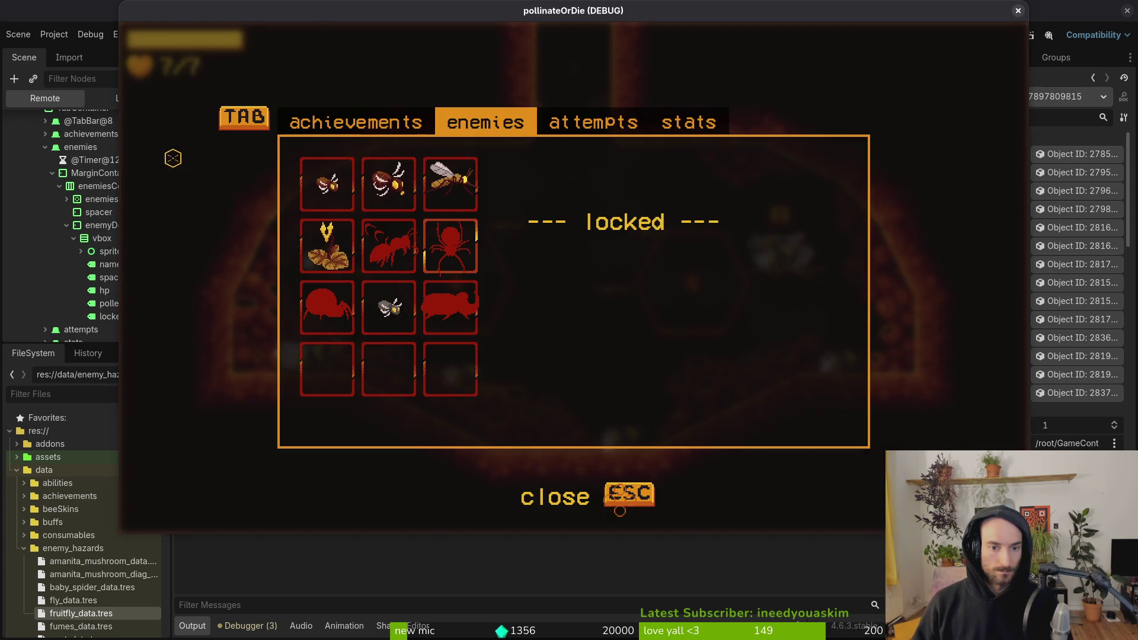
pyautogui.moveTo(310, 7)
pyautogui.mouseDown()
pyautogui.moveTo(455, 45)
pyautogui.moveTo(429, 50)
pyautogui.mouseUp()
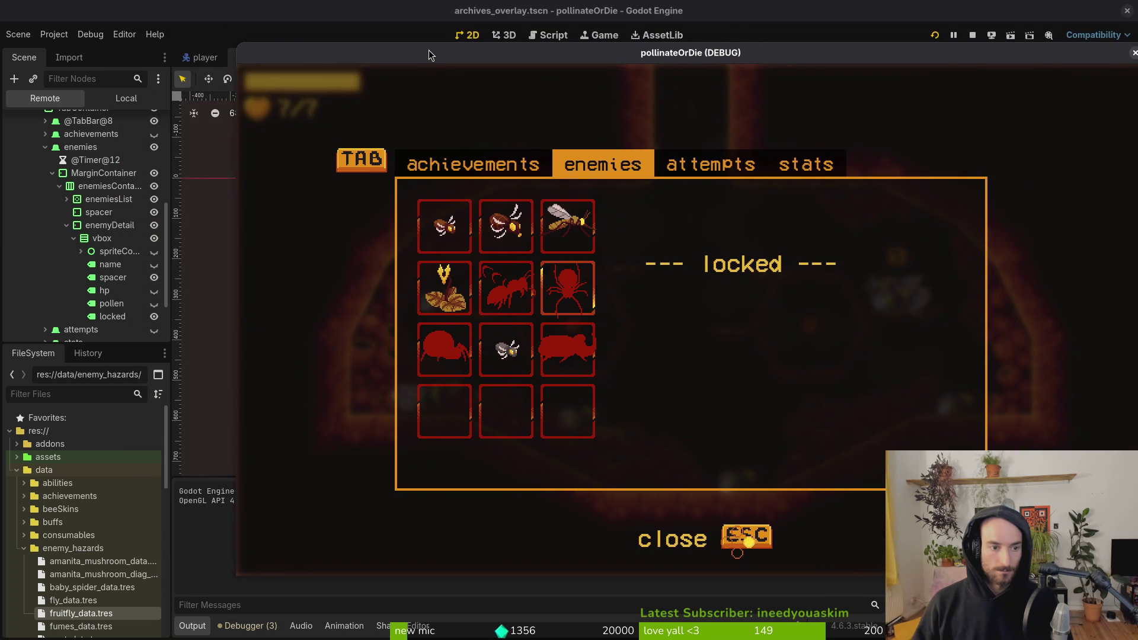
pyautogui.click(138, 278)
pyautogui.hotkey('alt', 'Tab')
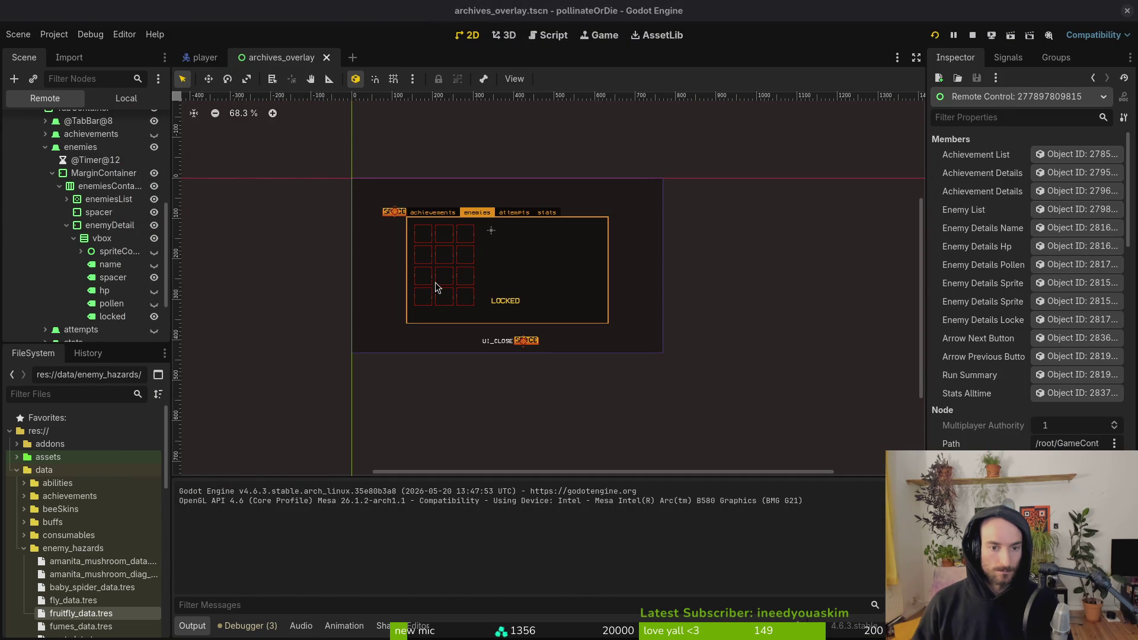
pyautogui.hotkey('alt', 'Tab')
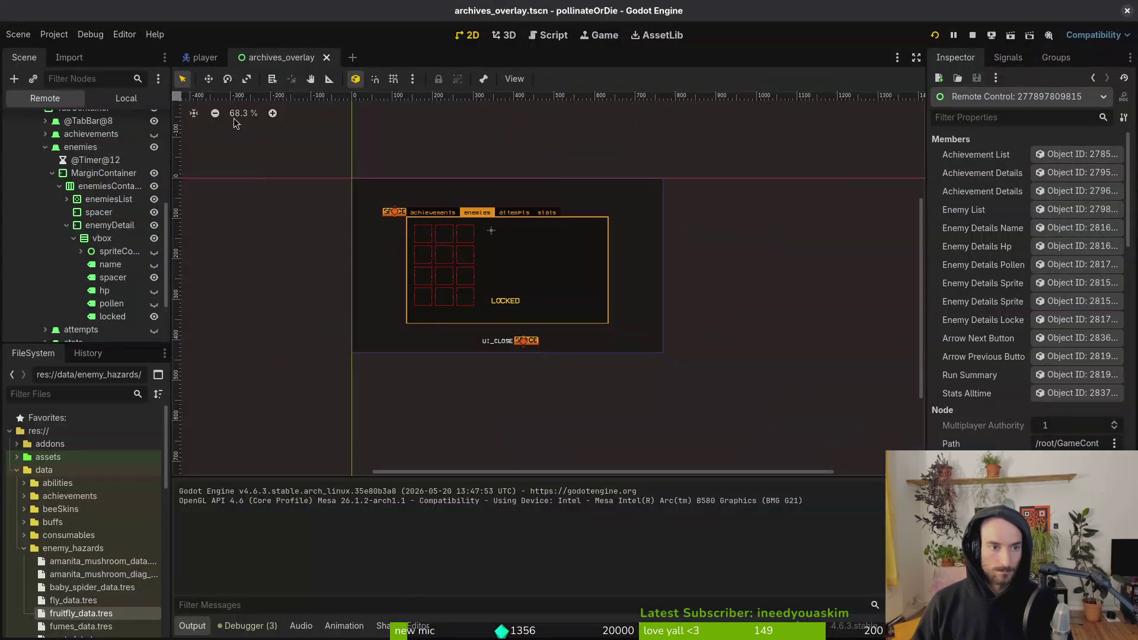
pyautogui.click(126, 98)
pyautogui.moveTo(92, 291); pyautogui.dragTo(102, 218)
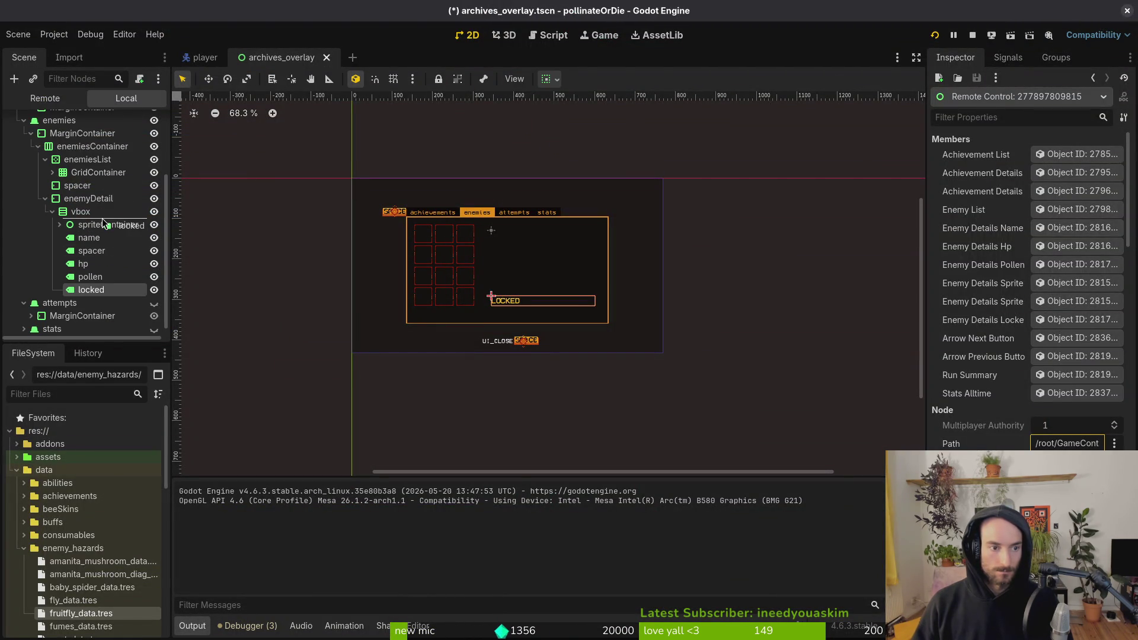
# Step: Set the locked label's Horizontal Alignment to Center
pyautogui.hotkey('alt', 'Tab')
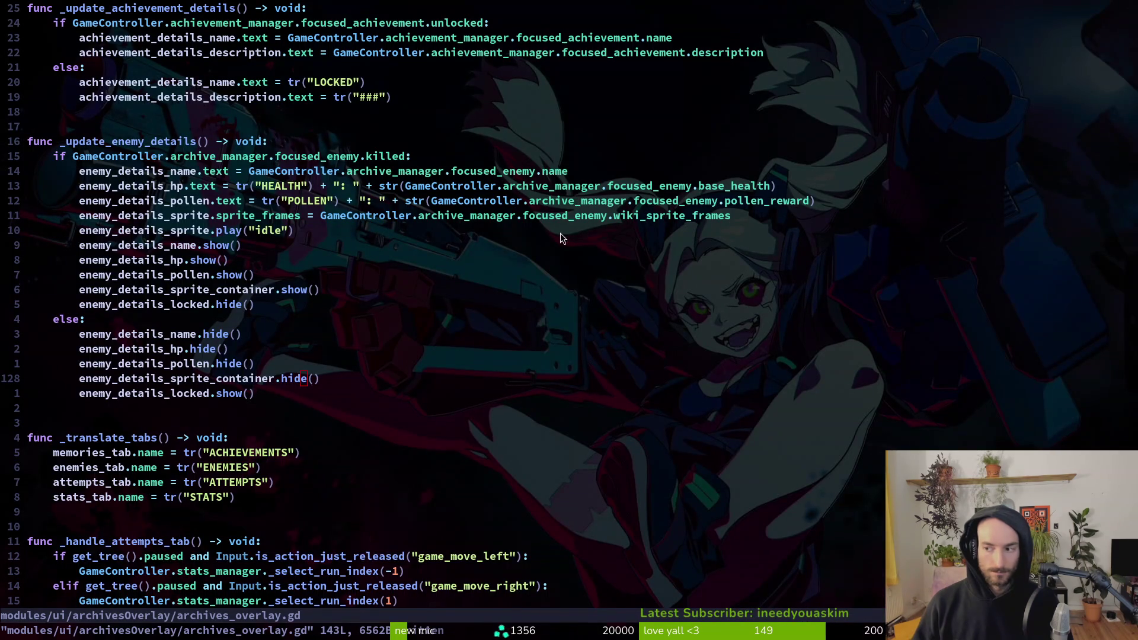
pyautogui.hotkey('alt', 'Tab')
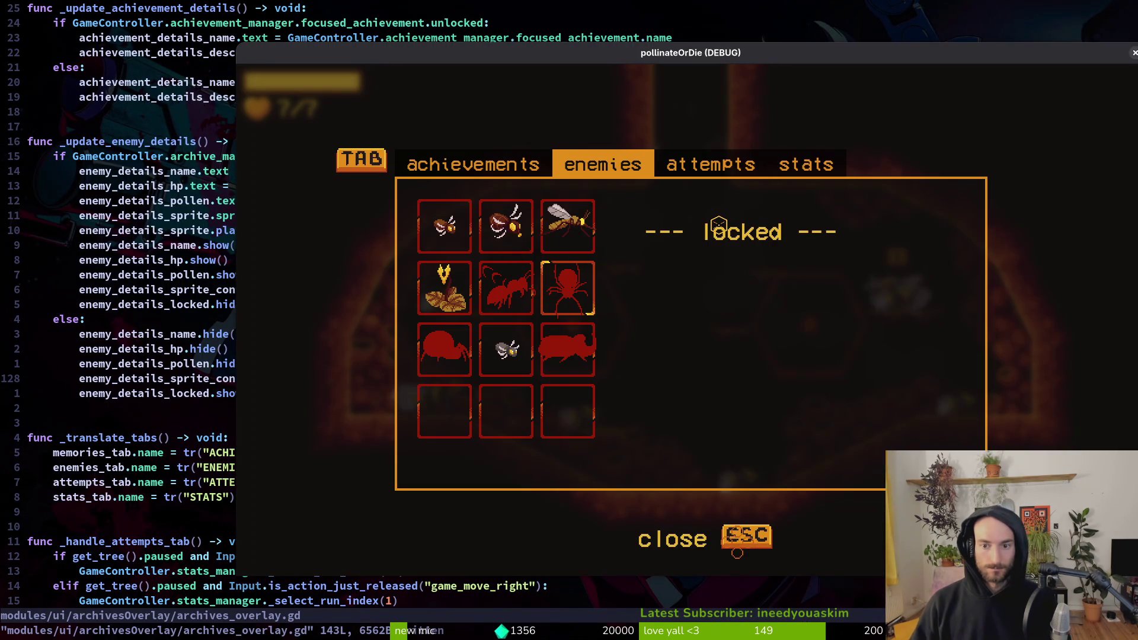
pyautogui.hotkey('alt', 'Tab')
pyautogui.hotkey('alt', 'Tab')
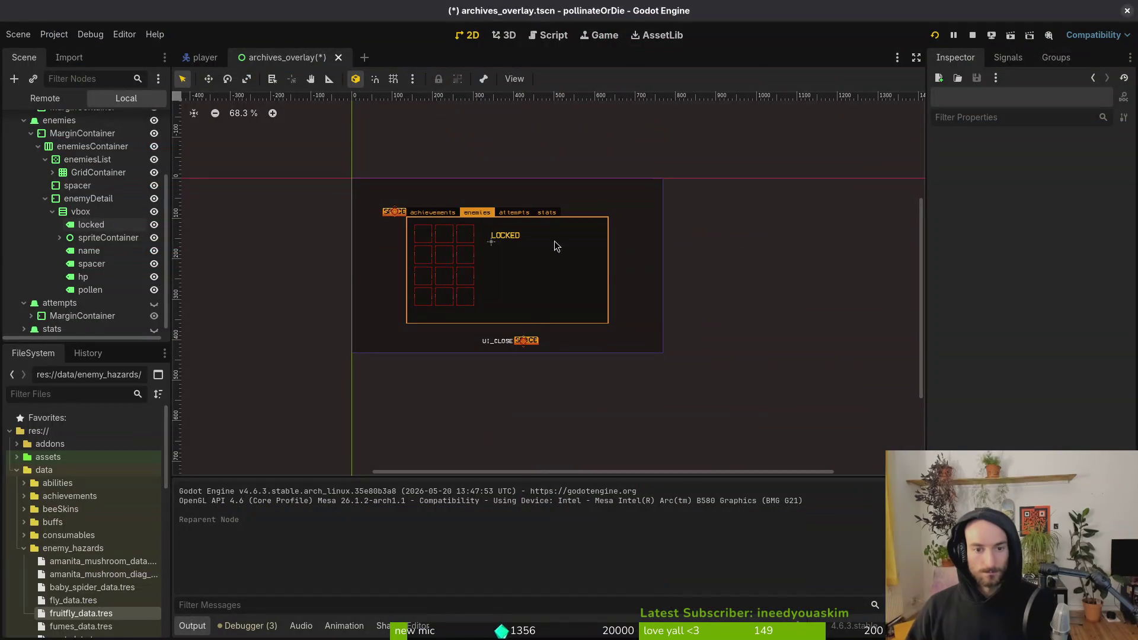
pyautogui.click(91, 225)
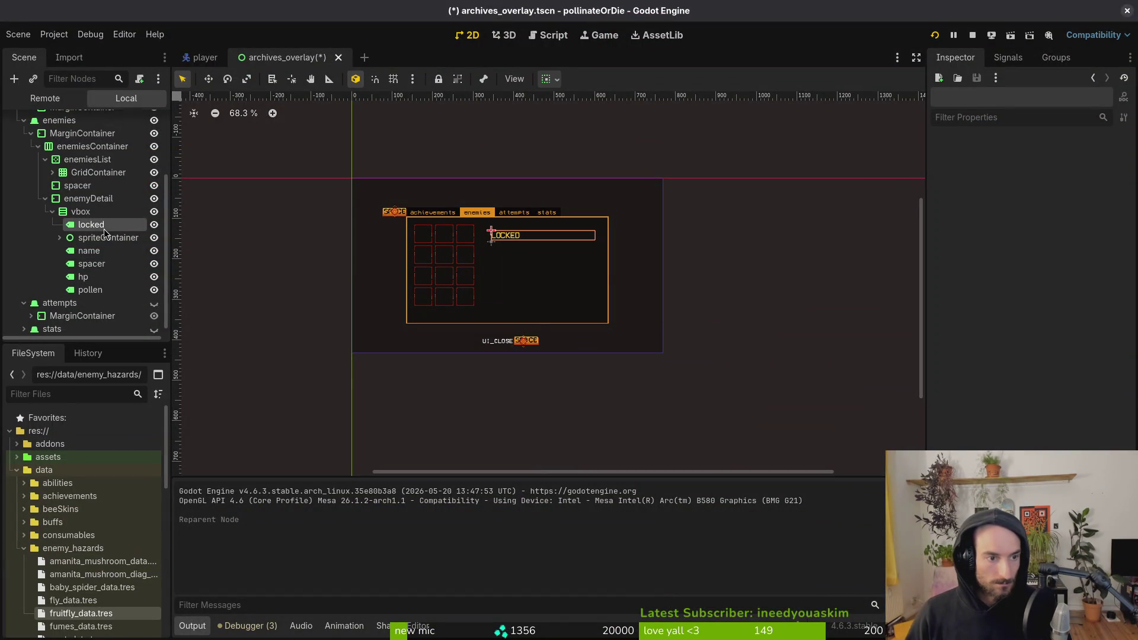
pyautogui.click(1070, 382)
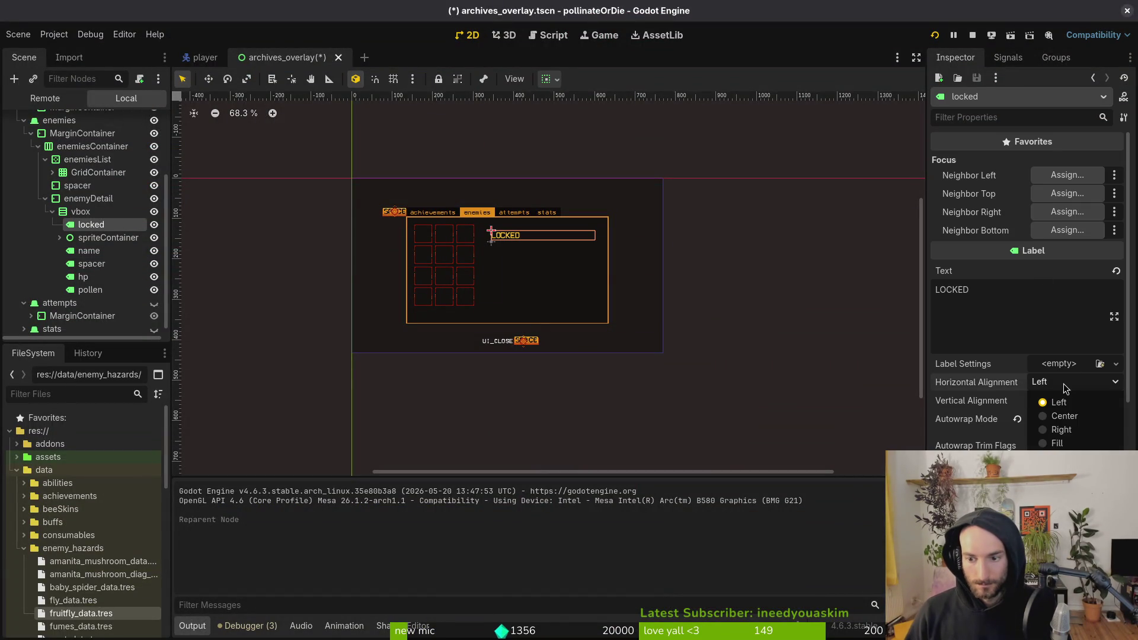
pyautogui.click(1065, 416)
# Step: Test the centred label in the game, save archives_overlay.tscn, and stop the run
pyautogui.press('F5')
pyautogui.hotkey('alt', 'Tab')
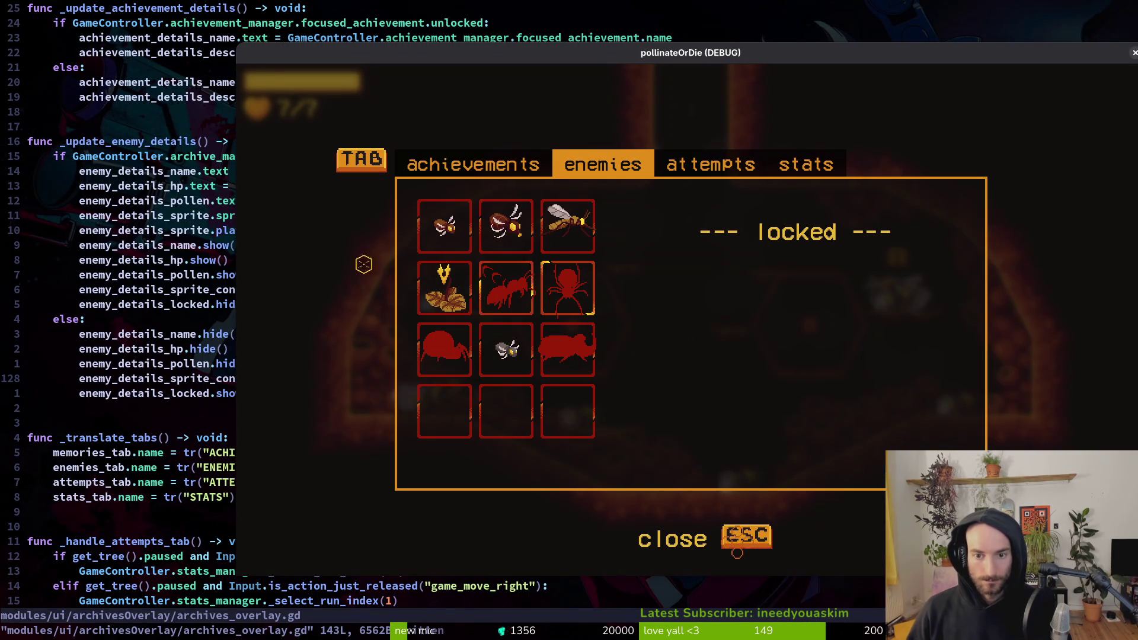
pyautogui.hotkey('alt', 'F4')
pyautogui.hotkey('alt', 'Tab')
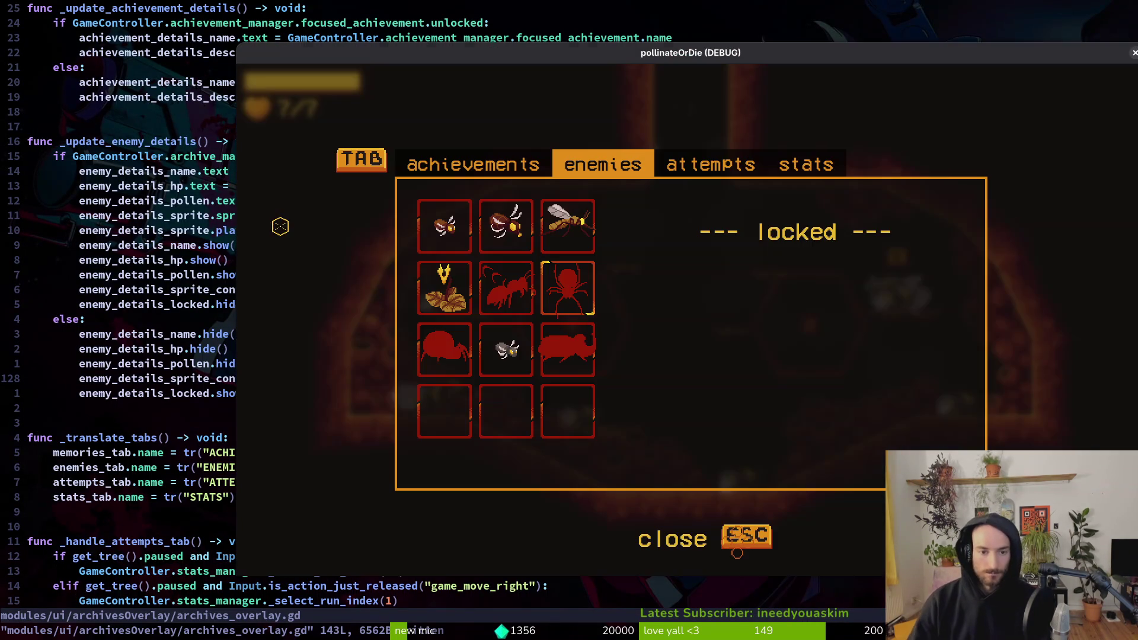
pyautogui.hotkey('alt', 'Tab')
pyautogui.hotkey('alt', 'Tab')
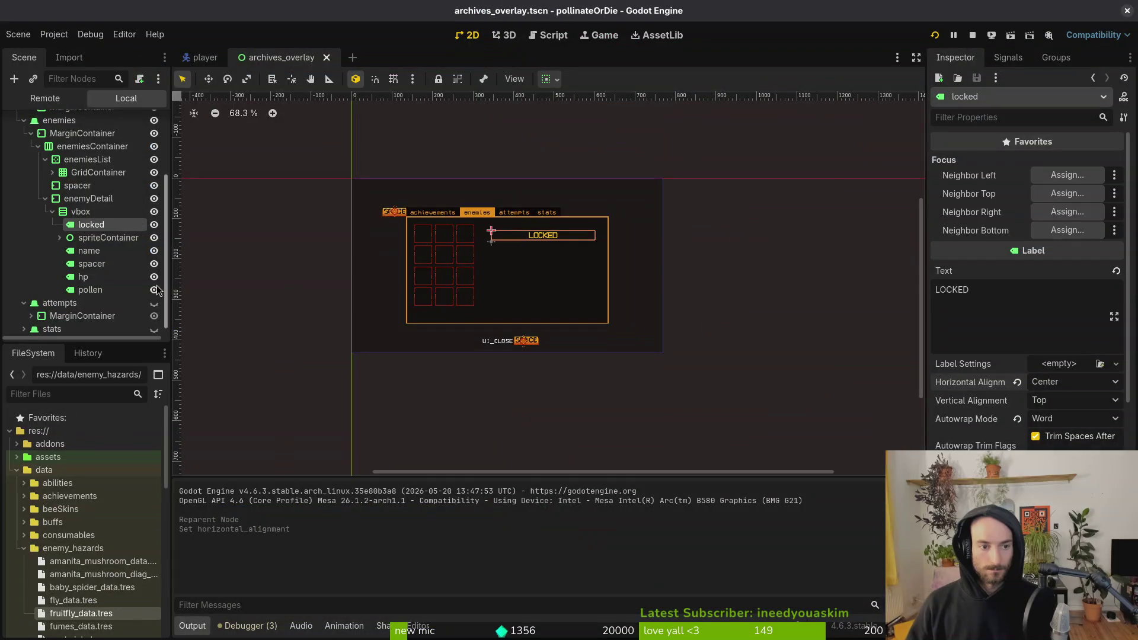
pyautogui.scroll(-5, 978, 391)
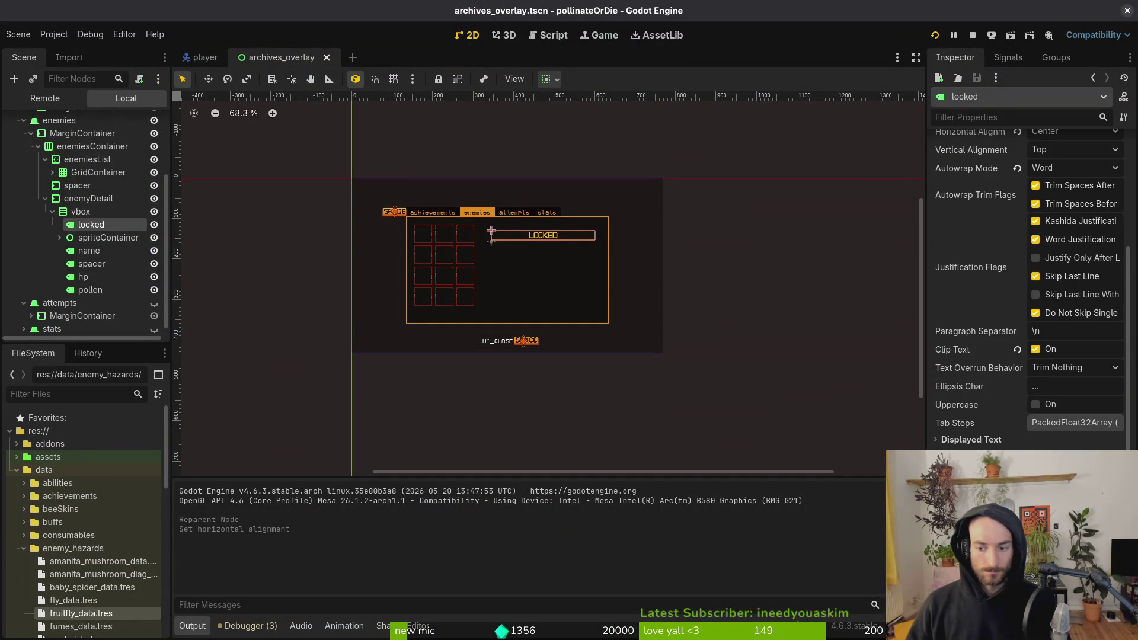
pyautogui.scroll(-4, 1029, 290)
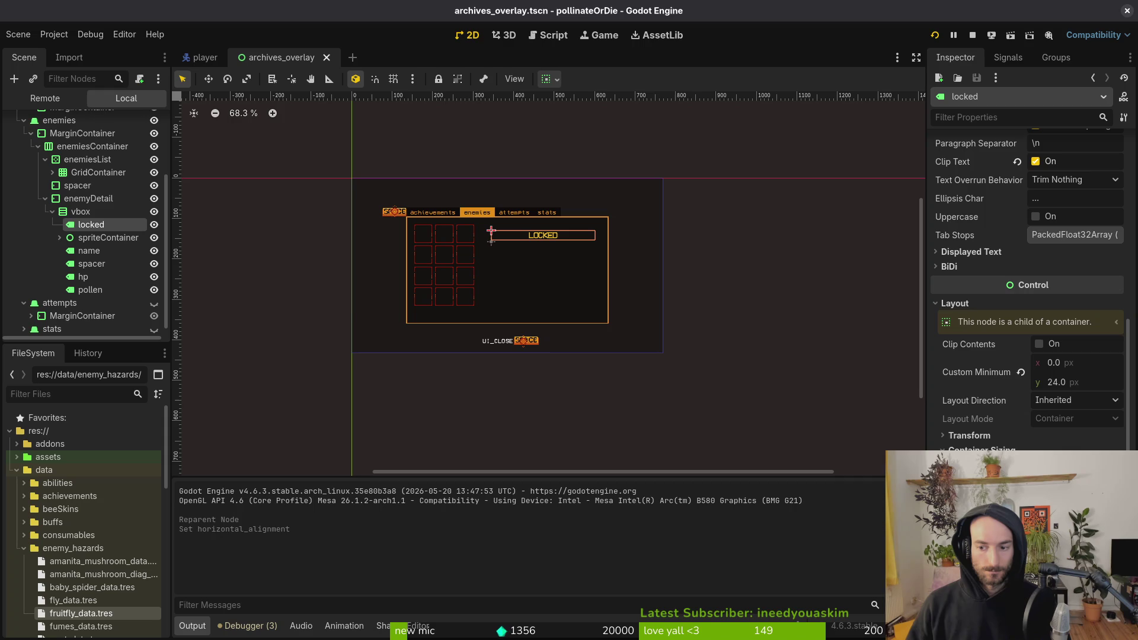
pyautogui.hotkey('alt', 'Tab')
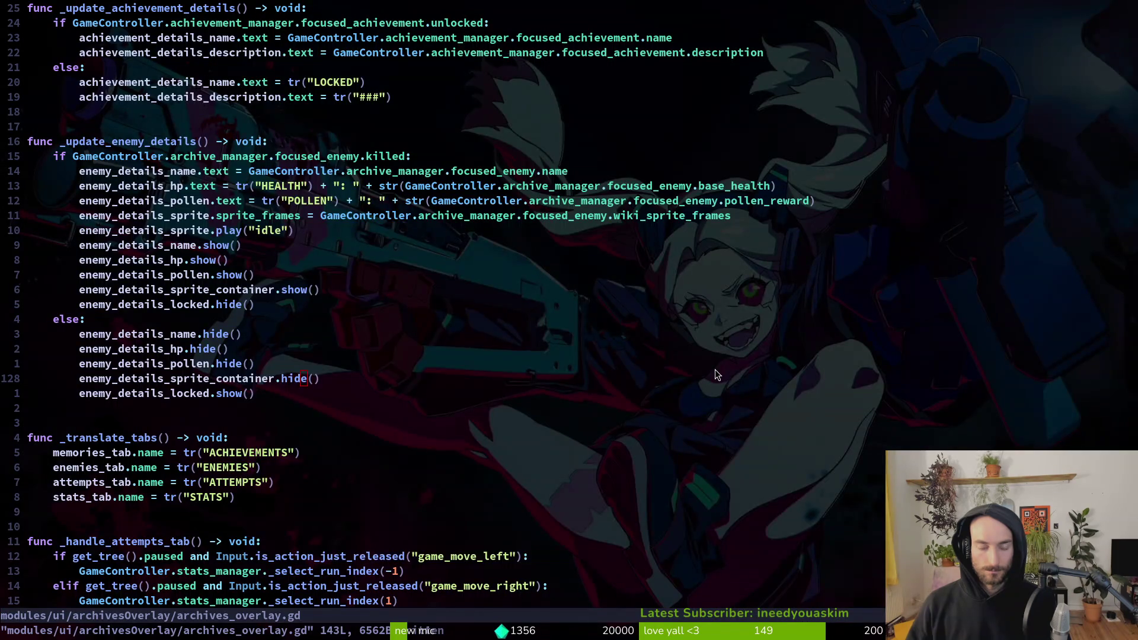
pyautogui.hotkey('alt', 'Tab')
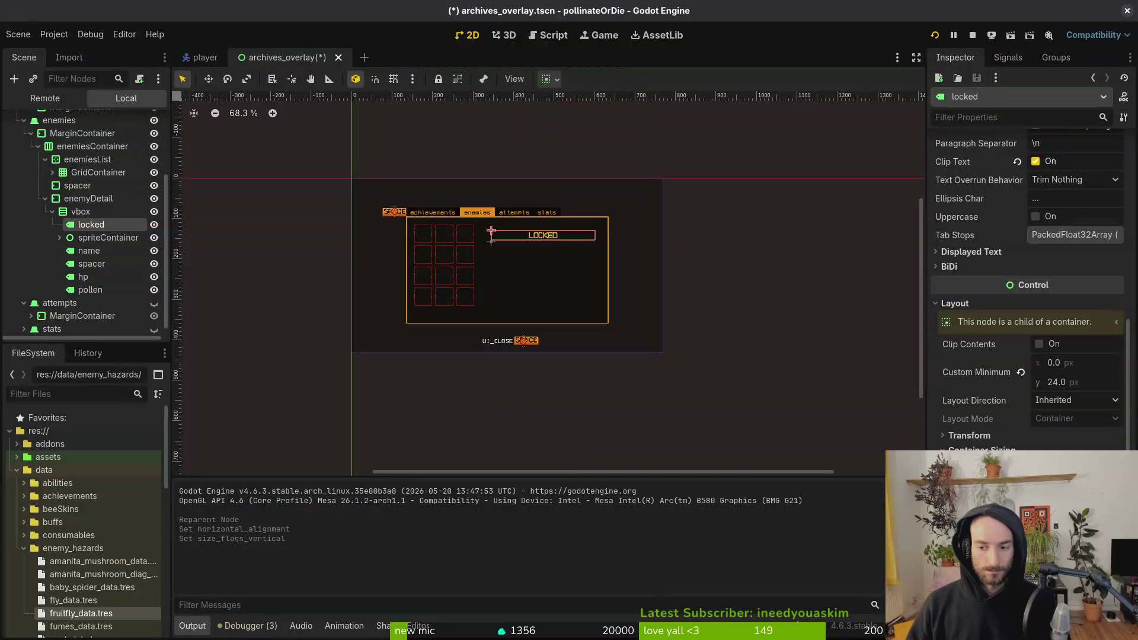
pyautogui.hotkey('ctrl', 's')
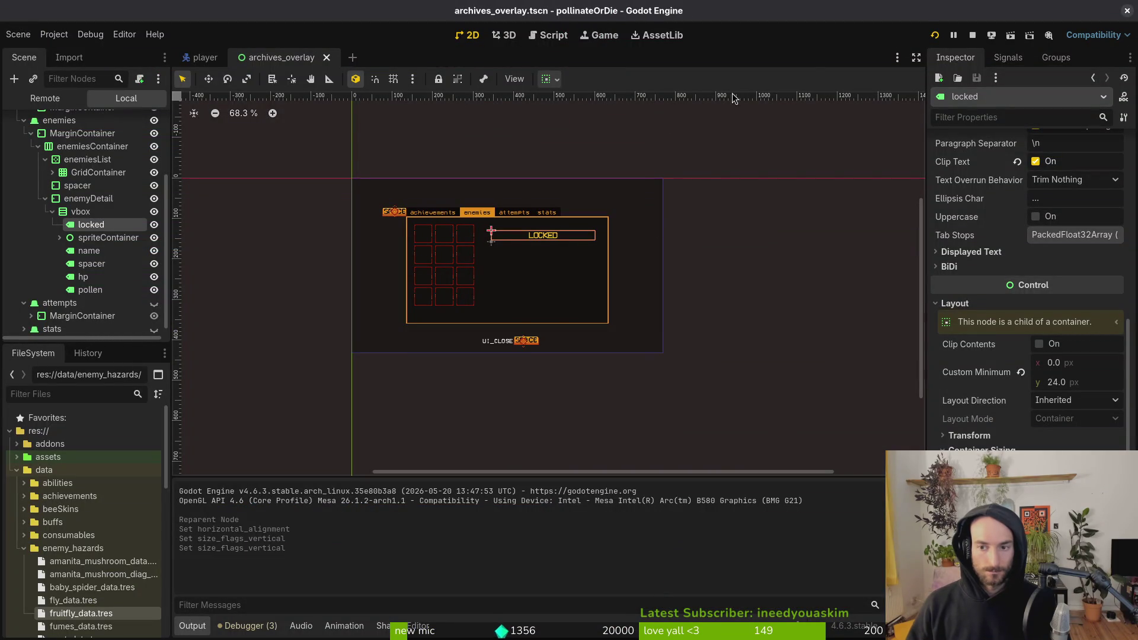
pyautogui.click(972, 35)
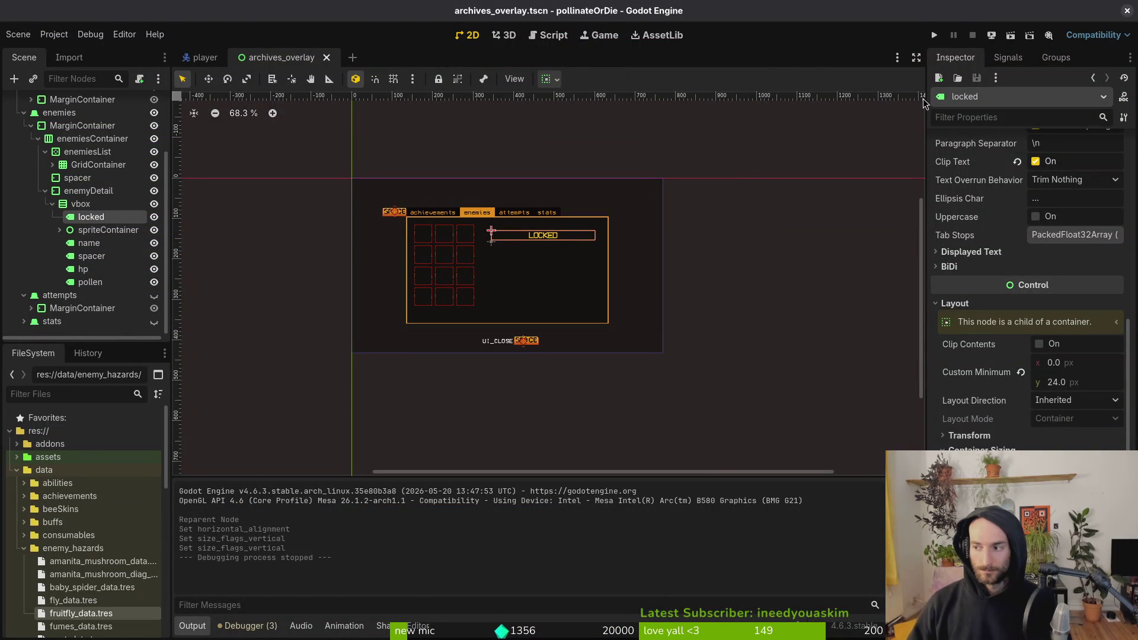
# Step: Quit Vim and launch tig status in the shell
pyautogui.hotkey('alt', 'Tab')
pyautogui.write(':q')
pyautogui.press('Return')
pyautogui.write(';ti')
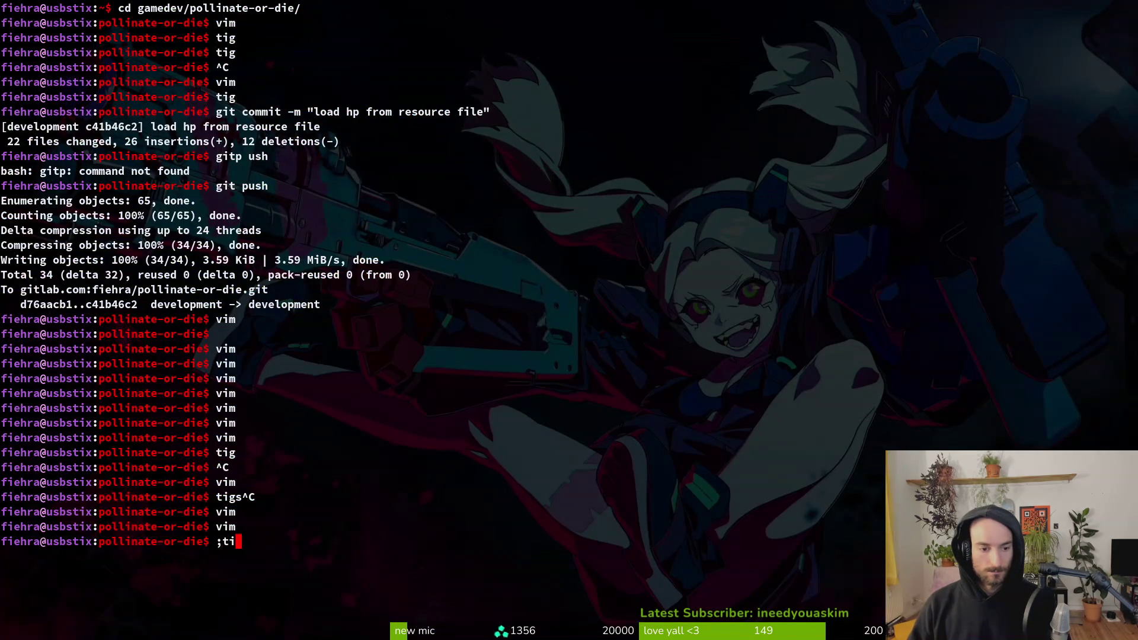
pyautogui.press('BackSpace')
pyautogui.press('BackSpace')
pyautogui.write('tig status')
pyautogui.press('Return')
# Step: Review the game.controller.gd and boss.gd diffs in tig
pyautogui.press('Down')
pyautogui.press('Down')
pyautogui.press('Down')
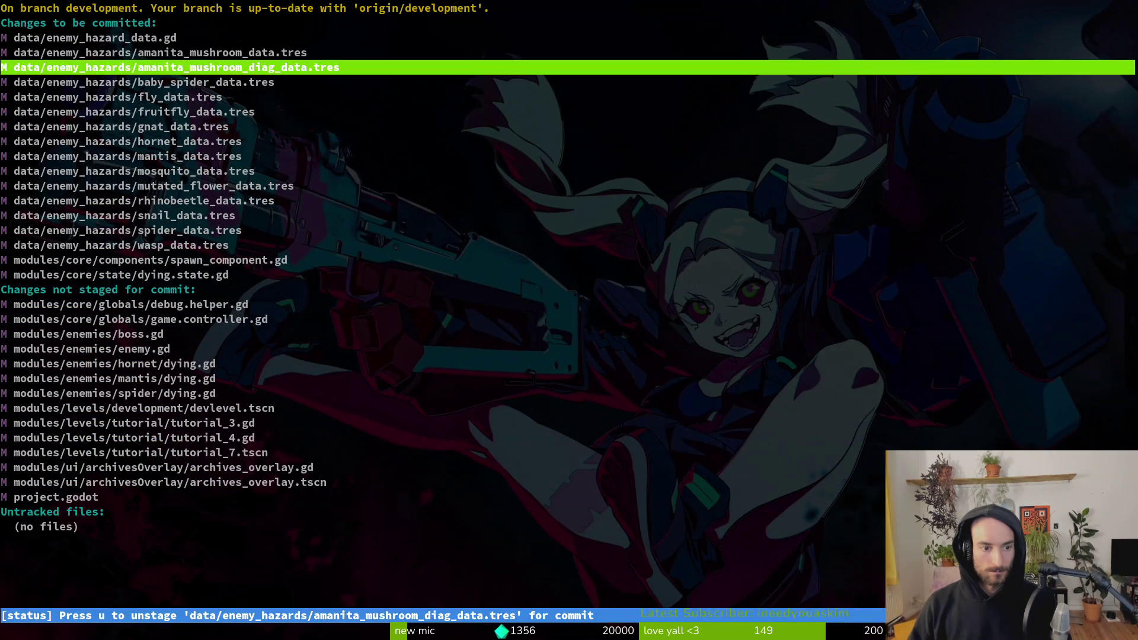
pyautogui.press('Down')
pyautogui.press('Down')
pyautogui.press('Down')
pyautogui.press('Return')
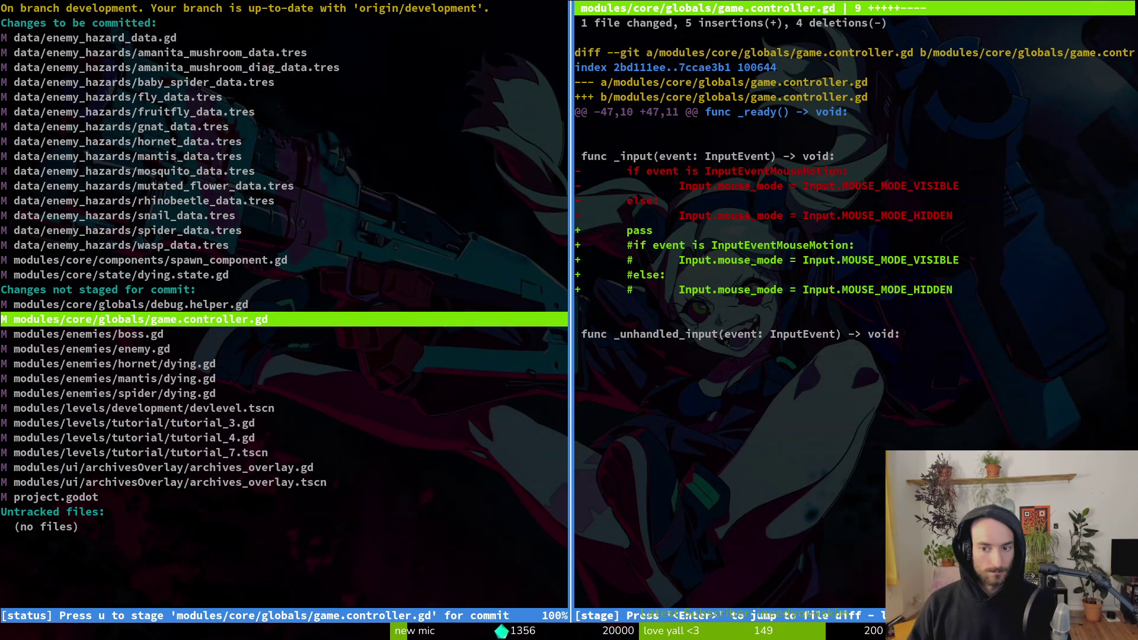
pyautogui.press('Down')
pyautogui.press('Up')
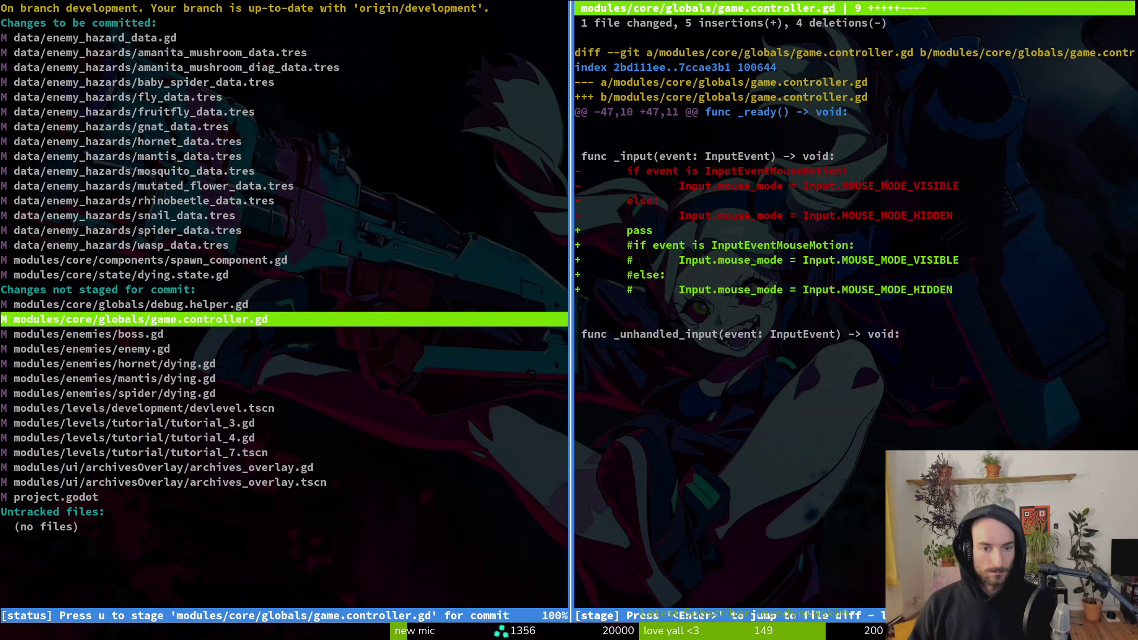
pyautogui.press('Down')
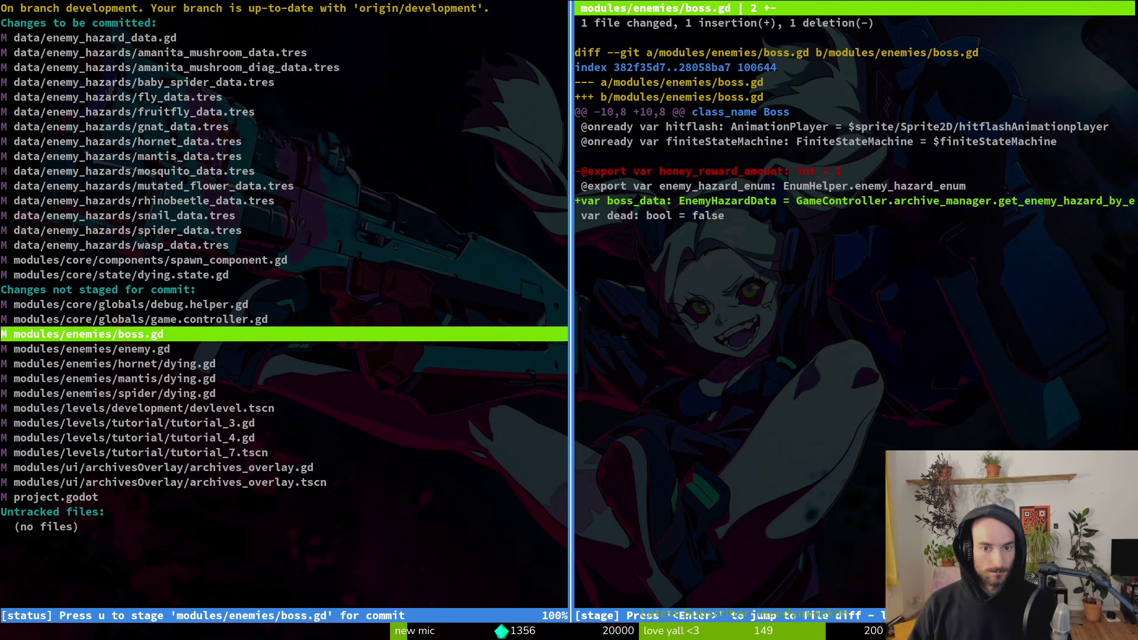
# Step: Stage boss.gd and enemy.gd for commit, then recheck the staged boss.gd diff
pyautogui.press('u')
pyautogui.press('Down')
pyautogui.press('u')
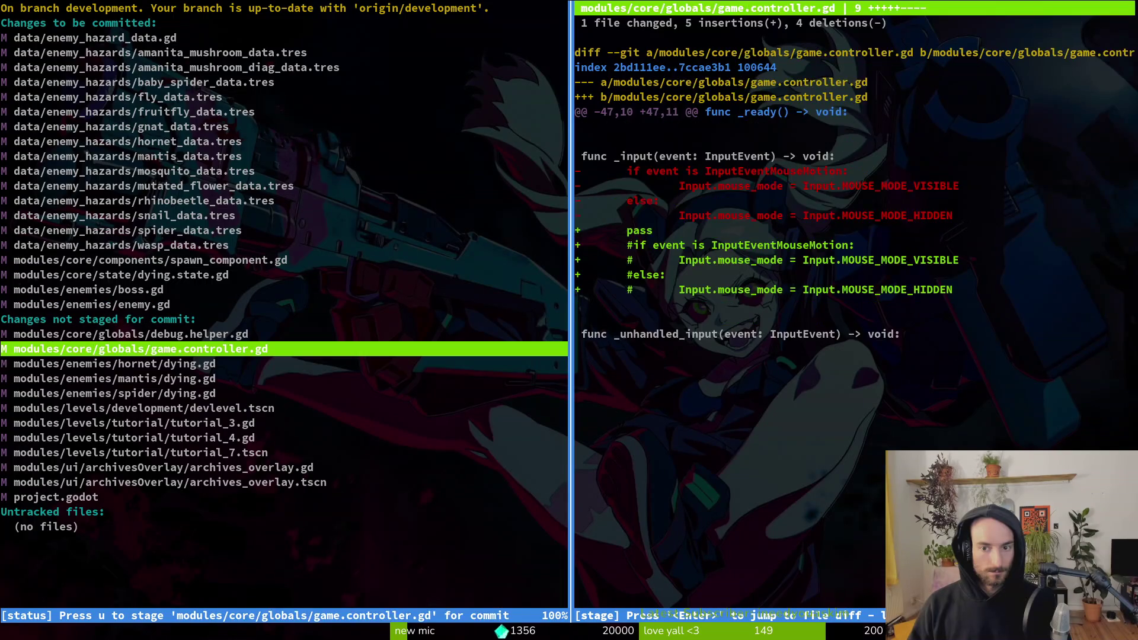
pyautogui.press('Down')
pyautogui.press('Up')
pyautogui.press('Up')
pyautogui.press('Up')
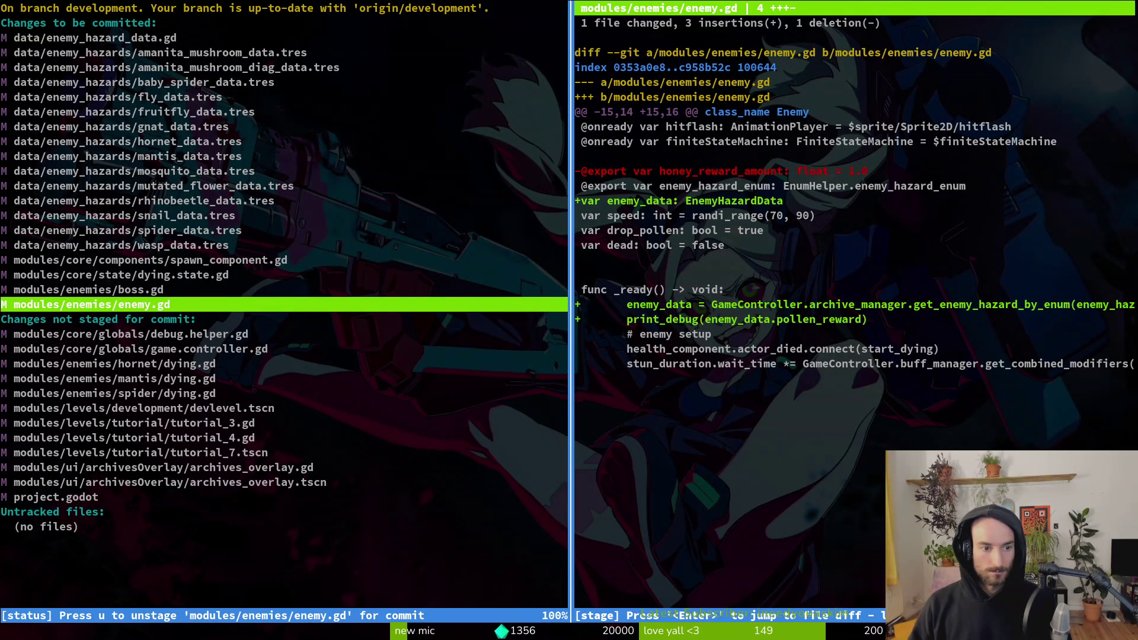
pyautogui.press('Up')
# Step: Quit tig and open boss.gd in Vim through the file finder
pyautogui.press('q')
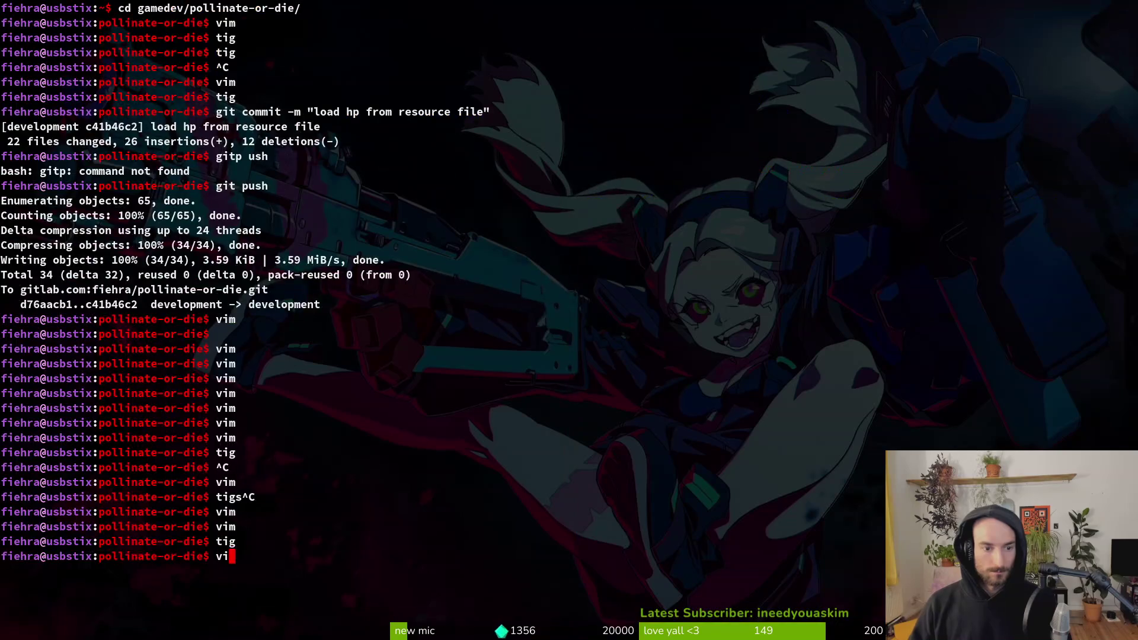
pyautogui.press('Up')
pyautogui.press('Return')
pyautogui.write('boss')
pyautogui.press('Return')
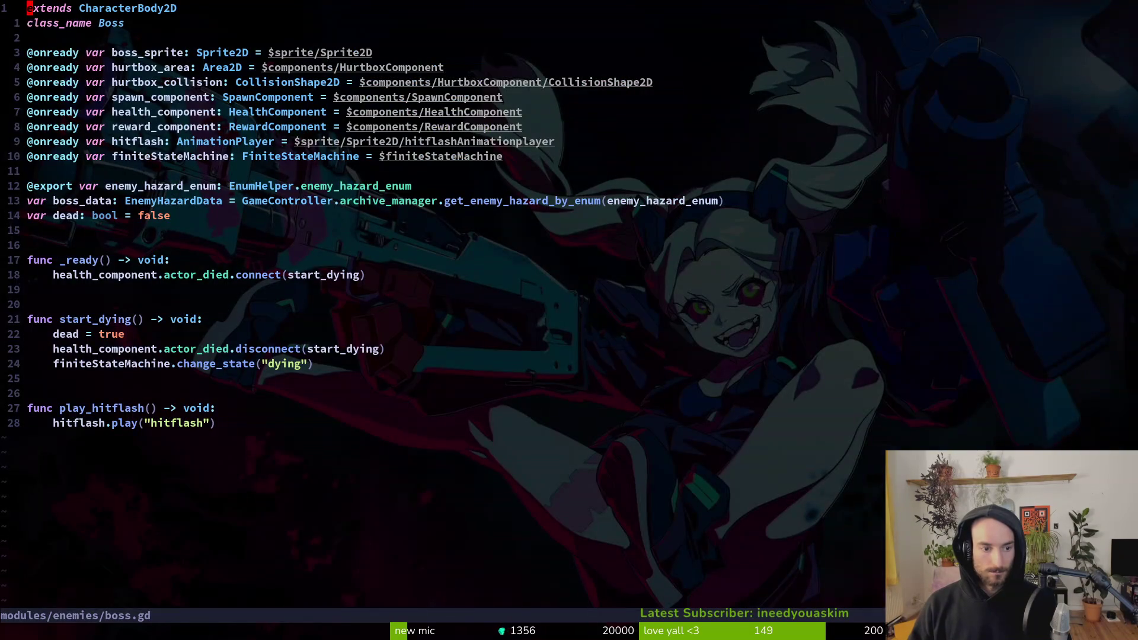
# Step: Add 'boss_data = GameController.archive_manager.get_enemy_hazard_by_enum(enemy_hazard_enum)' inside _ready()
pyautogui.press('}')
pyautogui.press('}')
pyautogui.press('k')
pyautogui.press('k')
pyautogui.press('o')
pyautogui.press('Escape')
pyautogui.write('k')
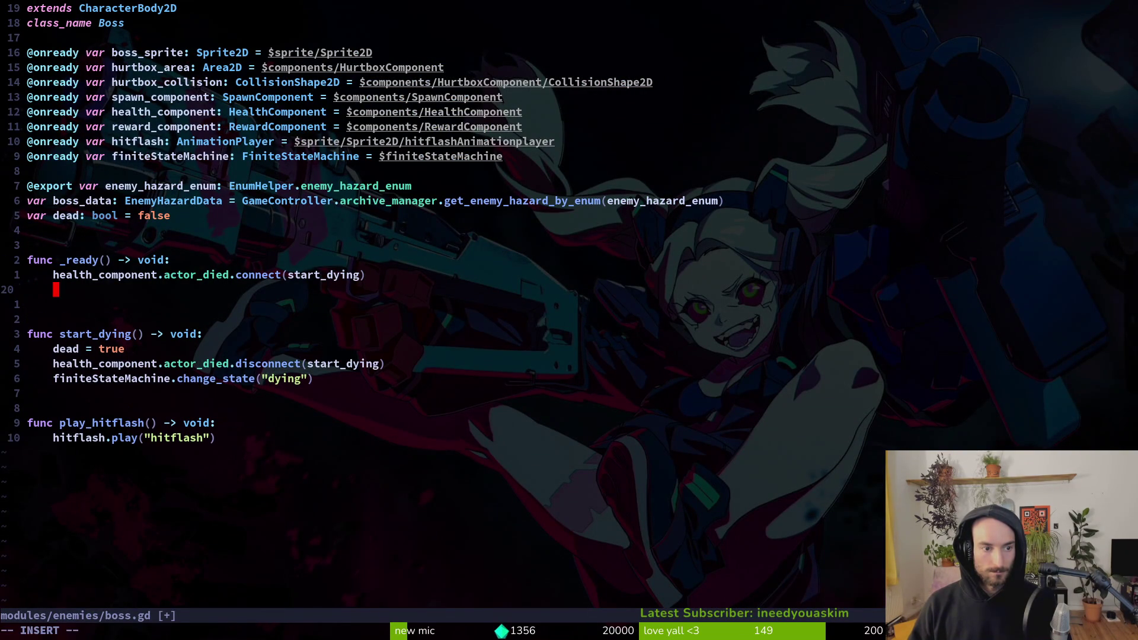
pyautogui.write('Oboss_data =')
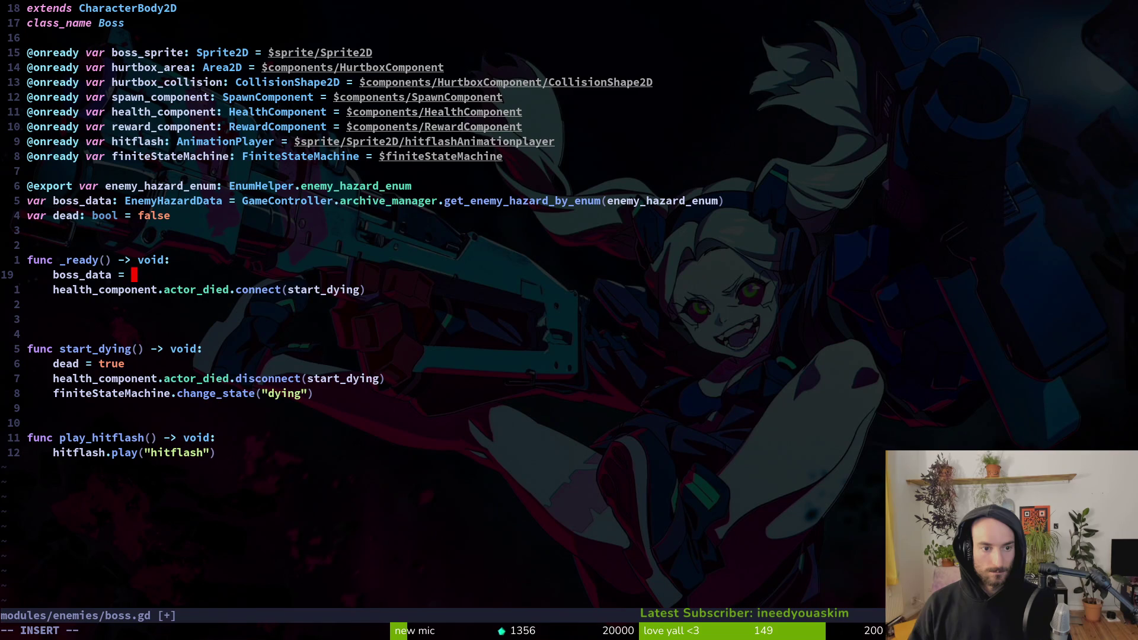
pyautogui.write('GameController.ar')
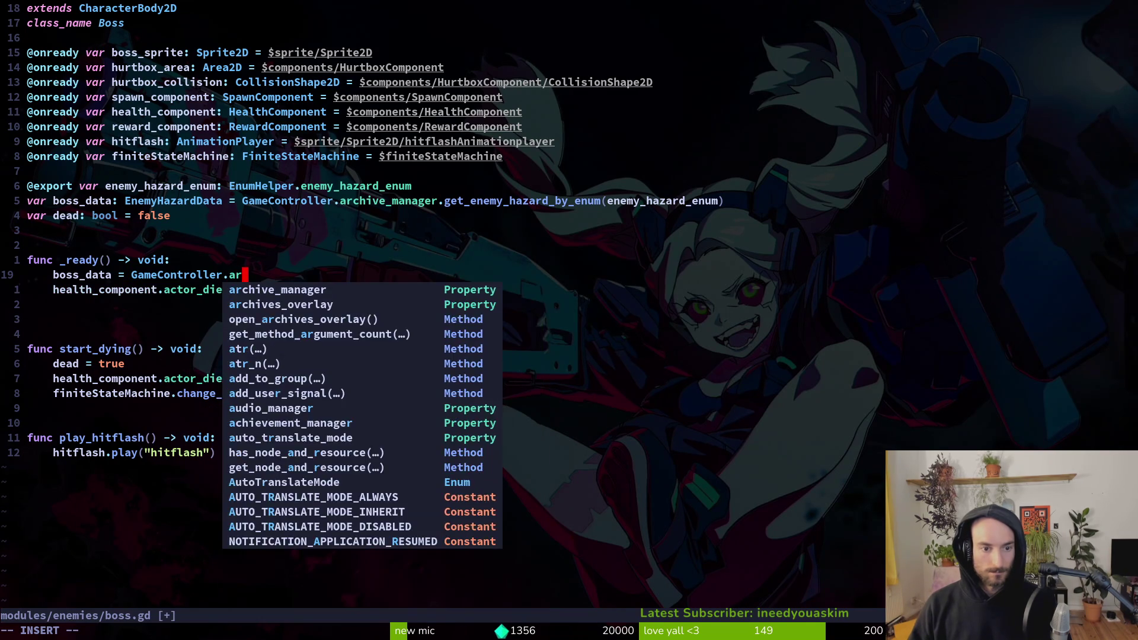
pyautogui.write('chive_manager.geten')
pyautogui.press('Return')
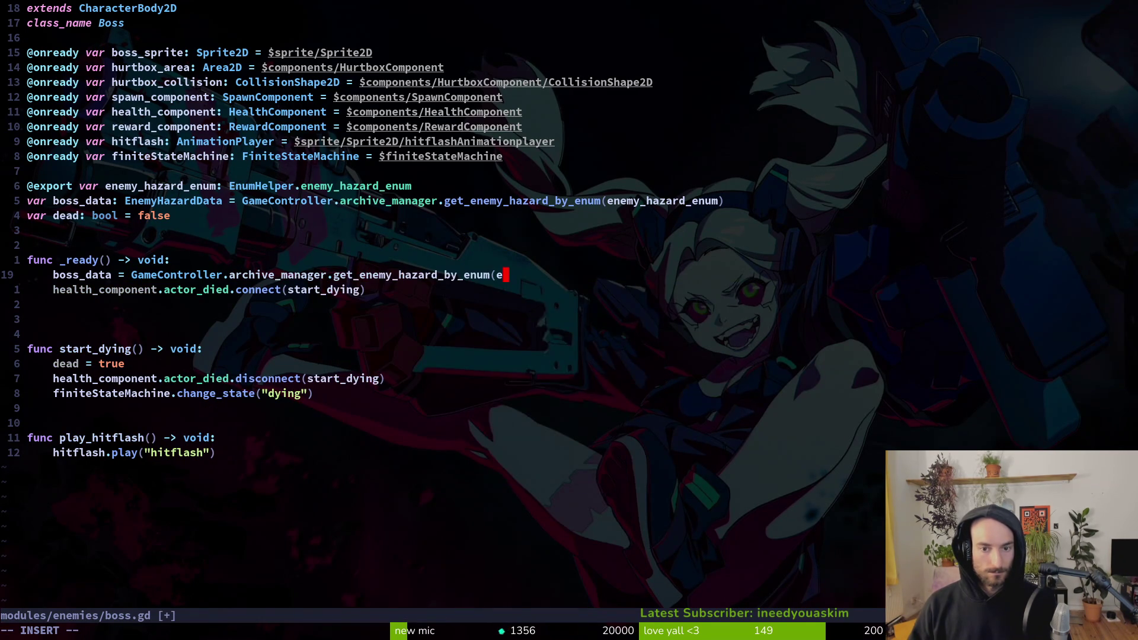
pyautogui.write('ene')
pyautogui.press('Return')
pyautogui.press('Escape')
# Step: Move to the boss_data declaration, undoing an accidentally added line above it
pyautogui.press('{')
pyautogui.press('k')
pyautogui.press('k')
pyautogui.press('f')
pyautogui.press('(')
pyautogui.press('l')
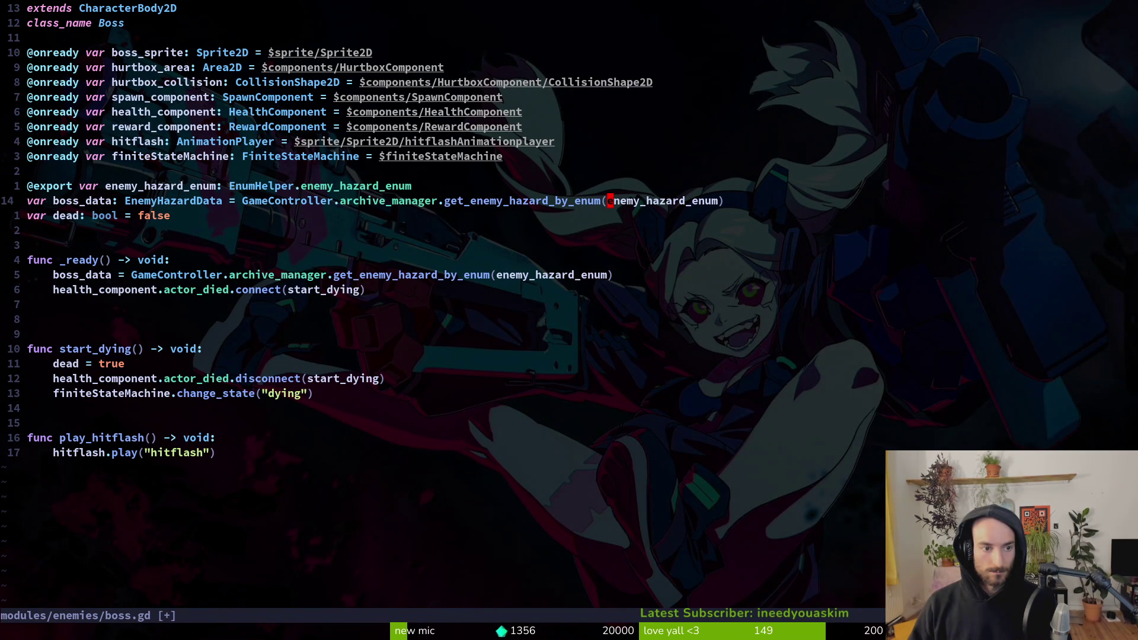
pyautogui.press('k')
pyautogui.press('j')
pyautogui.press('j')
pyautogui.press('V')
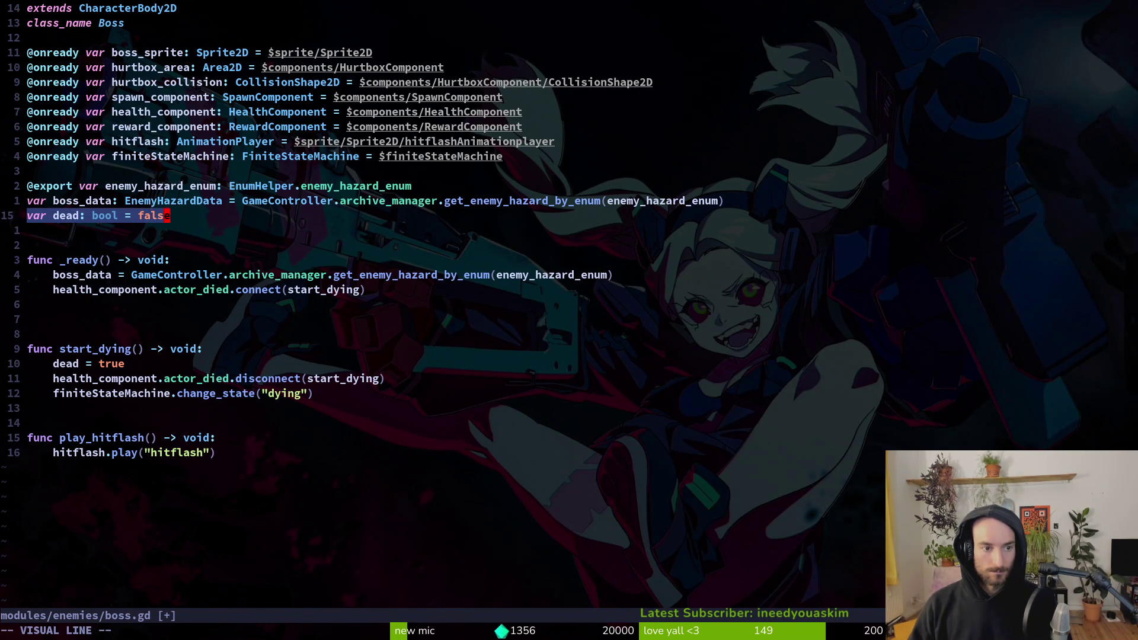
pyautogui.press('k')
pyautogui.press('Escape')
pyautogui.write('O')
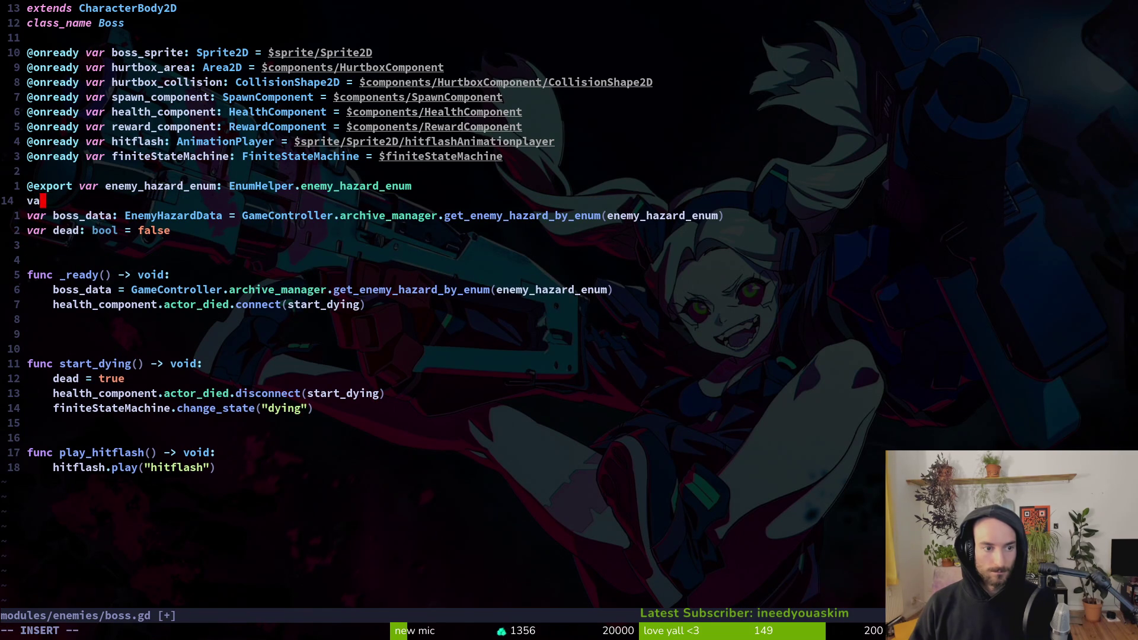
pyautogui.write('r')
pyautogui.press('Escape')
pyautogui.press('u')
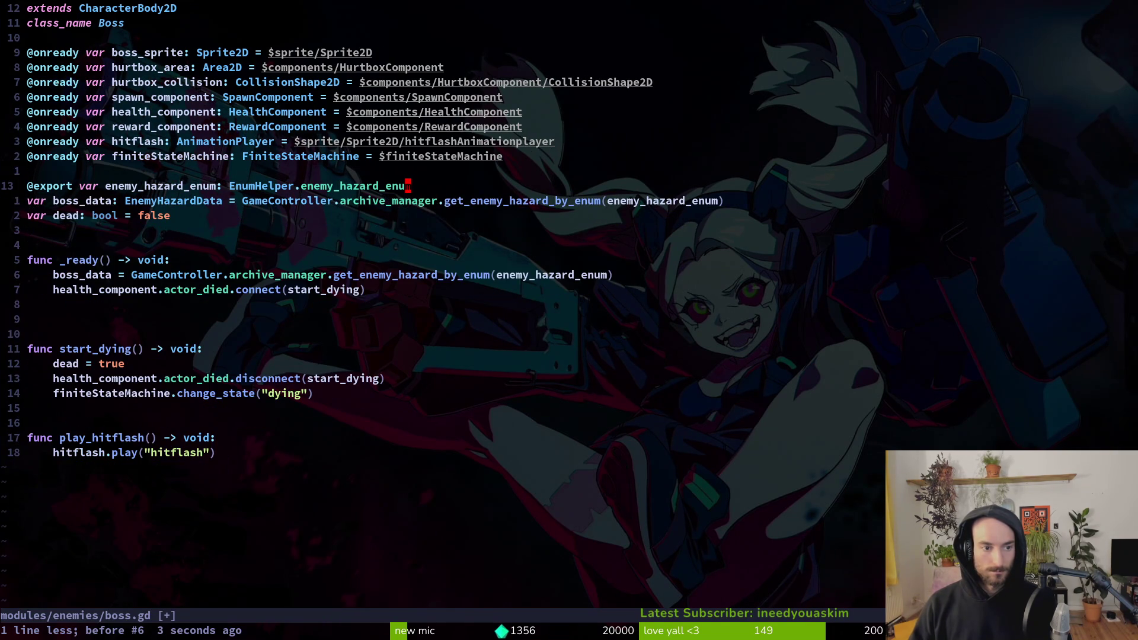
pyautogui.press('k')
pyautogui.press('j')
# Step: Delete the boss_data initializer, keeping its EnemyHazardData type, save and return to the shell
pyautogui.press('v')
pyautogui.press('$')
pyautogui.write('data: EnemyHazardData')
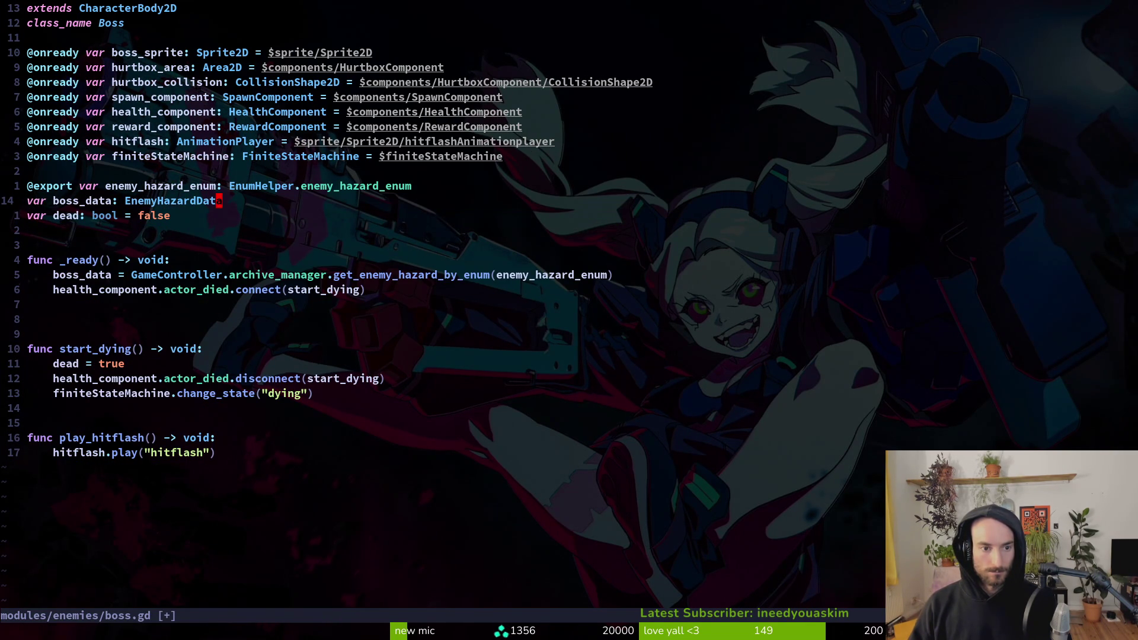
pyautogui.write(':w')
pyautogui.press('Return')
pyautogui.hotkey('ctrl', 'z')
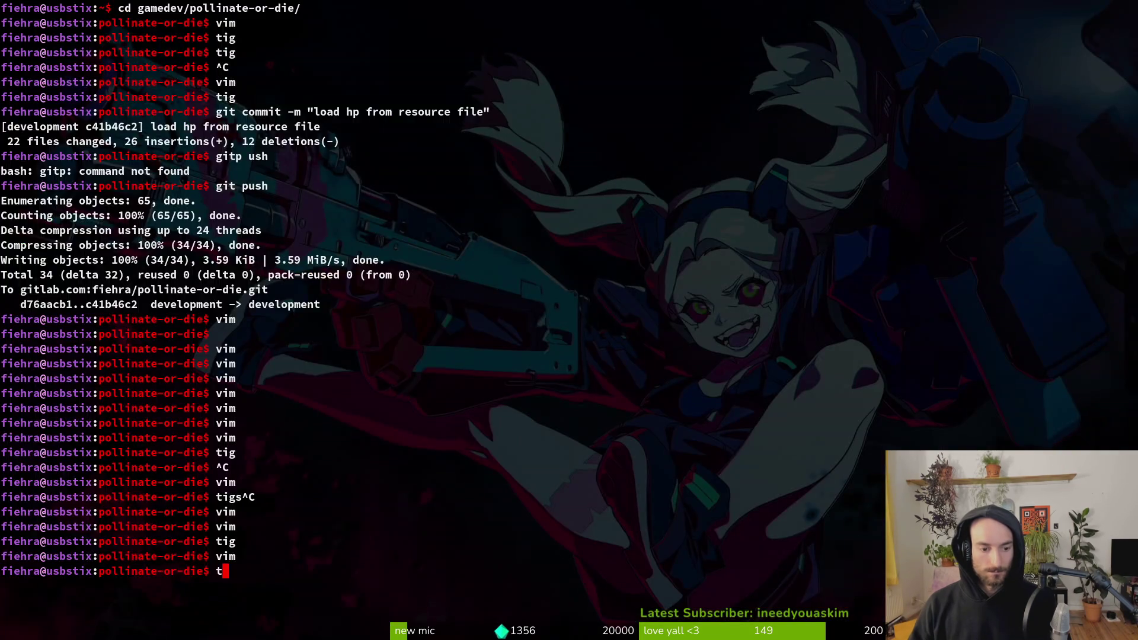
# Step: In tig status, stage the boss, dying, devlevel and archives_overlay .gd/.tscn changes
pyautogui.write('tig status')
pyautogui.press('Return')
pyautogui.press('j')
pyautogui.press('j')
pyautogui.press('j')
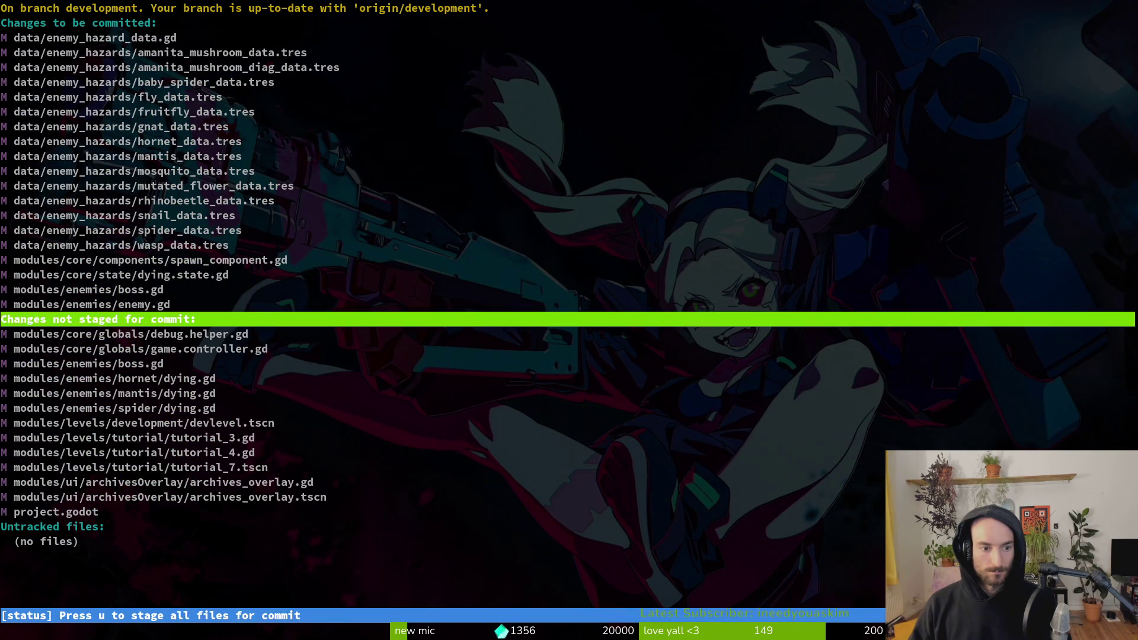
pyautogui.press('u')
pyautogui.press('u')
pyautogui.press('u')
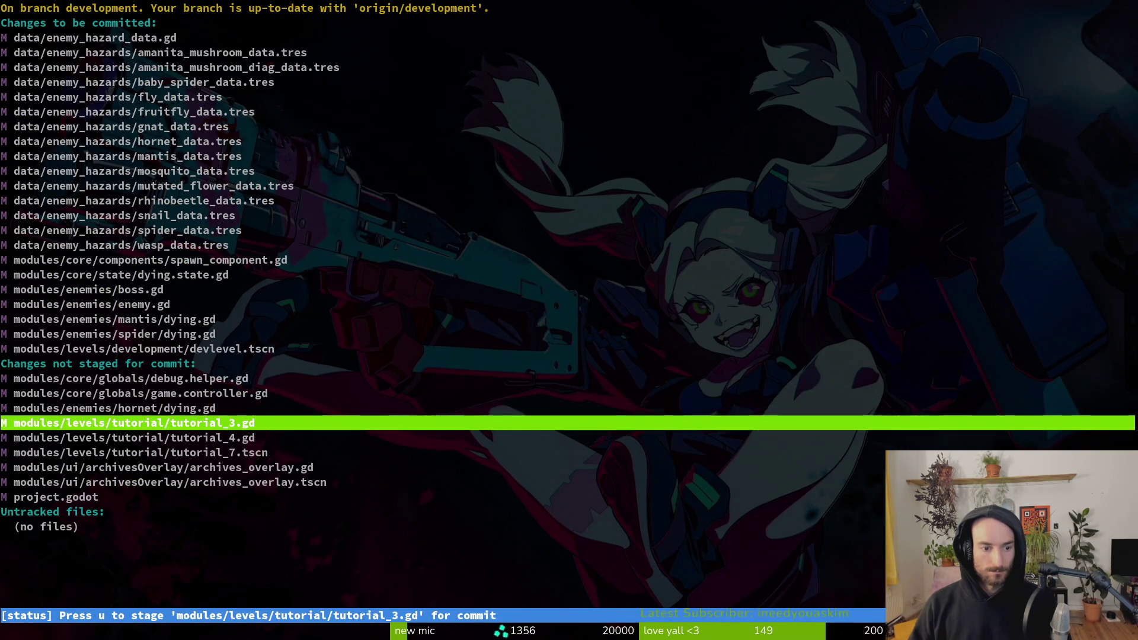
pyautogui.press('Return')
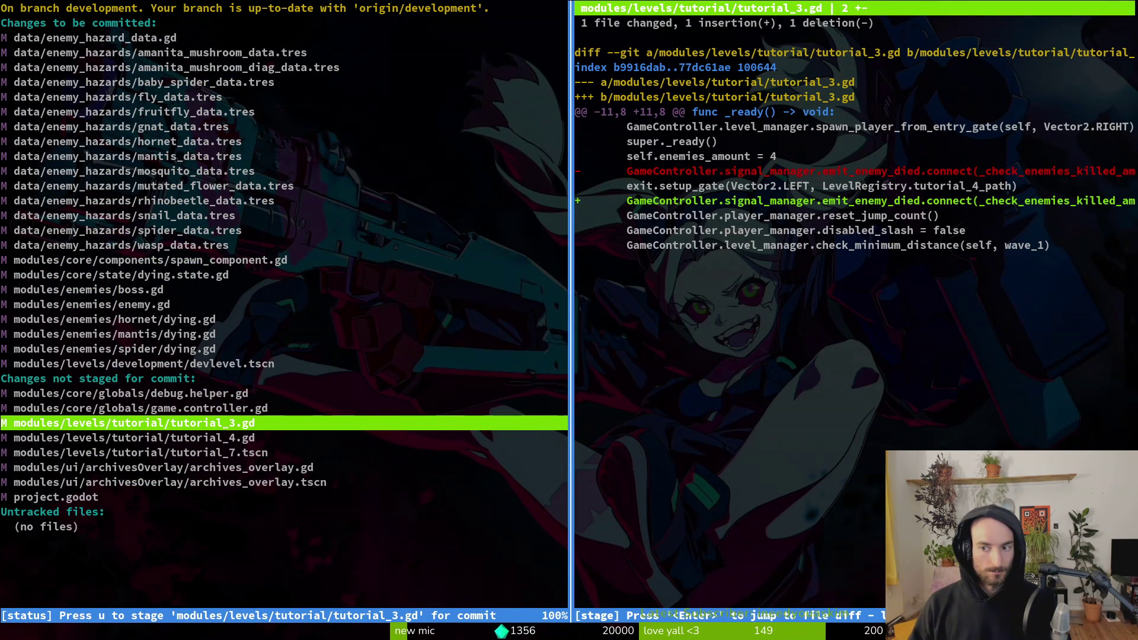
pyautogui.press('j')
pyautogui.press('j')
pyautogui.press('j')
pyautogui.press('u')
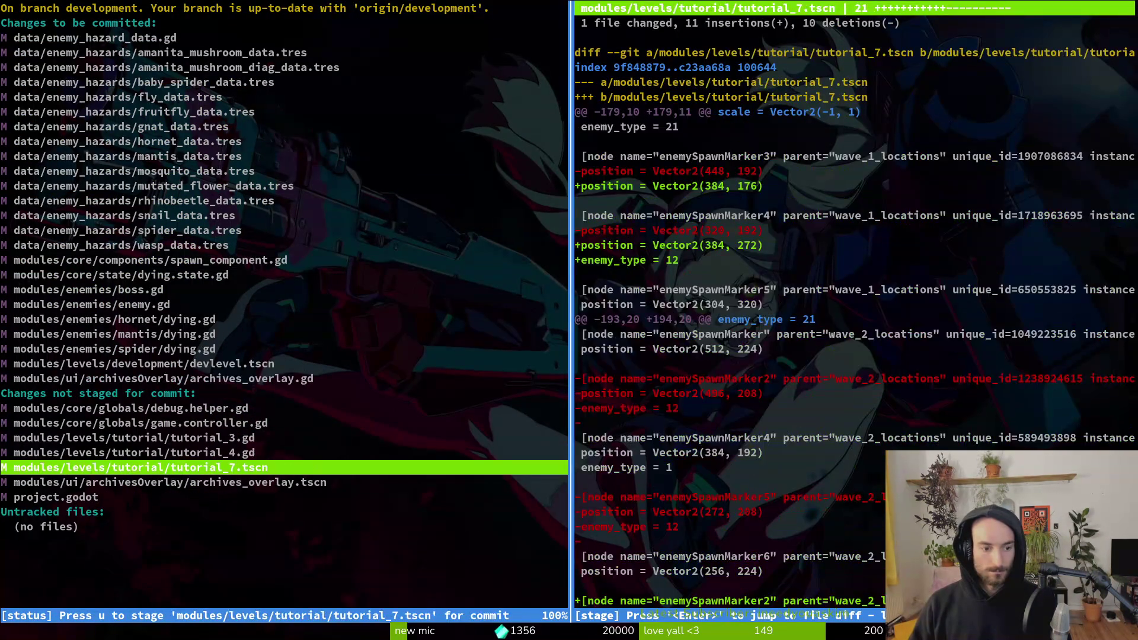
pyautogui.press('j')
pyautogui.press('u')
pyautogui.press('k')
pyautogui.press('k')
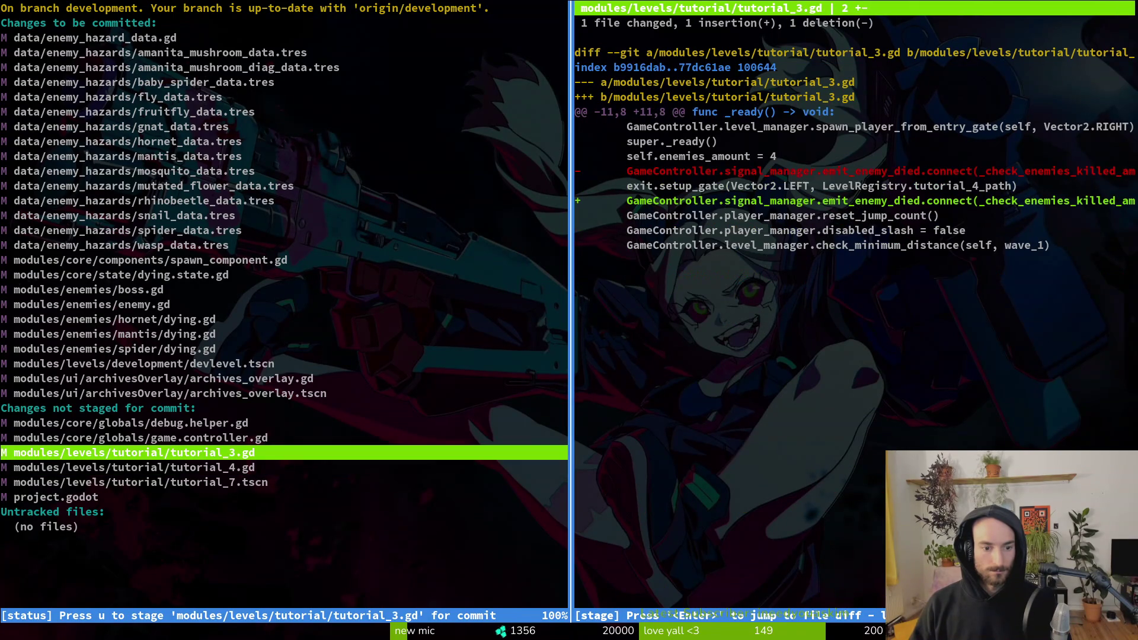
pyautogui.press('j')
pyautogui.press('j')
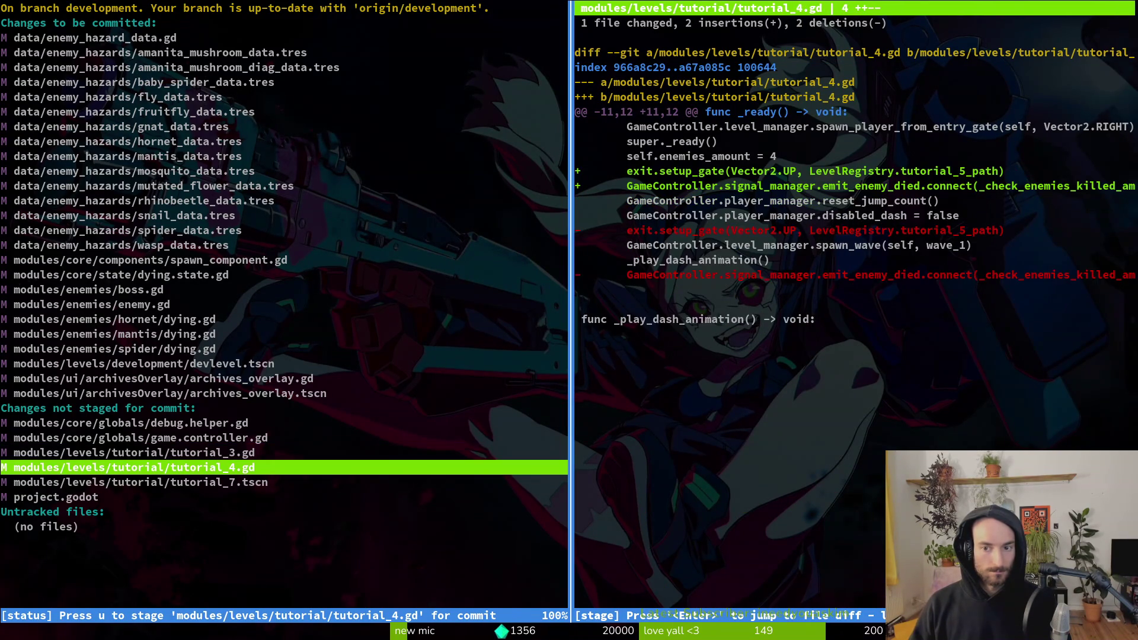
pyautogui.press('k')
pyautogui.press('k')
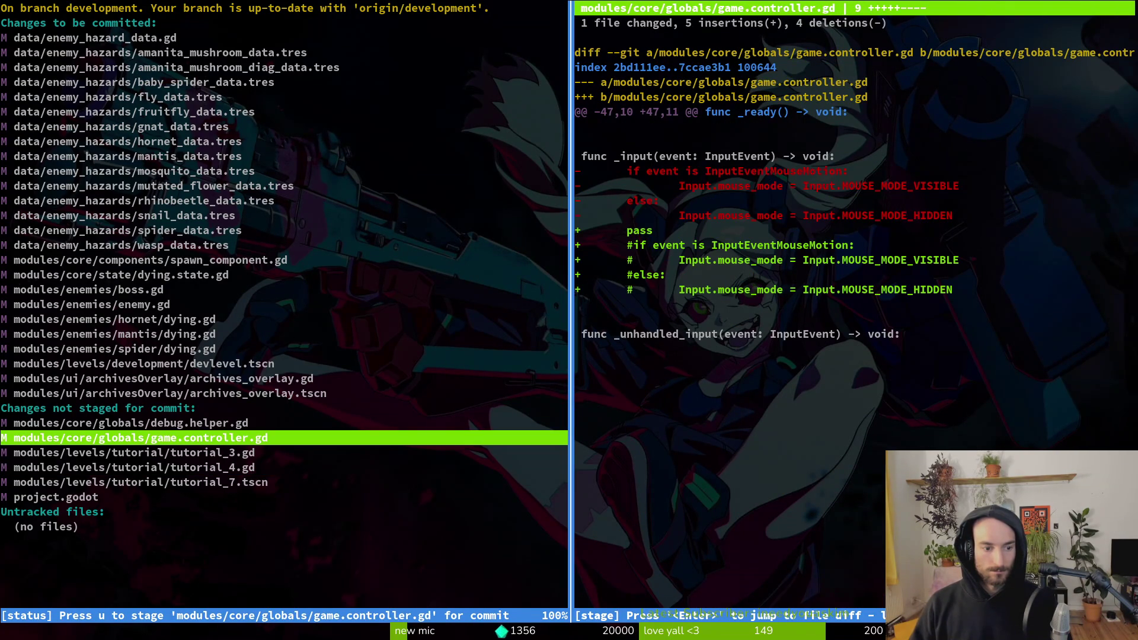
# Step: Commit as 'updated enemy wiki to display health and pollen drop amount' and push
pyautogui.write('qgit commit -m')
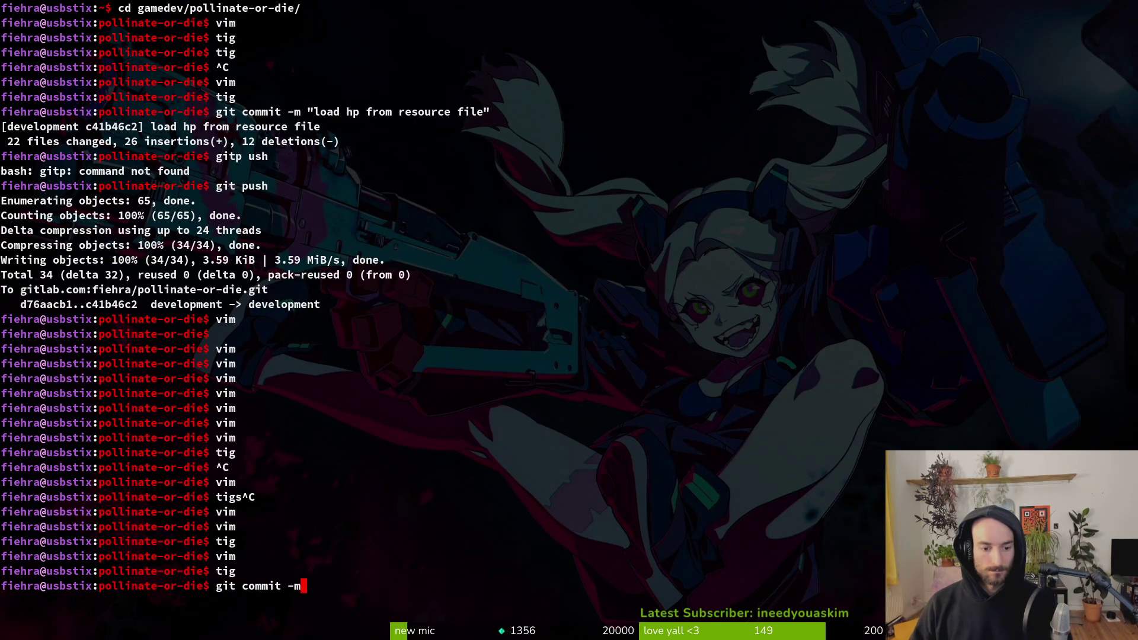
pyautogui.write(' "updated ene')
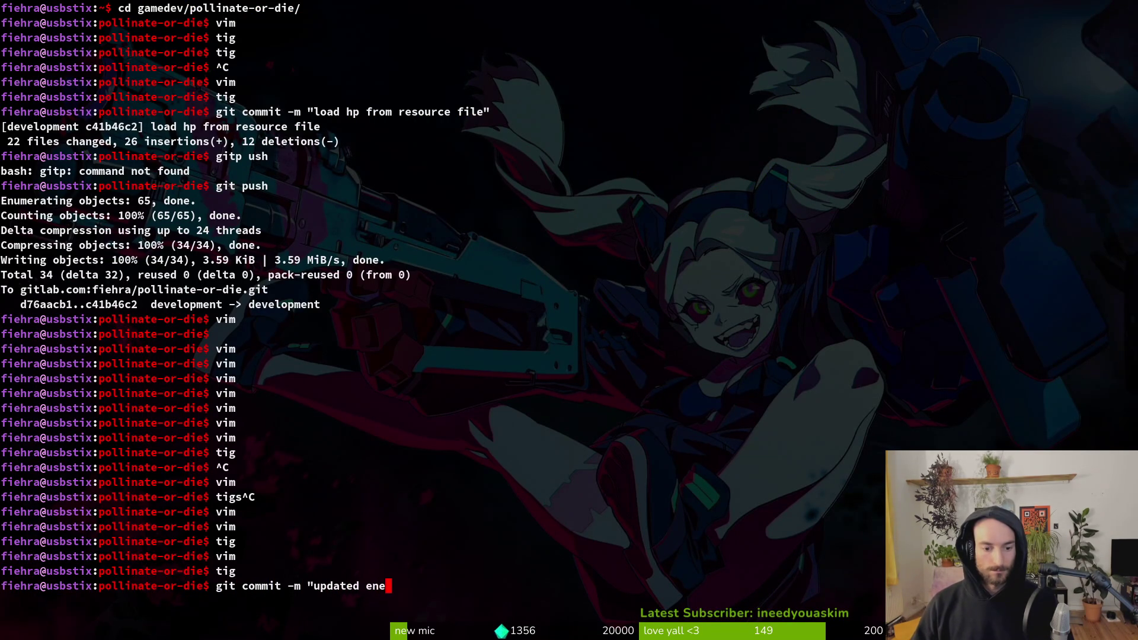
pyautogui.write('my wiki to s')
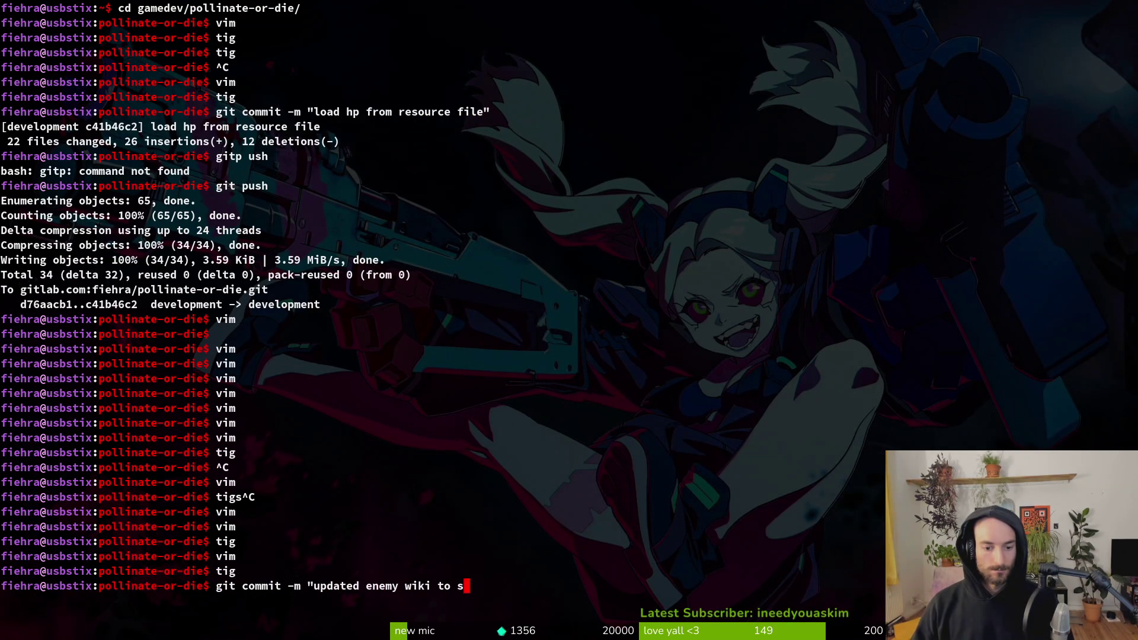
pyautogui.press('BackSpace')
pyautogui.write('display health and ')
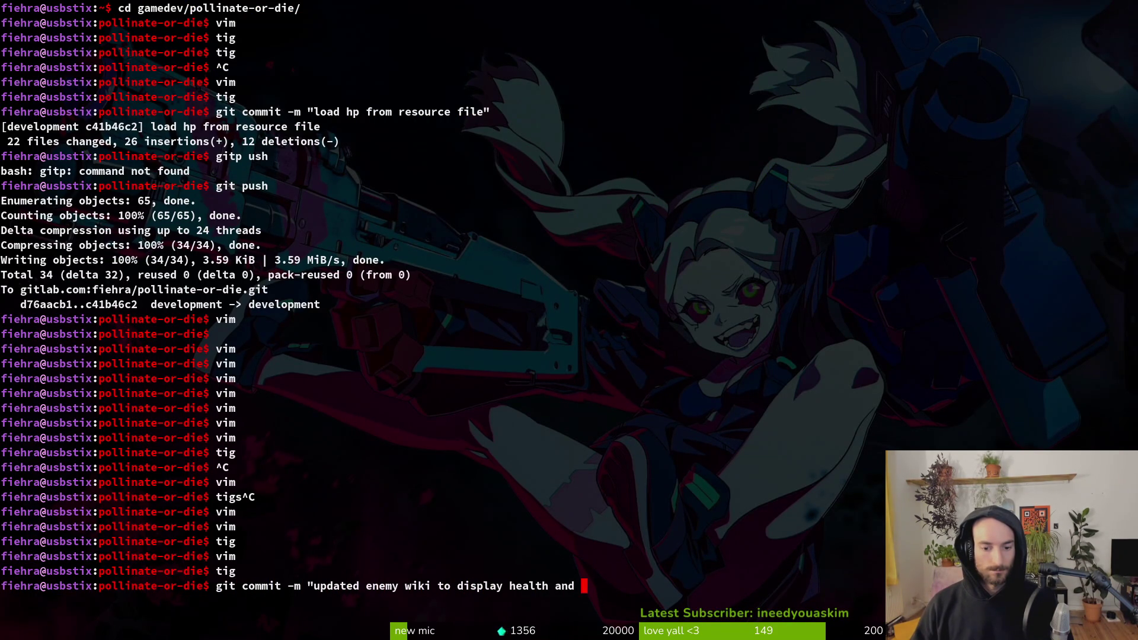
pyautogui.write('pollen drop')
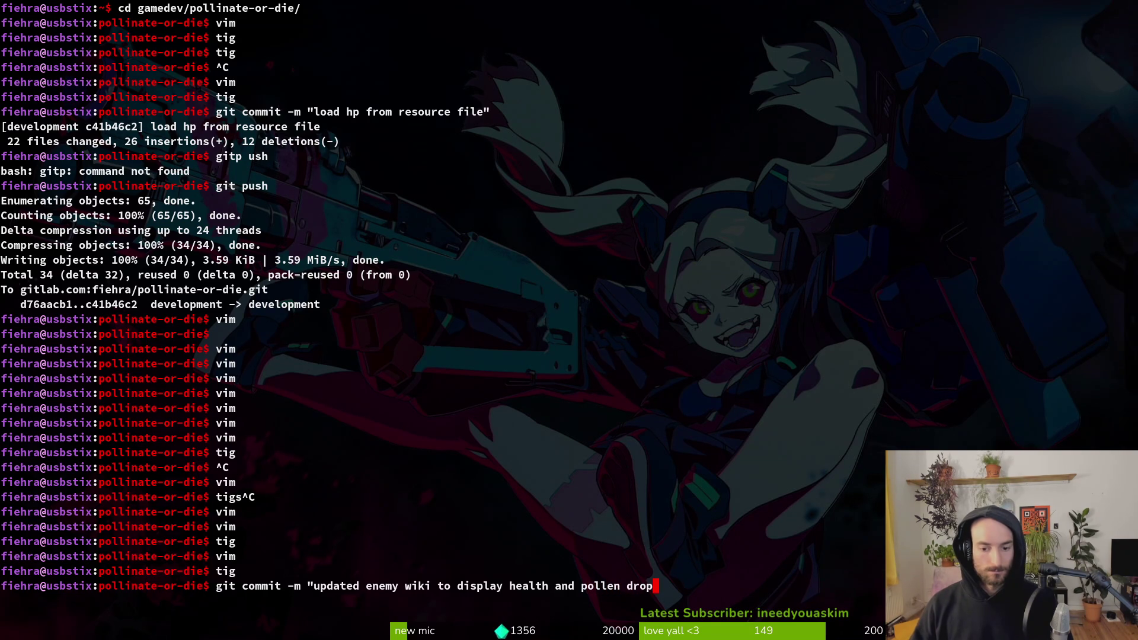
pyautogui.write(' amount')
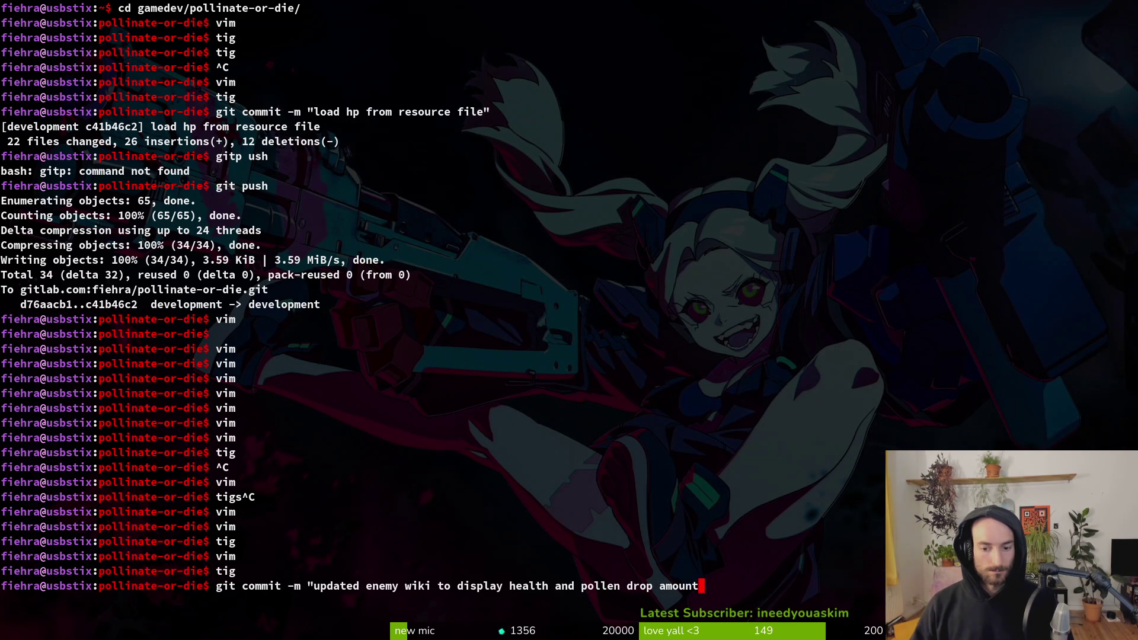
pyautogui.write('"')
pyautogui.press('Return')
pyautogui.write('git push')
pyautogui.press('Return')
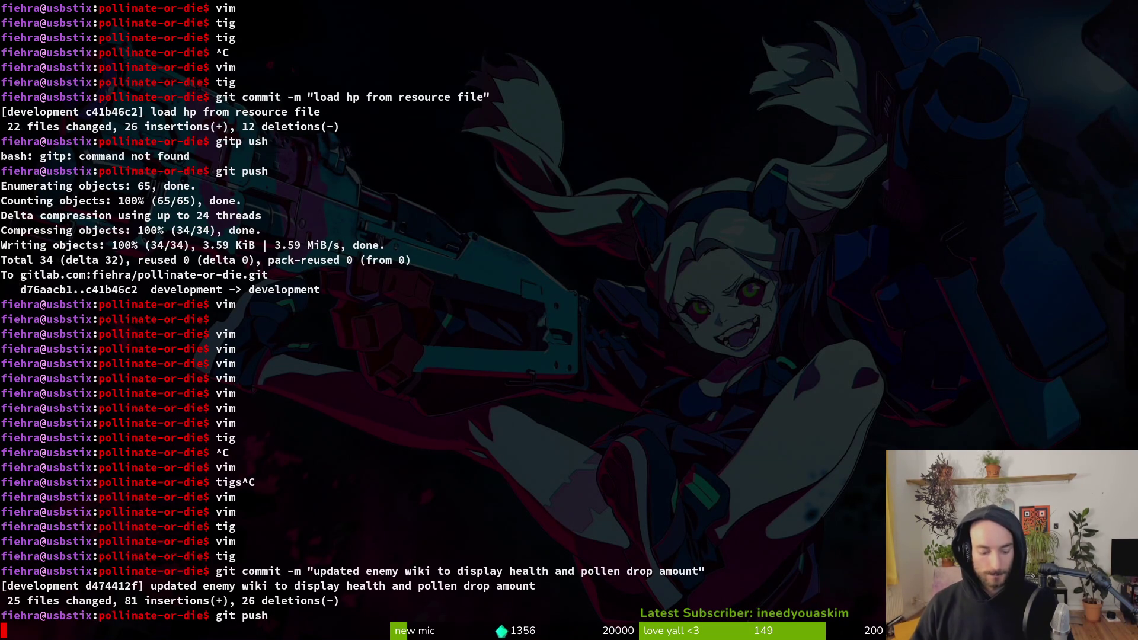
# Step: Stage tutorial_3.gd and tutorial_4.gd in tig after reviewing their diffs
pyautogui.write('tig')
pyautogui.press('Return')
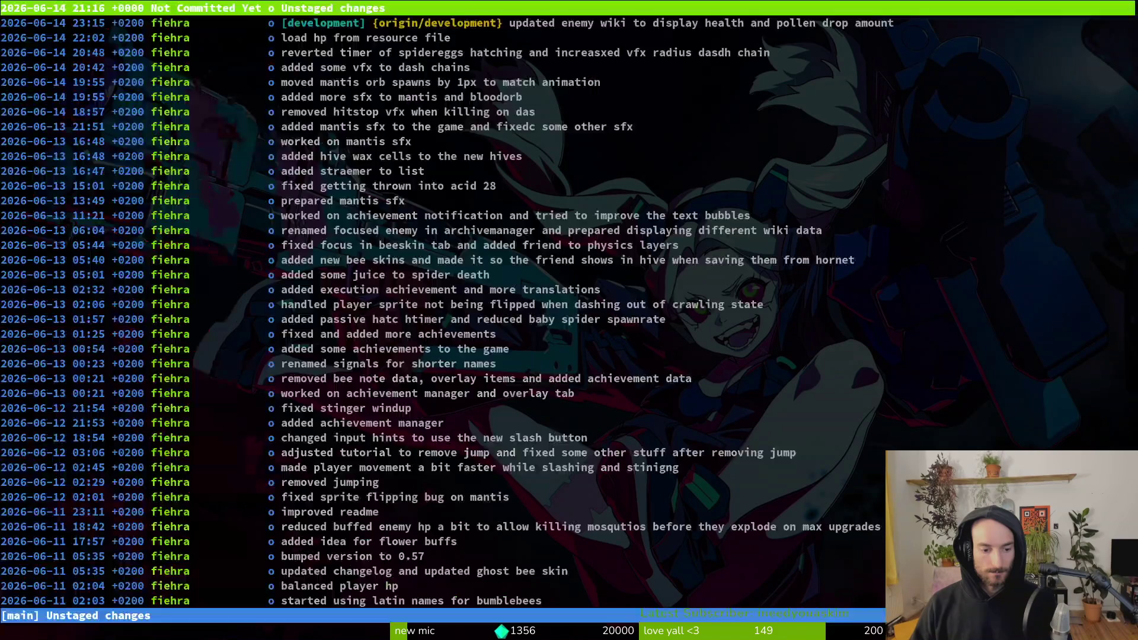
pyautogui.press('s')
pyautogui.press('Down')
pyautogui.press('Down')
pyautogui.press('Down')
pyautogui.press('Return')
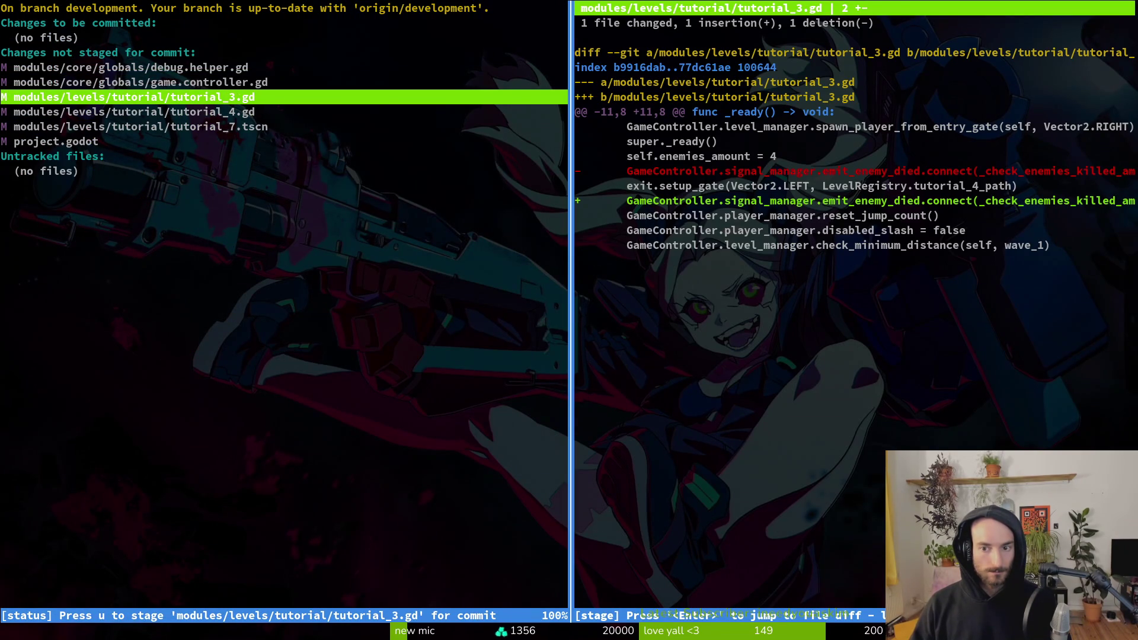
pyautogui.press('u')
pyautogui.press('Down')
pyautogui.press('Up')
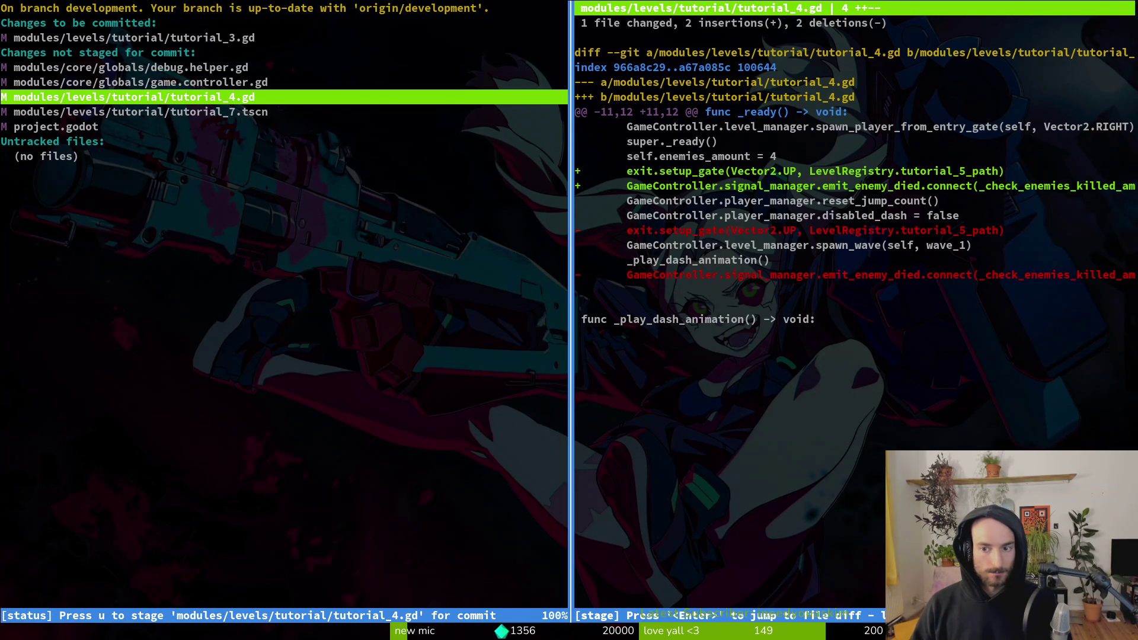
pyautogui.press('u')
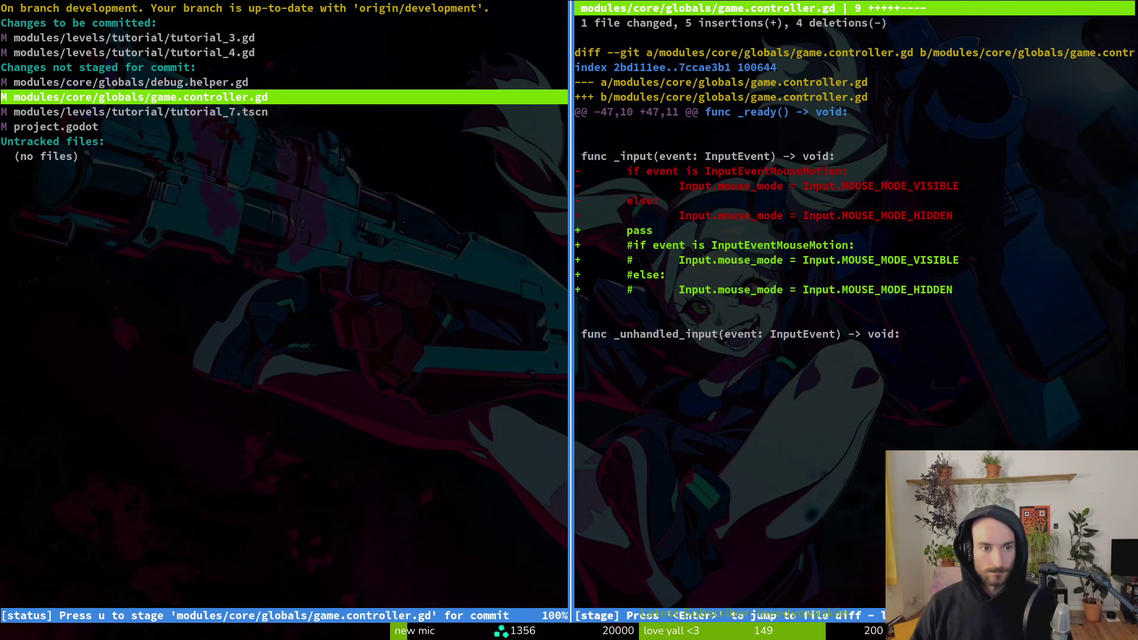
pyautogui.press('Down')
# Step: Stage tutorial_7.tscn, commit as 'tried to fix tutorial spawning multiple waves', and recheck tig status
pyautogui.write('u')
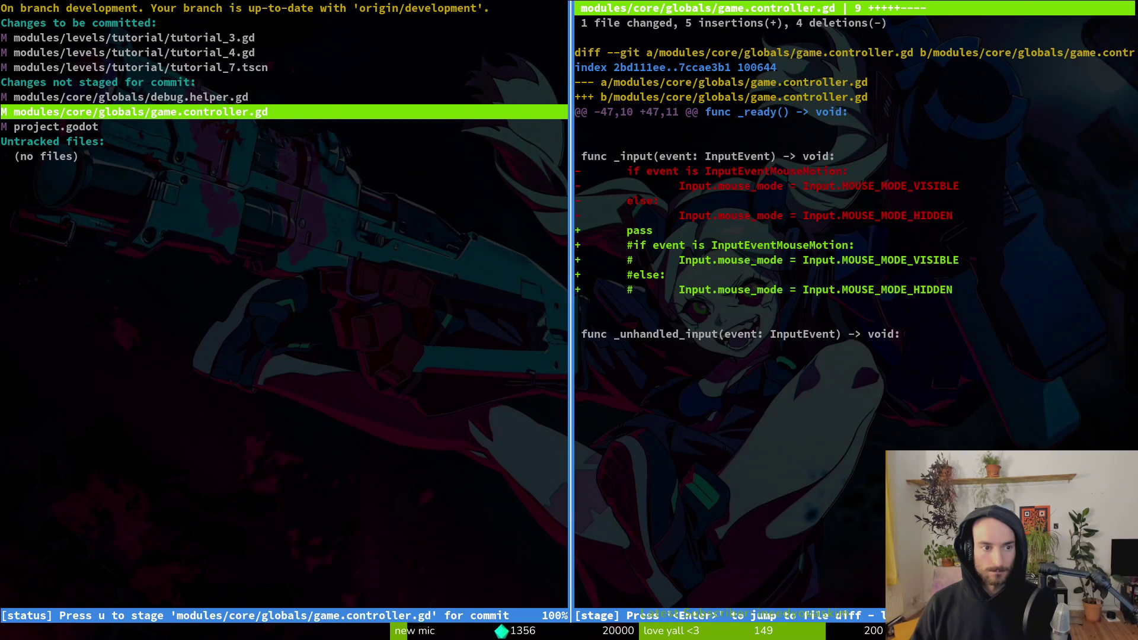
pyautogui.write('Qgit commit -m "tried to fix tutor')
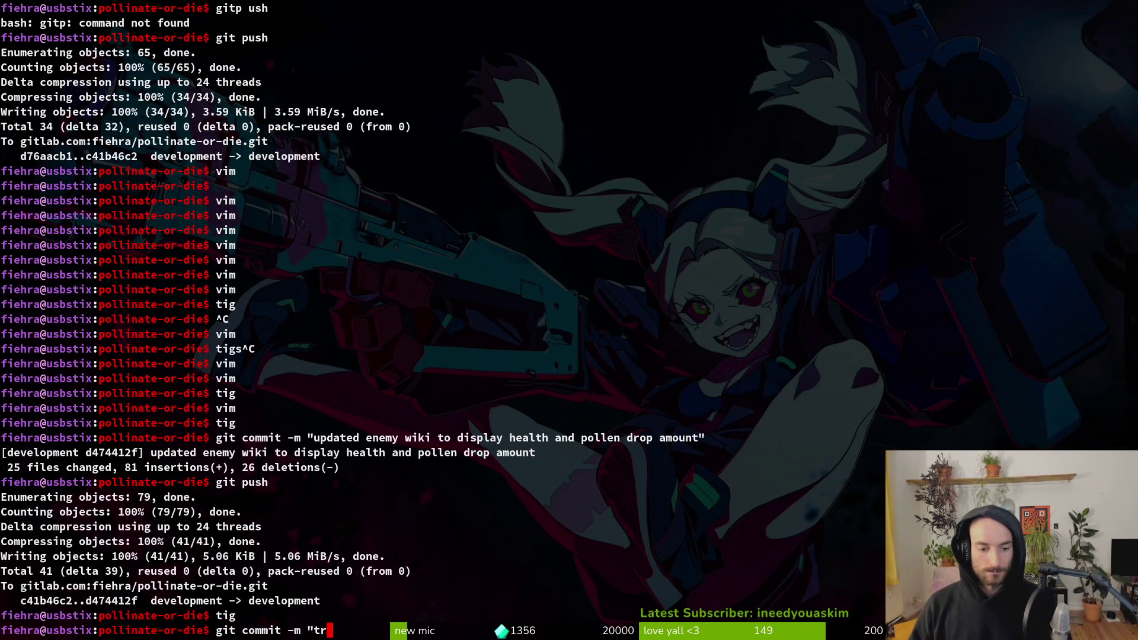
pyautogui.write('ial sp')
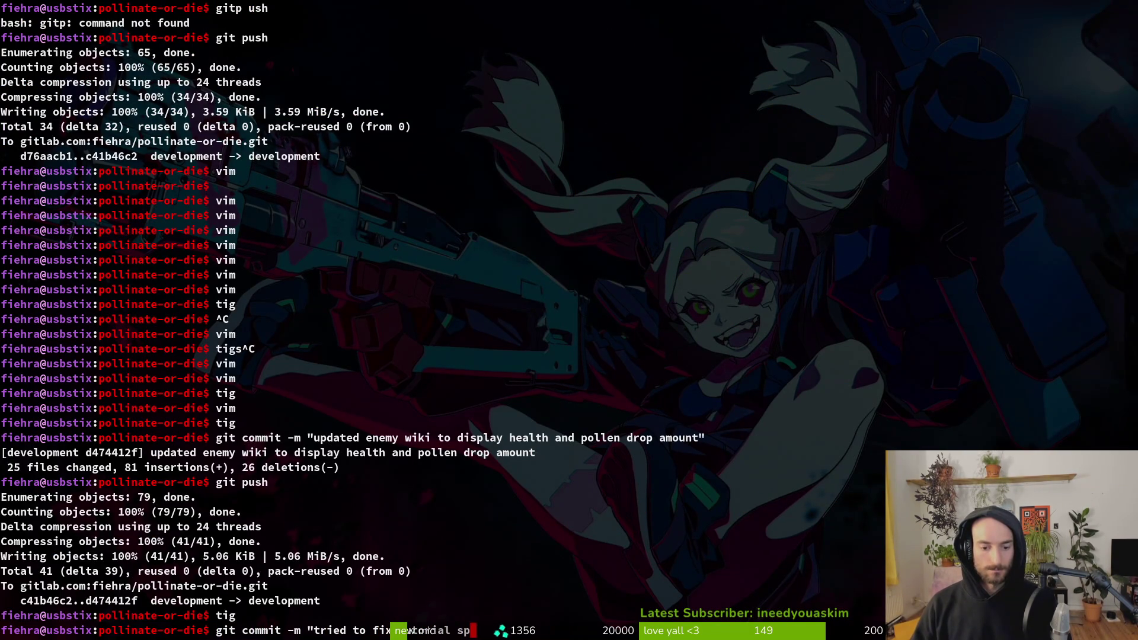
pyautogui.write('awning multiple waves"')
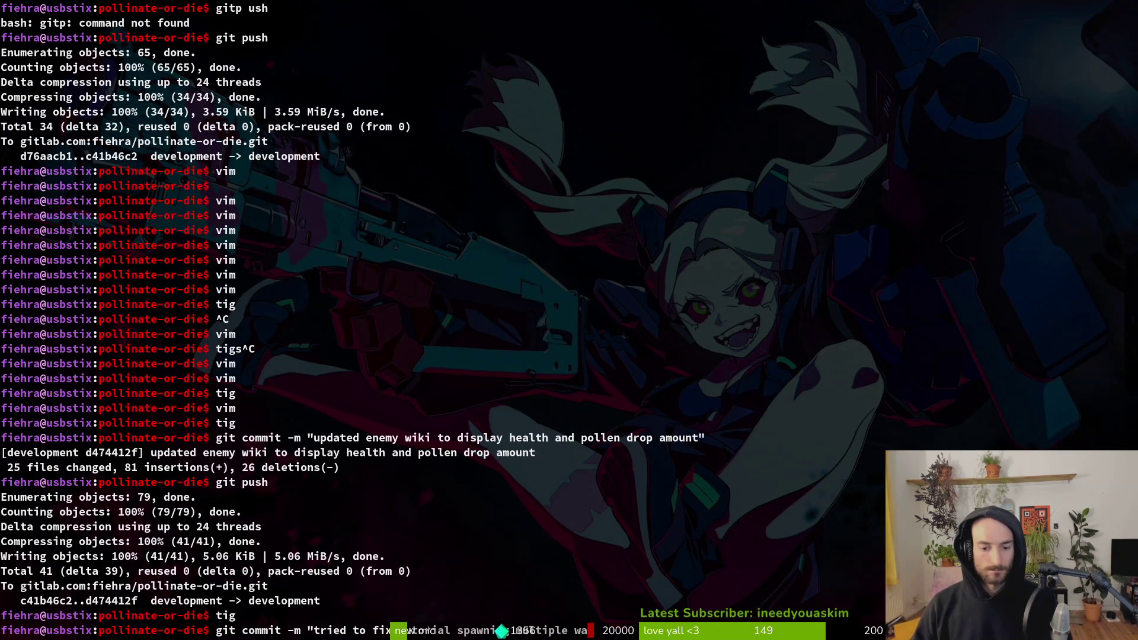
pyautogui.press('Return')
pyautogui.write('tig')
pyautogui.press('Return')
pyautogui.press('Down')
pyautogui.press('Down')
pyautogui.press('Down')
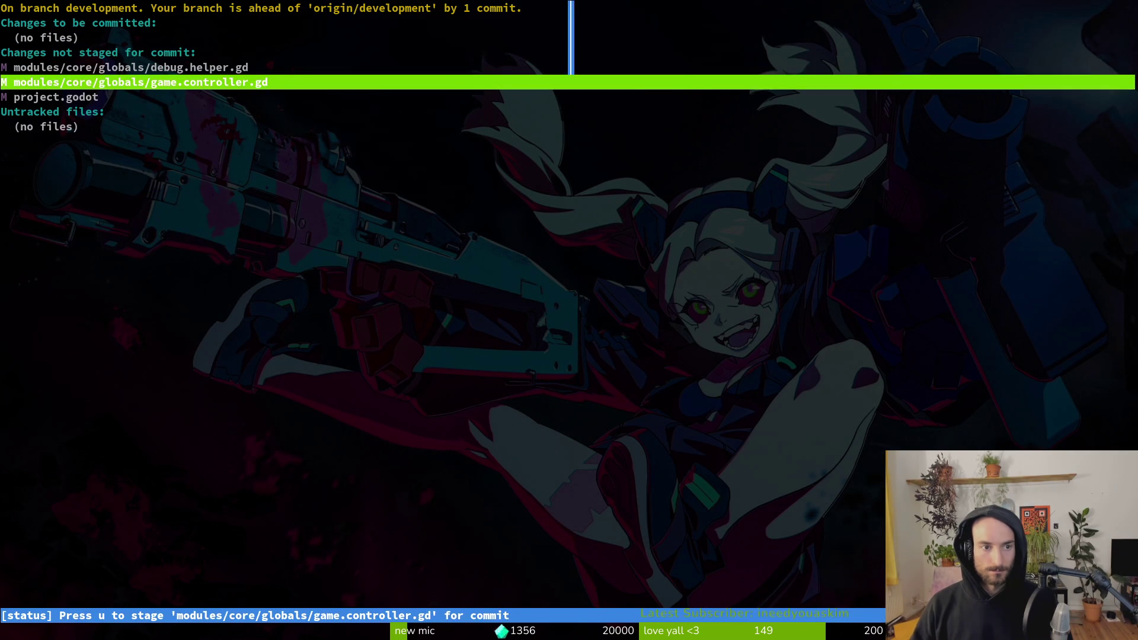
# Step: Quit tig and open the pollinate or die project page in GitLab
pyautogui.press('q')
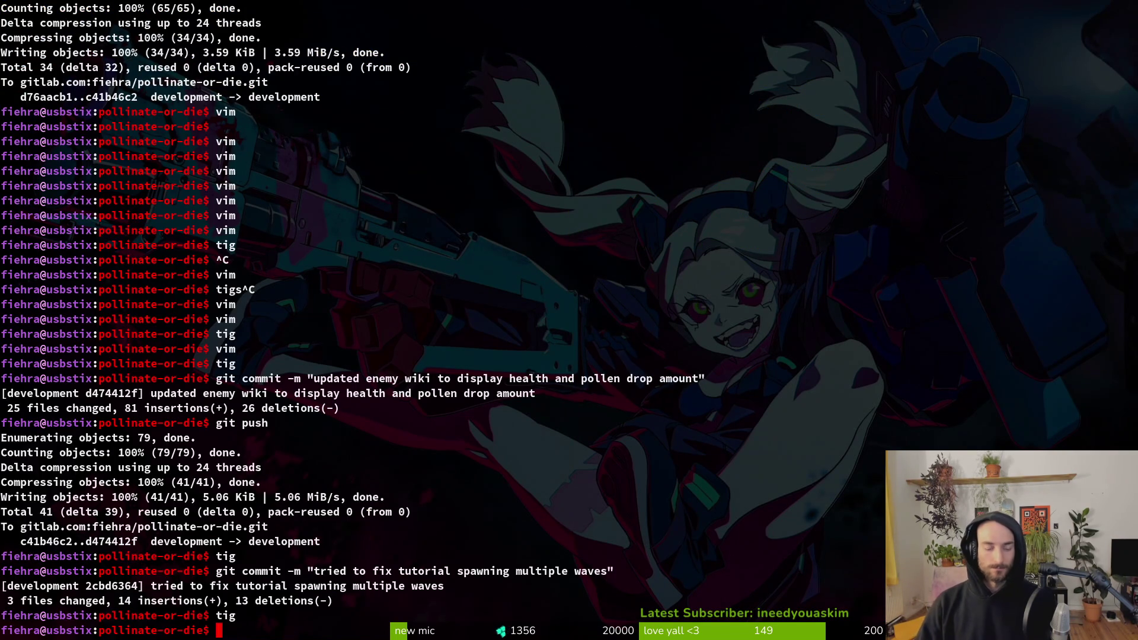
pyautogui.hotkey('alt', 'Tab')
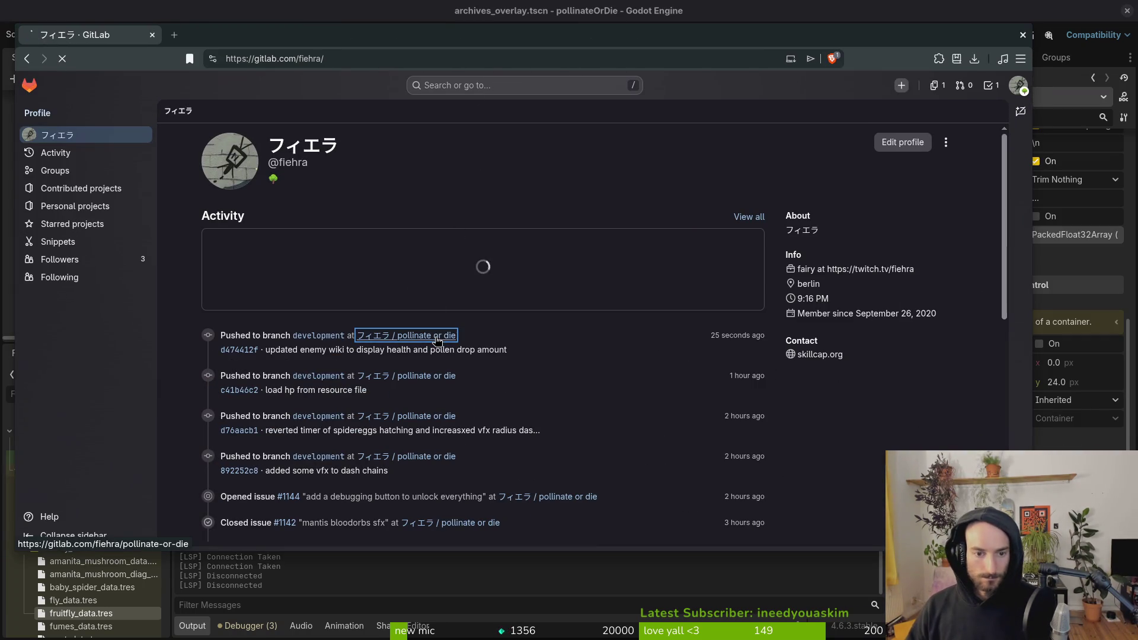
pyautogui.click(437, 340)
pyautogui.hotkey('alt', 'Tab')
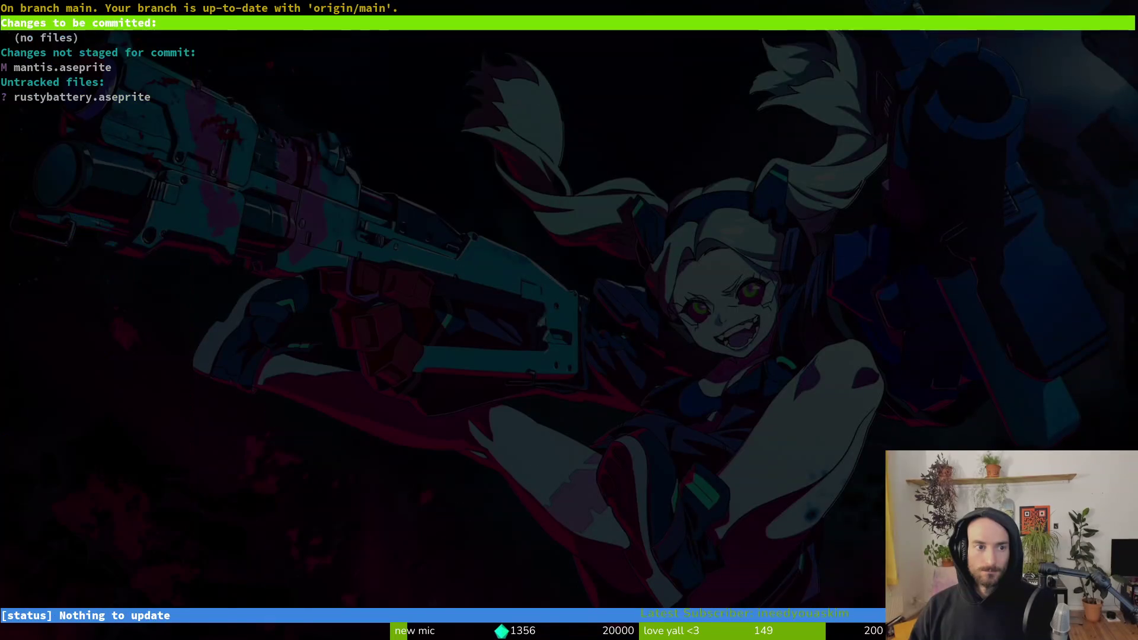
# Step: Stage mantis.aseprite, commit it as 'removed screaming frames' and push
pyautogui.press('Down')
pyautogui.write('uqgit commit -m "')
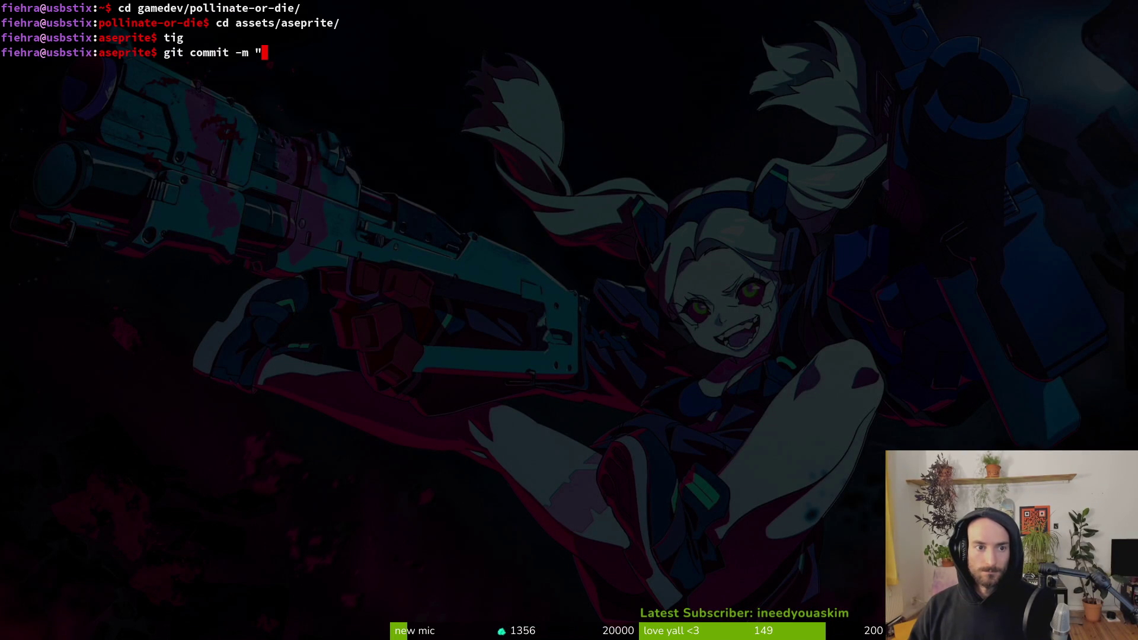
pyautogui.write('removed screaming ')
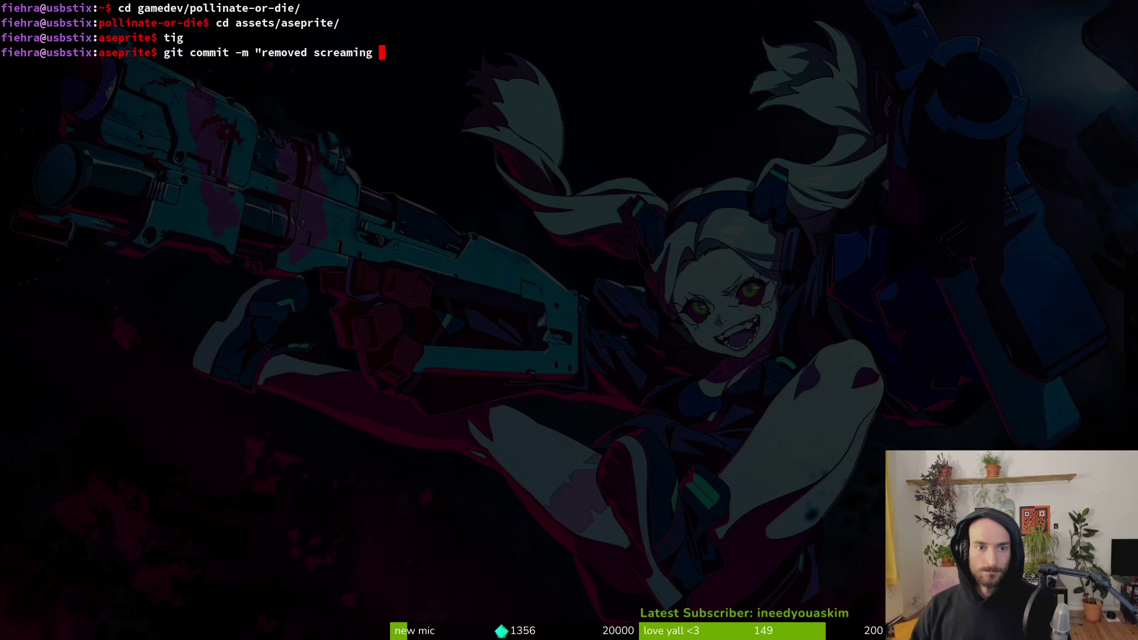
pyautogui.write('frames"')
pyautogui.press('Return')
pyautogui.write('git push')
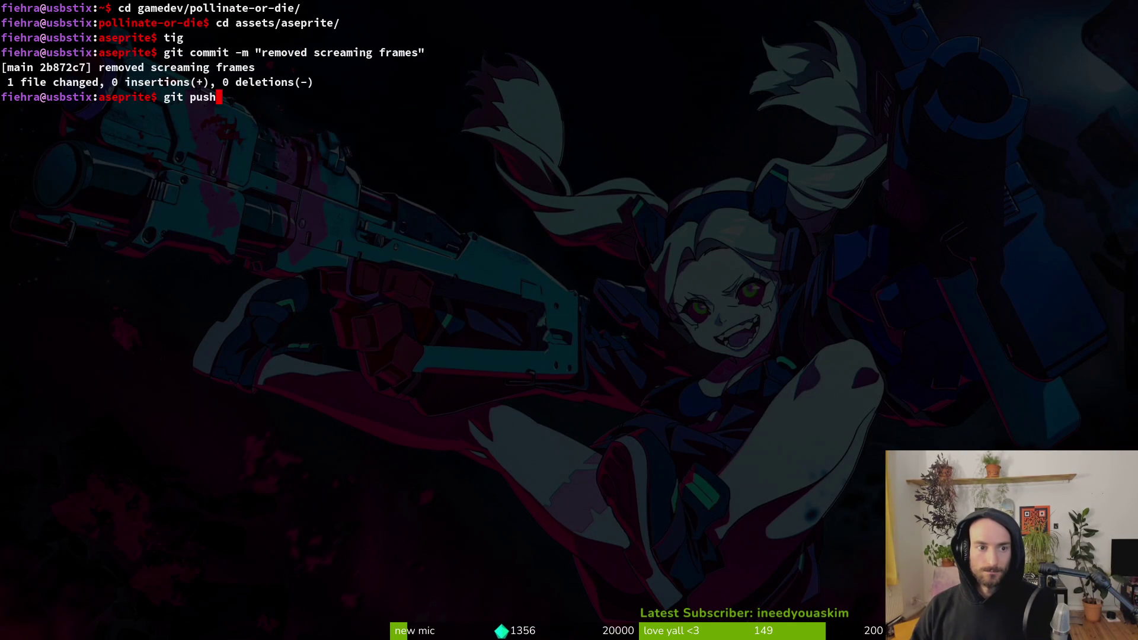
pyautogui.press('Return')
# Step: Open the steam nextfest demo (forest area) milestone from the project's work items
pyautogui.hotkey('alt', 'Tab')
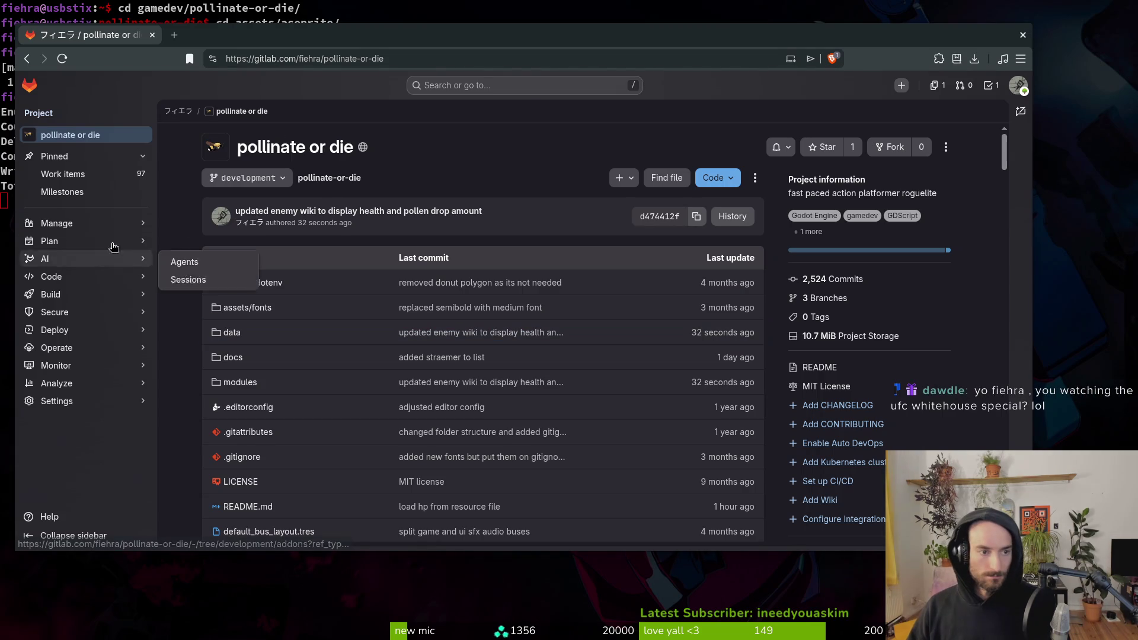
pyautogui.click(62, 174)
pyautogui.doubleClick(387, 39)
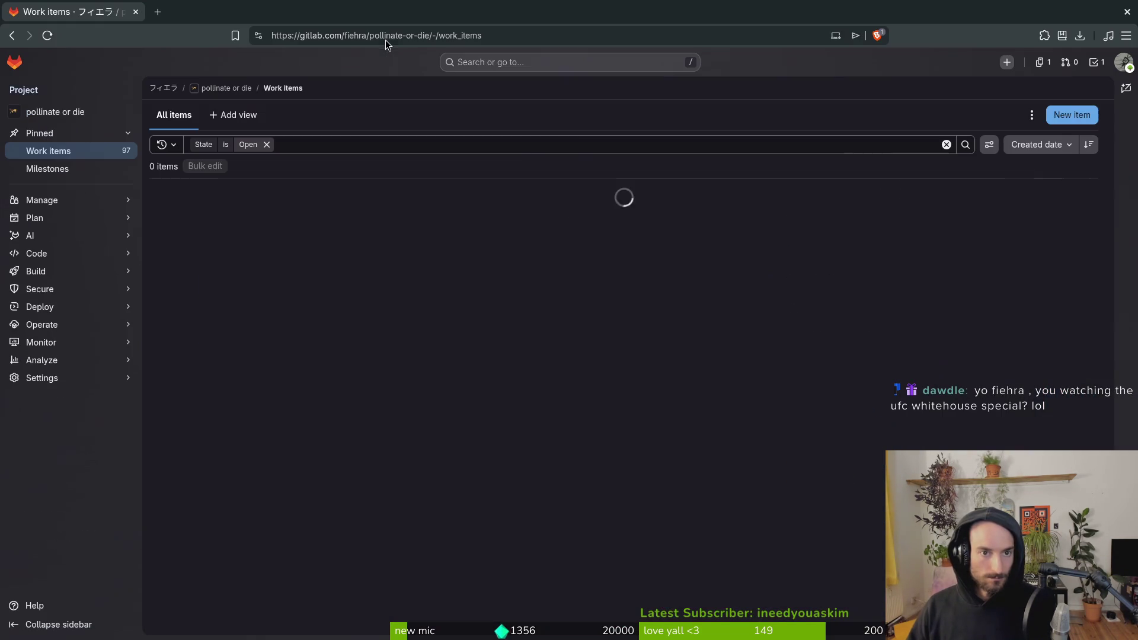
pyautogui.click(268, 305)
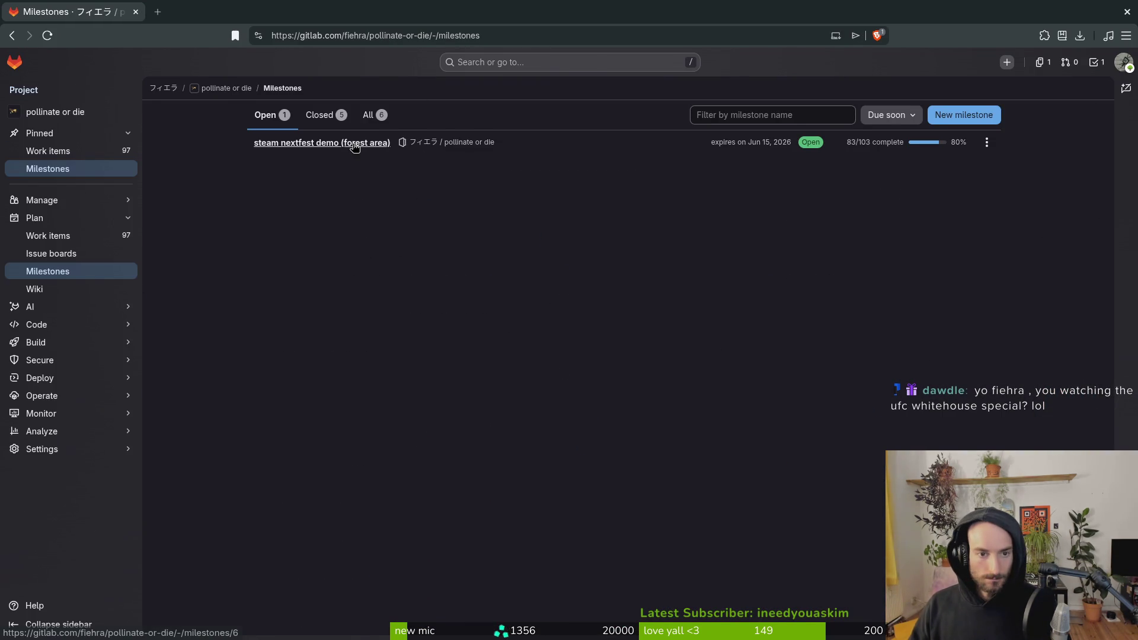
pyautogui.click(354, 147)
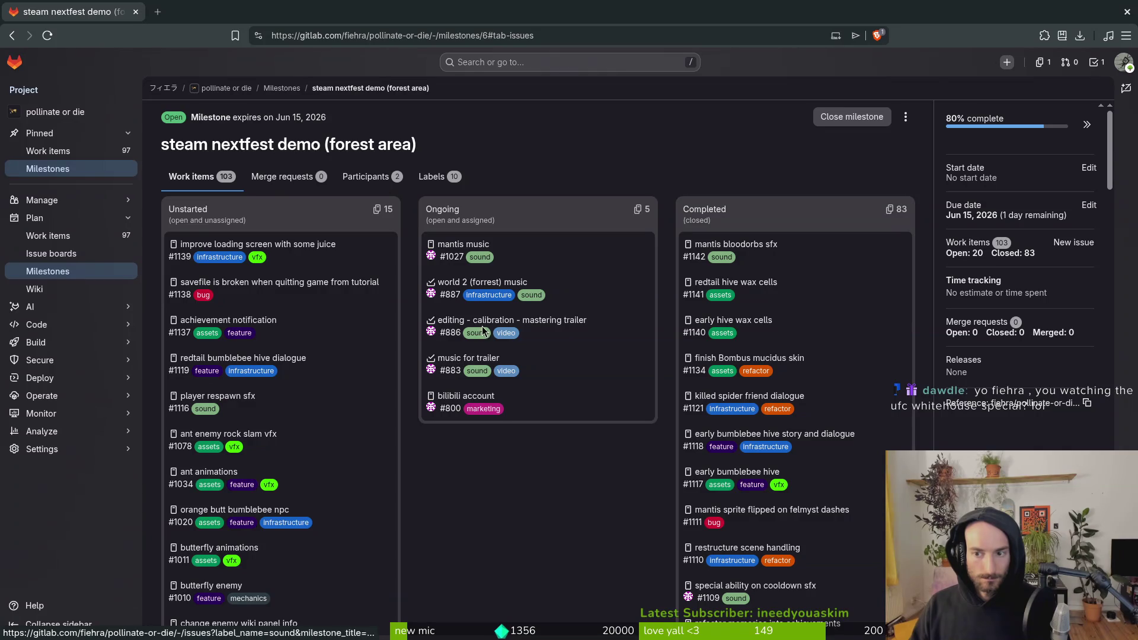
pyautogui.press('super')
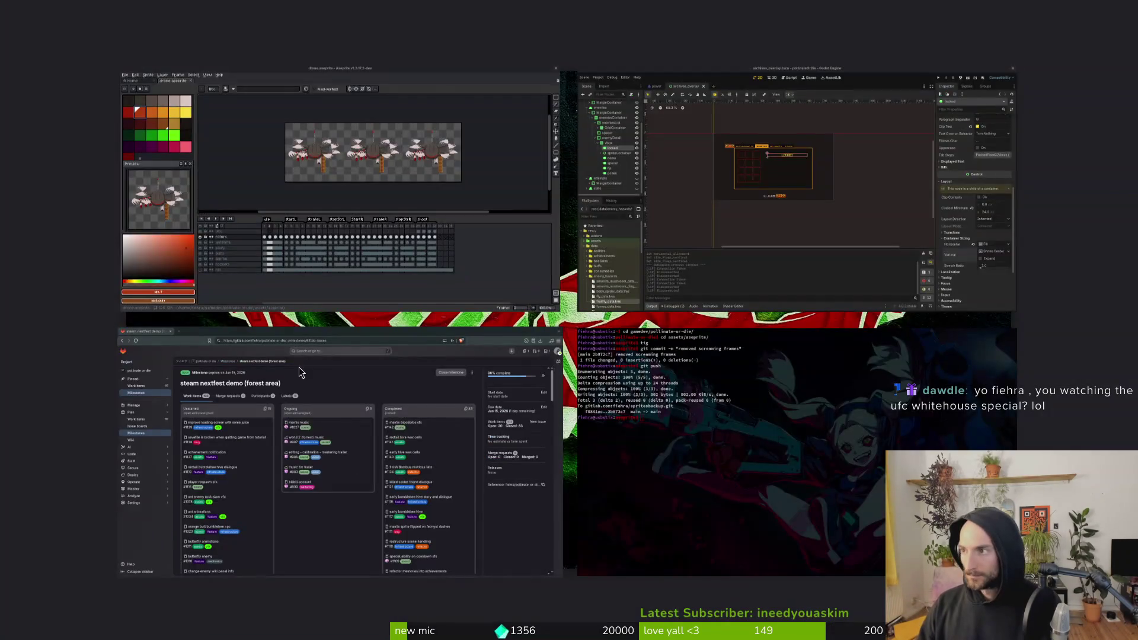
pyautogui.click(299, 372)
pyautogui.scroll(-8, 238, 332)
pyautogui.scroll(5, 243, 325)
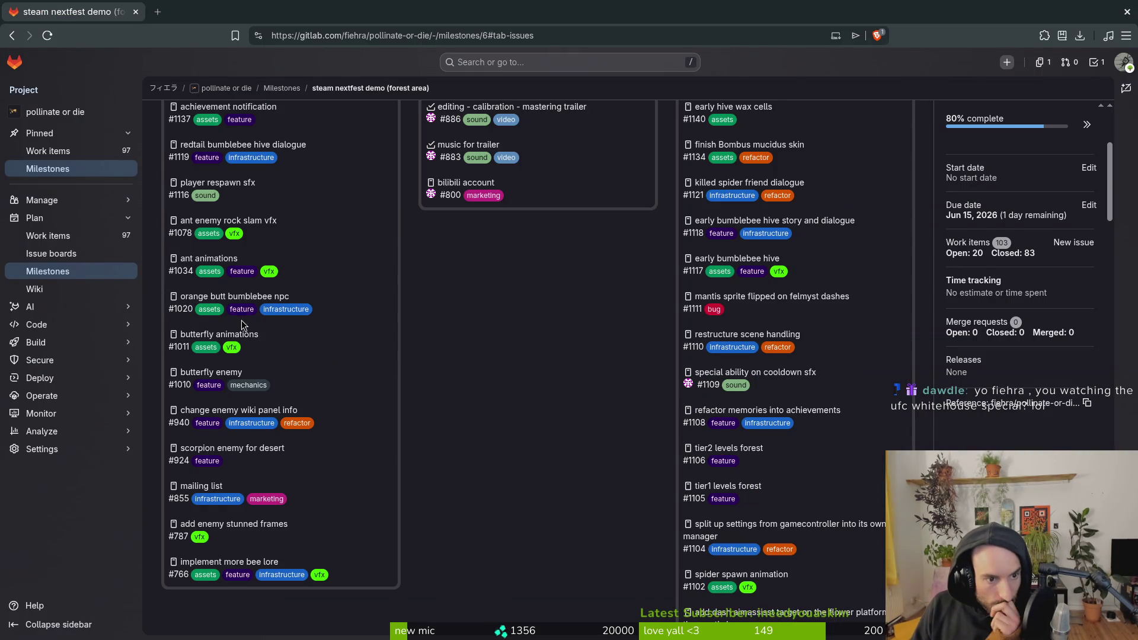
# Step: Close issue #940 'change enemy wiki panel info', check Milestones, then close the browser
pyautogui.click(323, 412)
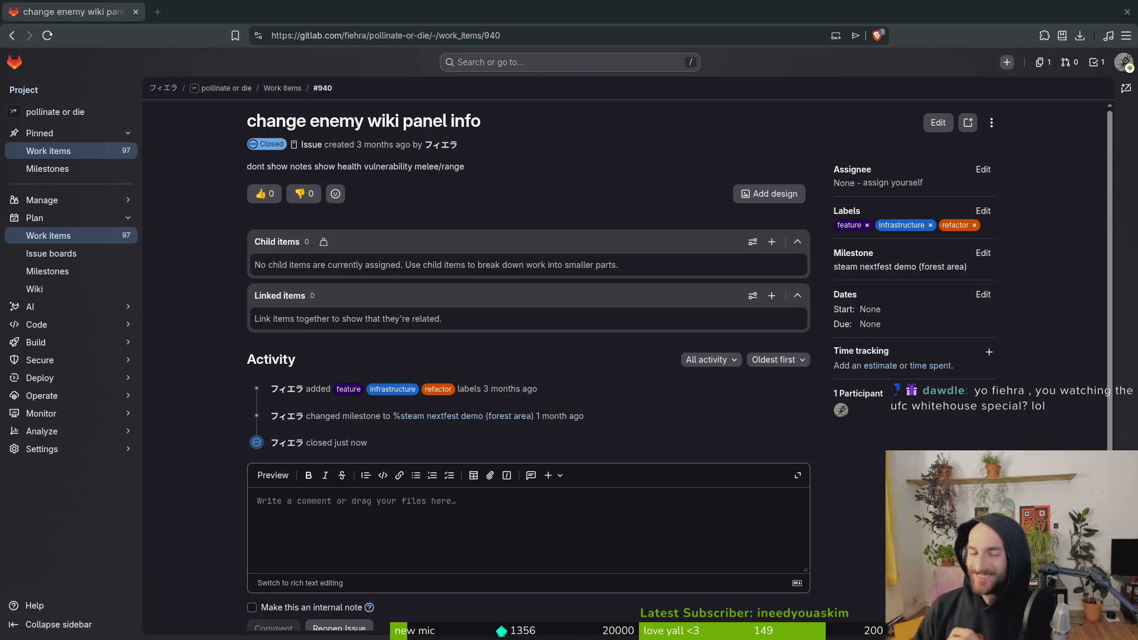
pyautogui.click(49, 236)
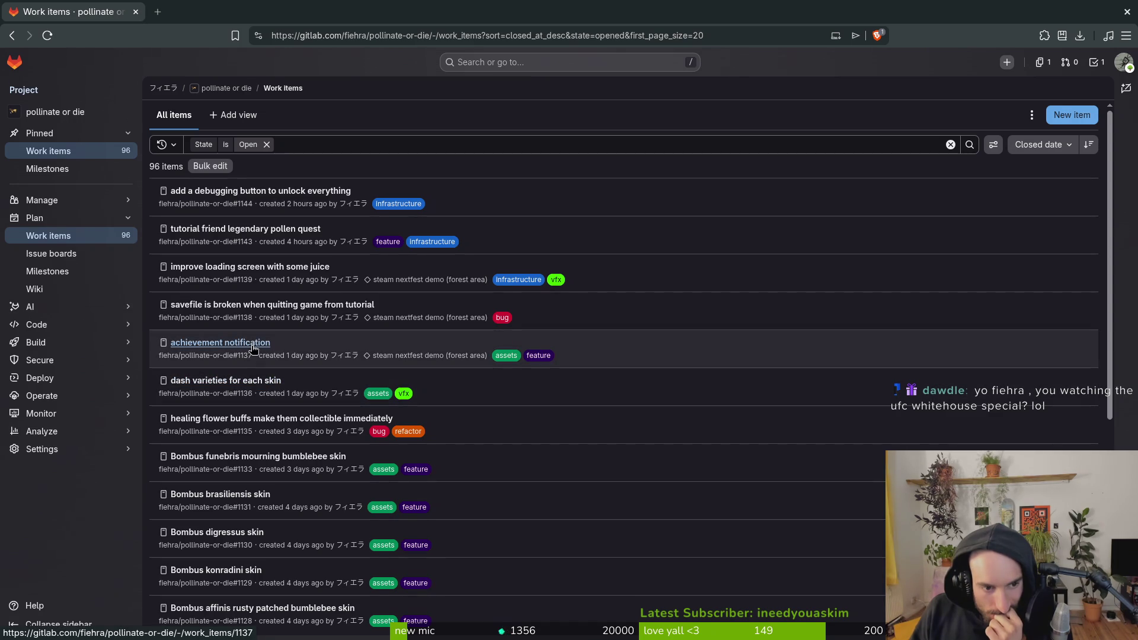
pyautogui.click(69, 272)
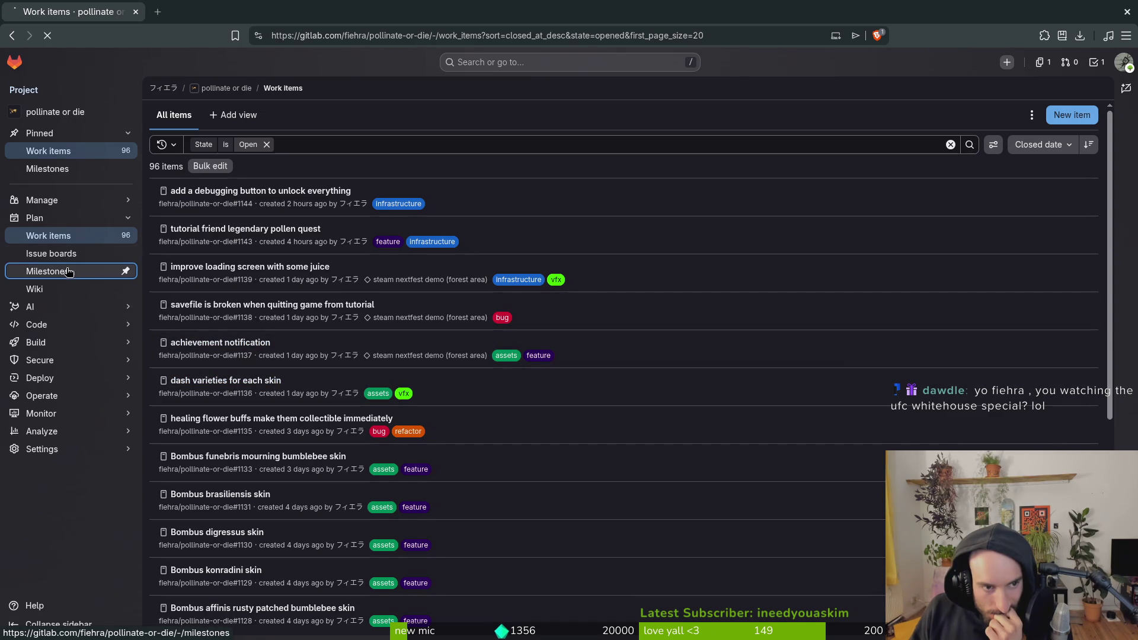
pyautogui.click(158, 12)
pyautogui.click(284, 12)
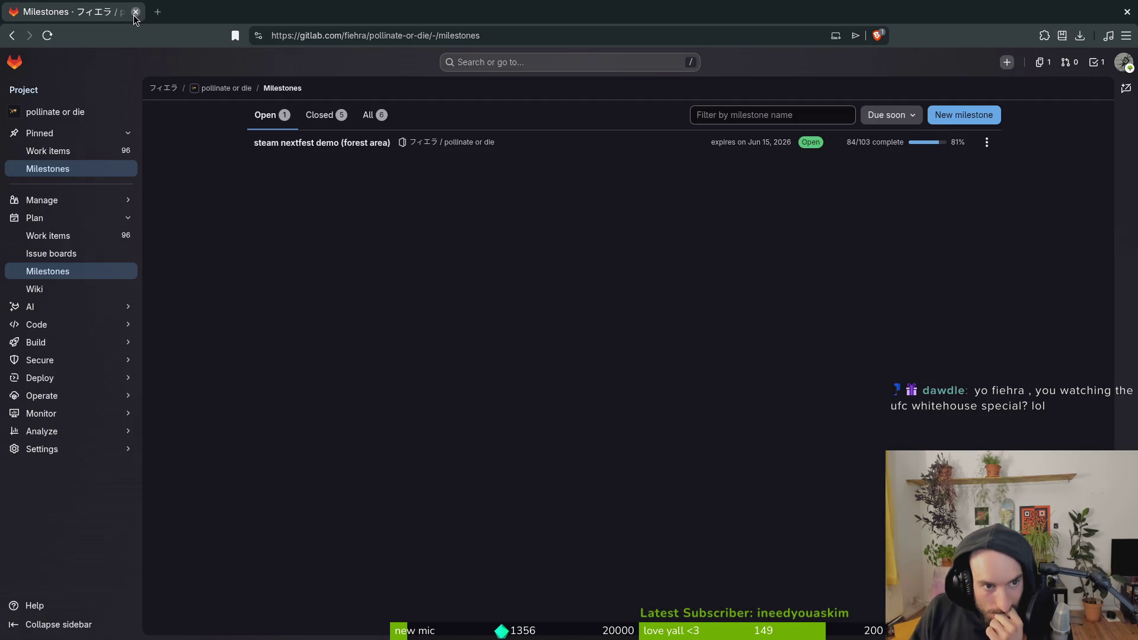
pyautogui.click(135, 11)
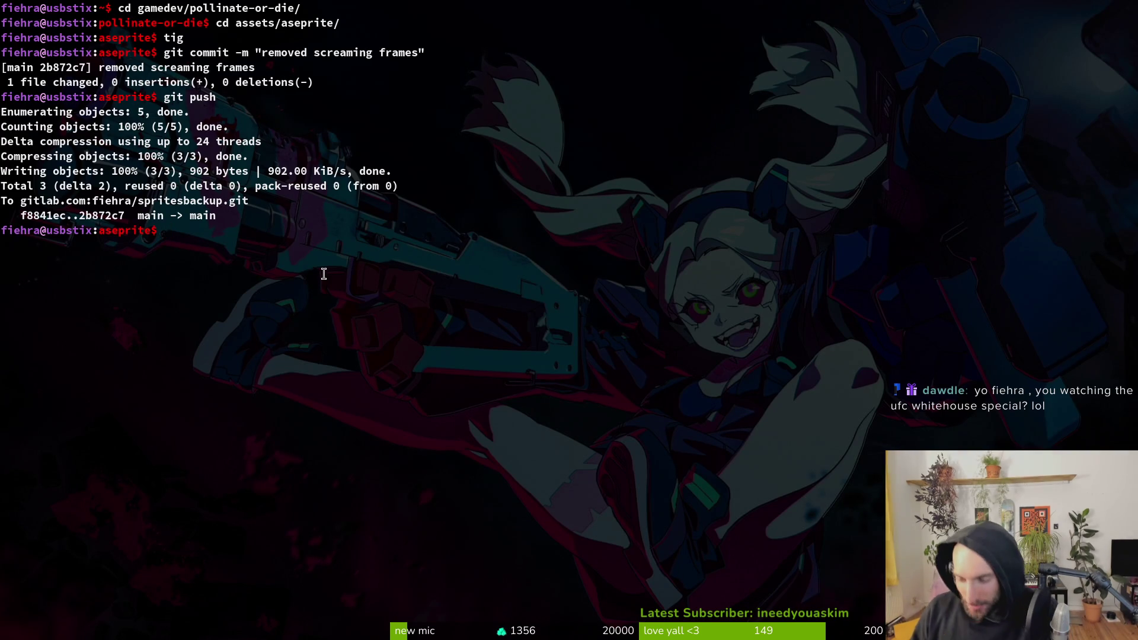
# Step: Close the archives_overlay.tscn scene tab and quit the Godot editor
pyautogui.hotkey('alt', 'Tab')
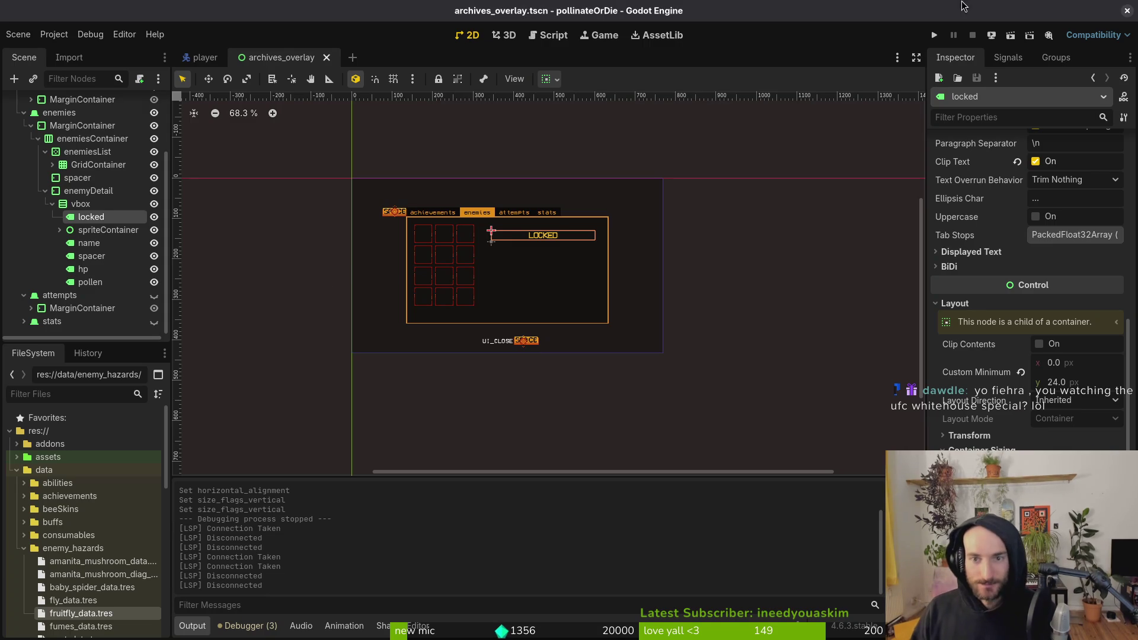
pyautogui.click(326, 58)
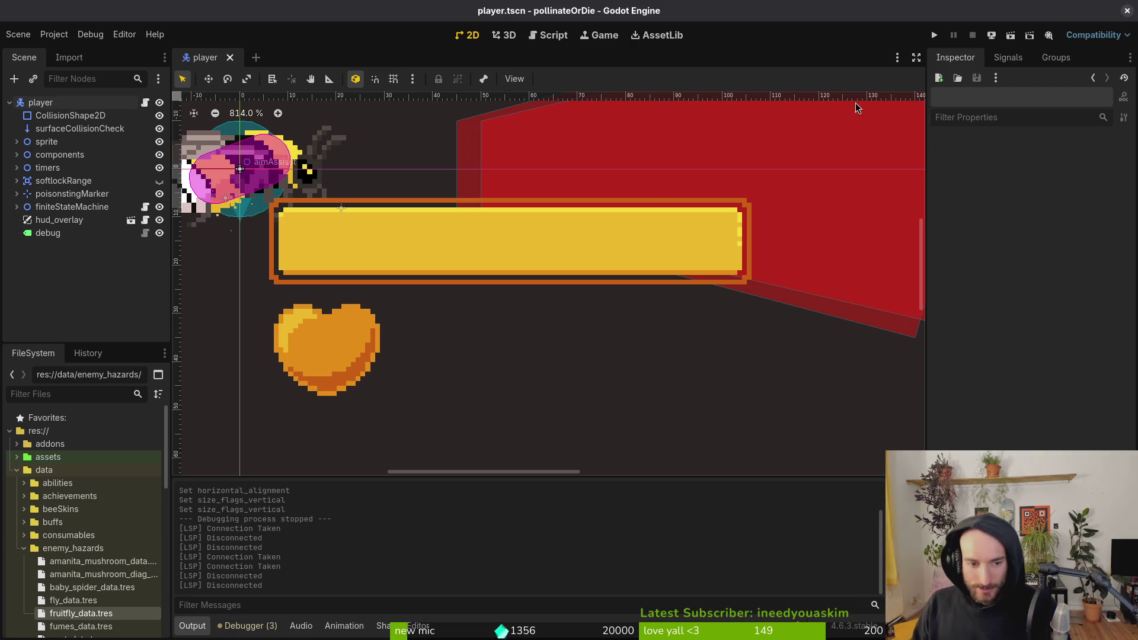
pyautogui.click(1129, 11)
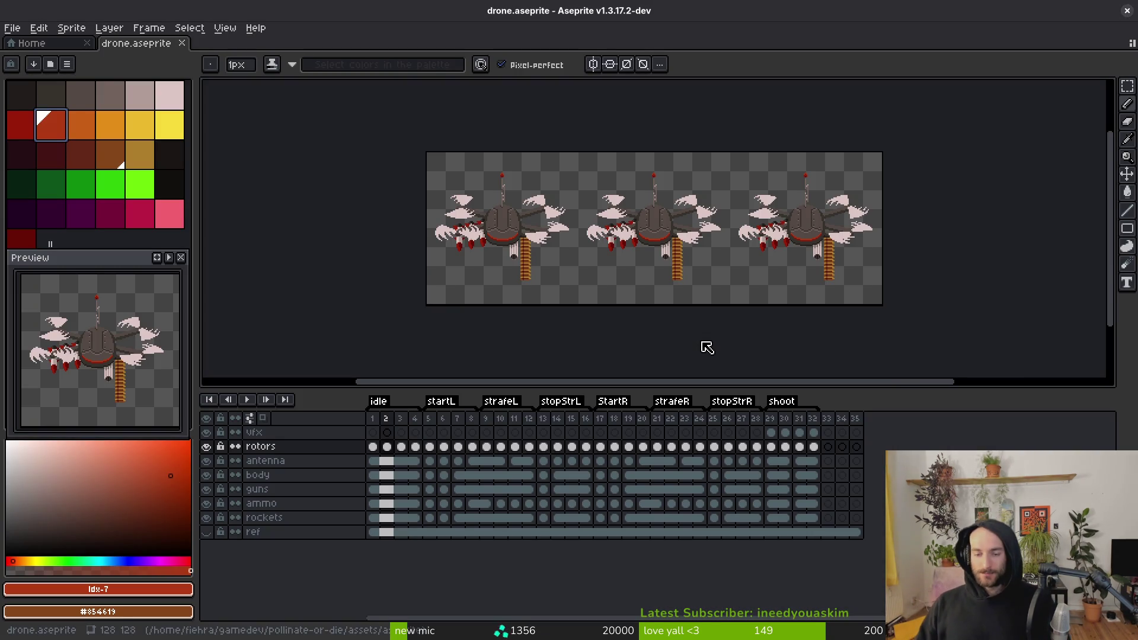
# Step: Quit Aseprite, discarding the unsaved drone.aseprite changes
pyautogui.click(1128, 10)
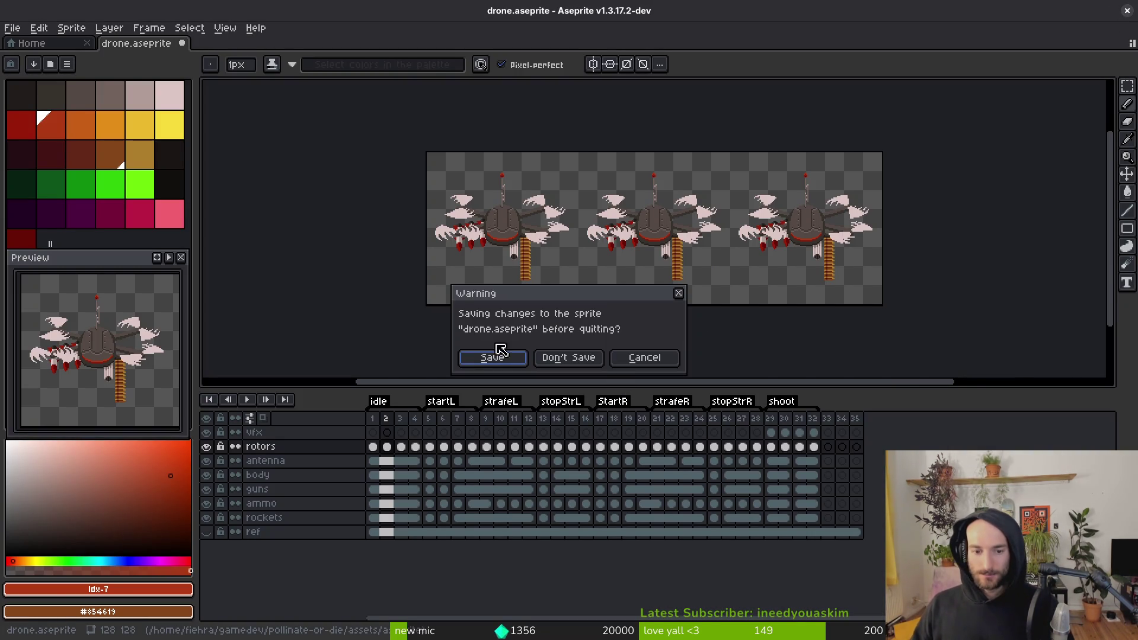
pyautogui.click(546, 356)
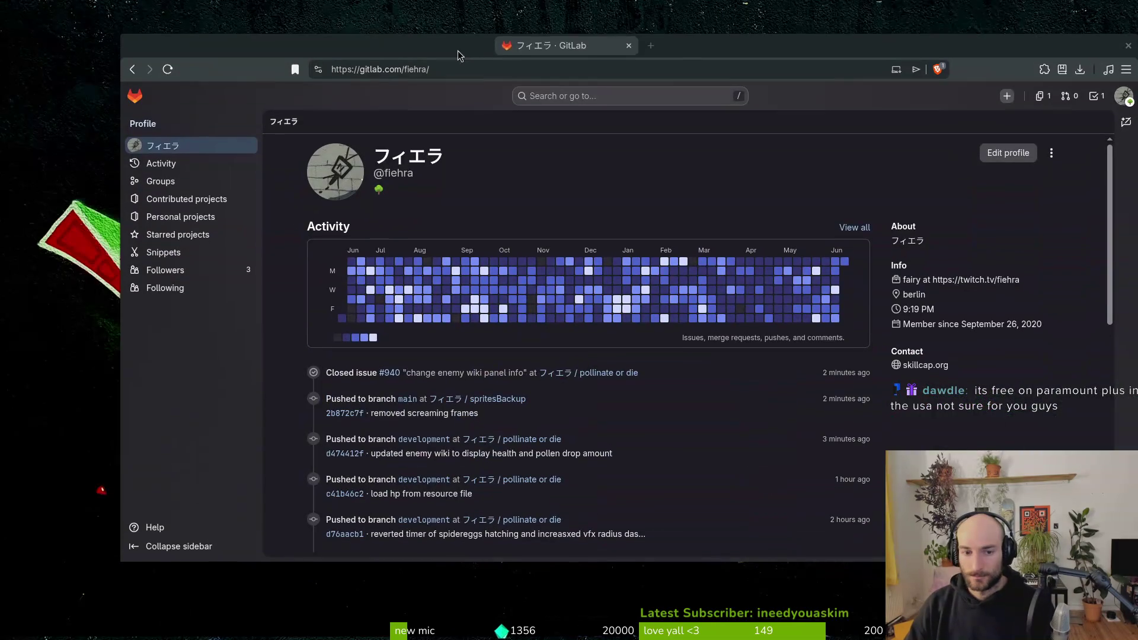
# Step: Go from pollinate or die's Milestones to the steam nextfest demo (forest area) board
pyautogui.click(598, 377)
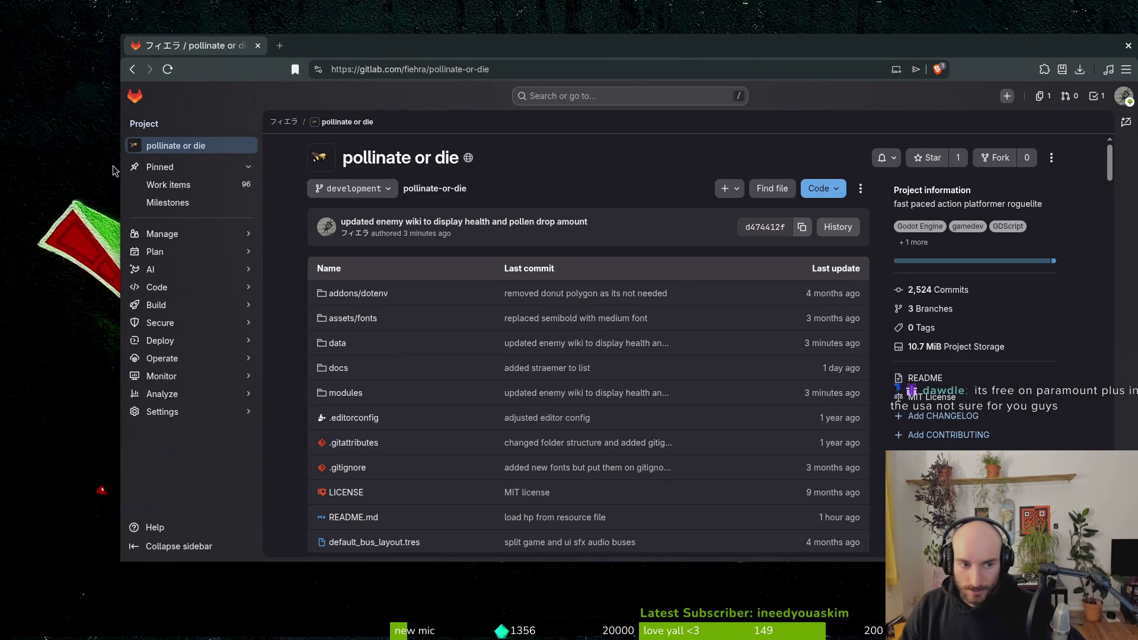
pyautogui.click(169, 184)
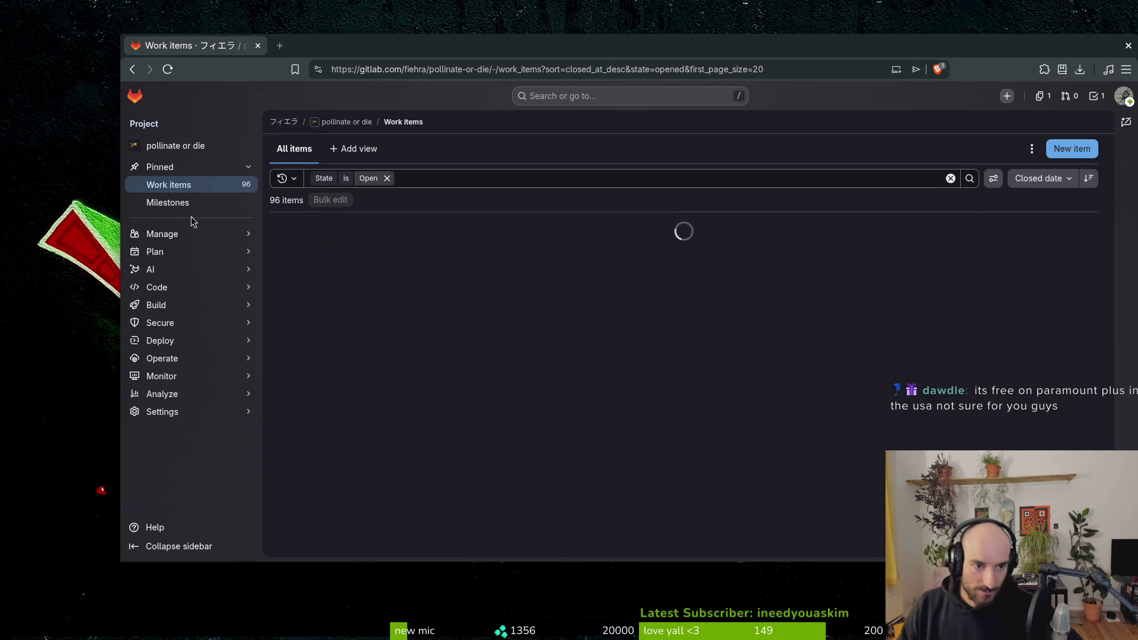
pyautogui.moveTo(184, 253)
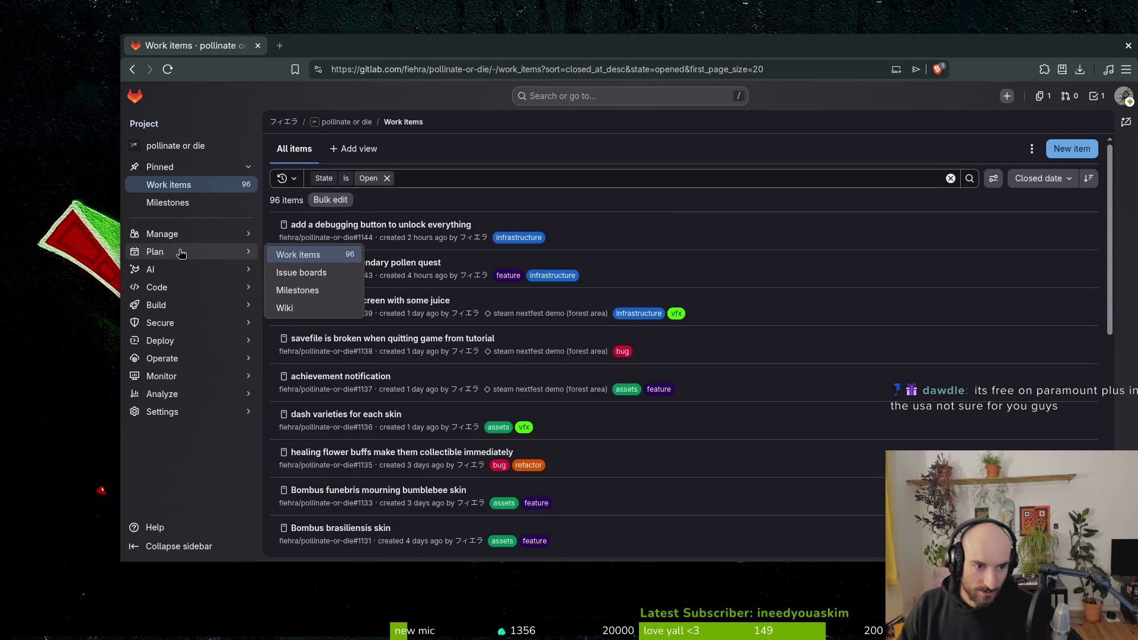
pyautogui.click(328, 289)
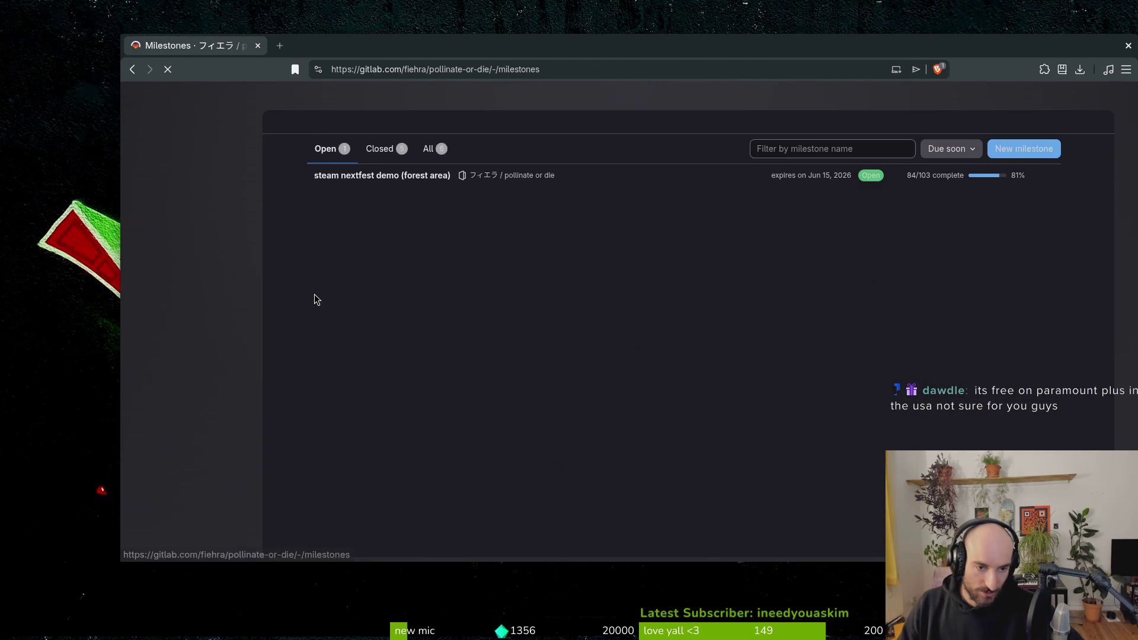
pyautogui.click(375, 177)
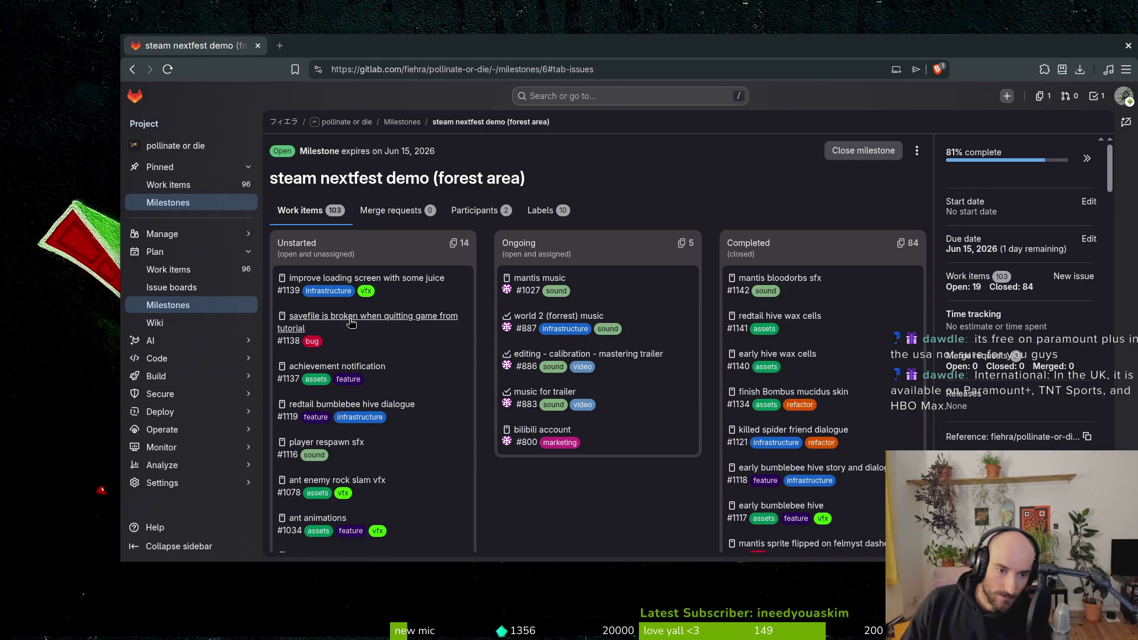
pyautogui.scroll(-2, 437, 393)
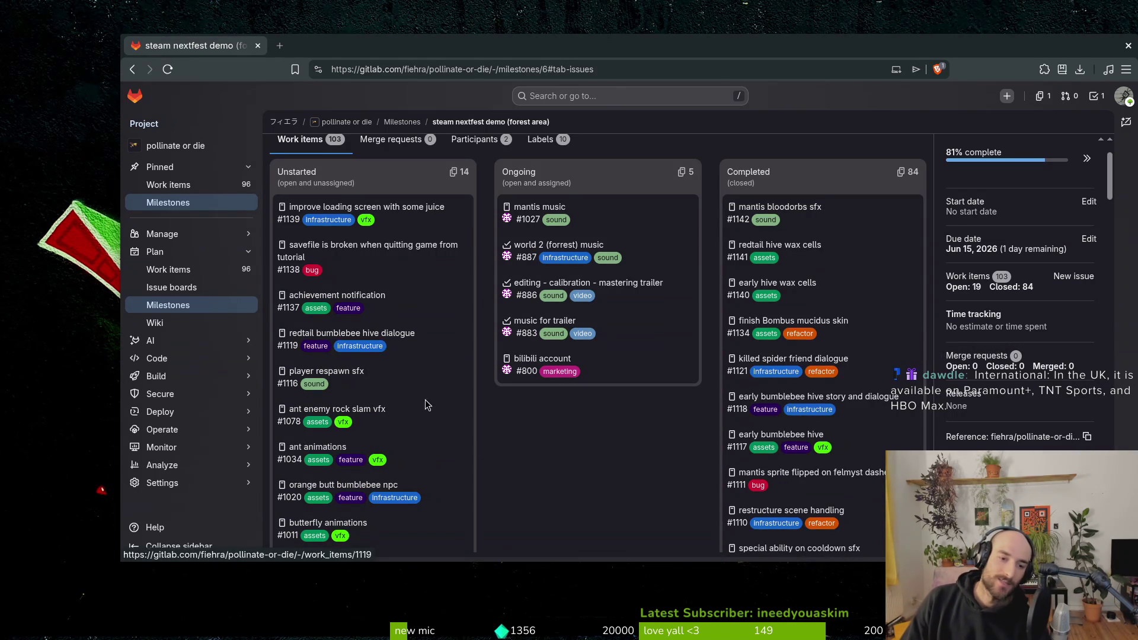
pyautogui.scroll(-2, 409, 398)
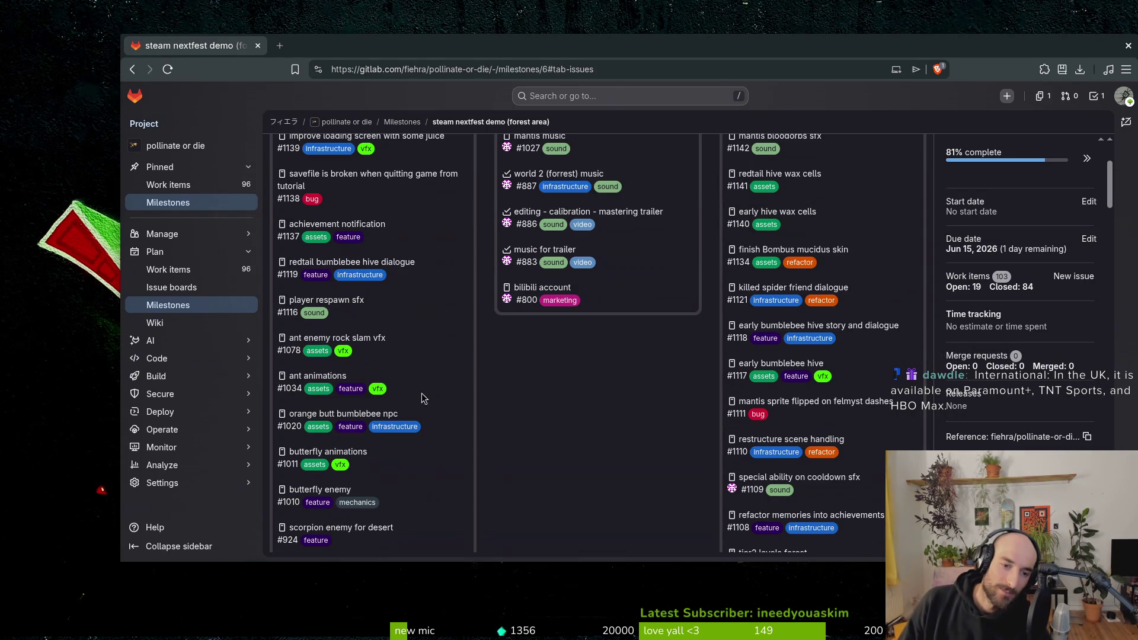
# Step: Look at the player respawn sfx work item, then scroll through the milestone's issue list
pyautogui.click(327, 300)
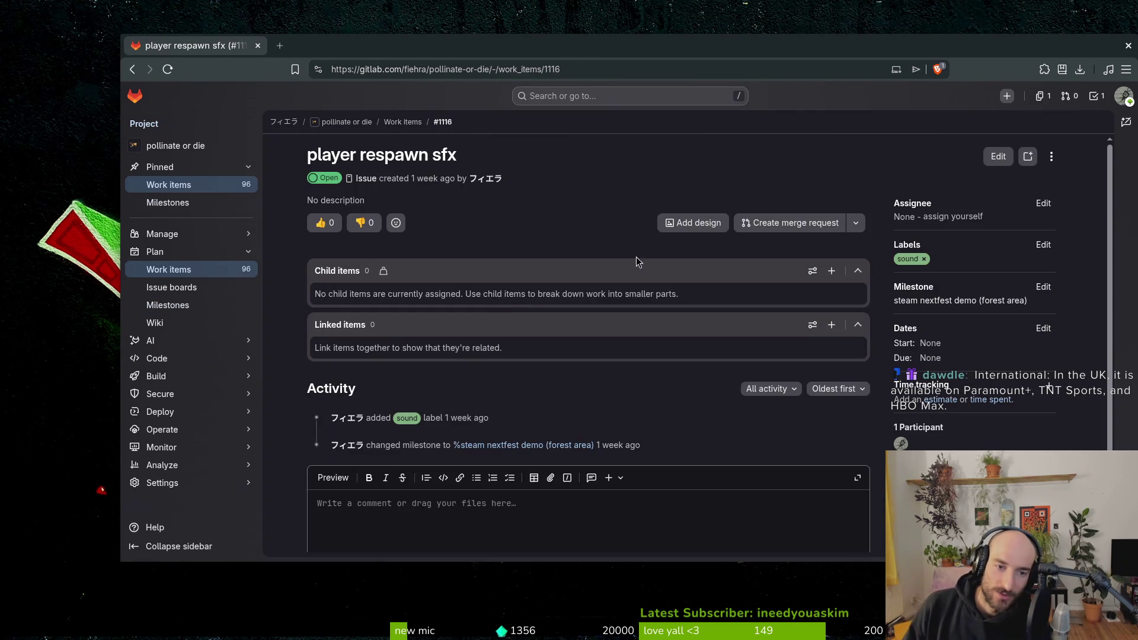
pyautogui.scroll(-3, 593, 326)
pyautogui.scroll(5, 499, 256)
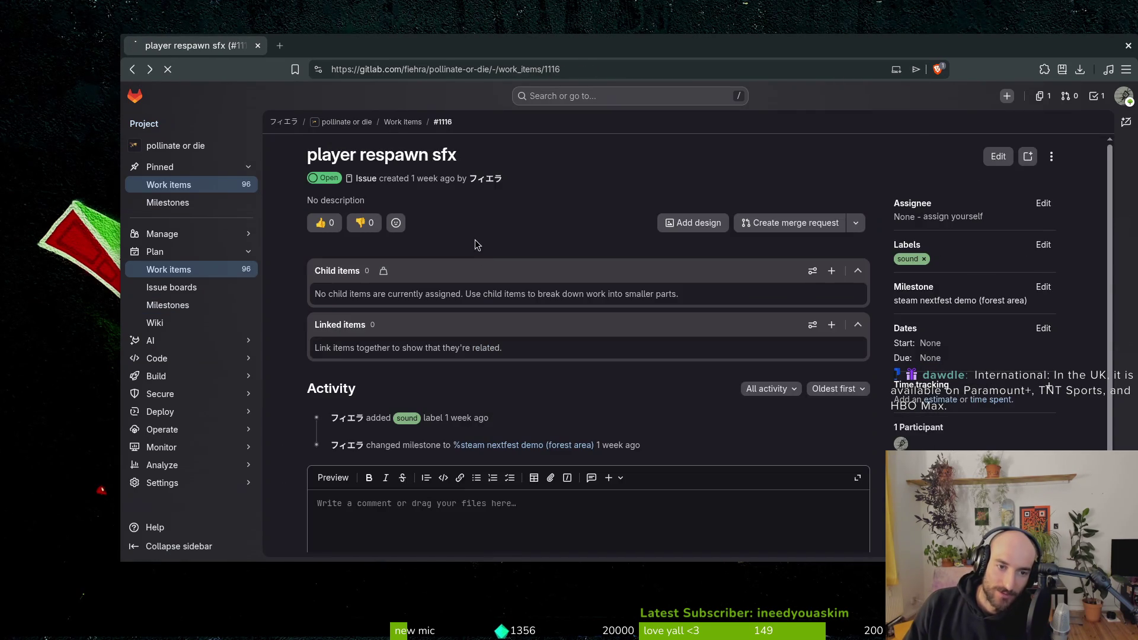
pyautogui.hotkey('alt', 'Left')
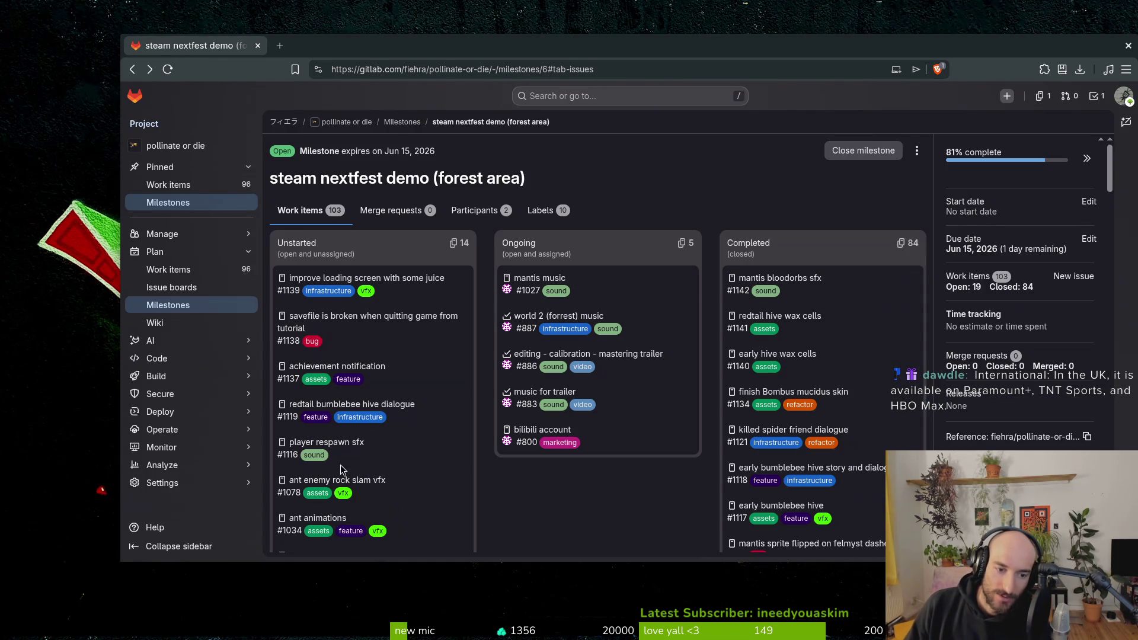
pyautogui.scroll(-2, 454, 488)
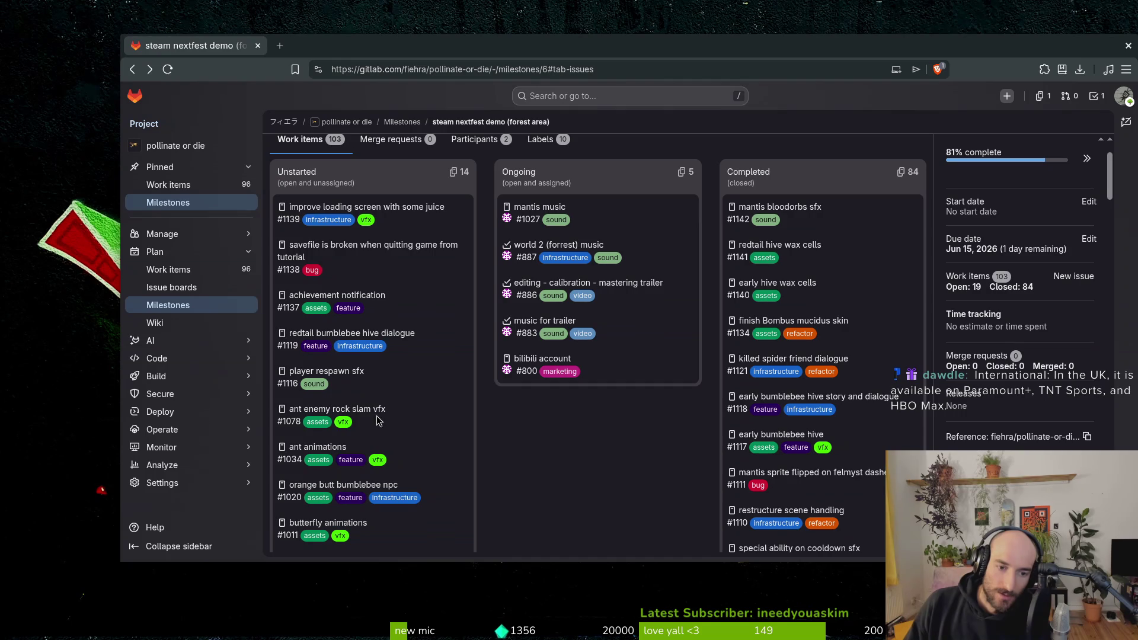
pyautogui.scroll(-3, 443, 460)
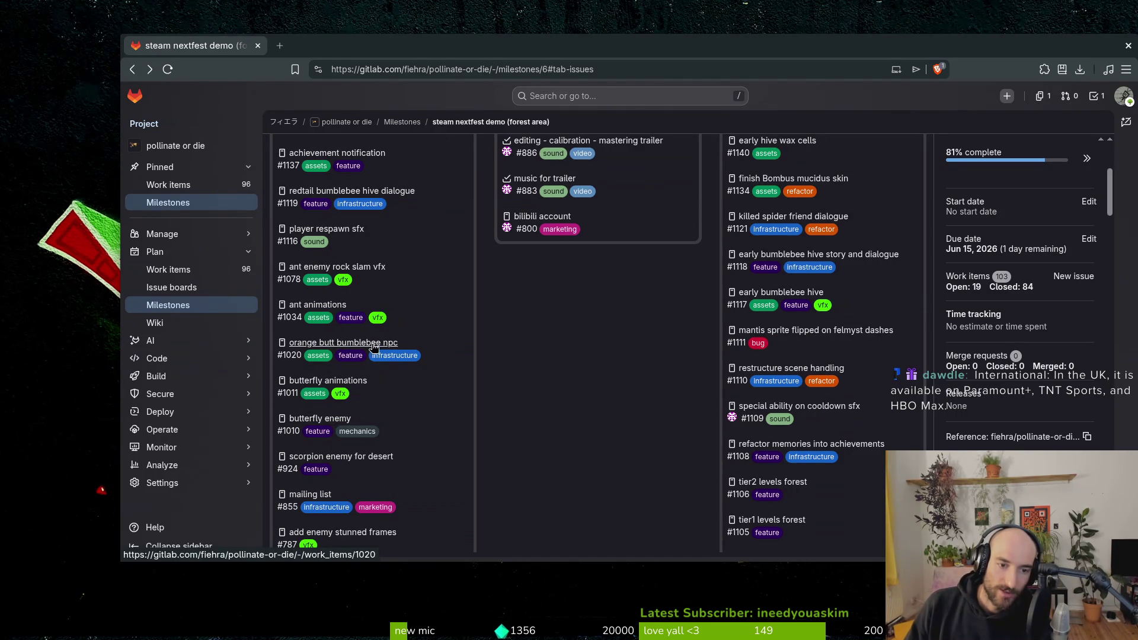
pyautogui.scroll(-3, 373, 347)
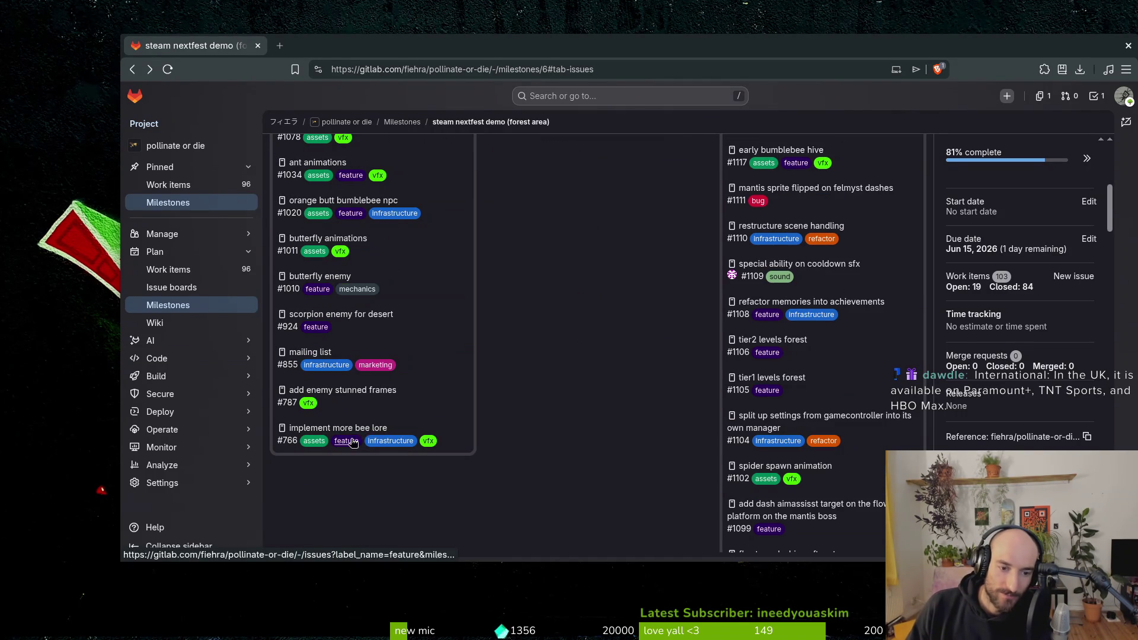
pyautogui.scroll(3, 347, 401)
pyautogui.scroll(-3, 356, 409)
# Step: Check the add enemy stunned frames item's milestone unchanged, review the list, and close the browser
pyautogui.click(347, 397)
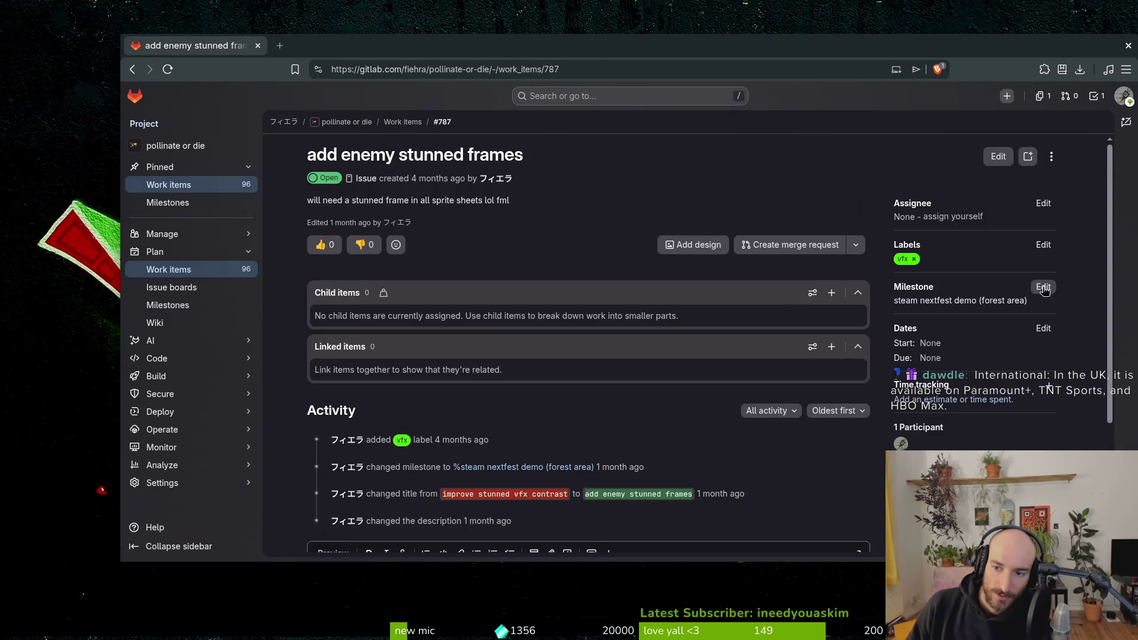
pyautogui.click(1044, 287)
pyautogui.click(996, 384)
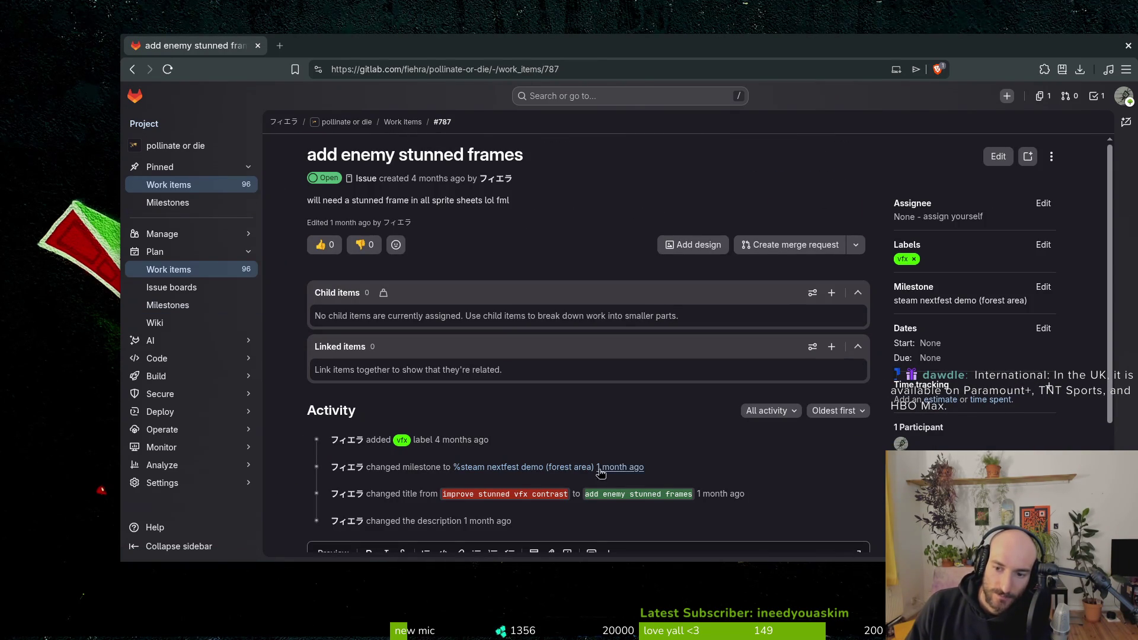
pyautogui.click(133, 70)
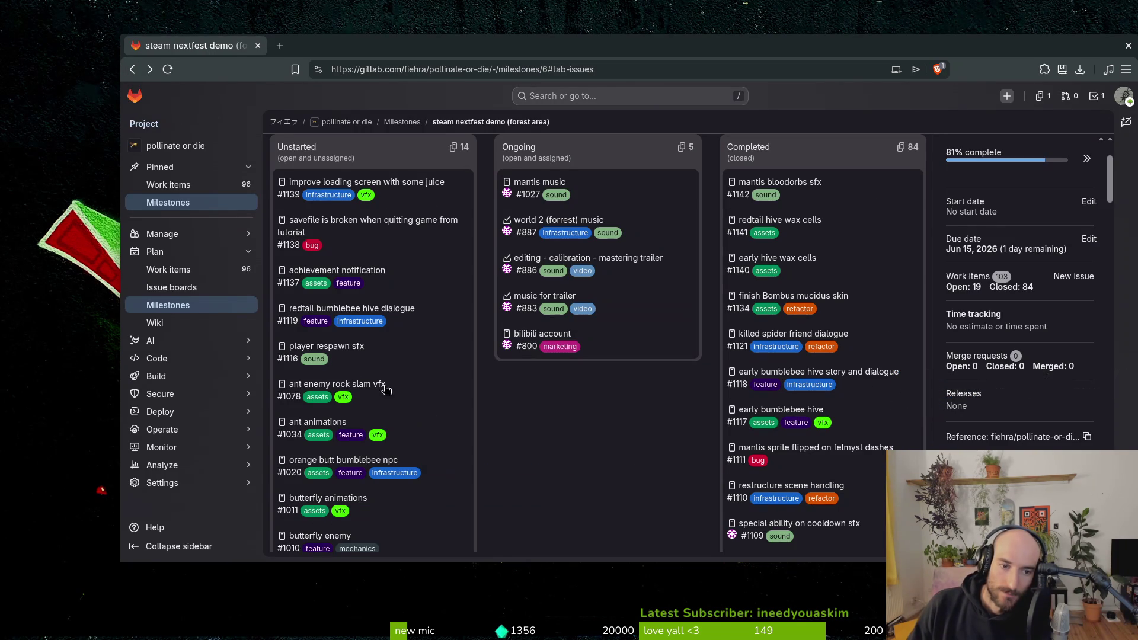
pyautogui.scroll(2, 407, 342)
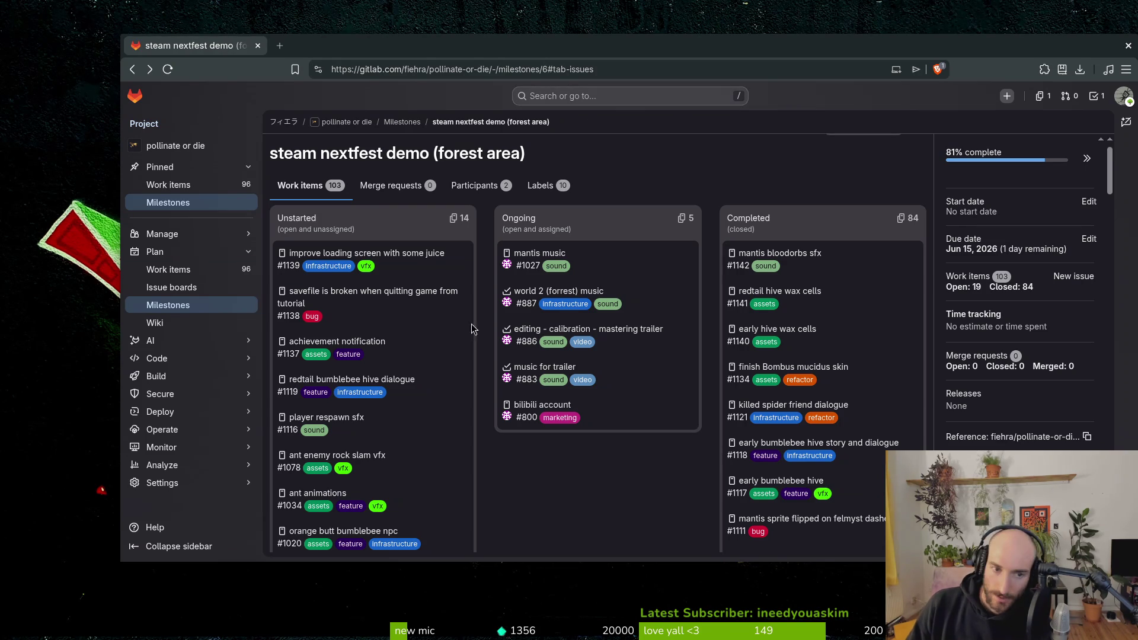
pyautogui.scroll(-5, 409, 370)
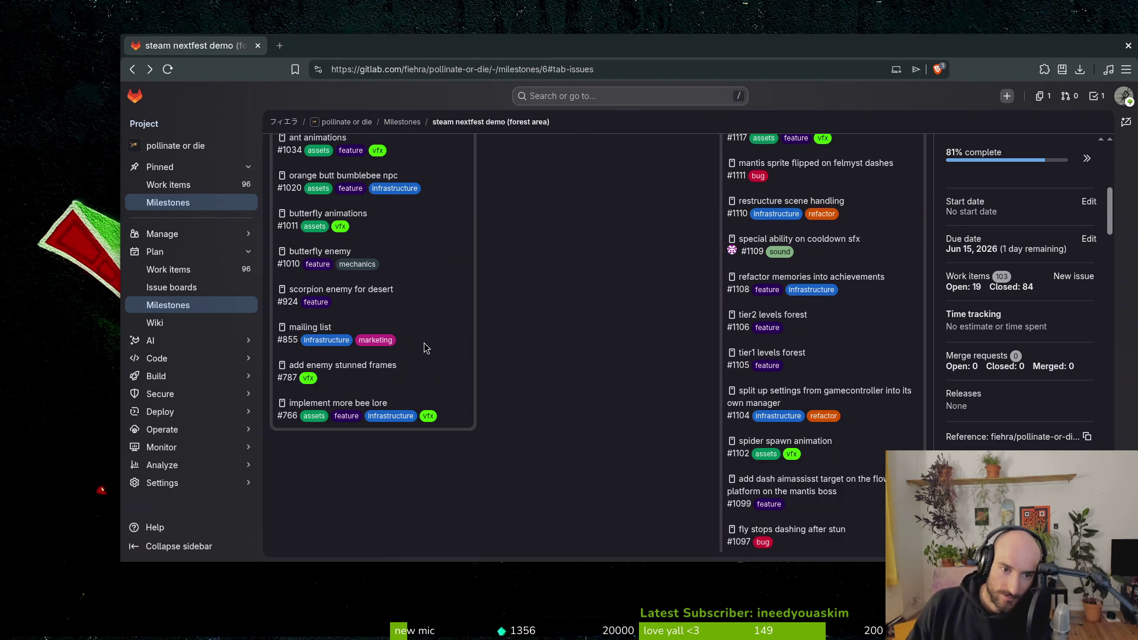
pyautogui.scroll(1, 424, 343)
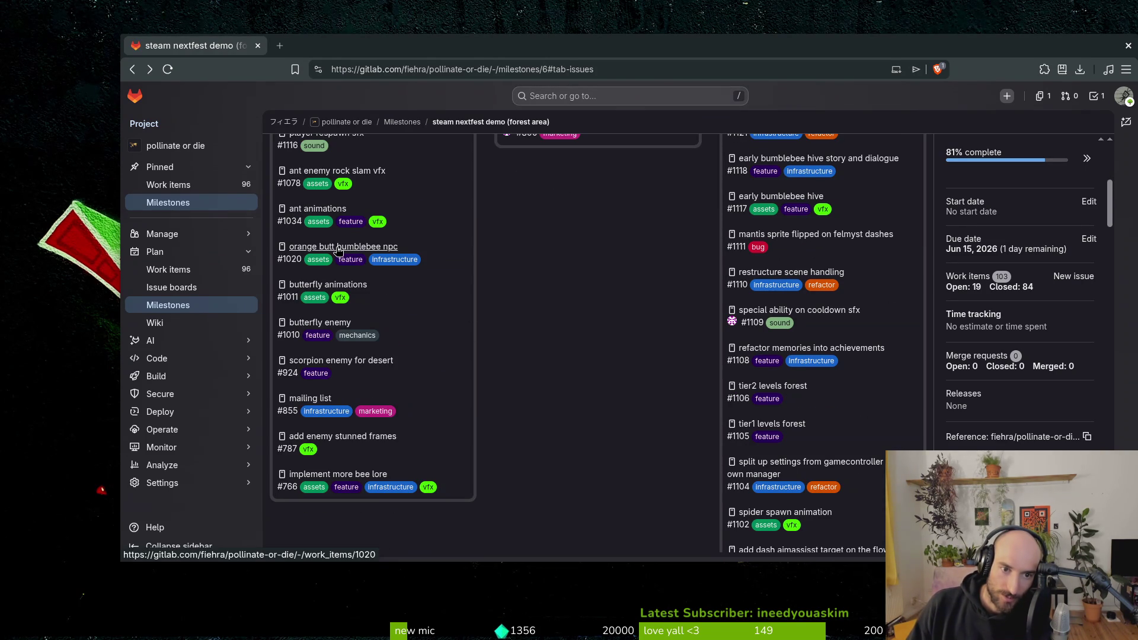
pyautogui.scroll(2, 336, 254)
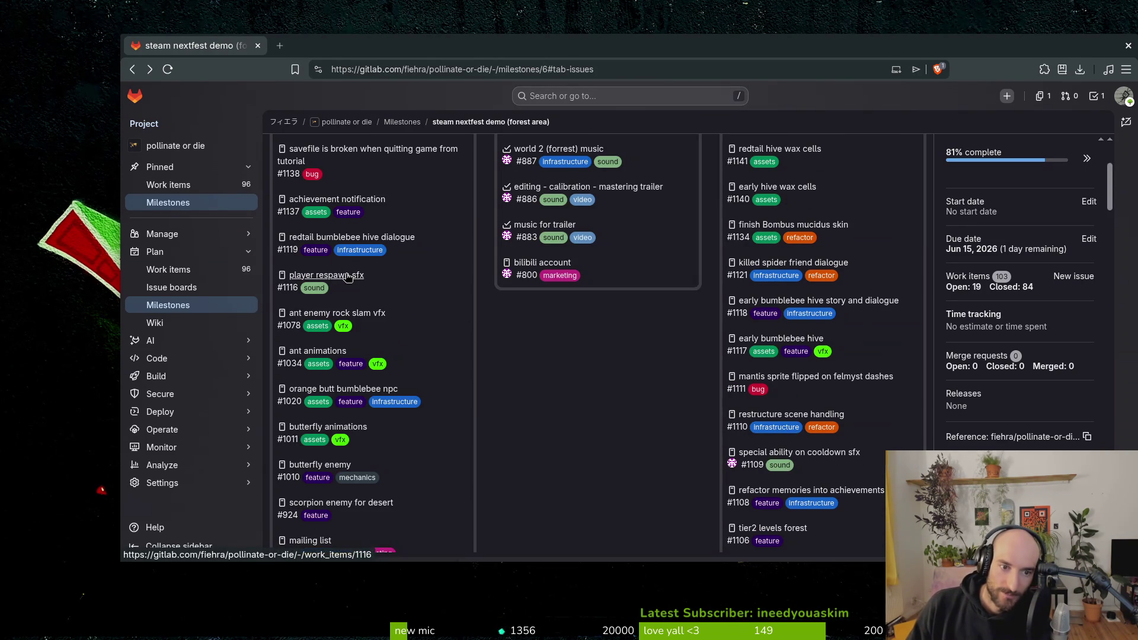
pyautogui.click(1128, 46)
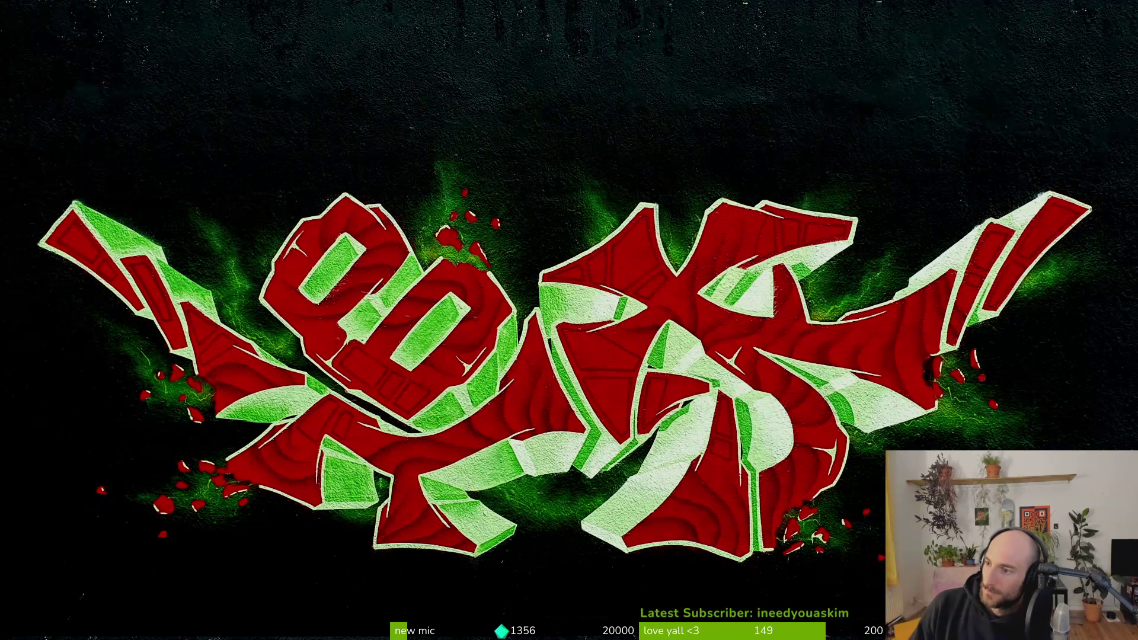
# Step: Exit the full-screen graffiti image and bring the Aseprite Home screen with recent files forward
pyautogui.press('Escape')
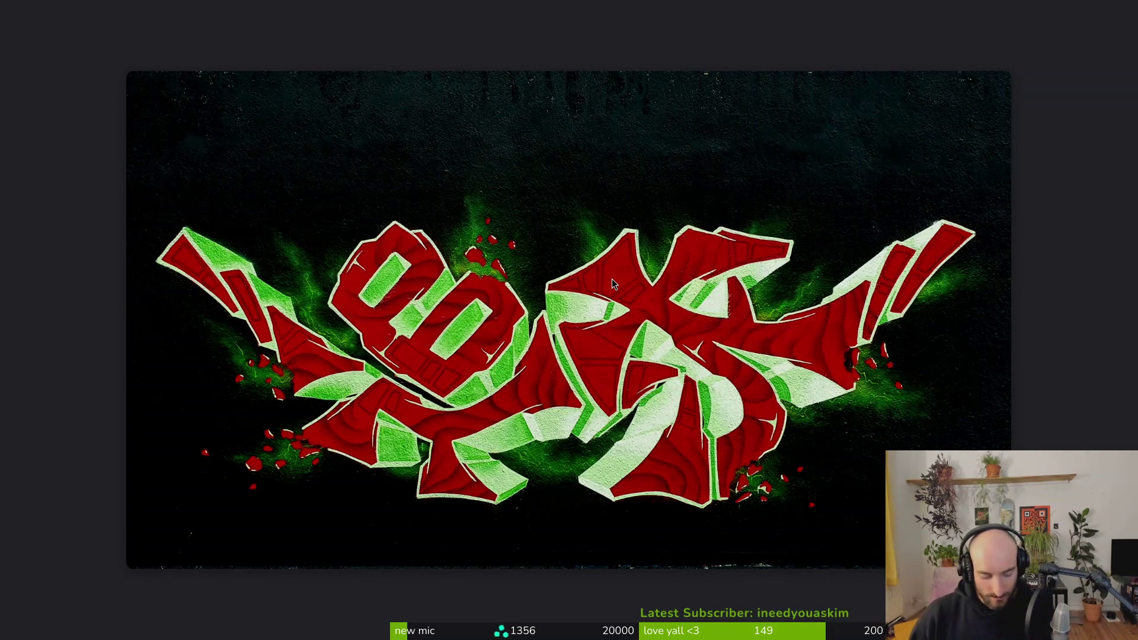
pyautogui.hotkey('alt', 'Tab')
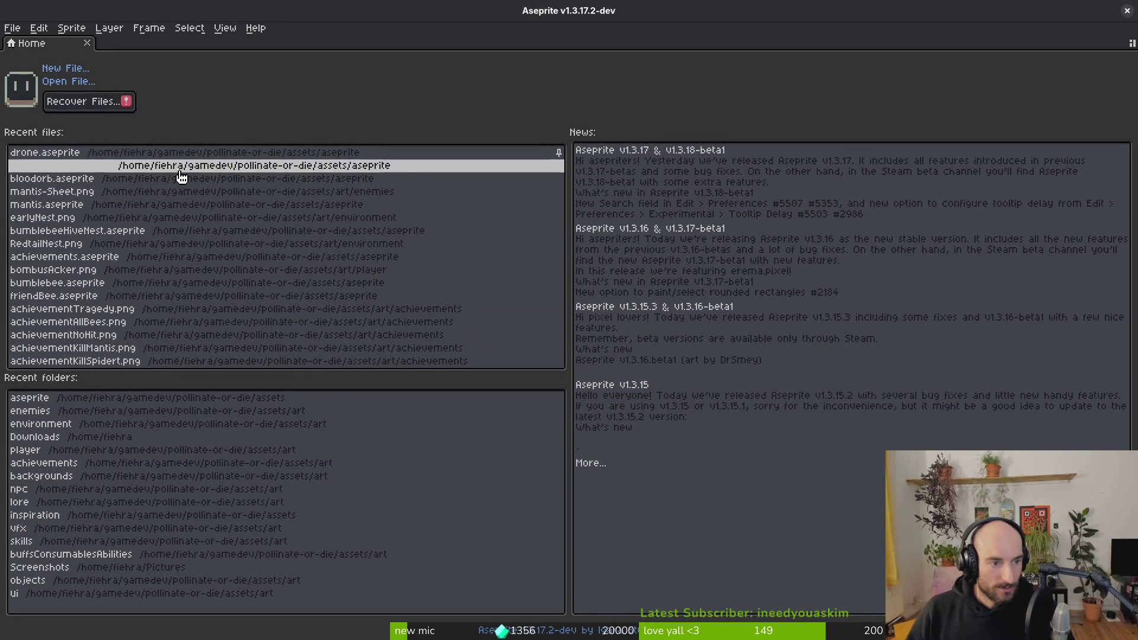
# Step: Open friendBee.aseprite, inspect its Bombus mucidus and Bombus lapidarius layers, then go back Home
pyautogui.click(160, 295)
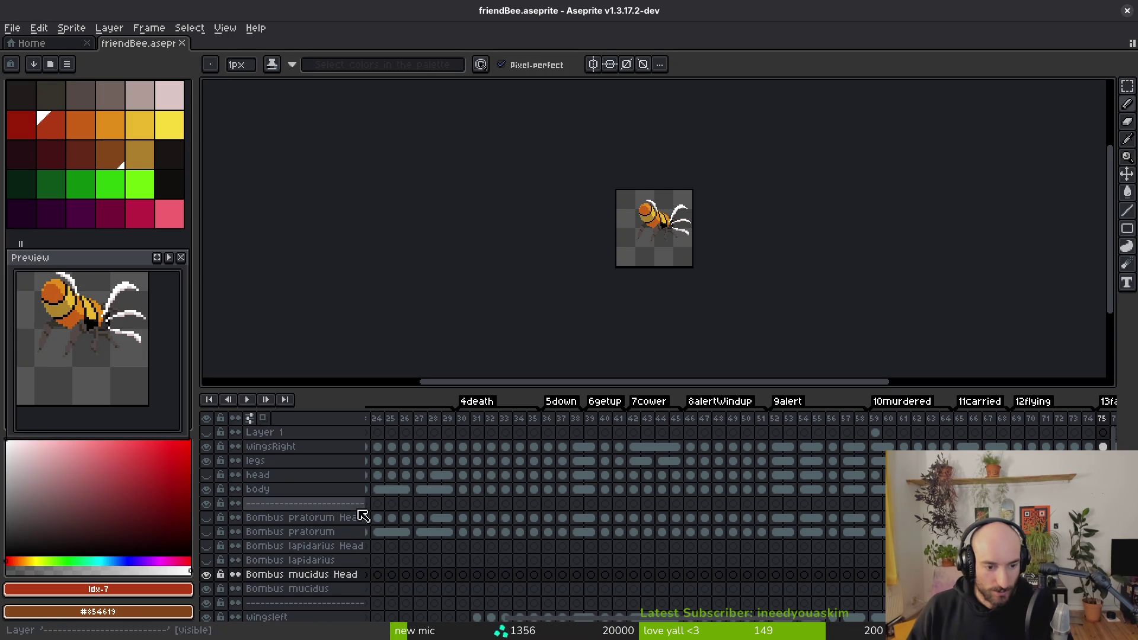
pyautogui.click(308, 573)
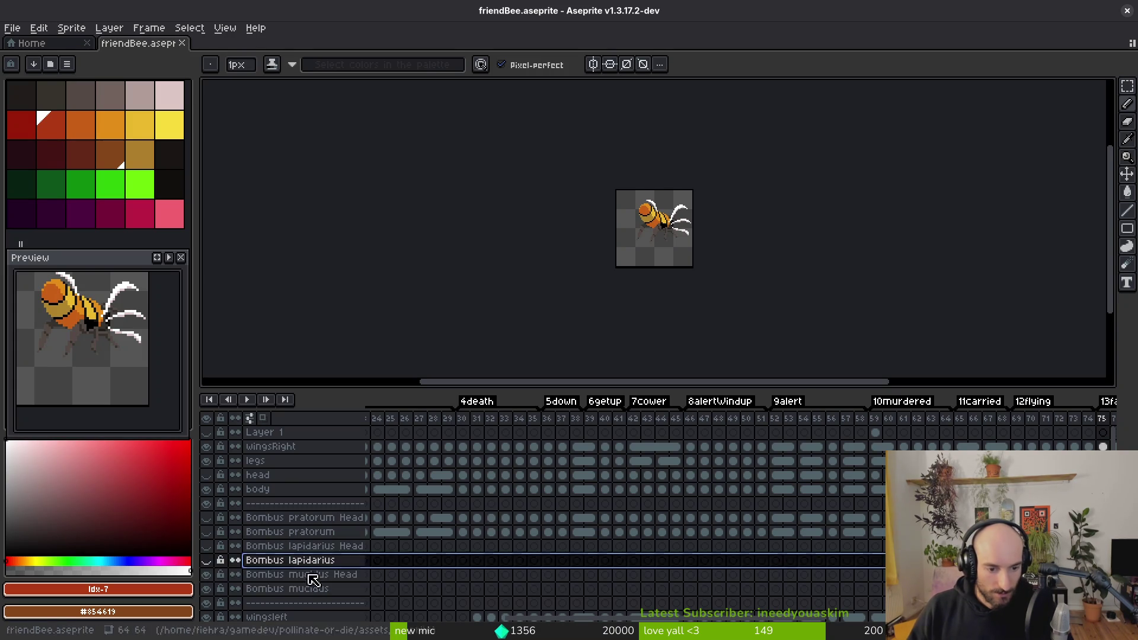
pyautogui.click(308, 589)
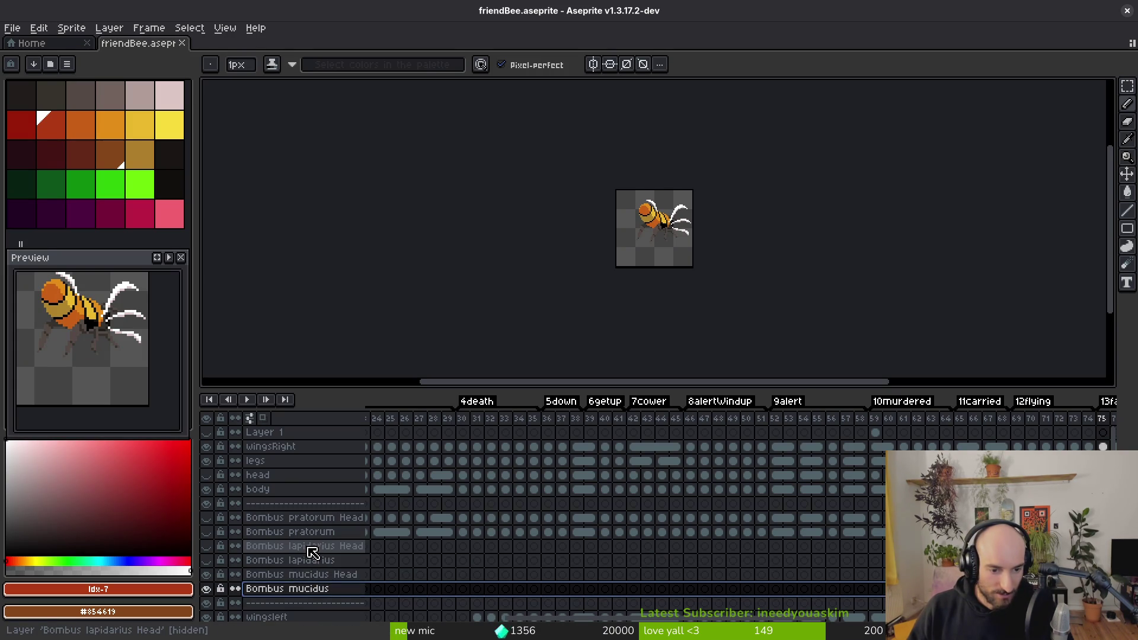
pyautogui.click(256, 548)
pyautogui.hscroll(-5, 605, 555)
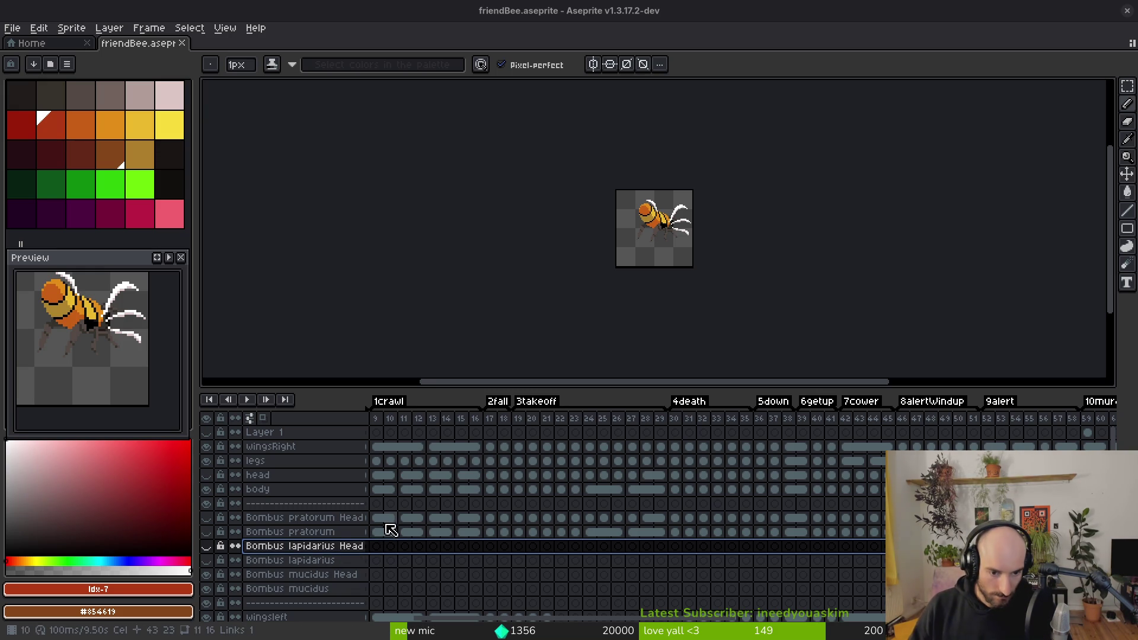
pyautogui.hscroll(-3, 743, 529)
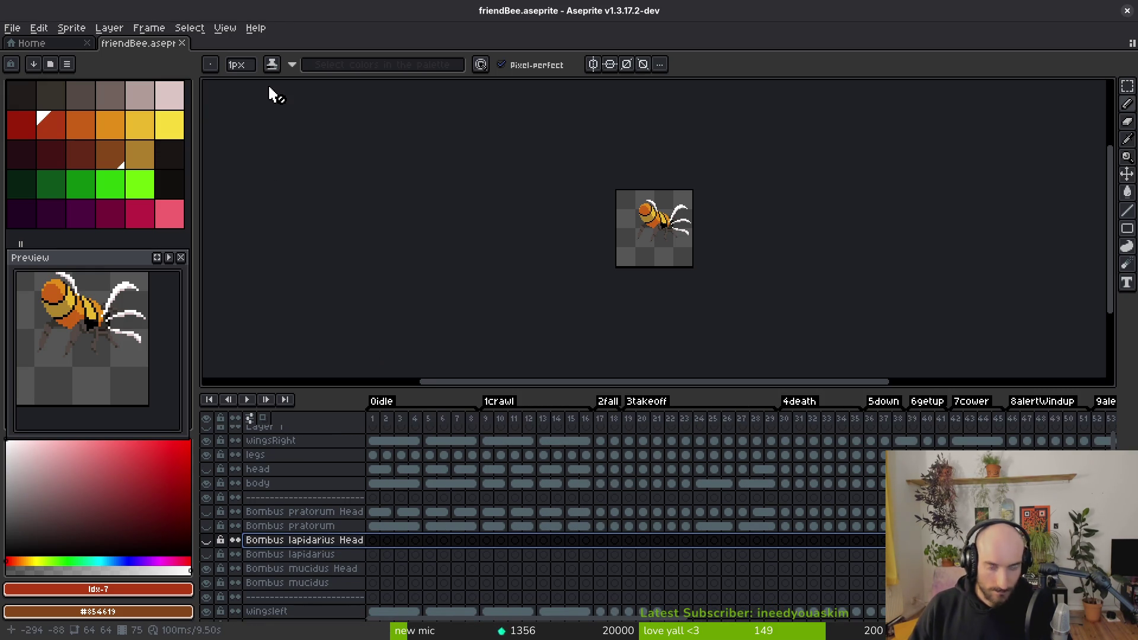
pyautogui.click(36, 43)
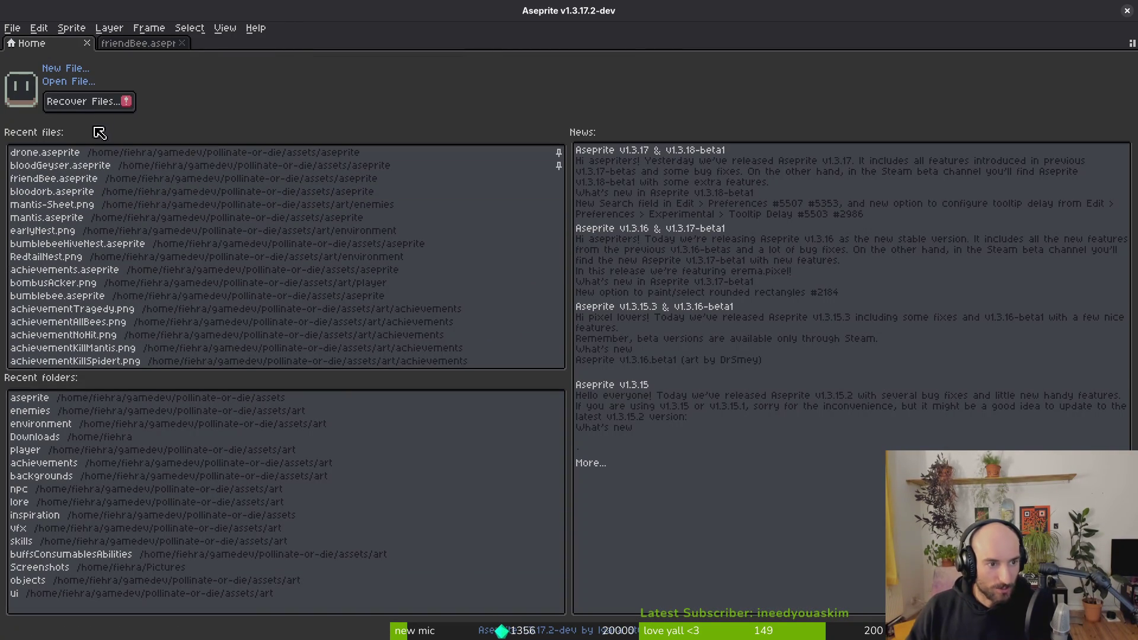
# Step: Browse to bumblebee.aseprite in the Open File dialog and open it
pyautogui.click(79, 87)
pyautogui.scroll(-10, 854, 329)
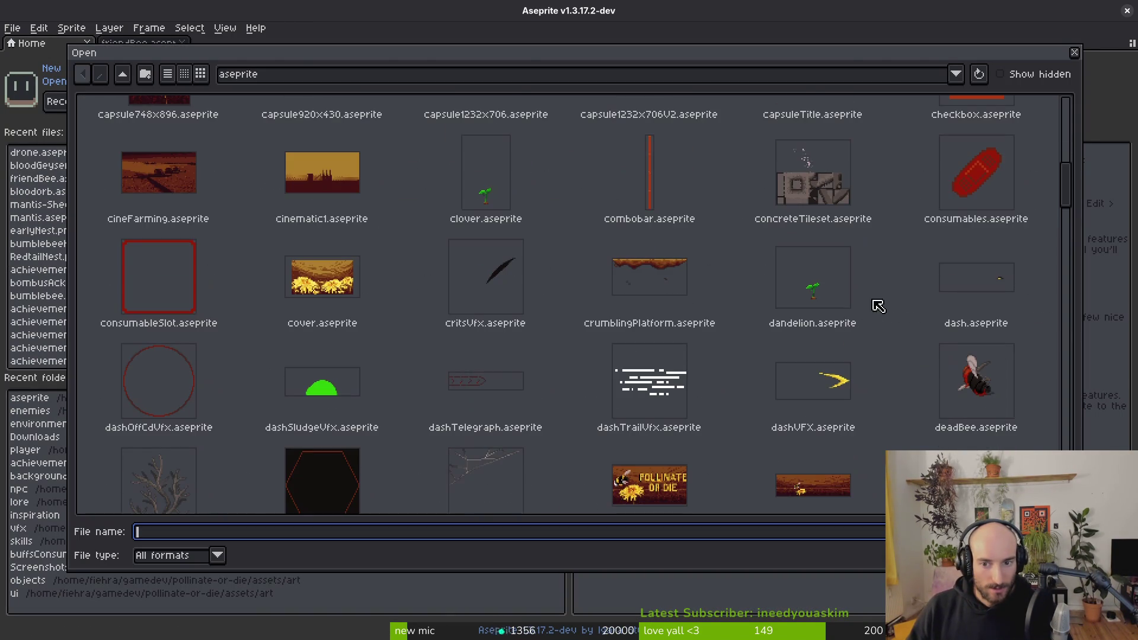
pyautogui.moveTo(1072, 186)
pyautogui.mouseDown()
pyautogui.moveTo(1070, 385)
pyautogui.moveTo(1067, 110)
pyautogui.mouseUp()
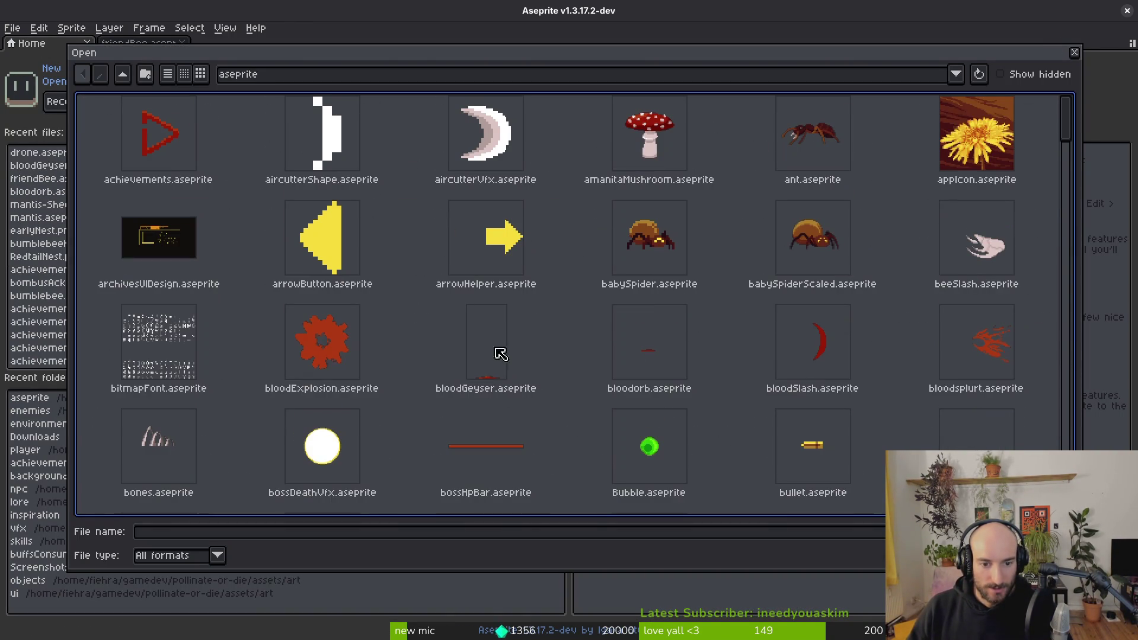
pyautogui.scroll(-3, 905, 358)
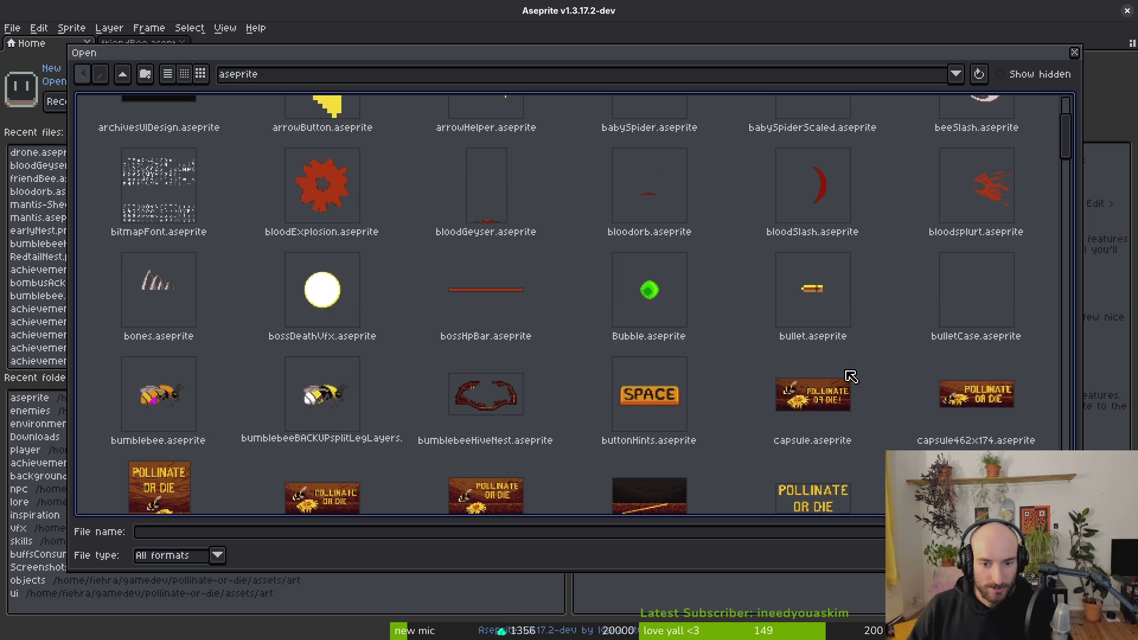
pyautogui.click(147, 431)
pyautogui.press('Return')
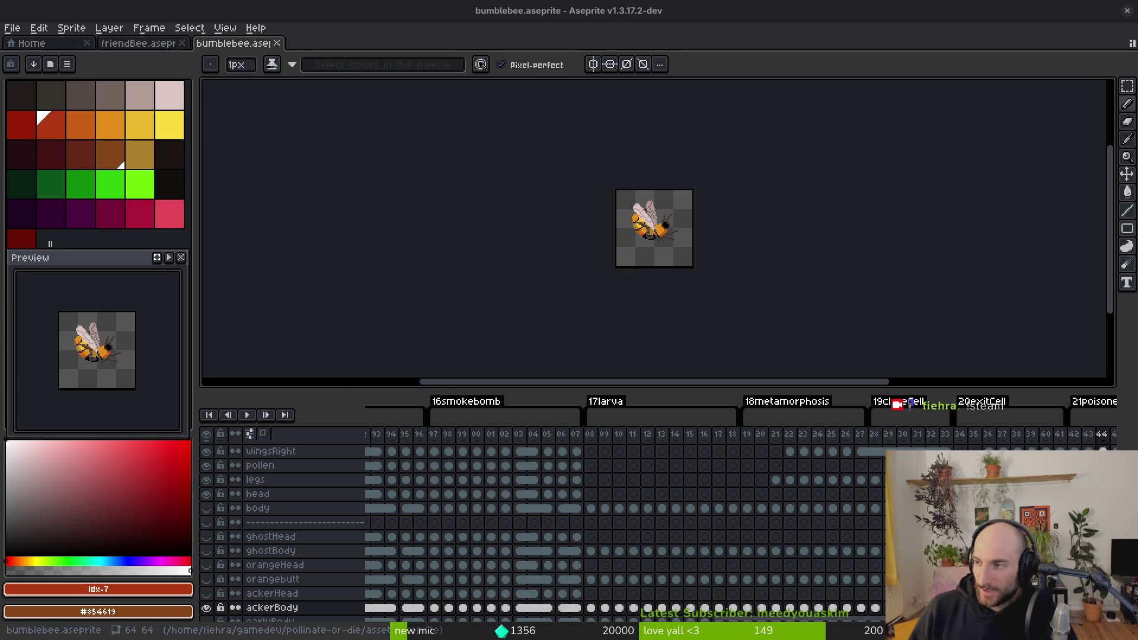
# Step: Dock the bumblebee tab as a left split beside friendBee
pyautogui.moveTo(693, 267); pyautogui.dragTo(656, 283)
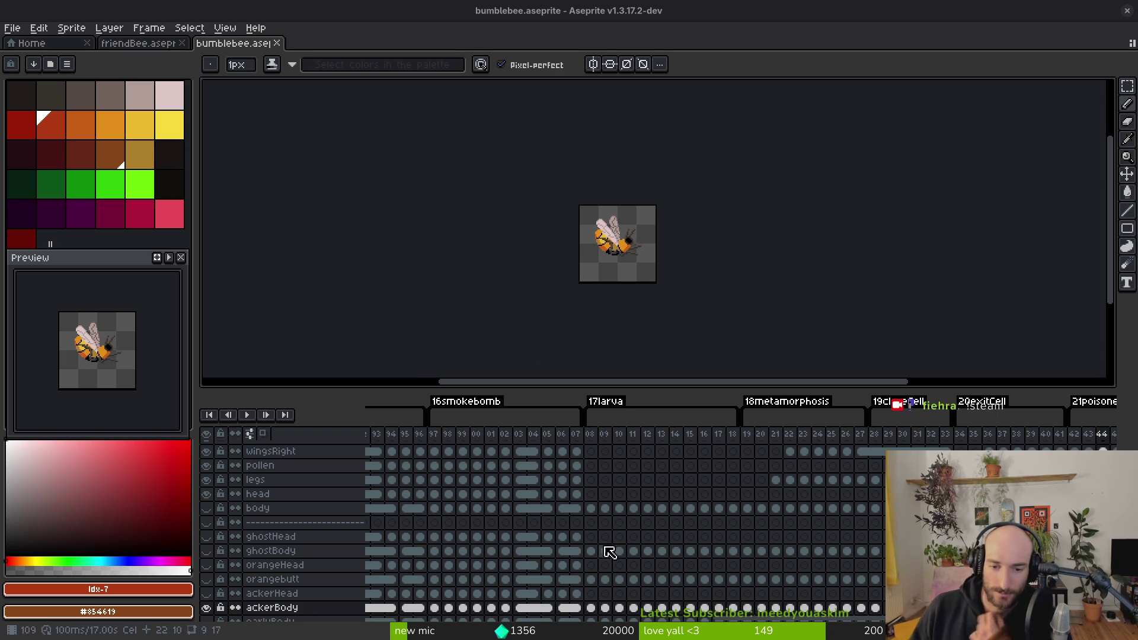
pyautogui.scroll(-3, 613, 505)
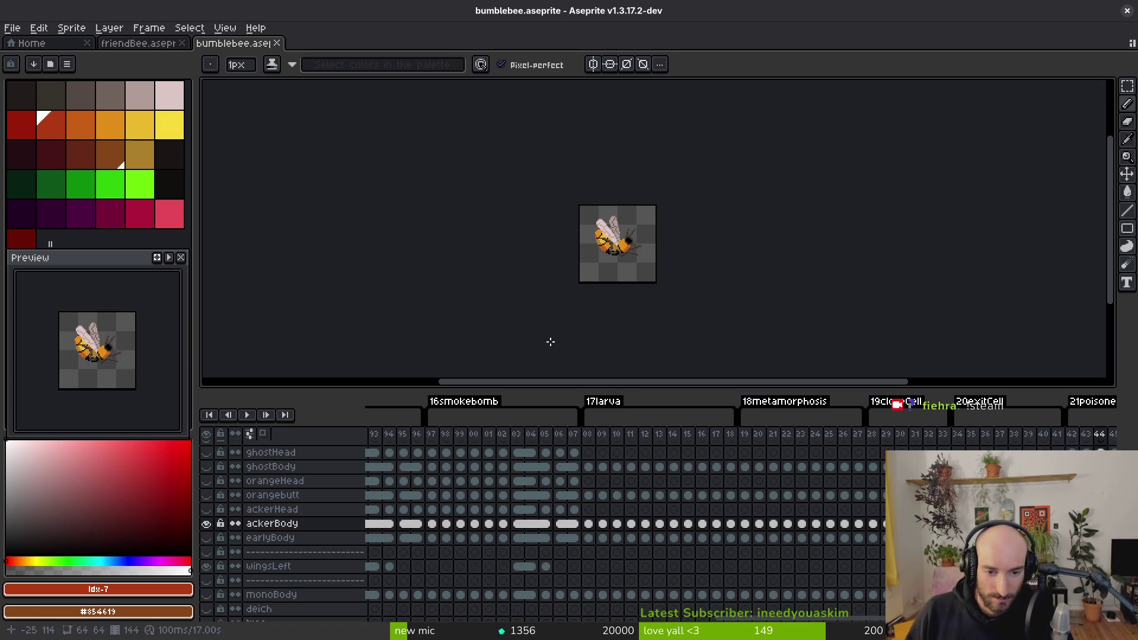
pyautogui.moveTo(231, 43)
pyautogui.mouseDown()
pyautogui.moveTo(187, 132)
pyautogui.moveTo(137, 154)
pyautogui.moveTo(249, 237)
pyautogui.mouseUp()
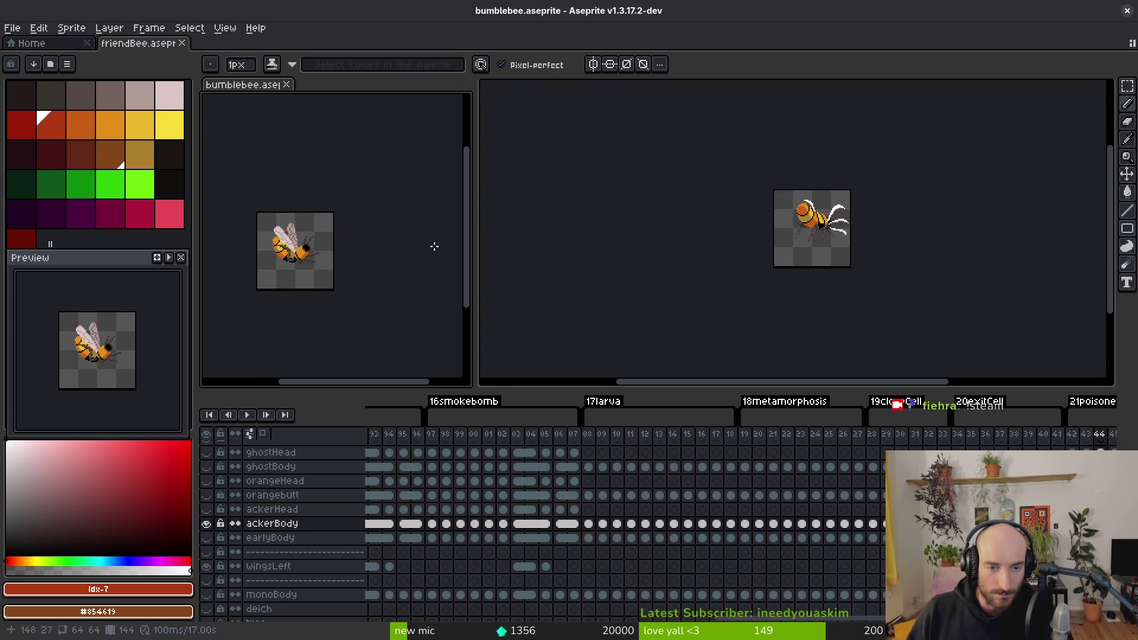
# Step: In bumblebee, hide the ackerBody layer and make the orangebutt layer visible
pyautogui.hscroll(-5, 386, 470)
pyautogui.click(207, 525)
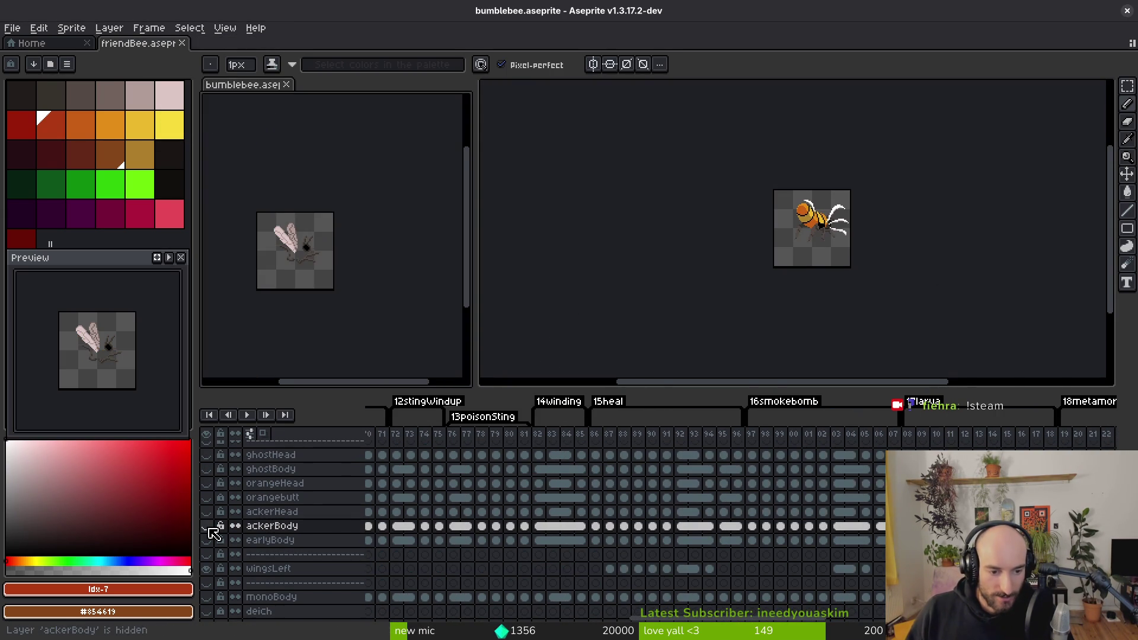
pyautogui.scroll(1, 222, 525)
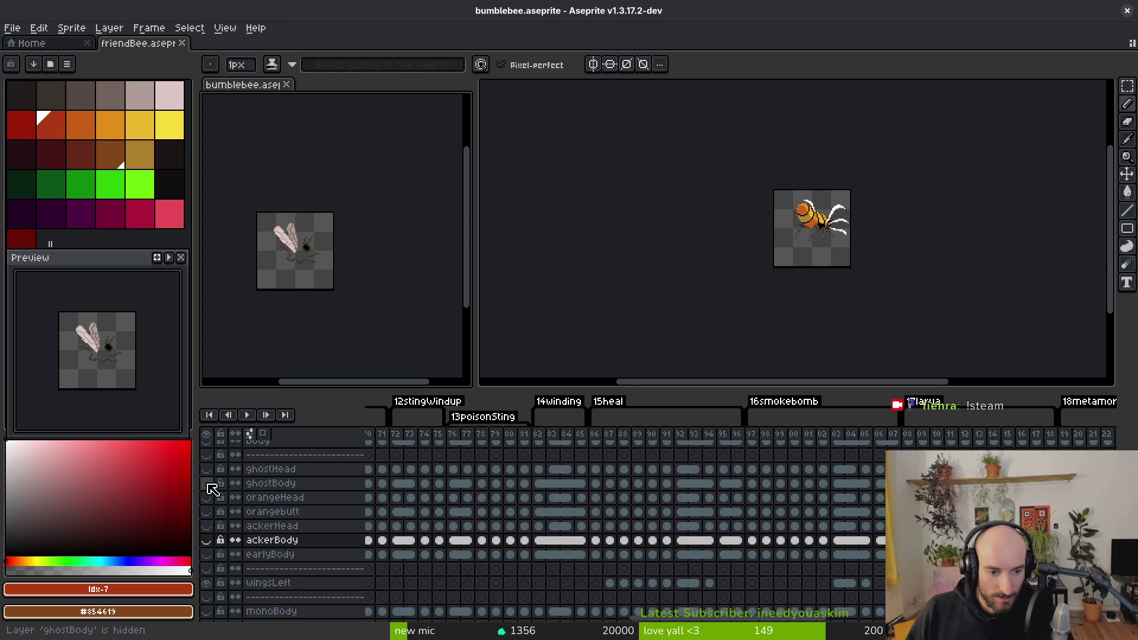
pyautogui.scroll(3, 335, 538)
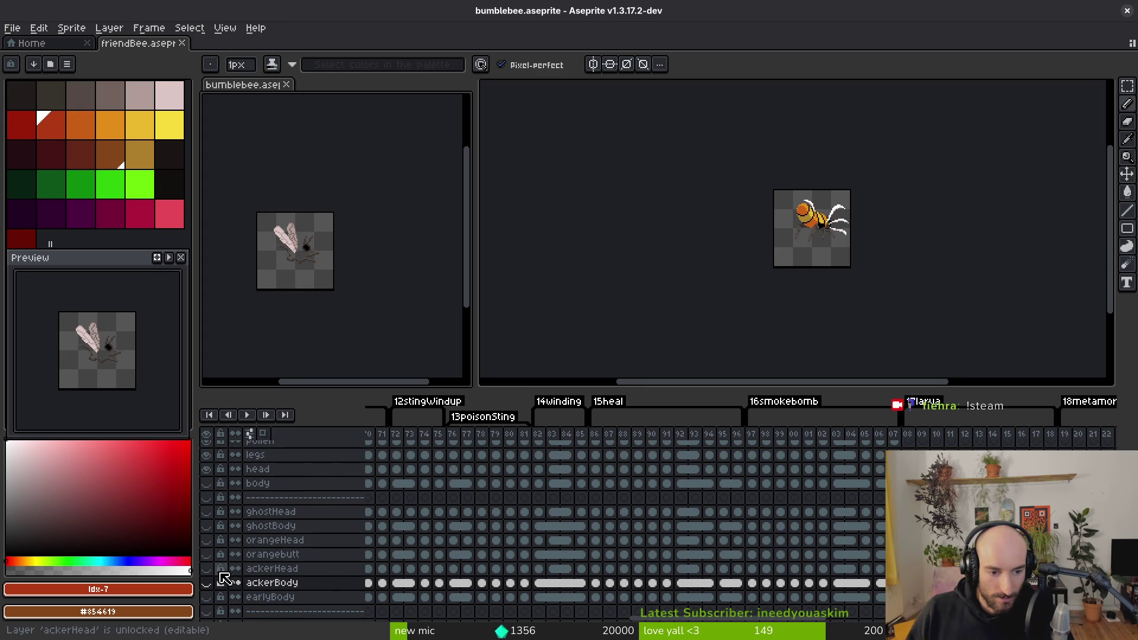
pyautogui.click(206, 555)
pyautogui.scroll(-2, 564, 551)
pyautogui.hscroll(-15, 564, 551)
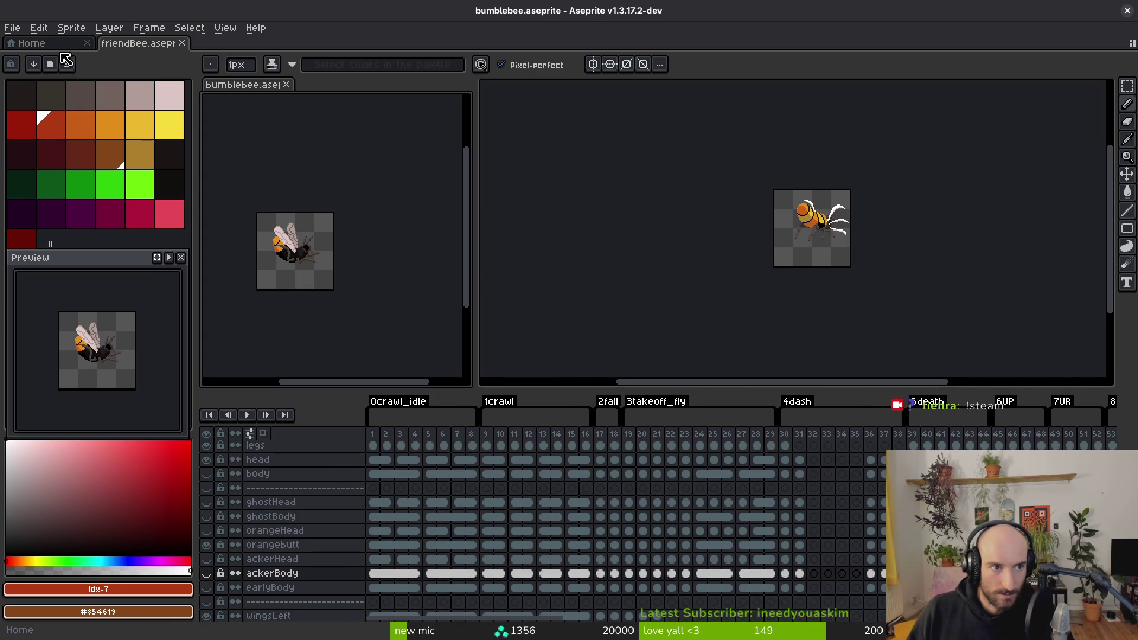
# Step: In friendBee, hide the body layer and select the Bombus lapidarius cel at frame 1
pyautogui.click(767, 230)
pyautogui.moveTo(767, 230); pyautogui.dragTo(747, 232)
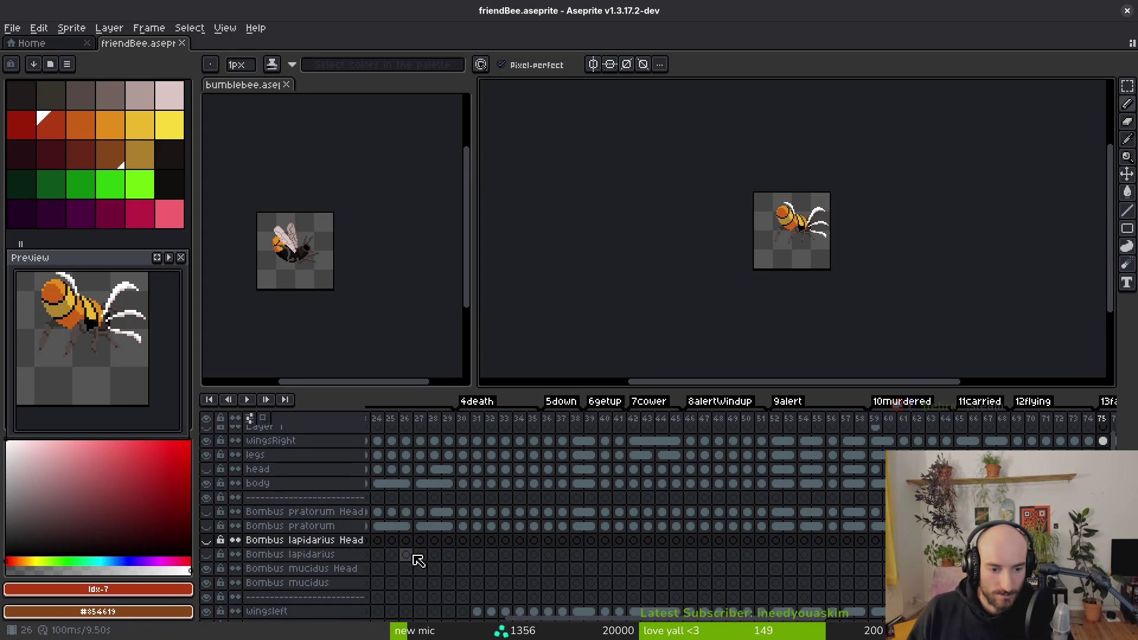
pyautogui.hscroll(-5, 415, 556)
pyautogui.scroll(1, 795, 559)
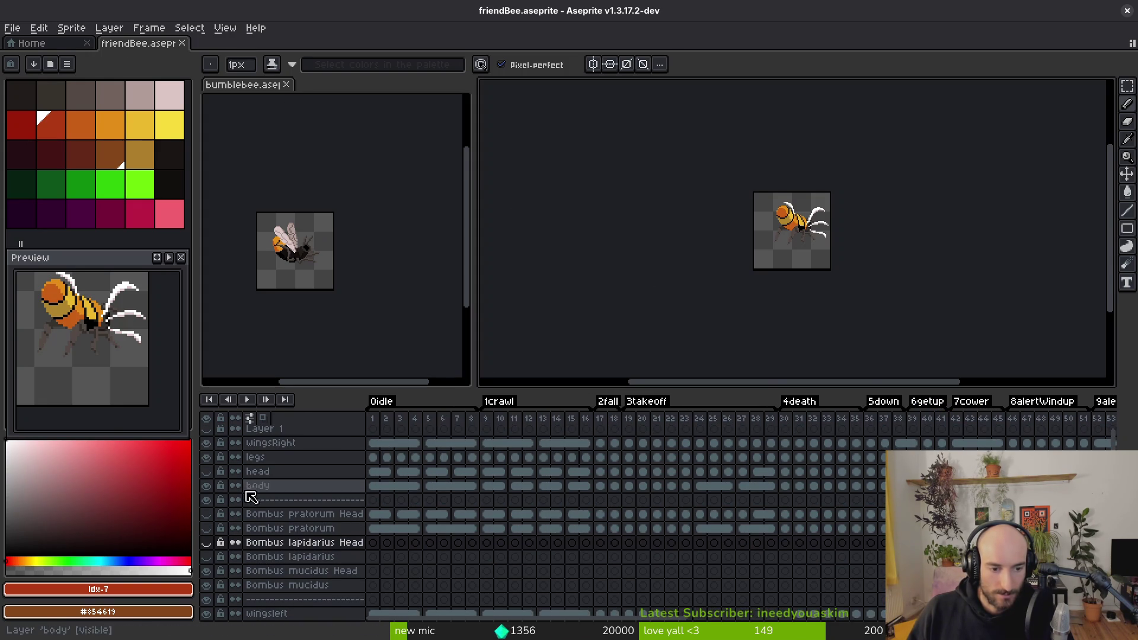
pyautogui.click(207, 485)
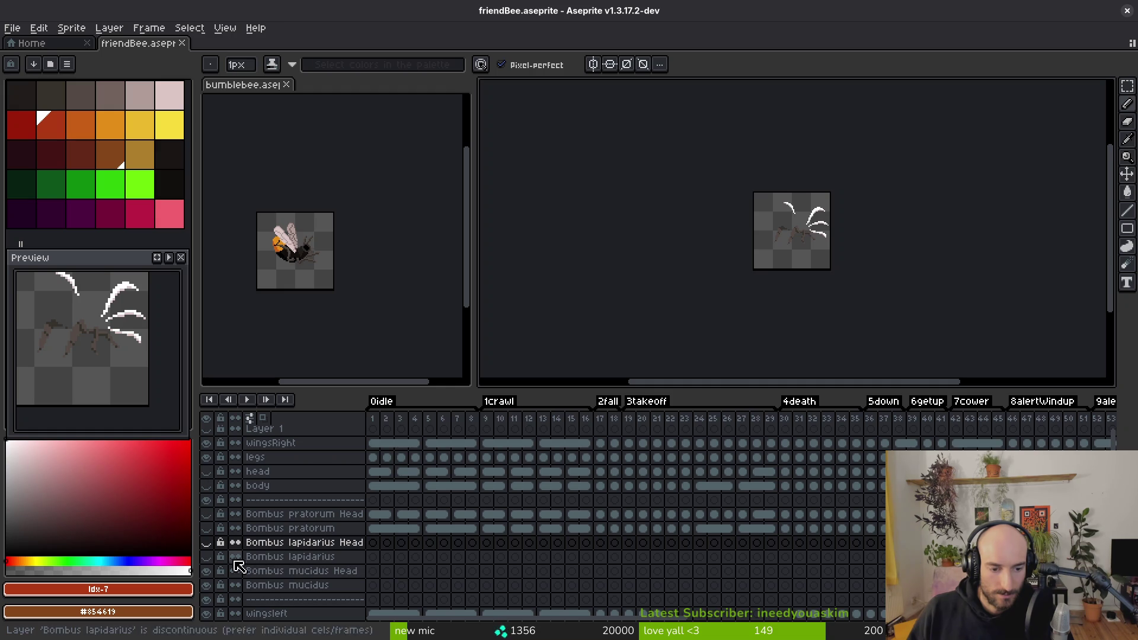
pyautogui.click(373, 557)
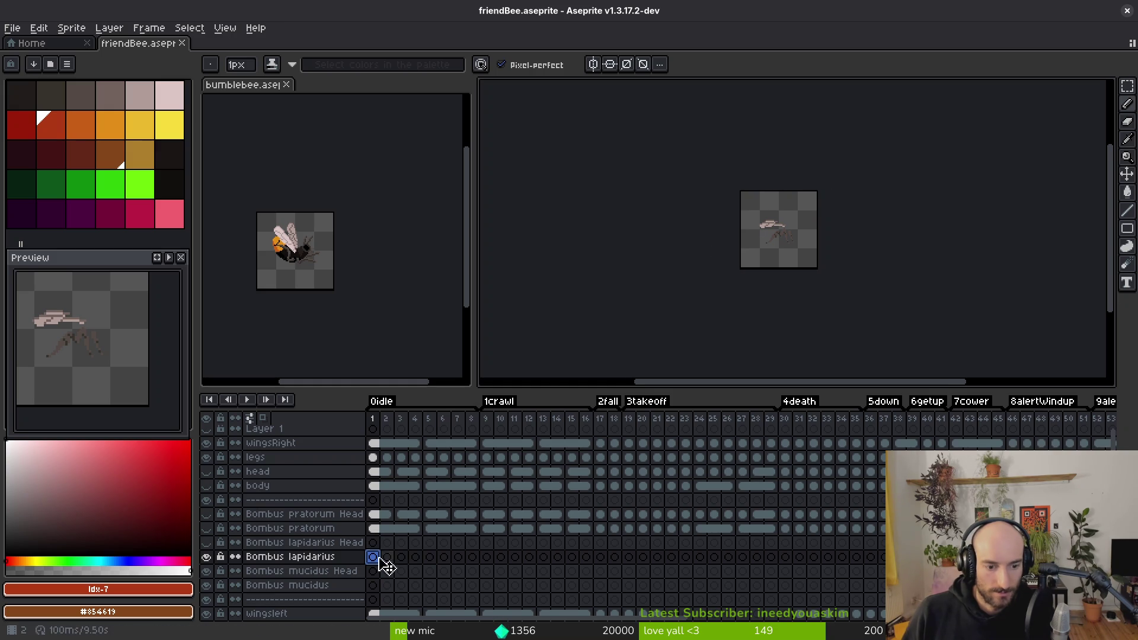
# Step: Paste bumblebee's orangebutt cels for frames 1–8 into Bombus lapidarius at frame 1
pyautogui.click(380, 253)
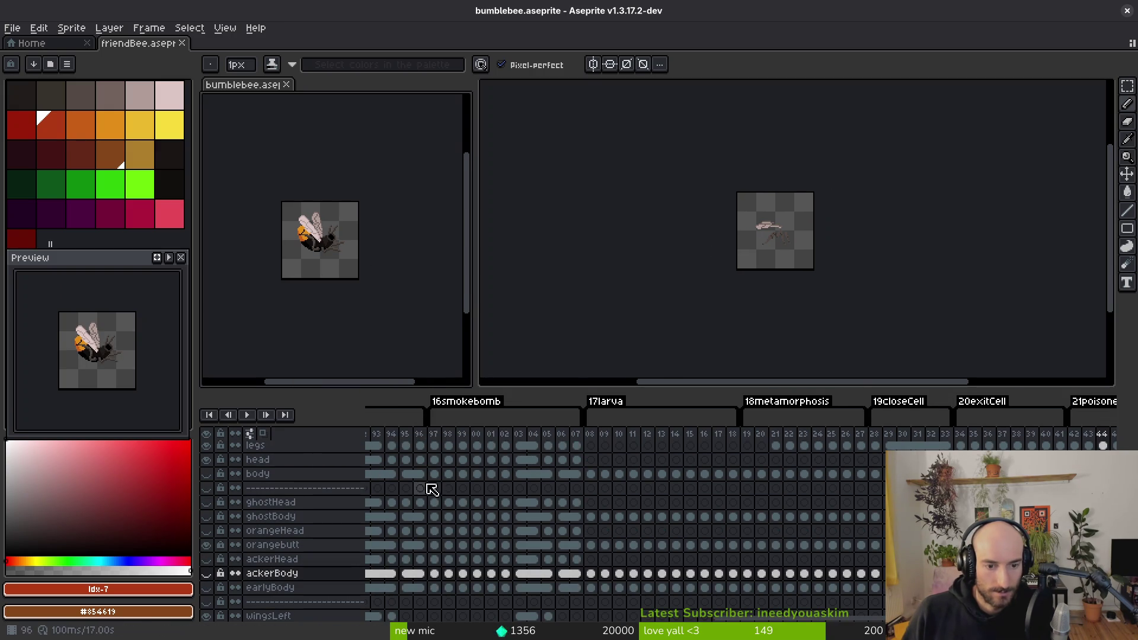
pyautogui.hscroll(-15, 431, 490)
pyautogui.scroll(2, 797, 464)
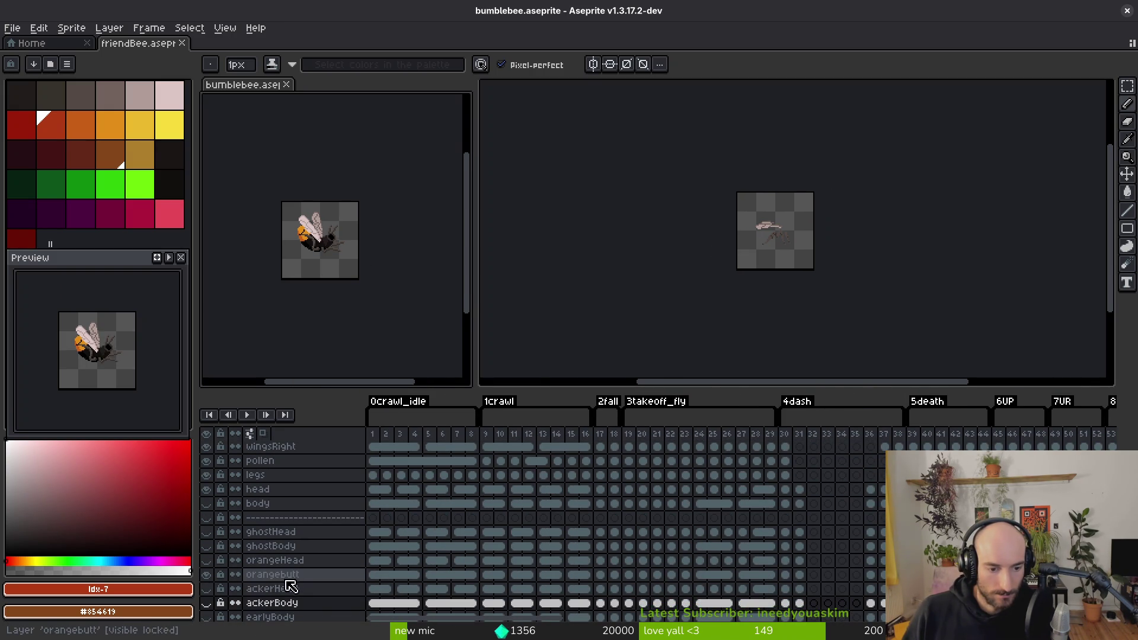
pyautogui.moveTo(374, 578); pyautogui.dragTo(470, 576)
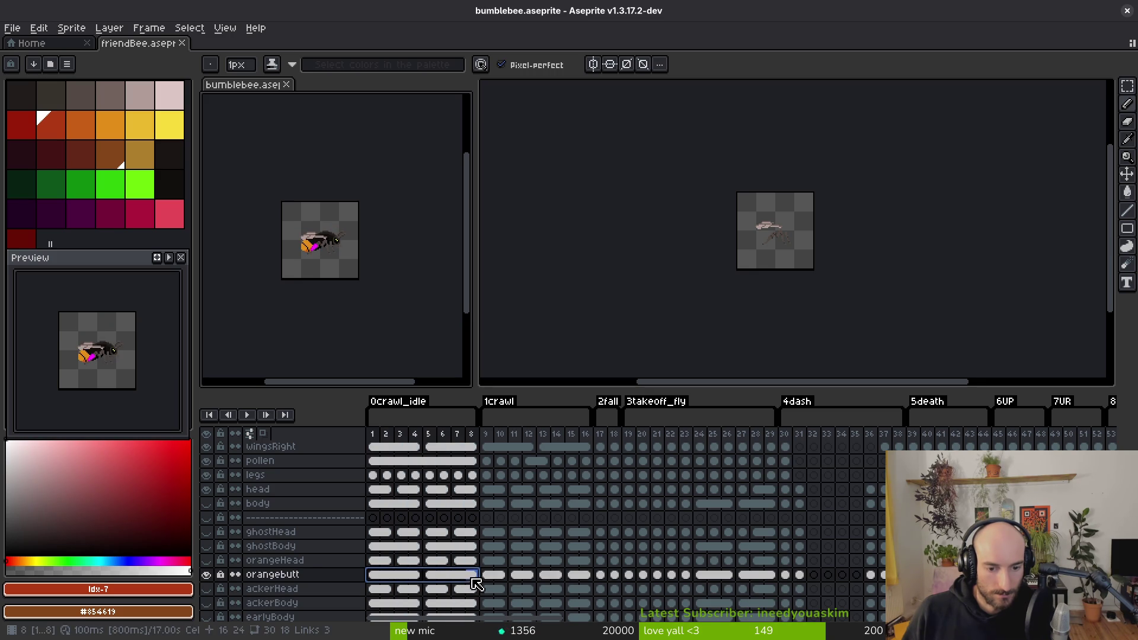
pyautogui.click(802, 186)
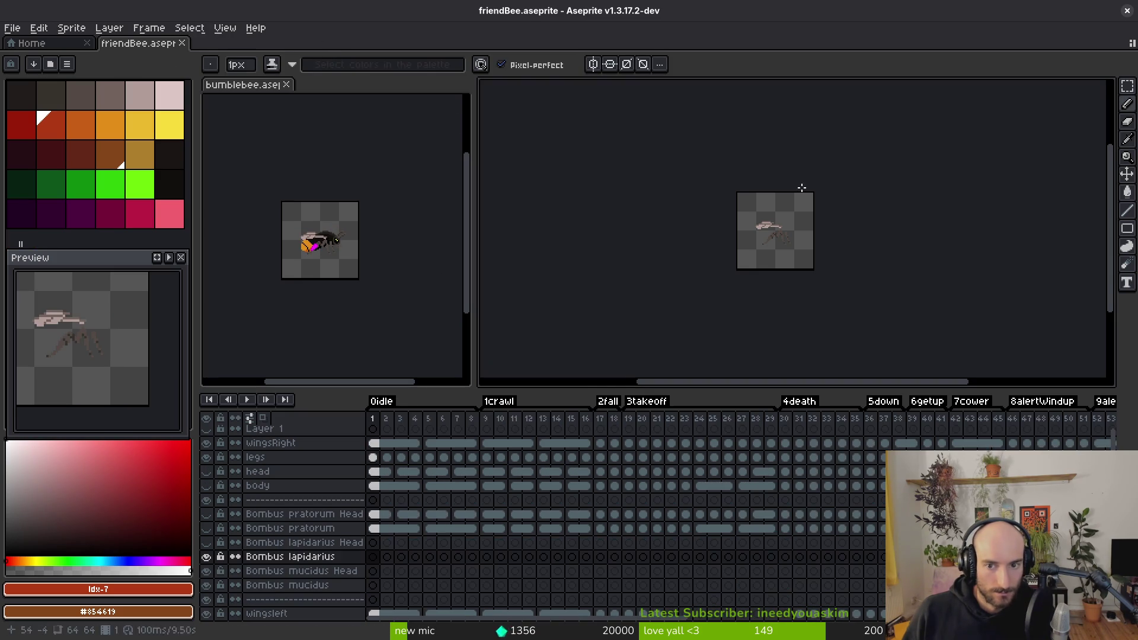
pyautogui.click(374, 557)
pyautogui.hotkey('ctrl', 'v')
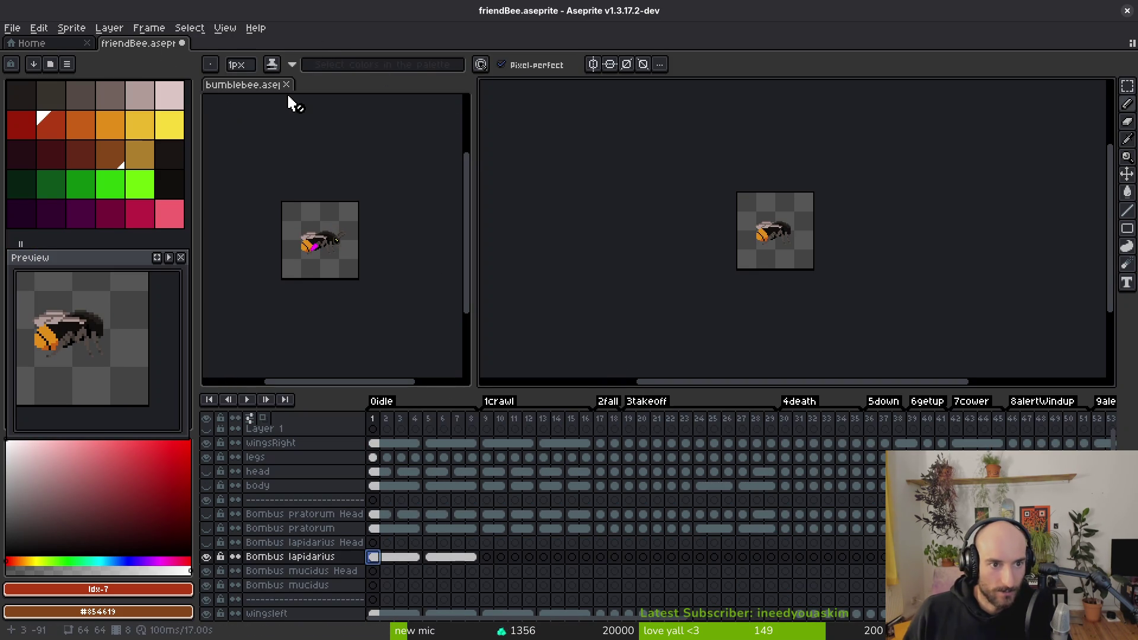
# Step: Copy bumblebee's orangebutt cels 9–29 into Bombus lapidarius starting at frame 9
pyautogui.click(284, 121)
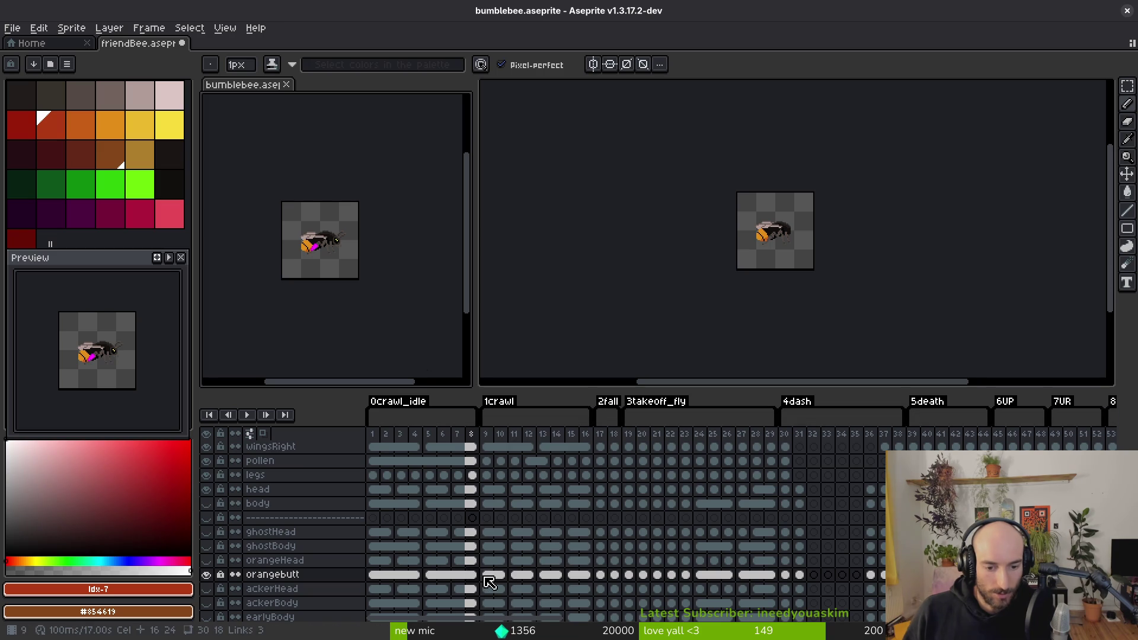
pyautogui.moveTo(490, 583); pyautogui.dragTo(589, 582)
pyautogui.hotkey('ctrl', 'c')
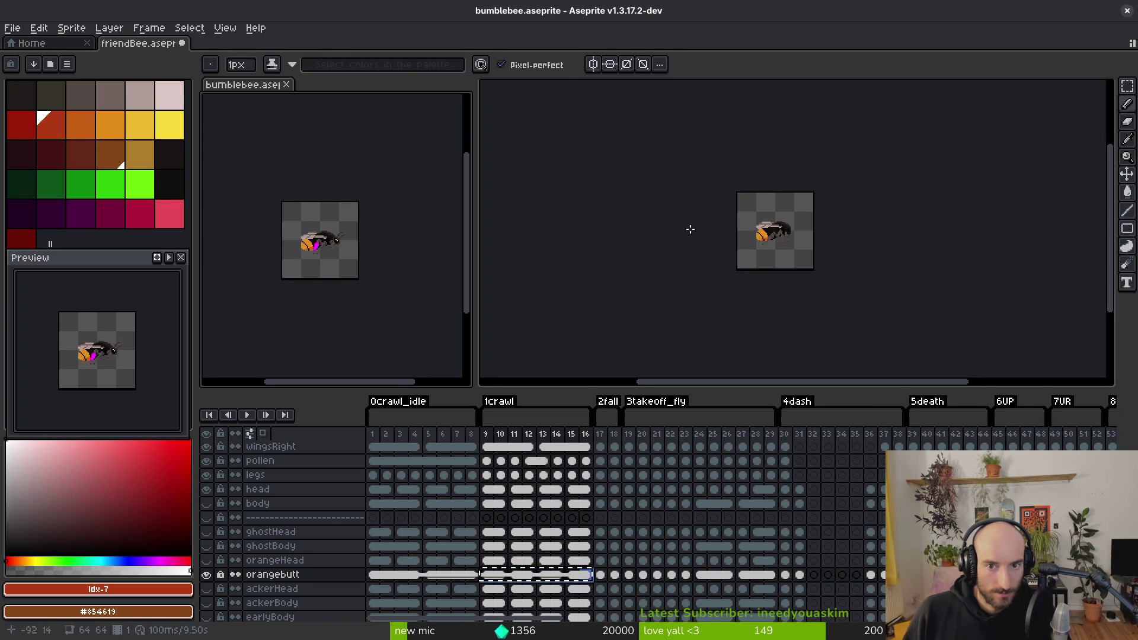
pyautogui.click(691, 229)
pyautogui.click(490, 558)
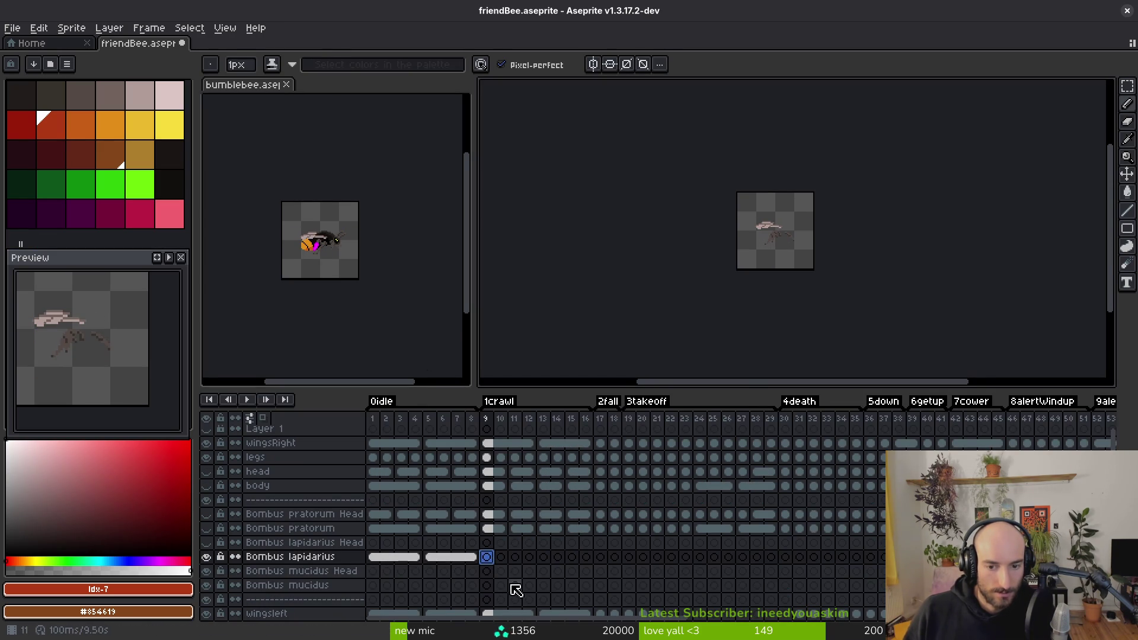
pyautogui.click(252, 88)
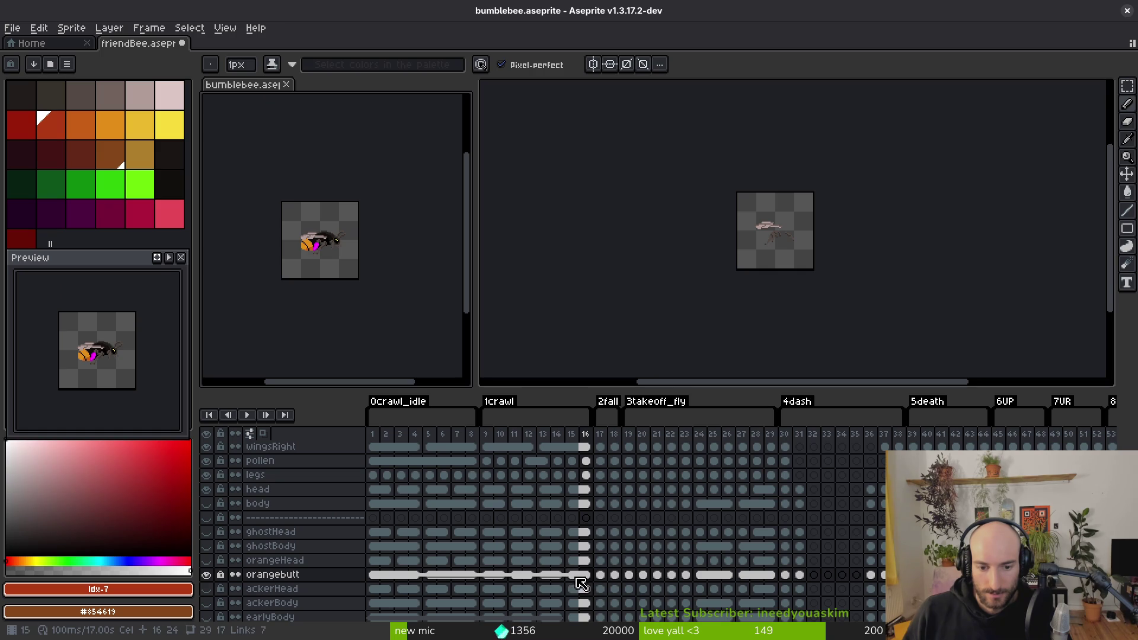
pyautogui.moveTo(493, 579); pyautogui.dragTo(771, 577)
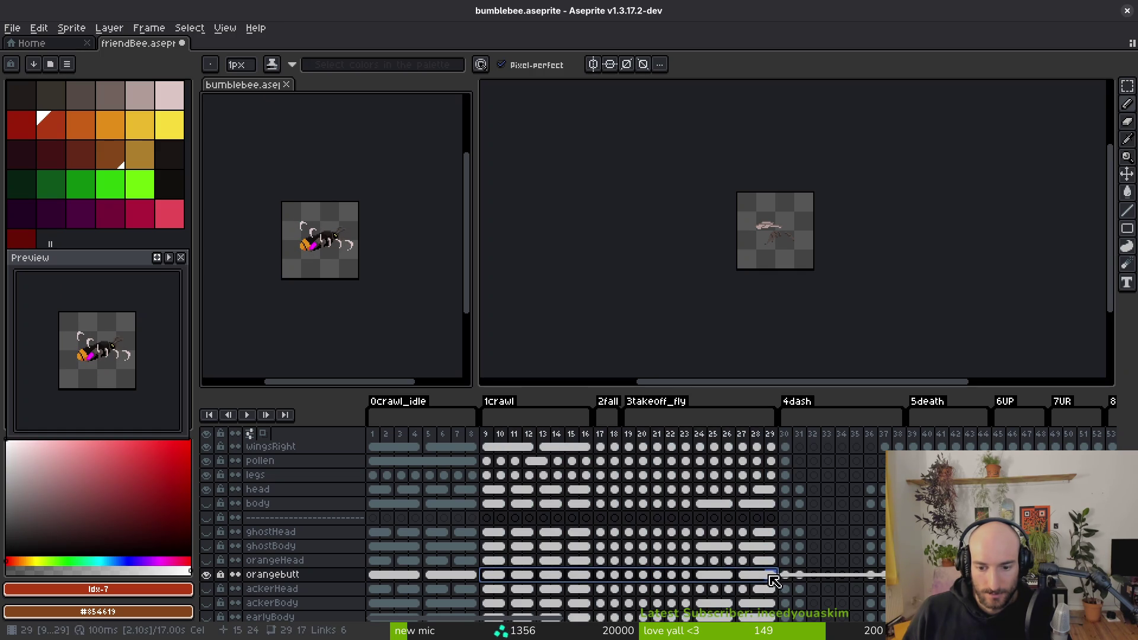
pyautogui.click(704, 188)
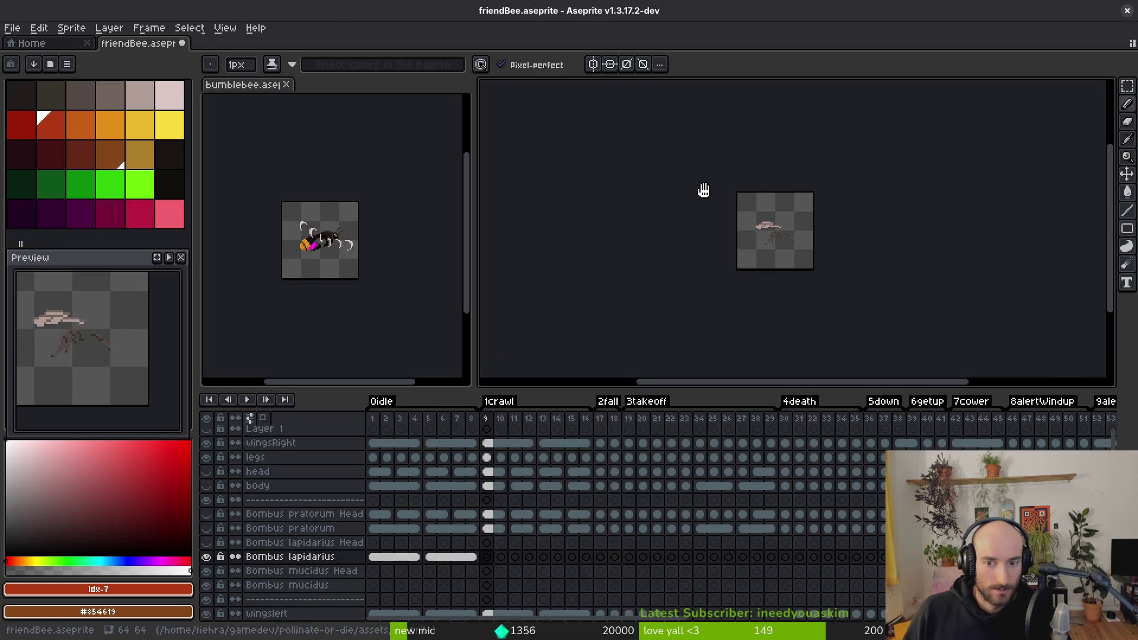
pyautogui.hotkey('ctrl', 'v')
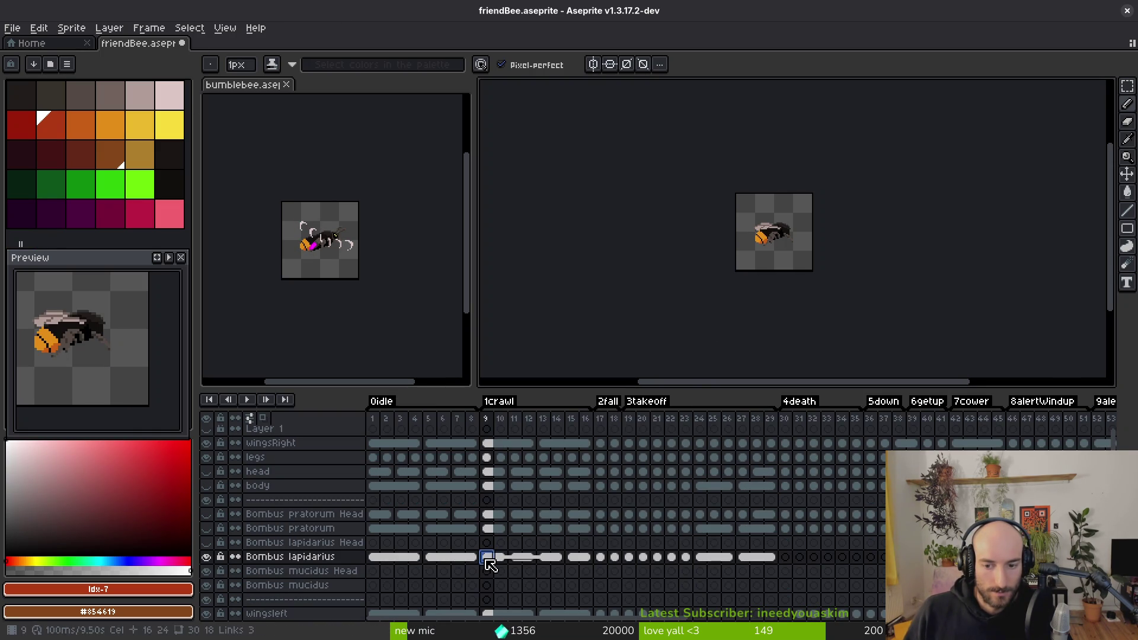
# Step: Copy orangebutt cels 39–44 into Bombus lapidarius frames 30–35
pyautogui.click(233, 94)
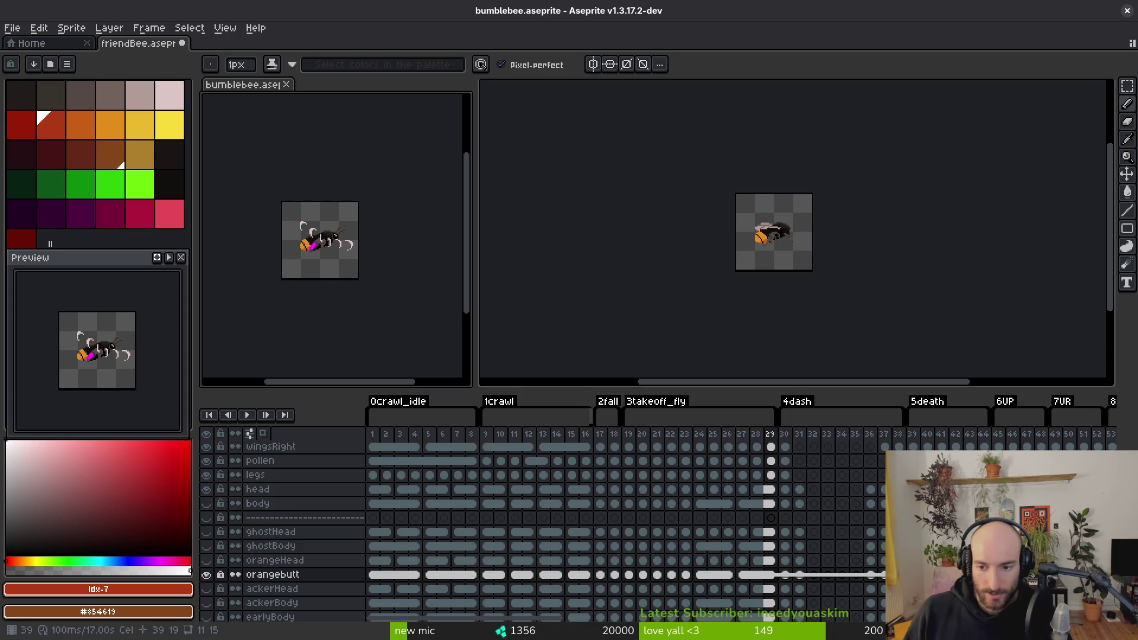
pyautogui.moveTo(744, 534); pyautogui.dragTo(824, 536)
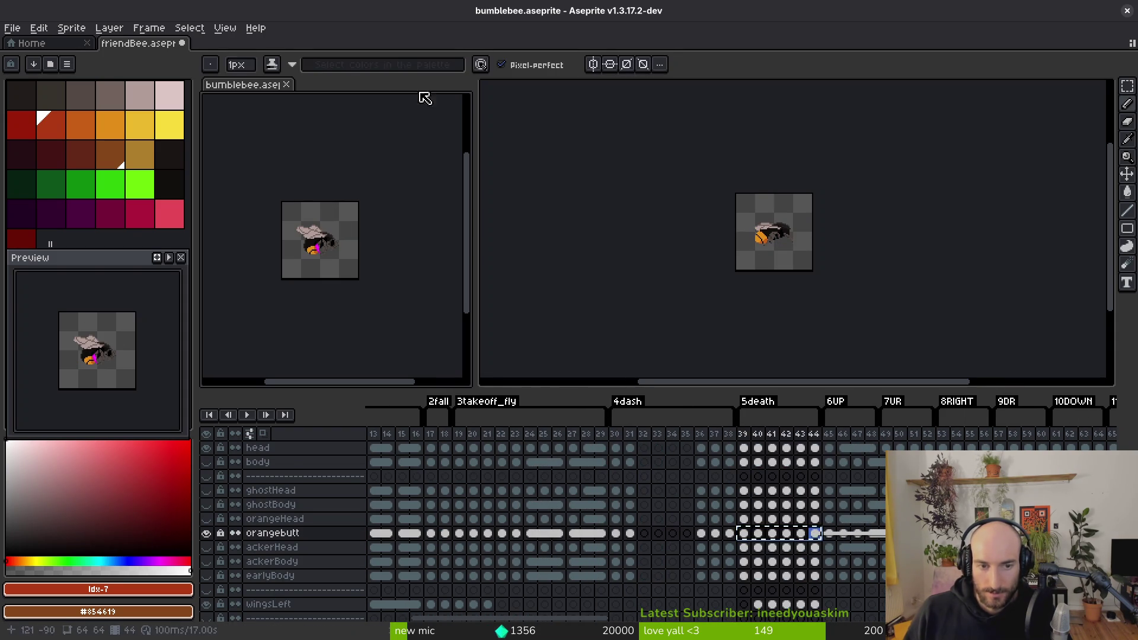
pyautogui.click(652, 355)
pyautogui.click(785, 557)
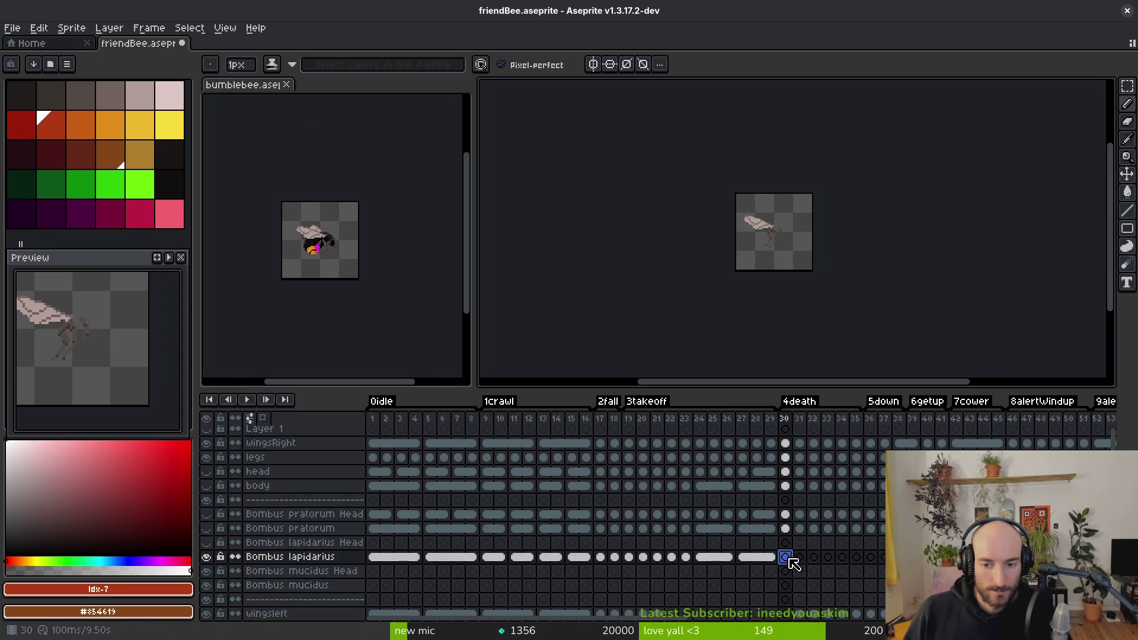
pyautogui.hotkey('ctrl', 'v')
# Step: Select friendBee's Bombus pratorum cels from frame 36 onward, comparing against bumblebee's timeline
pyautogui.hscroll(5, 884, 557)
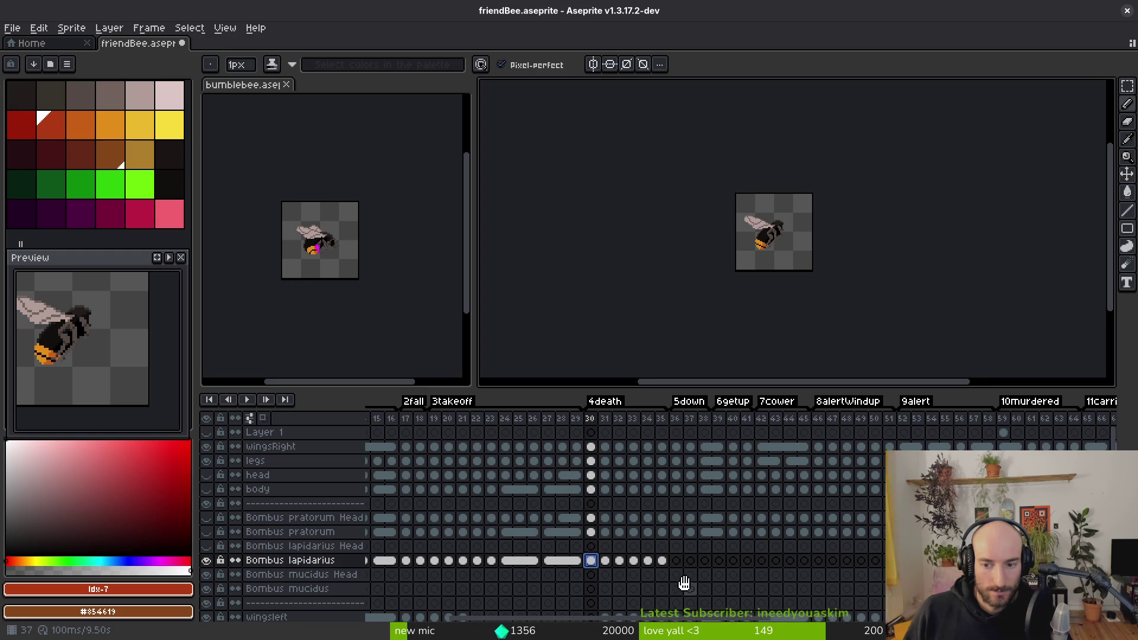
pyautogui.moveTo(676, 531); pyautogui.dragTo(804, 542)
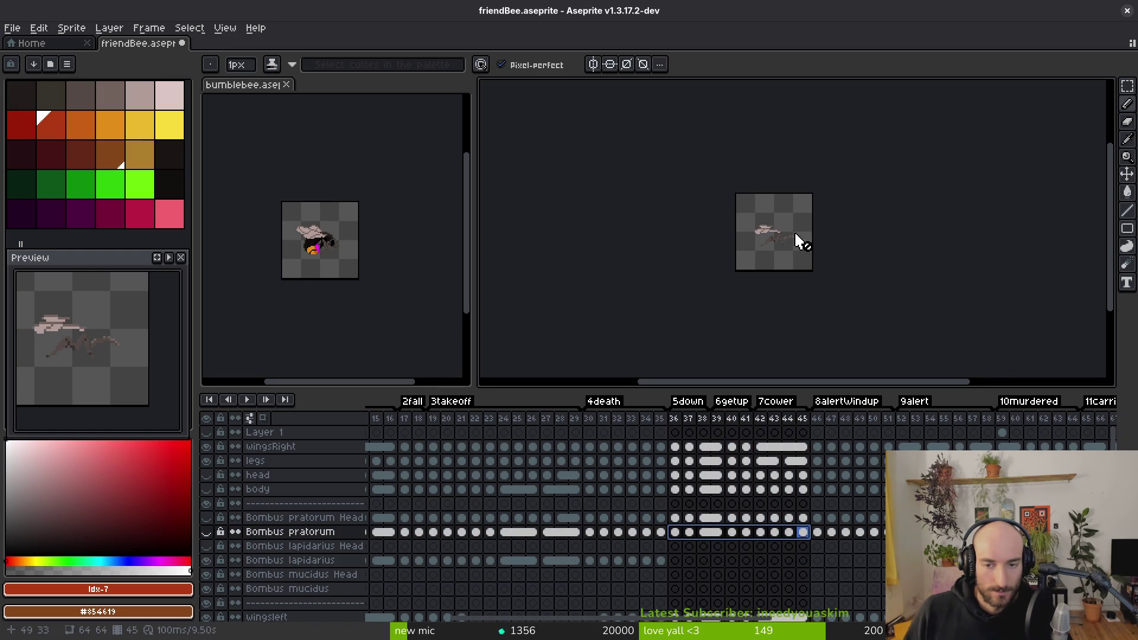
pyautogui.click(336, 249)
pyautogui.hscroll(5, 610, 541)
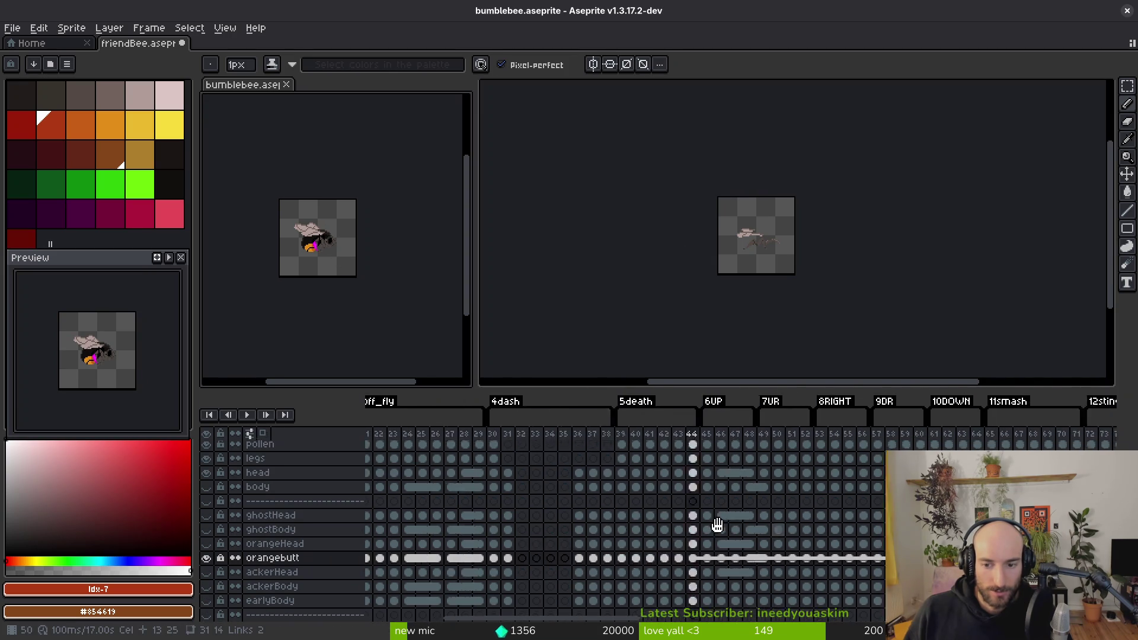
pyautogui.scroll(2, 609, 542)
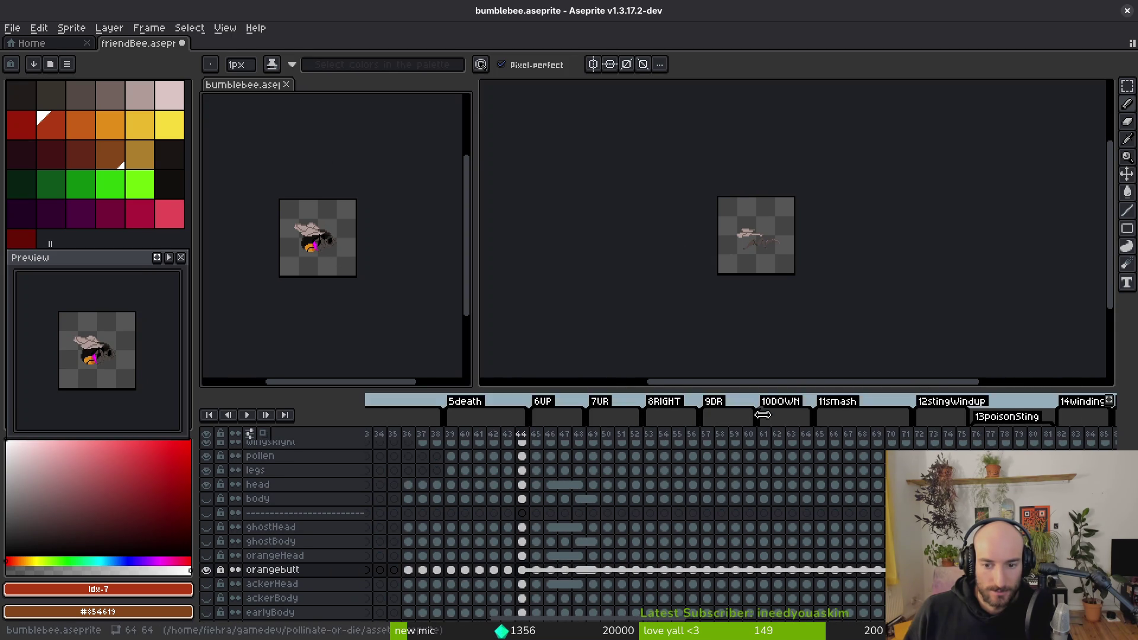
pyautogui.hscroll(20, 686, 534)
pyautogui.scroll(-3, 686, 533)
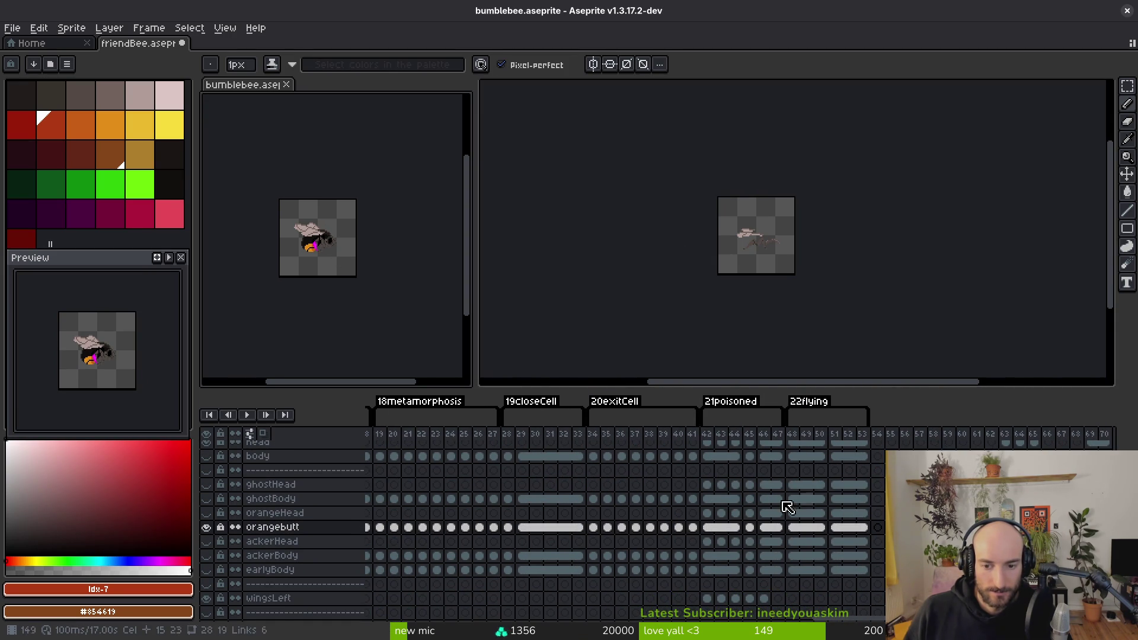
pyautogui.hscroll(-15, 788, 507)
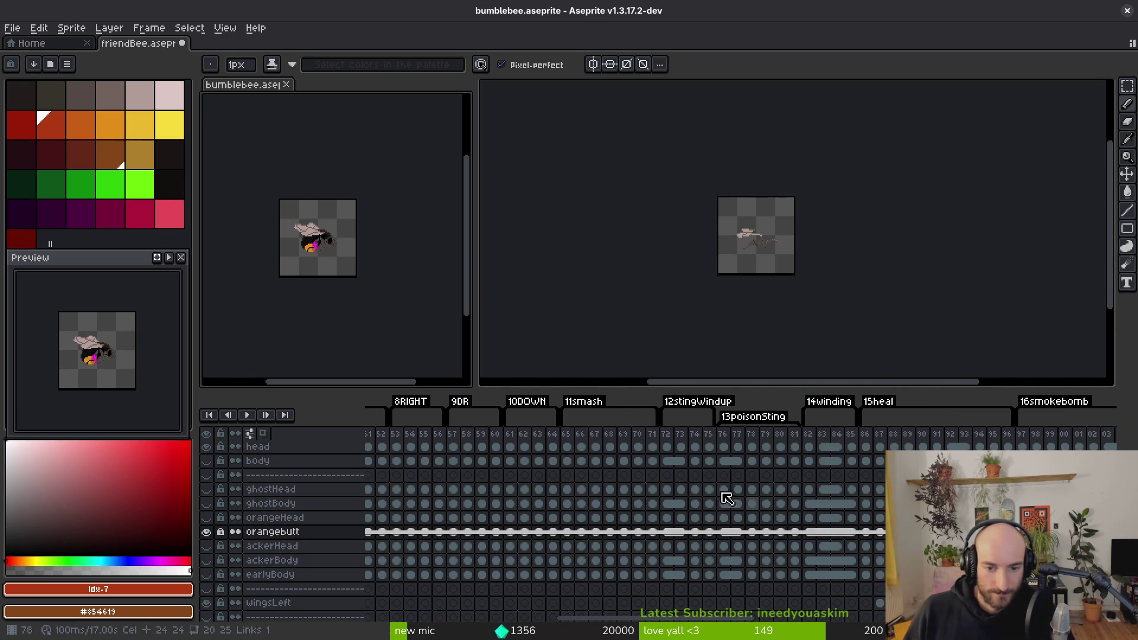
pyautogui.click(729, 185)
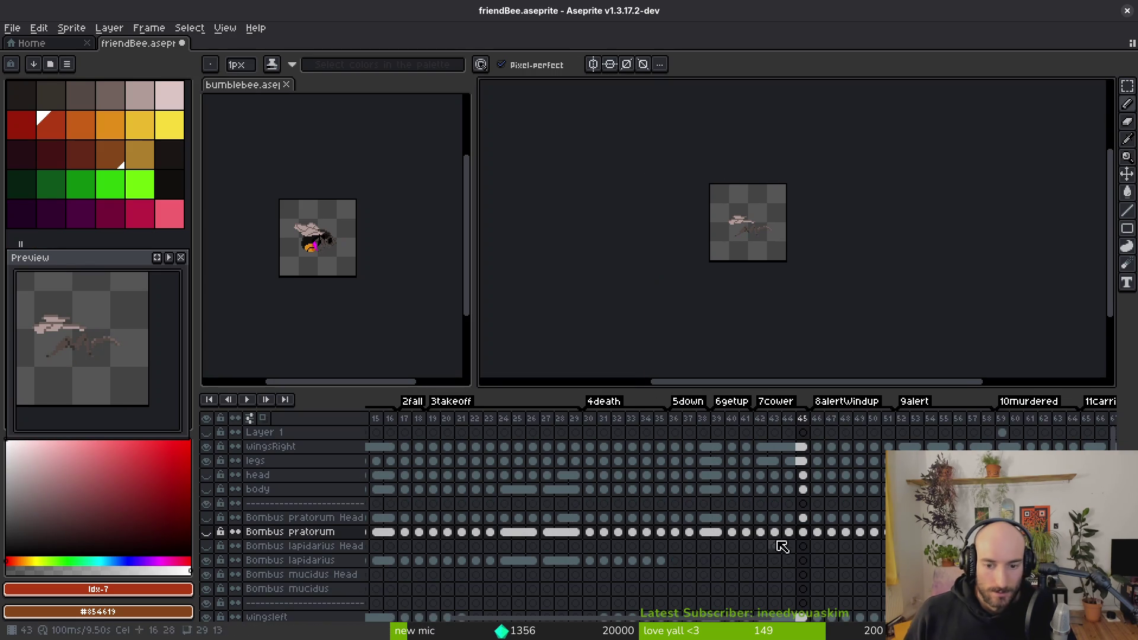
pyautogui.moveTo(679, 533); pyautogui.dragTo(1073, 533)
pyautogui.hscroll(5, 826, 542)
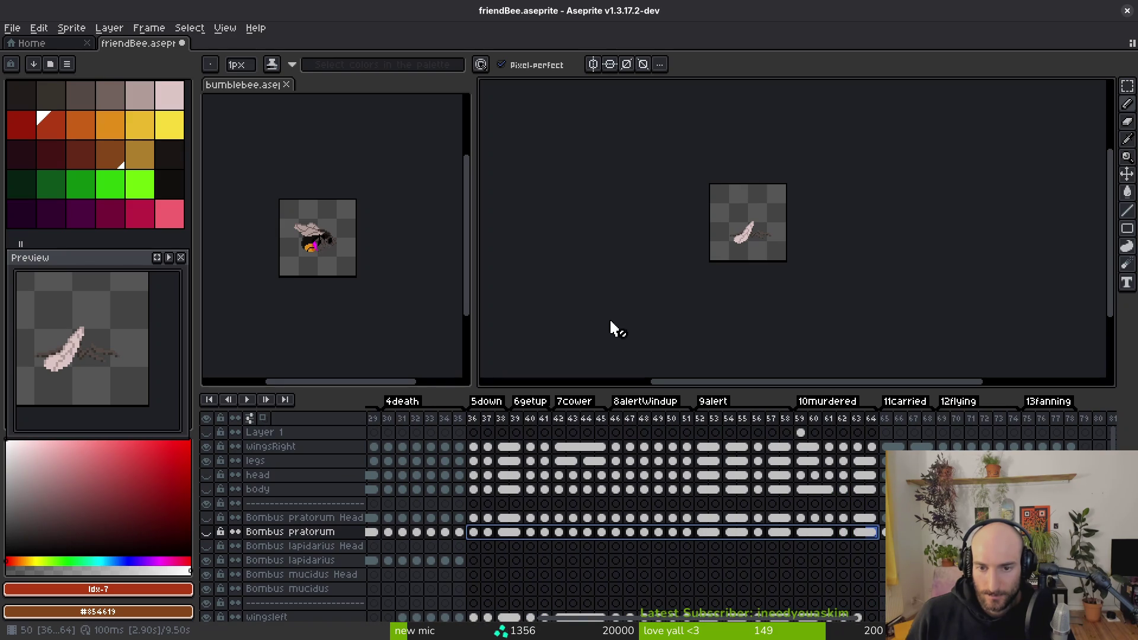
# Step: Copy bumblebee's orangebutt cels 42–47 into Bombus lapidarius starting at frame 59
pyautogui.click(255, 89)
pyautogui.hscroll(5, 678, 501)
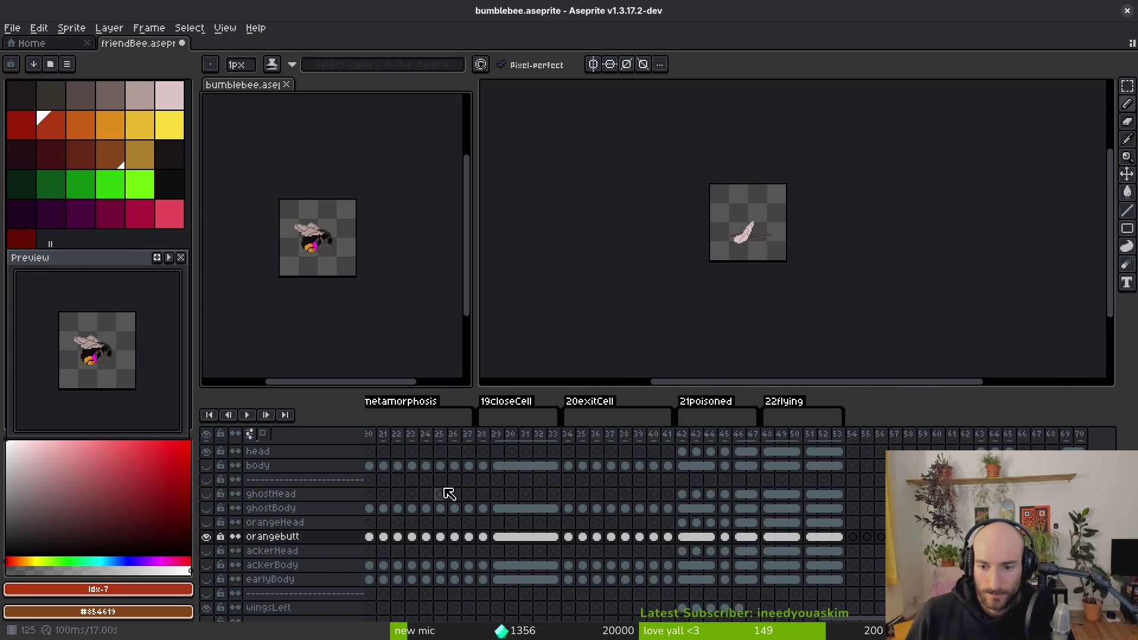
pyautogui.click(682, 538)
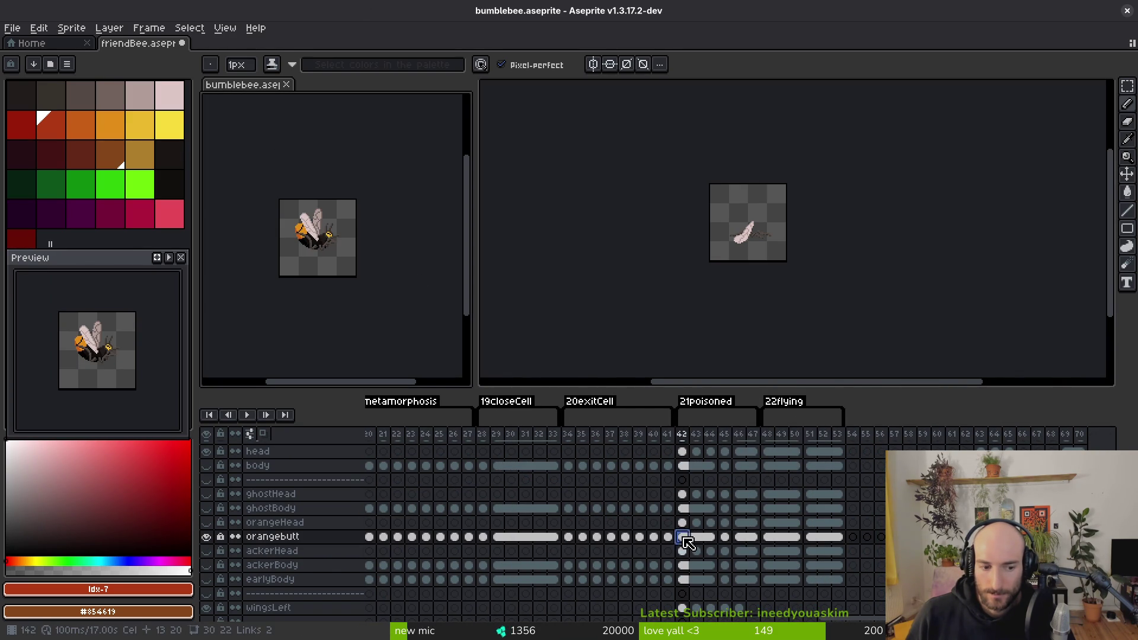
pyautogui.moveTo(689, 553); pyautogui.dragTo(748, 537)
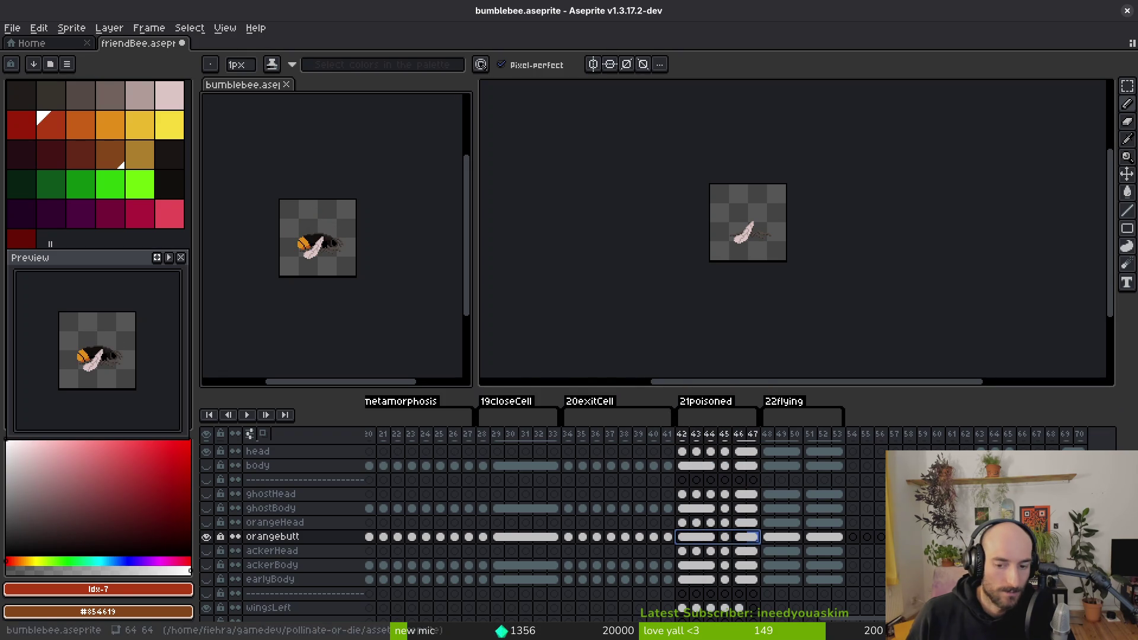
pyautogui.hotkey('ctrl', 'c')
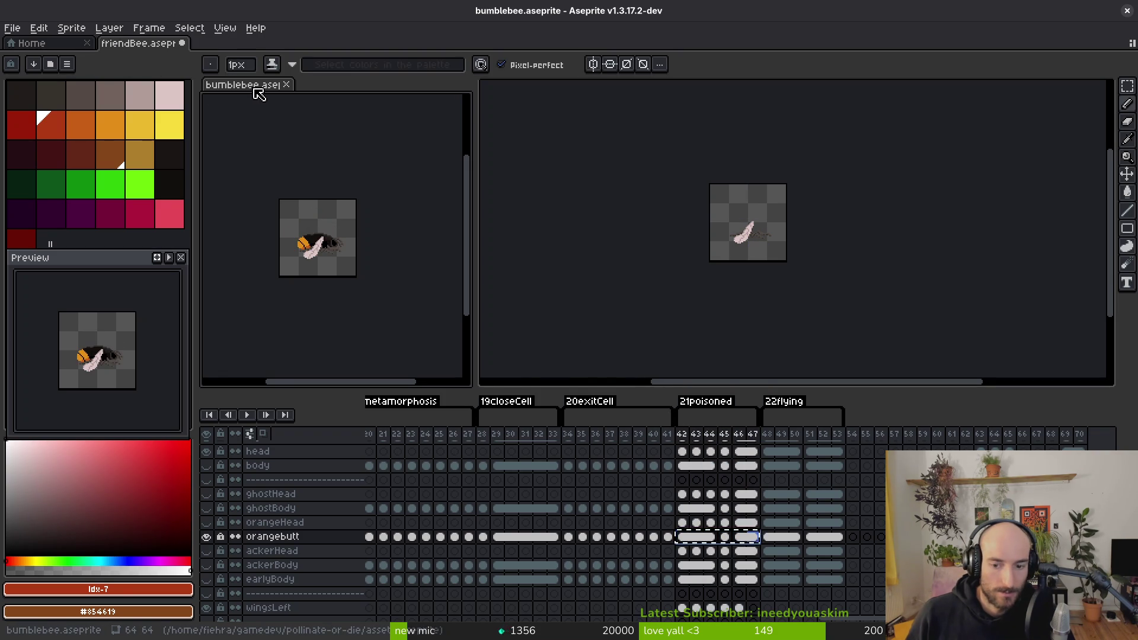
pyautogui.click(863, 364)
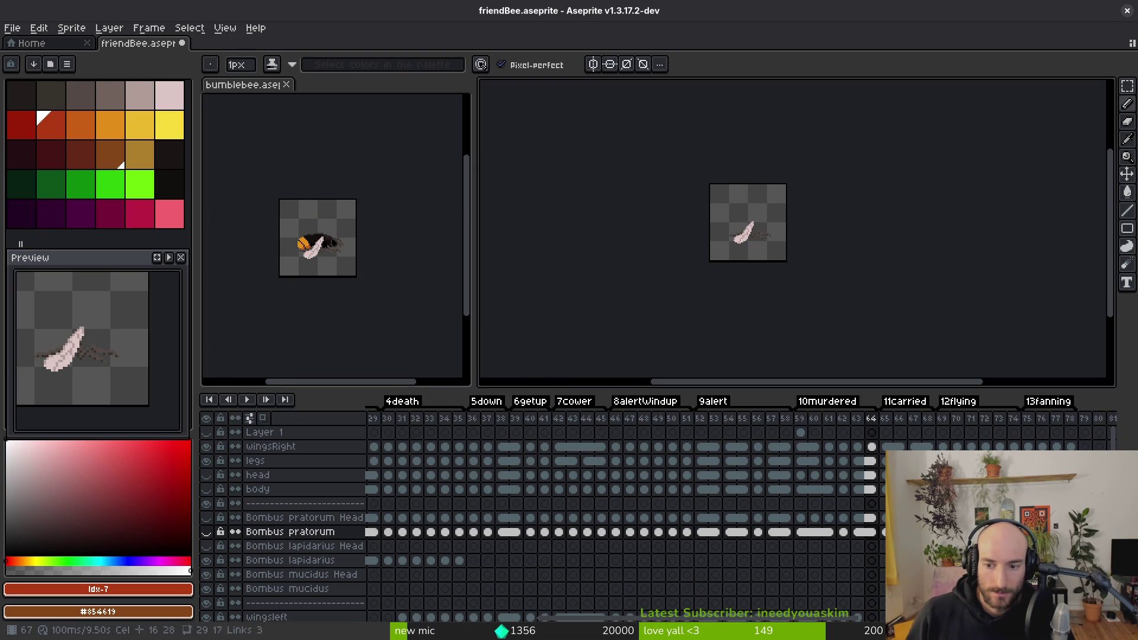
pyautogui.click(802, 561)
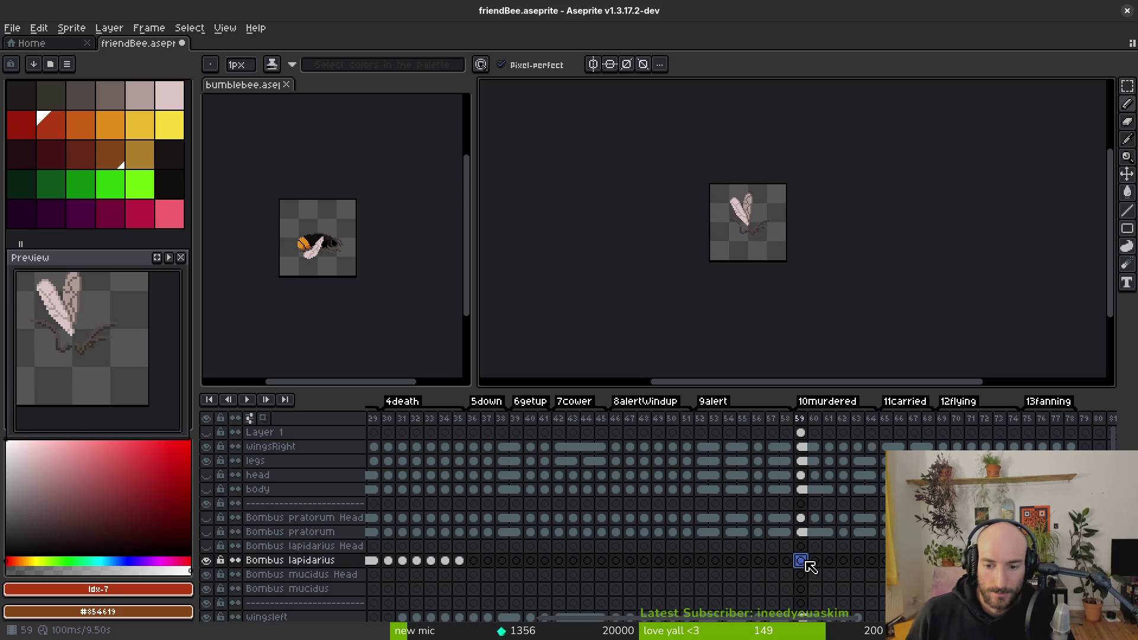
pyautogui.hotkey('ctrl', 'v')
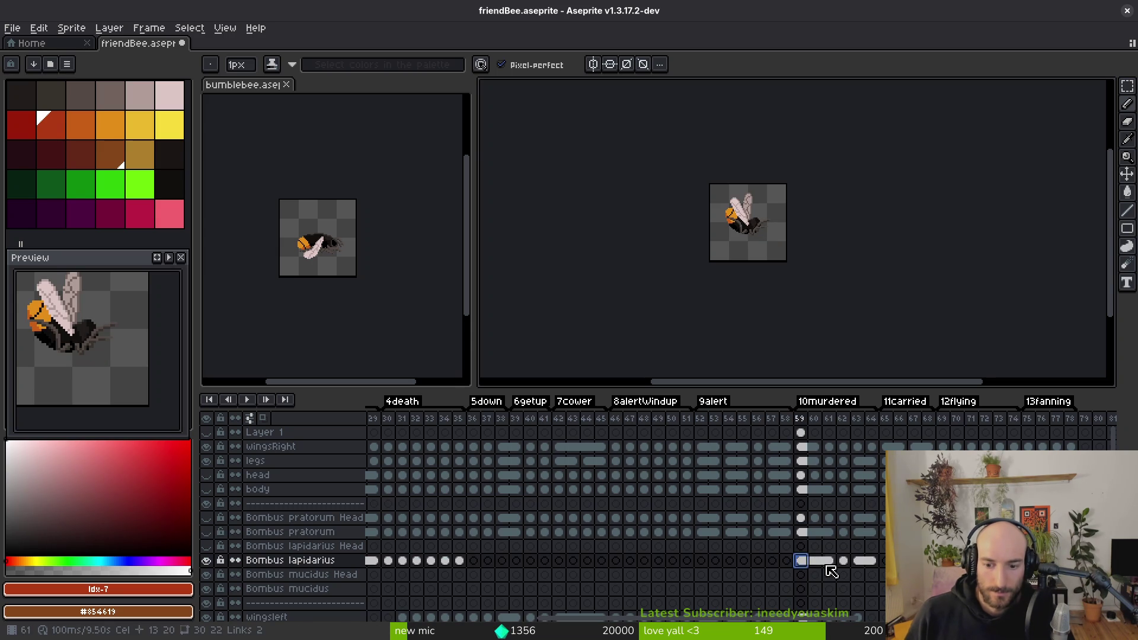
# Step: Play back and inspect the pasted frames and Bombus pratorum cels around frames 61–75
pyautogui.click(824, 566)
pyautogui.press('Return')
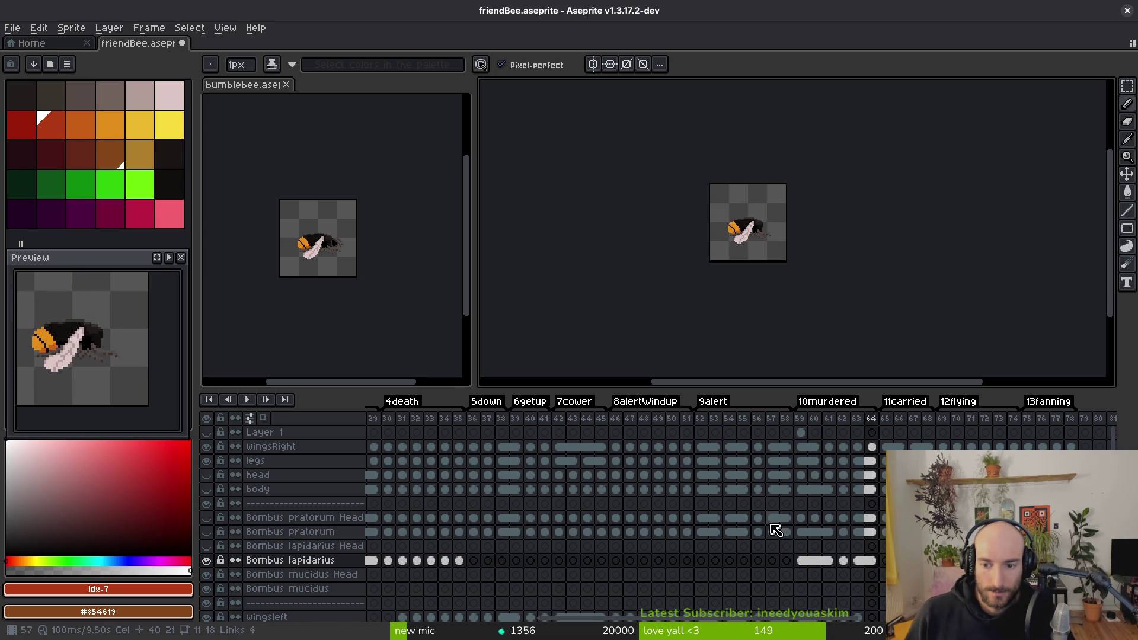
pyautogui.press('i')
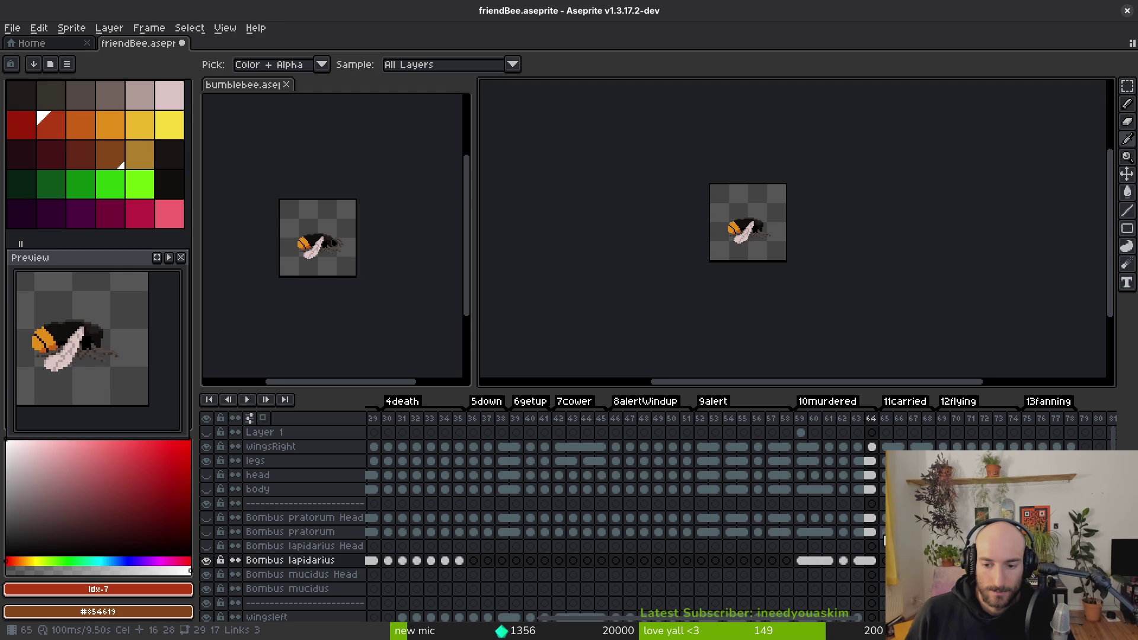
pyautogui.moveTo(885, 532); pyautogui.dragTo(928, 532)
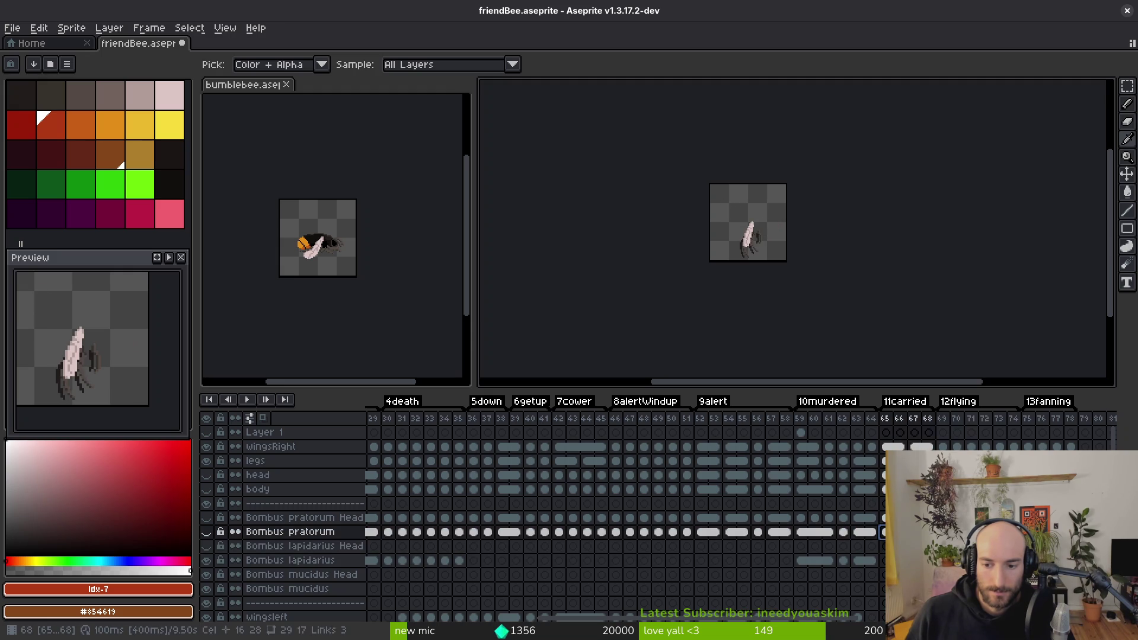
pyautogui.click(883, 560)
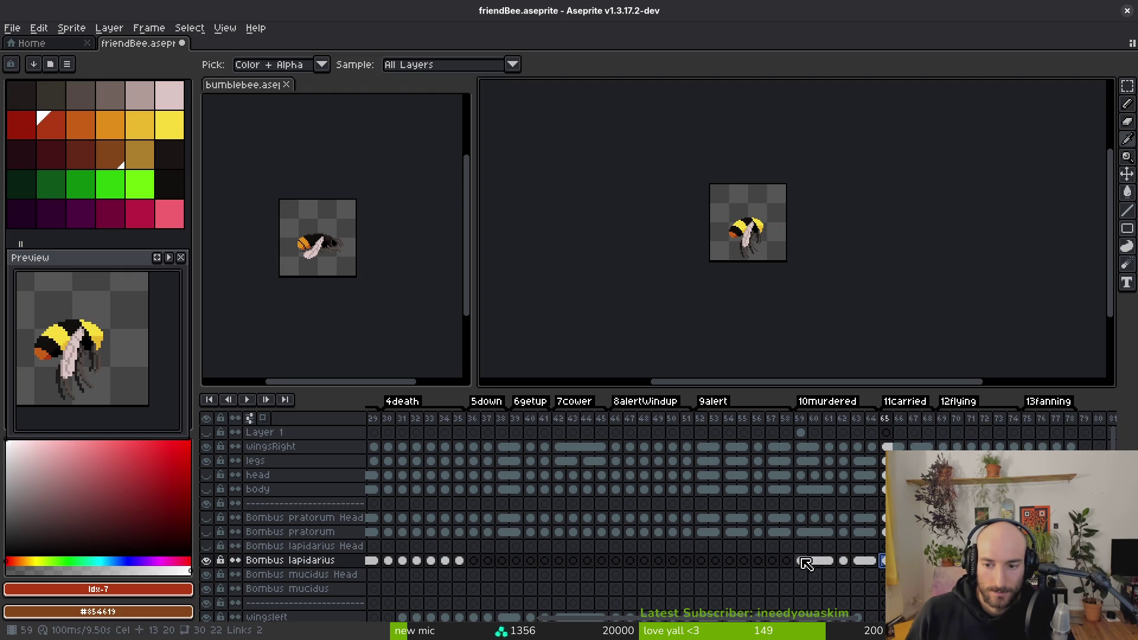
pyautogui.click(1029, 447)
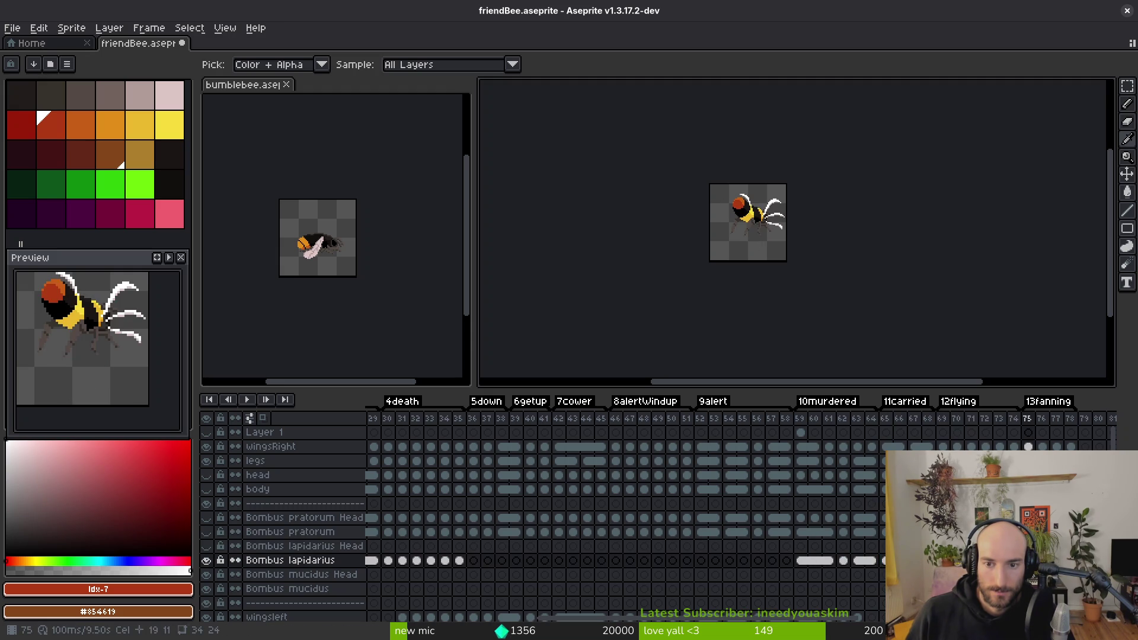
pyautogui.click(290, 532)
pyautogui.click(290, 560)
pyautogui.click(257, 489)
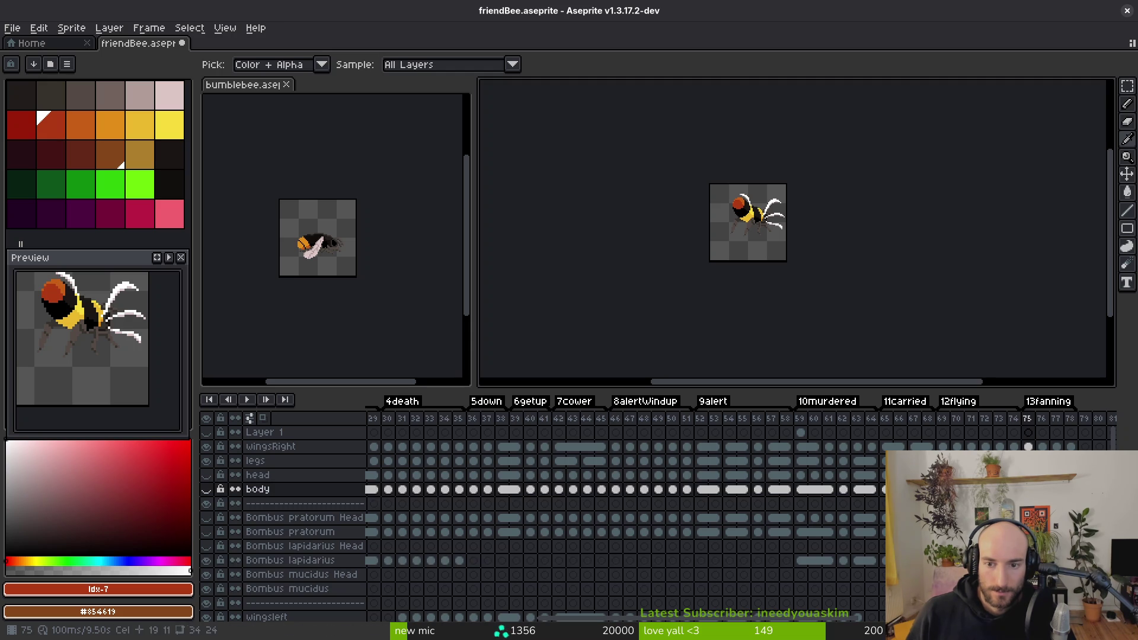
pyautogui.click(942, 532)
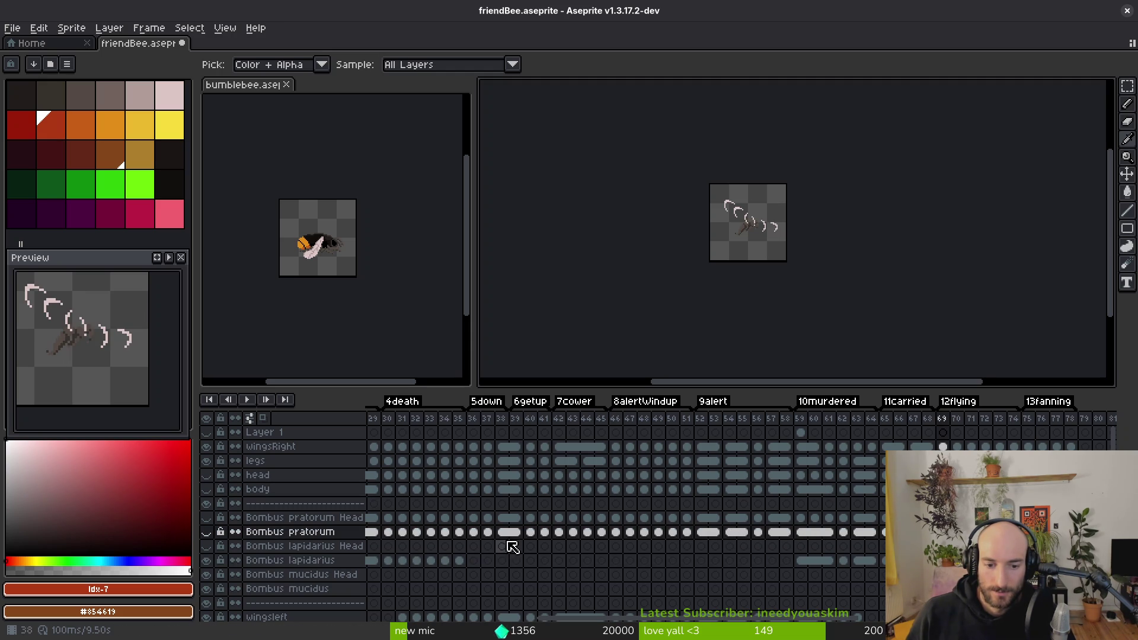
# Step: Paste Bombus pratorum cels 36–58 into the Bombus lapidarius layer at frame 36
pyautogui.moveTo(473, 540)
pyautogui.mouseDown()
pyautogui.moveTo(802, 527)
pyautogui.moveTo(789, 538)
pyautogui.mouseUp()
pyautogui.click(476, 562)
pyautogui.hotkey('ctrl', 'v')
pyautogui.press('b')
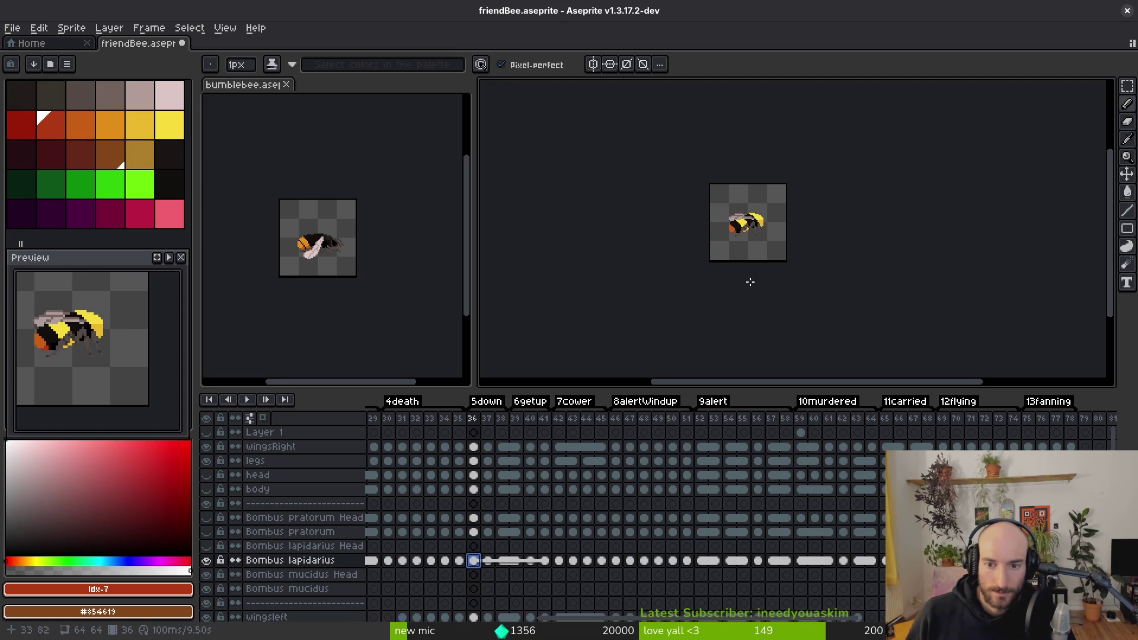
pyautogui.scroll(4, 734, 206)
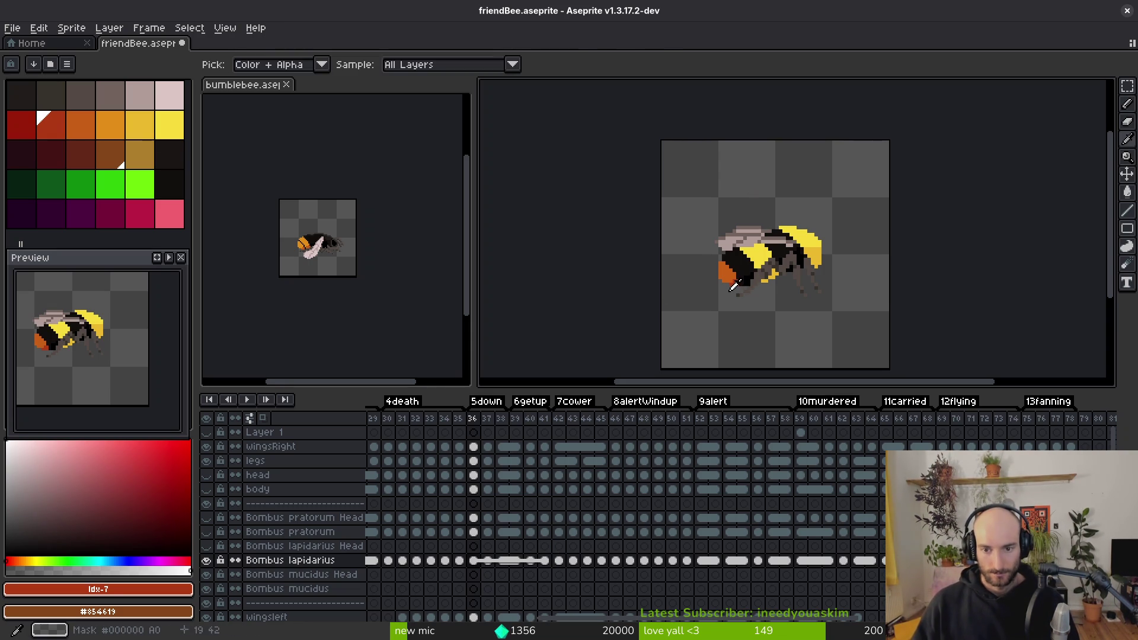
# Step: On frame 36, extend the orange diagonal stripe using orange eyedropped from the bee
pyautogui.press('Left')
pyautogui.press('Right')
pyautogui.scroll(4, 744, 280)
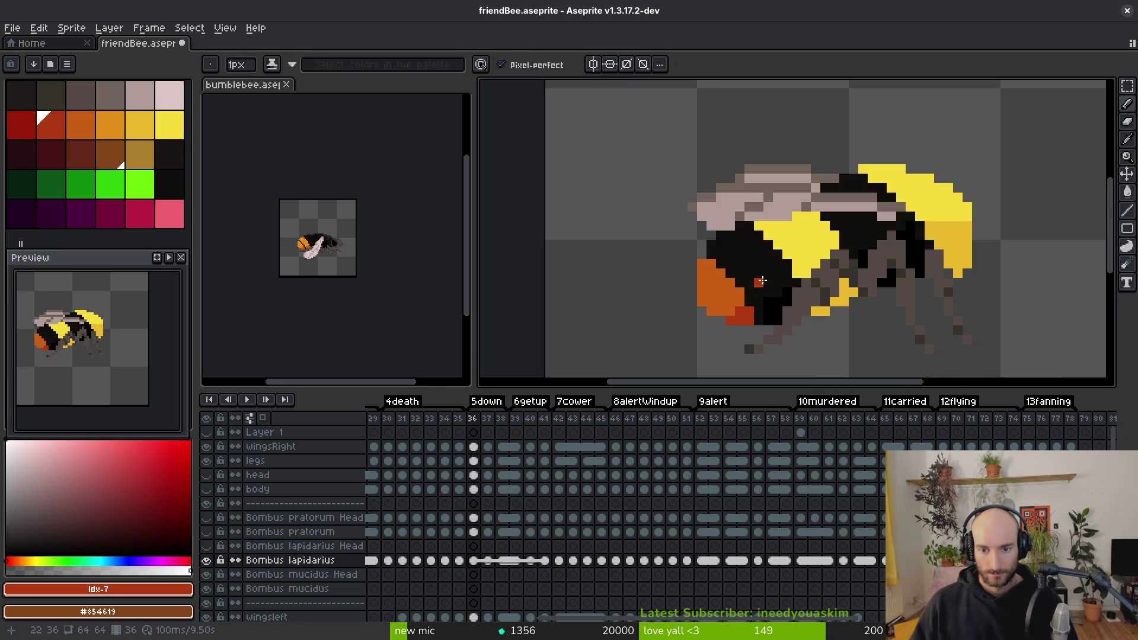
pyautogui.scroll(2, 741, 263)
pyautogui.keyDown('alt'); pyautogui.click(708, 263); pyautogui.keyUp('alt')
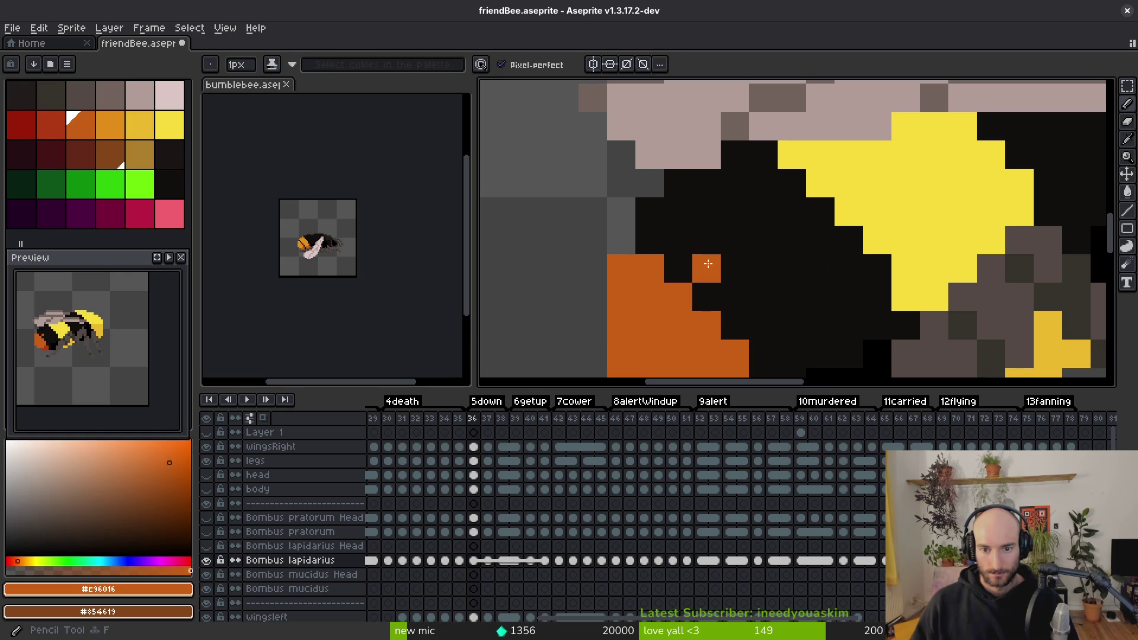
pyautogui.scroll(-5, 650, 214)
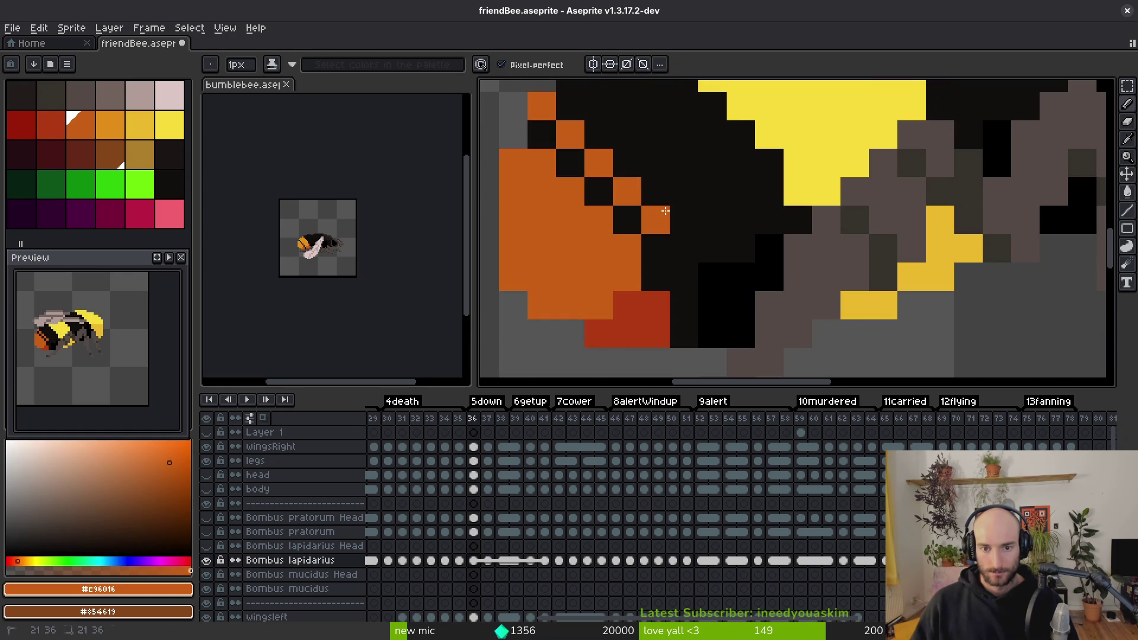
pyautogui.click(687, 249)
pyautogui.click(694, 264)
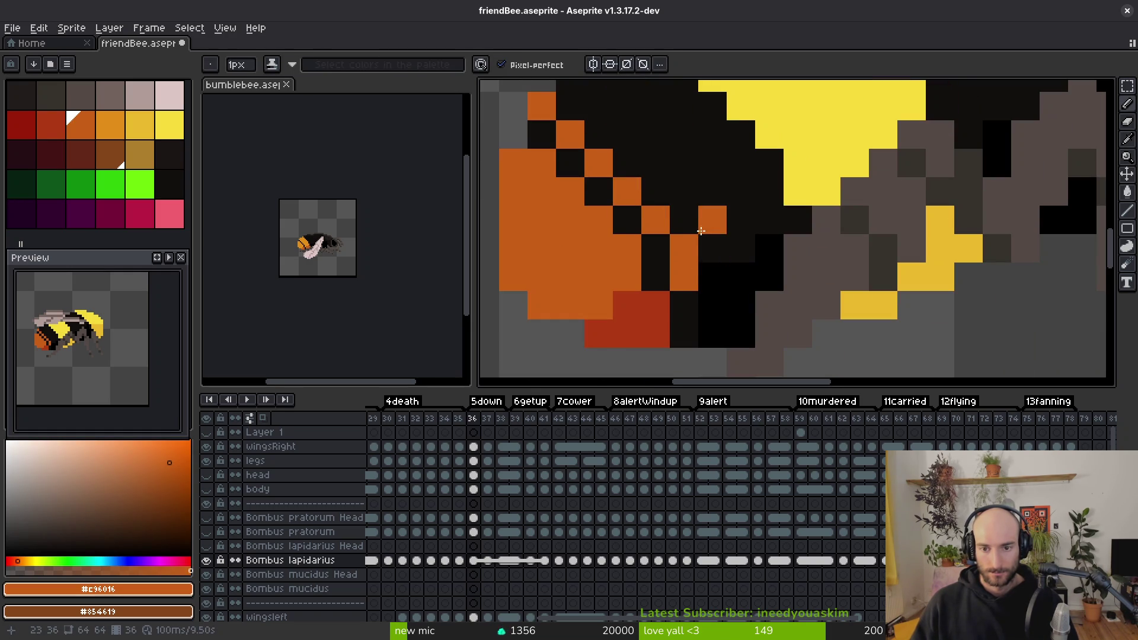
# Step: Widen the orange stripe with extra pixels beside it, along its edge and at its top
pyautogui.scroll(-2, 700, 230)
pyautogui.scroll(2, 700, 231)
pyautogui.moveTo(738, 221); pyautogui.dragTo(765, 223)
pyautogui.scroll(3, 745, 225)
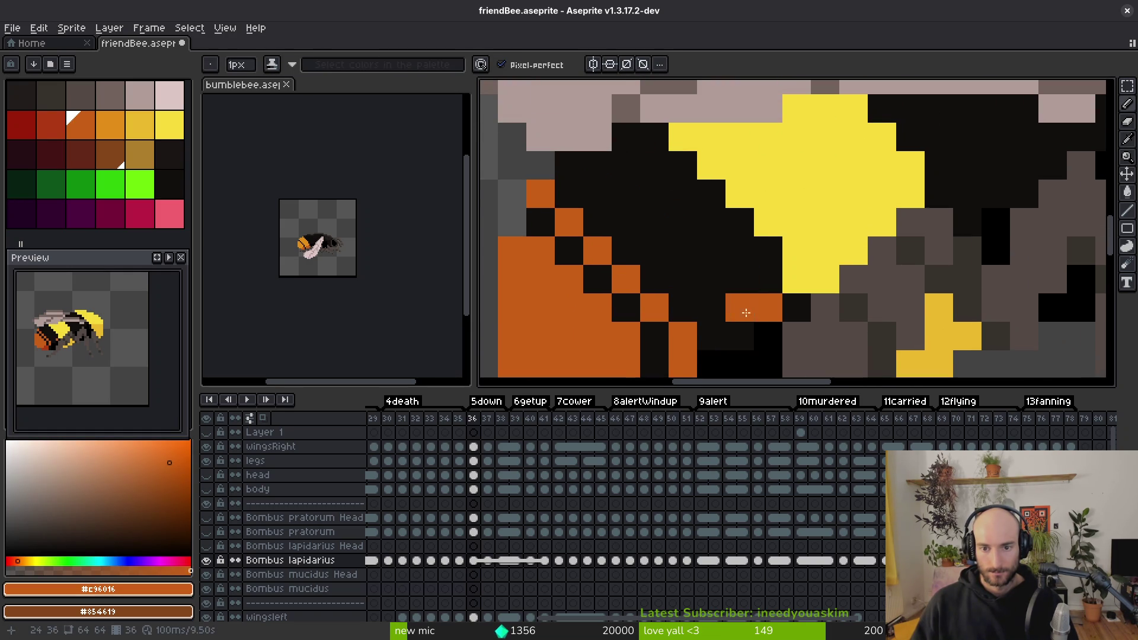
pyautogui.moveTo(746, 313); pyautogui.dragTo(740, 255)
pyautogui.click(626, 137)
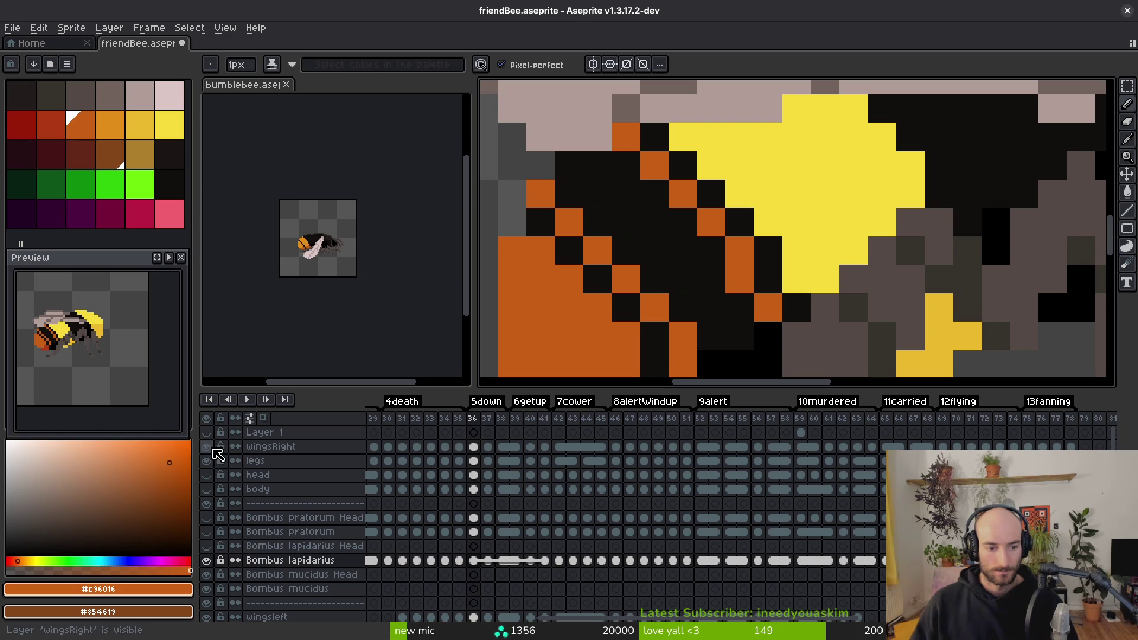
# Step: Hide the wingsRight and legs layers
pyautogui.moveTo(215, 450); pyautogui.dragTo(218, 468)
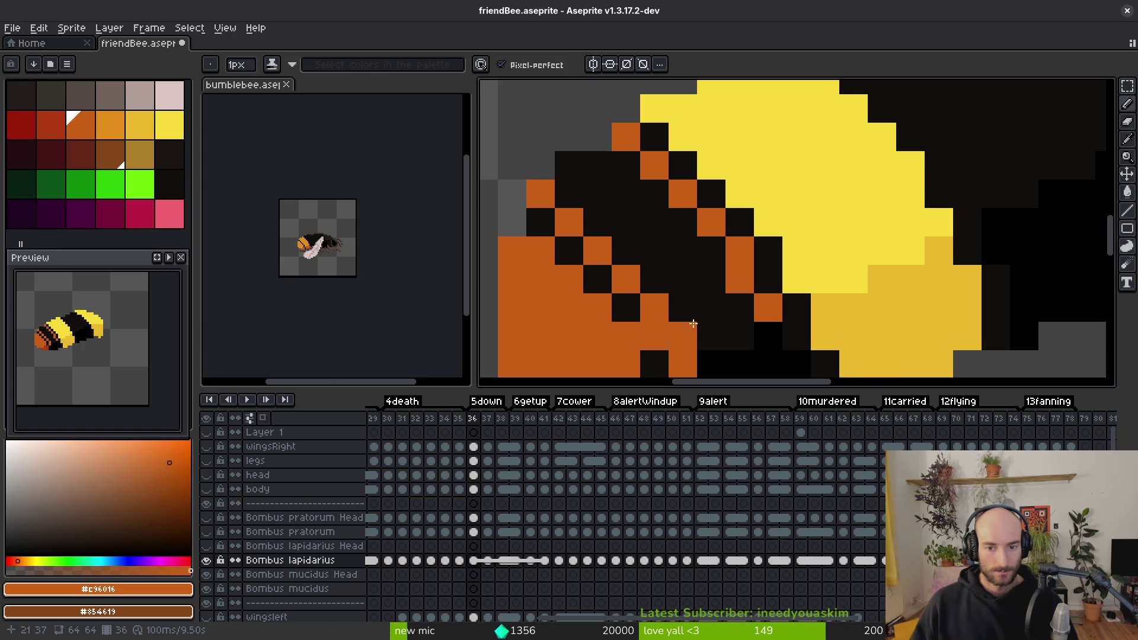
pyautogui.scroll(-2, 694, 323)
pyautogui.scroll(2, 681, 285)
# Step: Bucket-fill the orange area near the belly with dark red #af3a13
pyautogui.press('g')
pyautogui.scroll(-3, 680, 252)
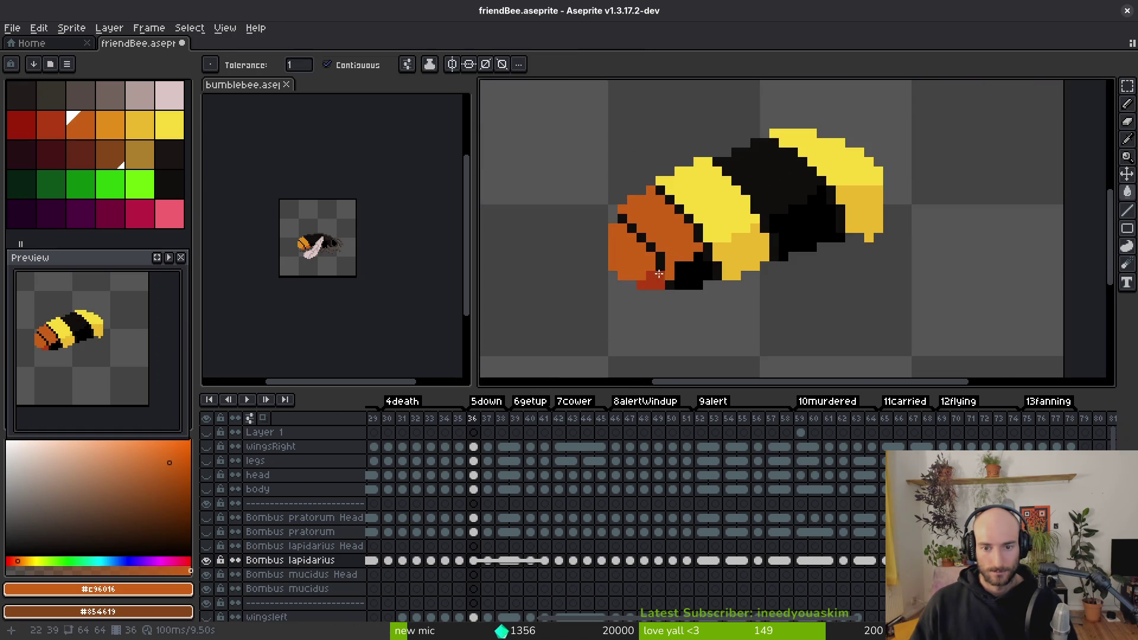
pyautogui.scroll(3, 659, 273)
pyautogui.keyDown('alt'); pyautogui.click(682, 299); pyautogui.keyUp('alt')
pyautogui.click(719, 297)
# Step: Preview the yellow stripes filled with the bee's black body colour
pyautogui.scroll(-3, 675, 302)
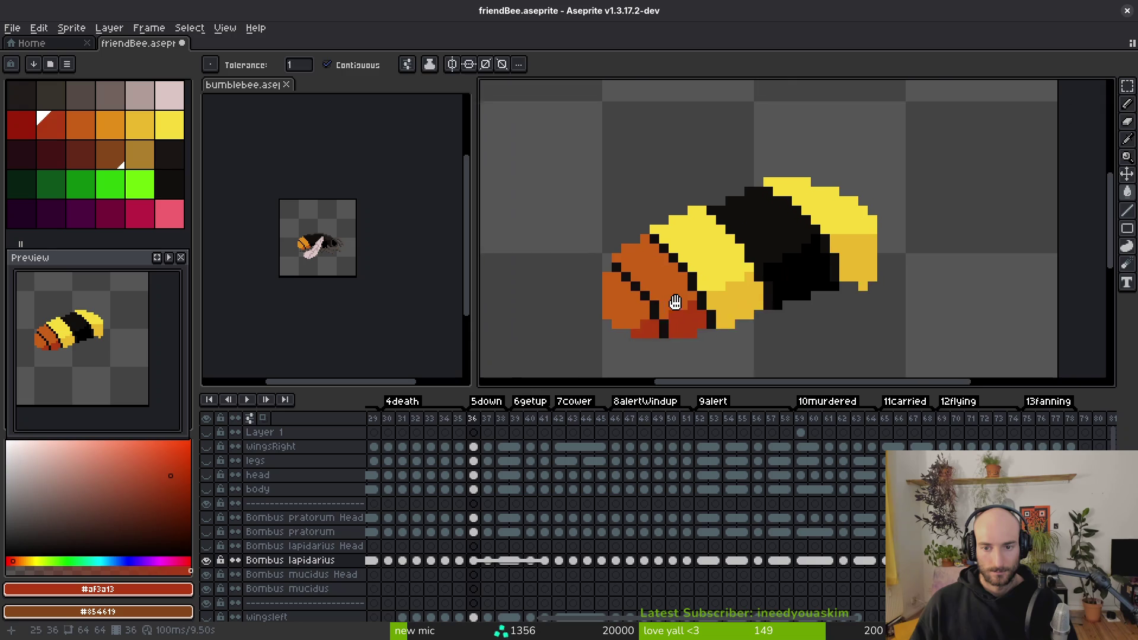
pyautogui.scroll(2, 676, 302)
pyautogui.keyDown('alt'); pyautogui.click(762, 190); pyautogui.keyUp('alt')
pyautogui.click(723, 296)
pyautogui.scroll(1, 741, 300)
pyautogui.click(765, 237)
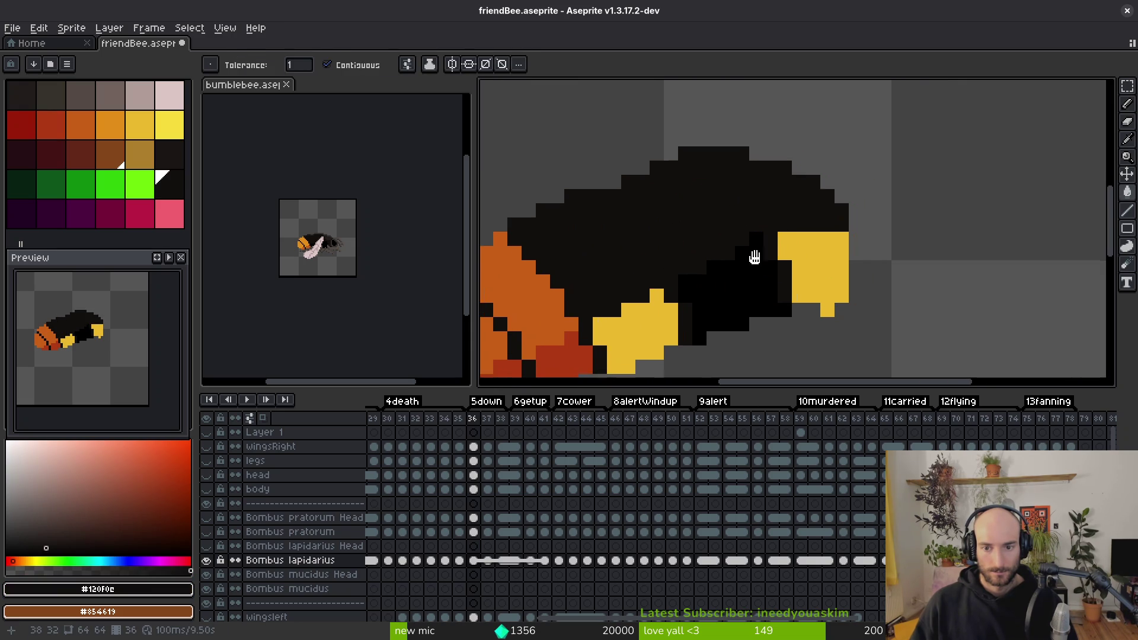
pyautogui.moveTo(754, 256); pyautogui.dragTo(711, 197)
pyautogui.scroll(-1, 655, 253)
pyautogui.scroll(2, 655, 254)
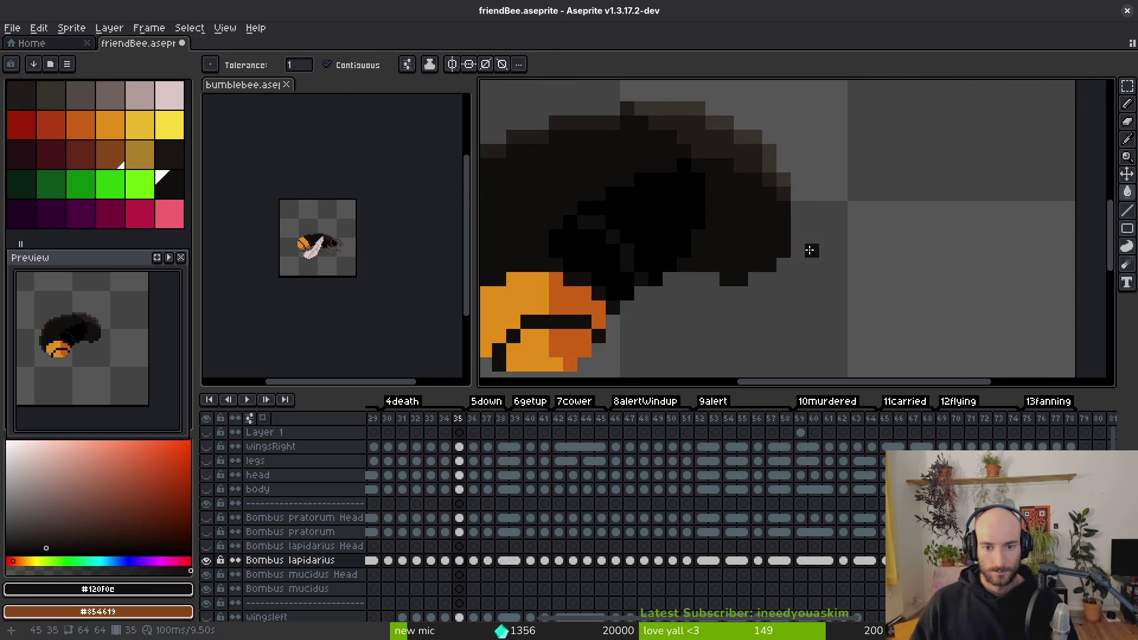
pyautogui.moveTo(611, 233); pyautogui.dragTo(666, 229)
pyautogui.scroll(-1, 666, 229)
# Step: Fill both yellow stripes with pure black, then eyedrop the near-black body colour
pyautogui.keyDown('alt'); pyautogui.click(714, 234); pyautogui.keyUp('alt')
pyautogui.click(652, 267)
pyautogui.click(810, 203)
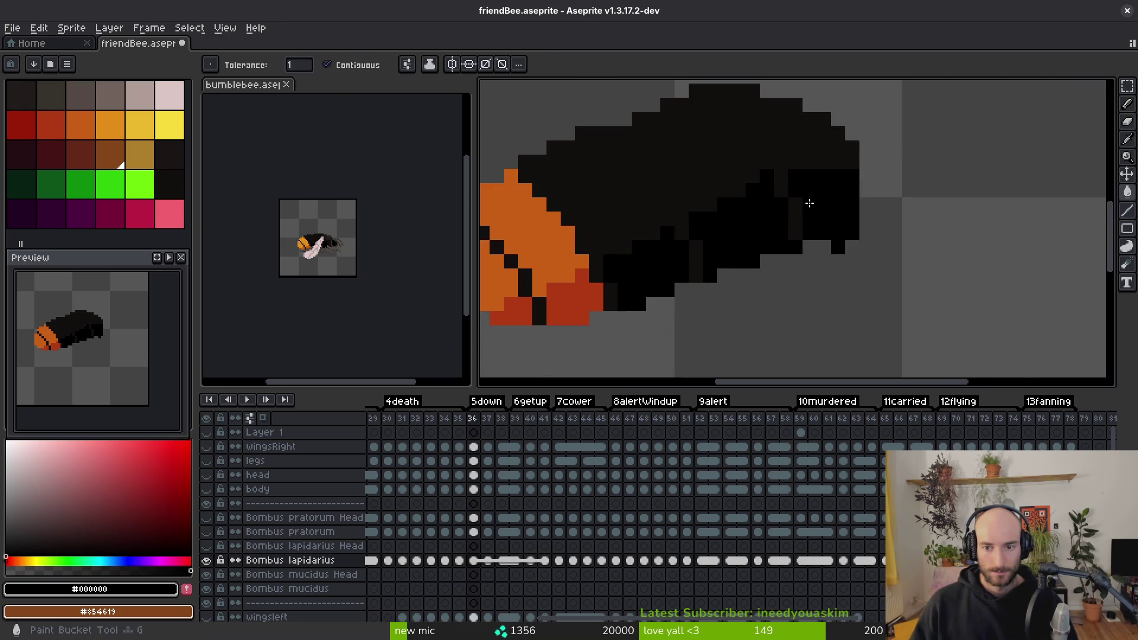
pyautogui.scroll(-3, 809, 204)
pyautogui.scroll(-1, 795, 279)
pyautogui.scroll(1, 796, 318)
pyautogui.keyDown('alt'); pyautogui.click(800, 211); pyautogui.keyUp('alt')
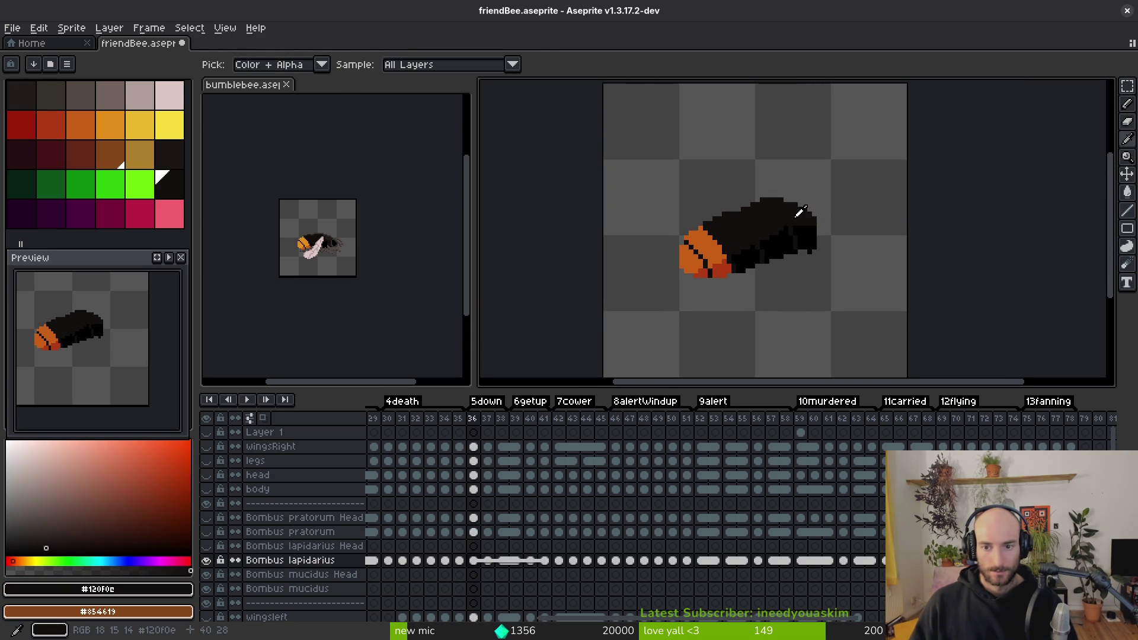
pyautogui.scroll(3, 801, 212)
# Step: On frame 37, place an orange starting pixel in the black band
pyautogui.press('Right')
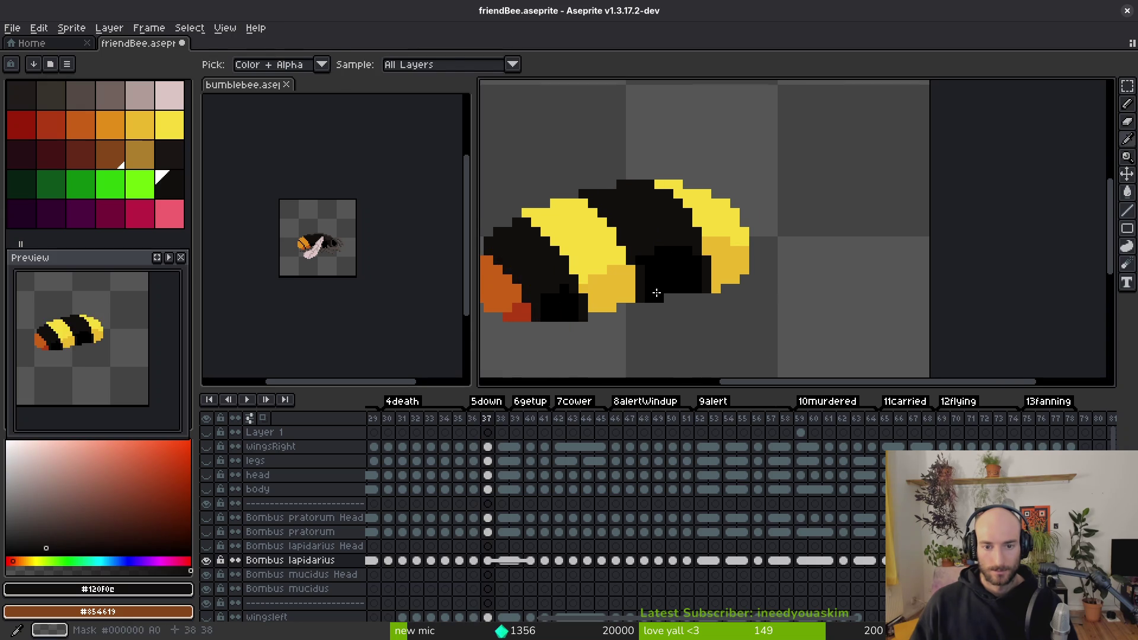
pyautogui.moveTo(657, 292); pyautogui.dragTo(696, 266)
pyautogui.press('b')
pyautogui.keyDown('alt'); pyautogui.click(586, 261); pyautogui.keyUp('alt')
pyautogui.scroll(1, 628, 275)
pyautogui.click(623, 270)
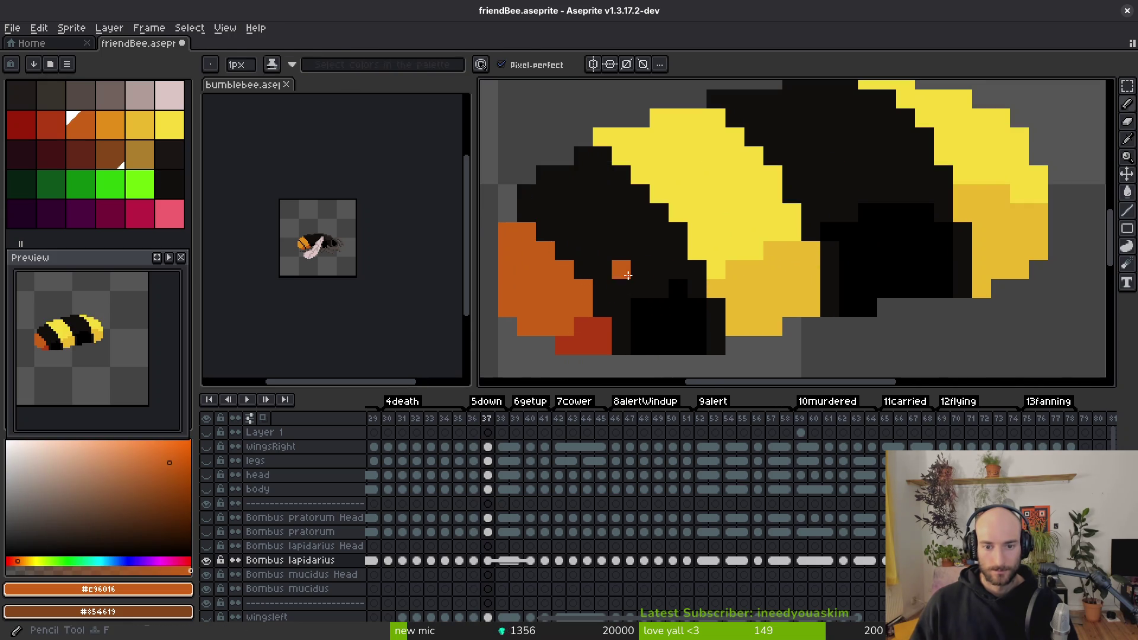
pyautogui.hotkey('ctrl', 'z')
pyautogui.click(631, 275)
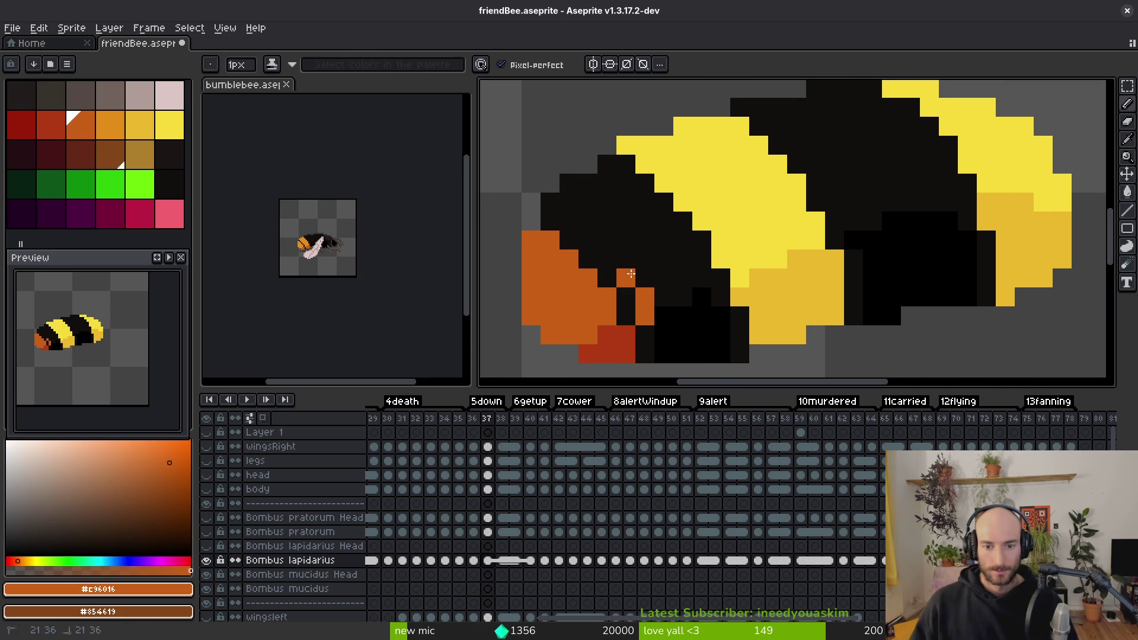
# Step: Draw the orange diagonal, fill between the lines orange and the lower black area dark red
pyautogui.moveTo(605, 166); pyautogui.dragTo(643, 201)
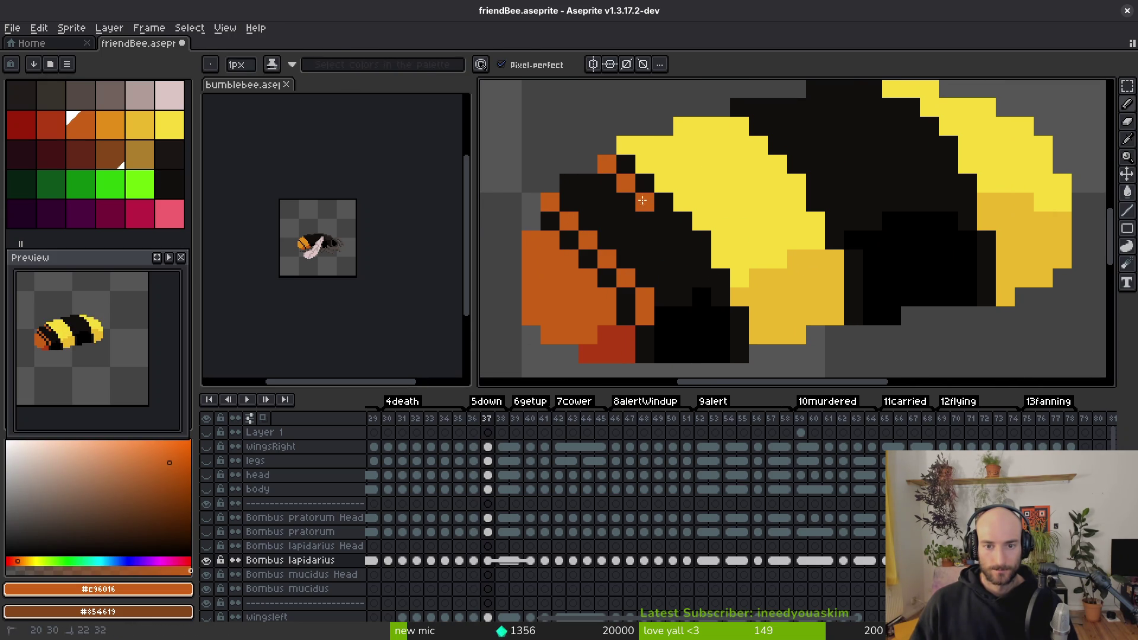
pyautogui.press('g')
pyautogui.click(652, 257)
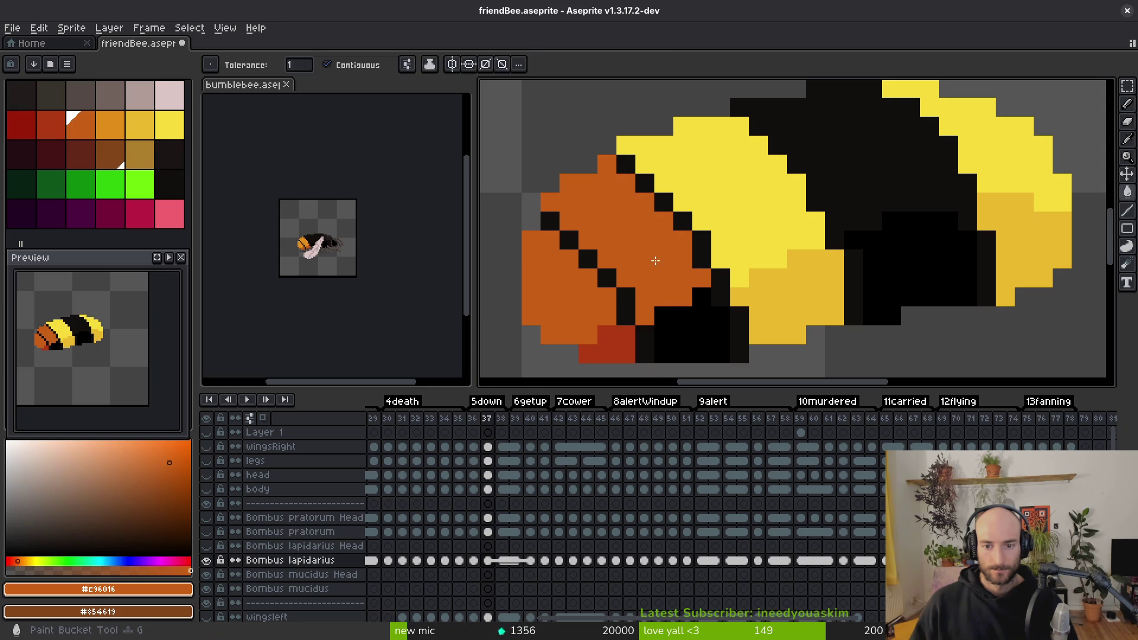
pyautogui.keyDown('alt'); pyautogui.rightClick(625, 348); pyautogui.keyUp('alt')
pyautogui.rightClick(655, 337)
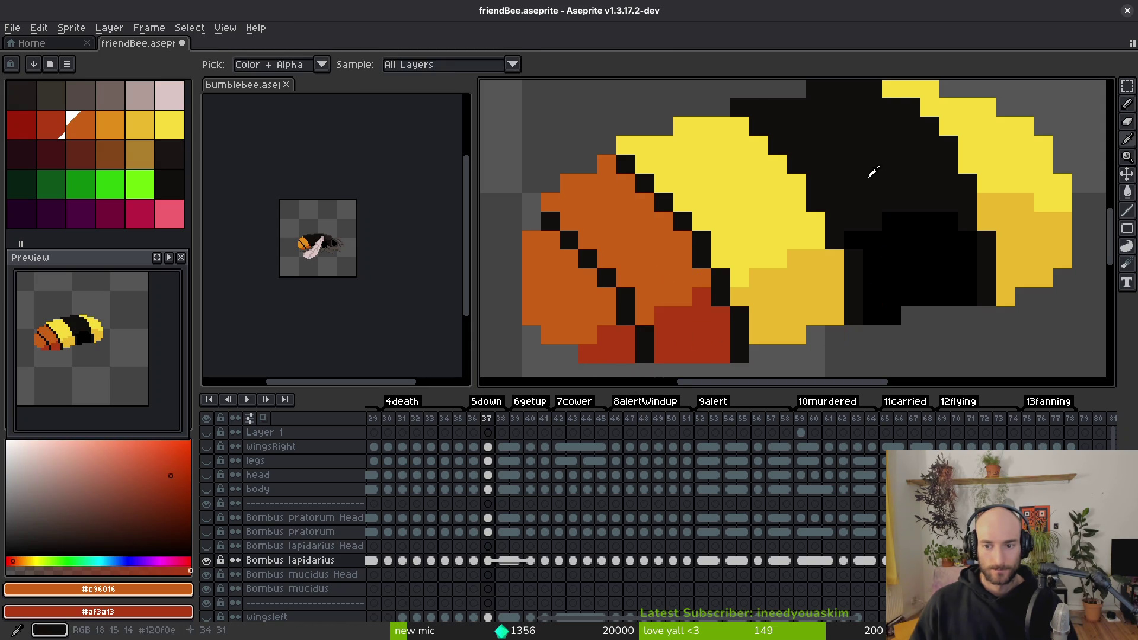
# Step: Fill frame 37's yellow stripes black, with pure black as the secondary colour
pyautogui.keyDown('alt'); pyautogui.click(871, 168); pyautogui.keyUp('alt')
pyautogui.click(821, 192)
pyautogui.click(960, 136)
pyautogui.click(1031, 234)
pyautogui.press('alt')
pyautogui.keyDown('alt'); pyautogui.rightClick(929, 257); pyautogui.keyUp('alt')
pyautogui.click(780, 295)
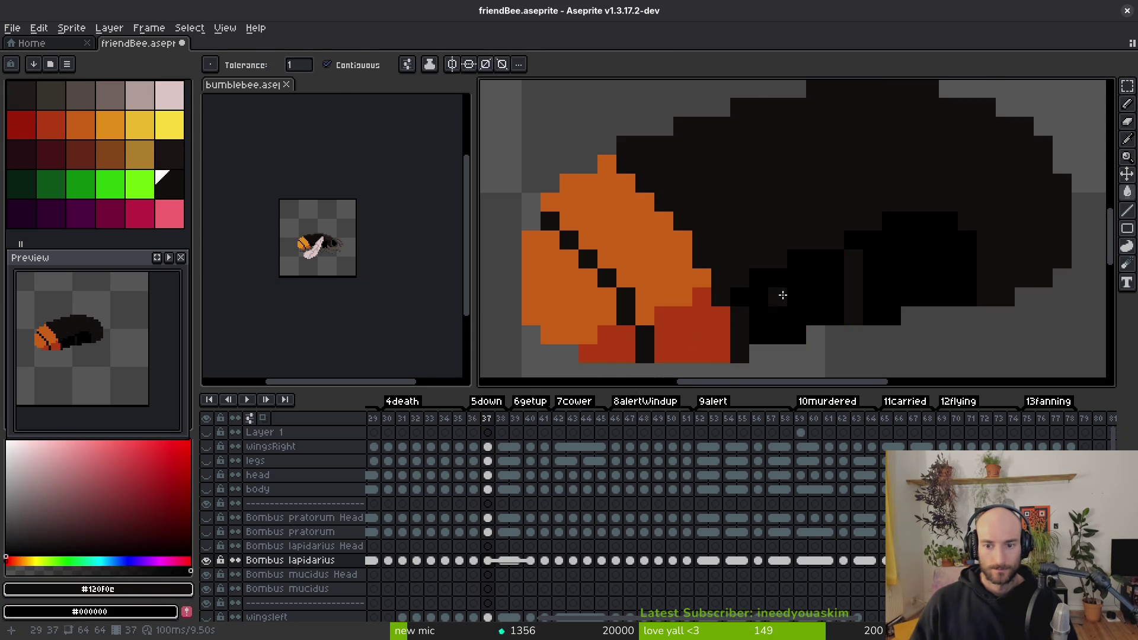
pyautogui.press('Right')
pyautogui.moveTo(781, 294)
pyautogui.mouseDown()
pyautogui.moveTo(724, 224)
pyautogui.moveTo(675, 201)
pyautogui.mouseUp()
# Step: Fill frame 38's yellow stripes black, undoing one of the fills
pyautogui.click(638, 196)
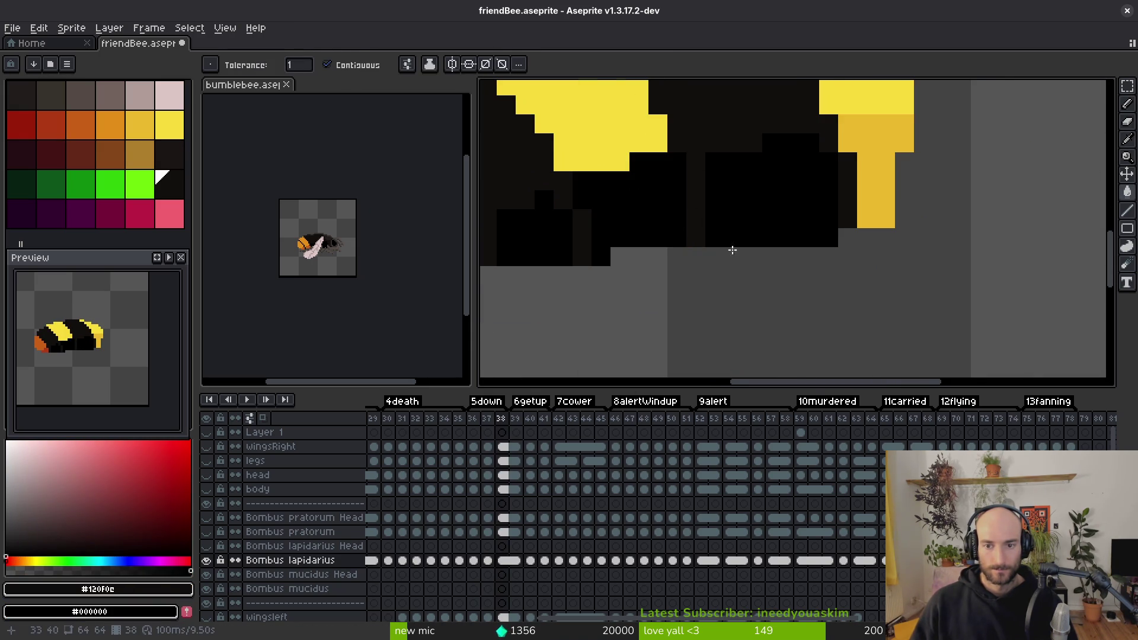
pyautogui.moveTo(826, 179); pyautogui.dragTo(907, 234)
pyautogui.click(945, 197)
pyautogui.click(719, 141)
pyautogui.moveTo(687, 198); pyautogui.dragTo(796, 201)
pyautogui.hotkey('ctrl', 'z')
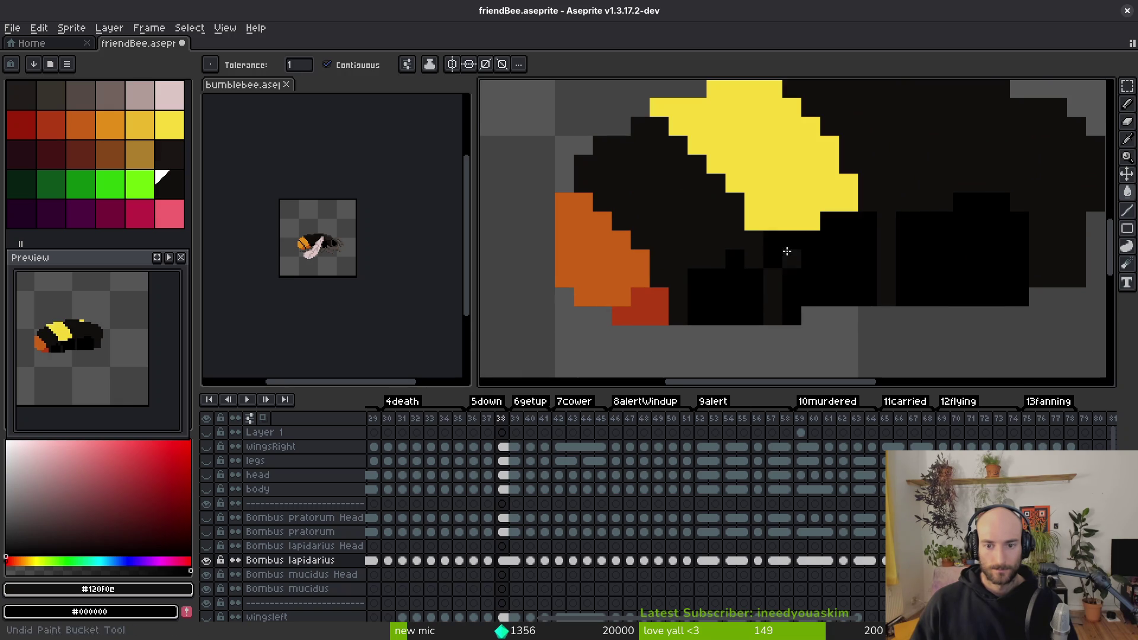
# Step: Draw two orange diagonal lines across the black band
pyautogui.keyDown('alt'); pyautogui.click(602, 249); pyautogui.keyUp('alt')
pyautogui.click(643, 132)
pyautogui.moveTo(643, 131); pyautogui.dragTo(710, 202)
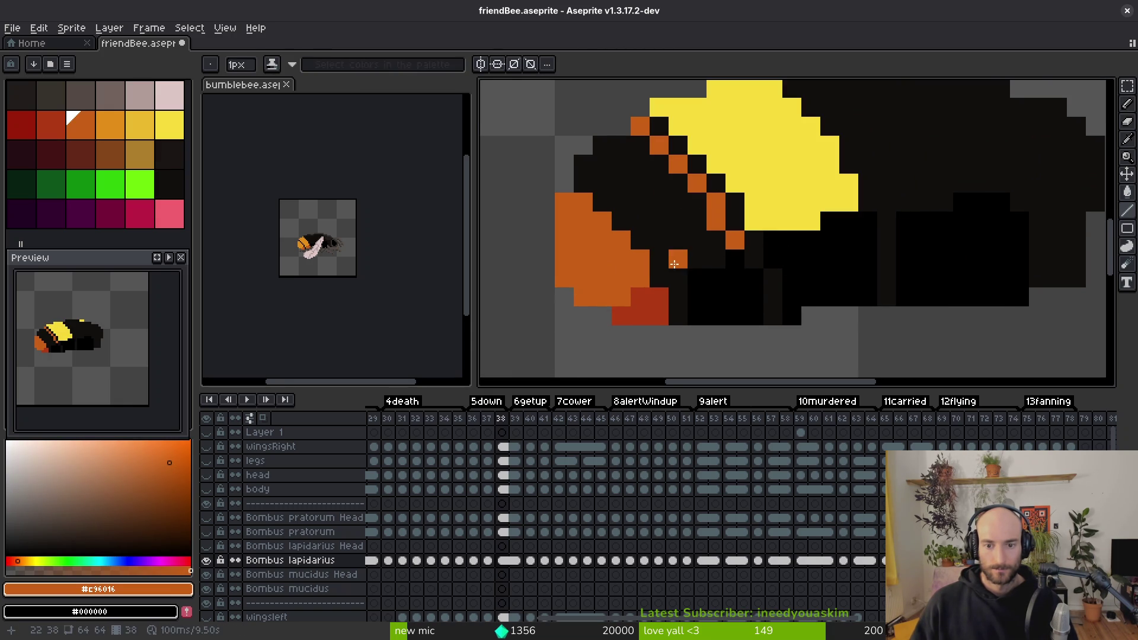
pyautogui.moveTo(643, 229); pyautogui.dragTo(595, 173)
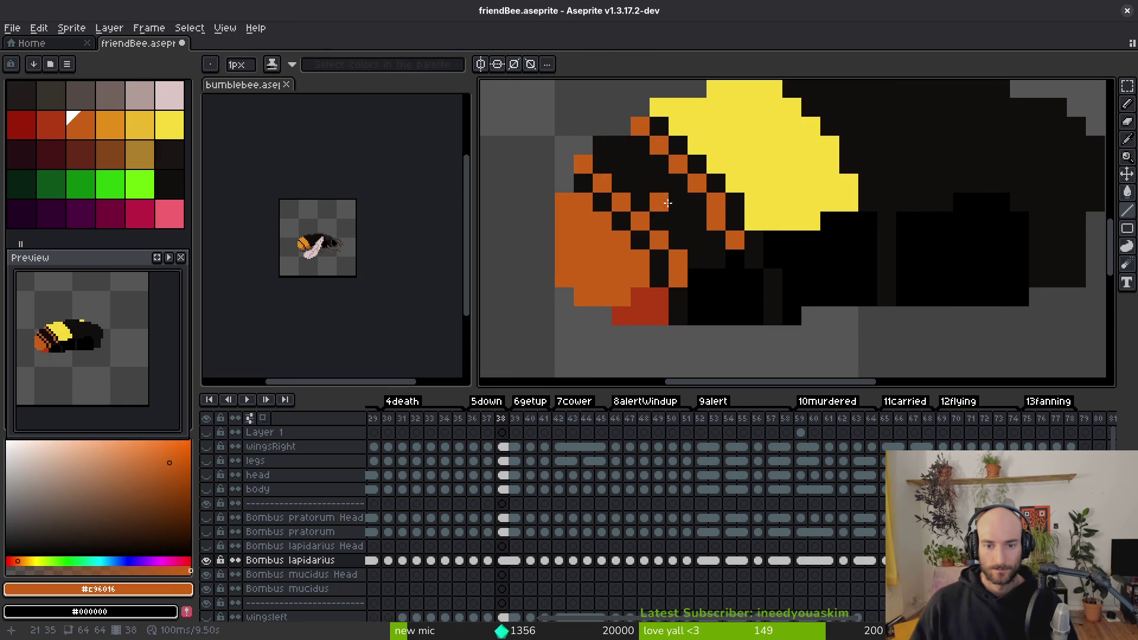
# Step: Bucket-fill the band between the diagonals orange and the area beneath it dark red
pyautogui.press('g')
pyautogui.click(703, 238)
pyautogui.scroll(-2, 756, 278)
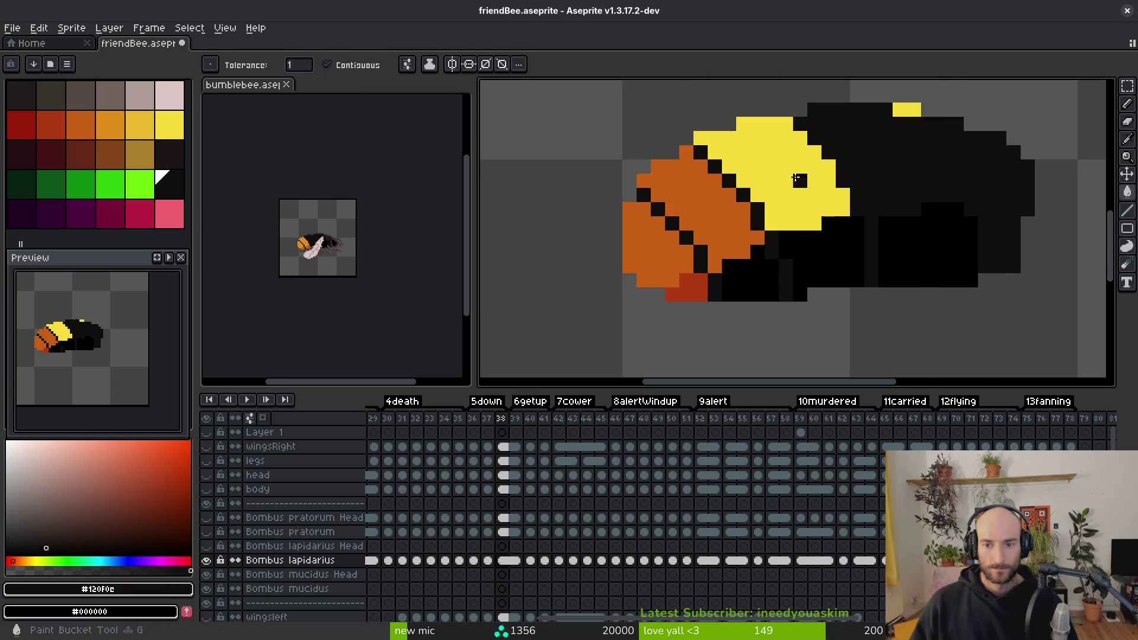
pyautogui.rightClick(771, 178)
pyautogui.scroll(-1, 760, 252)
pyautogui.click(761, 252)
# Step: Return to pixel drawing with the near-black body colour and advance a frame
pyautogui.moveTo(802, 255); pyautogui.dragTo(721, 297)
pyautogui.press('f')
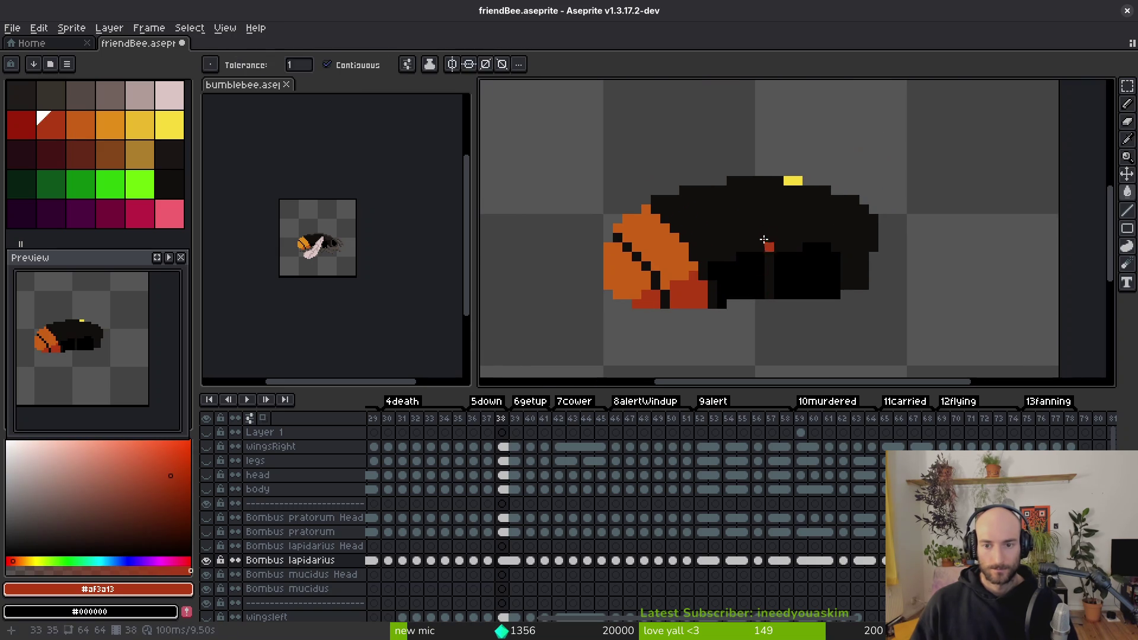
pyautogui.keyDown('alt'); pyautogui.click(788, 182); pyautogui.keyUp('alt')
pyautogui.scroll(2, 810, 198)
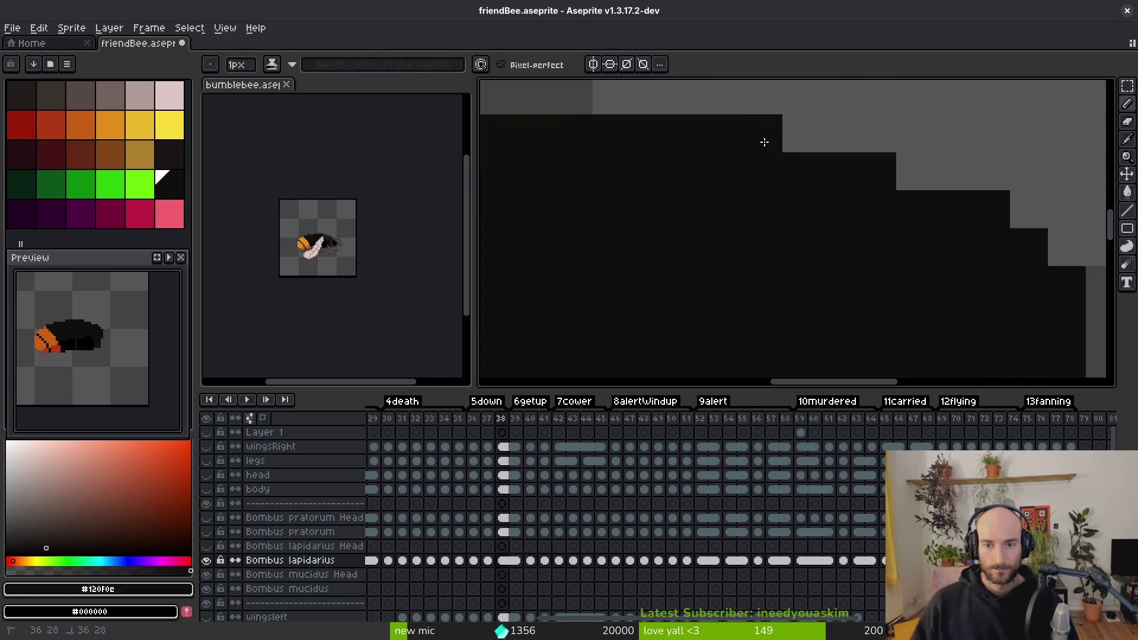
pyautogui.scroll(-2, 765, 193)
pyautogui.press('.')
pyautogui.press('.')
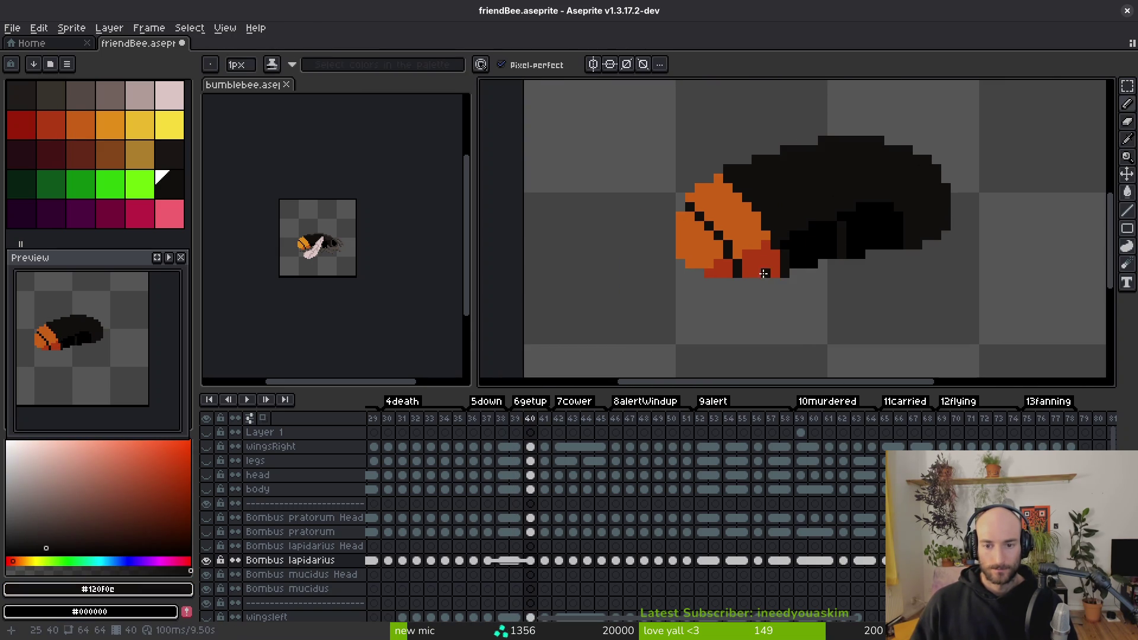
# Step: On the next frame, draw an orange diagonal line across the black band
pyautogui.press('.')
pyautogui.press('.')
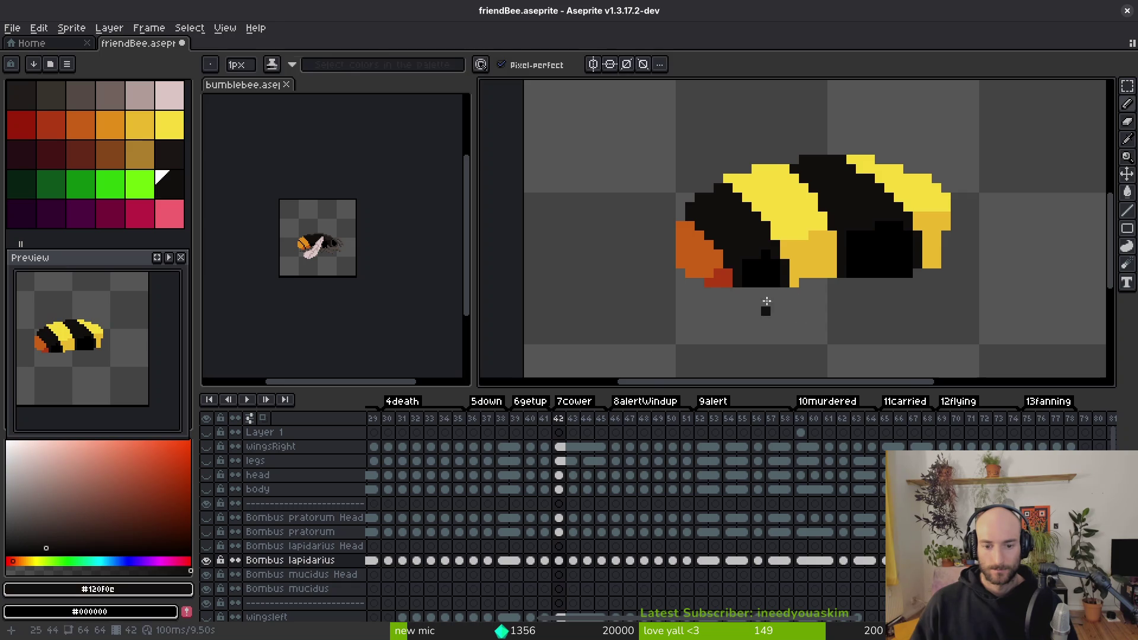
pyautogui.scroll(2, 735, 279)
pyautogui.keyDown('alt'); pyautogui.click(668, 267); pyautogui.keyUp('alt')
pyautogui.click(714, 285)
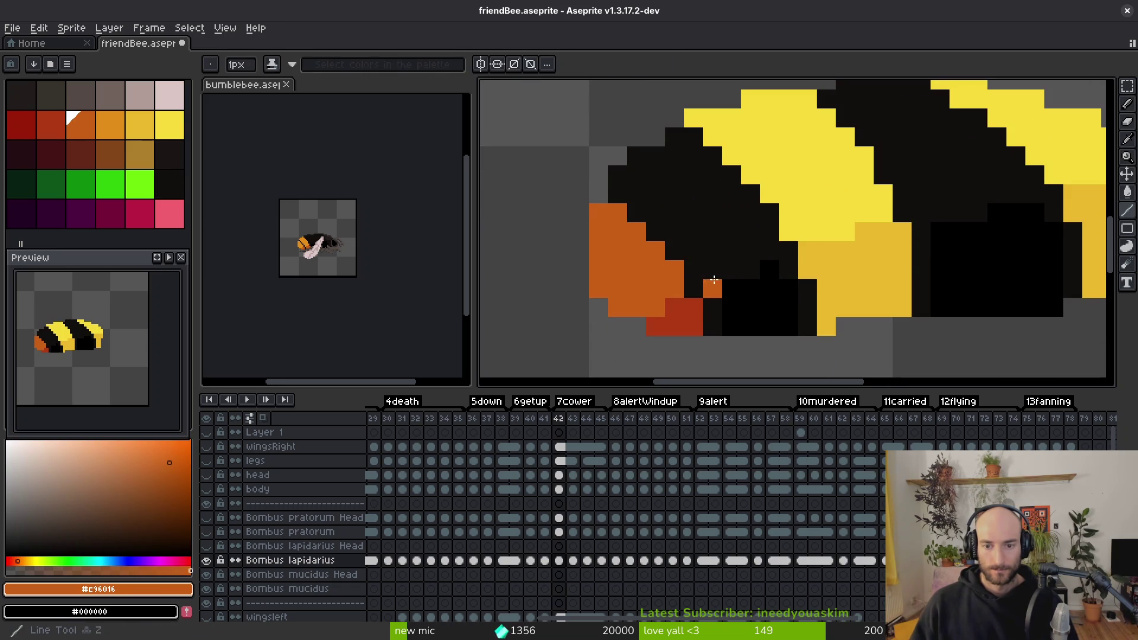
pyautogui.moveTo(696, 251); pyautogui.dragTo(622, 176)
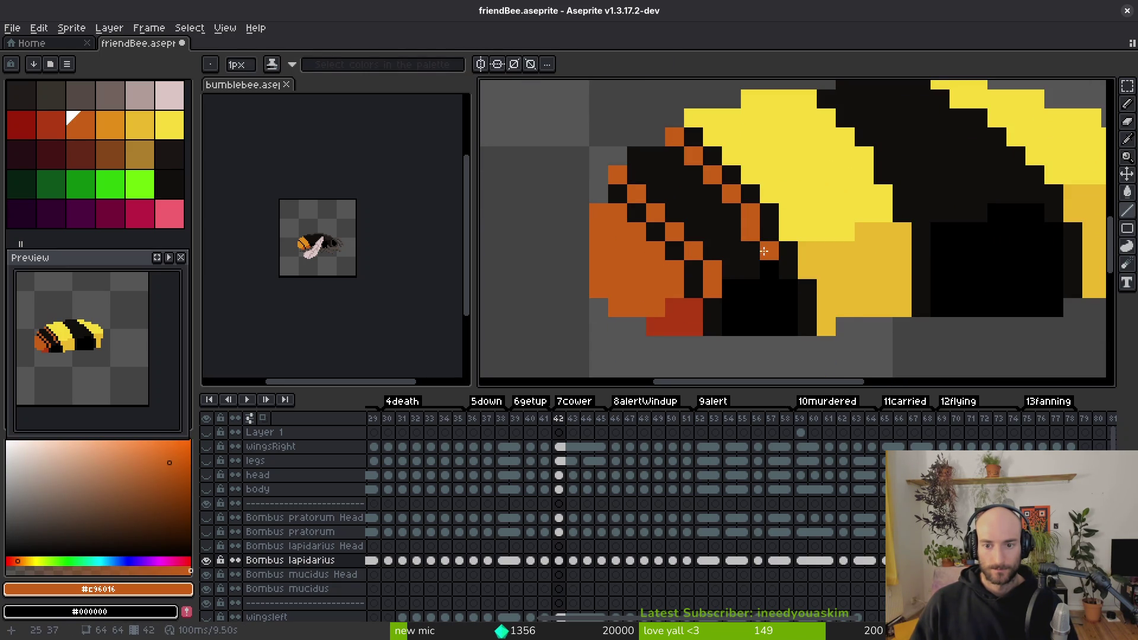
# Step: Bucket-fill the band and tail orange and the patch below the tail dark red
pyautogui.press('g')
pyautogui.click(719, 223)
pyautogui.scroll(-1, 719, 267)
pyautogui.keyDown('alt'); pyautogui.click(711, 303); pyautogui.keyUp('alt')
pyautogui.click(766, 231)
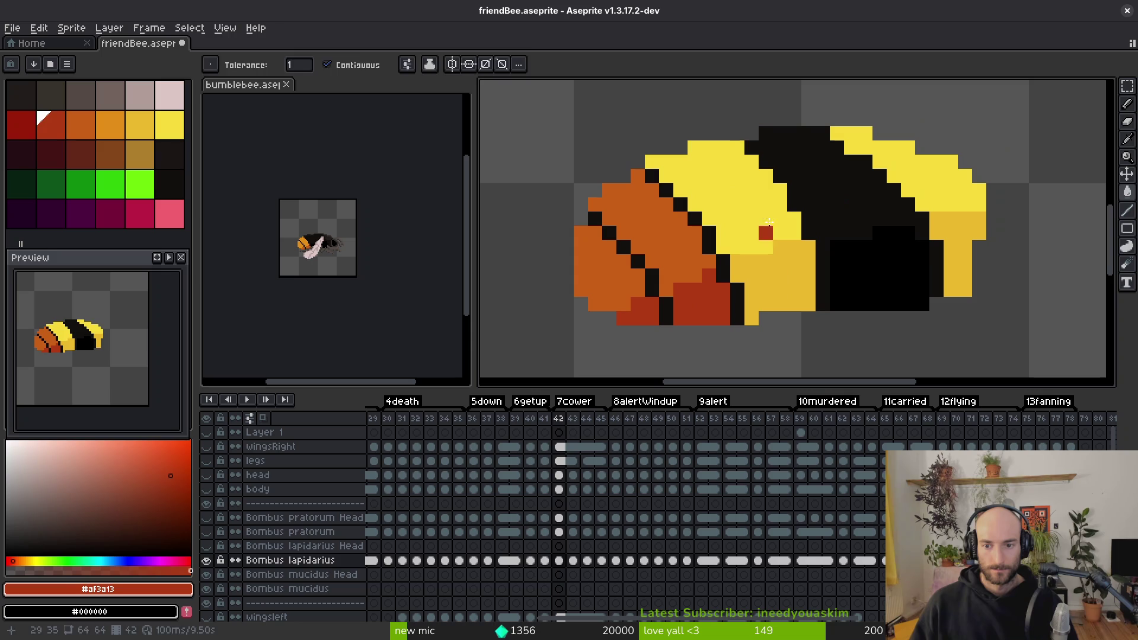
# Step: Fill the five yellow stripe regions with the bee's black body colour
pyautogui.keyDown('alt'); pyautogui.click(789, 178); pyautogui.keyUp('alt')
pyautogui.click(723, 178)
pyautogui.click(902, 178)
pyautogui.click(954, 255)
pyautogui.keyDown('alt'); pyautogui.click(808, 290); pyautogui.keyUp('alt')
pyautogui.click(784, 278)
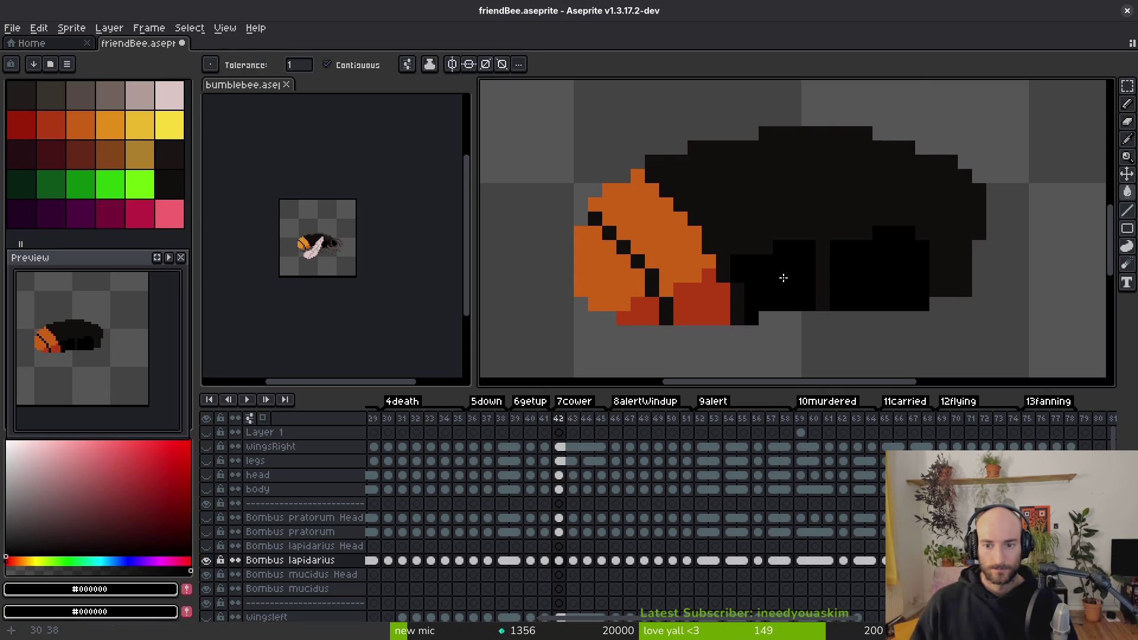
# Step: On the following frame, fill the yellow patches and stripes with near-black
pyautogui.press('Right')
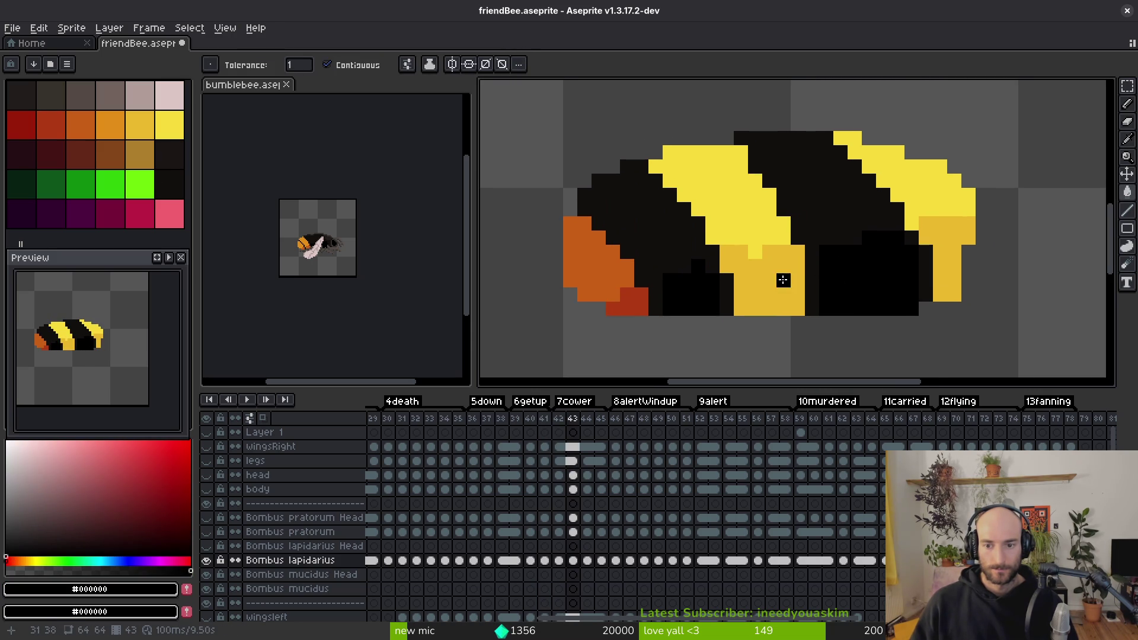
pyautogui.click(783, 280)
pyautogui.keyDown('alt'); pyautogui.click(864, 185); pyautogui.keyUp('alt')
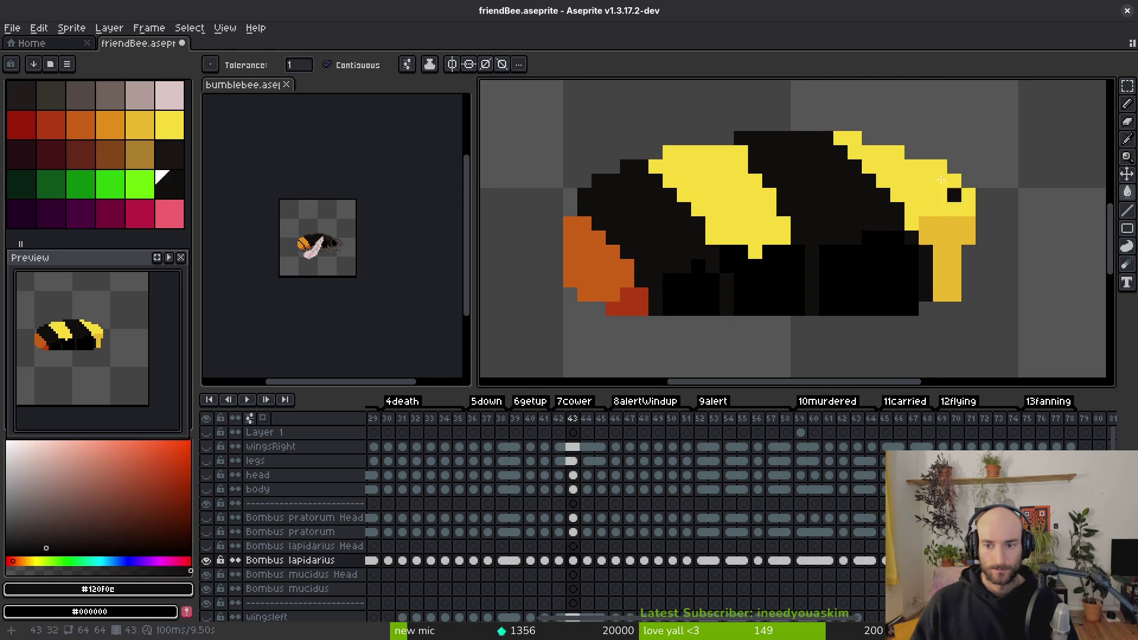
pyautogui.click(941, 179)
pyautogui.click(949, 261)
pyautogui.press('l')
pyautogui.keyDown('alt'); pyautogui.click(622, 261); pyautogui.keyUp('alt')
# Step: Finish the orange tail stripes, filling the tail orange and the patch below dark red
pyautogui.click(655, 278)
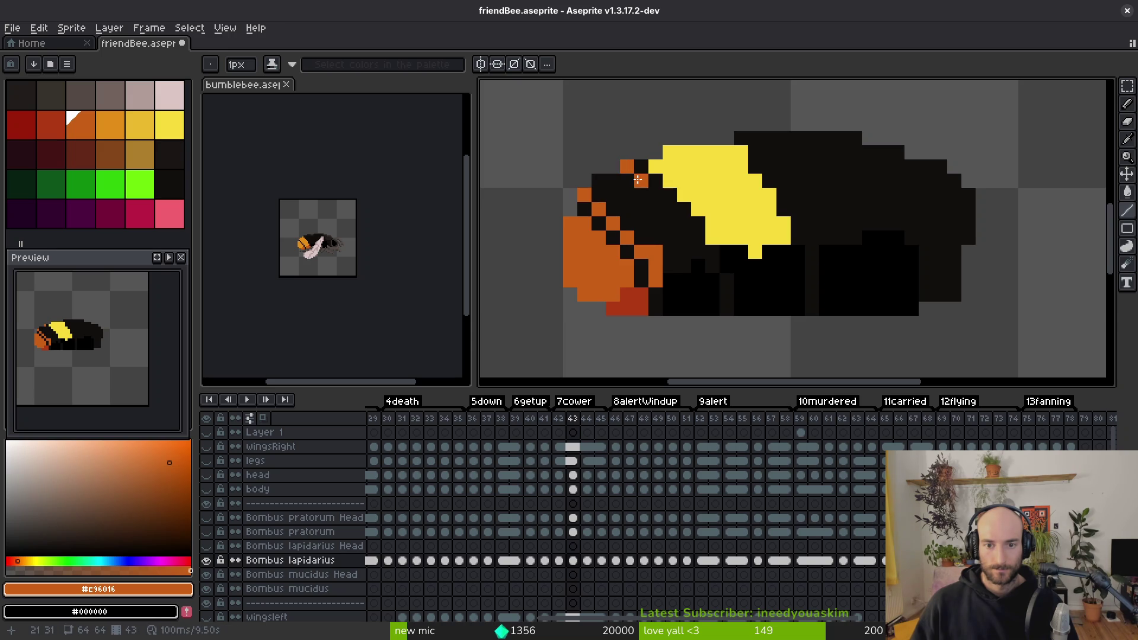
pyautogui.press('g')
pyautogui.click(655, 239)
pyautogui.keyDown('alt'); pyautogui.click(628, 302); pyautogui.keyUp('alt')
pyautogui.click(687, 303)
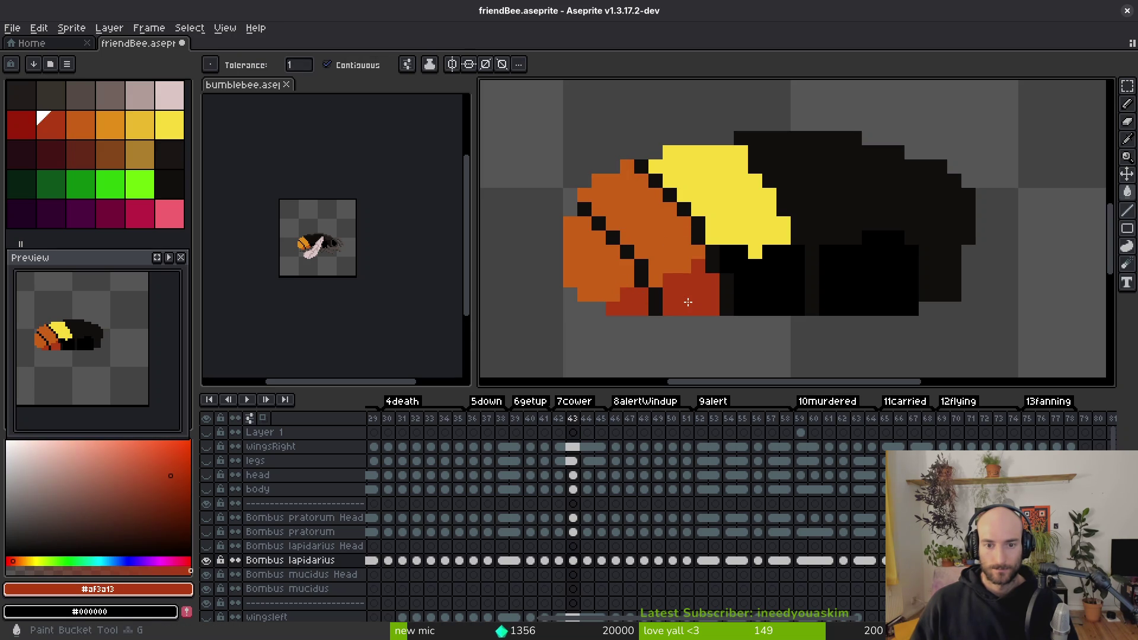
# Step: Fill the middle and remaining yellow areas black, then move to frame 44
pyautogui.keyDown('alt'); pyautogui.click(755, 216); pyautogui.keyUp('alt')
pyautogui.keyDown('alt'); pyautogui.click(843, 188); pyautogui.keyUp('alt')
pyautogui.click(755, 223)
pyautogui.scroll(-3, 754, 223)
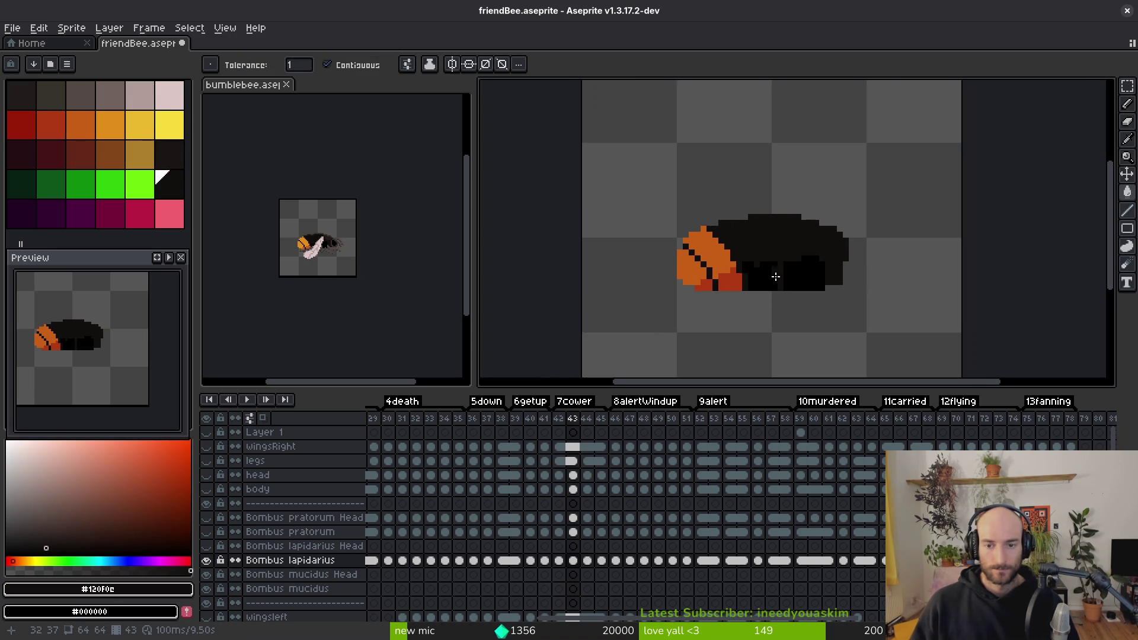
pyautogui.press('Right')
pyautogui.scroll(3, 771, 272)
pyautogui.keyDown('alt'); pyautogui.click(592, 303); pyautogui.keyUp('alt')
# Step: On frame 44, draw orange diagonal tail stripes, fill the tail orange and the patch below dark red
pyautogui.press('l')
pyautogui.click(643, 323)
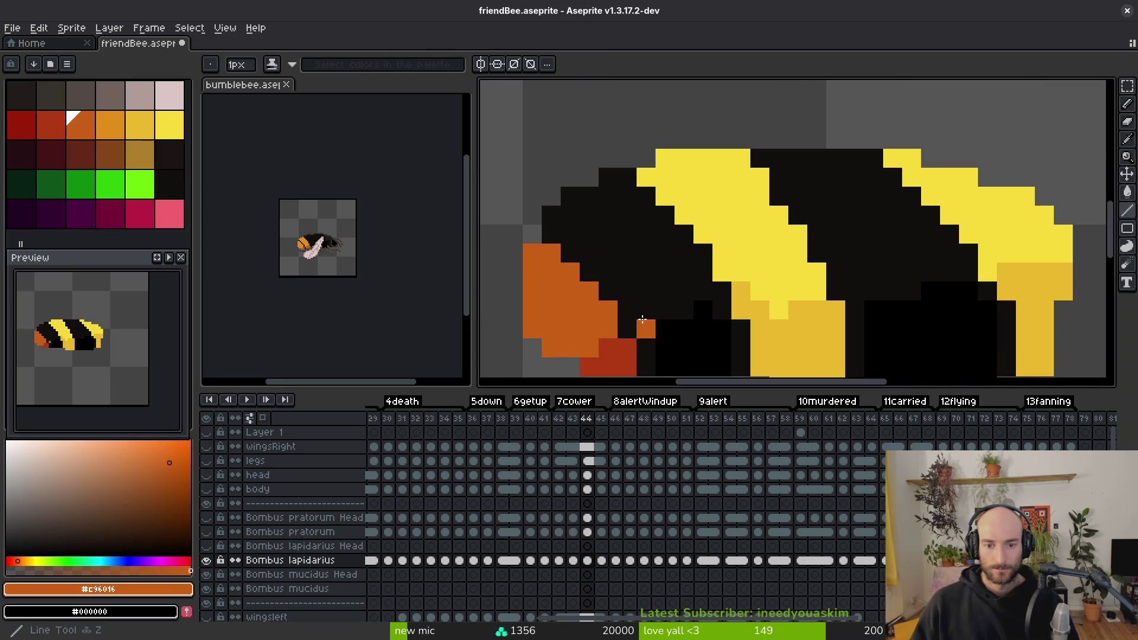
pyautogui.moveTo(561, 220); pyautogui.dragTo(557, 218)
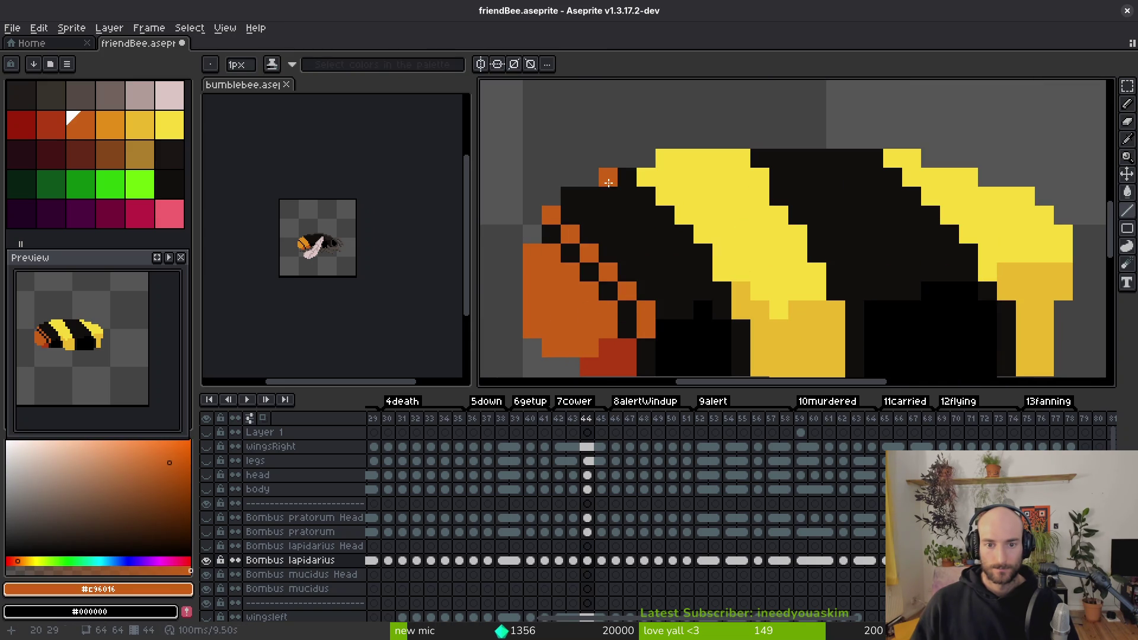
pyautogui.moveTo(608, 182); pyautogui.dragTo(687, 254)
pyautogui.press('g')
pyautogui.click(635, 262)
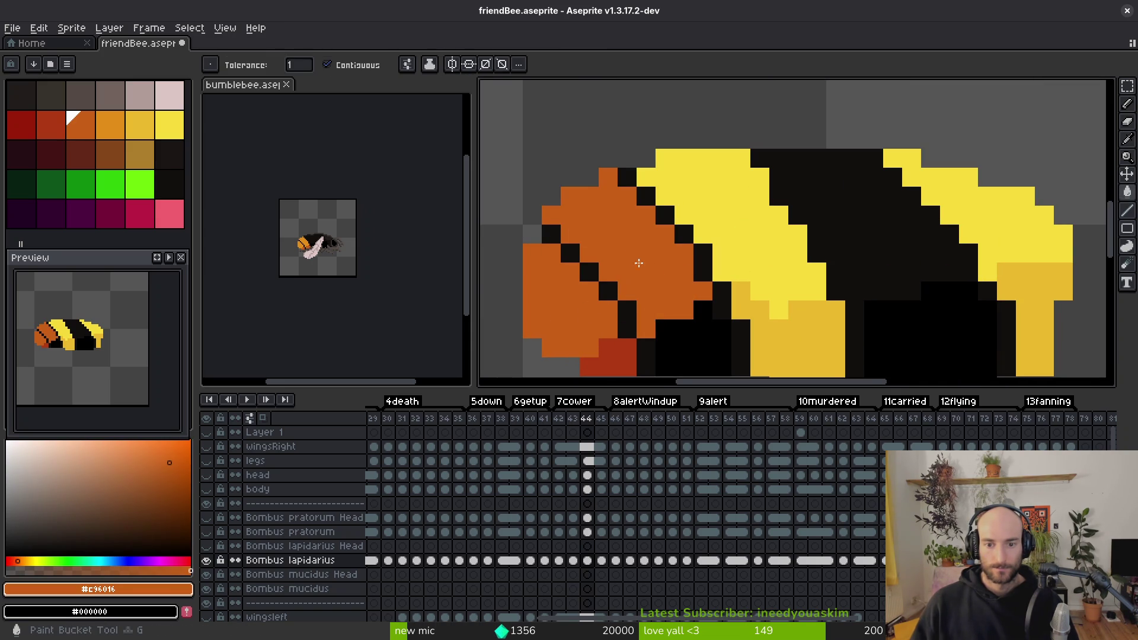
pyautogui.scroll(-3, 640, 272)
pyautogui.keyDown('alt'); pyautogui.click(641, 275); pyautogui.keyUp('alt')
pyautogui.click(656, 236)
# Step: Fill frame 44's four yellow stripe regions with black
pyautogui.keyDown('alt'); pyautogui.click(827, 213); pyautogui.keyUp('alt')
pyautogui.click(782, 195)
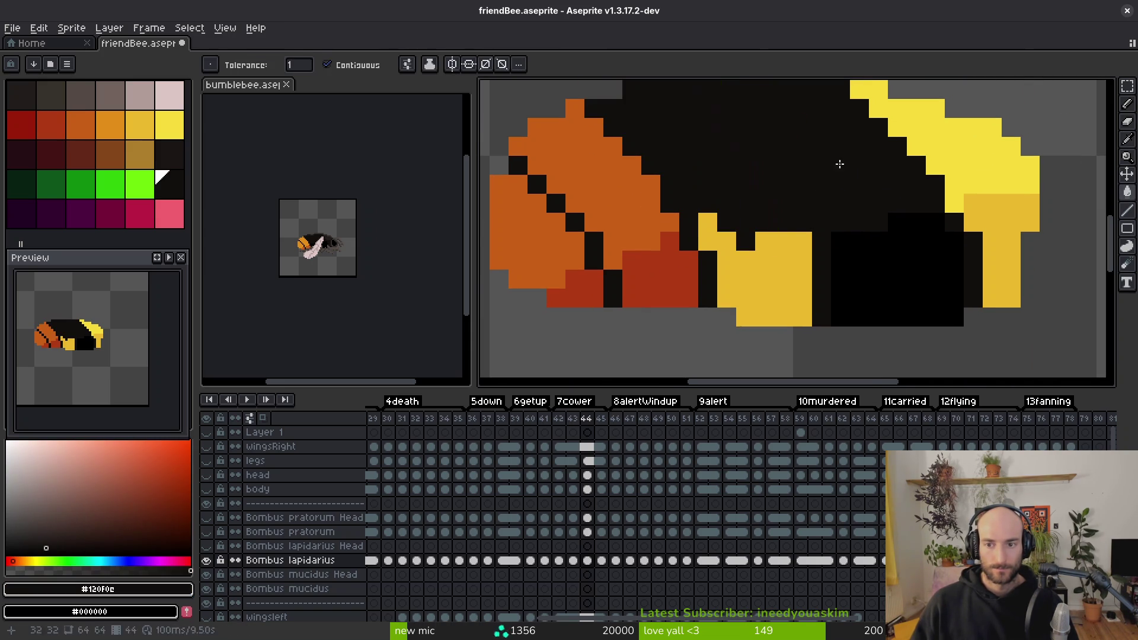
pyautogui.click(923, 150)
pyautogui.click(1011, 222)
pyautogui.click(767, 275)
# Step: On frame 45, draw two orange diagonal stripes across the bee's tail
pyautogui.press('.')
pyautogui.scroll(-3, 767, 275)
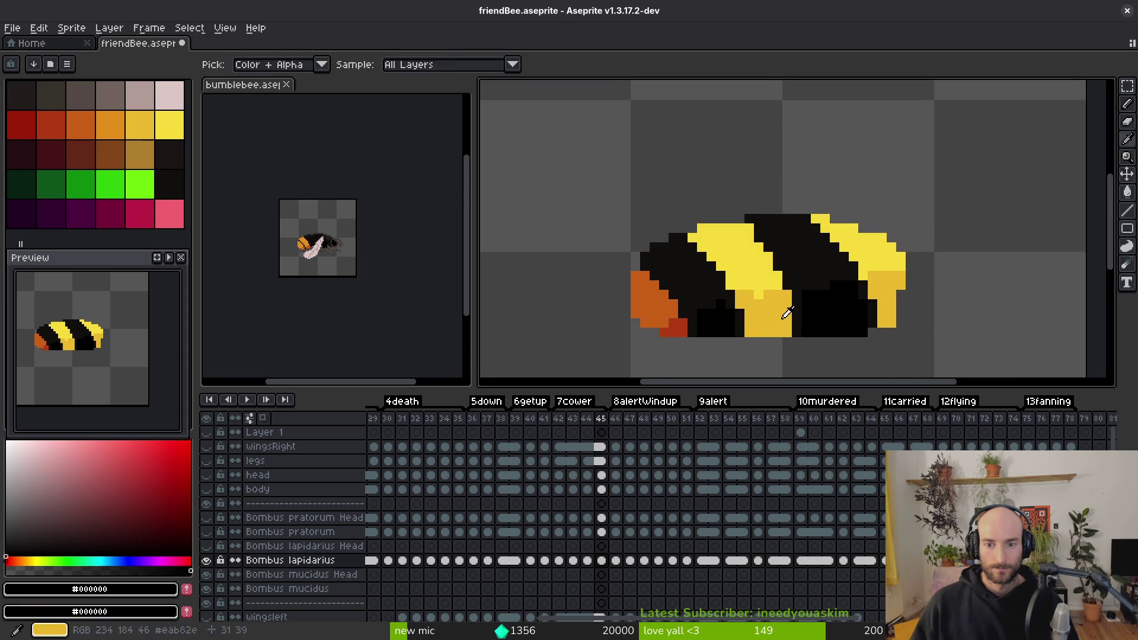
pyautogui.click(765, 314)
pyautogui.scroll(3, 639, 305)
pyautogui.keyDown('alt'); pyautogui.click(639, 304); pyautogui.keyUp('alt')
pyautogui.press('l')
pyautogui.click(704, 305)
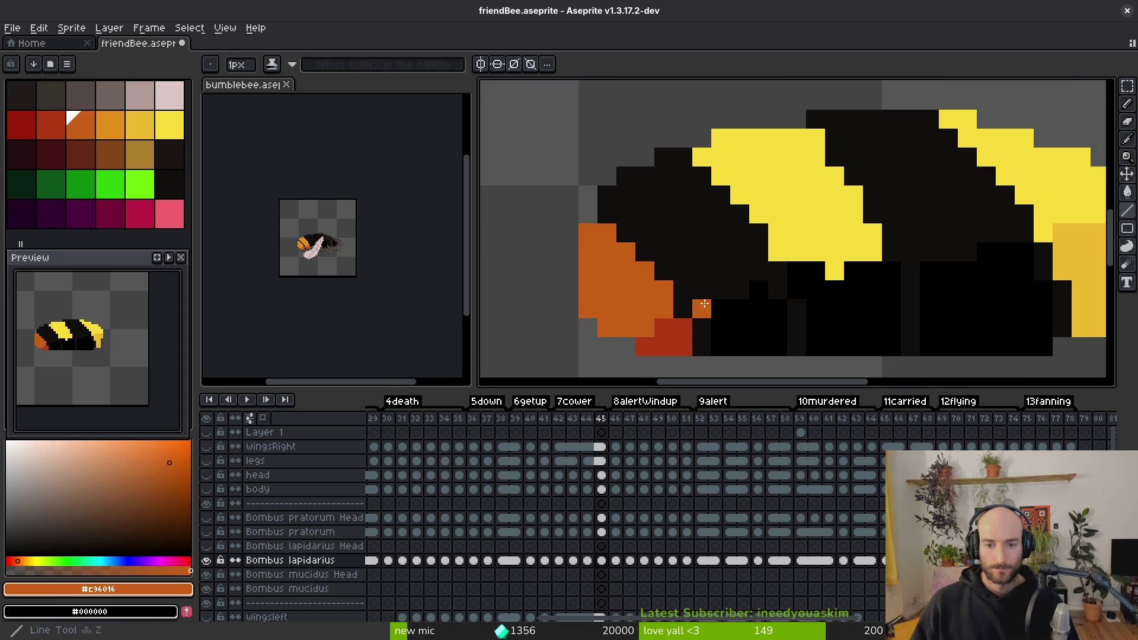
pyautogui.moveTo(690, 270); pyautogui.dragTo(627, 213)
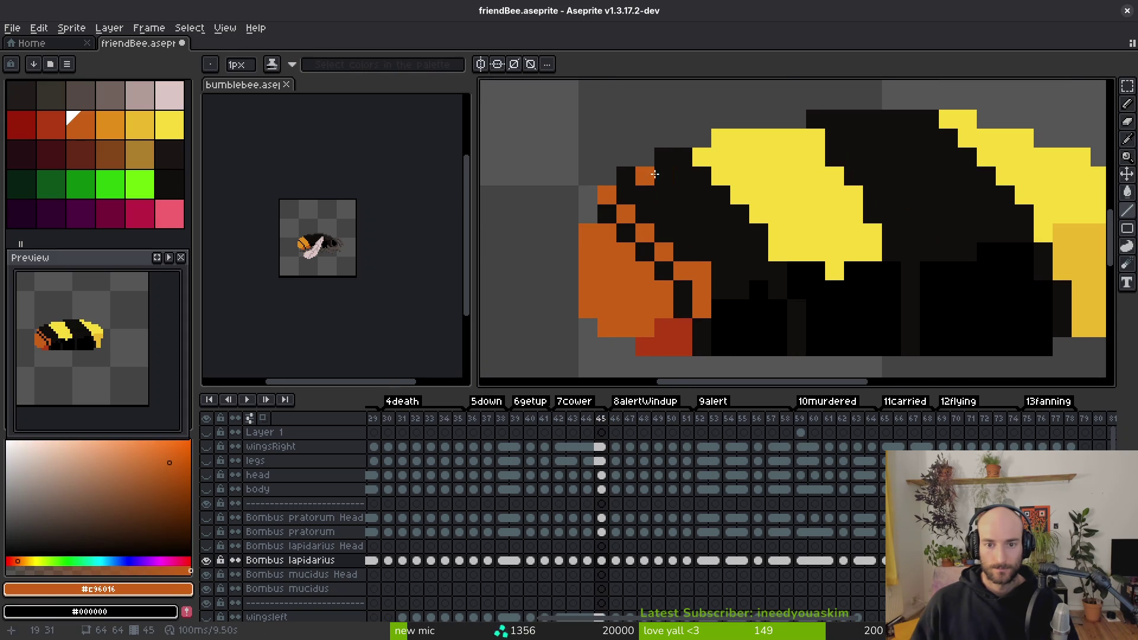
pyautogui.moveTo(663, 158); pyautogui.dragTo(738, 231)
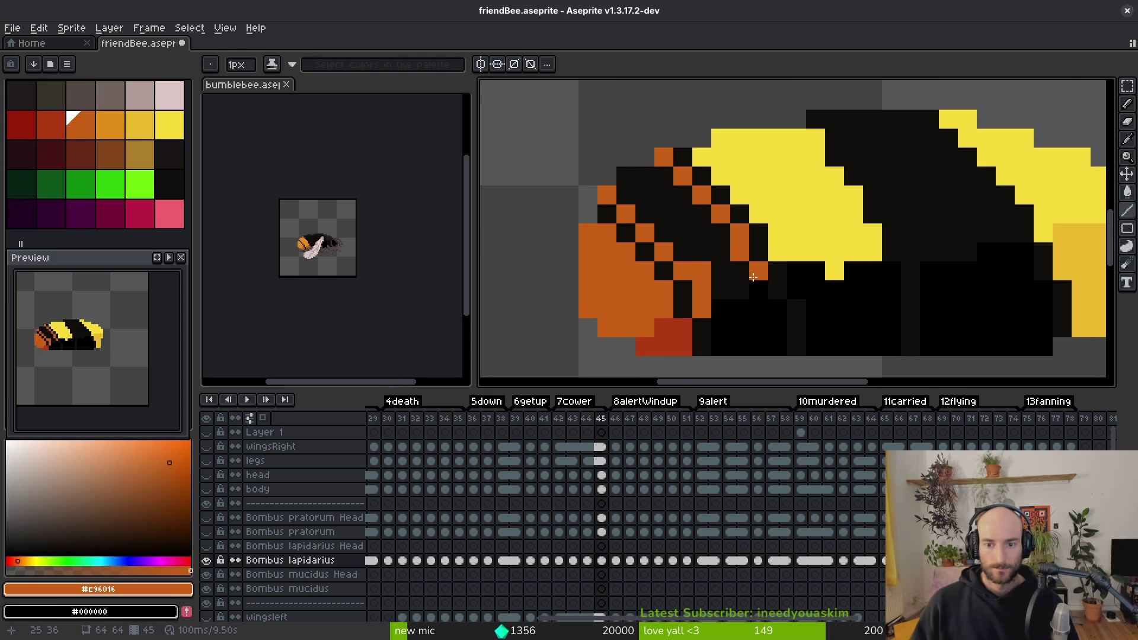
# Step: Fill frame 45's tail orange, the patch below dark red, and its yellow stripes black
pyautogui.press('g')
pyautogui.click(688, 231)
pyautogui.keyDown('alt'); pyautogui.click(681, 325); pyautogui.keyUp('alt')
pyautogui.click(747, 320)
pyautogui.keyDown('alt'); pyautogui.click(778, 269); pyautogui.keyUp('alt')
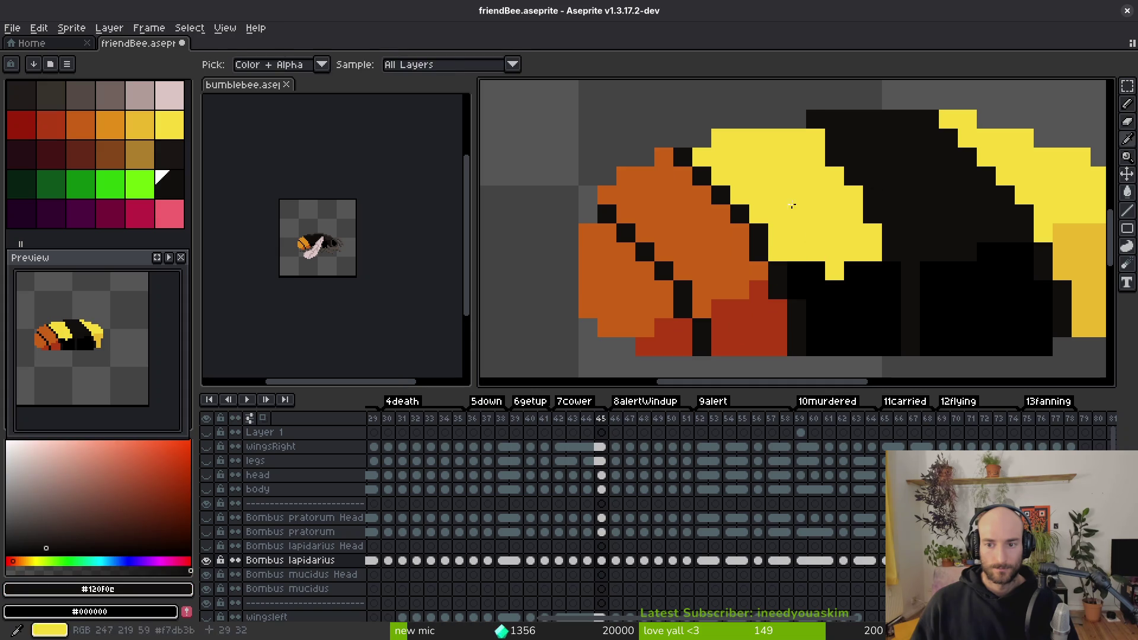
pyautogui.click(792, 205)
pyautogui.click(1020, 178)
pyautogui.click(1079, 285)
pyautogui.press('.')
# Step: On frame 46, paint the orange diagonal tail stripes, undoing a stray orange pixel
pyautogui.scroll(-1, 895, 281)
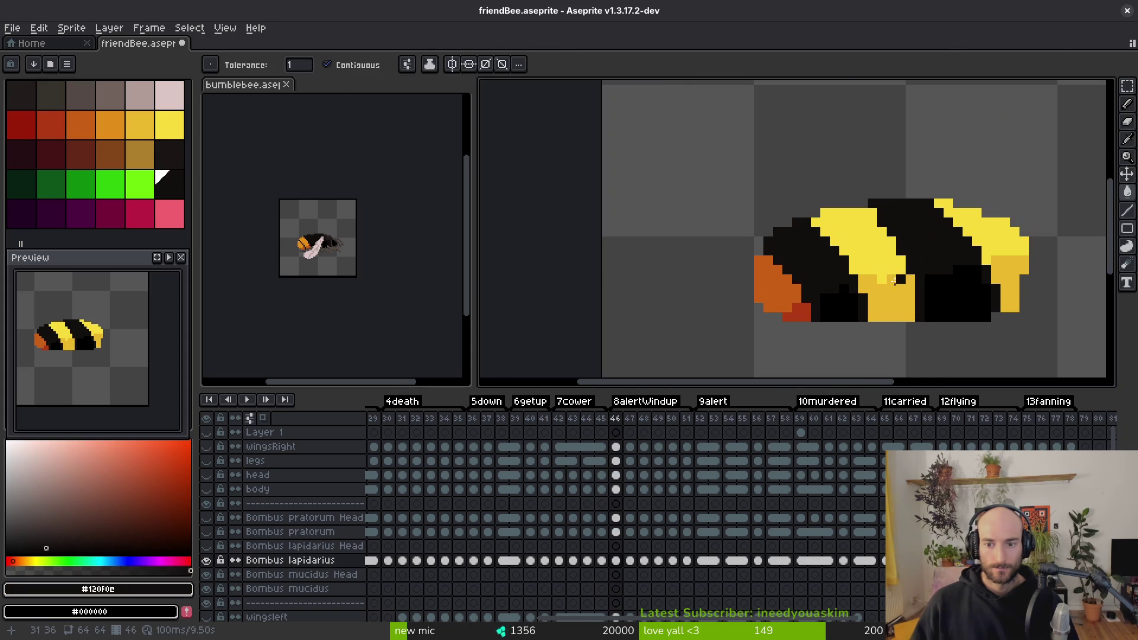
pyautogui.keyDown('alt'); pyautogui.click(801, 291); pyautogui.keyUp('alt')
pyautogui.scroll(3, 800, 291)
pyautogui.press('b')
pyautogui.moveTo(853, 313)
pyautogui.mouseDown()
pyautogui.moveTo(833, 257)
pyautogui.moveTo(710, 143)
pyautogui.mouseUp()
pyautogui.scroll(-1, 624, 146)
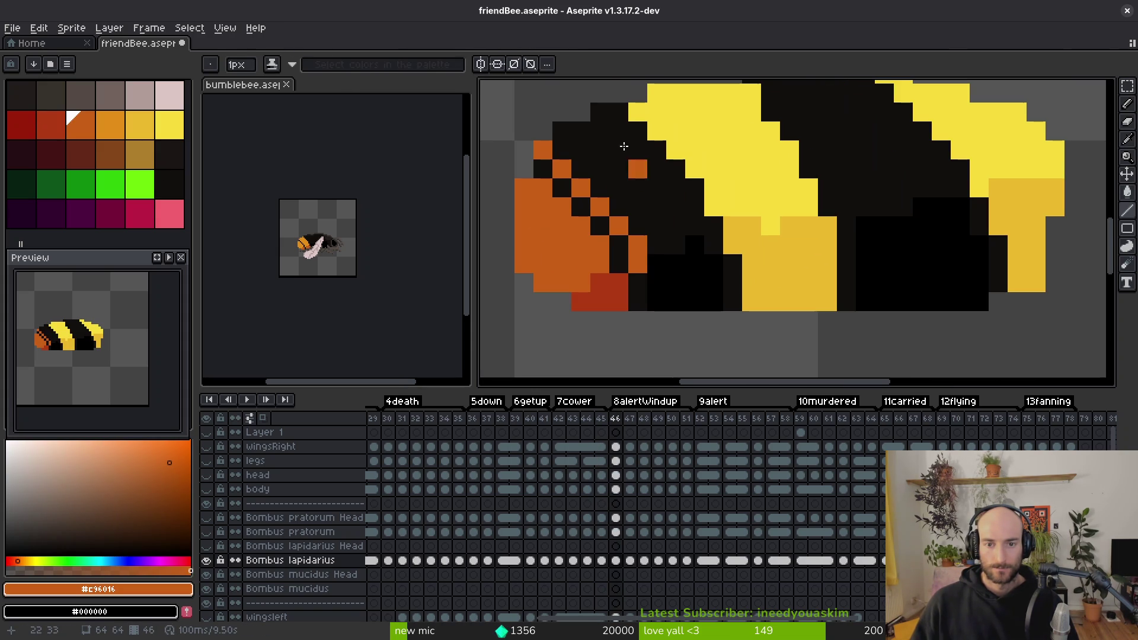
pyautogui.hotkey('ctrl', 'z')
pyautogui.moveTo(600, 112); pyautogui.dragTo(676, 187)
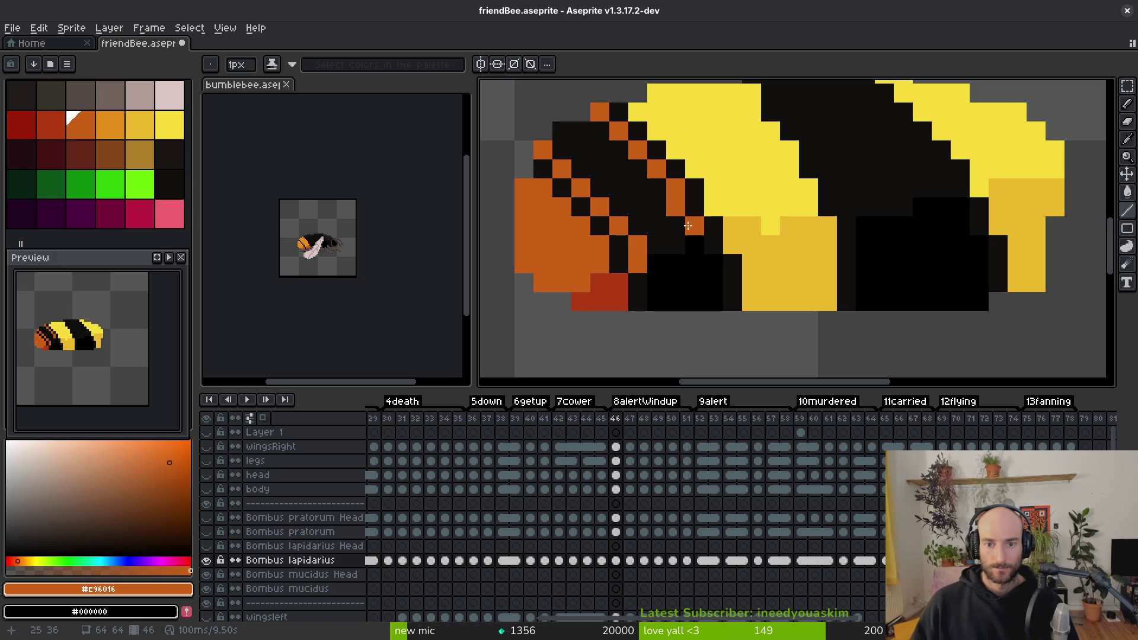
pyautogui.click(676, 245)
# Step: Fill frame 46's tail between the stripes orange and the patch below dark red
pyautogui.press('g')
pyautogui.click(628, 196)
pyautogui.click(637, 283)
pyautogui.keyDown('alt'); pyautogui.click(599, 291); pyautogui.keyUp('alt')
pyautogui.click(682, 279)
# Step: Fill frame 46's five yellow stripe regions with black from the body
pyautogui.moveTo(784, 268); pyautogui.dragTo(749, 296)
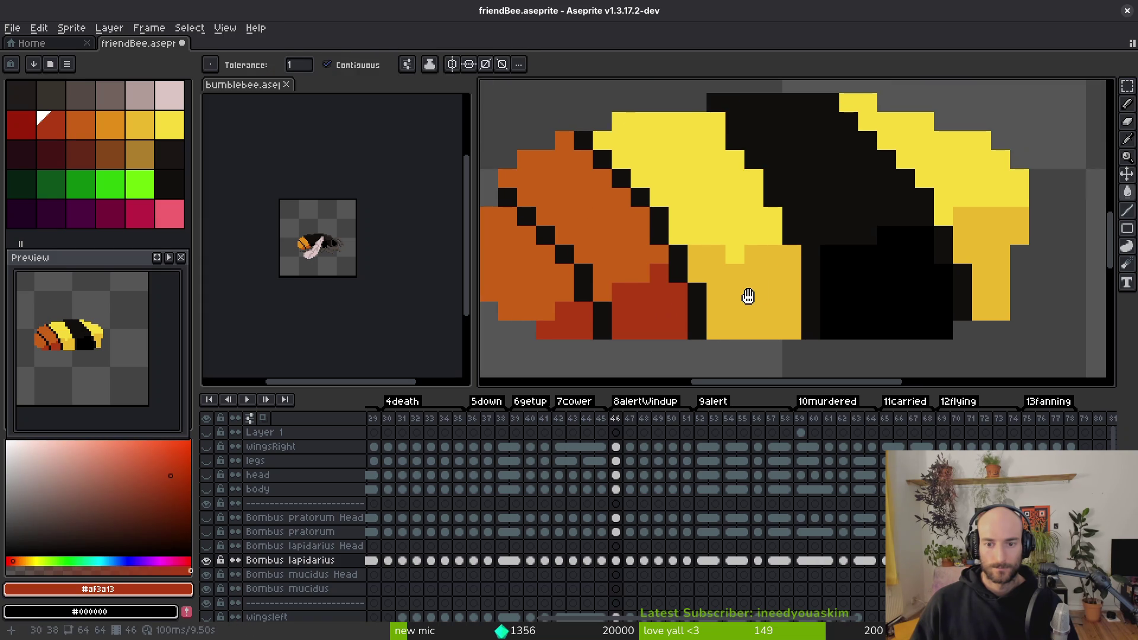
pyautogui.keyDown('alt'); pyautogui.click(697, 309); pyautogui.keyUp('alt')
pyautogui.click(682, 178)
pyautogui.click(955, 183)
pyautogui.click(978, 267)
pyautogui.keyDown('alt'); pyautogui.click(830, 287); pyautogui.keyUp('alt')
pyautogui.click(757, 285)
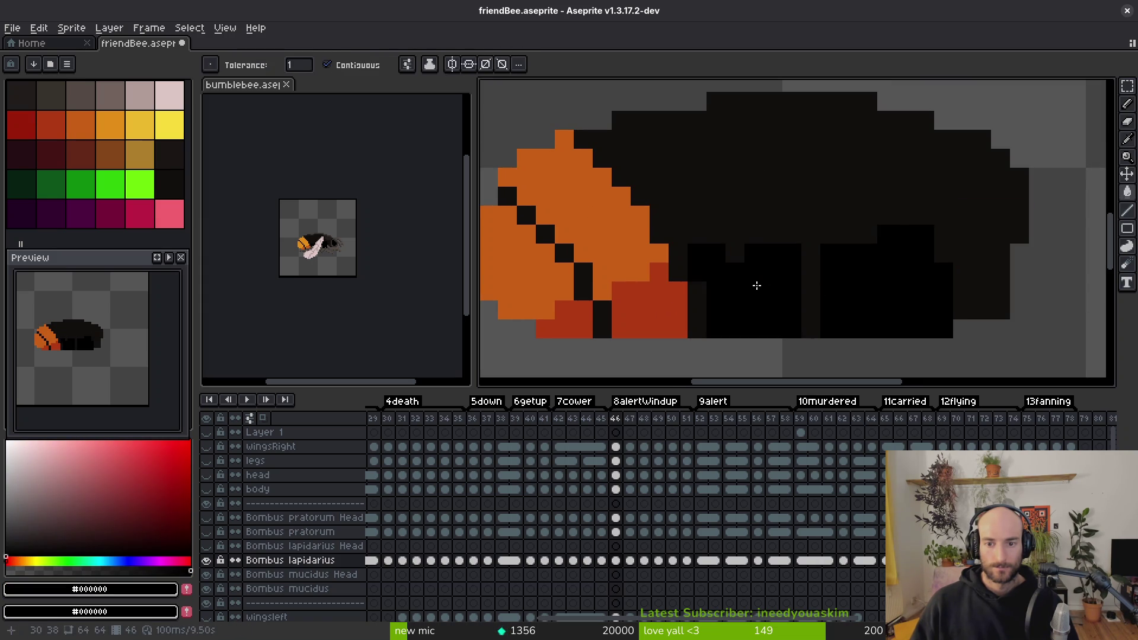
# Step: On frame 47, add orange diagonal tail stripe pixels and fill the tail between them orange
pyautogui.press('Right')
pyautogui.scroll(-2, 757, 285)
pyautogui.scroll(2, 769, 255)
pyautogui.scroll(-1, 832, 266)
pyautogui.scroll(1, 734, 322)
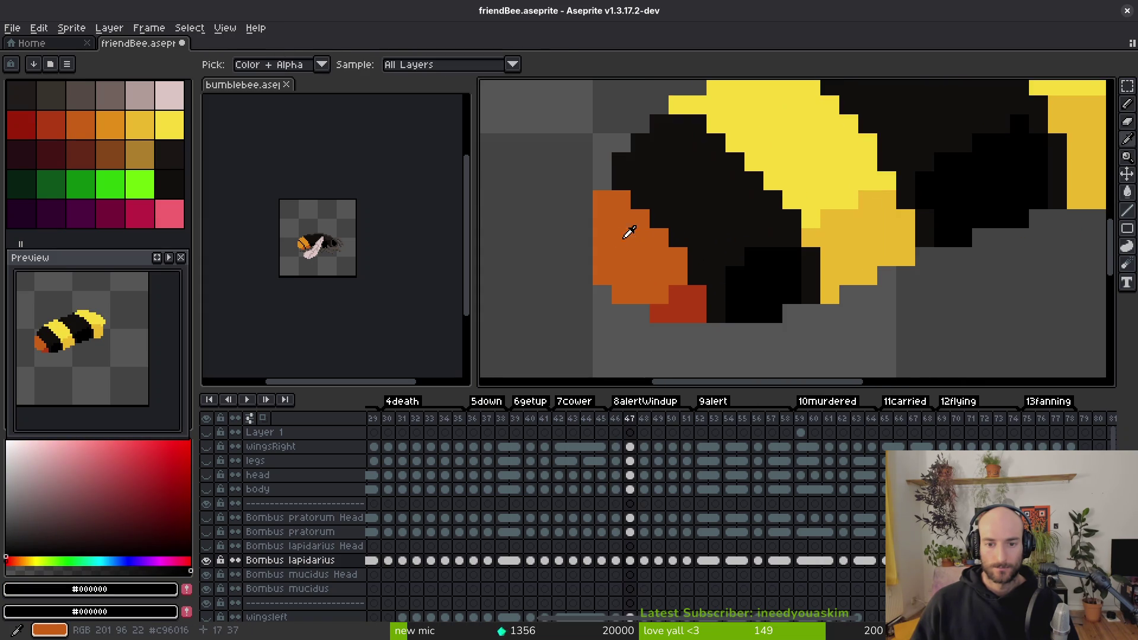
pyautogui.keyDown('alt'); pyautogui.click(632, 253); pyautogui.keyUp('alt')
pyautogui.click(716, 267)
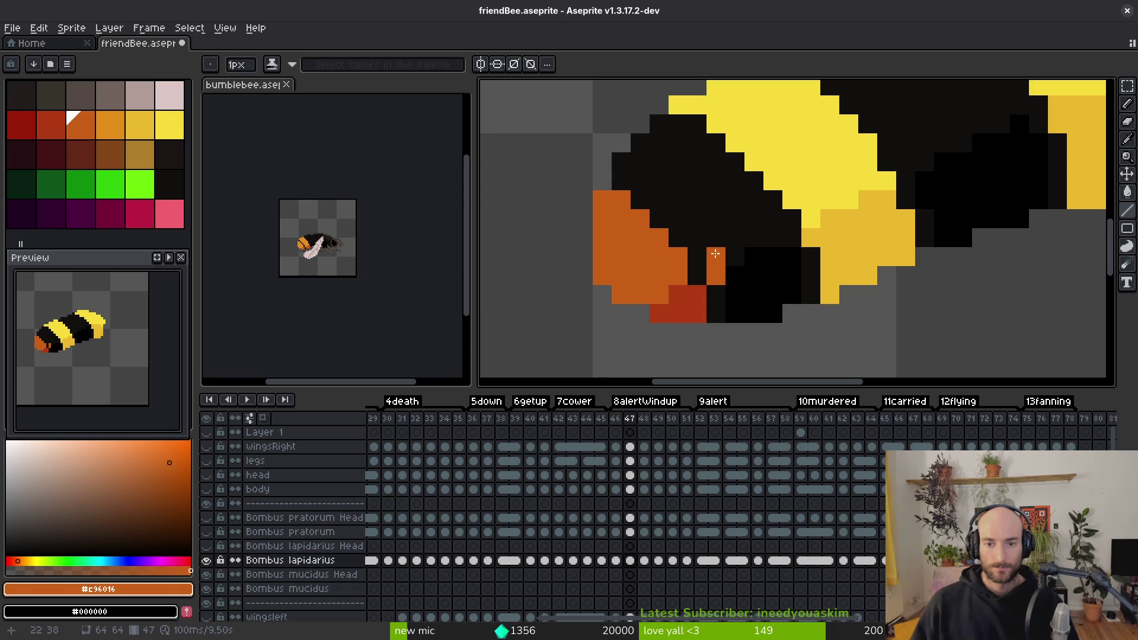
pyautogui.keyDown('shift'); pyautogui.click(621, 161); pyautogui.keyUp('shift')
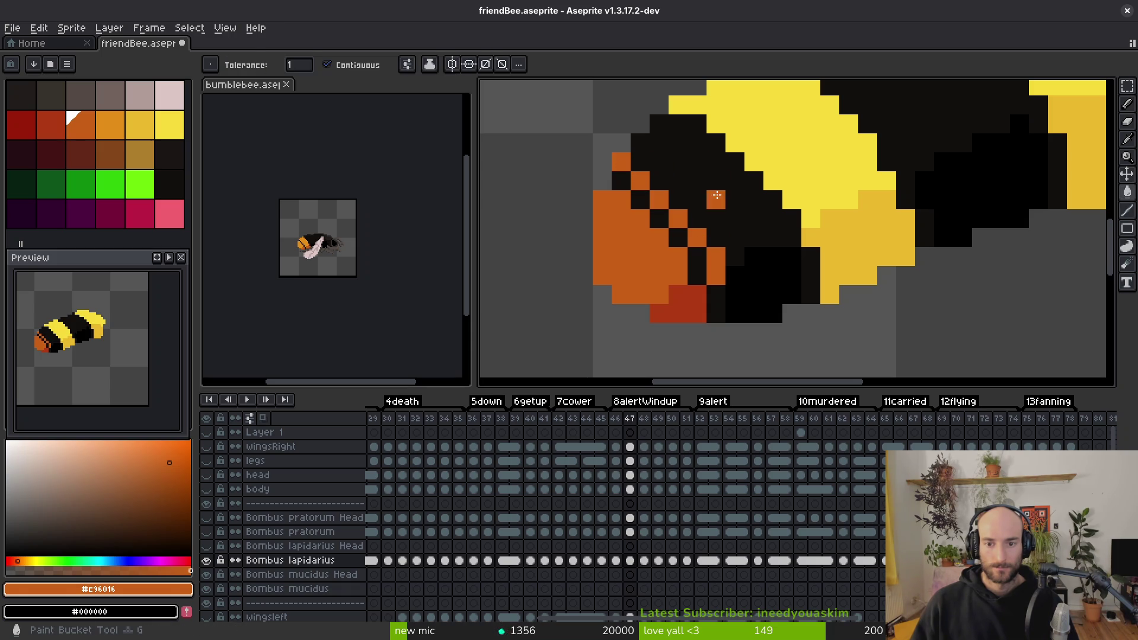
pyautogui.keyDown('shift'); pyautogui.click(662, 126); pyautogui.keyUp('shift')
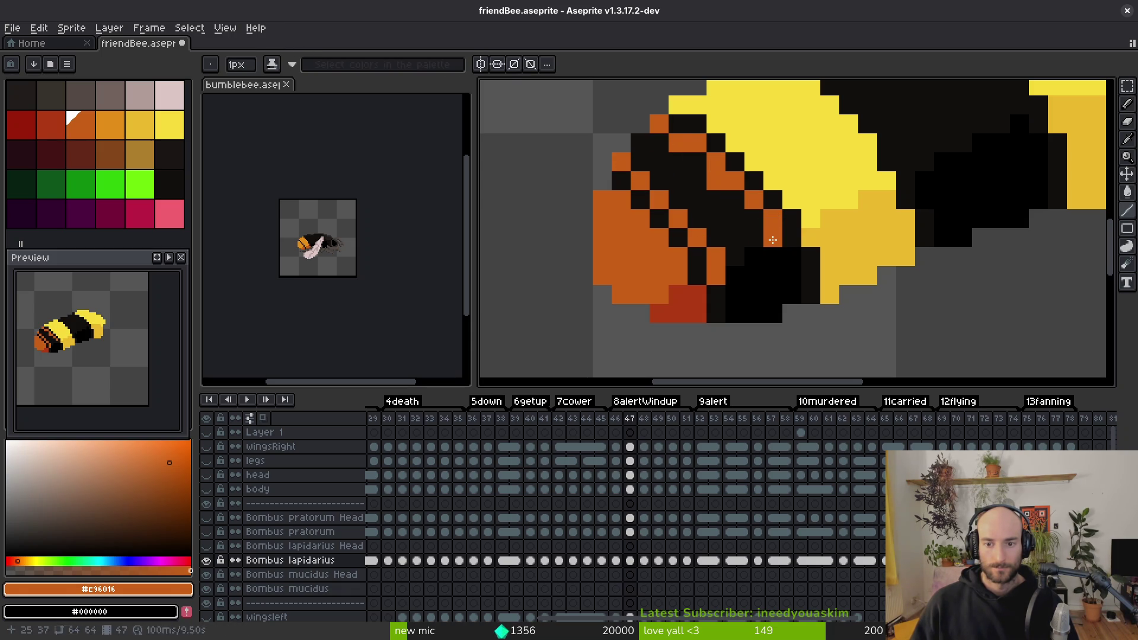
pyautogui.press('g')
pyautogui.click(722, 221)
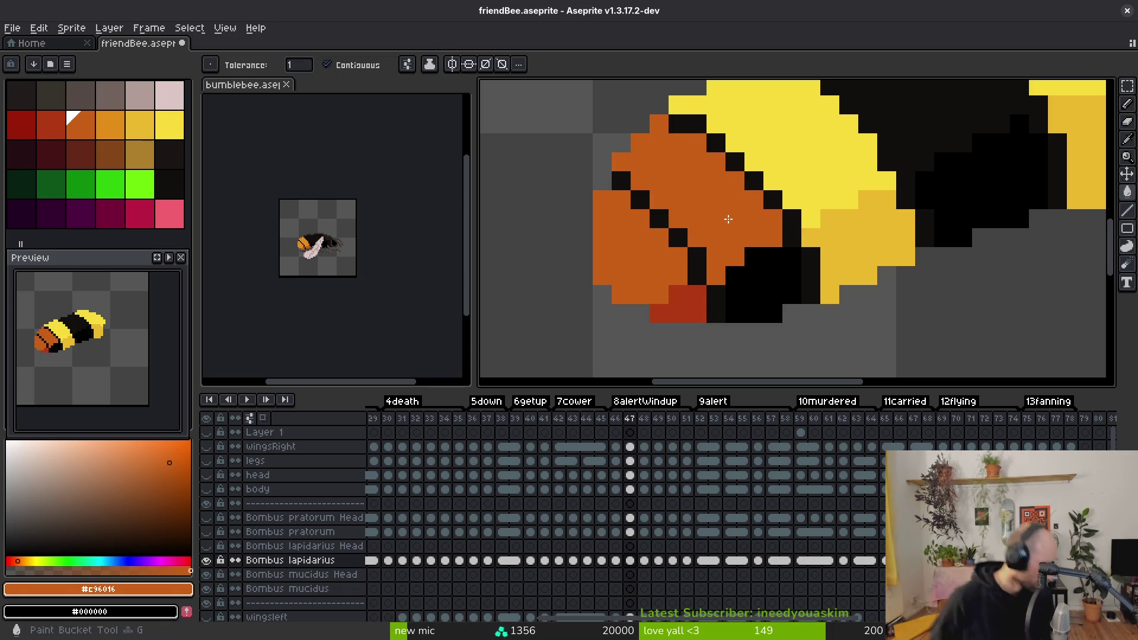
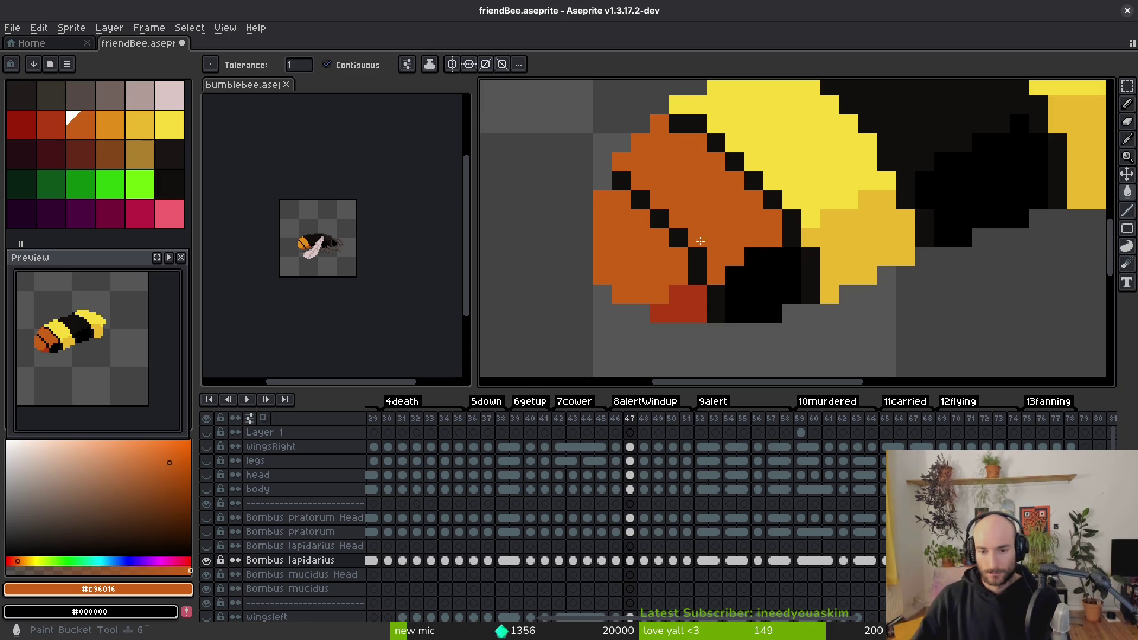
# Step: On frame 47, fill the bee's remaining yellow stripes with black
pyautogui.press('i')
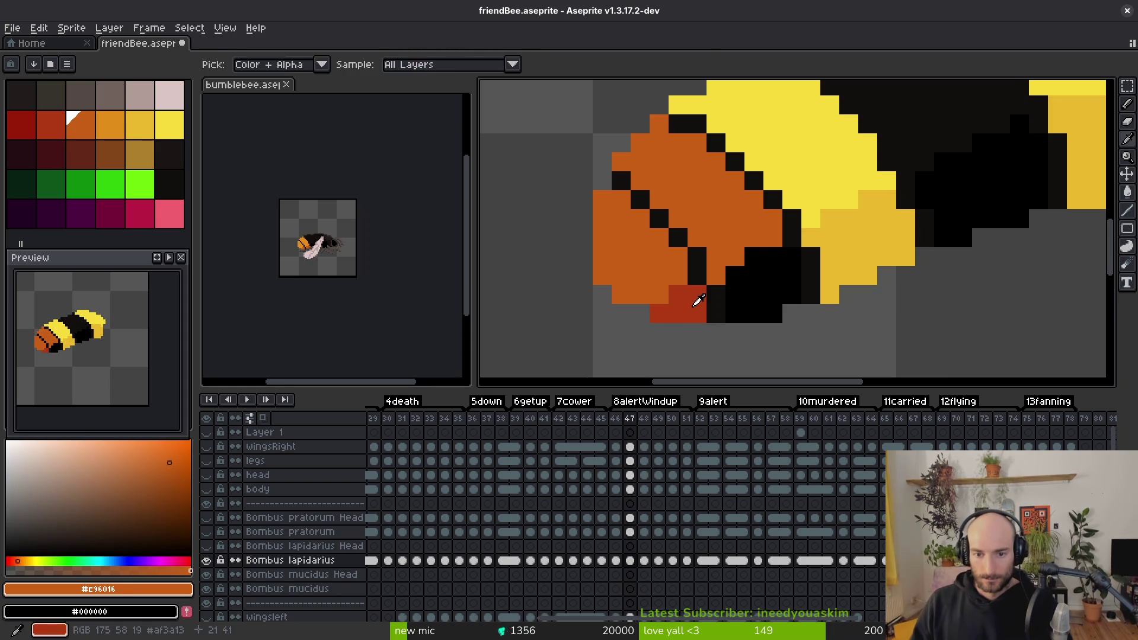
pyautogui.click(714, 302)
pyautogui.press('g')
pyautogui.click(887, 160)
pyautogui.click(860, 237)
pyautogui.moveTo(928, 276); pyautogui.dragTo(864, 335)
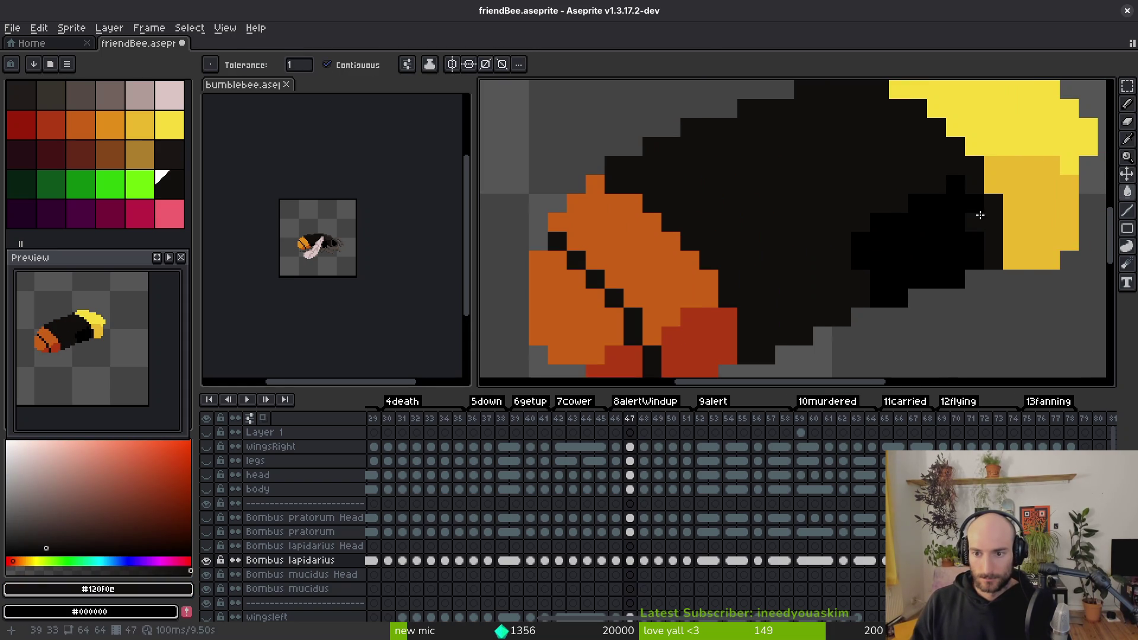
pyautogui.hotkey('ctrl', 'z')
pyautogui.click(1002, 130)
pyautogui.click(999, 221)
pyautogui.keyDown('alt'); pyautogui.click(925, 261); pyautogui.keyUp('alt')
pyautogui.click(827, 283)
# Step: On frame 48, draw orange lines across the bee's head
pyautogui.press('.')
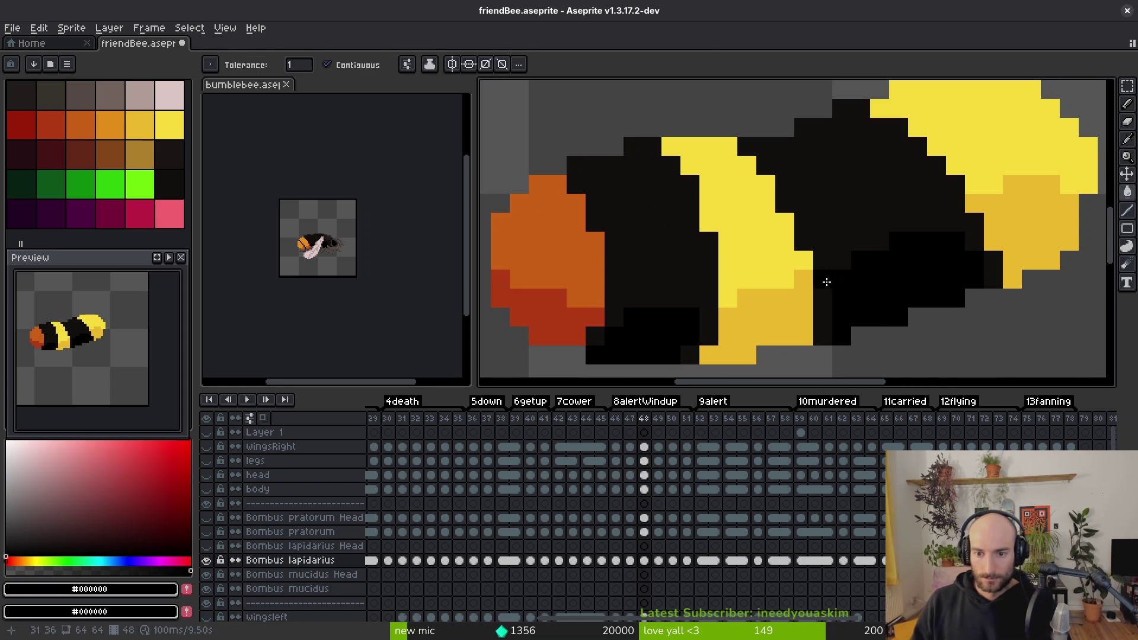
pyautogui.scroll(-1, 826, 282)
pyautogui.press('l')
pyautogui.keyDown('alt'); pyautogui.click(635, 255); pyautogui.keyUp('alt')
pyautogui.scroll(1, 647, 294)
pyautogui.moveTo(675, 282); pyautogui.dragTo(646, 294)
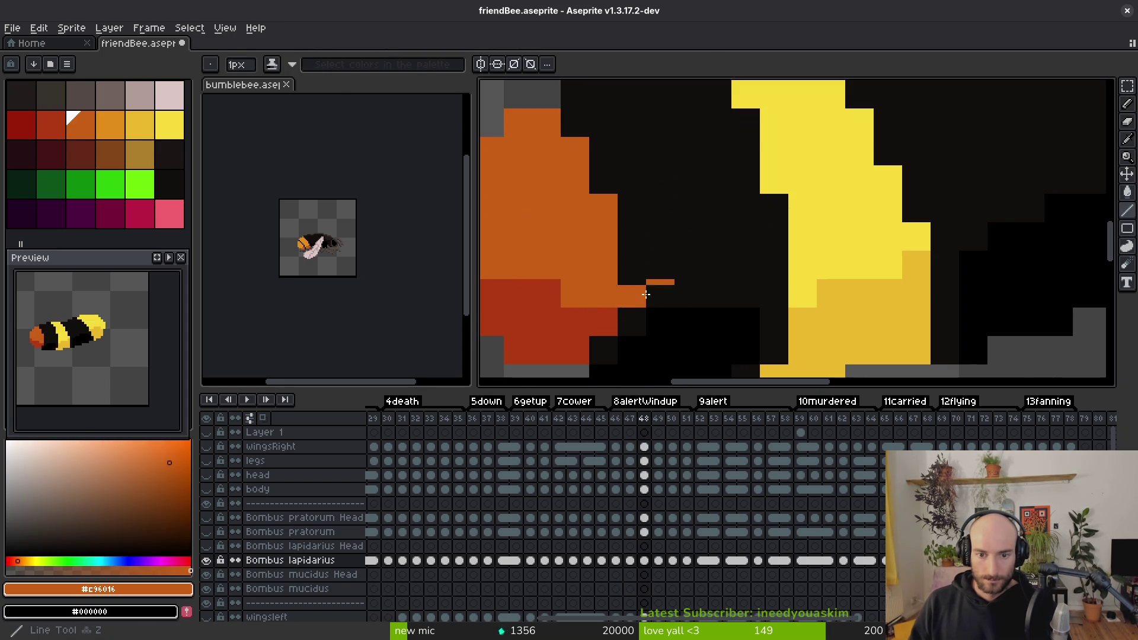
pyautogui.scroll(2, 646, 294)
pyautogui.moveTo(628, 221); pyautogui.dragTo(578, 159)
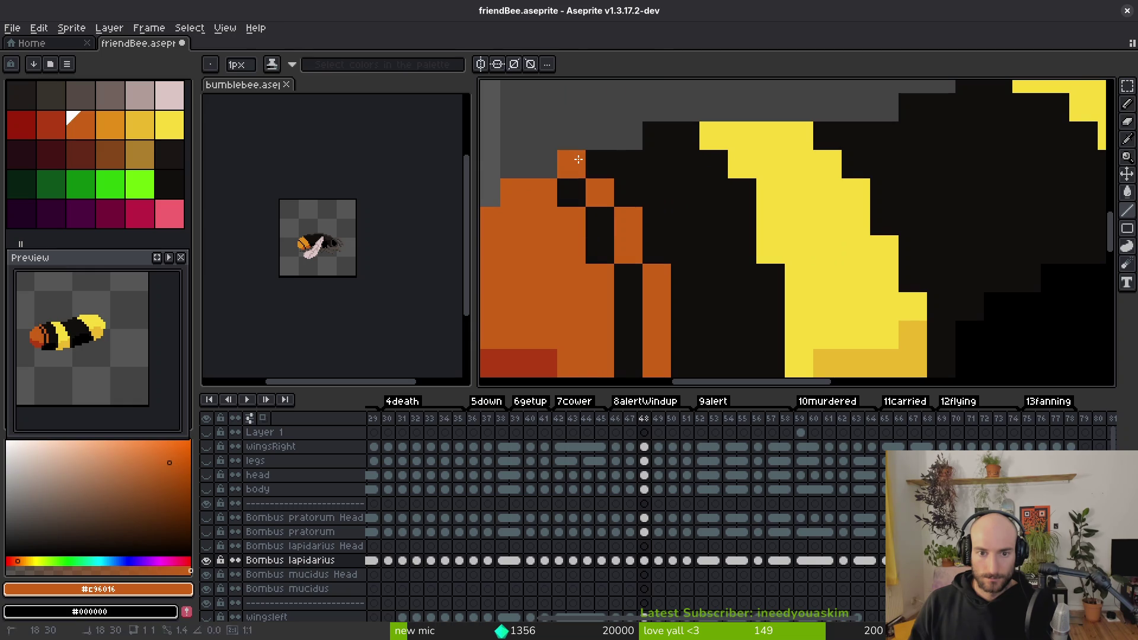
pyautogui.moveTo(656, 135)
pyautogui.mouseDown()
pyautogui.moveTo(656, 164)
pyautogui.moveTo(684, 166)
pyautogui.moveTo(722, 250)
pyautogui.mouseUp()
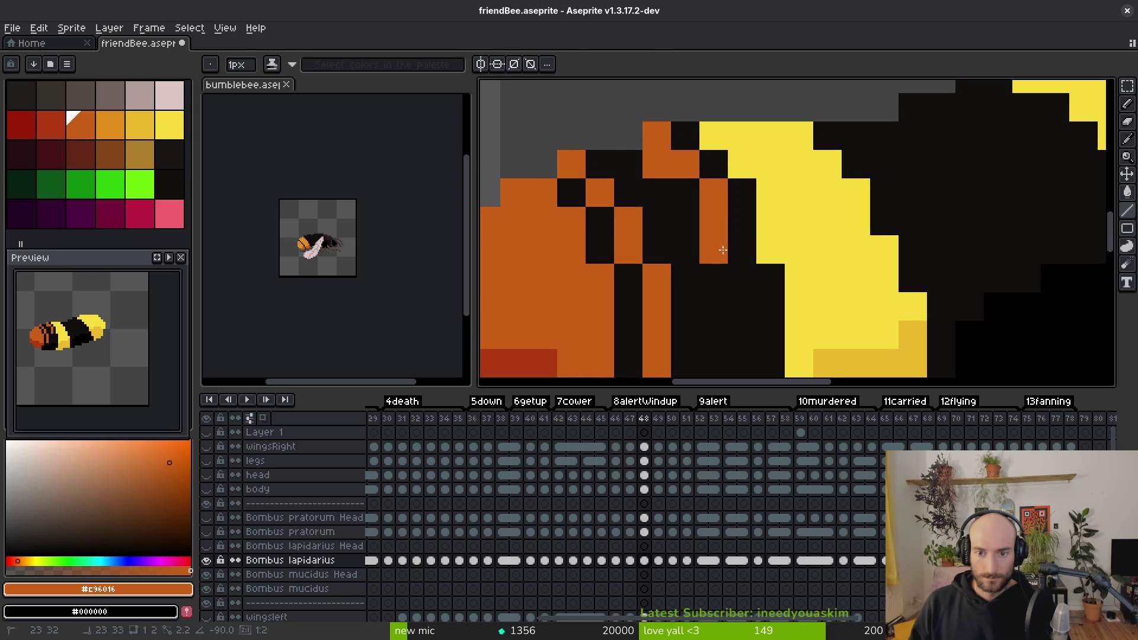
pyautogui.scroll(-1, 723, 250)
pyautogui.moveTo(704, 107); pyautogui.dragTo(704, 213)
pyautogui.scroll(-1, 677, 207)
# Step: Fill frame 48's head gap orange, its underside dark red, and the yellow stripes black
pyautogui.press('g')
pyautogui.click(678, 207)
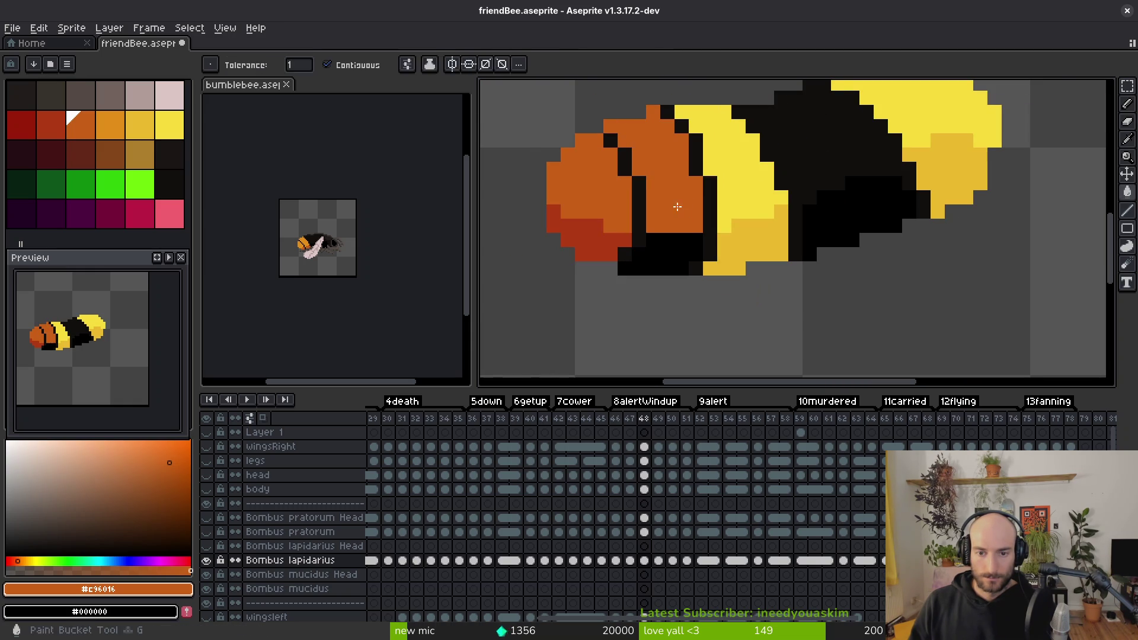
pyautogui.keyDown('alt'); pyautogui.click(610, 229); pyautogui.keyUp('alt')
pyautogui.click(665, 254)
pyautogui.keyDown('alt'); pyautogui.click(818, 140); pyautogui.keyUp('alt')
pyautogui.click(741, 166)
pyautogui.click(882, 112)
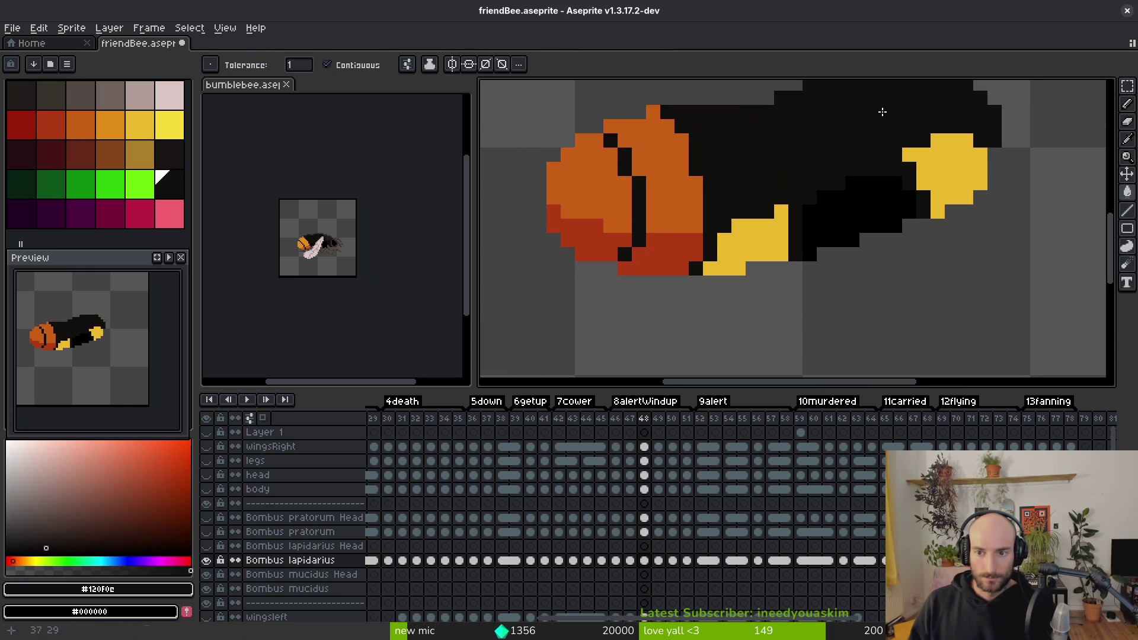
pyautogui.click(937, 172)
pyautogui.click(767, 236)
# Step: On frame 49, draw orange diagonal and vertical lines on the head
pyautogui.press('Right')
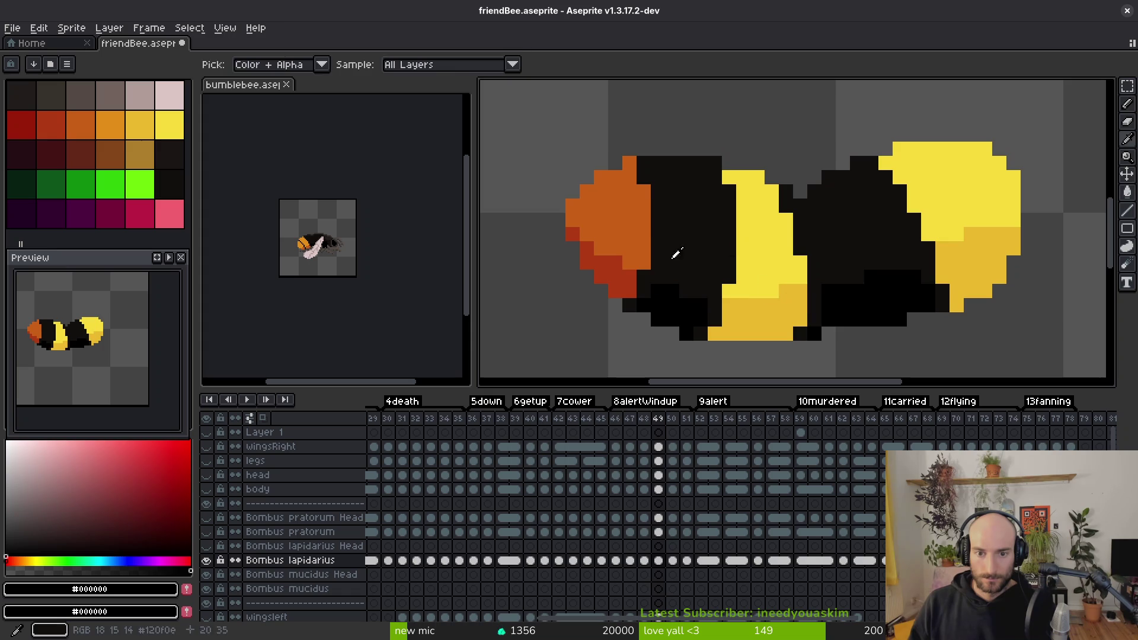
pyautogui.keyDown('alt'); pyautogui.click(629, 196); pyautogui.keyUp('alt')
pyautogui.click(655, 174)
pyautogui.moveTo(666, 186); pyautogui.dragTo(682, 276)
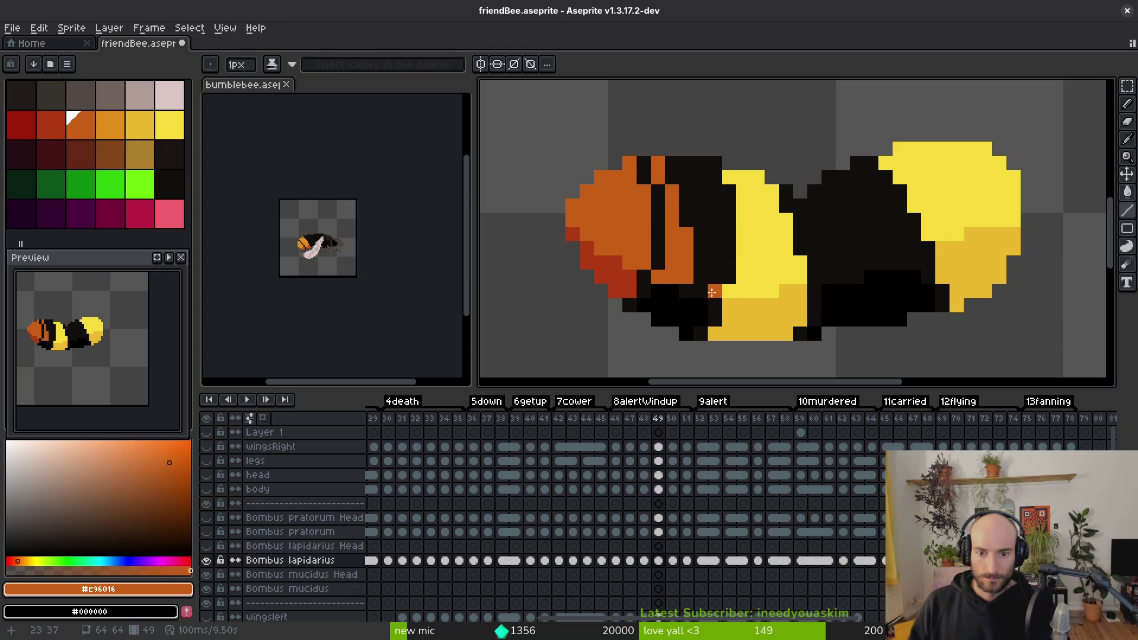
pyautogui.moveTo(712, 272); pyautogui.dragTo(715, 194)
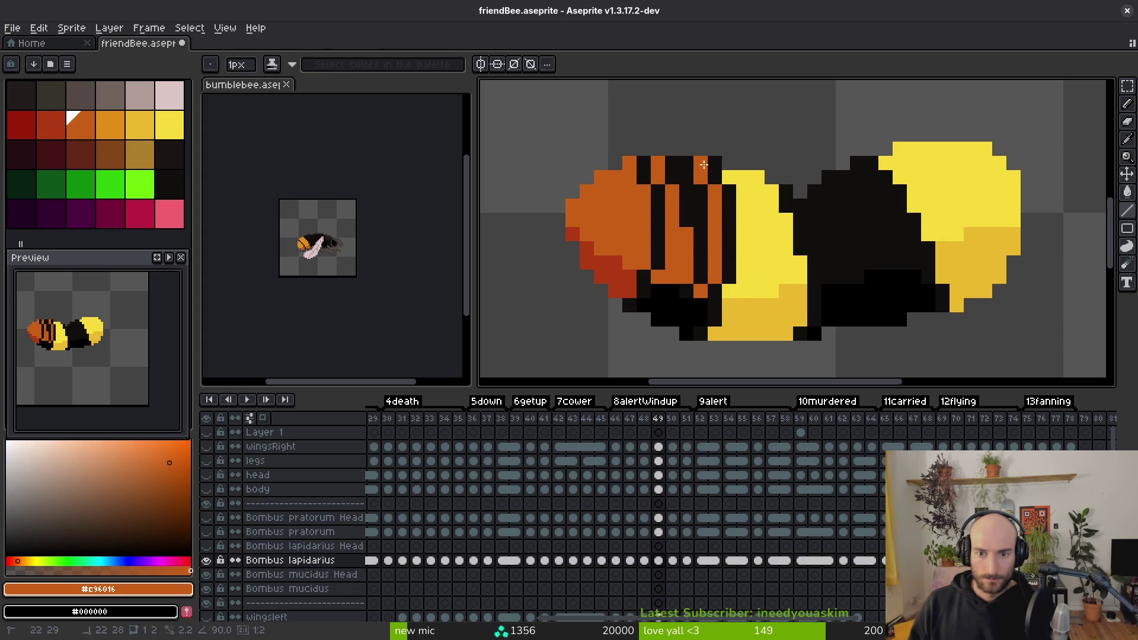
# Step: Fill frame 49's head stripes orange, lower edge red, and yellow regions black
pyautogui.press('alt')
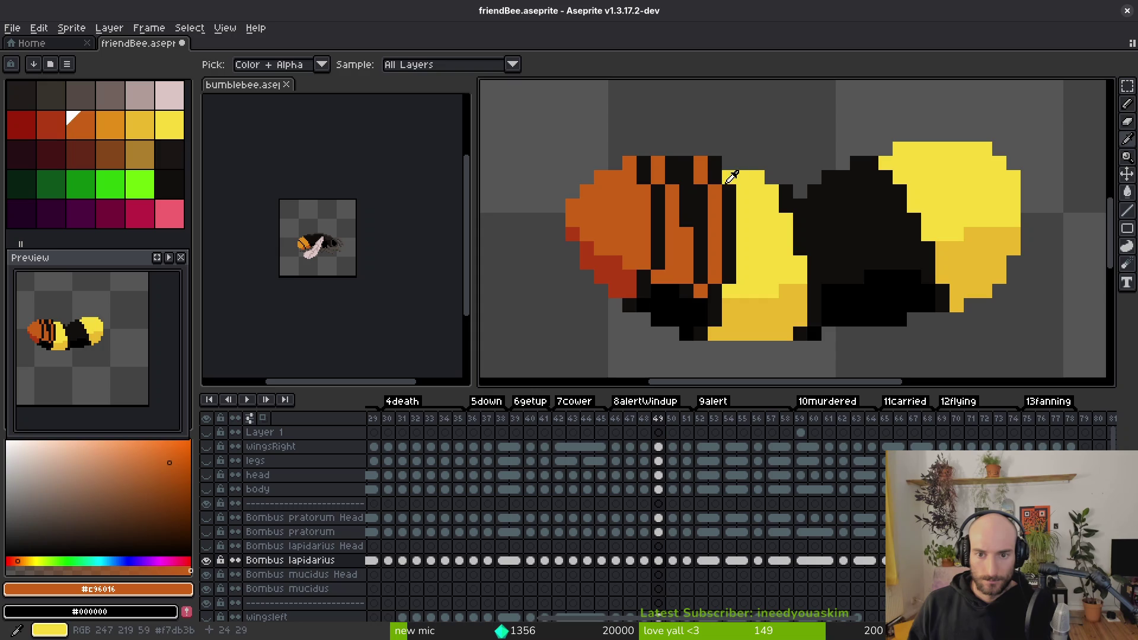
pyautogui.press('g')
pyautogui.click(684, 280)
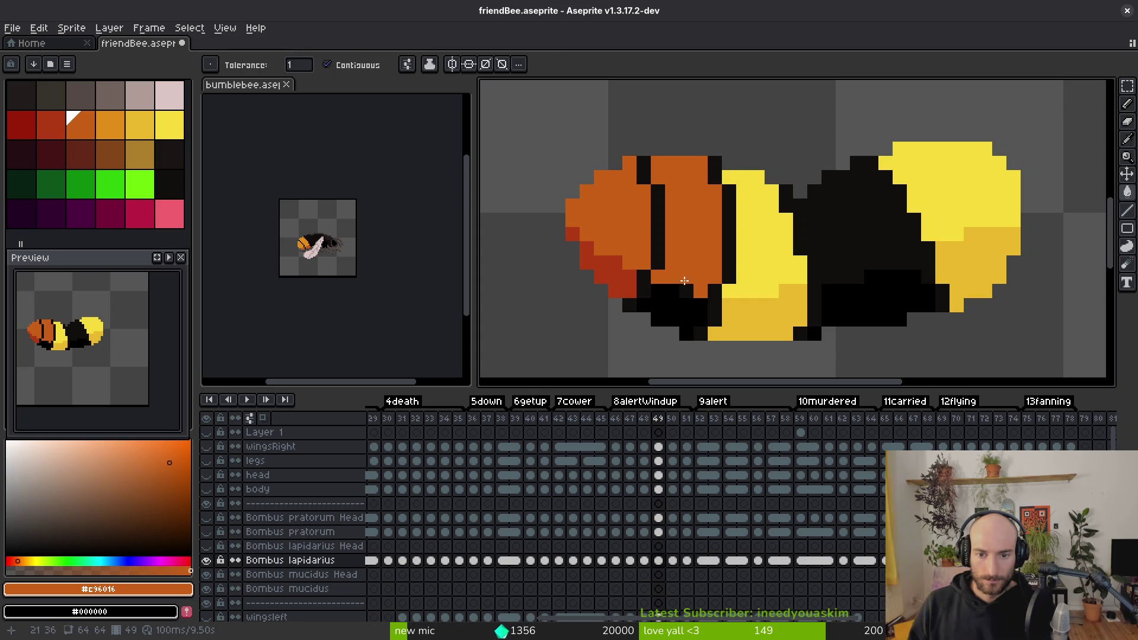
pyautogui.keyDown('alt'); pyautogui.click(630, 276); pyautogui.keyUp('alt')
pyautogui.click(682, 311)
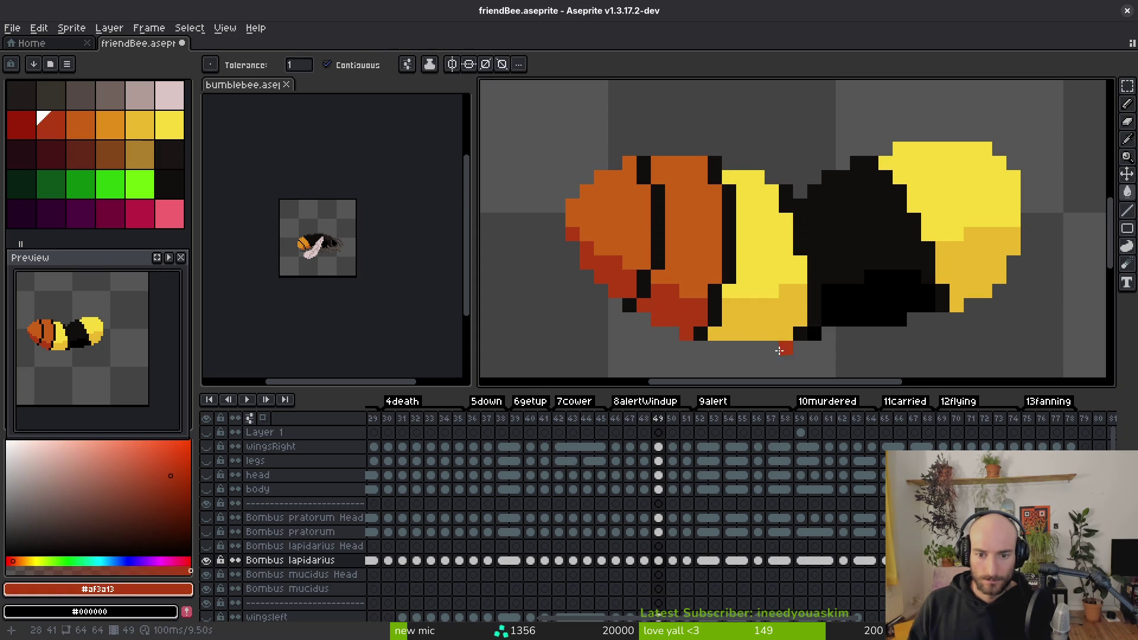
pyautogui.press('alt')
pyautogui.keyDown('alt'); pyautogui.click(846, 239); pyautogui.keyUp('alt')
pyautogui.click(765, 231)
pyautogui.click(949, 190)
pyautogui.click(978, 267)
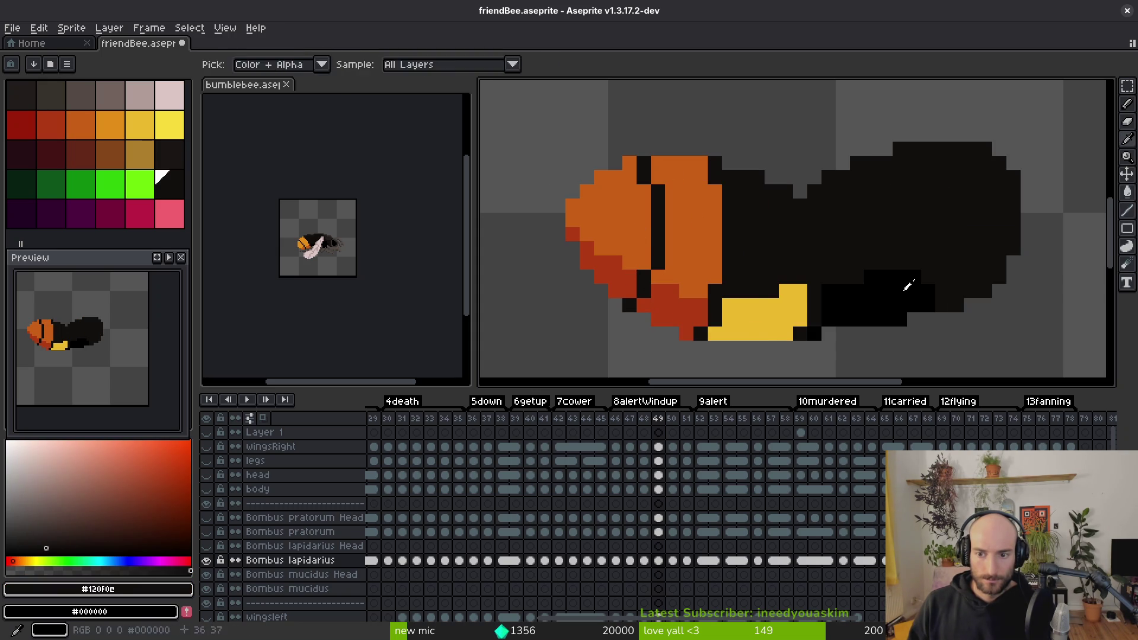
pyautogui.click(757, 313)
pyautogui.press('.')
# Step: On frame 50, fill the head stripe orange, the lower head red, and the wings and legs black
pyautogui.keyDown('alt'); pyautogui.click(597, 166); pyautogui.keyUp('alt')
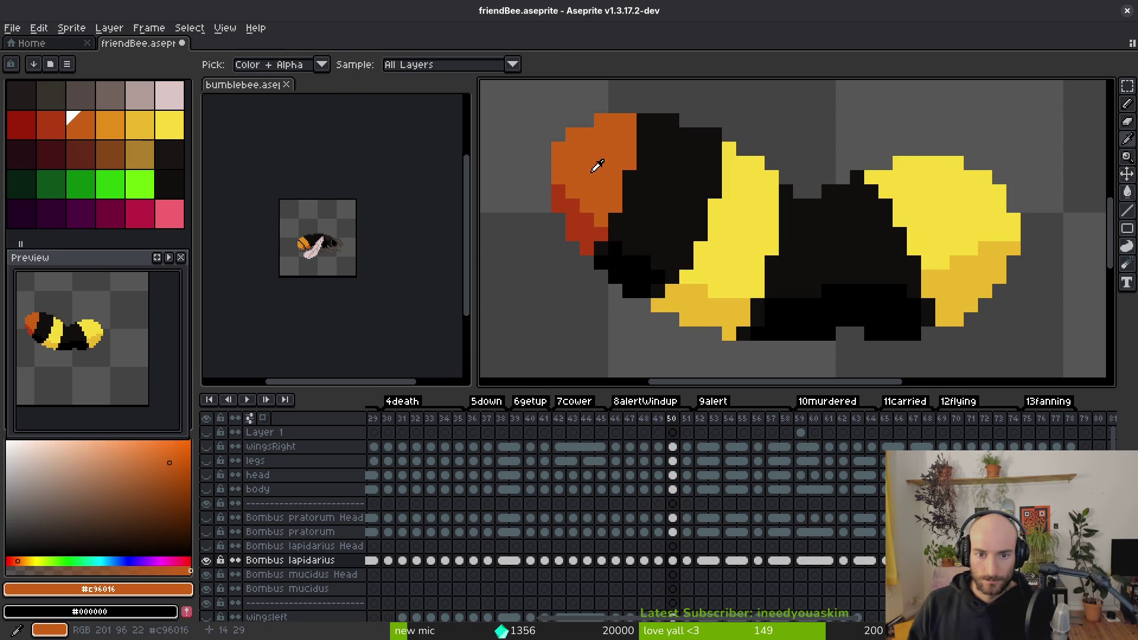
pyautogui.press('l')
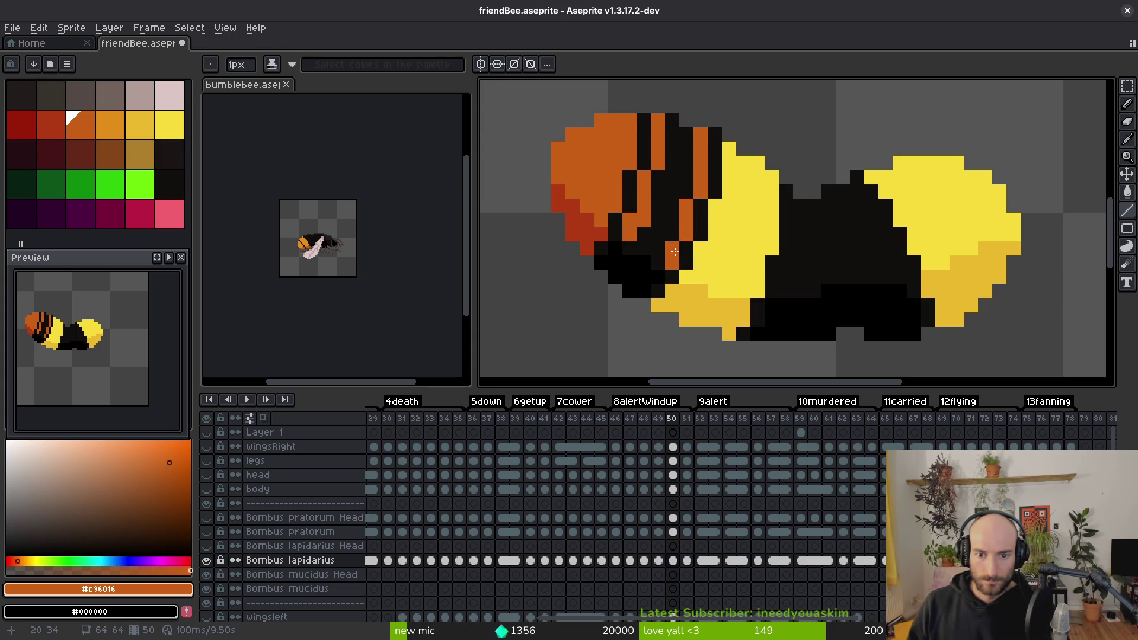
pyautogui.press('g')
pyautogui.click(659, 220)
pyautogui.keyDown('alt'); pyautogui.click(586, 246); pyautogui.keyUp('alt')
pyautogui.click(634, 279)
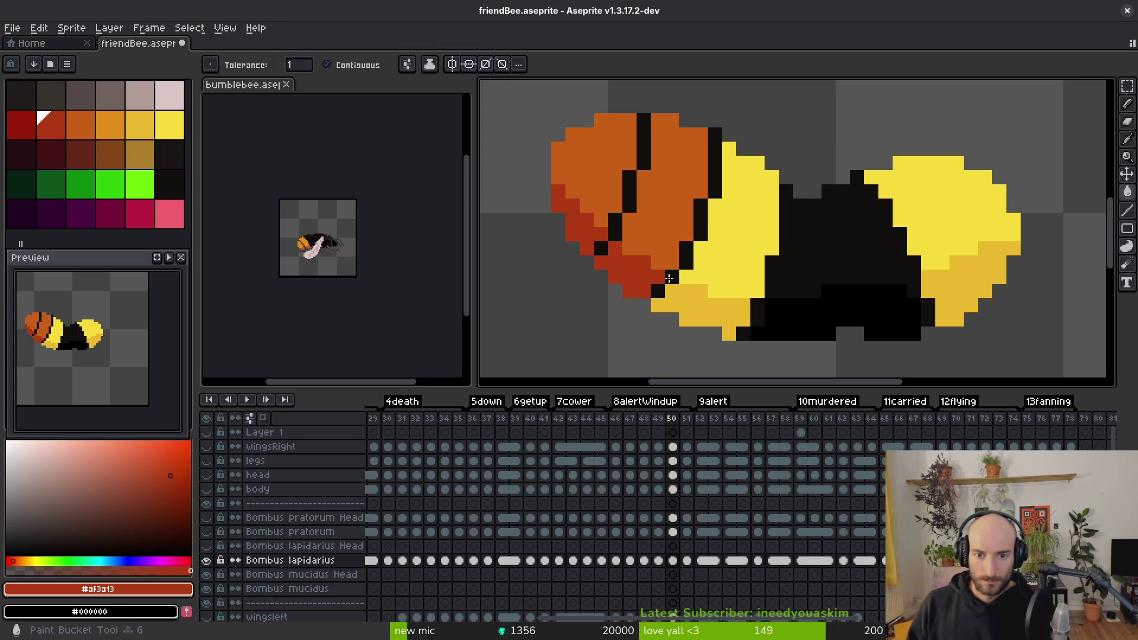
pyautogui.keyDown('alt'); pyautogui.click(819, 284); pyautogui.keyUp('alt')
pyautogui.click(715, 246)
pyautogui.click(929, 208)
pyautogui.click(960, 279)
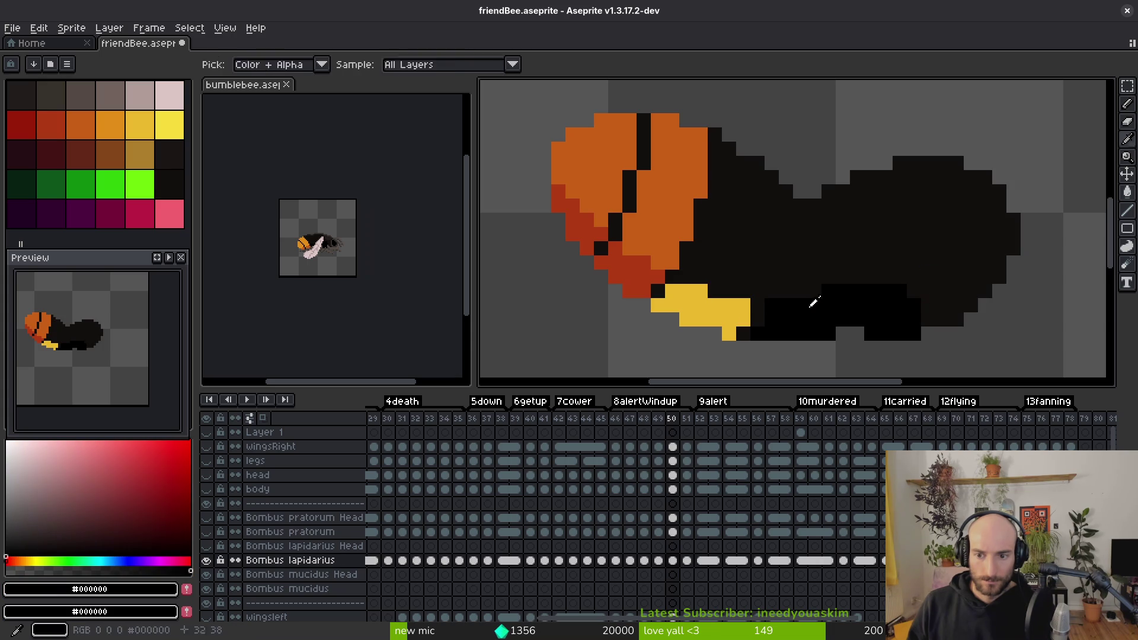
pyautogui.click(735, 309)
# Step: On frame 51, fill the two black head areas with orange
pyautogui.press('Right')
pyautogui.keyDown('alt'); pyautogui.click(616, 178); pyautogui.keyUp('alt')
pyautogui.press('l')
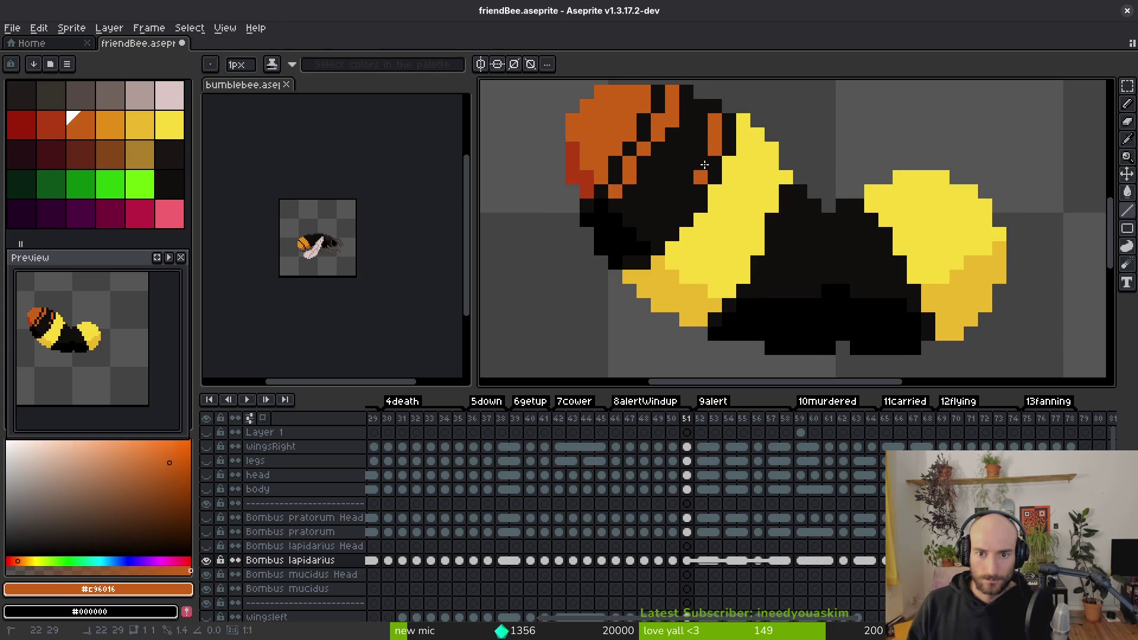
pyautogui.press('g')
pyautogui.click(658, 192)
pyautogui.keyDown('alt'); pyautogui.click(590, 181); pyautogui.keyUp('alt')
# Step: Fill frame 51's lower head dark red and its yellow body patches black
pyautogui.click(613, 238)
pyautogui.keyDown('alt'); pyautogui.click(792, 278); pyautogui.keyUp('alt')
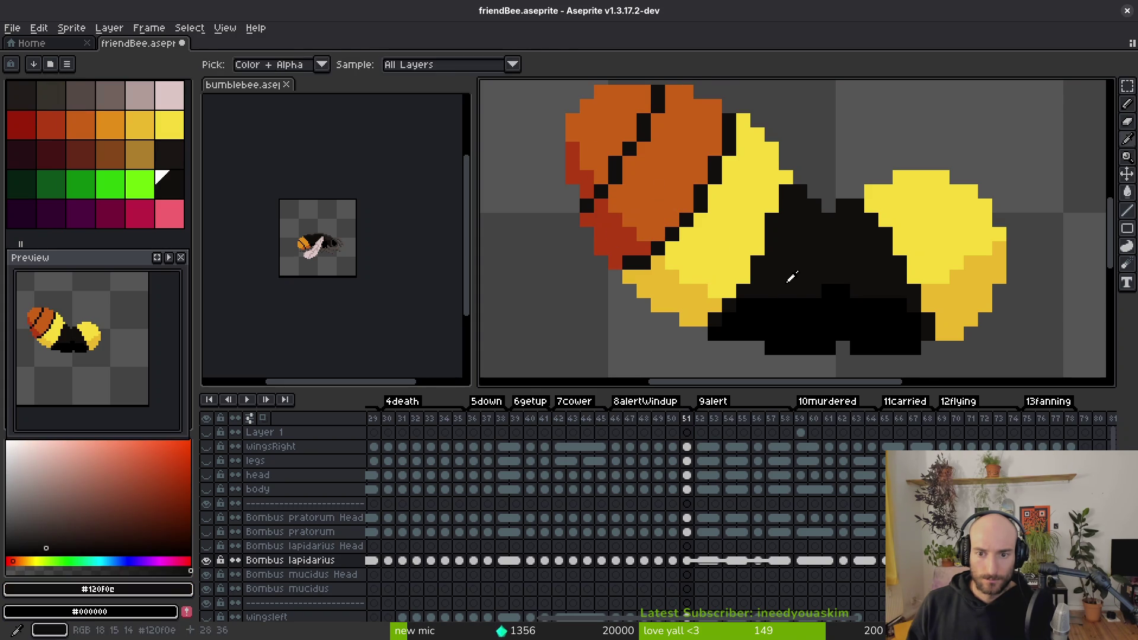
pyautogui.click(735, 249)
pyautogui.click(932, 247)
pyautogui.keyDown('alt'); pyautogui.click(938, 304); pyautogui.keyUp('alt')
pyautogui.click(682, 294)
pyautogui.keyDown('alt'); pyautogui.click(830, 278); pyautogui.keyUp('alt')
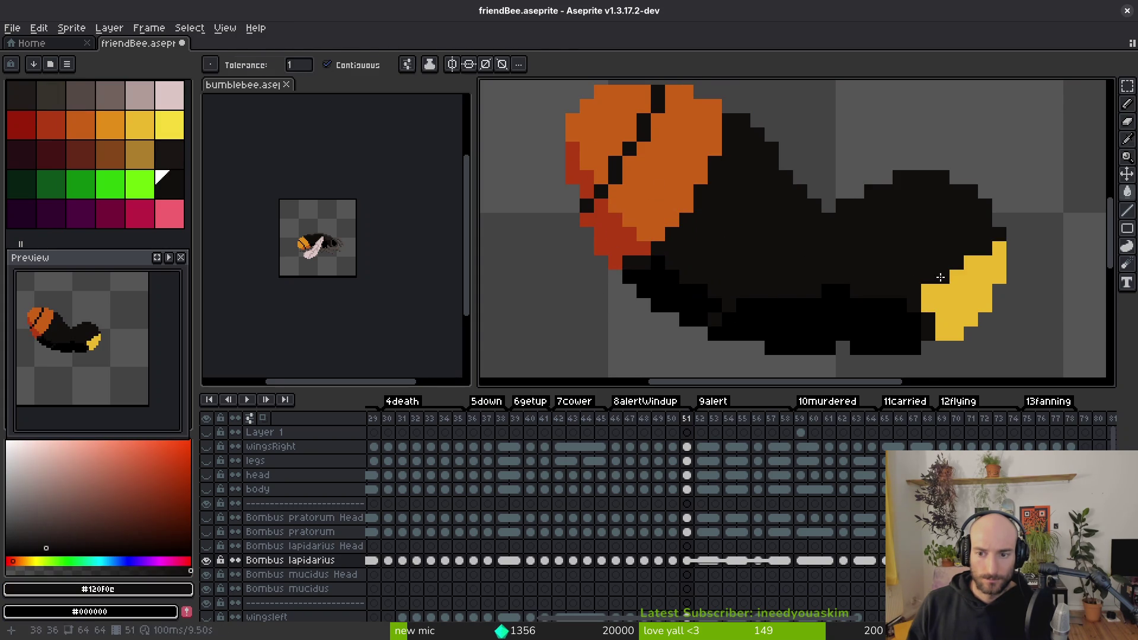
pyautogui.click(954, 285)
# Step: On frame 52, add an orange line and orange fill to the head, plus dark red shading
pyautogui.press('.')
pyautogui.keyDown('alt'); pyautogui.click(645, 151); pyautogui.keyUp('alt')
pyautogui.press('l')
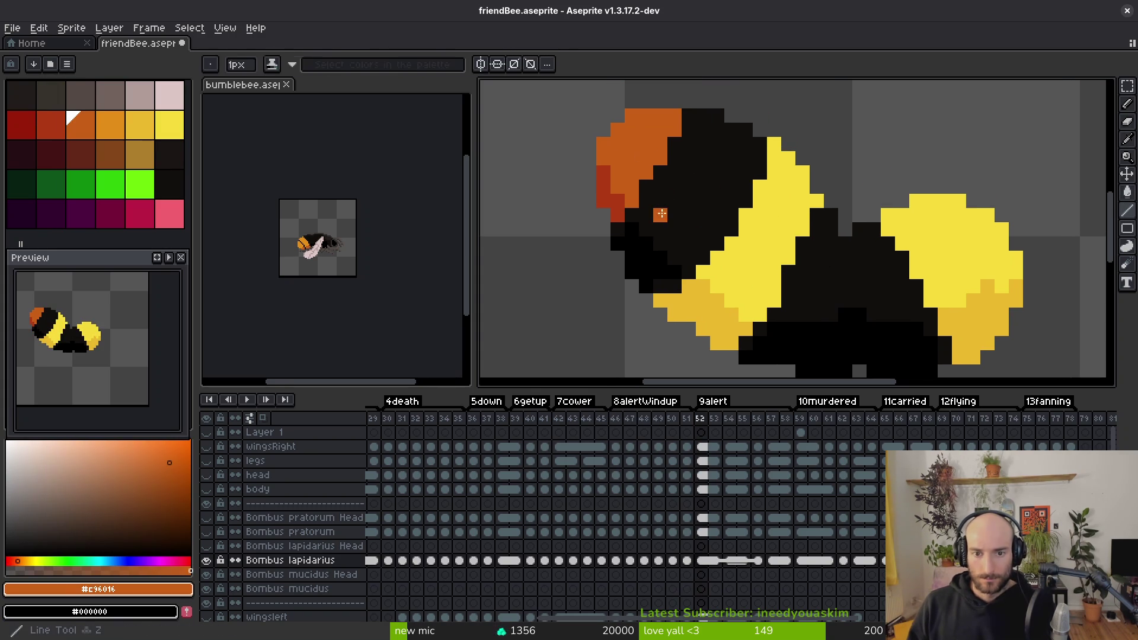
pyautogui.moveTo(646, 215); pyautogui.dragTo(658, 205)
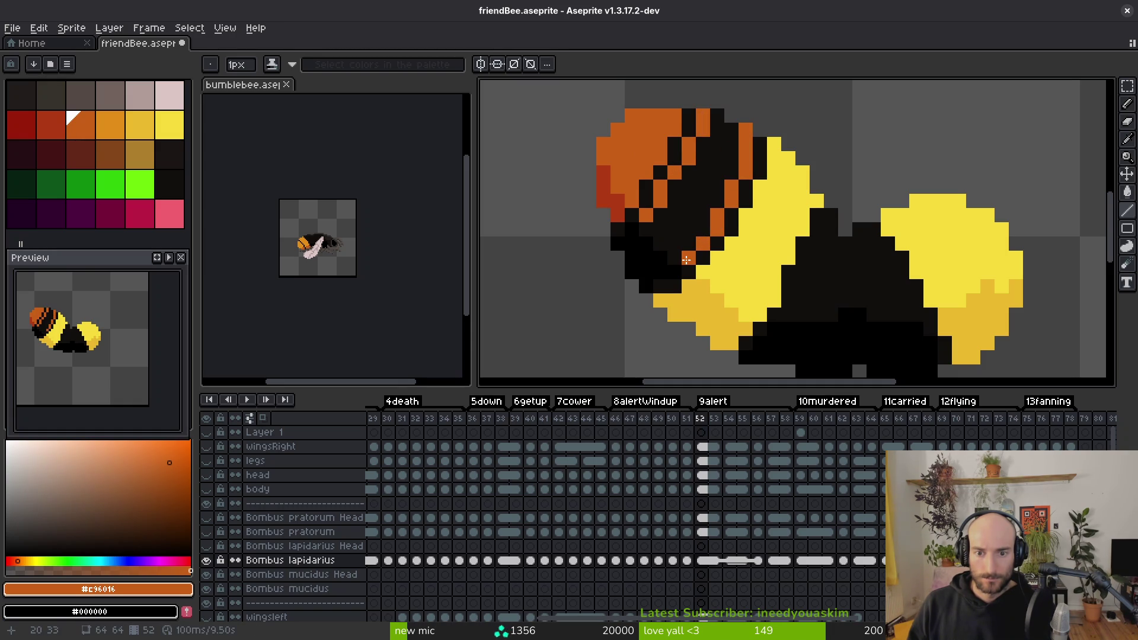
pyautogui.press('g')
pyautogui.click(679, 231)
pyautogui.keyDown('alt'); pyautogui.click(626, 198); pyautogui.keyUp('alt')
pyautogui.click(647, 245)
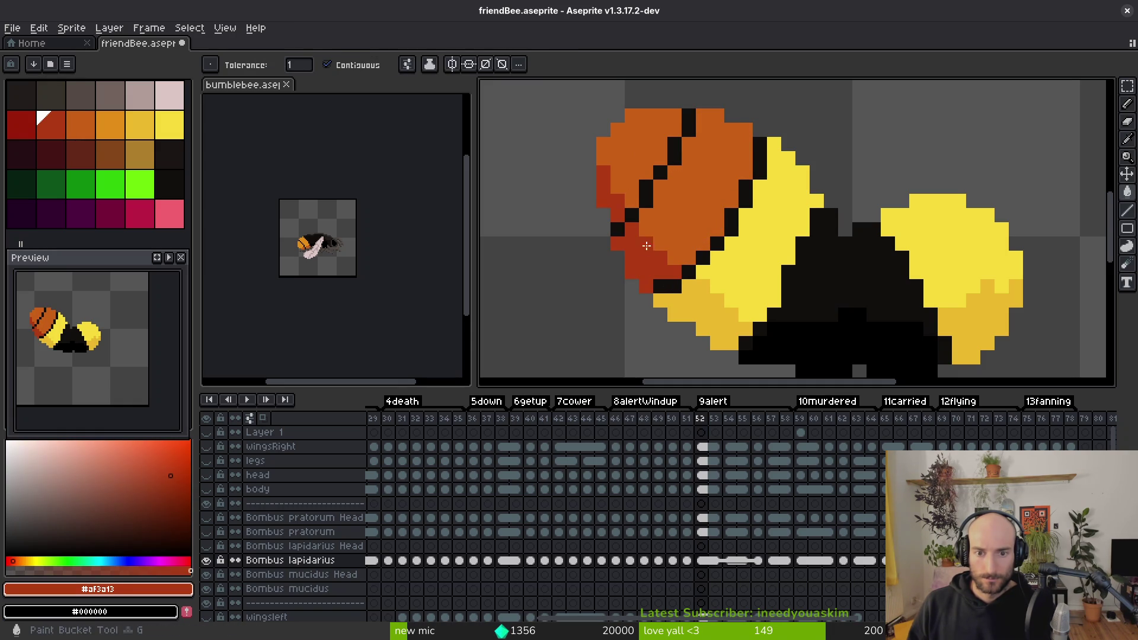
# Step: Fill frame 52's yellow body stripe and right-wing regions with black
pyautogui.moveTo(761, 305); pyautogui.dragTo(672, 270)
pyautogui.keyDown('alt'); pyautogui.click(744, 237); pyautogui.keyUp('alt')
pyautogui.click(682, 196)
pyautogui.click(859, 208)
pyautogui.click(889, 302)
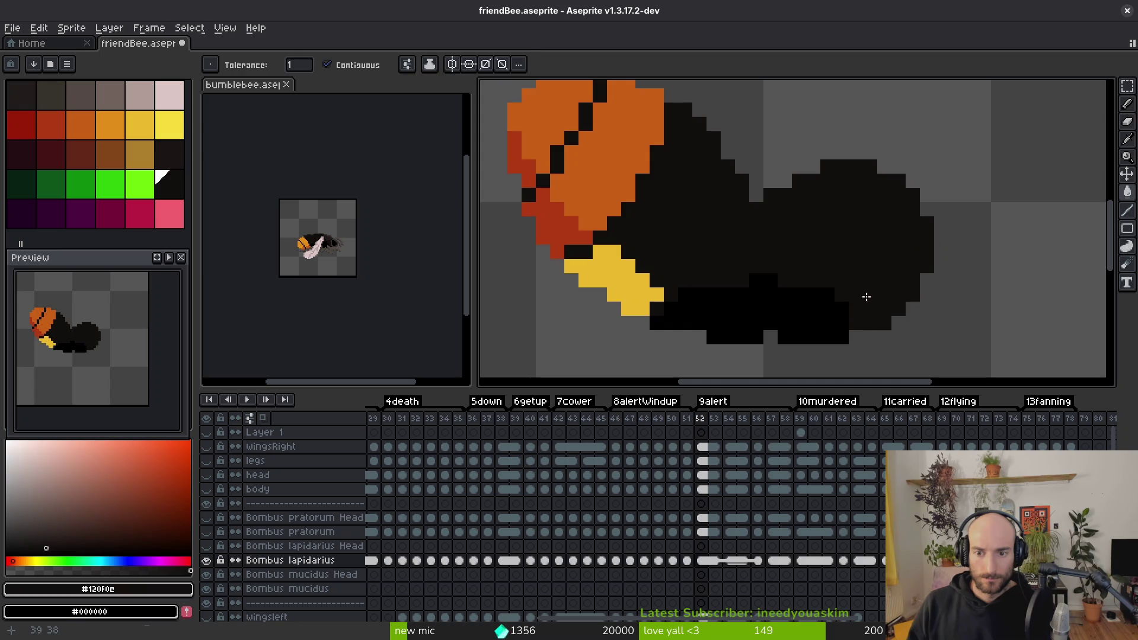
# Step: Fill the last yellow body stripe black, then step ahead to frame 65
pyautogui.click(641, 293)
pyautogui.press('.')
pyautogui.press('.')
pyautogui.press('.')
pyautogui.scroll(-2, 744, 284)
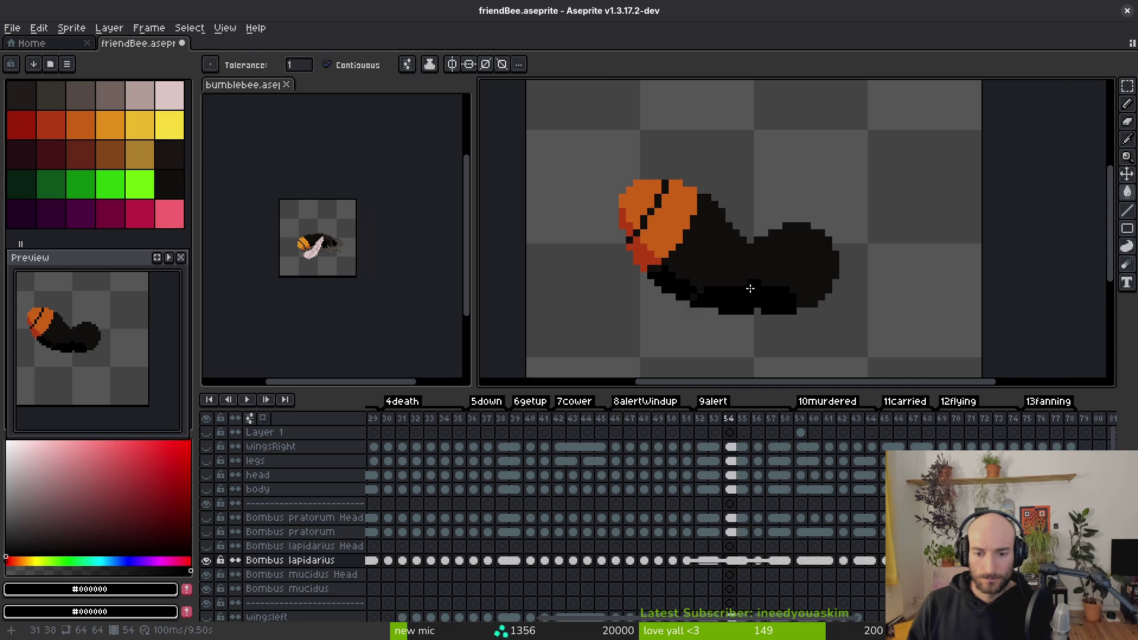
pyautogui.press('.')
pyautogui.press('.')
pyautogui.press('.')
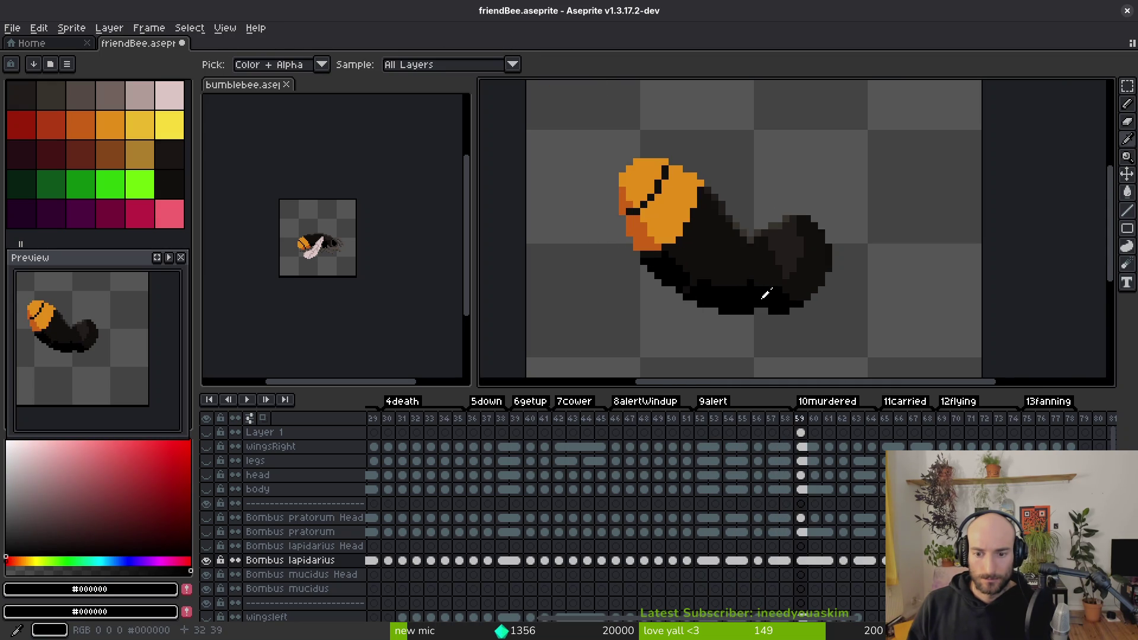
pyautogui.press('.')
pyautogui.press('.')
pyautogui.press('.')
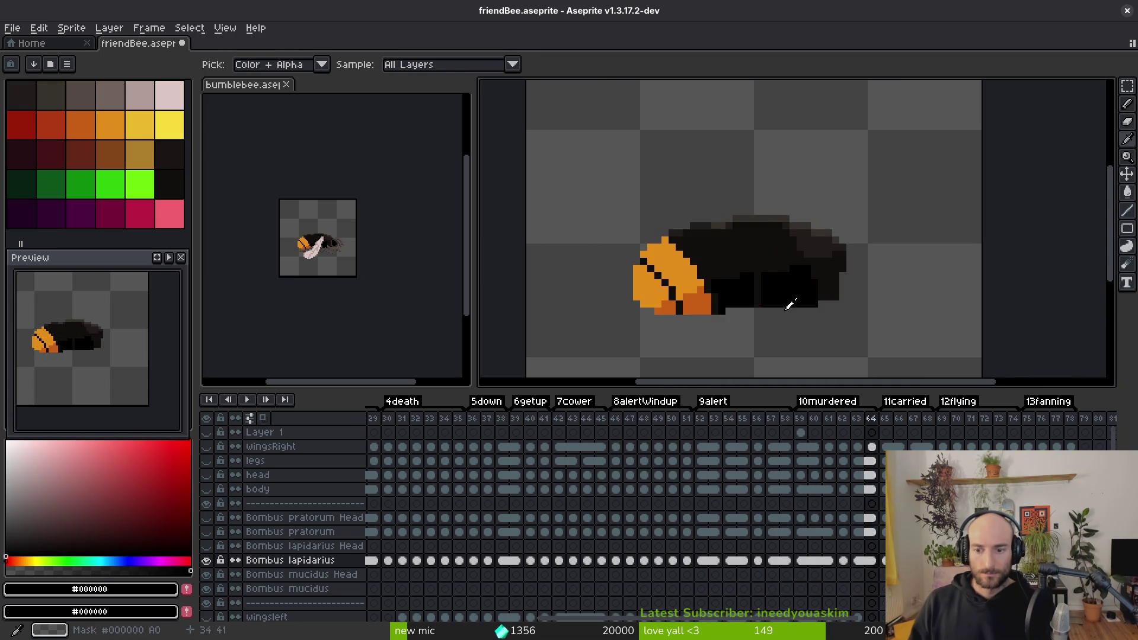
pyautogui.press('.')
pyautogui.scroll(2, 711, 285)
# Step: Fill the bee's end orange (#c96016) and its bottom patch dark red (#af3a13)
pyautogui.click(593, 328)
pyautogui.press('b')
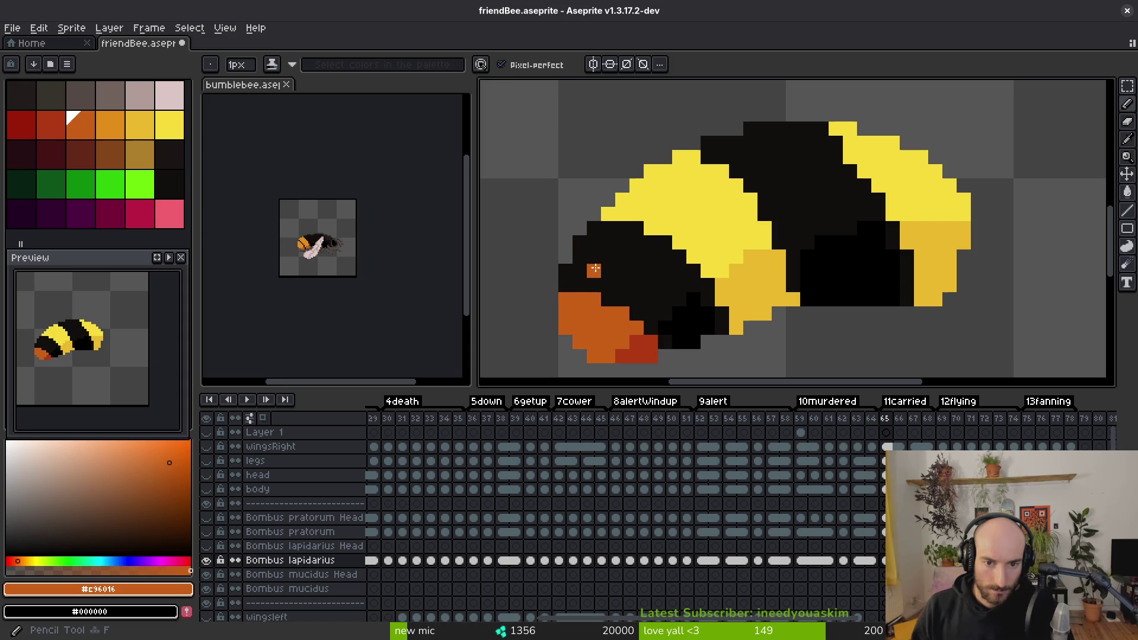
pyautogui.press('shift')
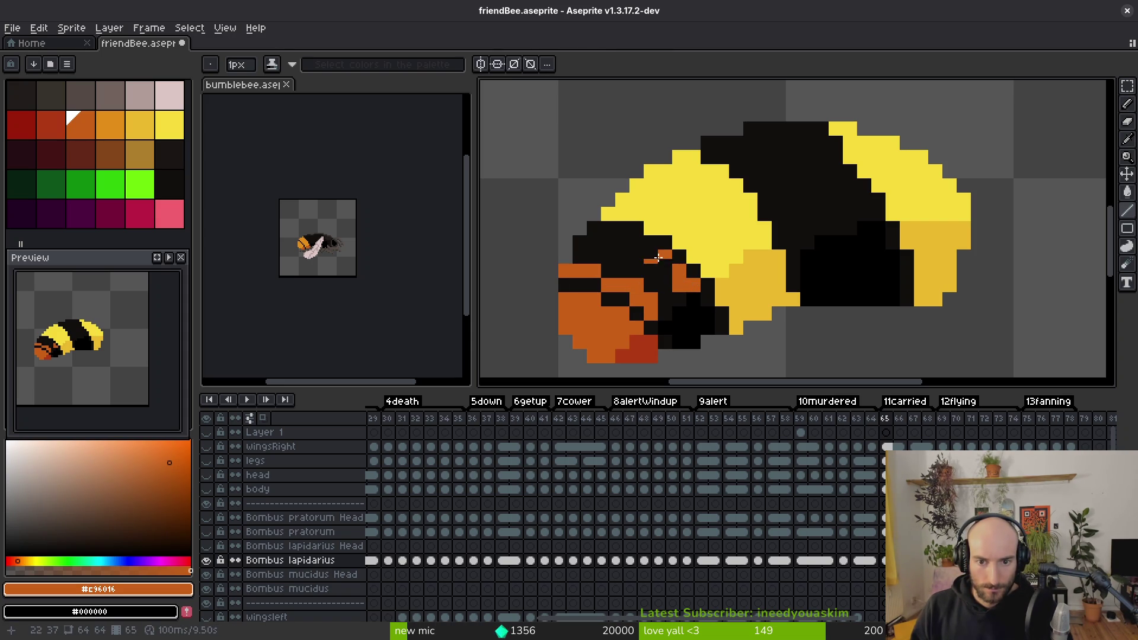
pyautogui.press('g')
pyautogui.click(616, 273)
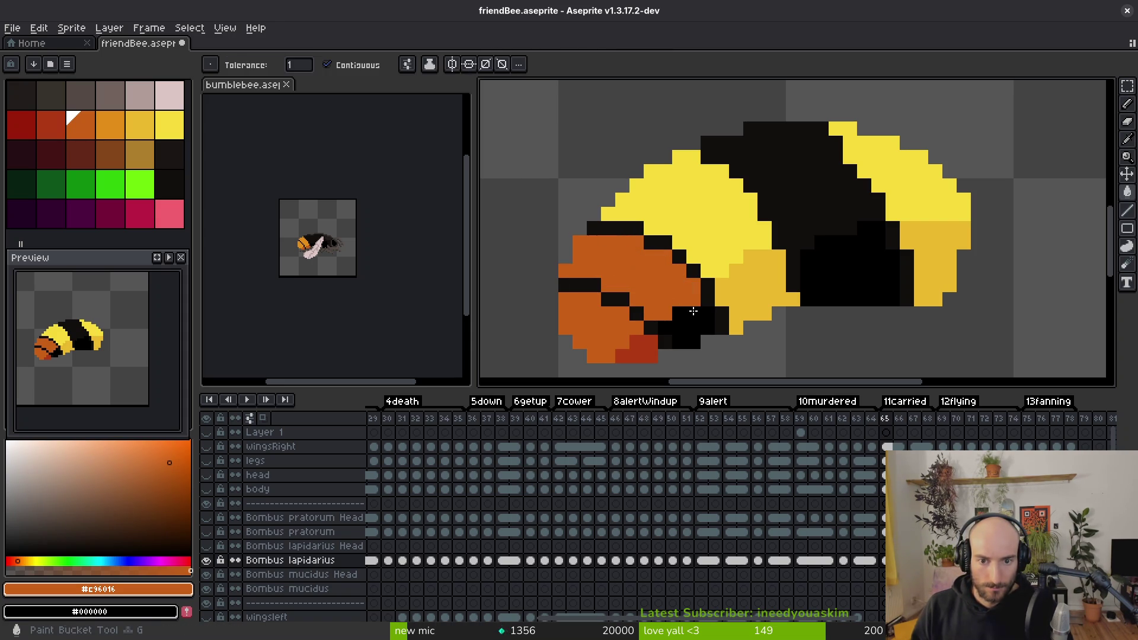
pyautogui.keyDown('alt'); pyautogui.click(652, 343); pyautogui.keyUp('alt')
pyautogui.click(681, 328)
# Step: Fill the five yellow stripes black, then move on to frame 69
pyautogui.keyDown('alt'); pyautogui.click(792, 198); pyautogui.keyUp('alt')
pyautogui.click(741, 201)
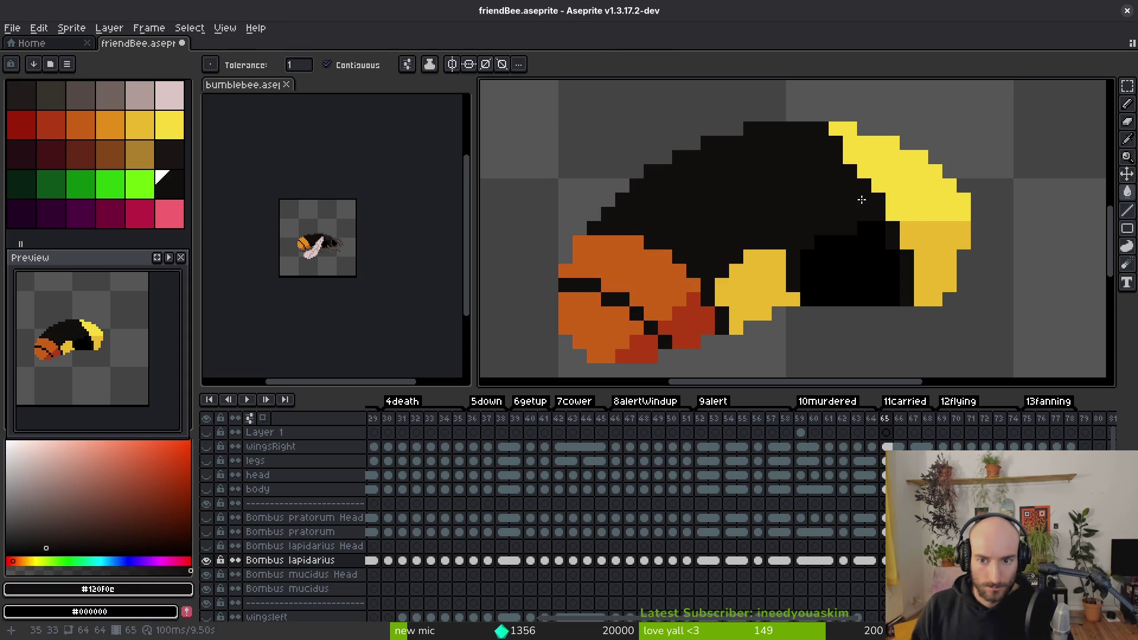
pyautogui.click(895, 190)
pyautogui.click(907, 237)
pyautogui.keyDown('alt'); pyautogui.click(895, 266); pyautogui.keyUp('alt')
pyautogui.click(767, 295)
pyautogui.press('Right')
pyautogui.press('Right')
pyautogui.press('Right')
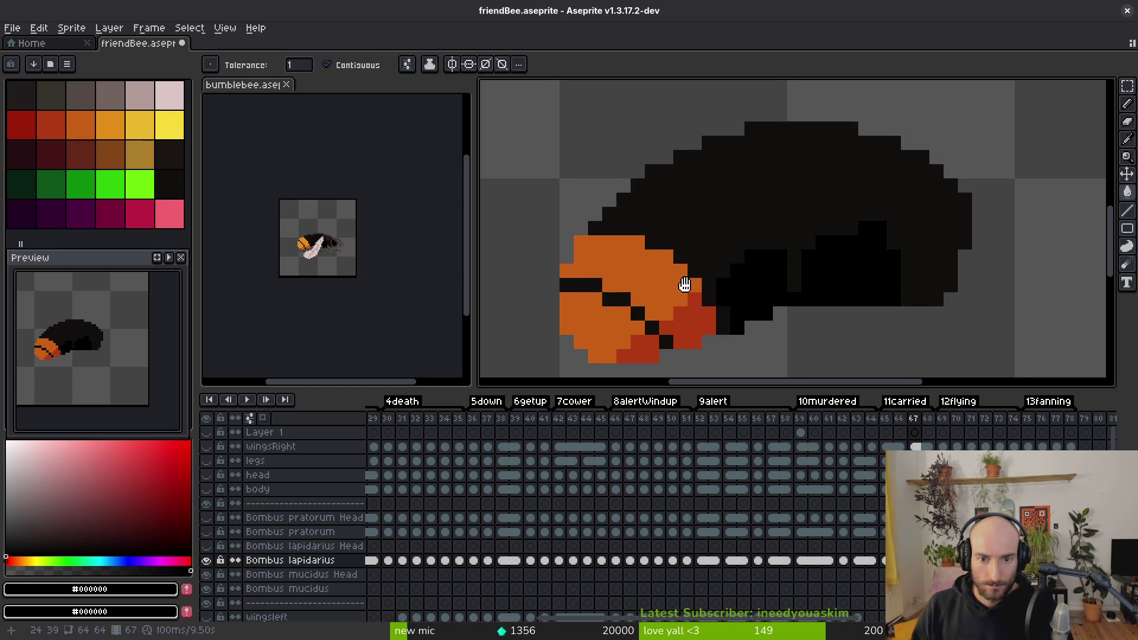
pyautogui.press('alt')
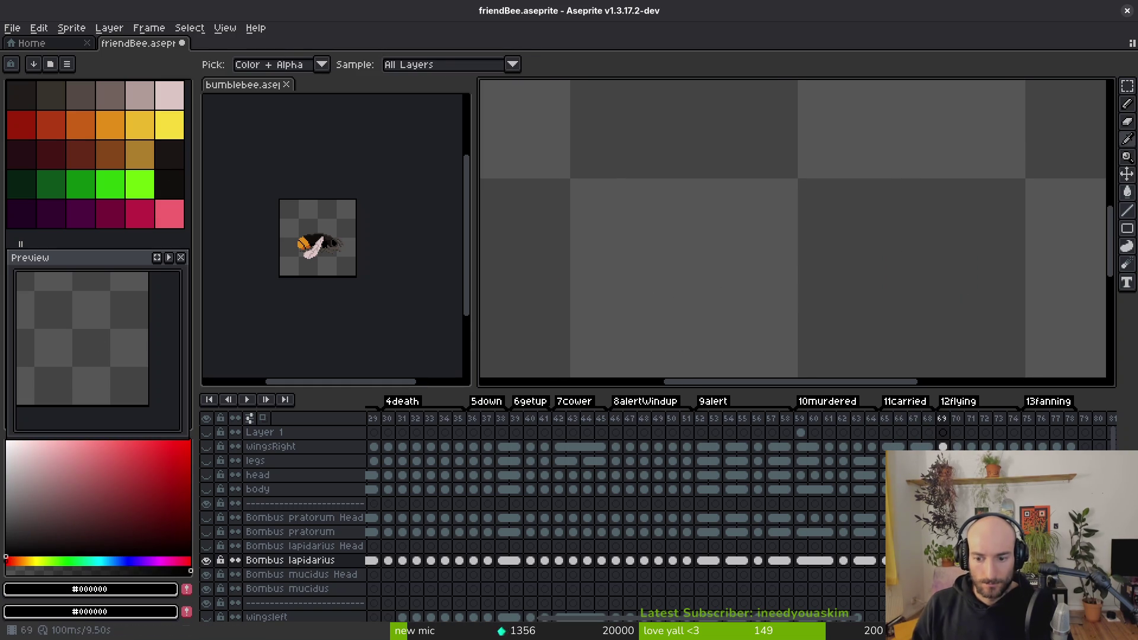
# Step: Paste the orangebutt cels for frames 48–53 from bumblebee.aseprite into friendBee at frame 69
pyautogui.click(244, 86)
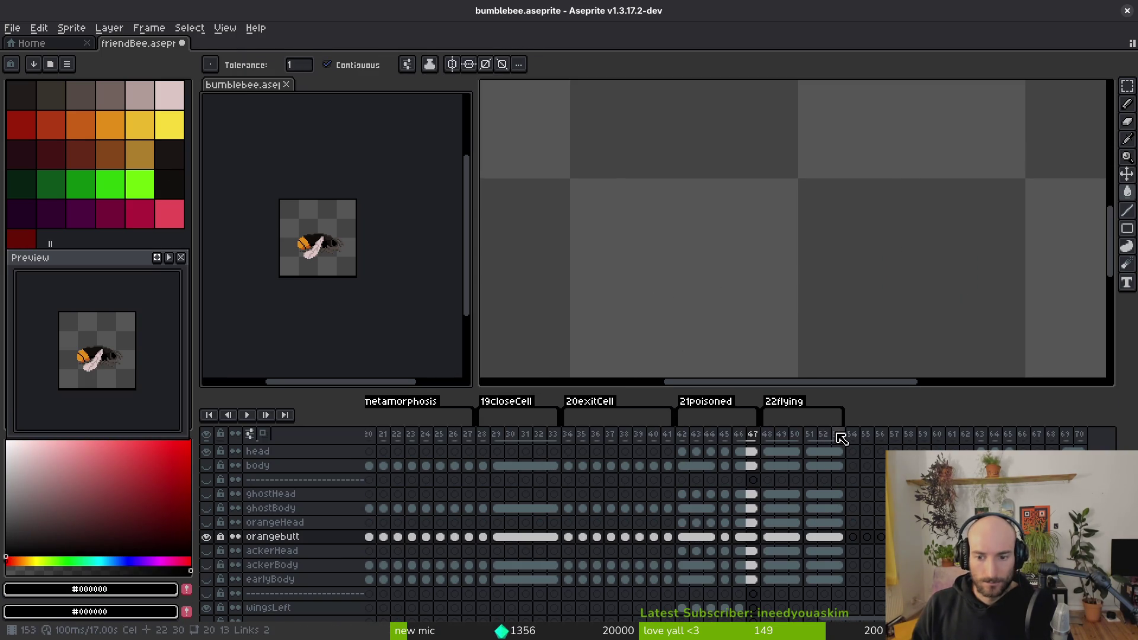
pyautogui.moveTo(771, 540); pyautogui.dragTo(838, 541)
pyautogui.click(536, 148)
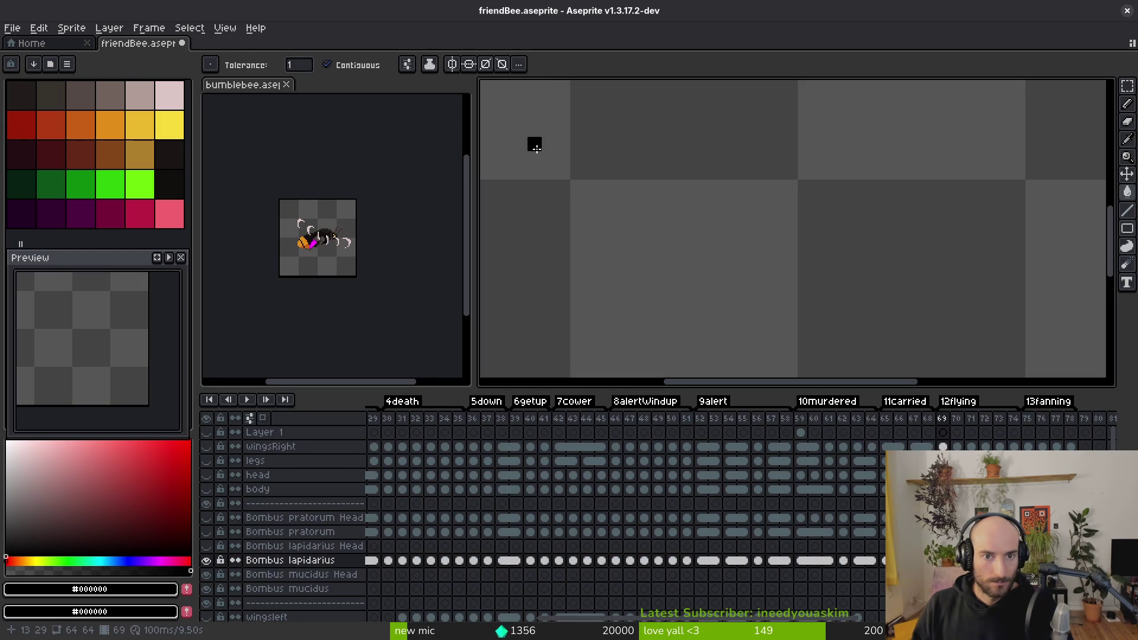
pyautogui.hotkey('ctrl', 'v')
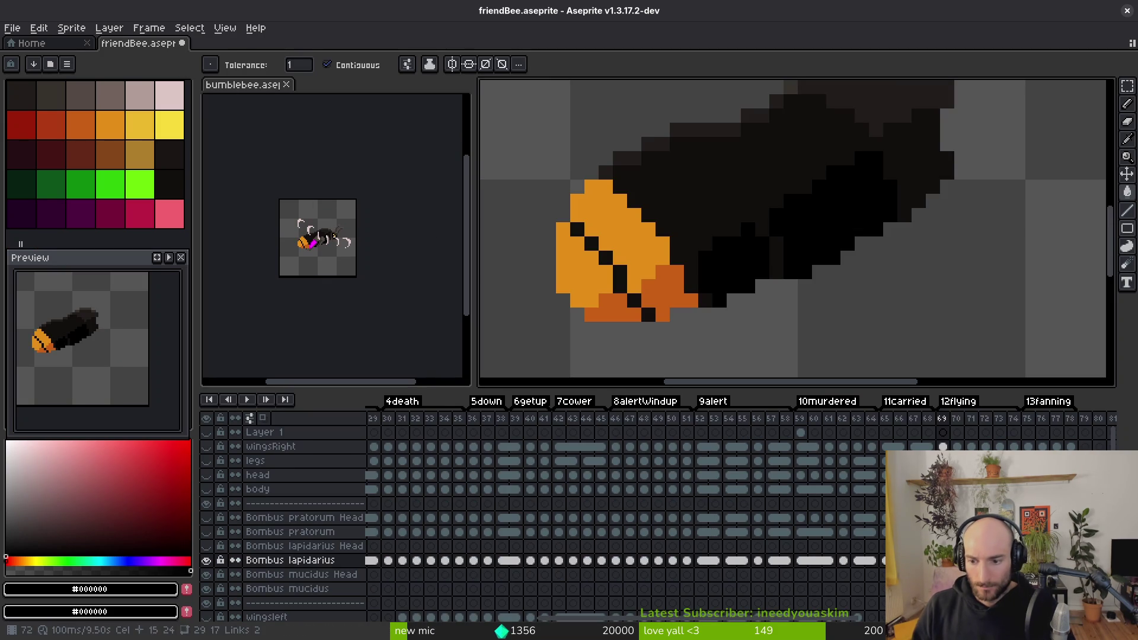
# Step: On frame 75, add dark red #af3a13 pixels extending the lower stripe and body
pyautogui.press('Right')
pyautogui.press('Right')
pyautogui.press('Right')
pyautogui.press('i')
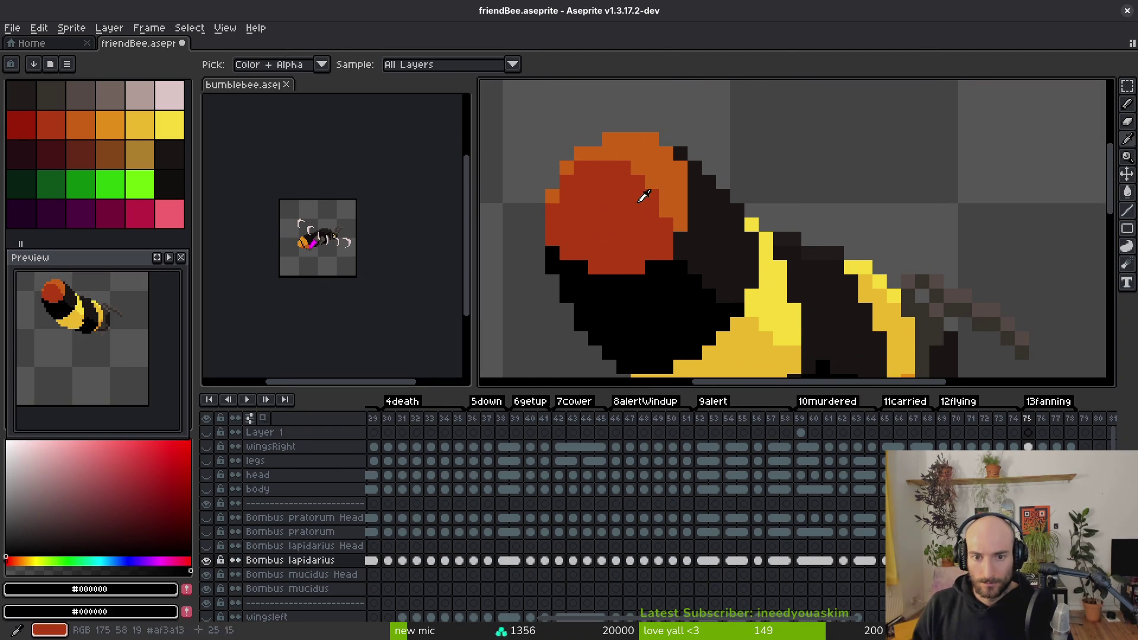
pyautogui.click(668, 173)
pyautogui.press('b')
pyautogui.click(710, 182)
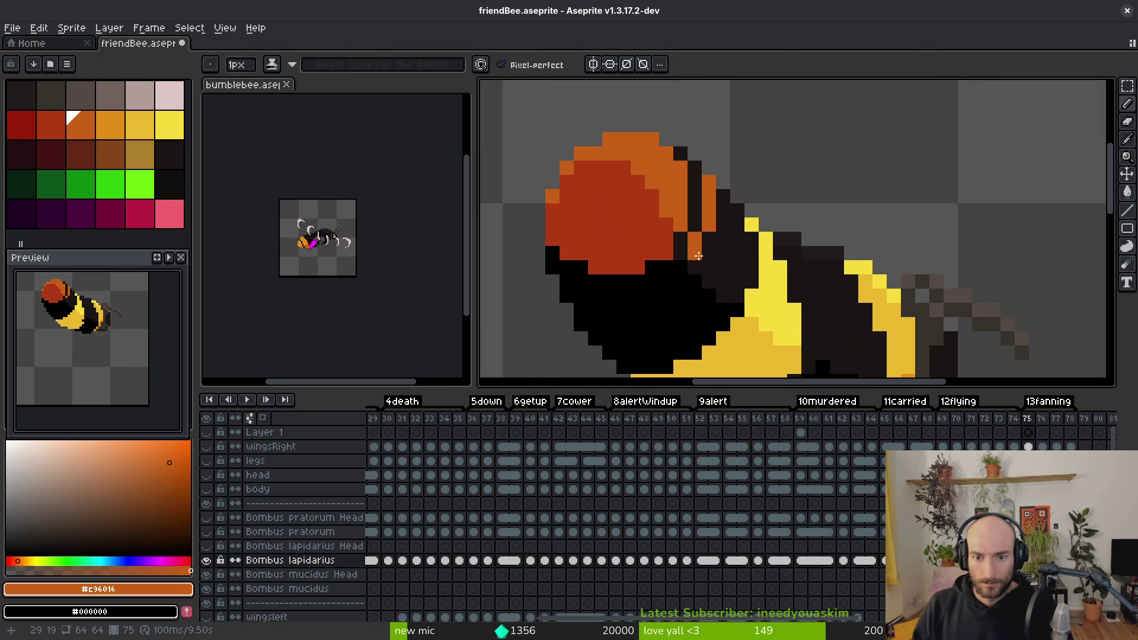
pyautogui.hotkey('ctrl', 'z')
pyautogui.keyDown('alt'); pyautogui.click(658, 267); pyautogui.keyUp('alt')
pyautogui.moveTo(680, 282); pyautogui.dragTo(680, 272)
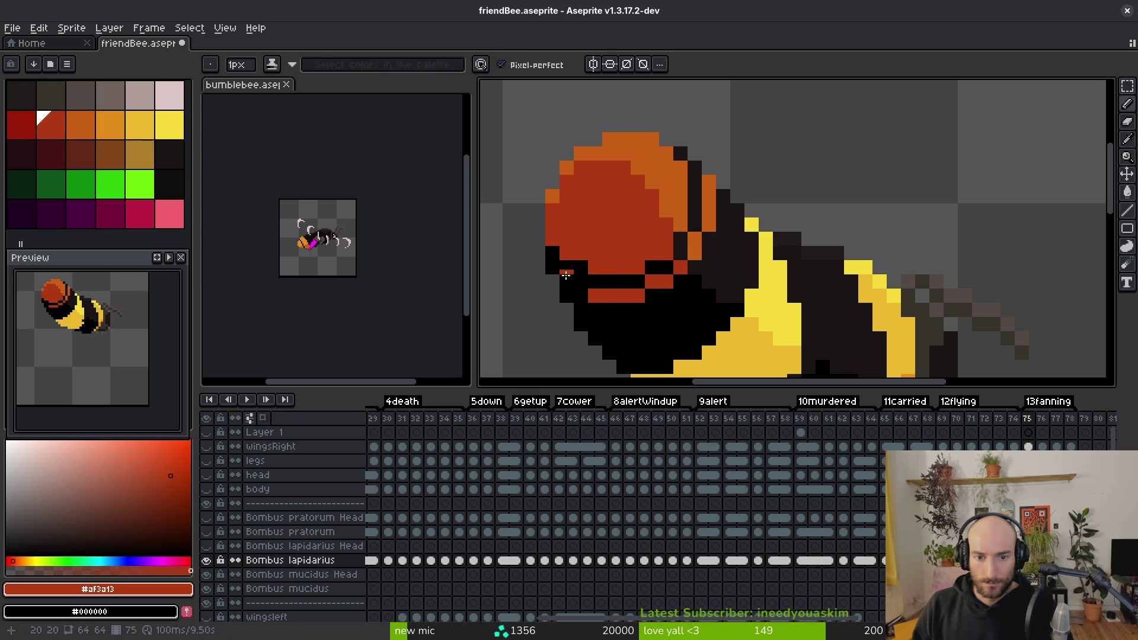
pyautogui.scroll(-2, 735, 350)
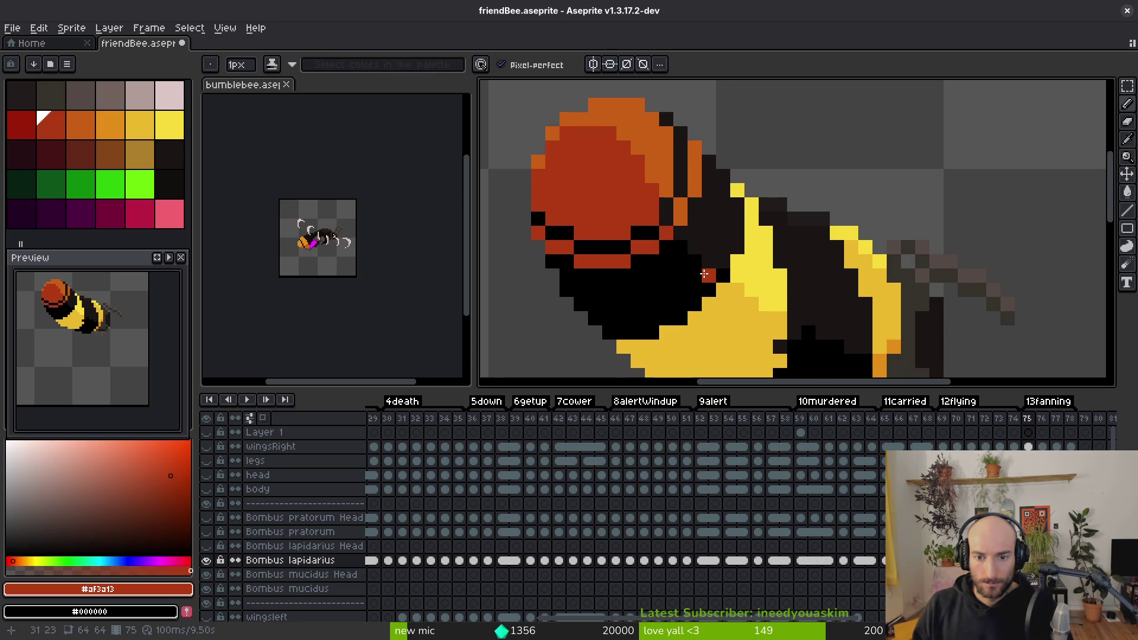
pyautogui.hotkey('ctrl', 'z')
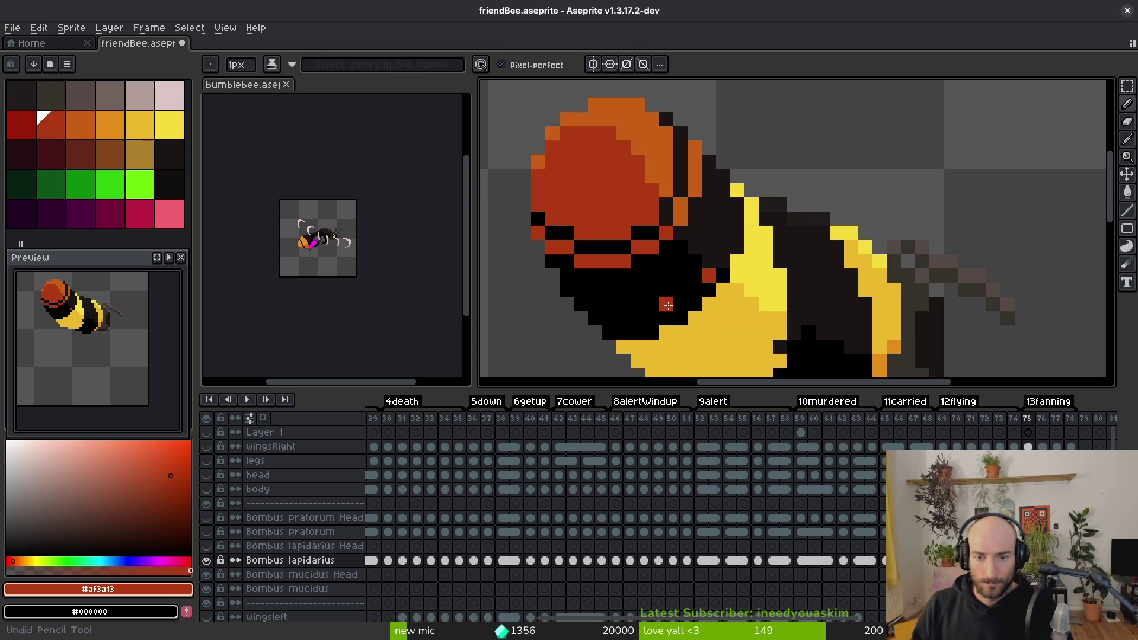
pyautogui.click(616, 317)
pyautogui.click(659, 293)
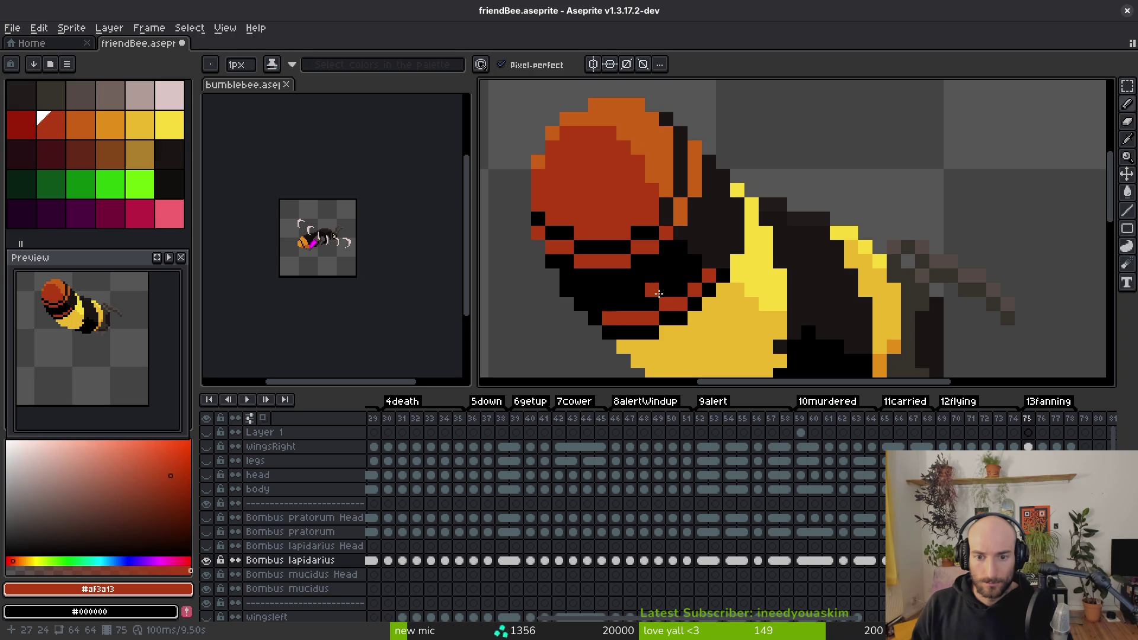
# Step: Fill the black area below the stripes red and extend the end with orange #c96016
pyautogui.press('g')
pyautogui.click(661, 276)
pyautogui.press('b')
pyautogui.keyDown('alt'); pyautogui.click(691, 168); pyautogui.keyUp('alt')
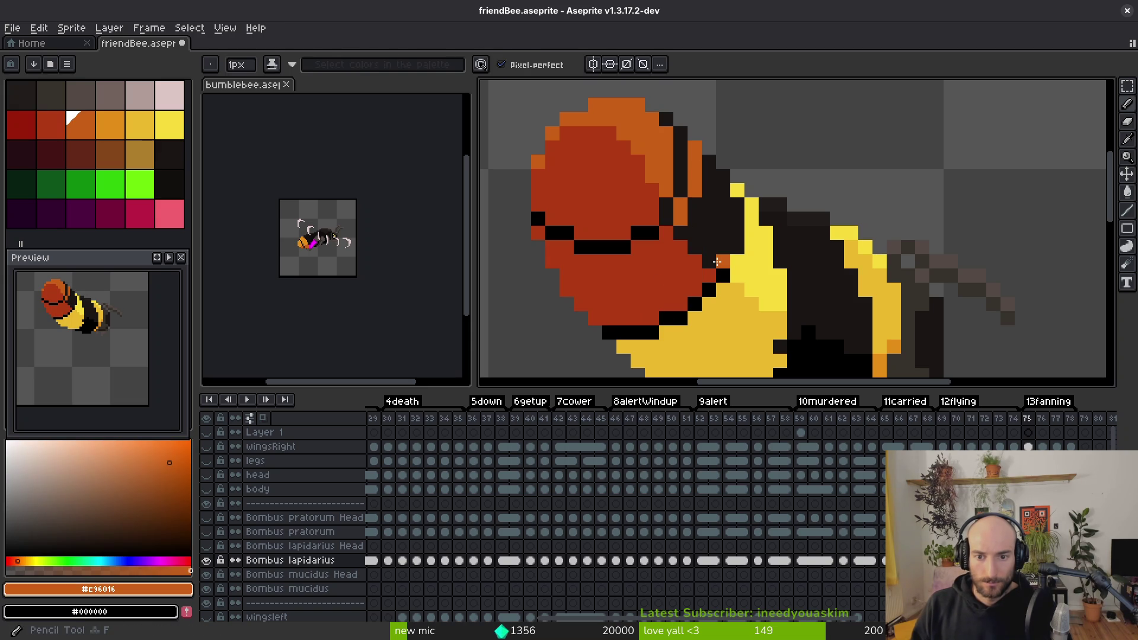
pyautogui.moveTo(715, 257); pyautogui.dragTo(721, 212)
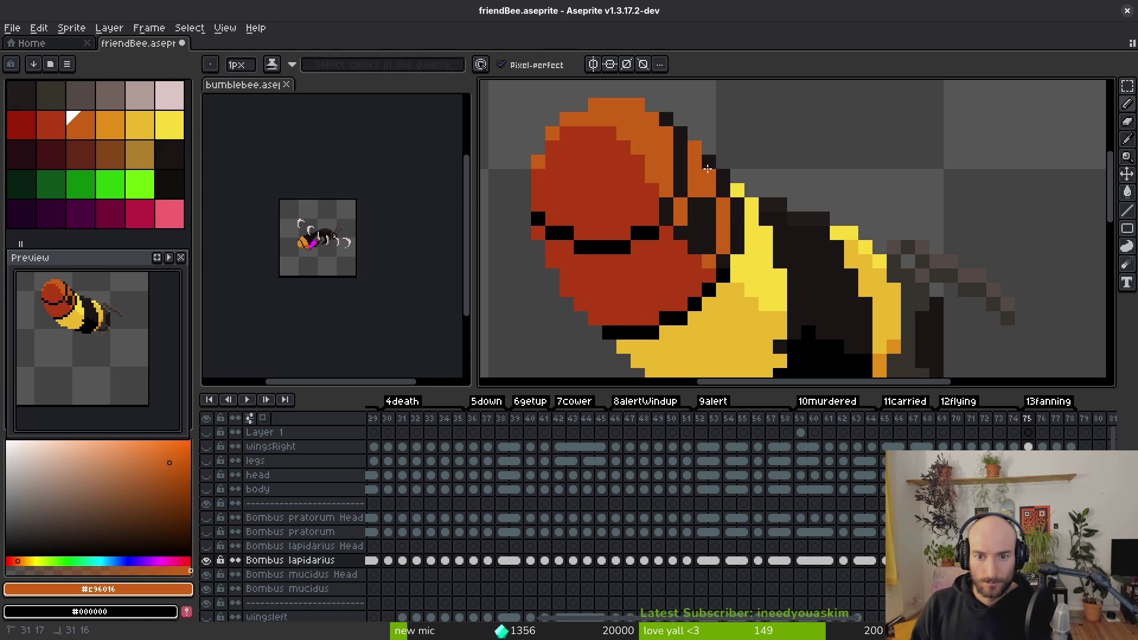
pyautogui.press('g')
pyautogui.click(697, 225)
# Step: Fill the yellow stripes with the dark body colour #1a1614 and black
pyautogui.scroll(-3, 713, 270)
pyautogui.keyDown('alt'); pyautogui.click(728, 279); pyautogui.keyUp('alt')
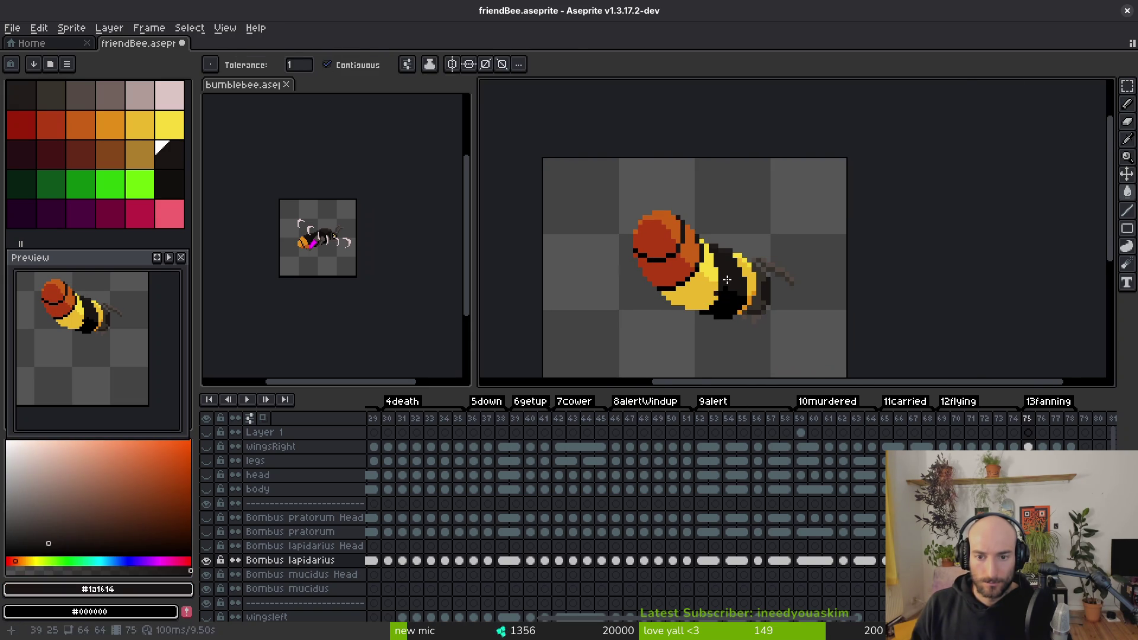
pyautogui.scroll(2, 728, 279)
pyautogui.click(700, 255)
pyautogui.click(771, 278)
pyautogui.scroll(2, 765, 296)
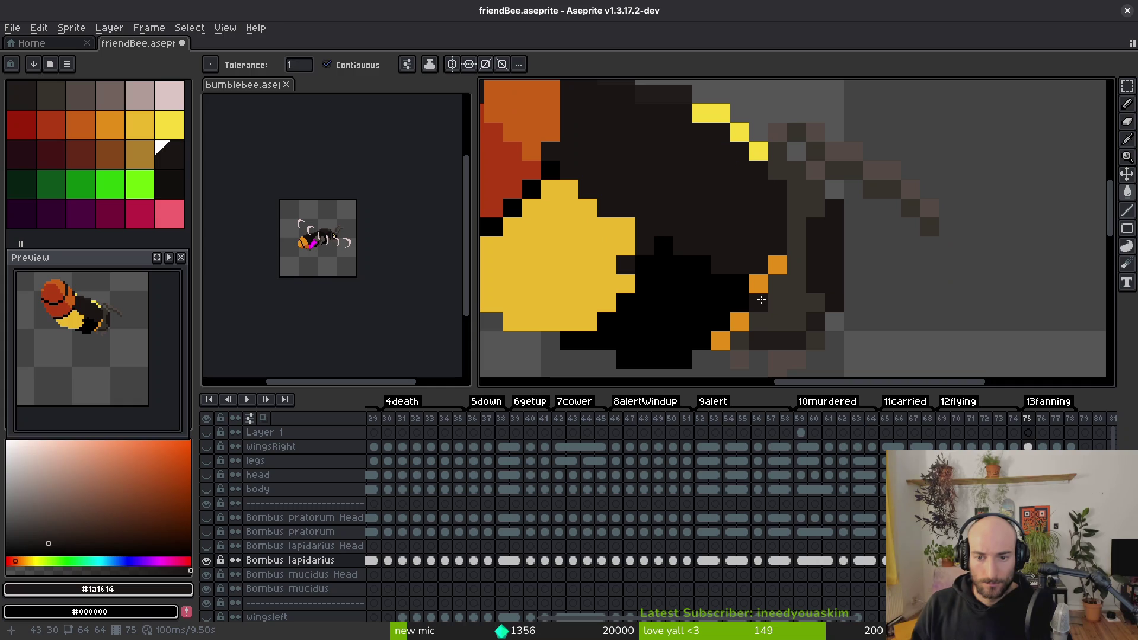
pyautogui.keyDown('alt'); pyautogui.click(738, 303); pyautogui.keyUp('alt')
pyautogui.click(751, 295)
pyautogui.hotkey('ctrl', 'z')
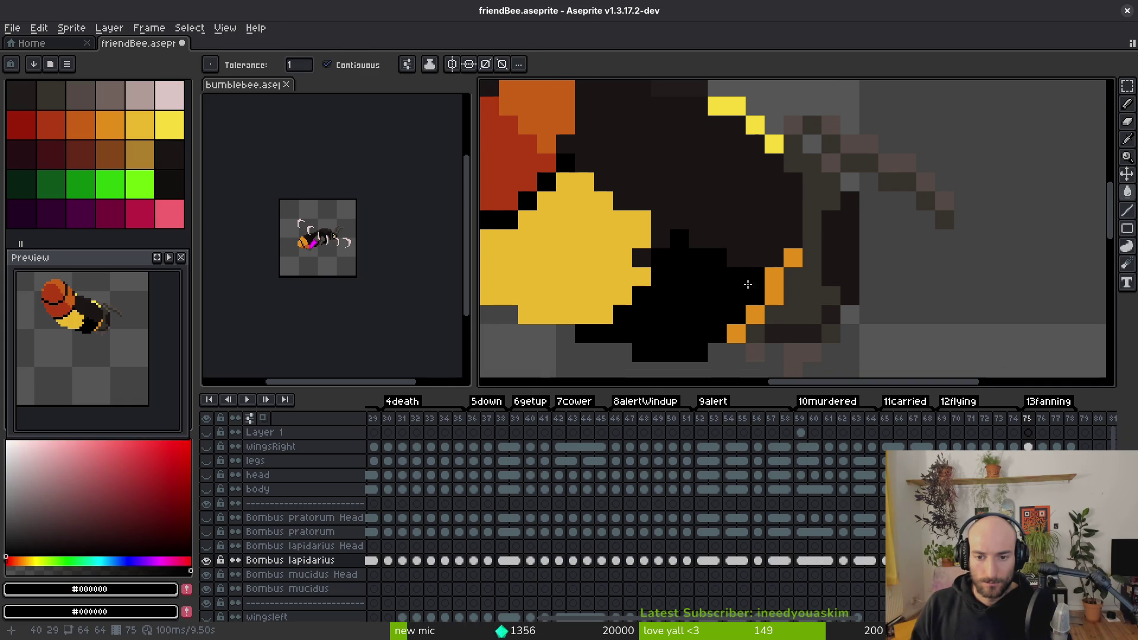
pyautogui.click(574, 261)
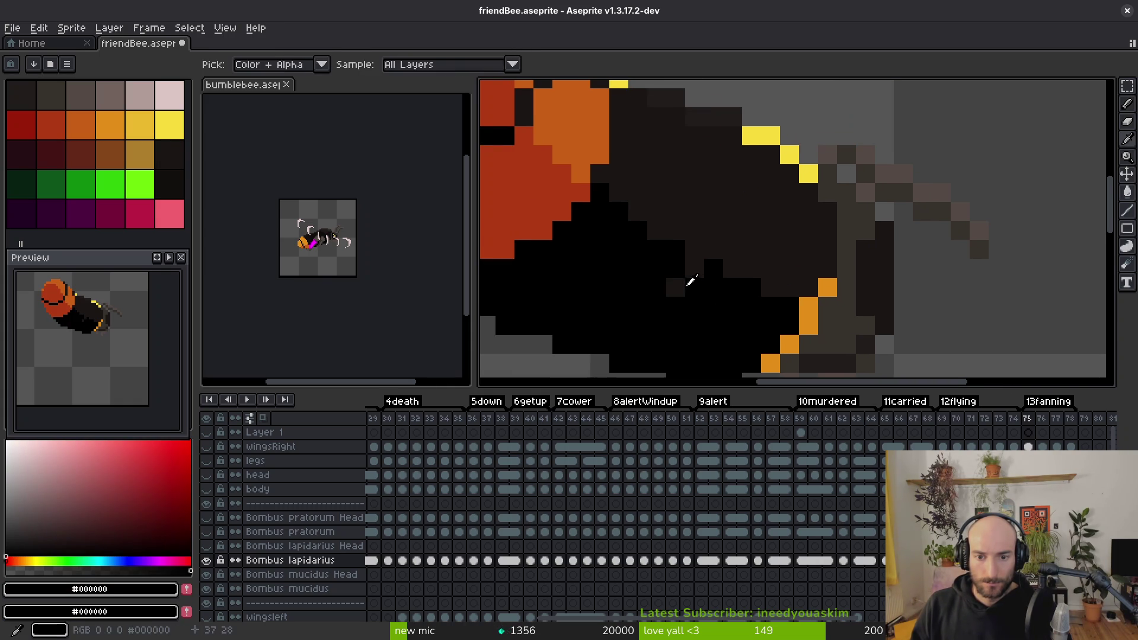
# Step: Pencil dark #1a1614 and black shading pixels along the body
pyautogui.keyDown('alt'); pyautogui.click(670, 295); pyautogui.keyUp('alt')
pyautogui.press('b')
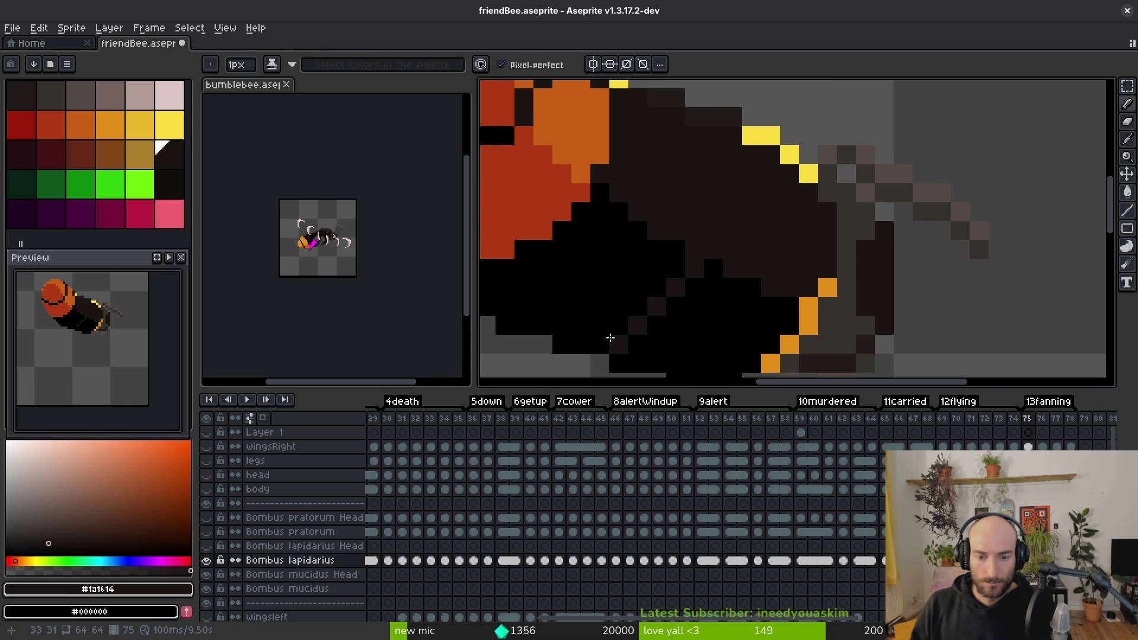
pyautogui.keyDown('alt'); pyautogui.click(655, 291); pyautogui.keyUp('alt')
pyautogui.moveTo(657, 307); pyautogui.dragTo(638, 326)
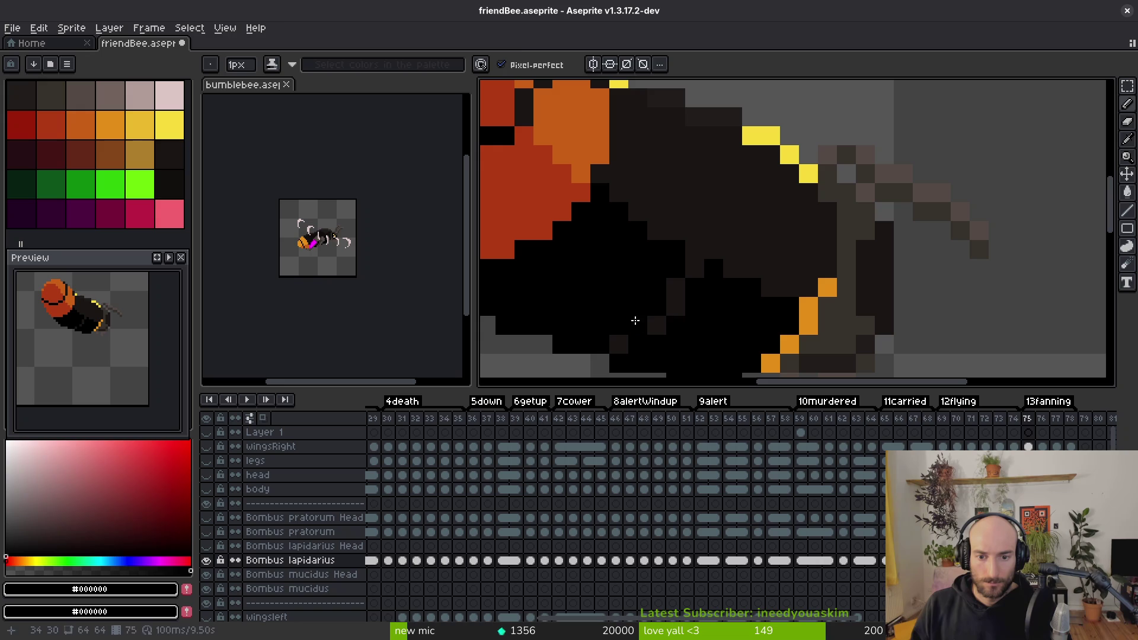
pyautogui.keyDown('alt'); pyautogui.click(676, 307); pyautogui.keyUp('alt')
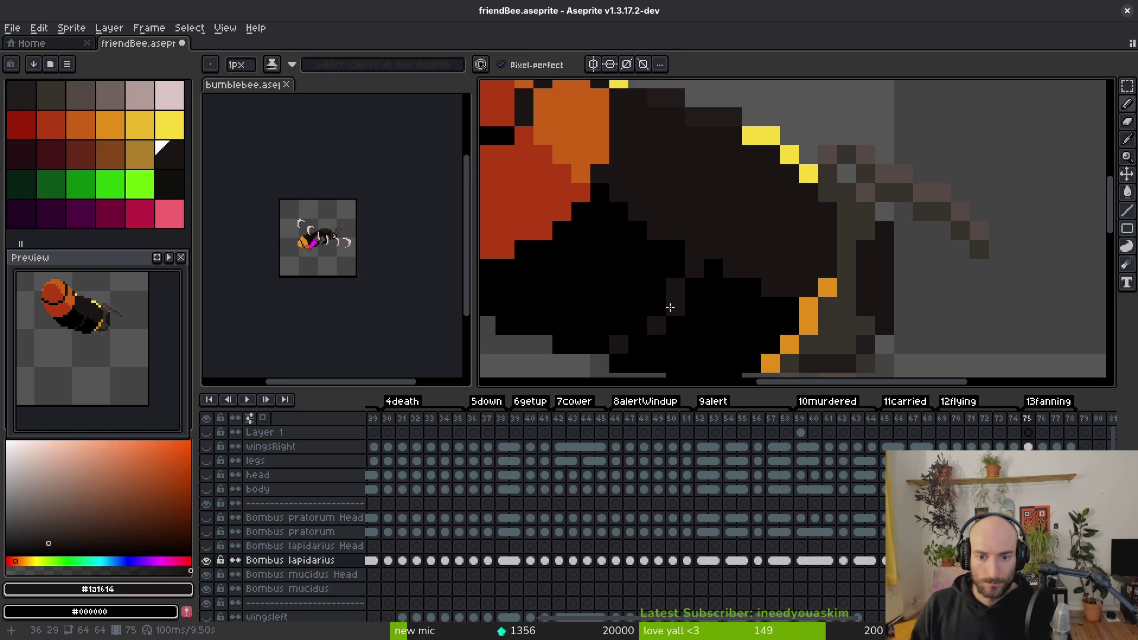
pyautogui.click(676, 326)
pyautogui.keyDown('alt'); pyautogui.click(656, 330); pyautogui.keyUp('alt')
pyautogui.click(638, 329)
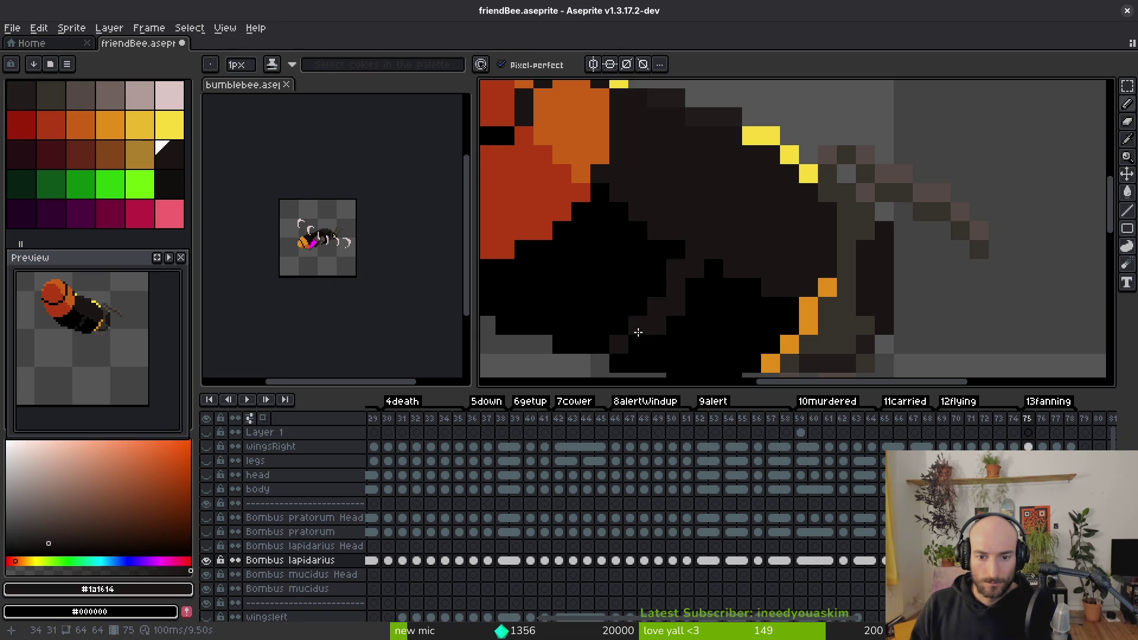
pyautogui.keyDown('alt'); pyautogui.click(666, 318); pyautogui.keyUp('alt')
pyautogui.click(676, 308)
pyautogui.click(693, 269)
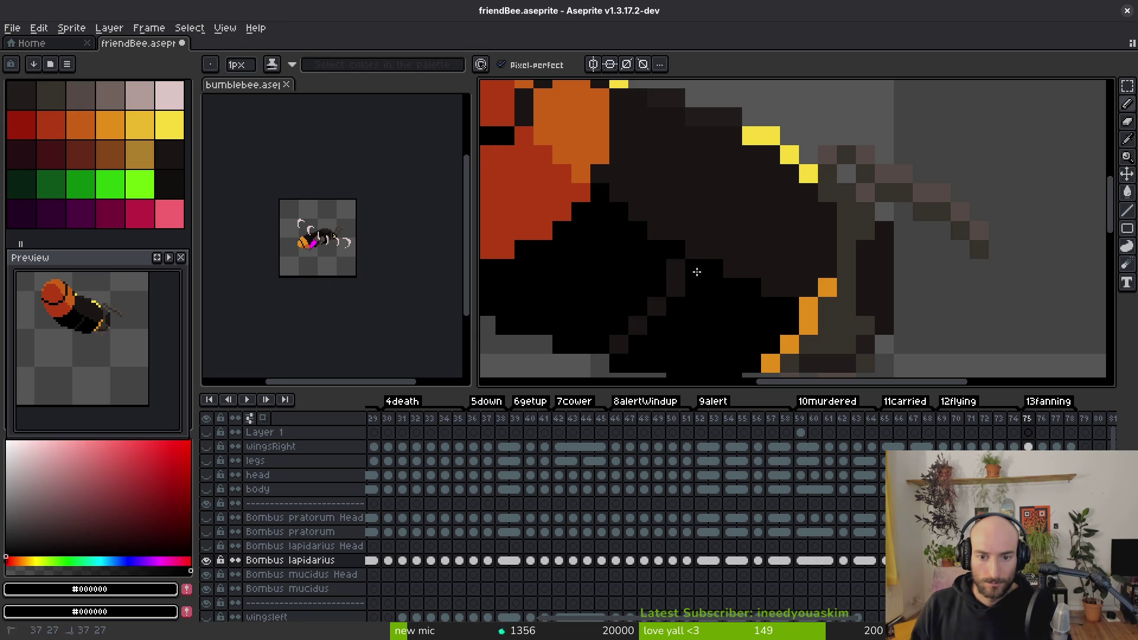
pyautogui.scroll(-5, 717, 310)
pyautogui.scroll(4, 720, 312)
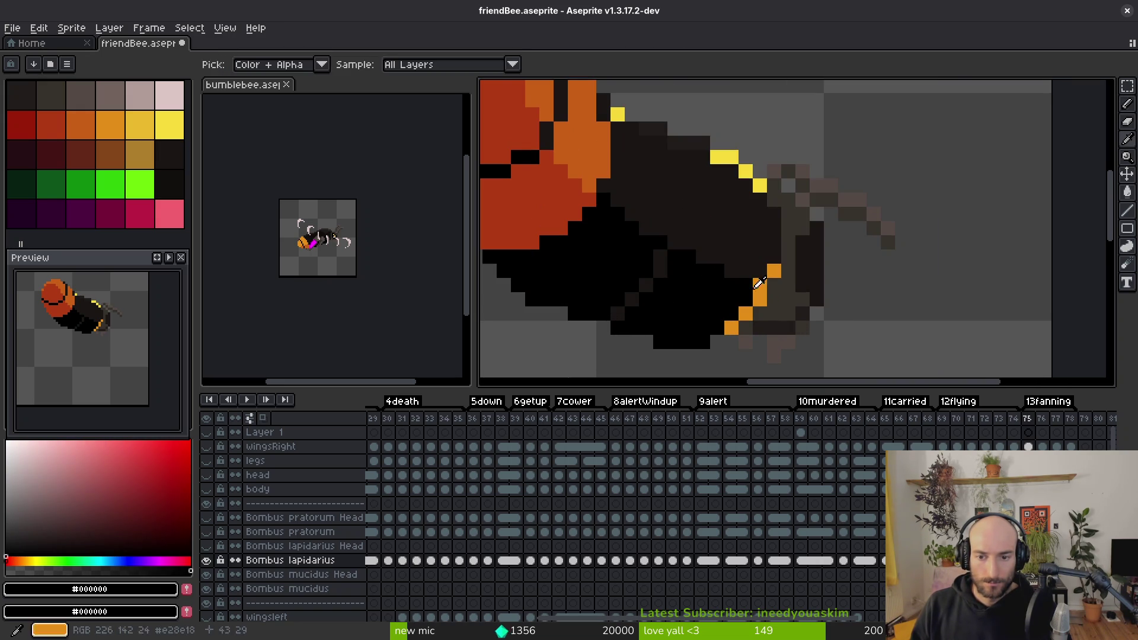
# Step: Fill the four remaining orange edge pixels black
pyautogui.press('g')
pyautogui.click(760, 286)
pyautogui.click(774, 271)
pyautogui.click(731, 328)
pyautogui.click(746, 314)
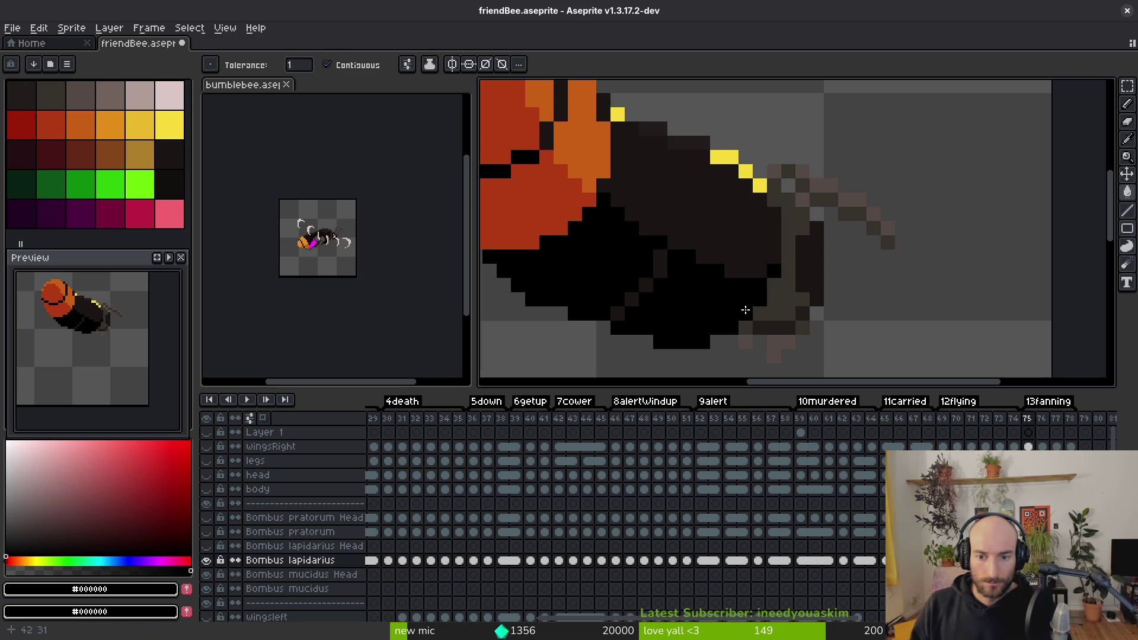
pyautogui.moveTo(732, 270); pyautogui.dragTo(727, 312)
pyautogui.keyDown('alt'); pyautogui.click(705, 195); pyautogui.keyUp('alt')
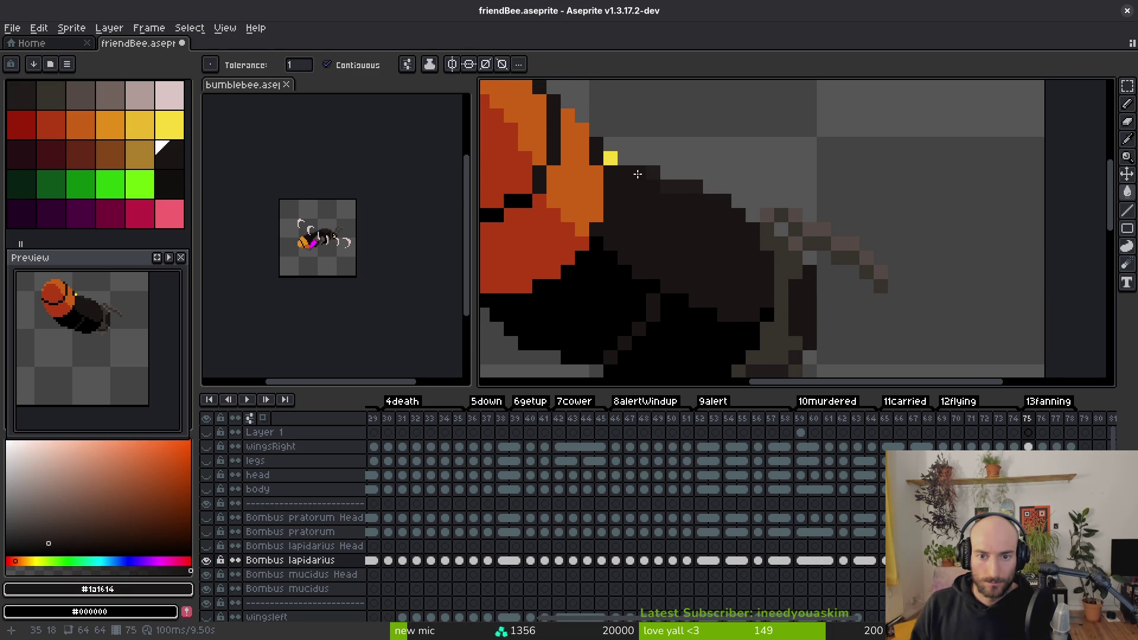
pyautogui.scroll(-4, 652, 203)
# Step: On frame 76, draw an orange collar column down the head's edge, sampled from frame 75
pyautogui.press('.')
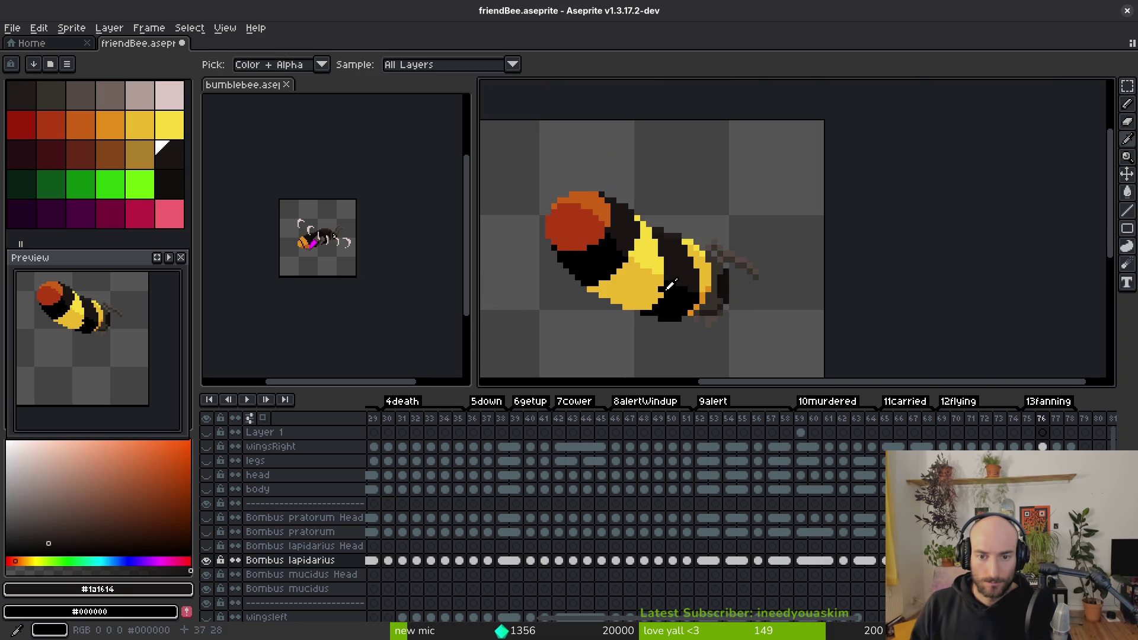
pyautogui.scroll(3, 652, 252)
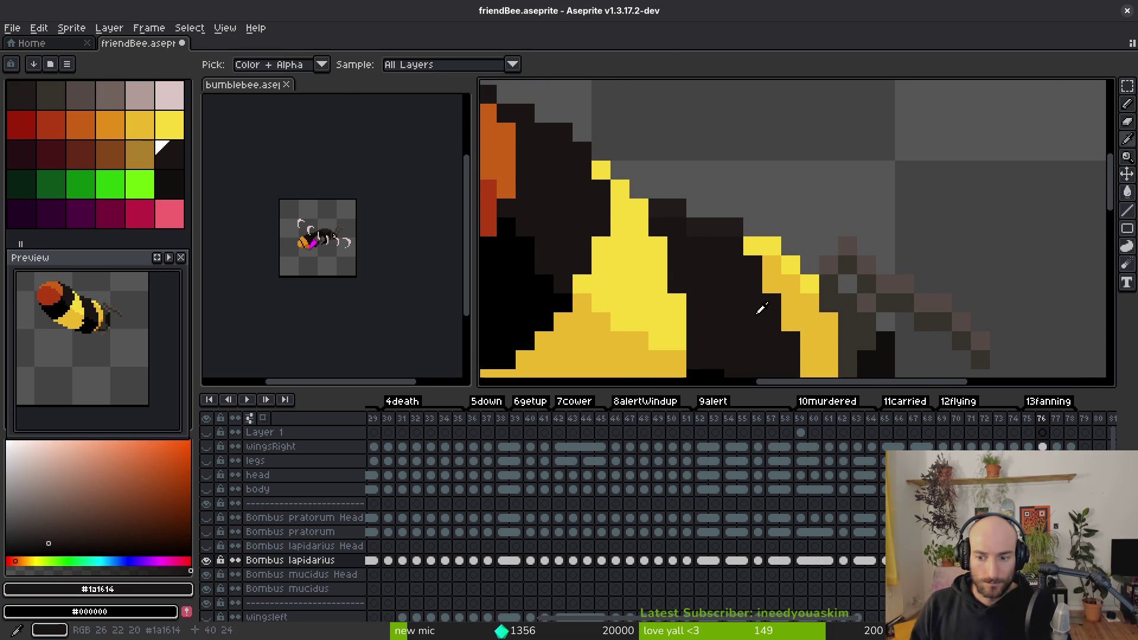
pyautogui.press(',')
pyautogui.press('.')
pyautogui.scroll(-1, 616, 273)
pyautogui.scroll(1, 616, 273)
pyautogui.press(',')
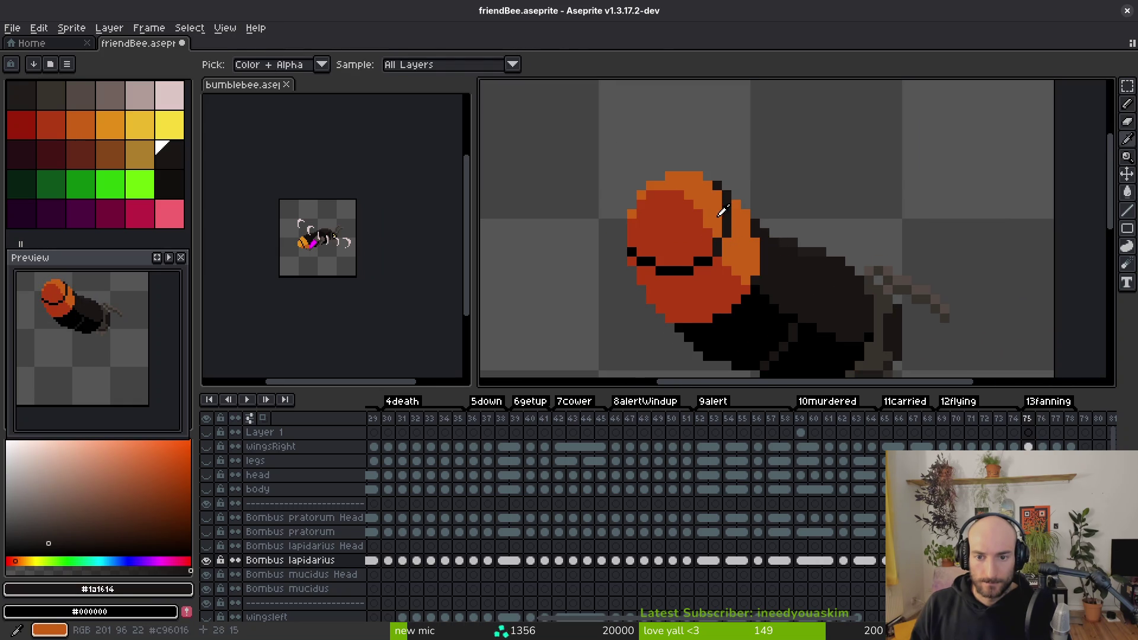
pyautogui.keyDown('alt'); pyautogui.click(709, 177); pyautogui.keyUp('alt')
pyautogui.press('.')
pyautogui.press('f')
pyautogui.scroll(1, 709, 178)
pyautogui.moveTo(708, 178); pyautogui.dragTo(718, 238)
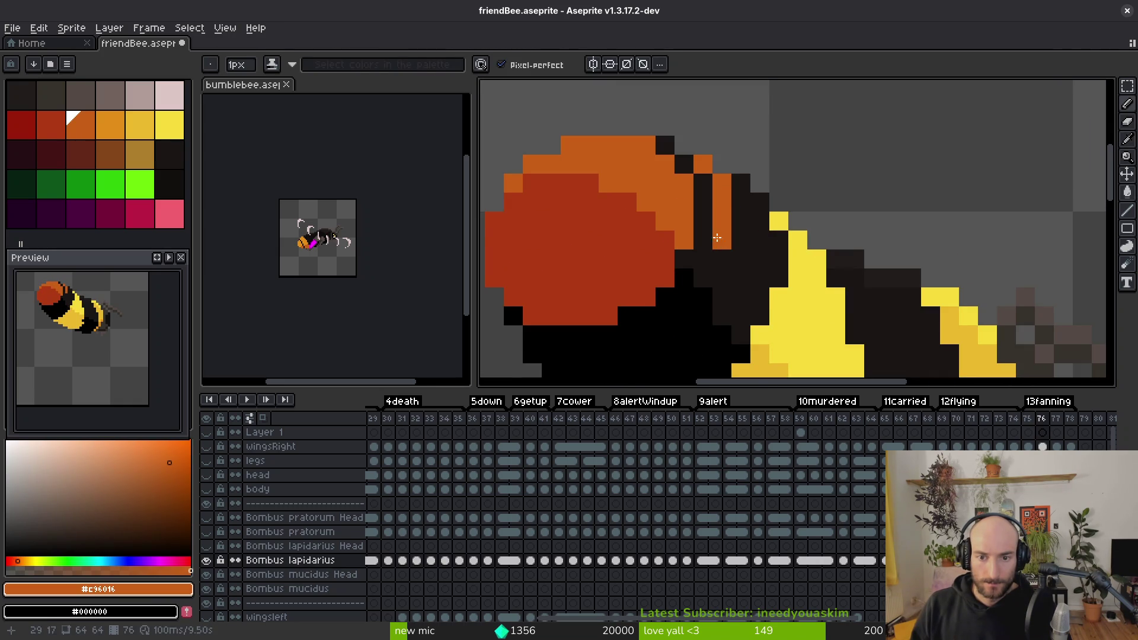
pyautogui.scroll(-1, 711, 249)
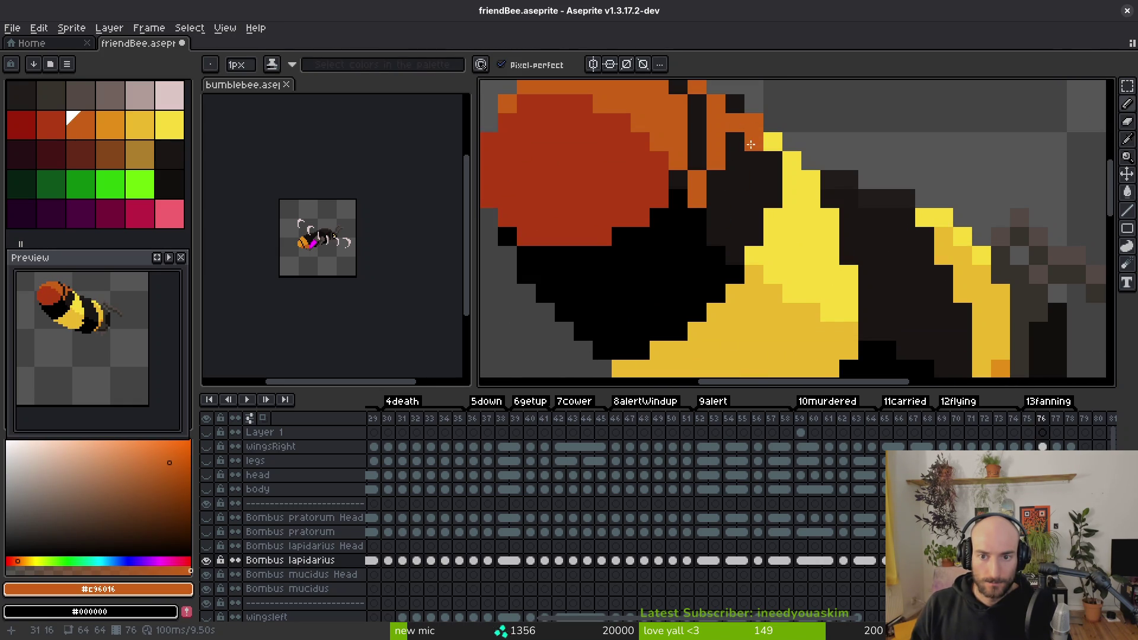
pyautogui.click(735, 218)
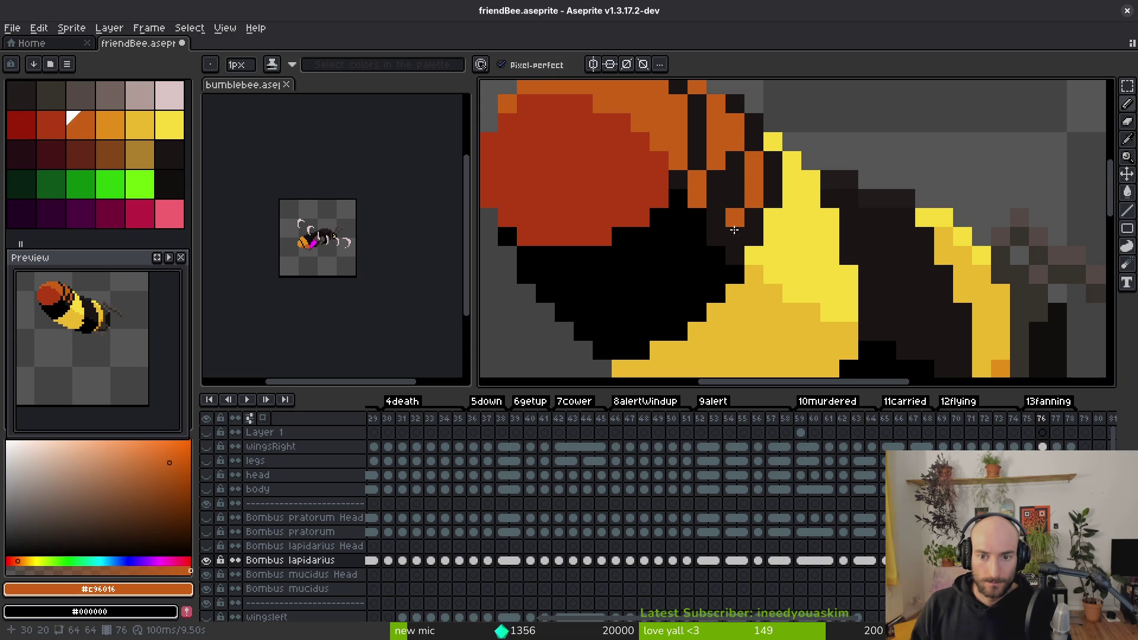
# Step: Outline the black area under the head in red-brown, fill it, and fill the collar's dark pixels orange
pyautogui.keyDown('alt'); pyautogui.click(652, 196); pyautogui.keyUp('alt')
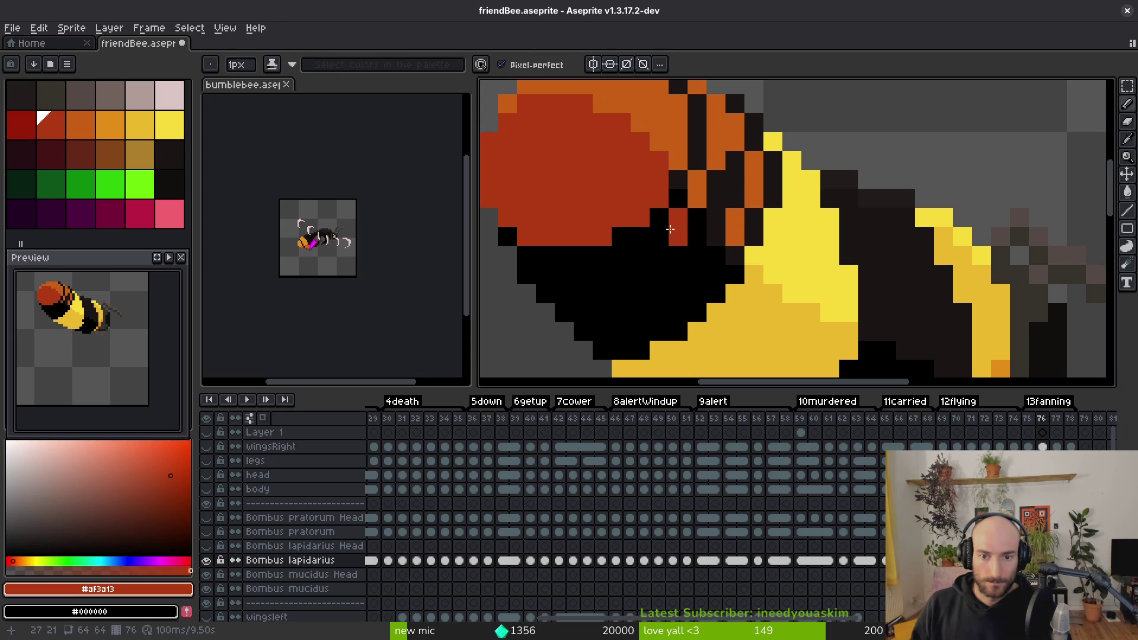
pyautogui.moveTo(670, 229); pyautogui.dragTo(611, 260)
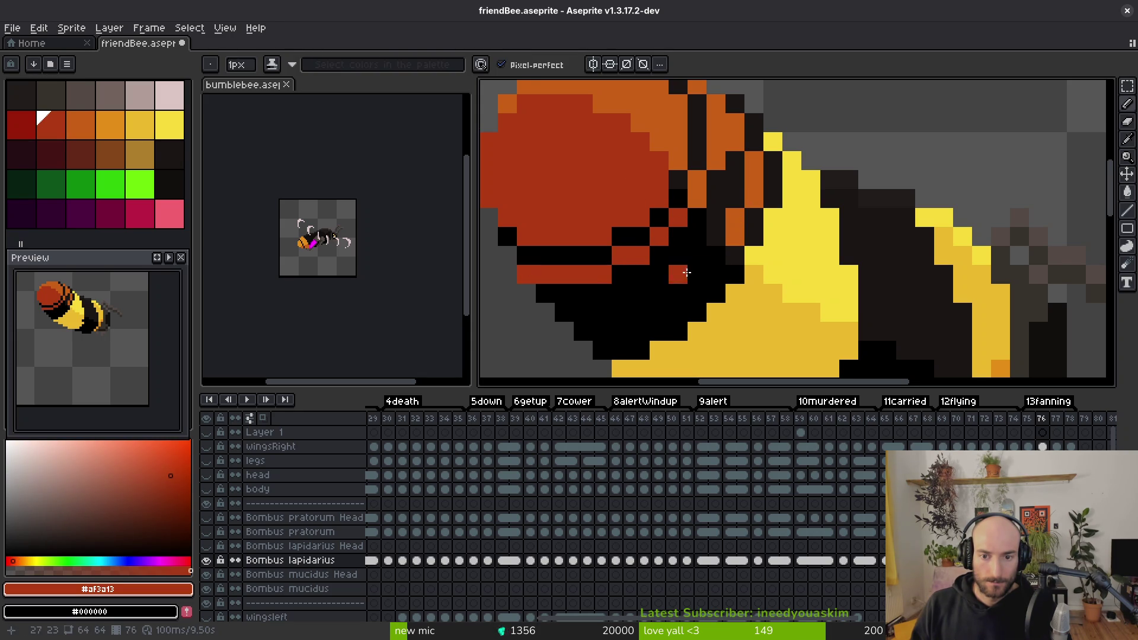
pyautogui.click(676, 311)
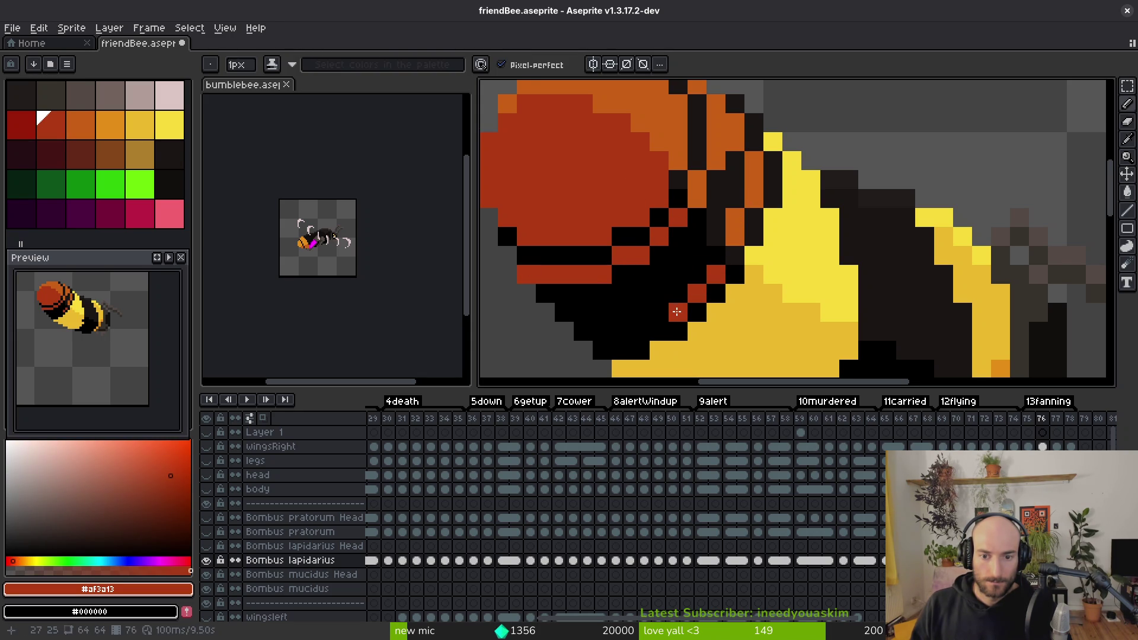
pyautogui.moveTo(641, 313)
pyautogui.mouseDown()
pyautogui.moveTo(596, 332)
pyautogui.moveTo(602, 313)
pyautogui.mouseUp()
pyautogui.press('g')
pyautogui.click(622, 284)
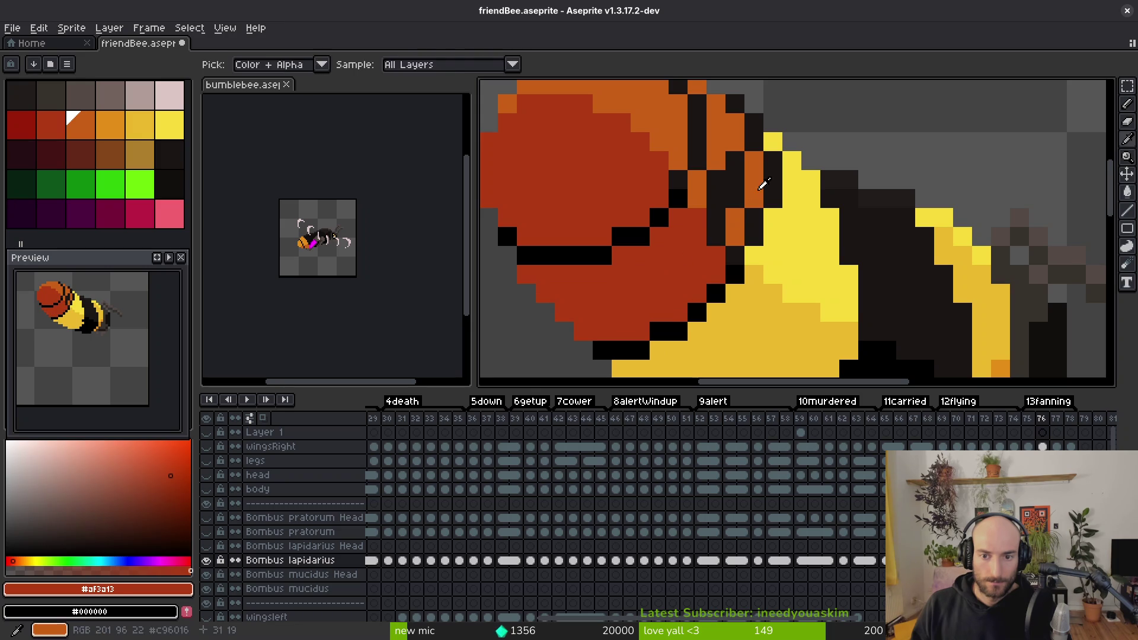
pyautogui.keyDown('alt'); pyautogui.click(753, 188); pyautogui.keyUp('alt')
pyautogui.click(738, 194)
pyautogui.scroll(-5, 741, 205)
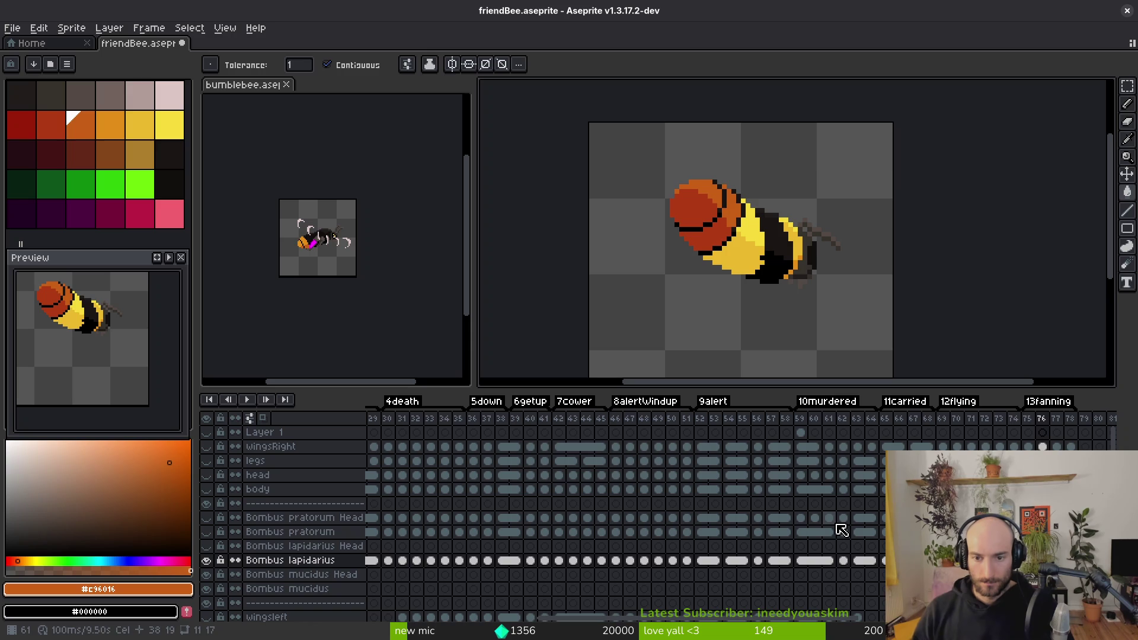
# Step: Fill frame 76's yellow abdomen bands with the dark body colour #1a1614 and black
pyautogui.scroll(2, 802, 260)
pyautogui.press('i')
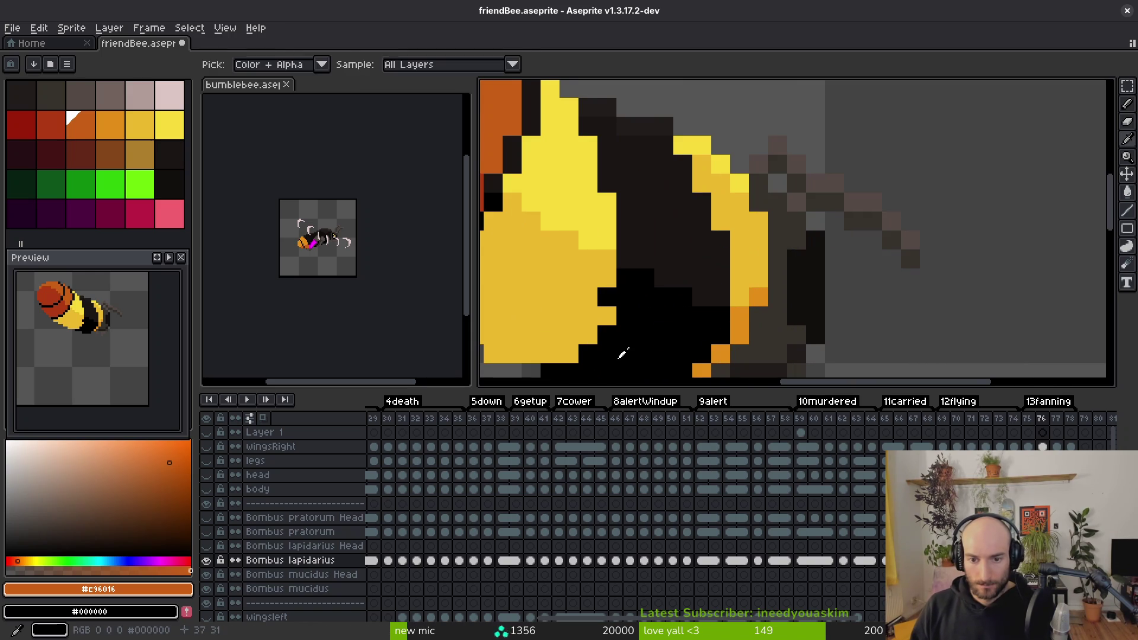
pyautogui.click(623, 354)
pyautogui.moveTo(622, 354)
pyautogui.mouseDown()
pyautogui.moveTo(780, 292)
pyautogui.moveTo(842, 306)
pyautogui.mouseUp()
pyautogui.click(800, 230)
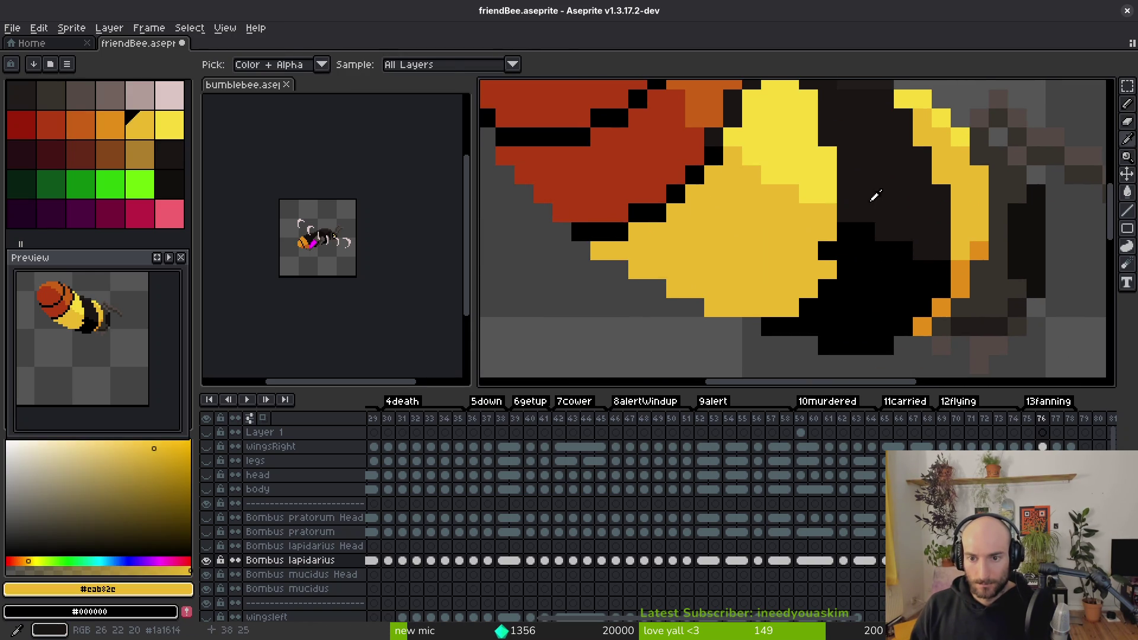
pyautogui.click(876, 196)
pyautogui.press('g')
pyautogui.click(973, 201)
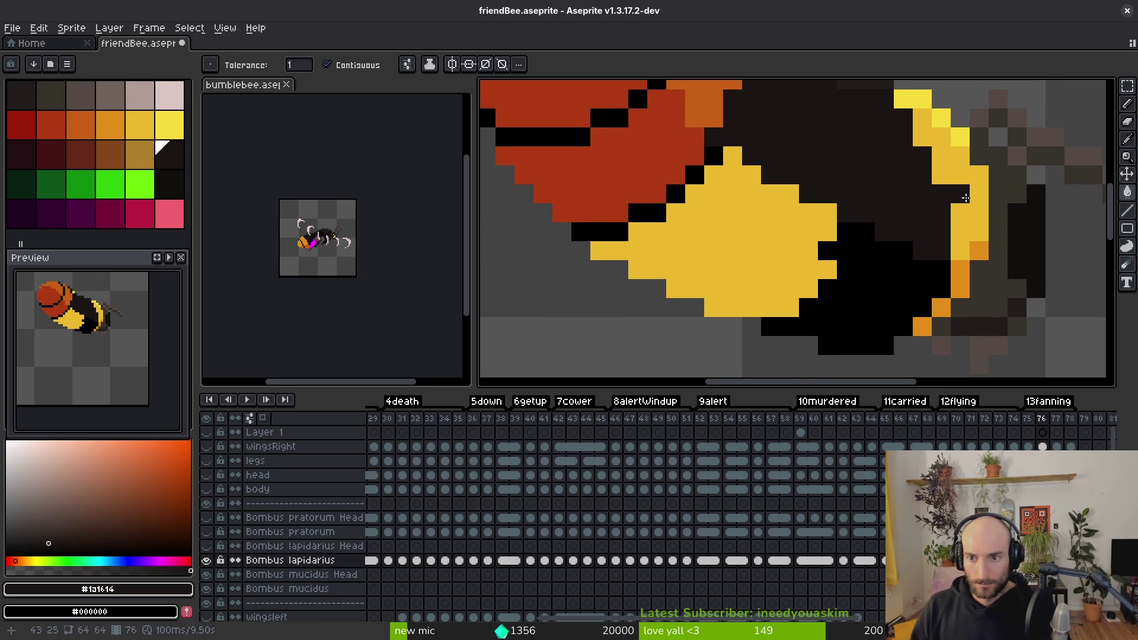
pyautogui.click(966, 198)
pyautogui.keyDown('alt'); pyautogui.click(919, 294); pyautogui.keyUp('alt')
pyautogui.click(956, 270)
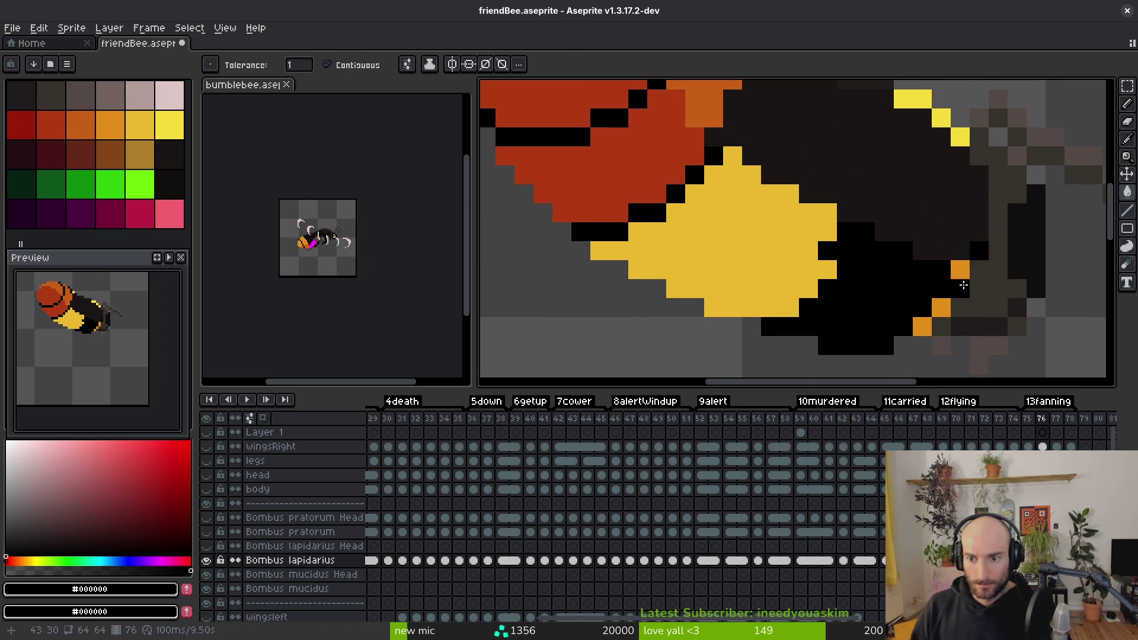
pyautogui.click(930, 321)
pyautogui.click(789, 254)
# Step: Compare with frame 75 and pencil dark pixels along the bee's back and underside
pyautogui.press('Left')
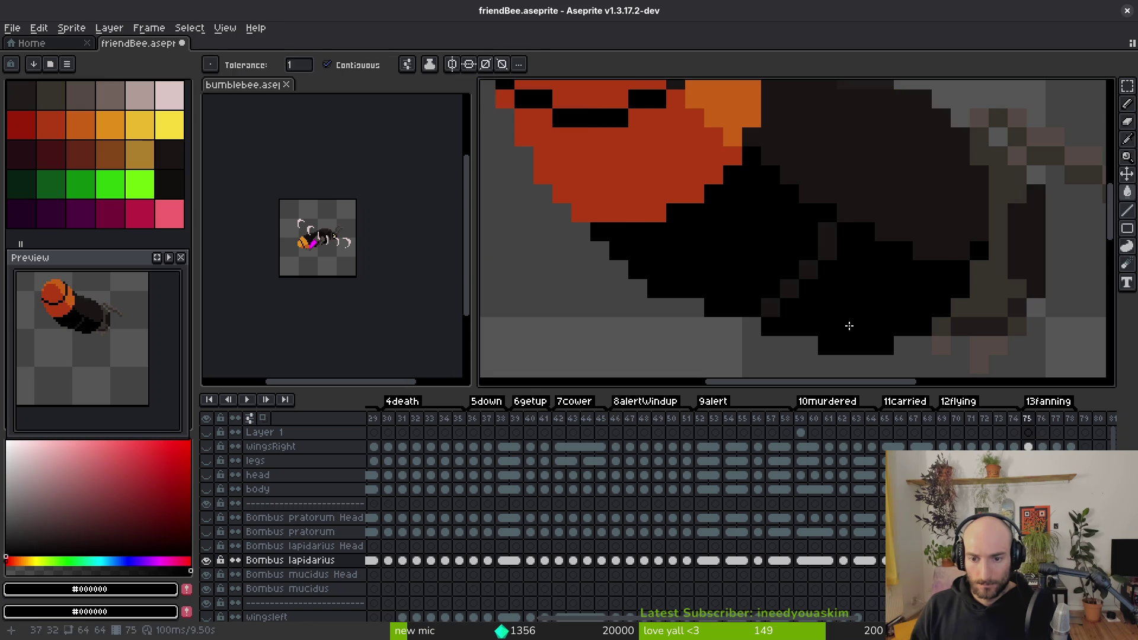
pyautogui.press('Right')
pyautogui.press('Left')
pyautogui.click(832, 237)
pyautogui.press('Right')
pyautogui.press('b')
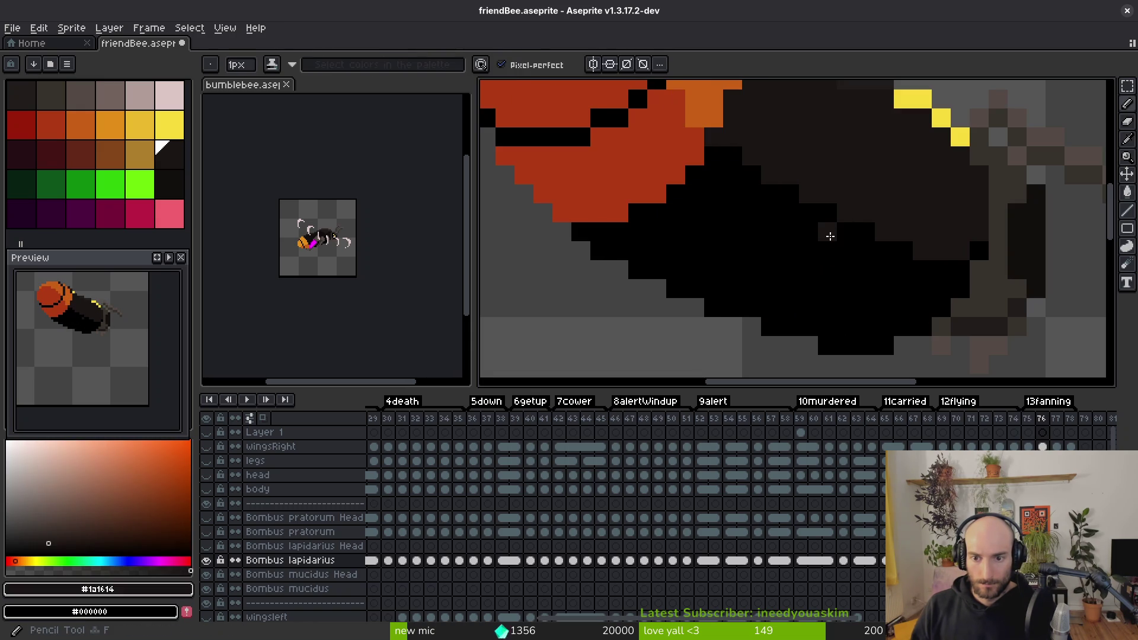
pyautogui.moveTo(827, 249)
pyautogui.mouseDown()
pyautogui.moveTo(786, 305)
pyautogui.moveTo(818, 303)
pyautogui.moveTo(808, 266)
pyautogui.mouseUp()
pyautogui.keyDown('alt'); pyautogui.click(793, 287); pyautogui.keyUp('alt')
pyautogui.scroll(-3, 889, 303)
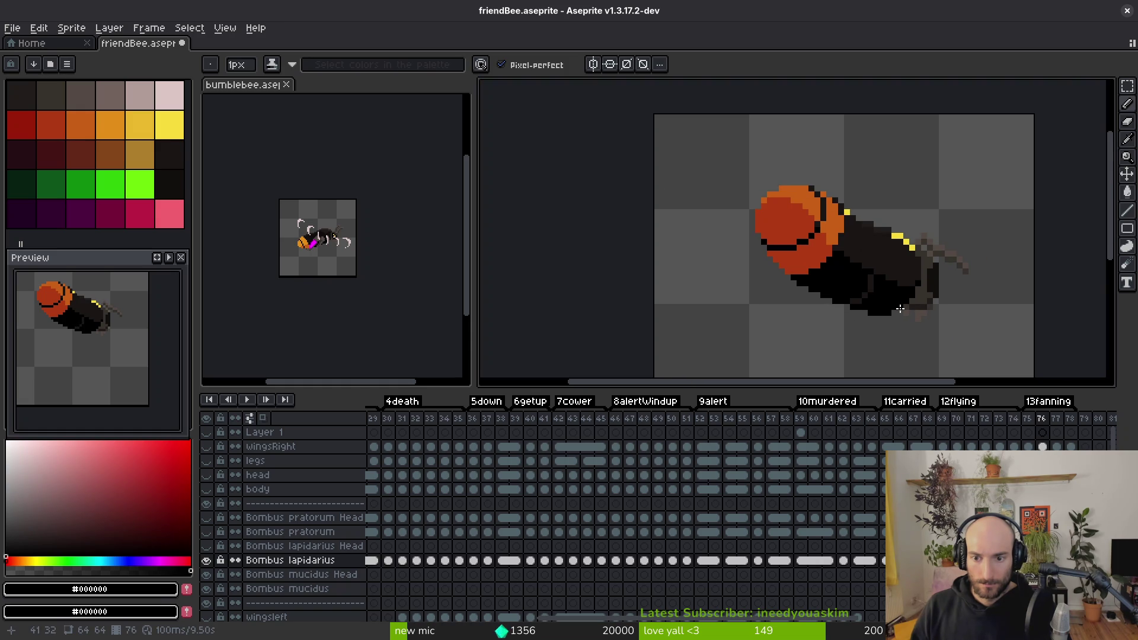
# Step: Fill the last leftover yellow pixels with the dark brown body colour
pyautogui.press('Left')
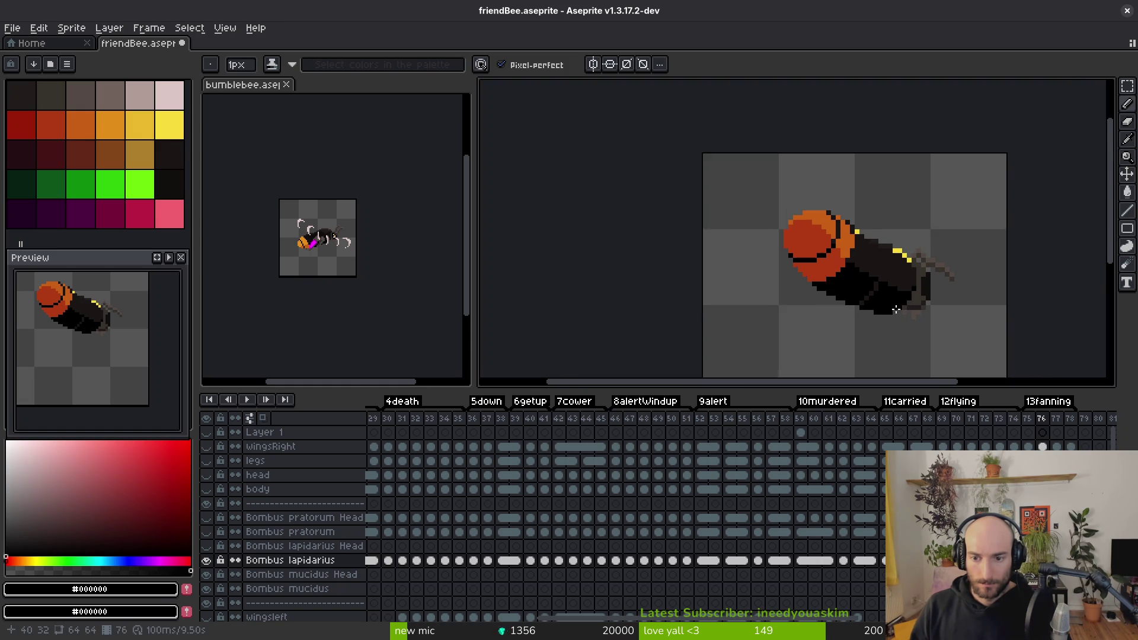
pyautogui.scroll(2, 844, 321)
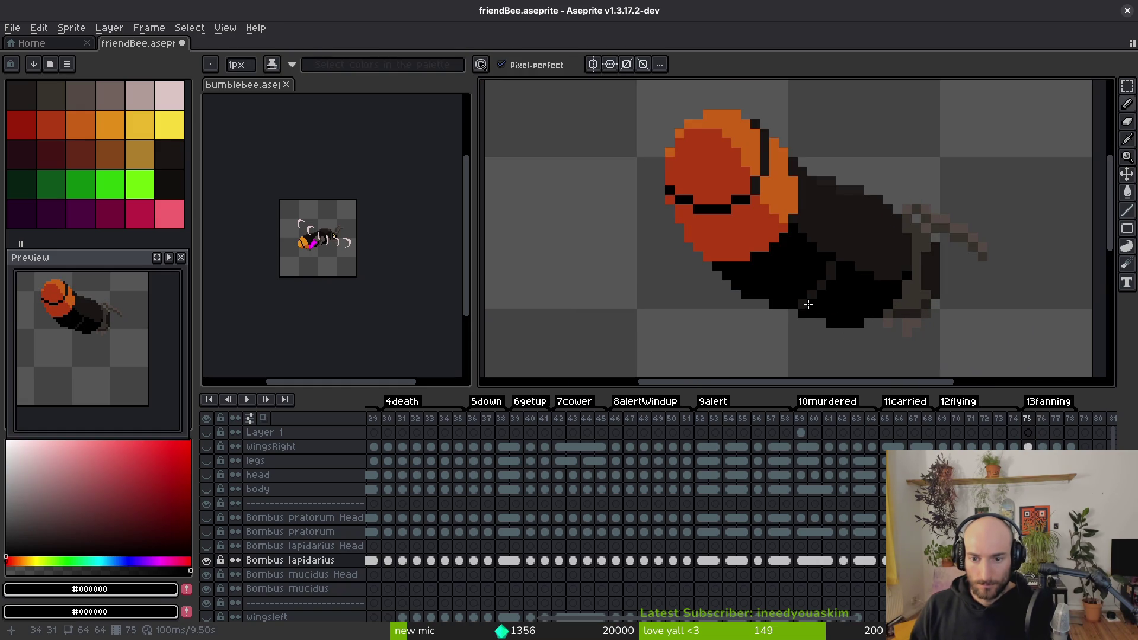
pyautogui.press('Right')
pyautogui.press('g')
pyautogui.keyDown('alt'); pyautogui.click(870, 235); pyautogui.keyUp('alt')
pyautogui.scroll(3, 870, 235)
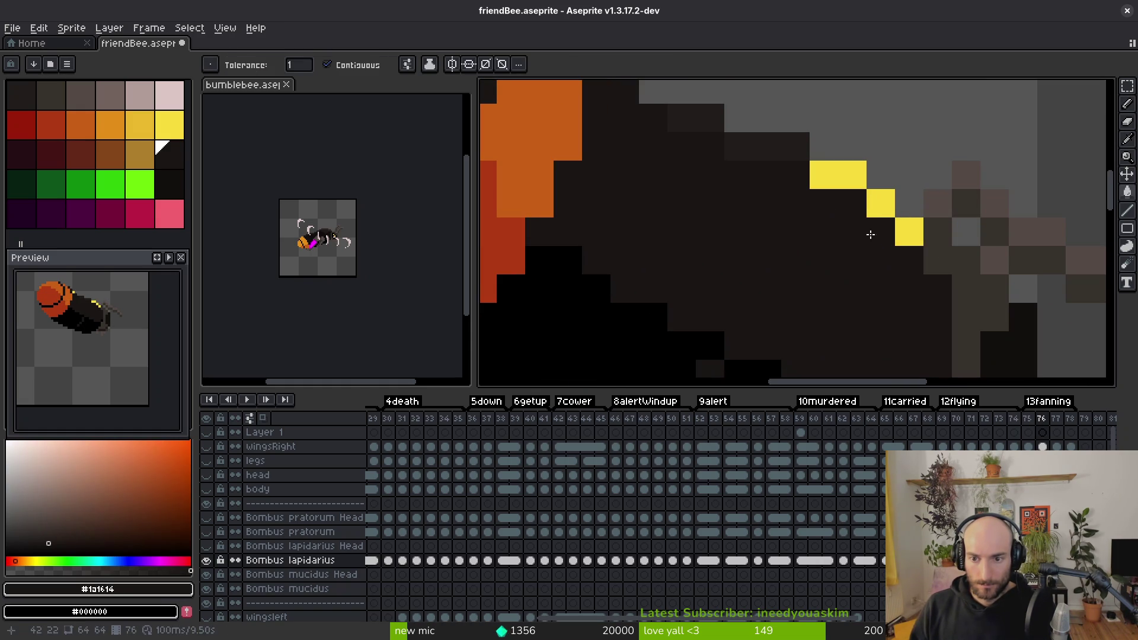
pyautogui.click(881, 203)
pyautogui.click(838, 174)
pyautogui.scroll(-3, 842, 178)
# Step: On frame 77, paint orange pixels down the head's right edge and collar, plus a red-brown line under the head
pyautogui.press('Right')
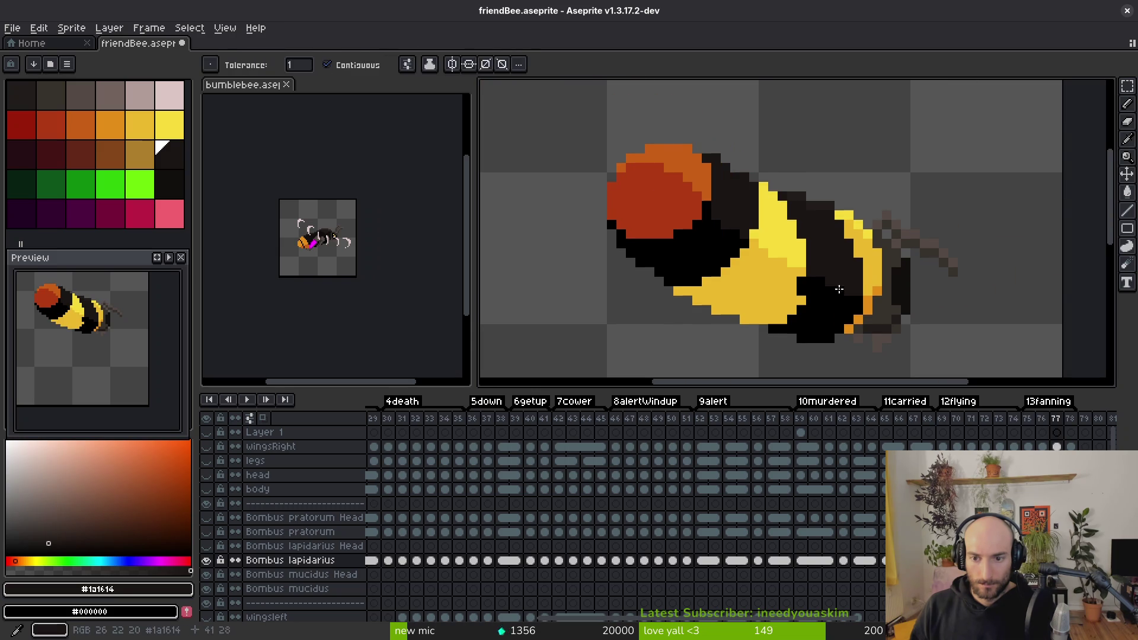
pyautogui.click(764, 272)
pyautogui.hotkey('ctrl', 'z')
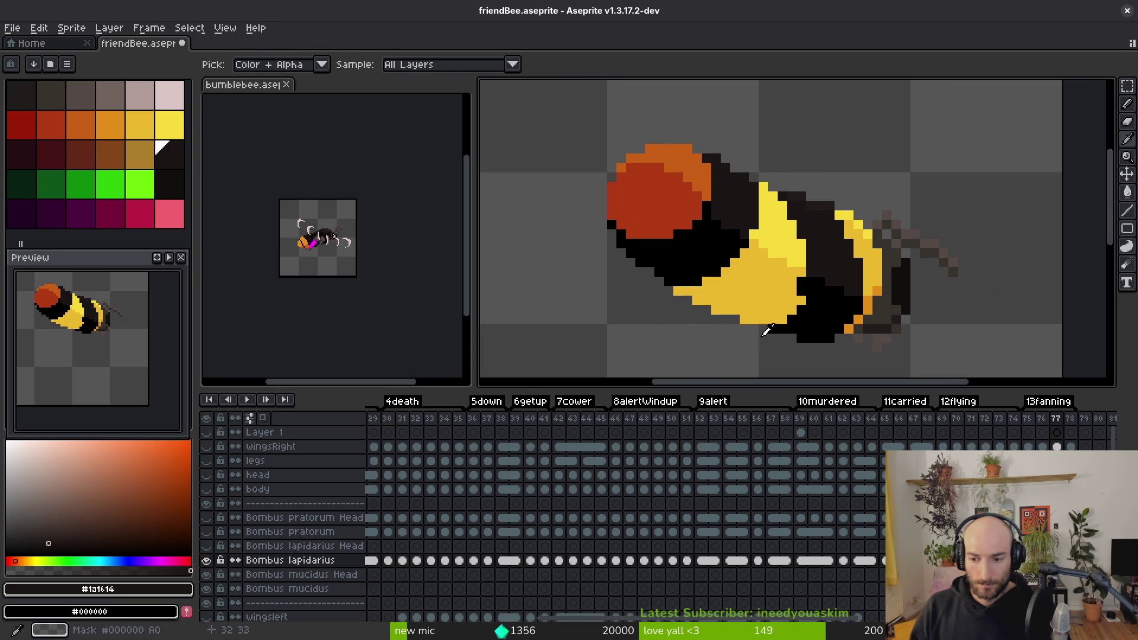
pyautogui.press('b')
pyautogui.keyDown('alt'); pyautogui.click(705, 178); pyautogui.keyUp('alt')
pyautogui.scroll(2, 728, 184)
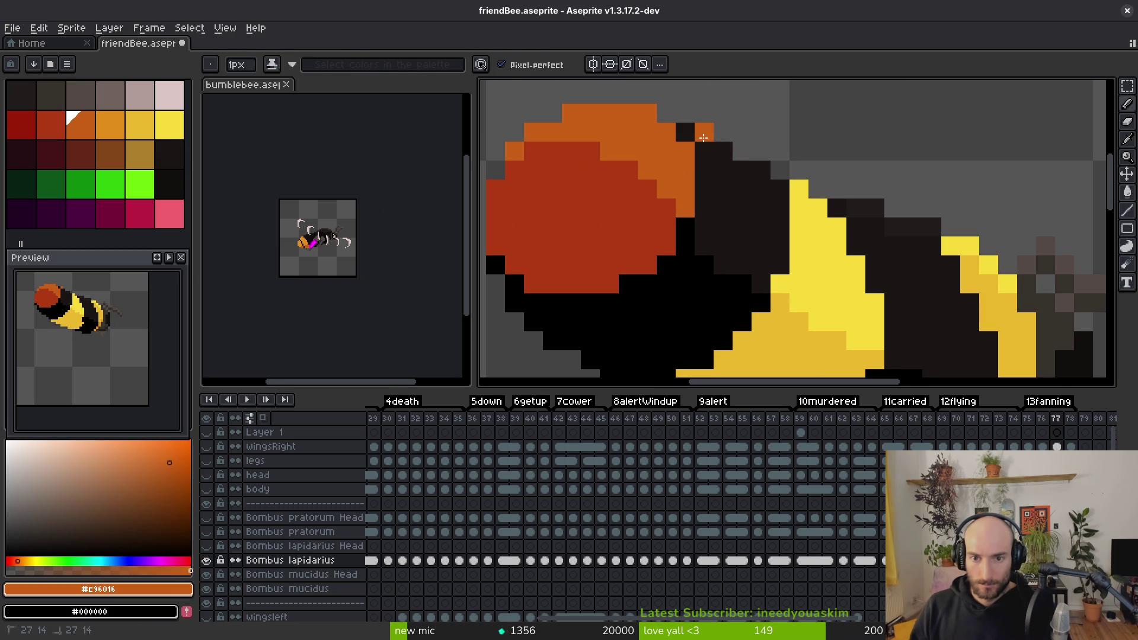
pyautogui.moveTo(723, 152)
pyautogui.mouseDown()
pyautogui.moveTo(723, 231)
pyautogui.moveTo(705, 246)
pyautogui.moveTo(762, 218)
pyautogui.mouseUp()
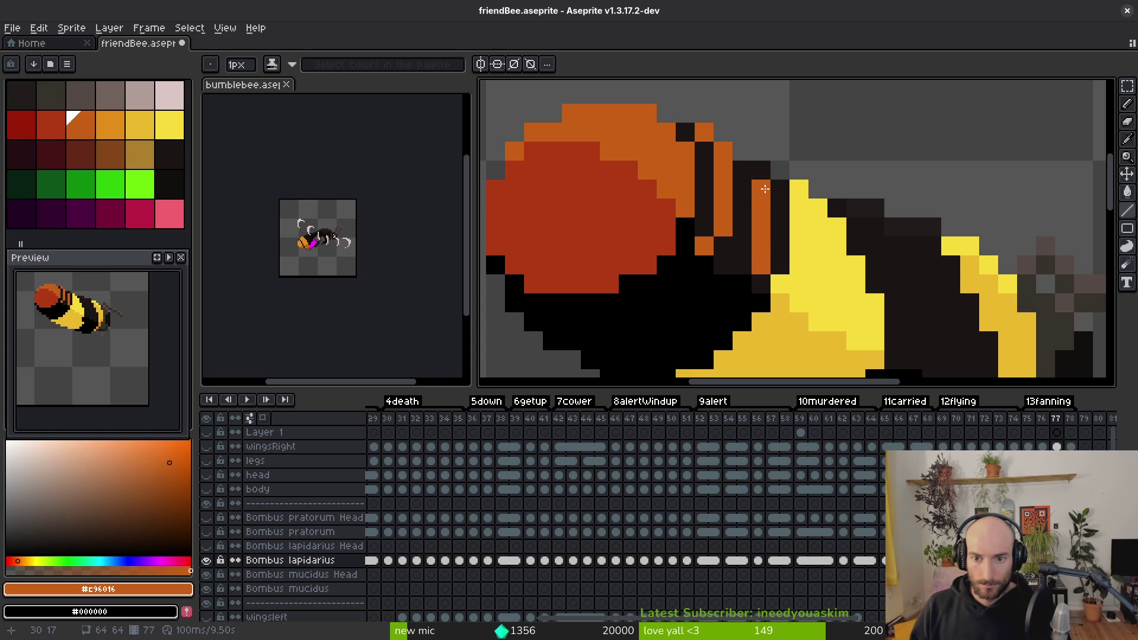
pyautogui.moveTo(744, 267)
pyautogui.mouseDown()
pyautogui.moveTo(742, 169)
pyautogui.moveTo(717, 256)
pyautogui.moveTo(709, 218)
pyautogui.mouseUp()
pyautogui.press('[')
pyautogui.click(685, 265)
pyautogui.click(675, 260)
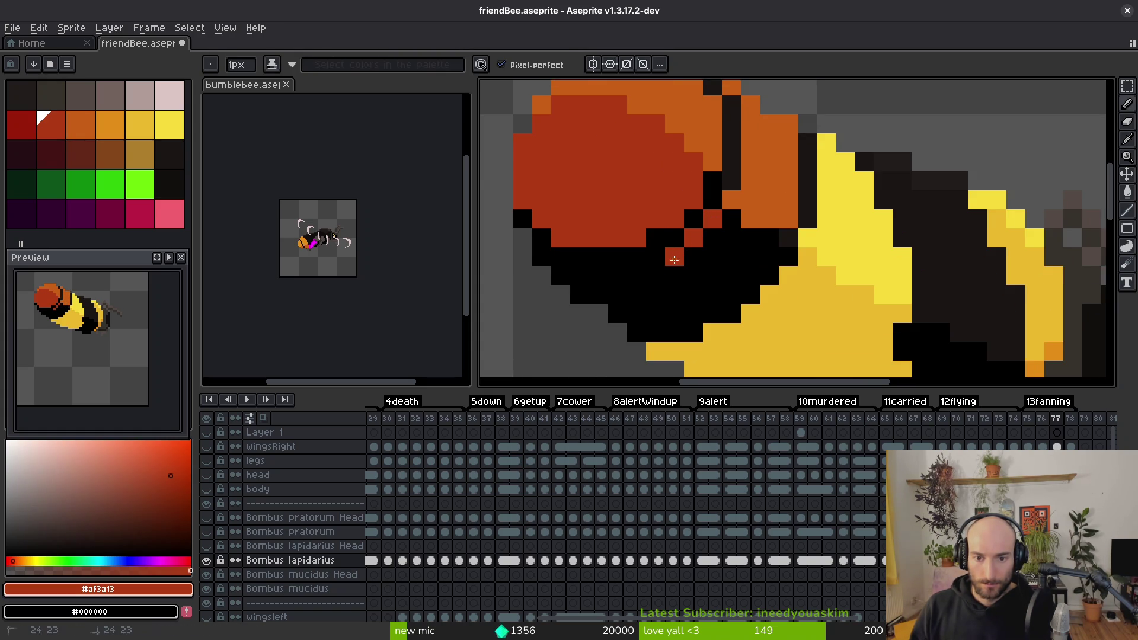
pyautogui.moveTo(646, 269); pyautogui.dragTo(579, 274)
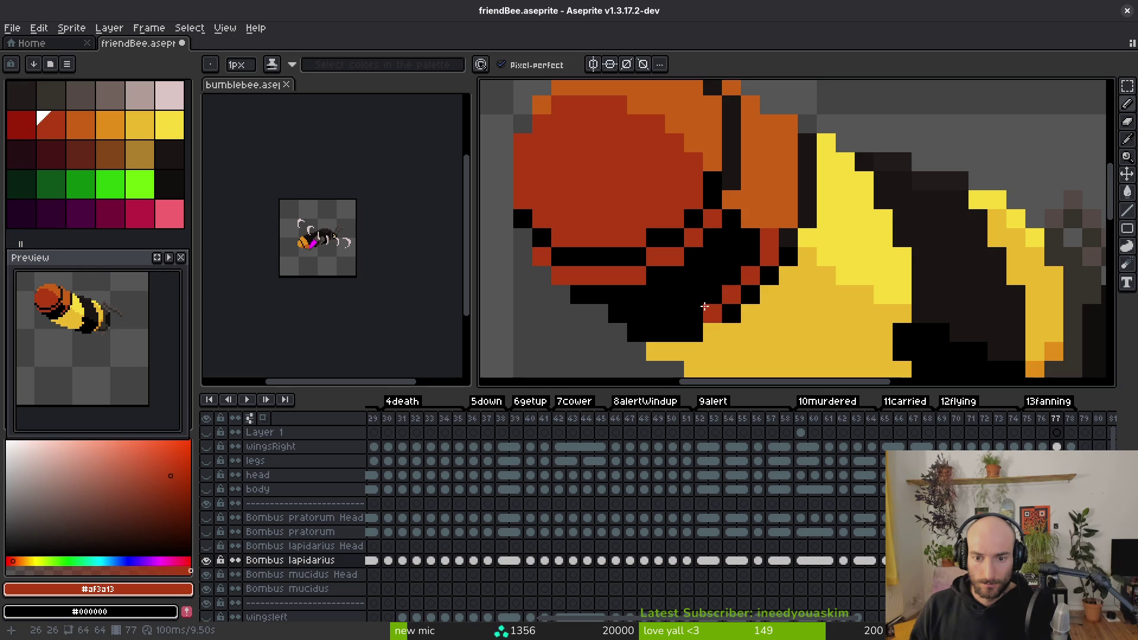
# Step: Flood-fill the black area under the head red-brown and add an orange pixel on the bee
pyautogui.press('g')
pyautogui.click(664, 273)
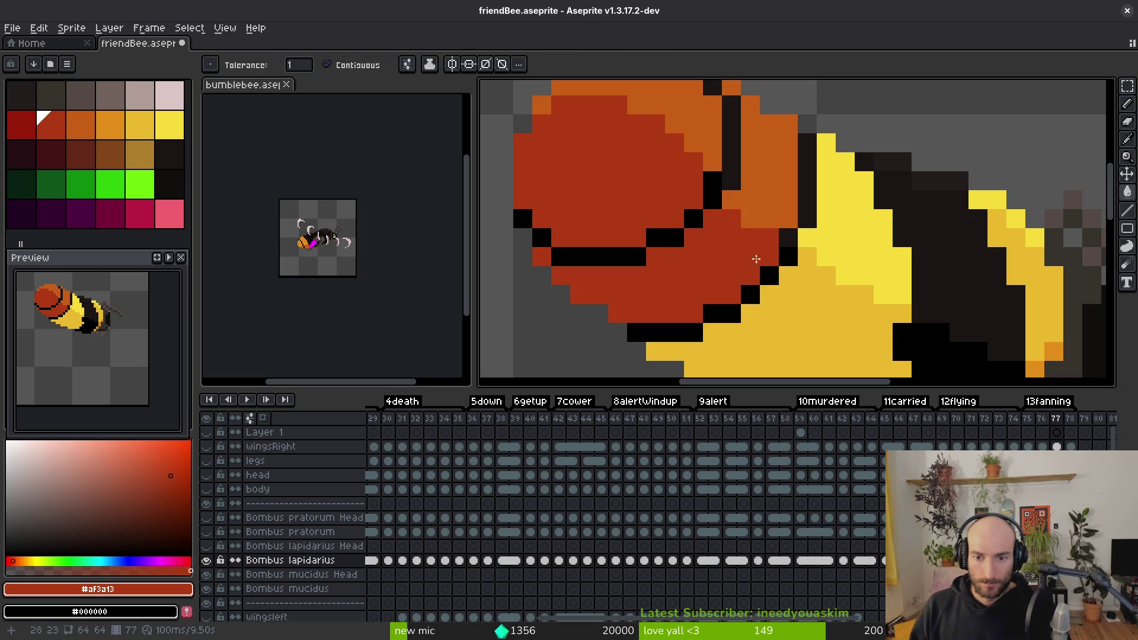
pyautogui.keyDown('alt'); pyautogui.click(775, 186); pyautogui.keyUp('alt')
pyautogui.scroll(-4, 751, 205)
pyautogui.scroll(2, 751, 208)
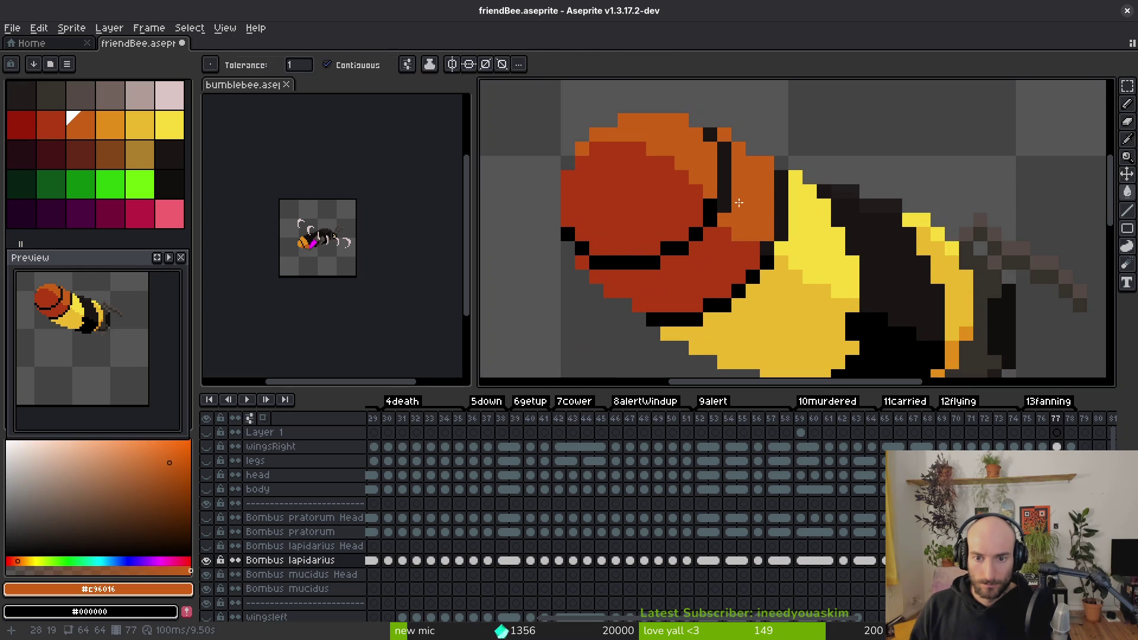
pyautogui.press('b')
pyautogui.scroll(-2, 753, 225)
pyautogui.press('e')
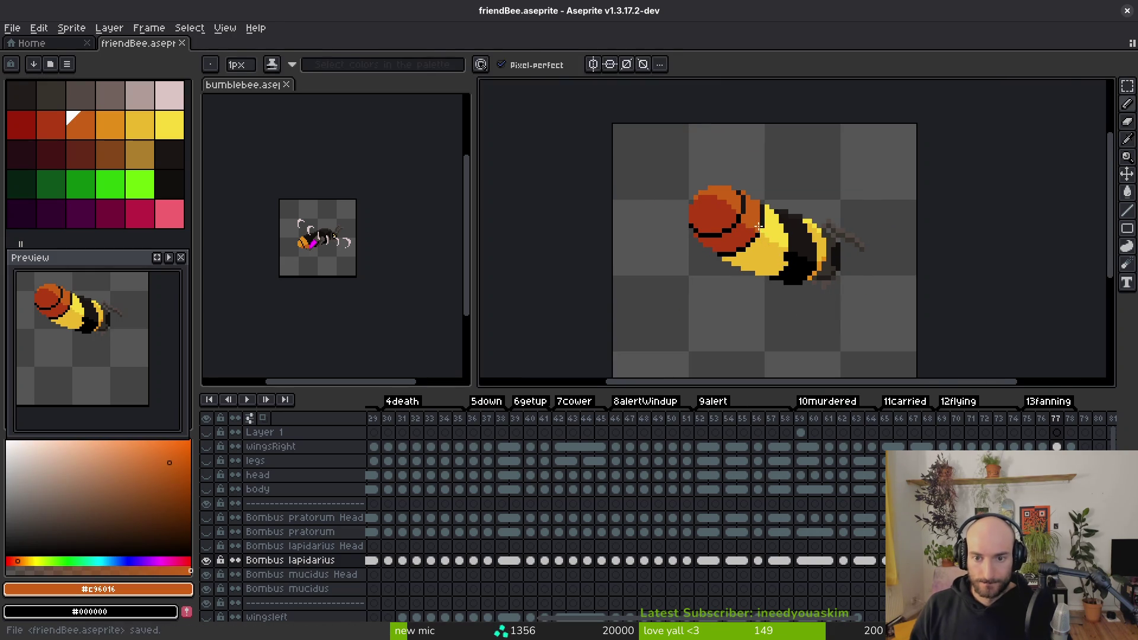
pyautogui.scroll(2, 765, 178)
pyautogui.scroll(-4, 771, 148)
pyautogui.press('i')
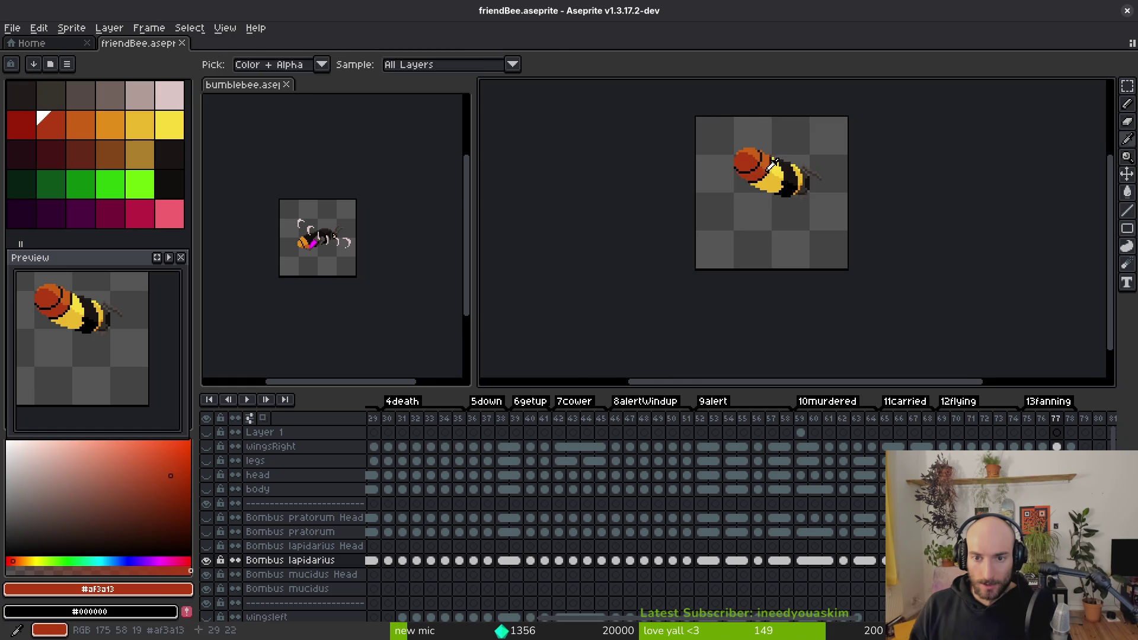
pyautogui.scroll(3, 763, 121)
pyautogui.press('b')
pyautogui.press('i')
pyautogui.press('b')
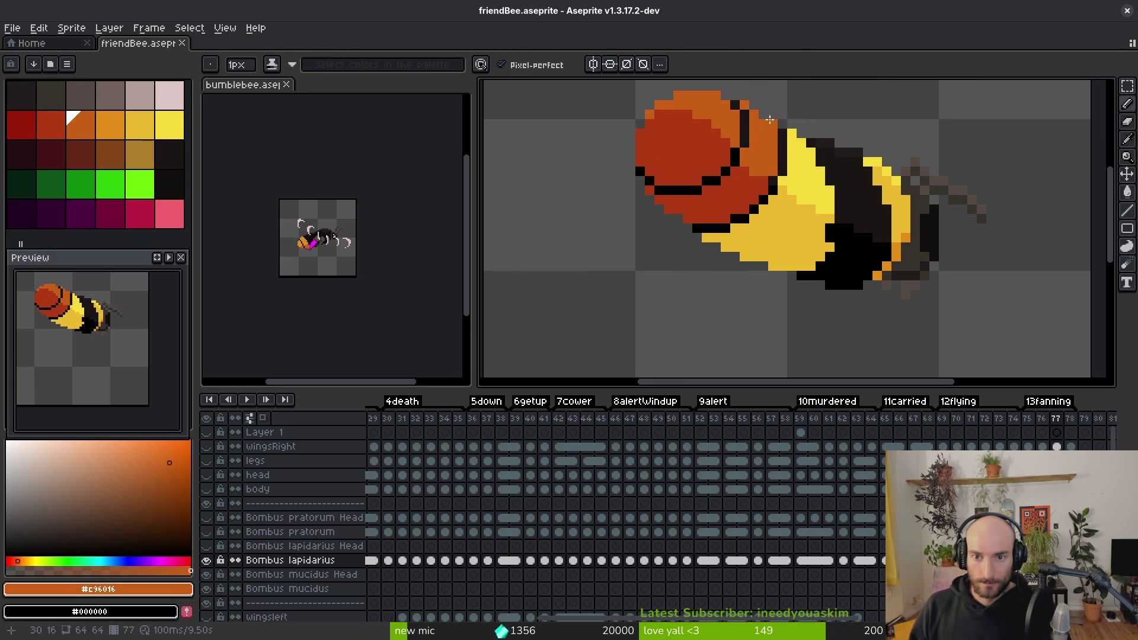
pyautogui.click(782, 154)
pyautogui.scroll(-3, 782, 178)
pyautogui.press('i')
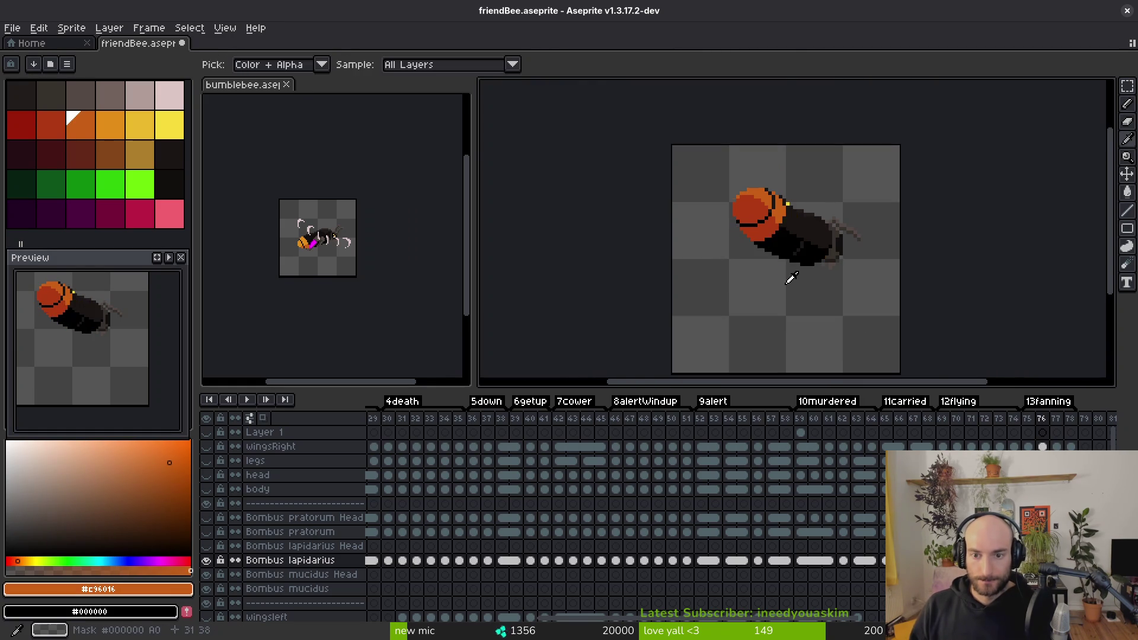
pyautogui.press('b')
# Step: Pick the dark body colour from the bee on the previous frame
pyautogui.press('Left')
pyautogui.press('i')
pyautogui.scroll(2, 771, 196)
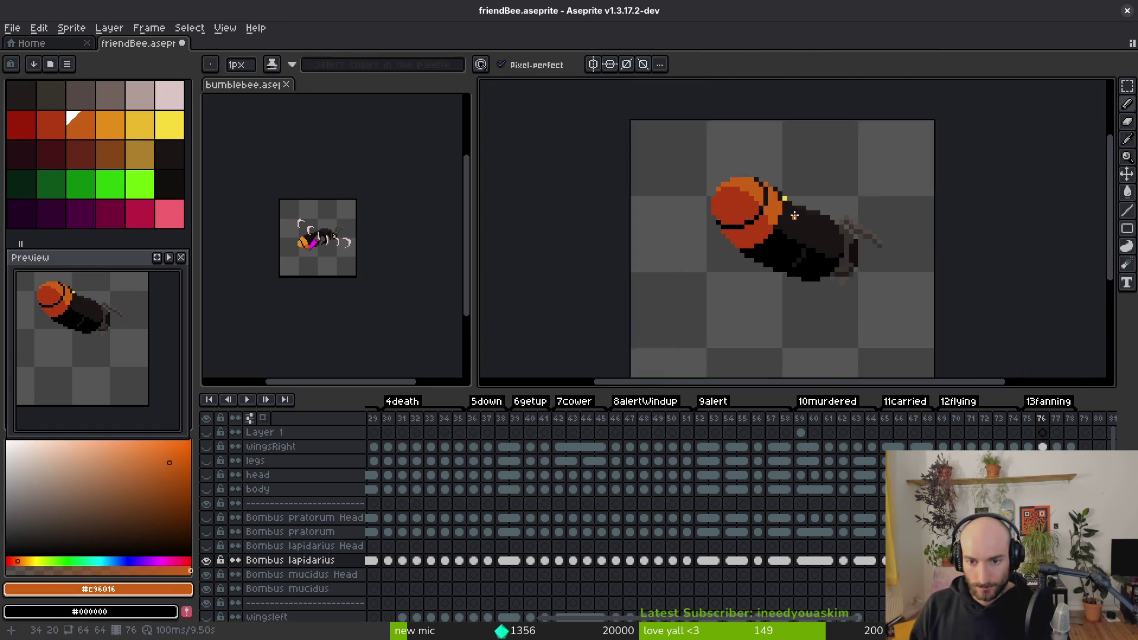
pyautogui.click(768, 190)
pyautogui.press('b')
pyautogui.scroll(-2, 784, 191)
pyautogui.press('i')
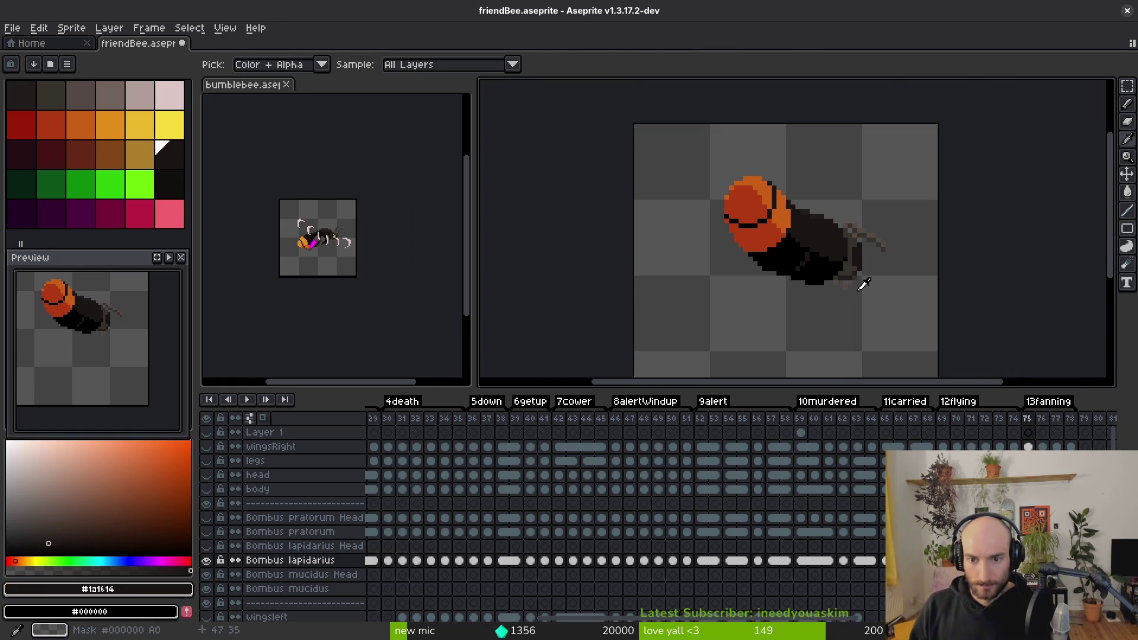
# Step: Fill the yellow belly, orange tail pixels and top yellow pixel with black and #1a1614
pyautogui.press('Right')
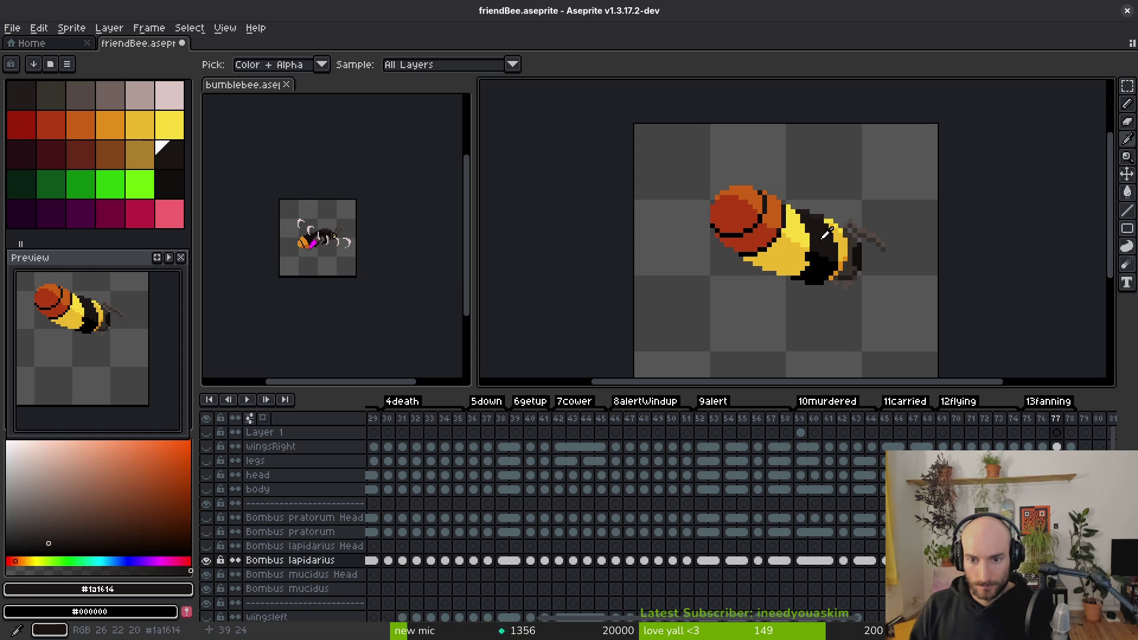
pyautogui.press('g')
pyautogui.scroll(1, 820, 231)
pyautogui.scroll(2, 751, 314)
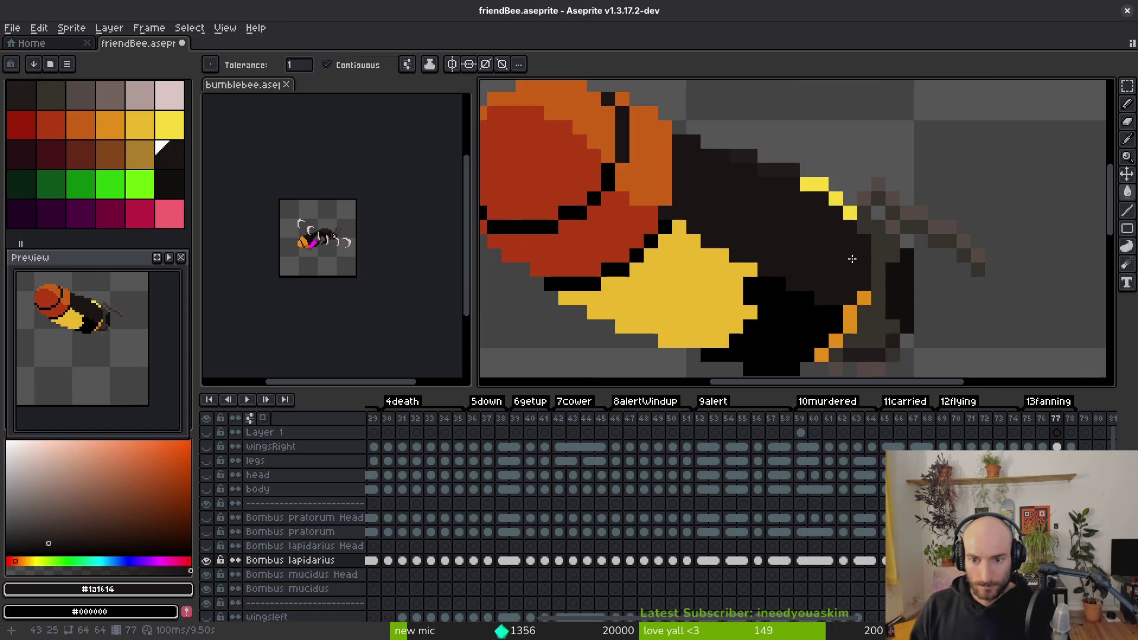
pyautogui.keyDown('alt'); pyautogui.click(751, 314); pyautogui.keyUp('alt')
pyautogui.click(752, 314)
pyautogui.click(858, 304)
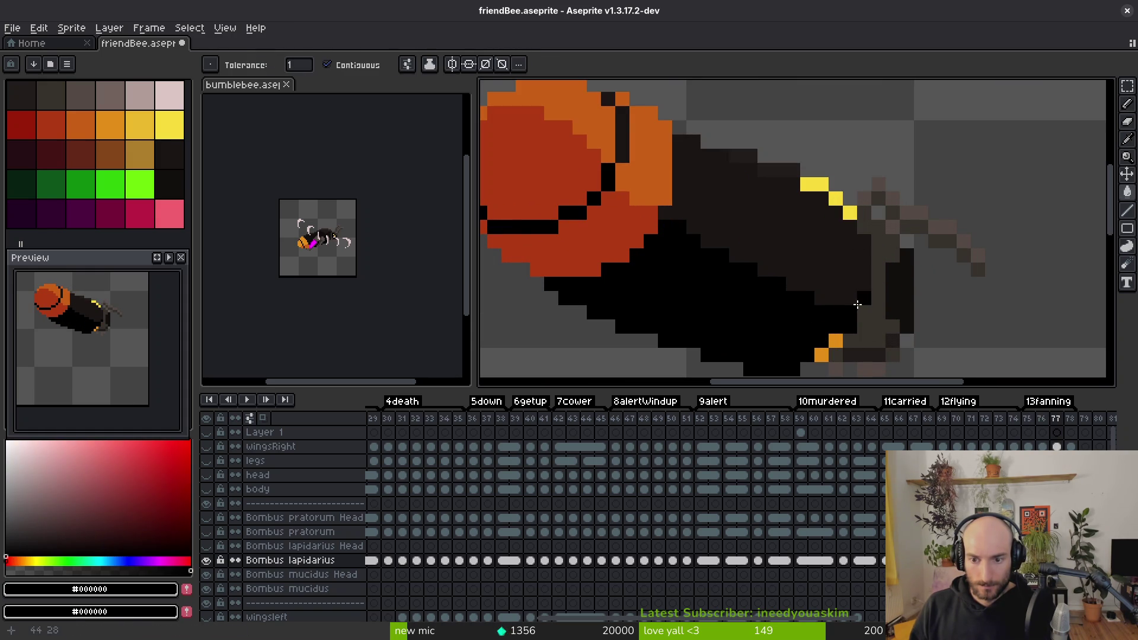
pyautogui.click(822, 354)
pyautogui.keyDown('alt'); pyautogui.click(831, 269); pyautogui.keyUp('alt')
pyautogui.click(847, 217)
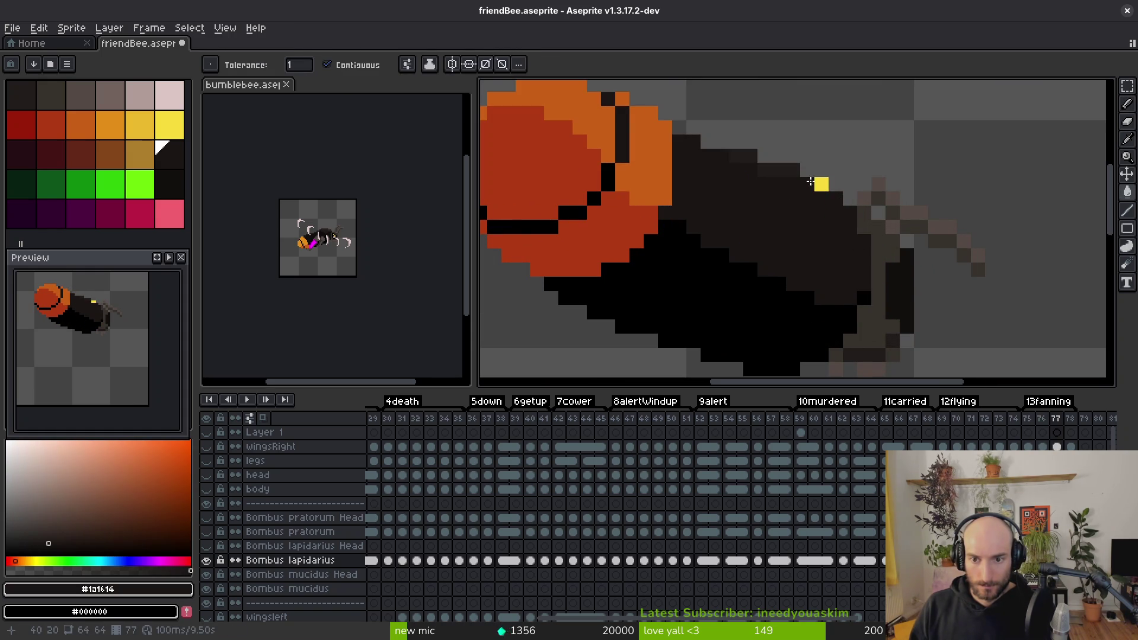
pyautogui.press('b')
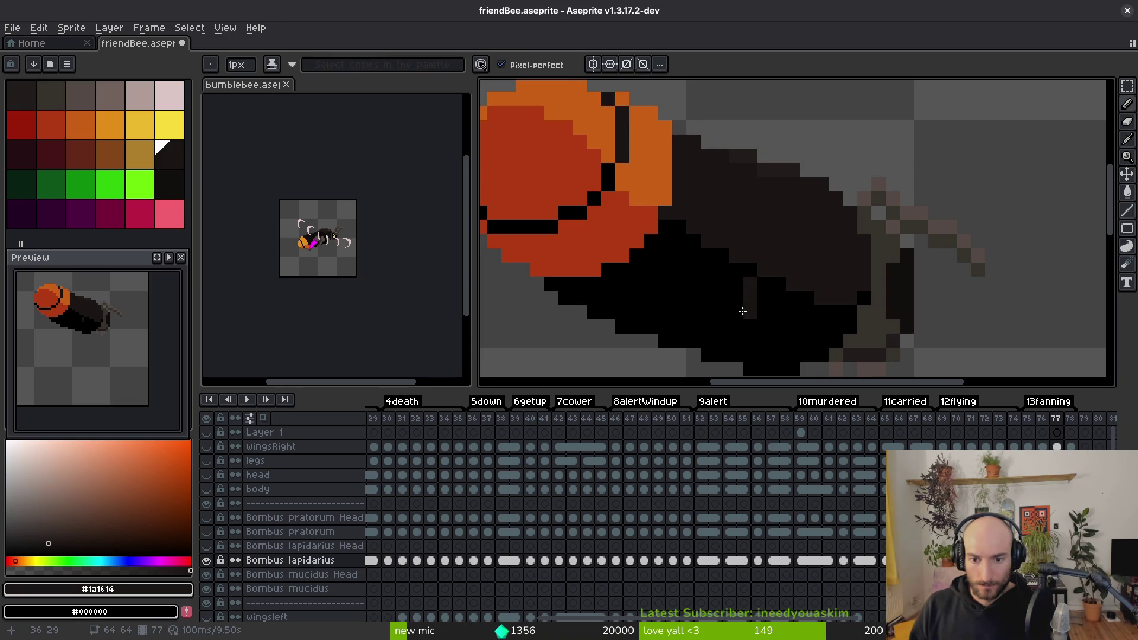
pyautogui.scroll(-3, 728, 327)
pyautogui.press('i')
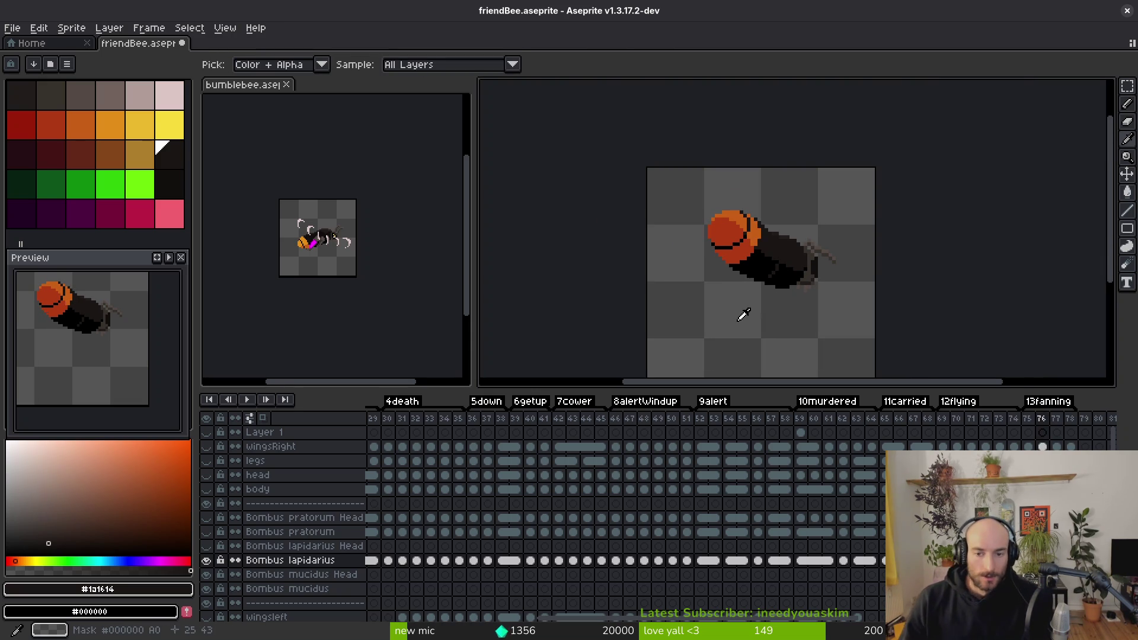
# Step: Step through the alert animation frames and play it back to check the changes
pyautogui.press('Left')
pyautogui.press('Right')
pyautogui.press('Right')
pyautogui.press('Right')
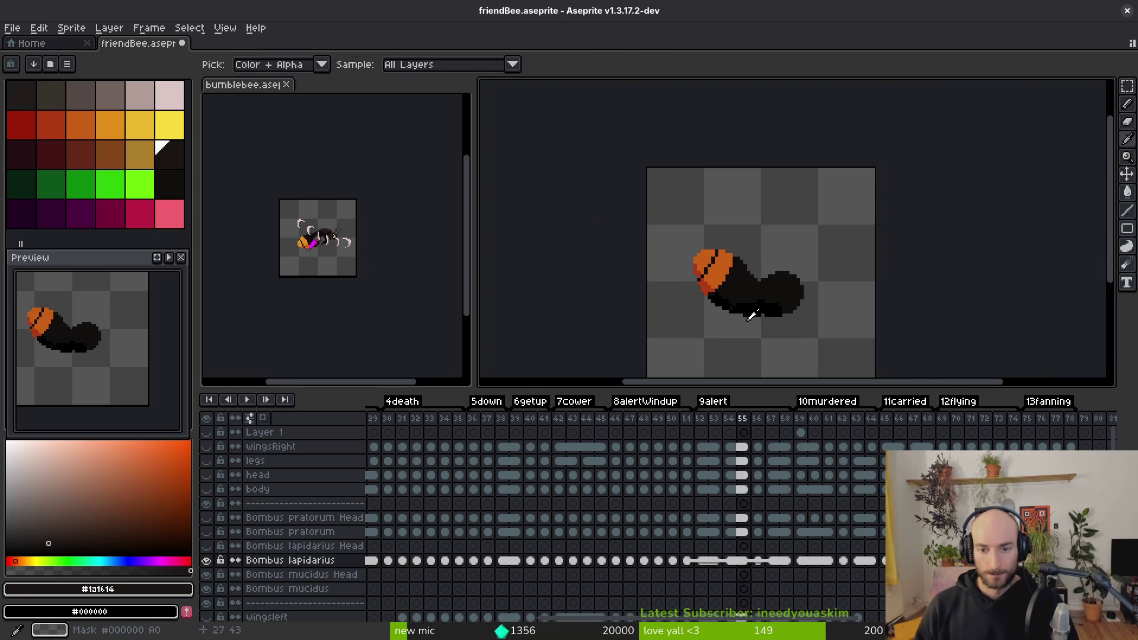
pyautogui.press('Right')
pyautogui.press('Right')
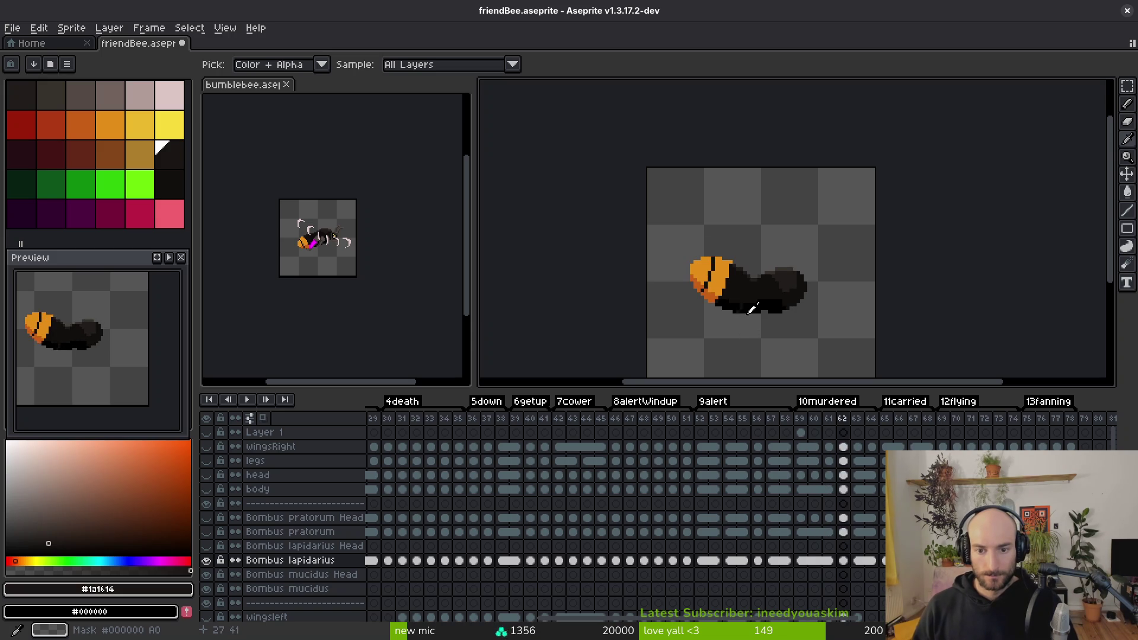
pyautogui.press('Left')
pyautogui.press('Left')
pyautogui.press('Left')
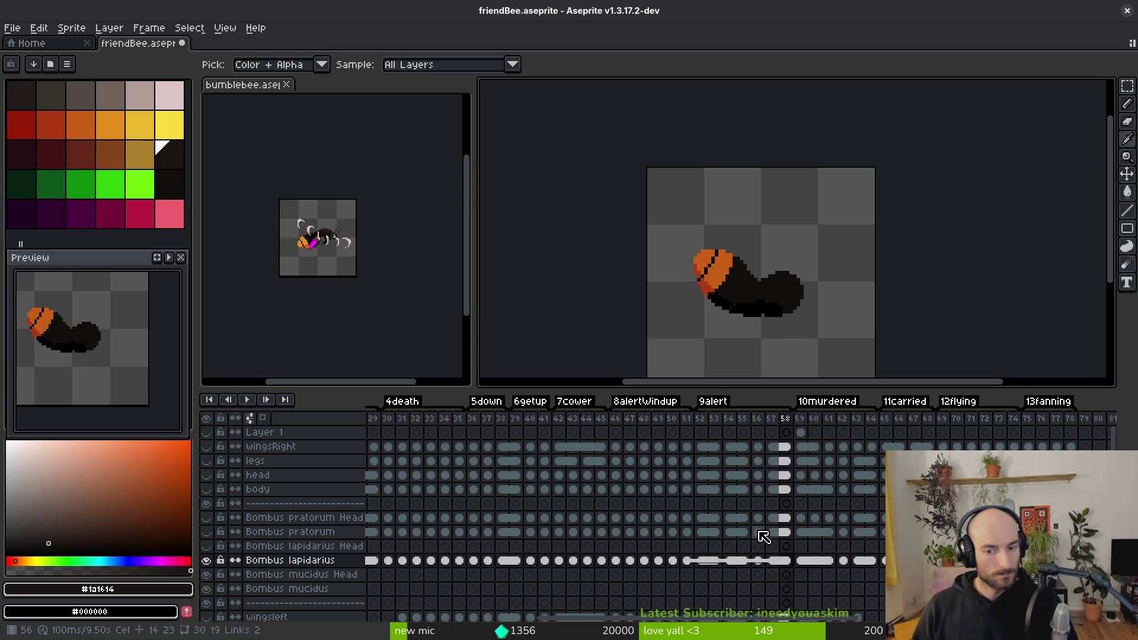
pyautogui.press('Right')
pyautogui.press('Right')
pyautogui.press('Right')
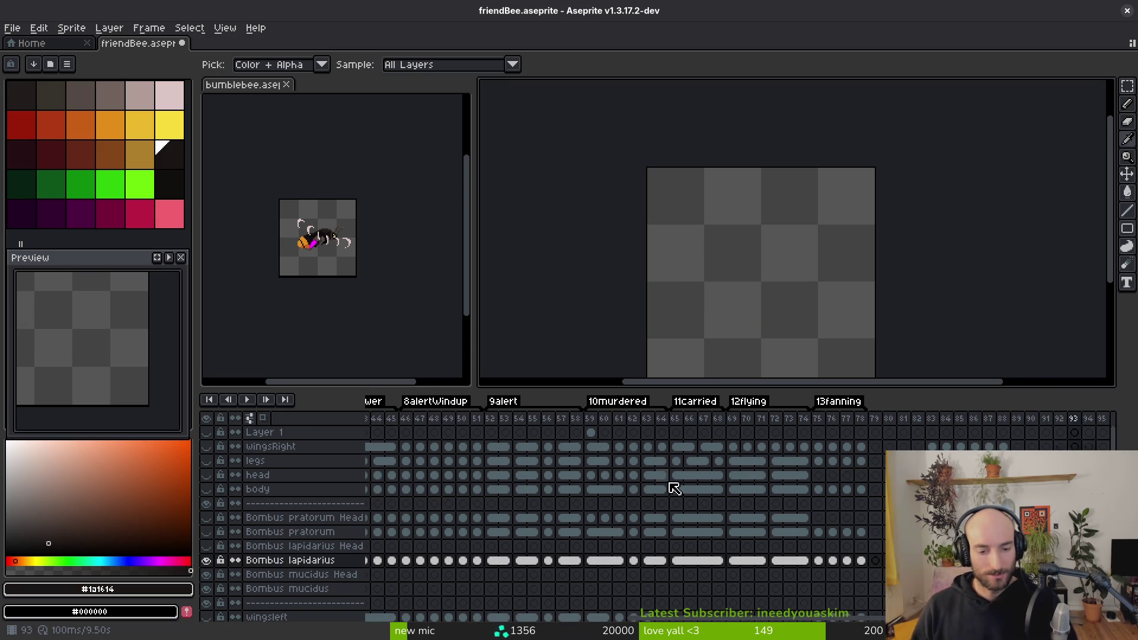
pyautogui.hotkey('ctrl', 'z')
pyautogui.press('Return')
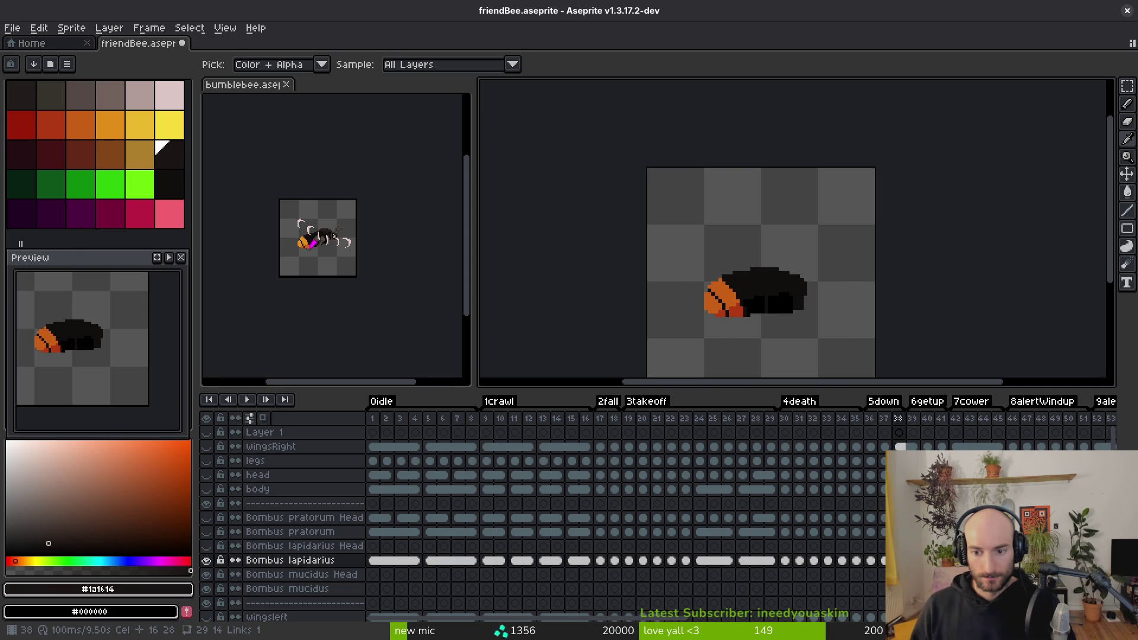
# Step: Select a range of Bombus lapidarius cels in the timeline
pyautogui.hscroll(5, 719, 546)
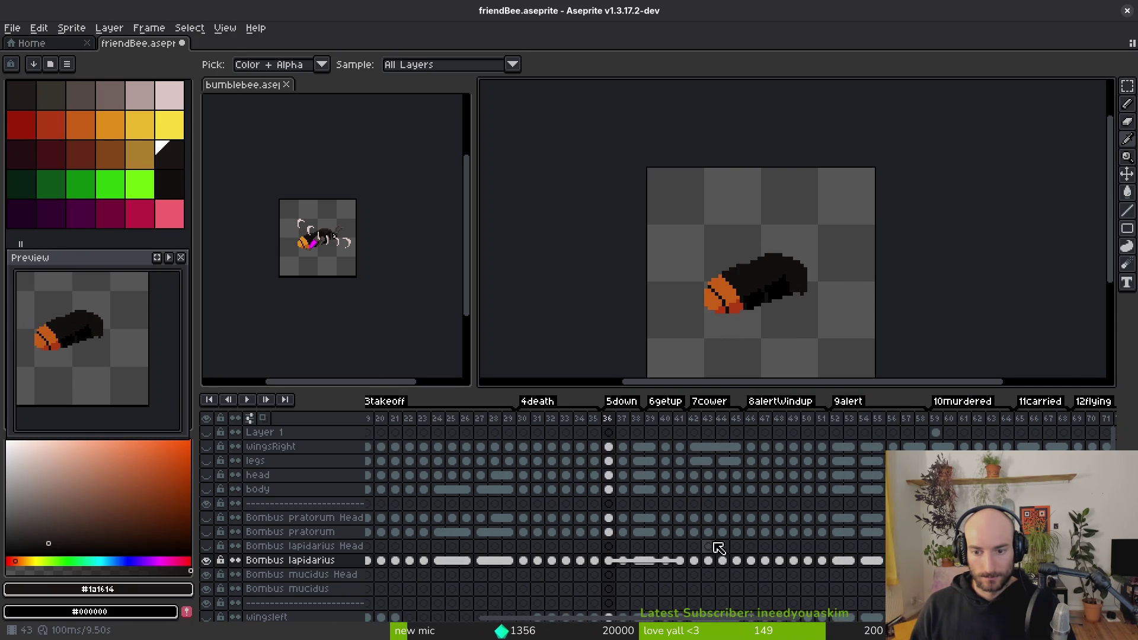
pyautogui.hscroll(3, 682, 540)
pyautogui.click(879, 561)
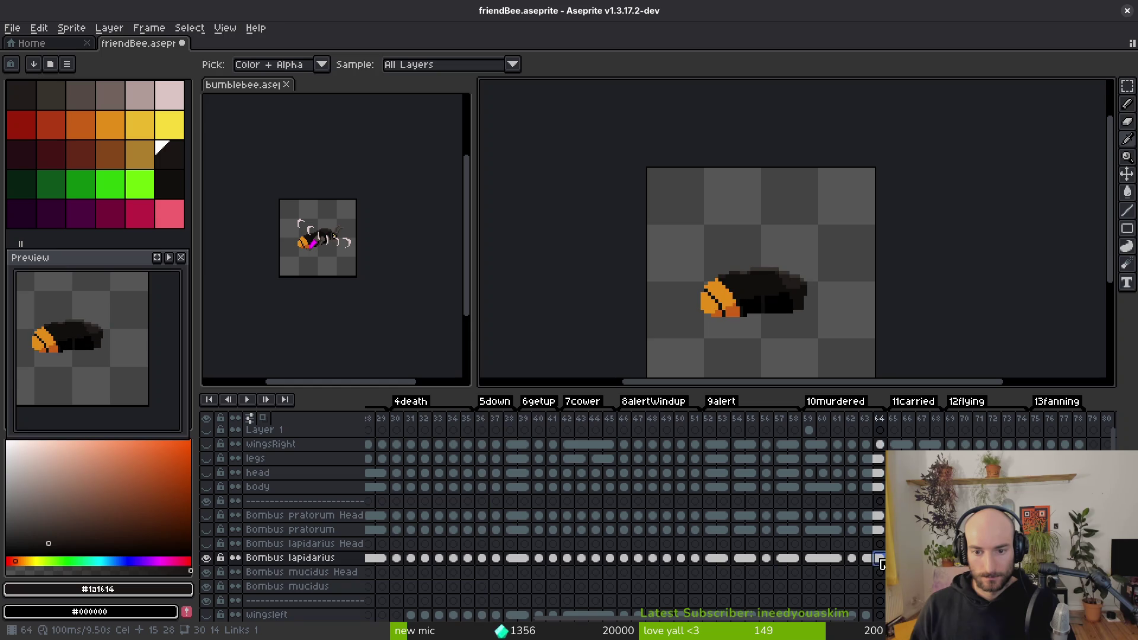
pyautogui.click(796, 560)
pyautogui.hscroll(-2, 765, 533)
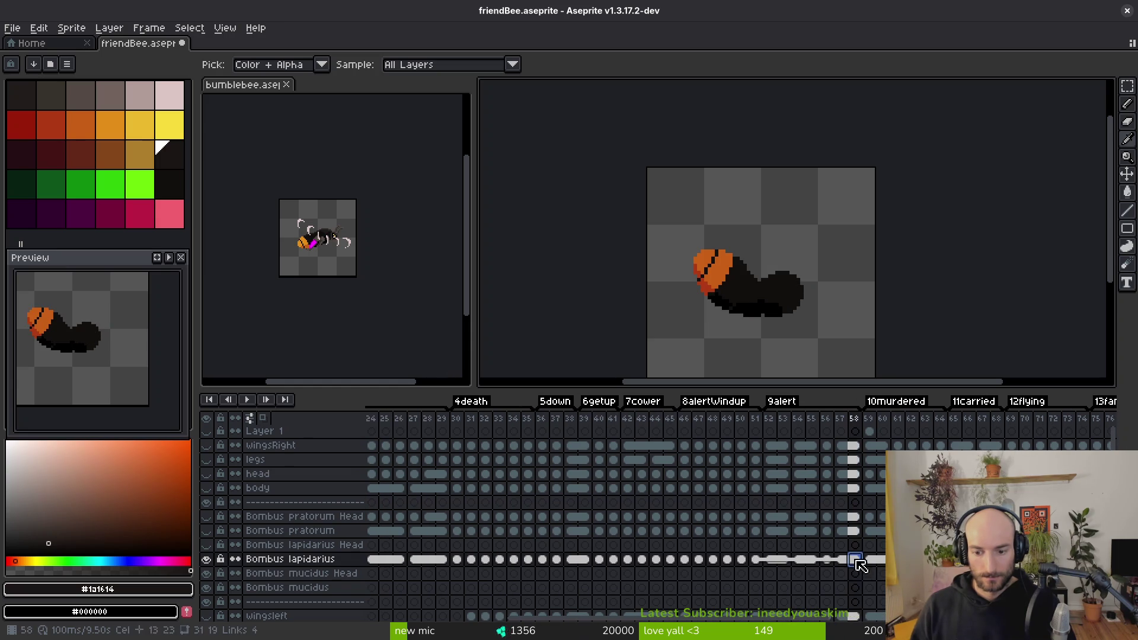
pyautogui.moveTo(855, 560)
pyautogui.mouseDown()
pyautogui.moveTo(815, 571)
pyautogui.moveTo(551, 562)
pyautogui.mouseUp()
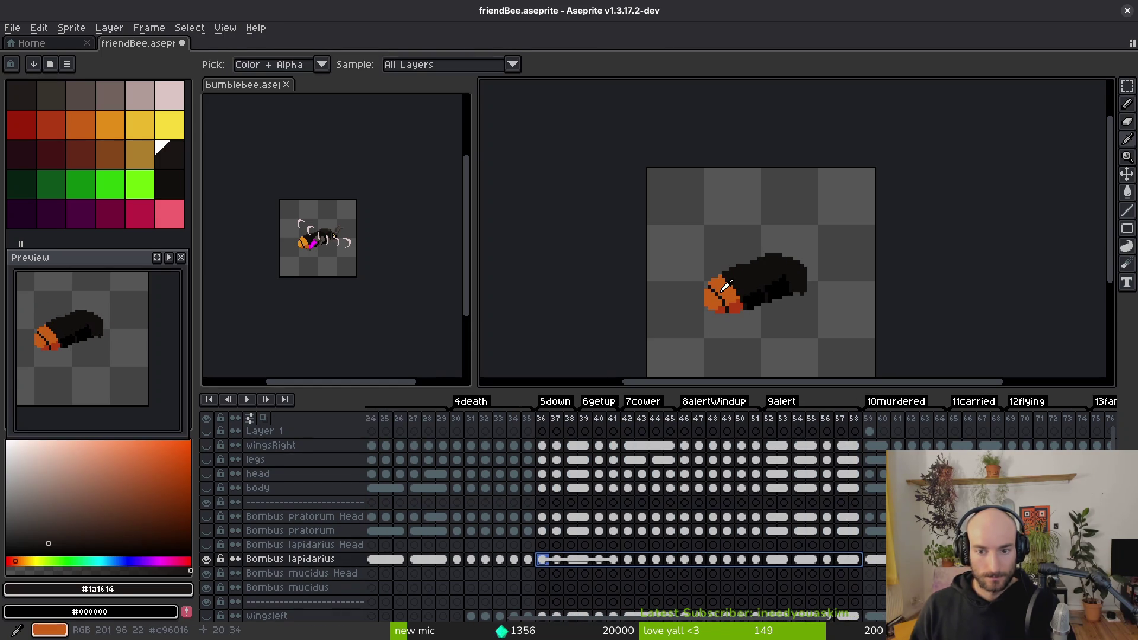
# Step: Replace orange #c96016 with palette colour idx-9 across Bombus lapidarius cels 36–58
pyautogui.click(724, 287)
pyautogui.rightClick(108, 123)
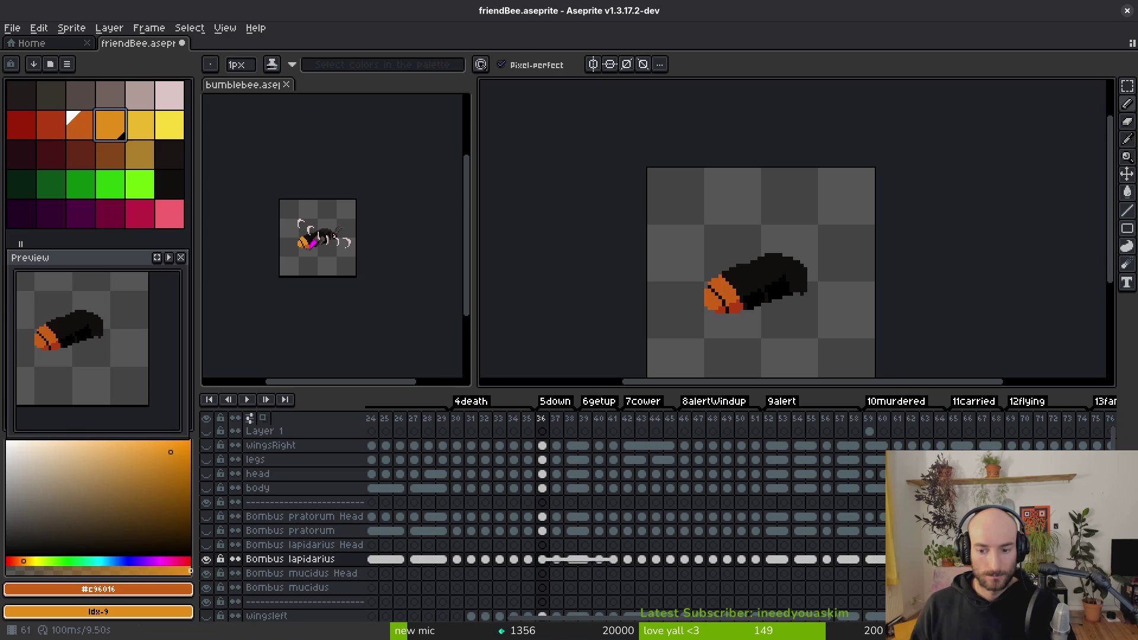
pyautogui.moveTo(863, 560); pyautogui.dragTo(552, 562)
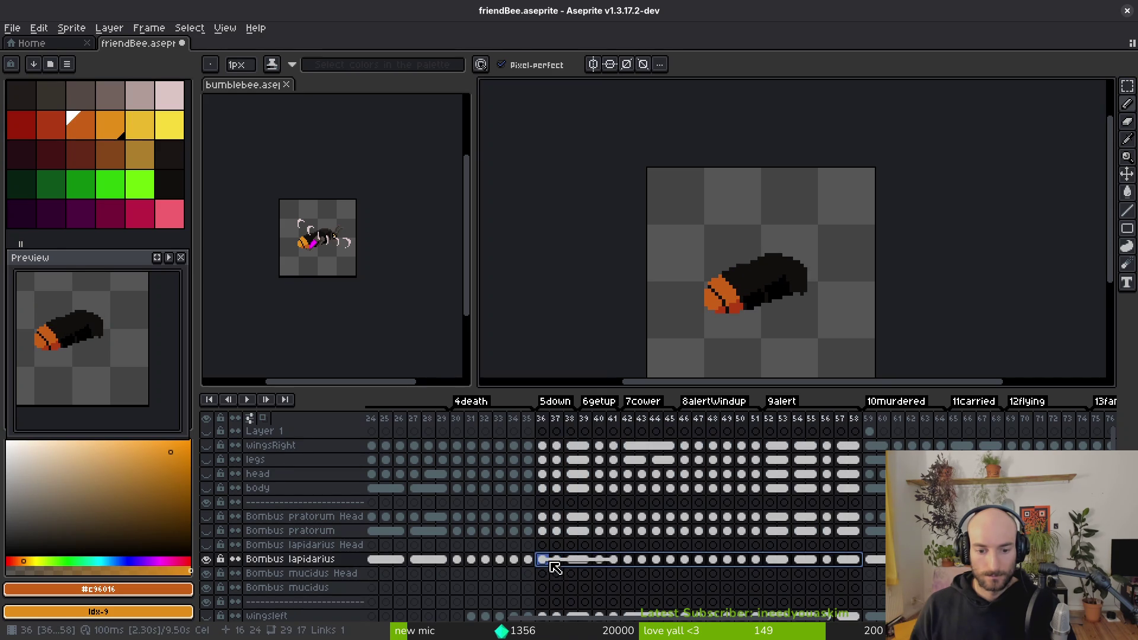
pyautogui.hotkey('shift', 'r')
pyautogui.click(512, 179)
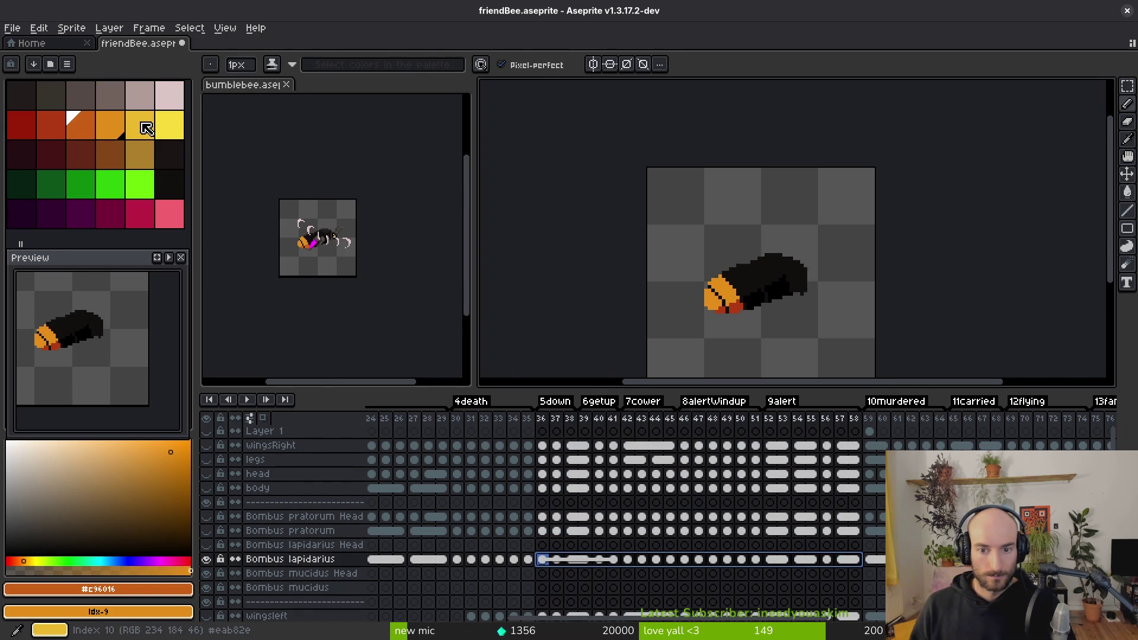
# Step: Replace palette colour idx-7 with idx-8 in cels 36–58 and save friendBee.aseprite
pyautogui.click(58, 131)
pyautogui.rightClick(89, 132)
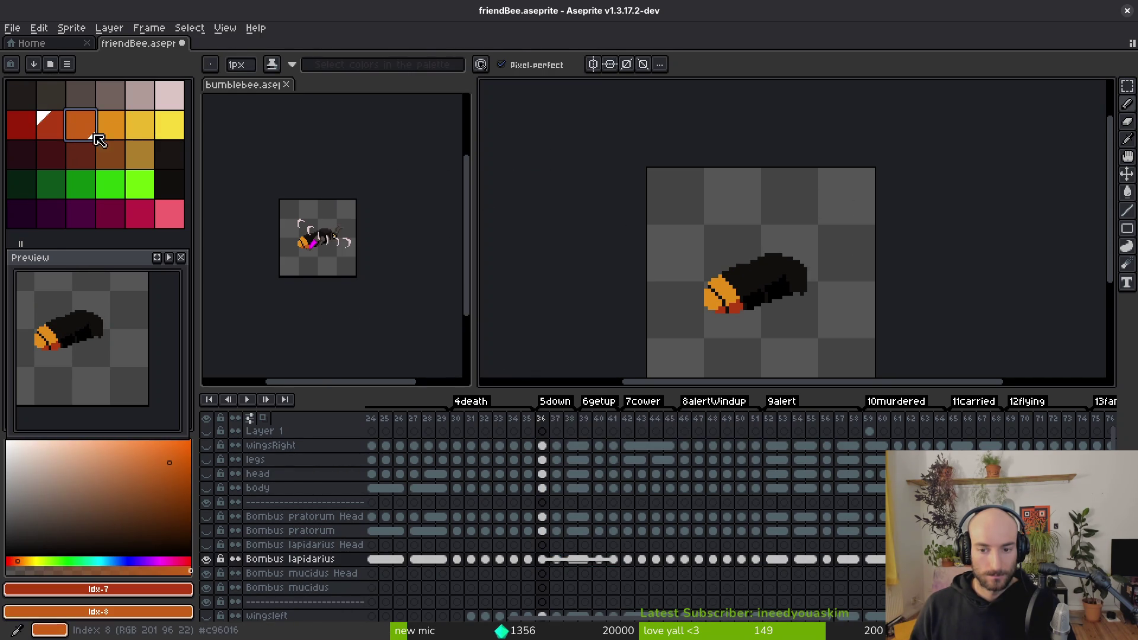
pyautogui.click(849, 563)
pyautogui.keyDown('shift'); pyautogui.click(542, 559); pyautogui.keyUp('shift')
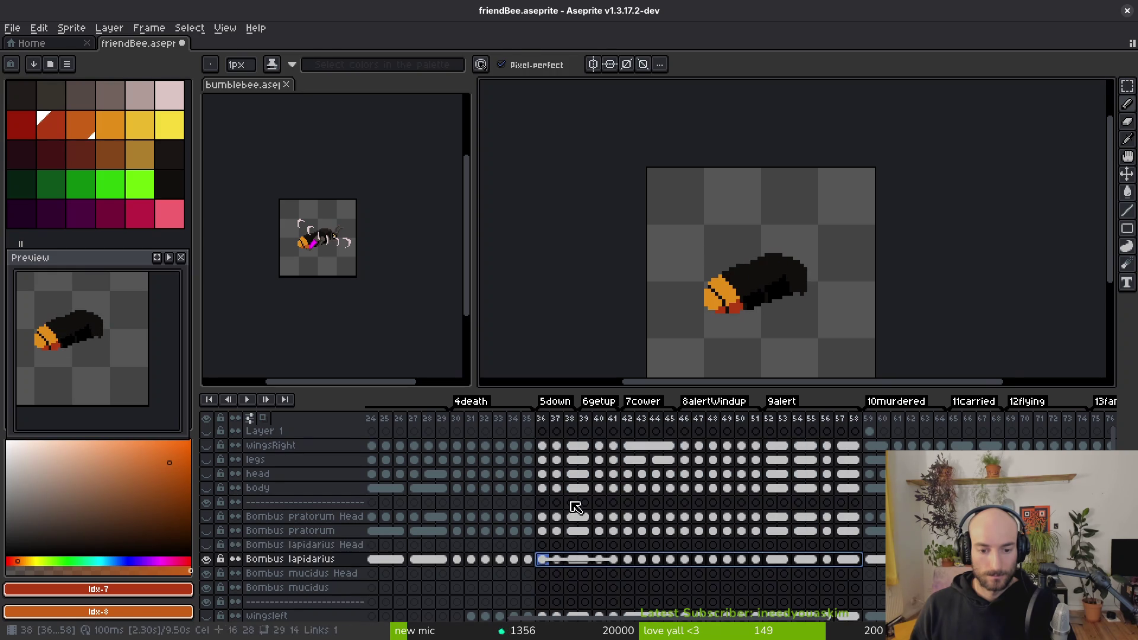
pyautogui.hotkey('shift', 'r')
pyautogui.click(513, 180)
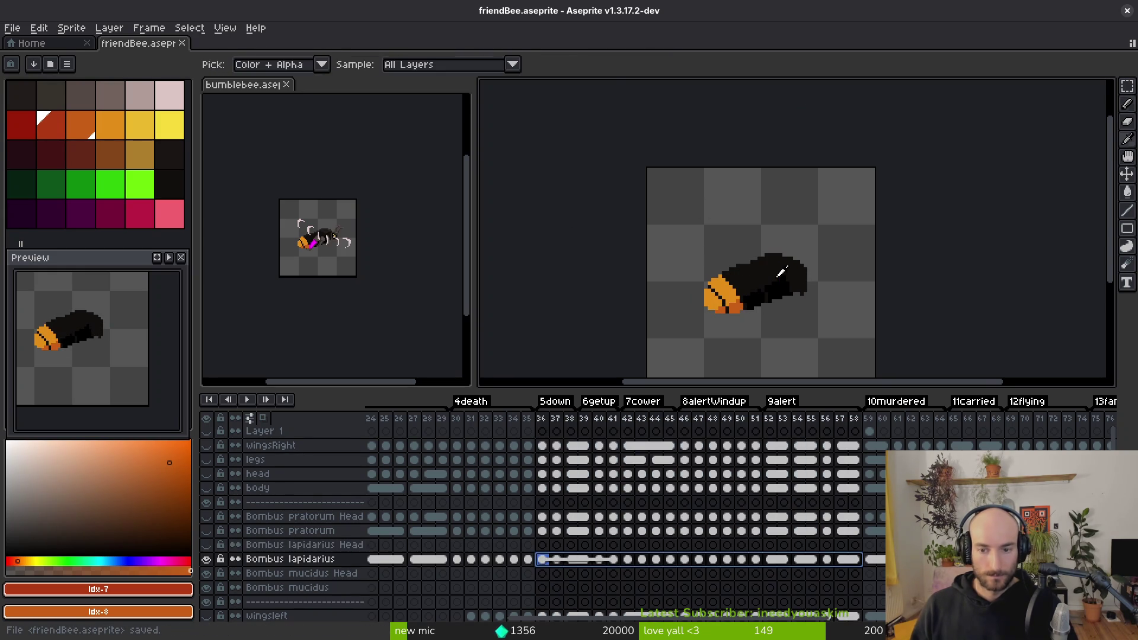
pyautogui.hotkey('ctrl', 's')
# Step: Play the animation to check the recolour, stop on frame 65, and pick orange idx-9
pyautogui.press('Return')
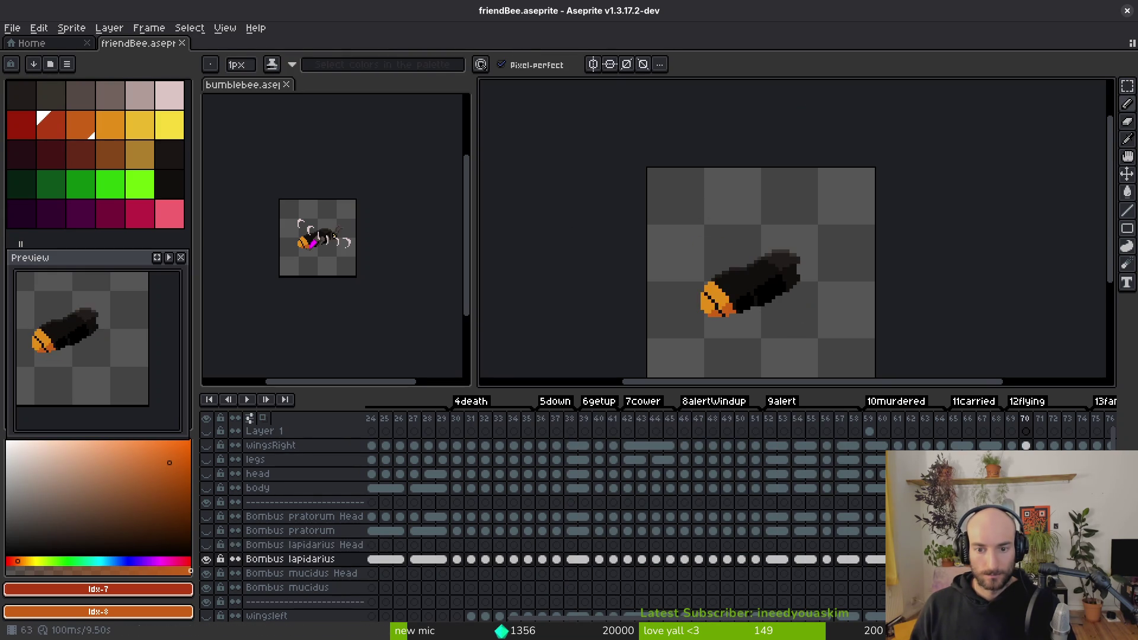
pyautogui.press('b')
pyautogui.scroll(3, 855, 326)
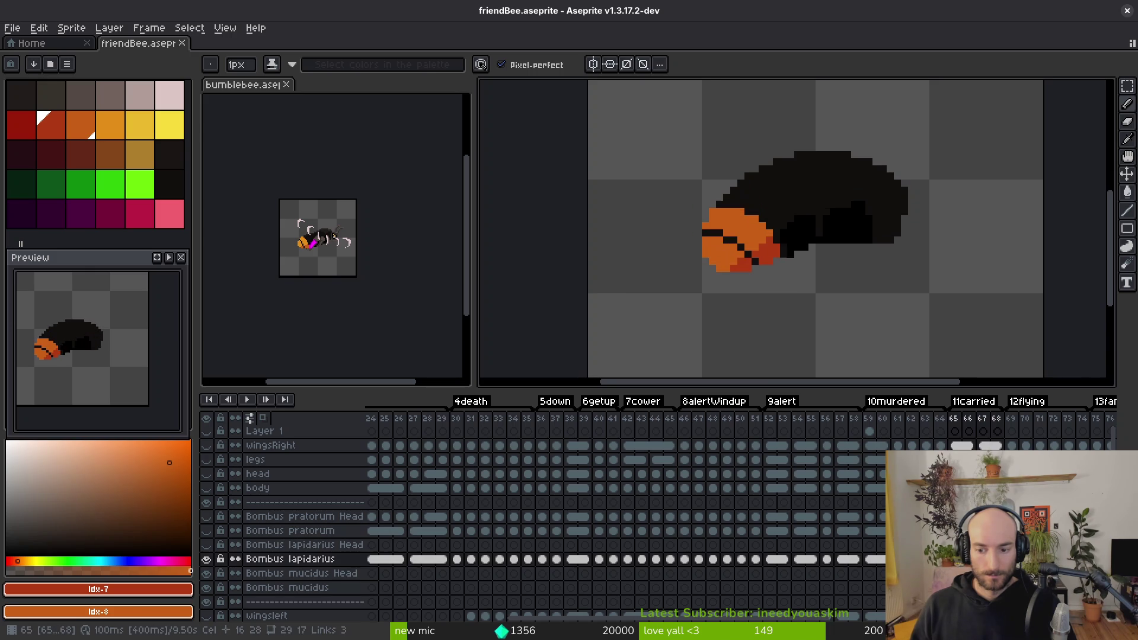
pyautogui.hotkey('shift', 'r')
pyautogui.press('Escape')
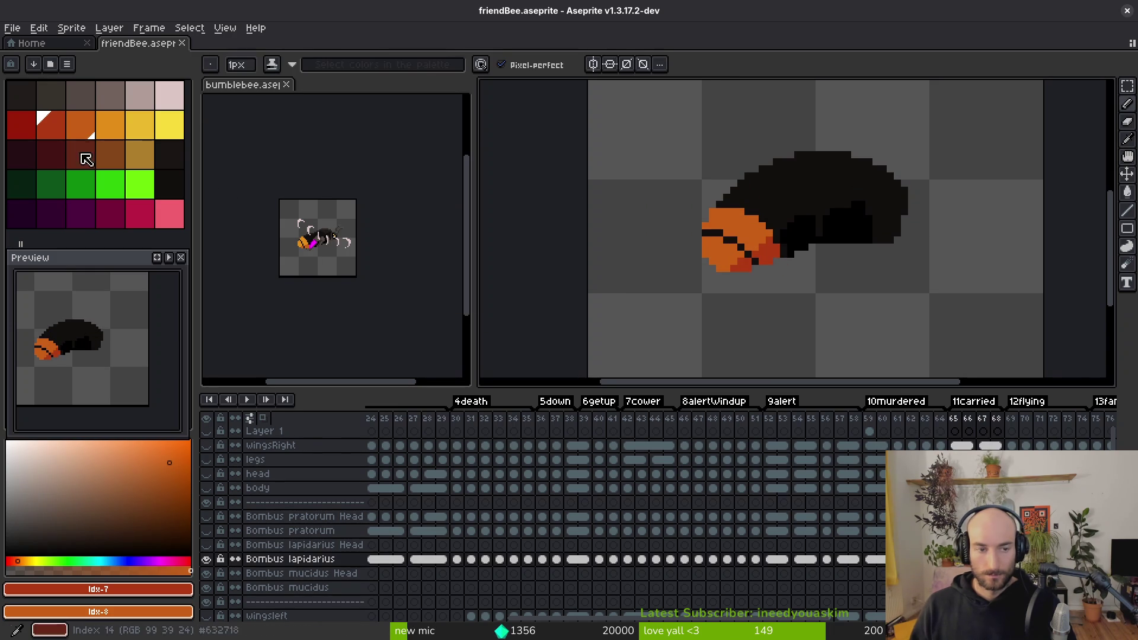
pyautogui.click(111, 125)
# Step: Flood-fill the bee's orange and red patches on the current frame with the brighter oranges
pyautogui.scroll(2, 683, 229)
pyautogui.press('g')
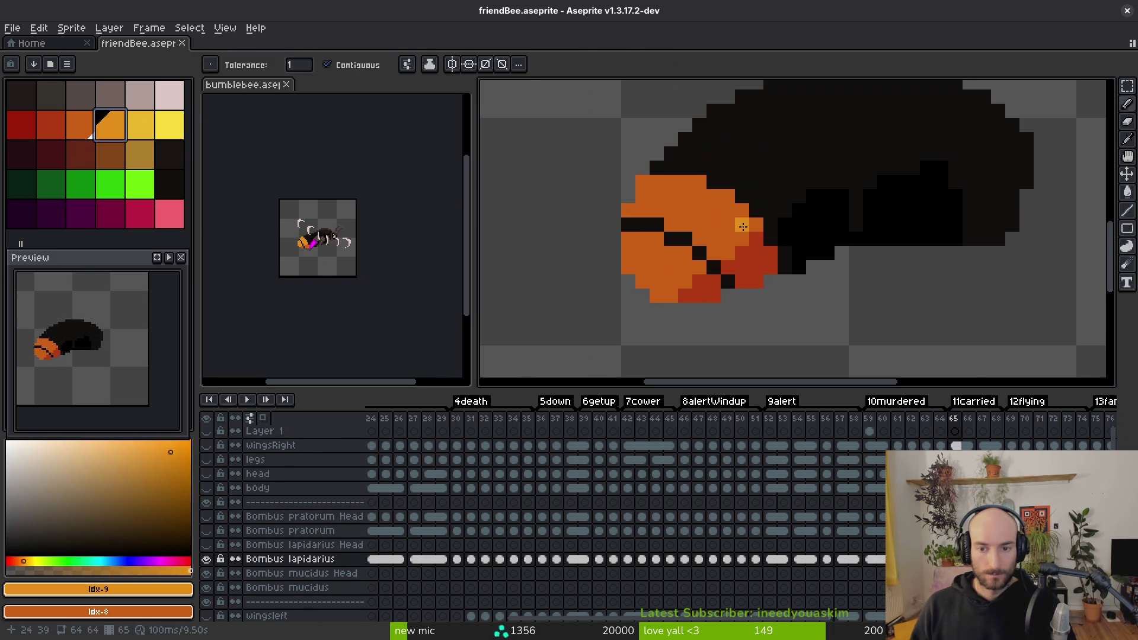
pyautogui.click(688, 196)
pyautogui.click(653, 267)
pyautogui.click(746, 261)
pyautogui.click(699, 293)
pyautogui.scroll(-2, 827, 298)
# Step: On frame 75, fill the head's top and right band lighter orange and its red areas orange
pyautogui.press('Right')
pyautogui.press('i')
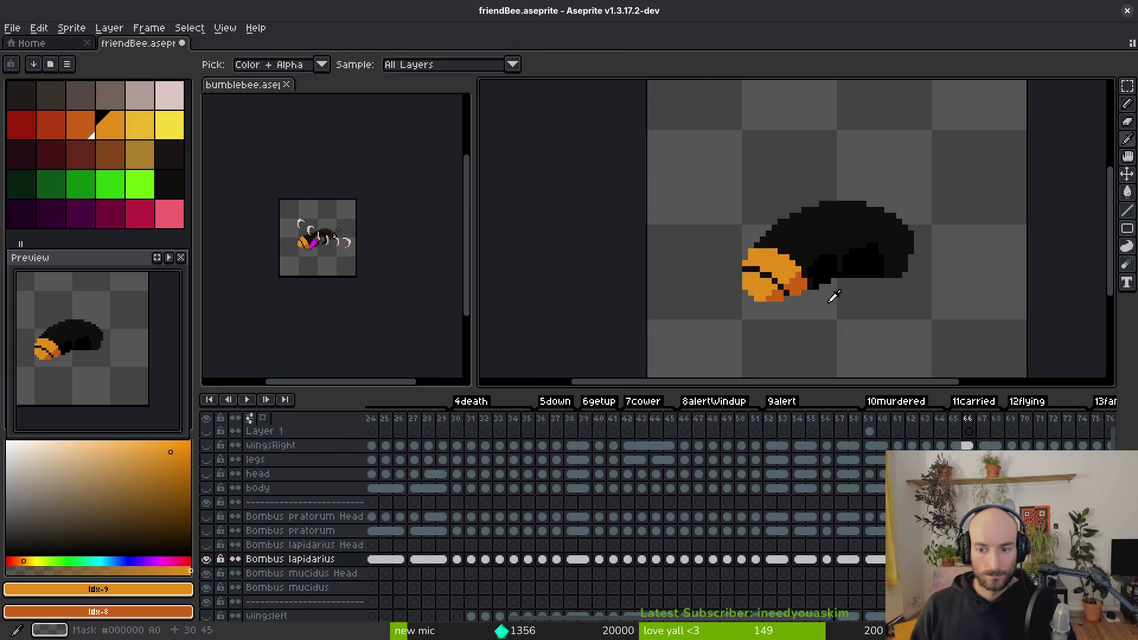
pyautogui.press('Right')
pyautogui.press('Right')
pyautogui.press('Right')
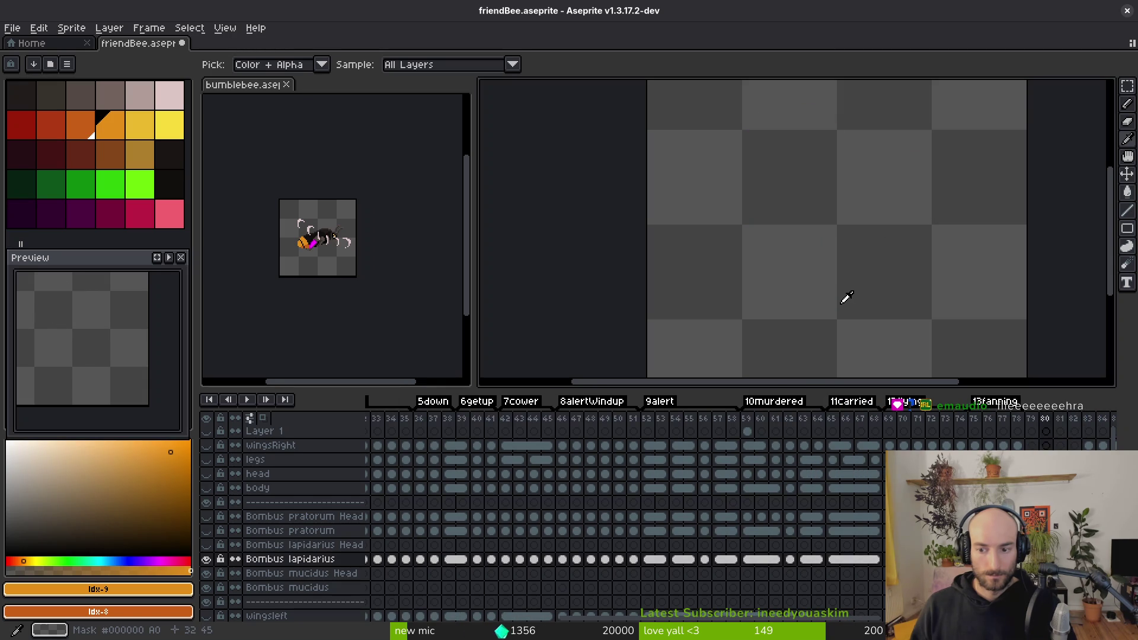
pyautogui.press('Left')
pyautogui.press('Left')
pyautogui.press('Left')
pyautogui.press('g')
pyautogui.scroll(2, 845, 297)
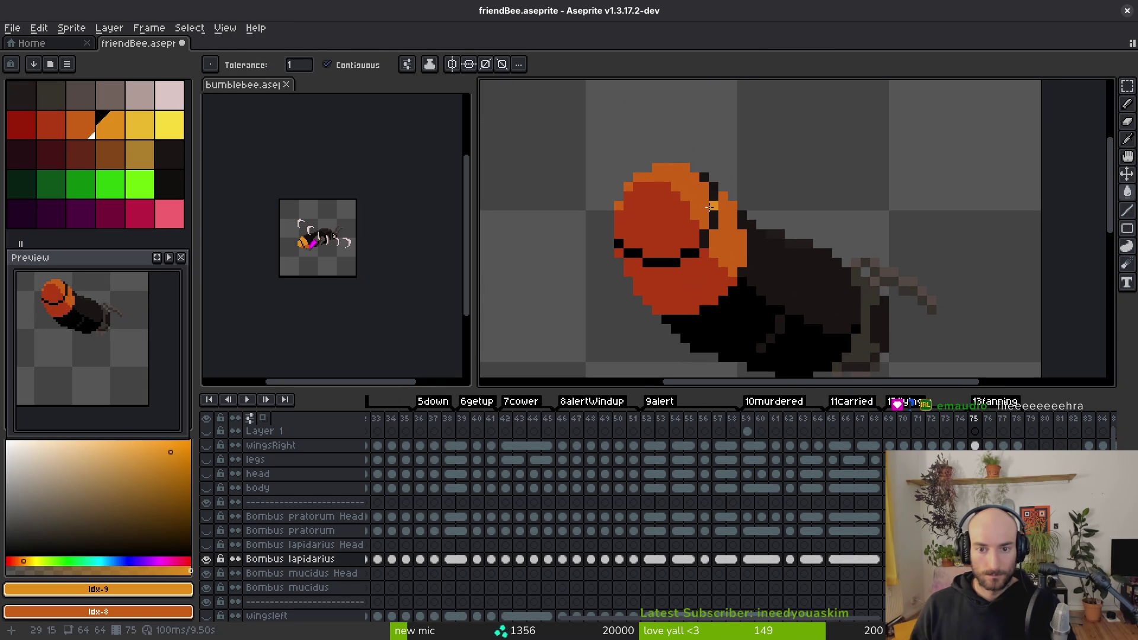
pyautogui.click(670, 173)
pyautogui.click(727, 237)
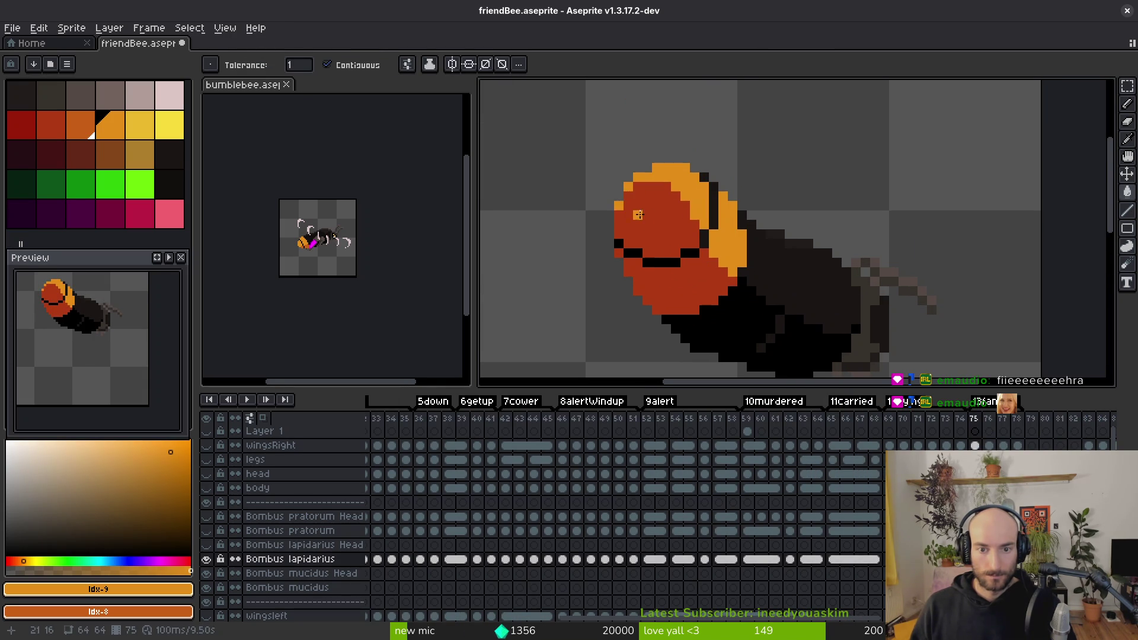
pyautogui.click(638, 214)
pyautogui.click(653, 281)
# Step: Give frame 76's head the same lighter orange bands and orange red areas
pyautogui.press('Right')
pyautogui.click(664, 184)
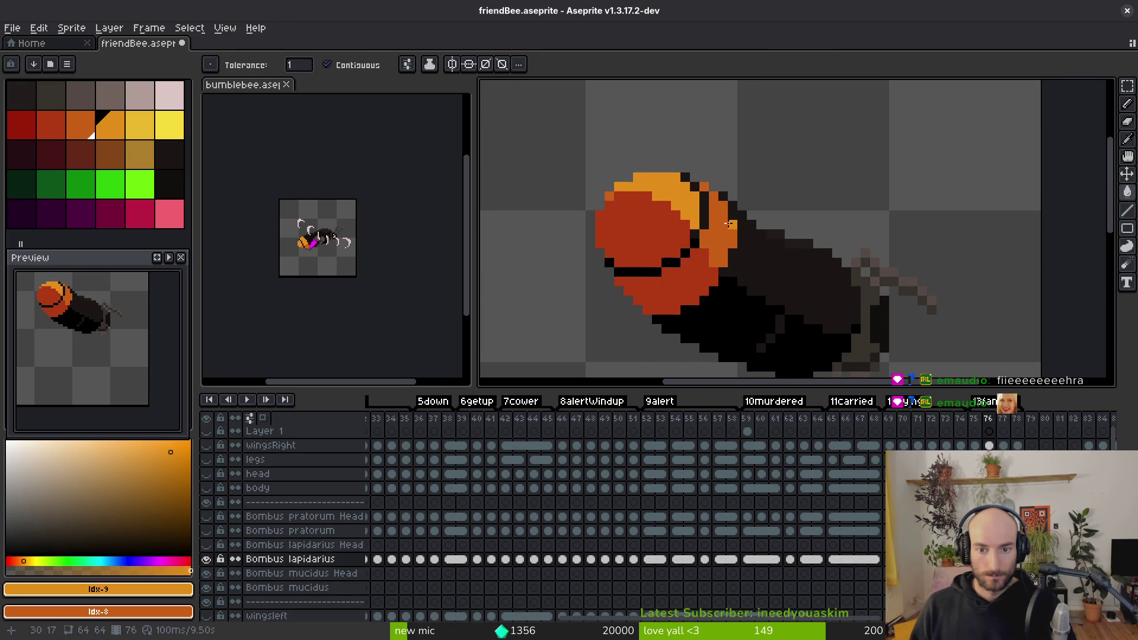
pyautogui.click(721, 237)
pyautogui.click(704, 187)
pyautogui.click(638, 225)
pyautogui.click(658, 290)
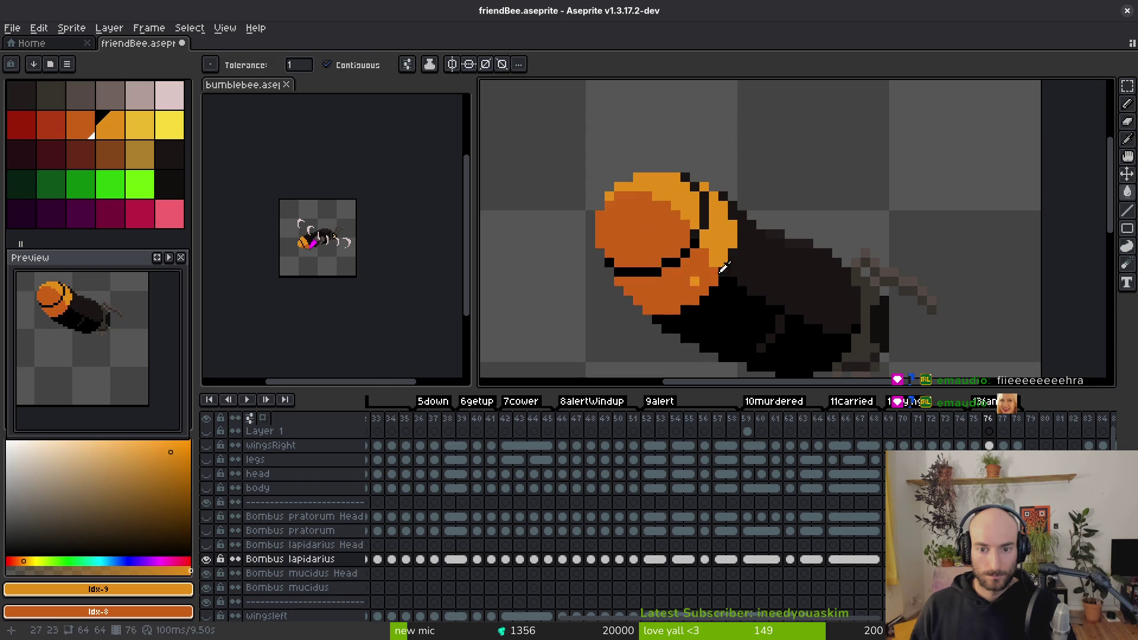
# Step: Recolour frame 77's head bands and red areas orange, then move to frame 78 and save
pyautogui.press('Right')
pyautogui.click(706, 196)
pyautogui.click(701, 203)
pyautogui.click(675, 214)
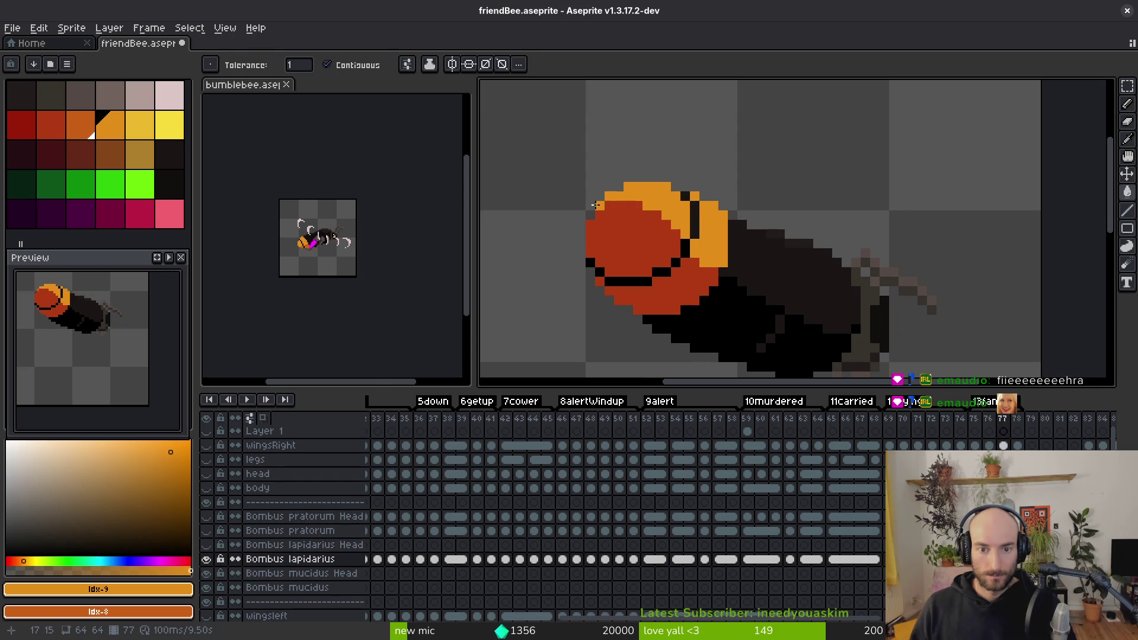
pyautogui.click(628, 228)
pyautogui.click(619, 296)
pyautogui.click(600, 290)
pyautogui.press('Right')
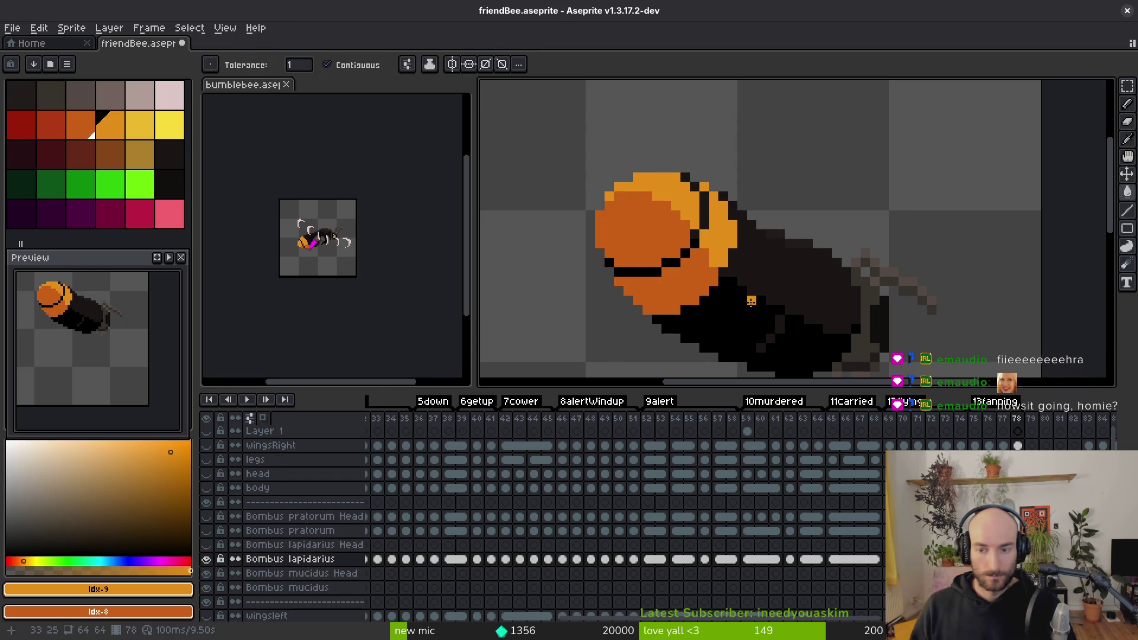
pyautogui.hotkey('ctrl', 's')
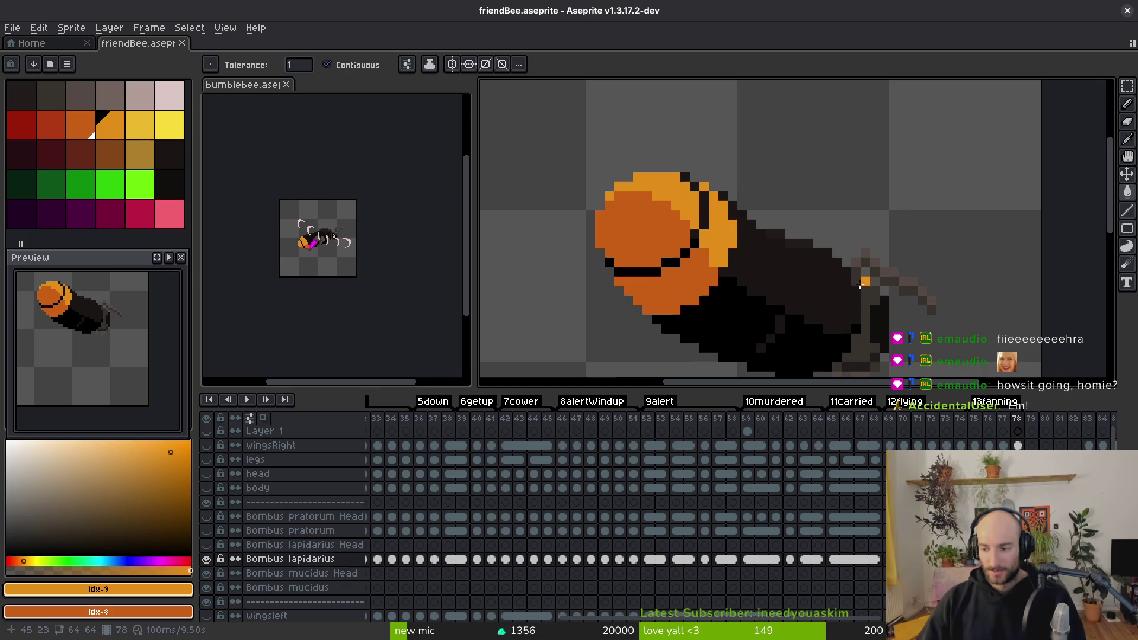
# Step: Zoom out to the whole bee, play the animation, and compare adjacent frames
pyautogui.scroll(-3, 728, 263)
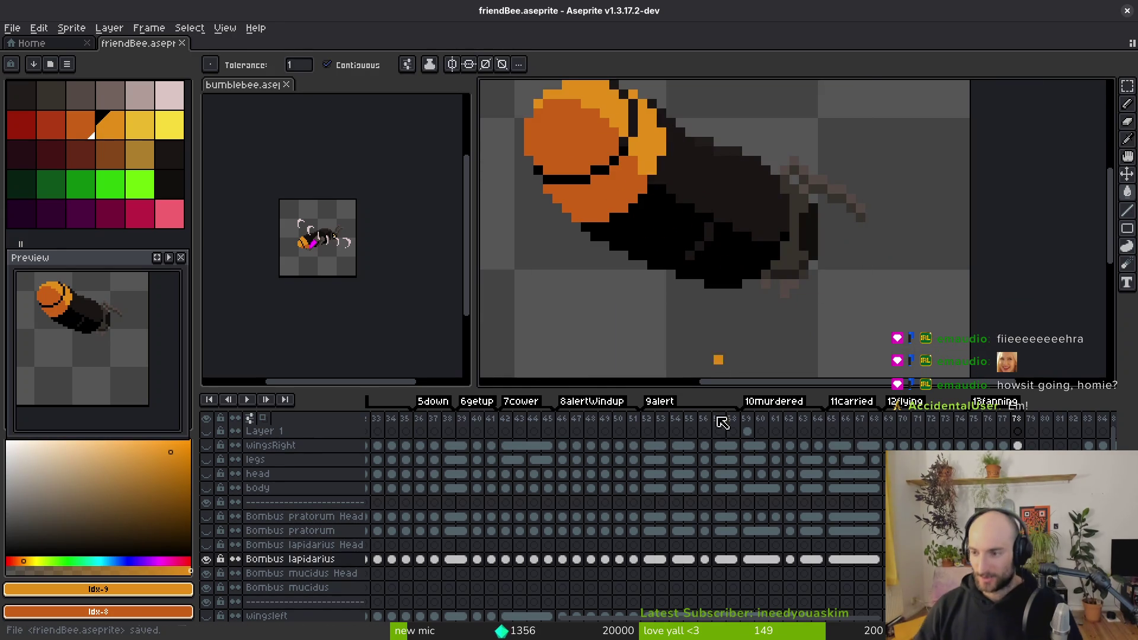
pyautogui.scroll(-2, 767, 286)
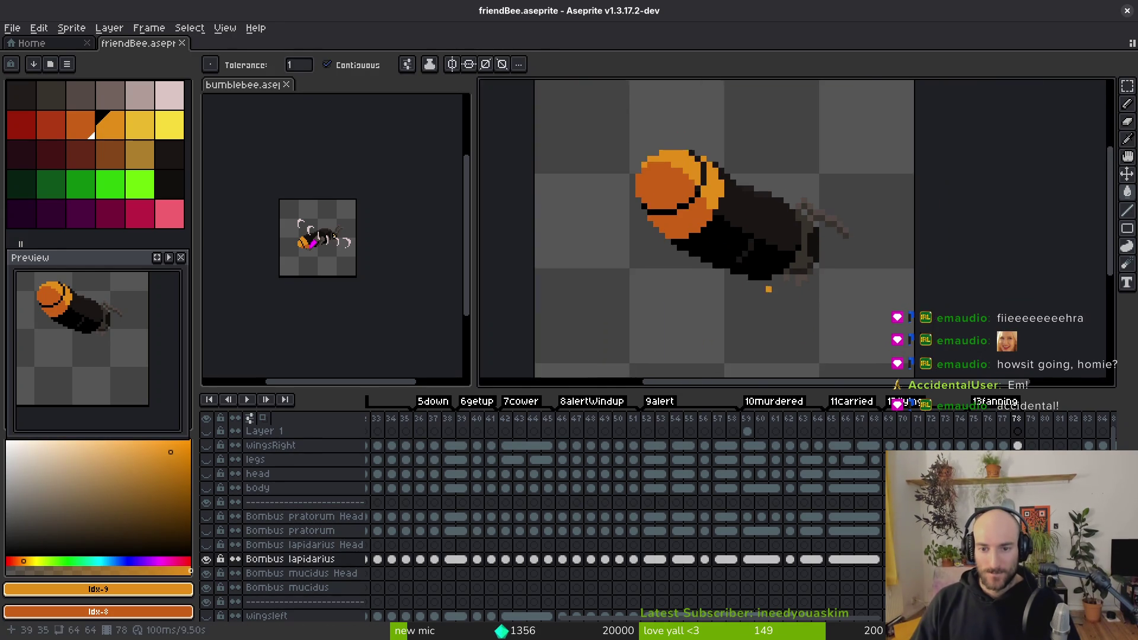
pyautogui.press('i')
pyautogui.press('Left')
pyautogui.press('Left')
pyautogui.press('Left')
pyautogui.press('Return')
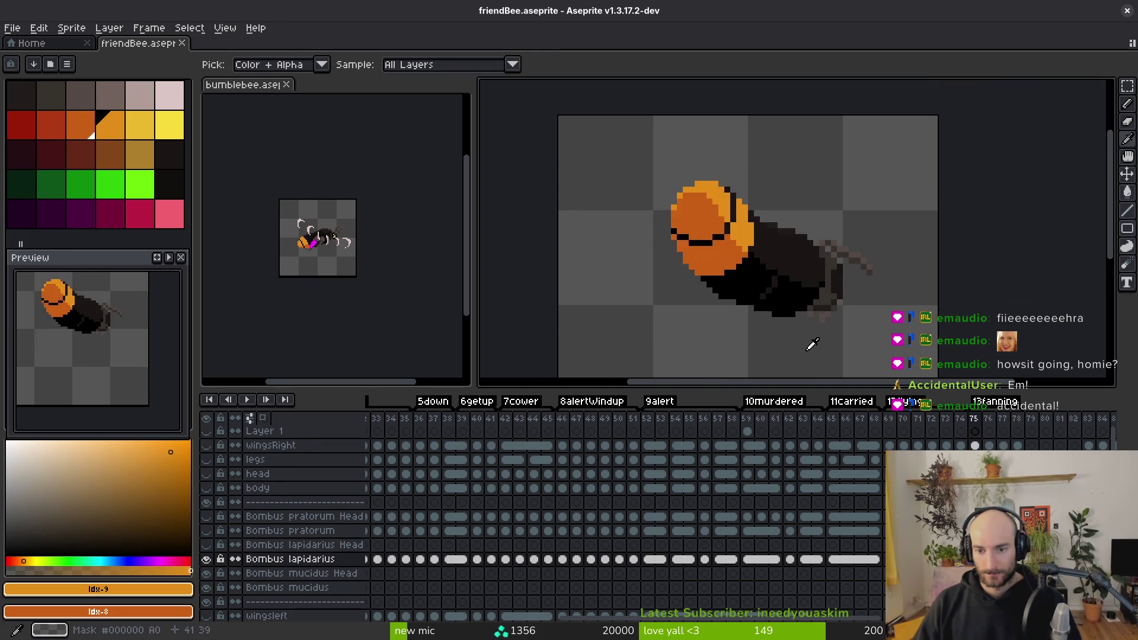
pyautogui.press('Left')
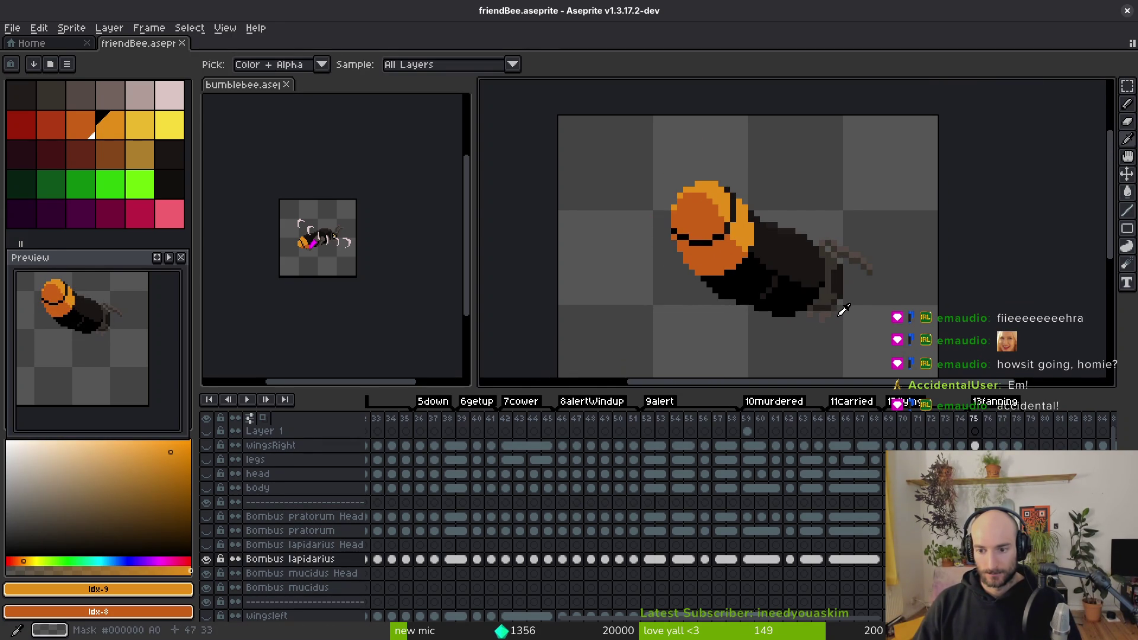
pyautogui.press('Right')
# Step: Toggle the body layer's visibility and compare frames 75 and 76 on Bombus lapidarius
pyautogui.click(258, 488)
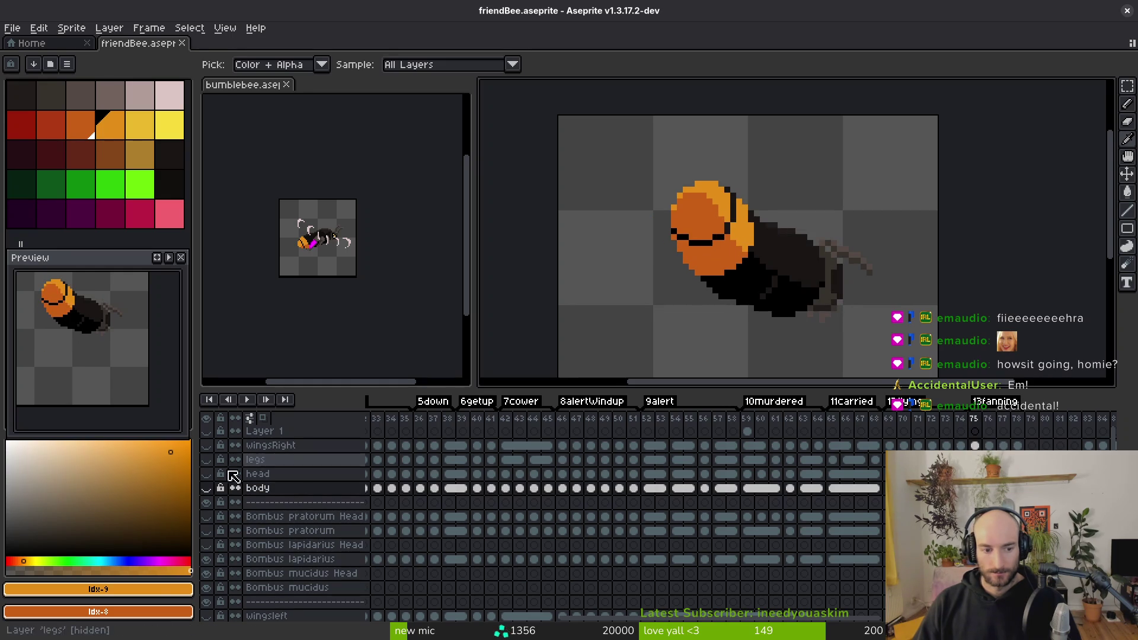
pyautogui.click(206, 488)
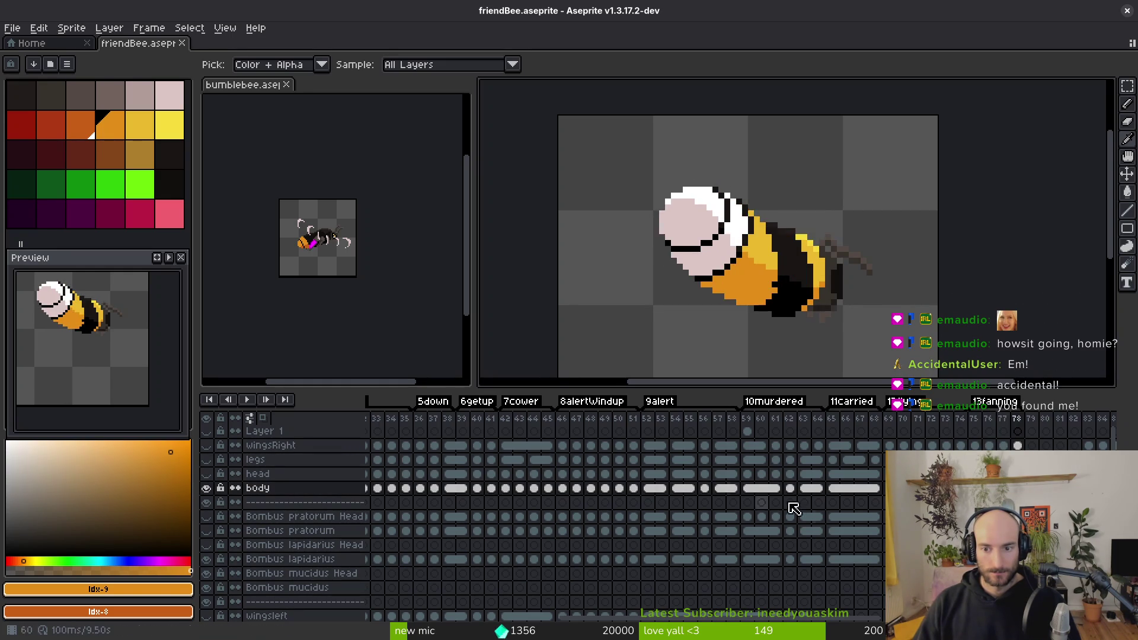
pyautogui.click(255, 559)
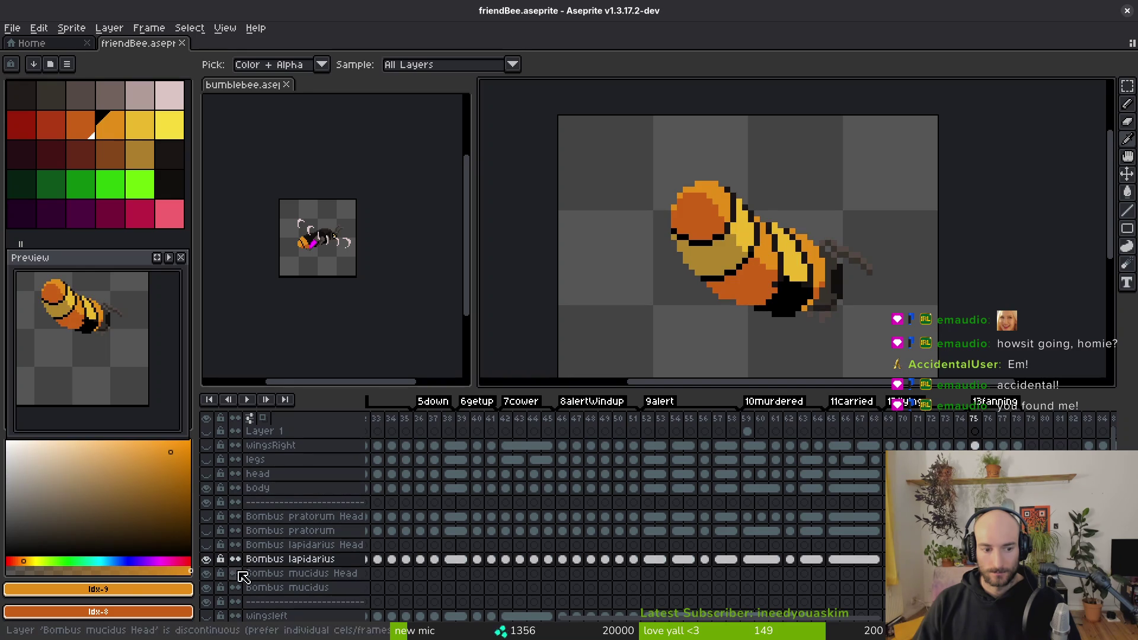
pyautogui.click(205, 488)
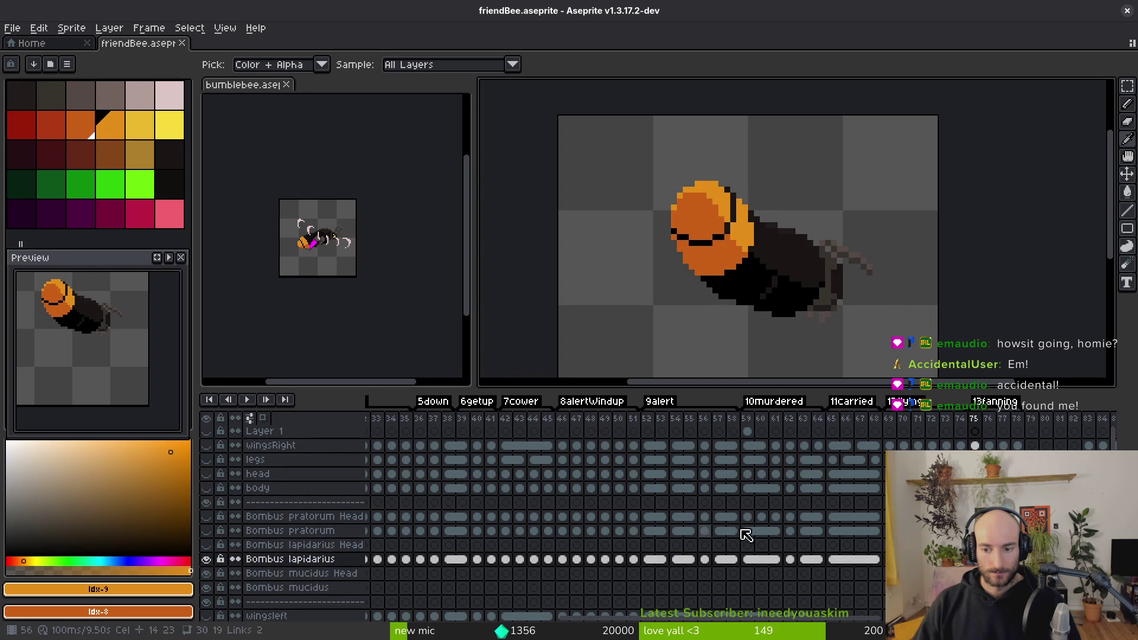
pyautogui.press('Right')
pyautogui.press('Right')
pyautogui.press('Left')
pyautogui.press('Left')
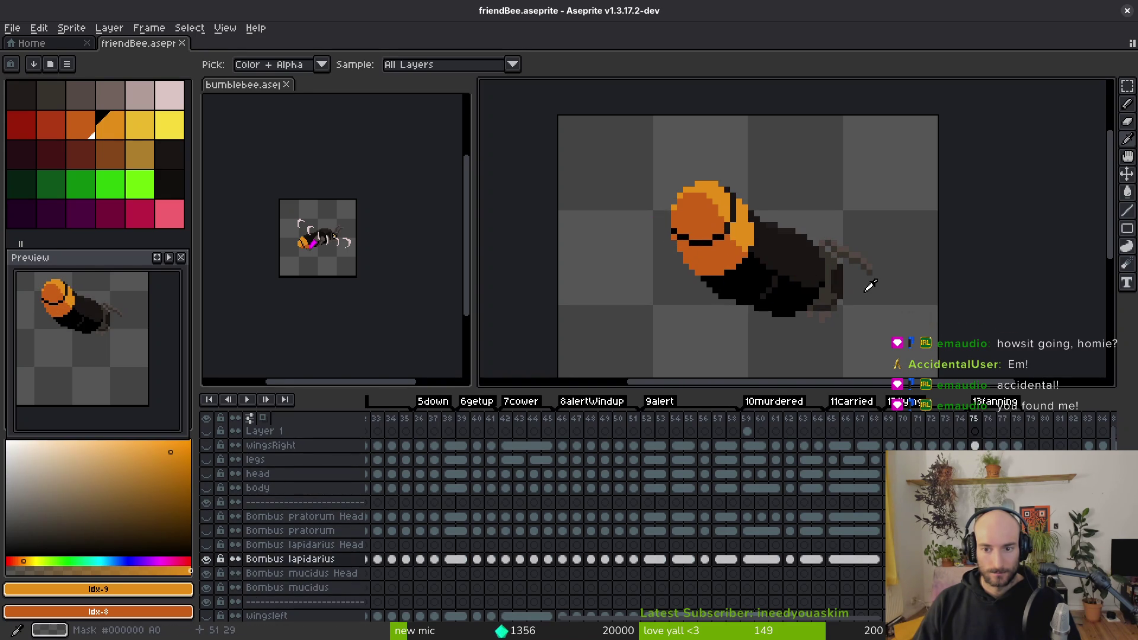
pyautogui.press('Right')
pyautogui.scroll(4, 860, 280)
pyautogui.press('Left')
# Step: Sample the wing grey-brown and darkest body colours, then flood-fill the body on frame 76
pyautogui.click(766, 198)
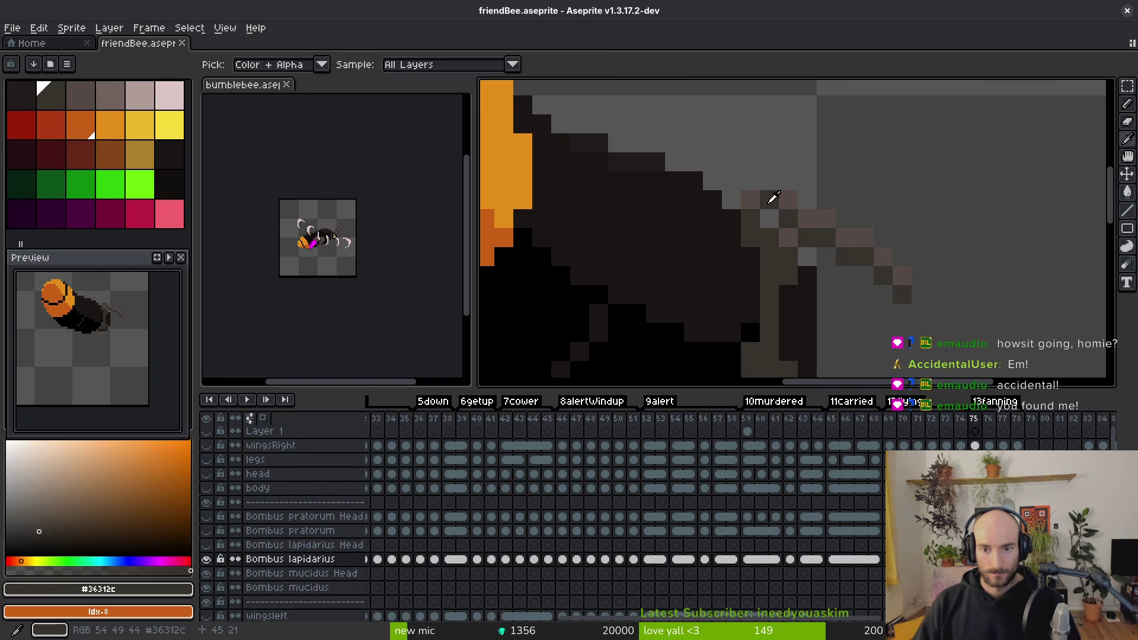
pyautogui.click(792, 195)
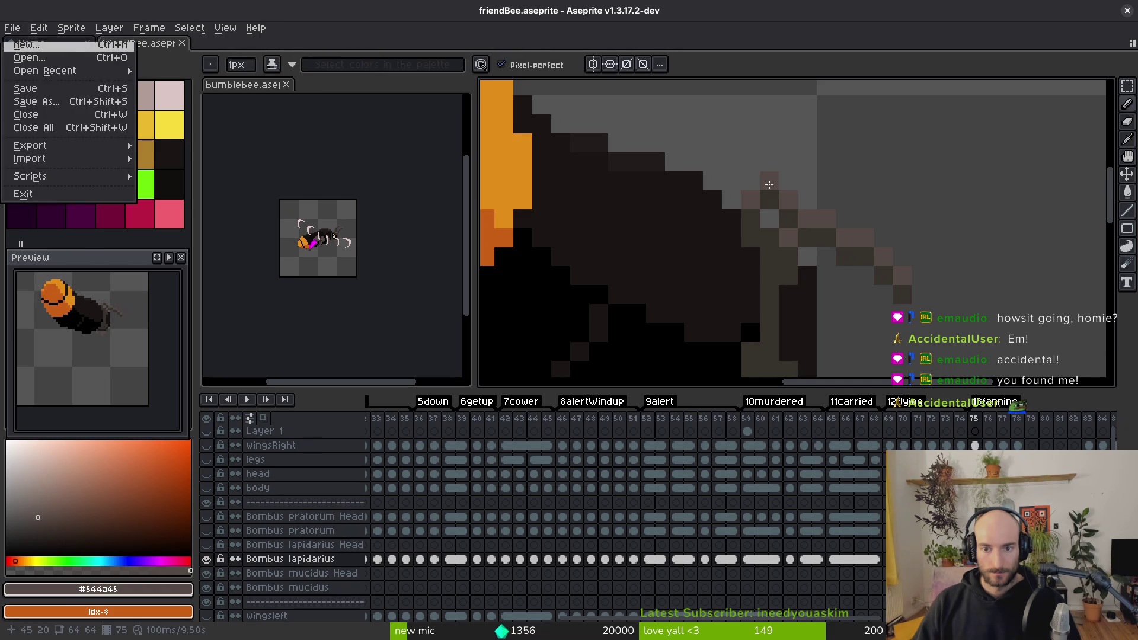
pyautogui.press('Left')
pyautogui.press('Right')
pyautogui.press('Right')
pyautogui.press('Left')
pyautogui.press('Right')
pyautogui.press('Left')
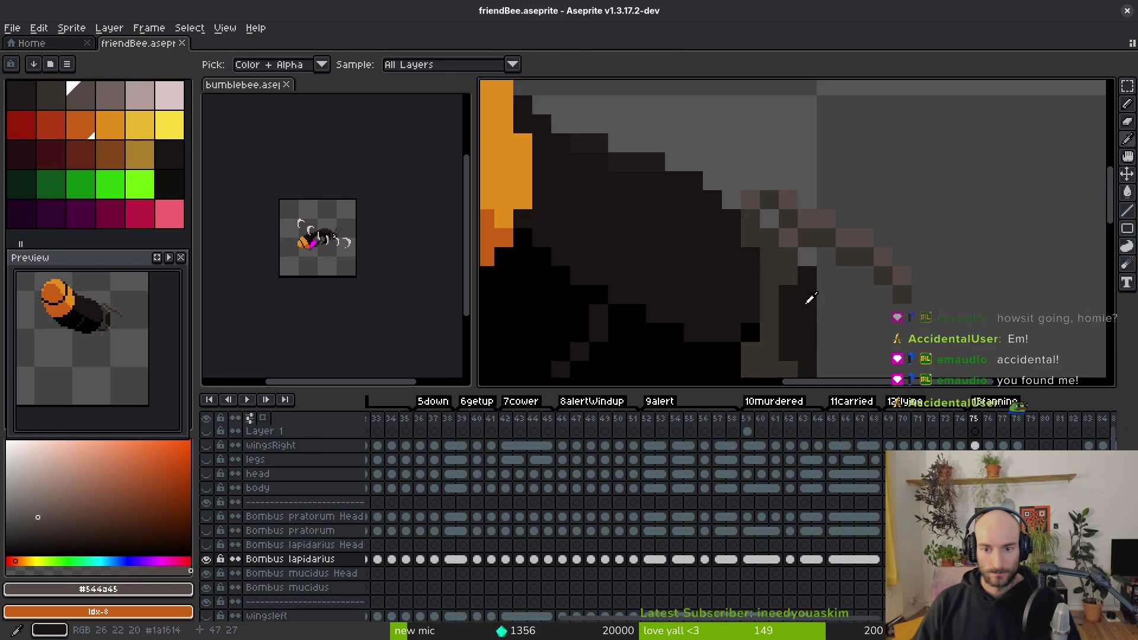
pyautogui.click(826, 316)
pyautogui.press('Right')
pyautogui.press('g')
pyautogui.click(803, 320)
pyautogui.moveTo(820, 292); pyautogui.dragTo(820, 288)
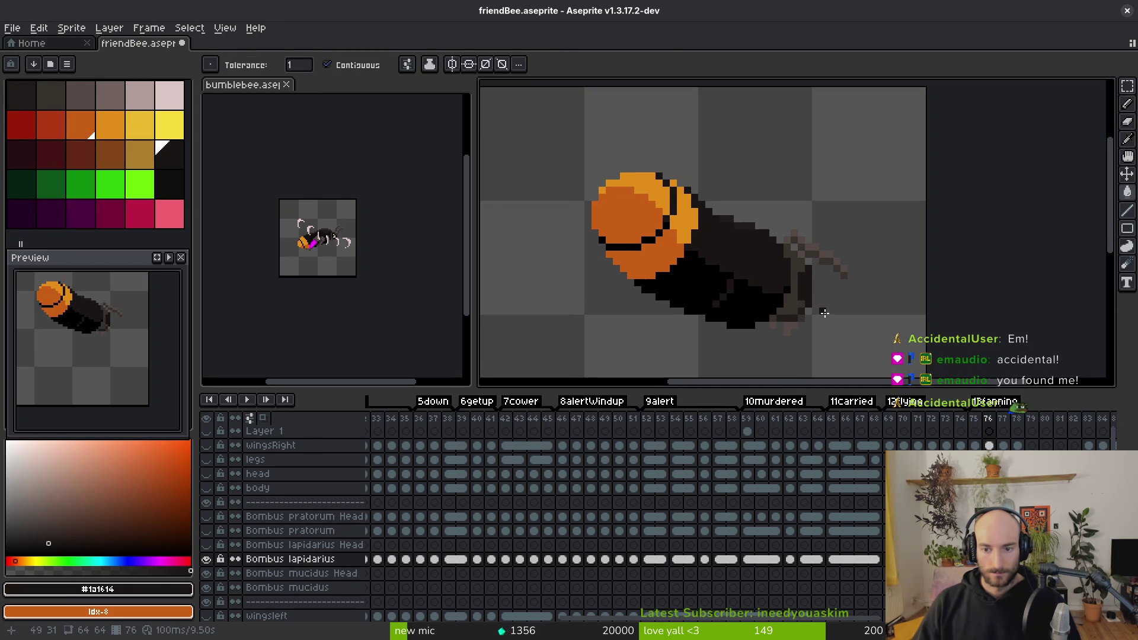
# Step: Hide Bombus lapidarius, show Bombus pratorum and its Head, and sample tail, body and wing colours
pyautogui.click(207, 559)
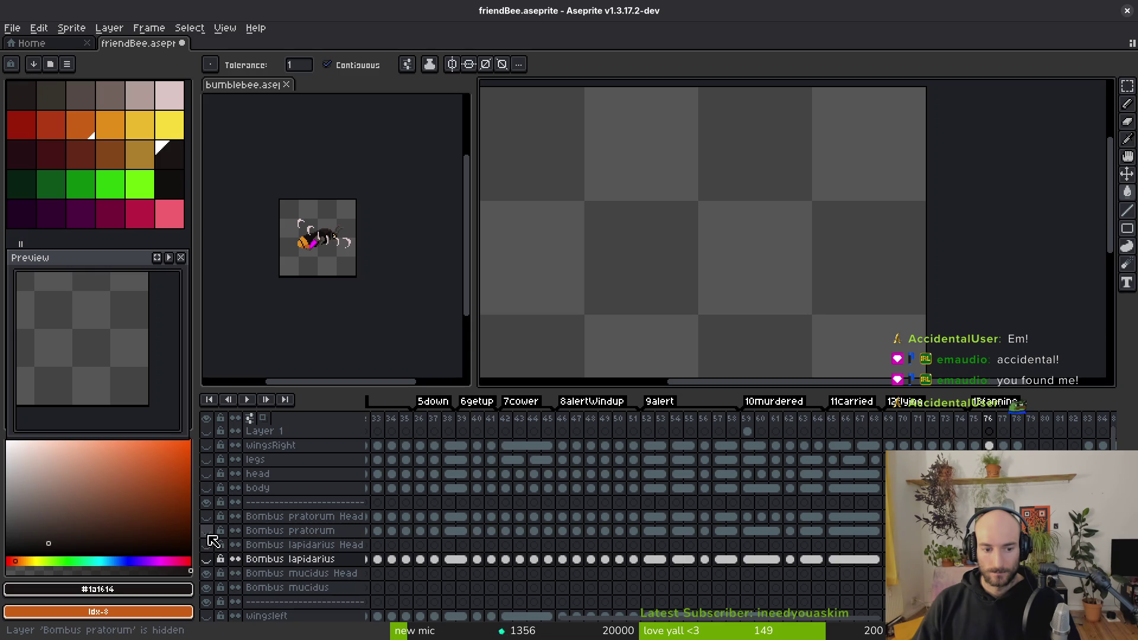
pyautogui.moveTo(206, 530); pyautogui.dragTo(207, 516)
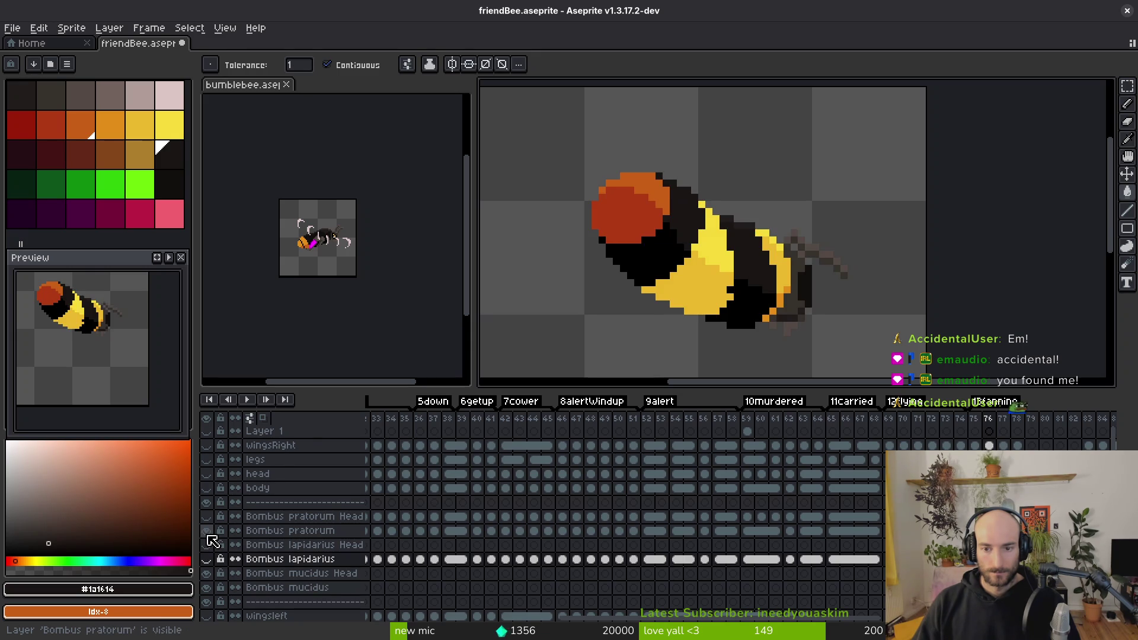
pyautogui.press('i')
pyautogui.scroll(5, 816, 270)
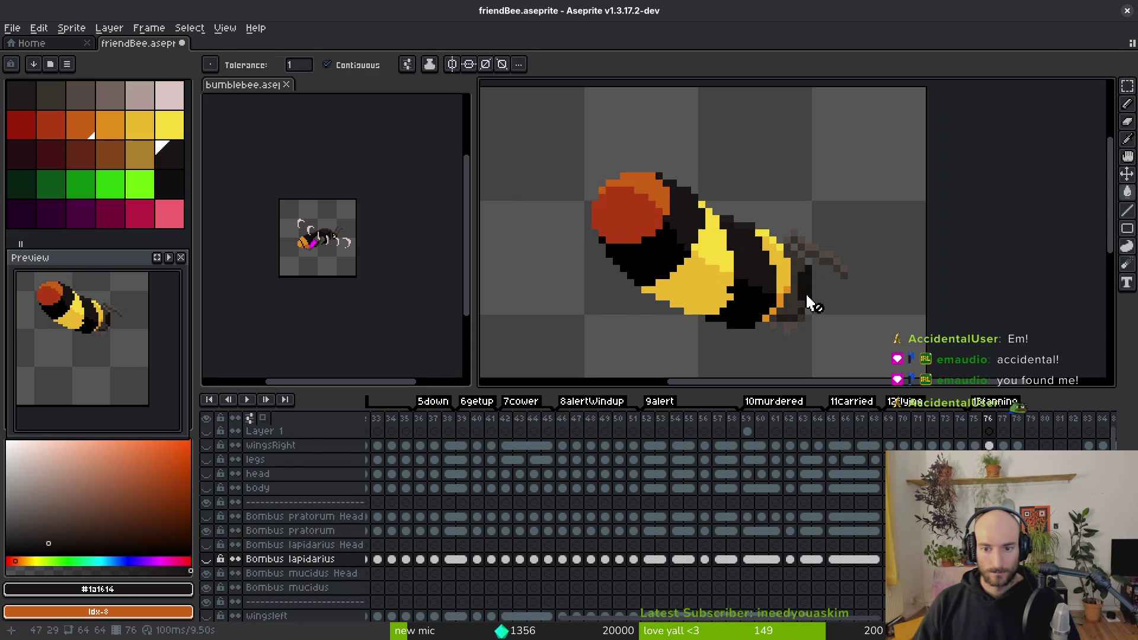
pyautogui.click(763, 254)
pyautogui.press('Up')
pyautogui.press('Up')
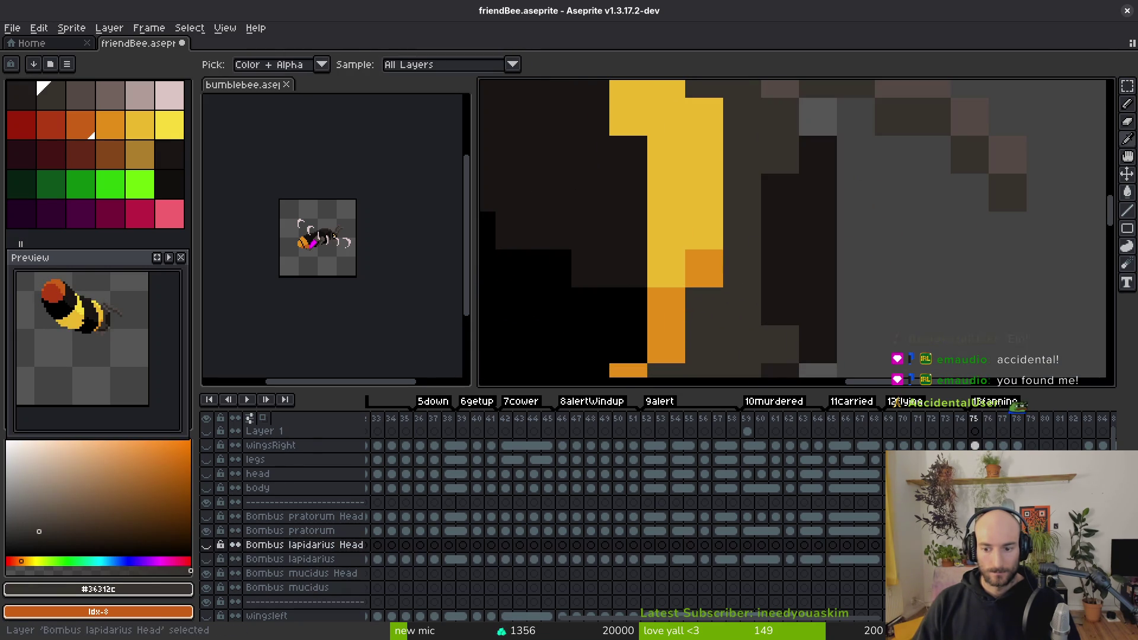
pyautogui.press('Right')
pyautogui.click(775, 295)
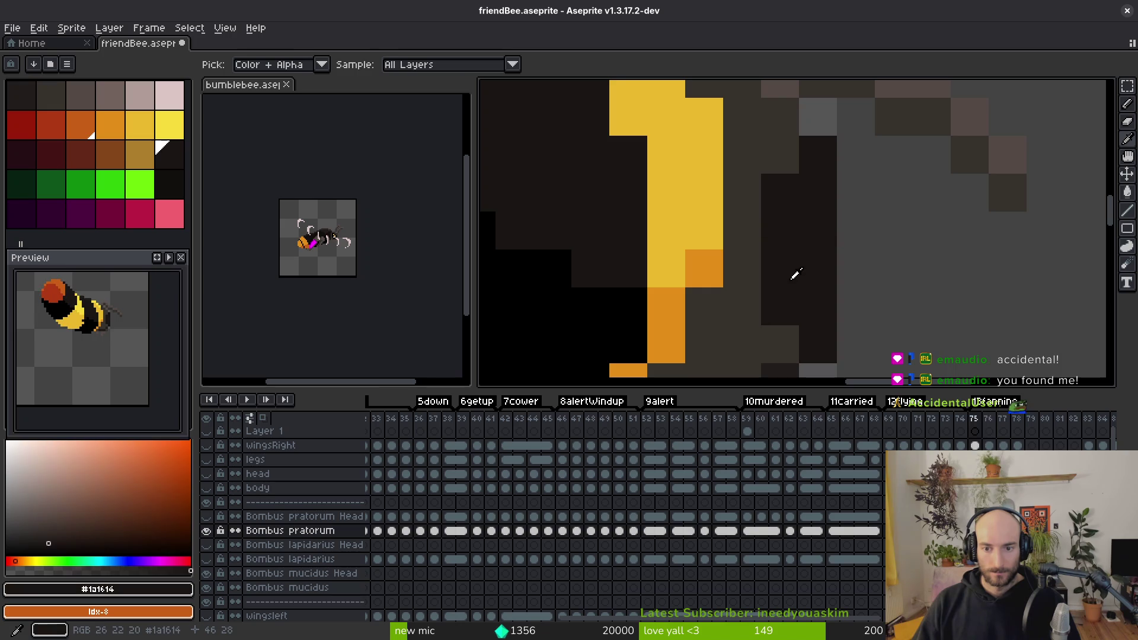
pyautogui.moveTo(808, 237); pyautogui.dragTo(713, 178)
pyautogui.click(713, 178)
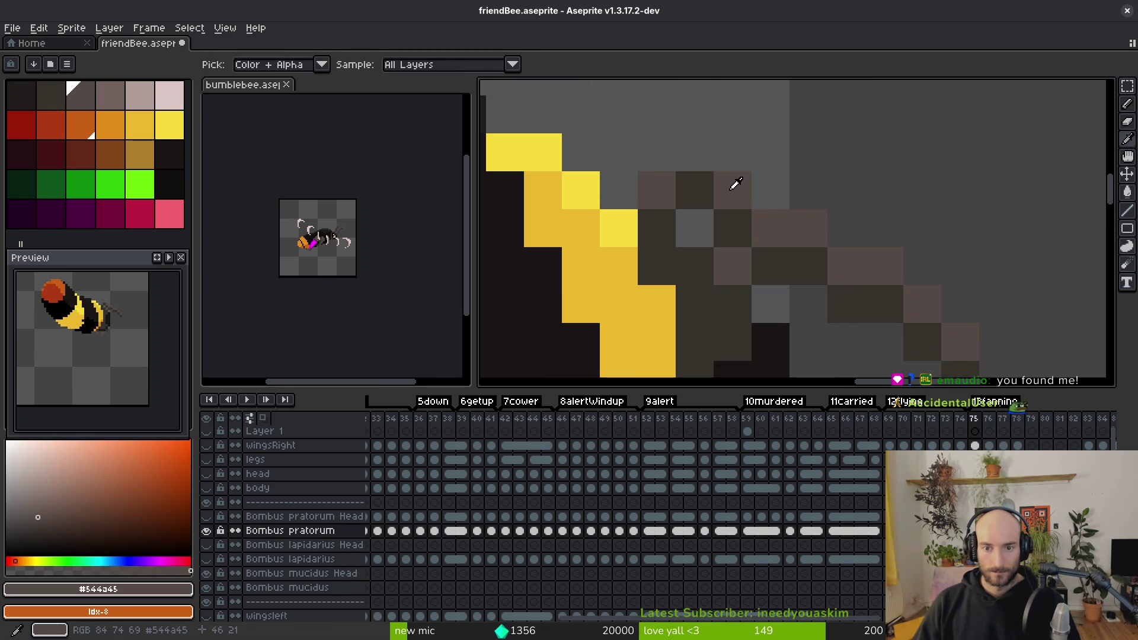
pyautogui.scroll(-2, 734, 182)
# Step: Pick the dark body colour and compare frames 75 through 77, settling on frame 76
pyautogui.press('b')
pyautogui.press('Left')
pyautogui.press('i')
pyautogui.scroll(-2, 741, 226)
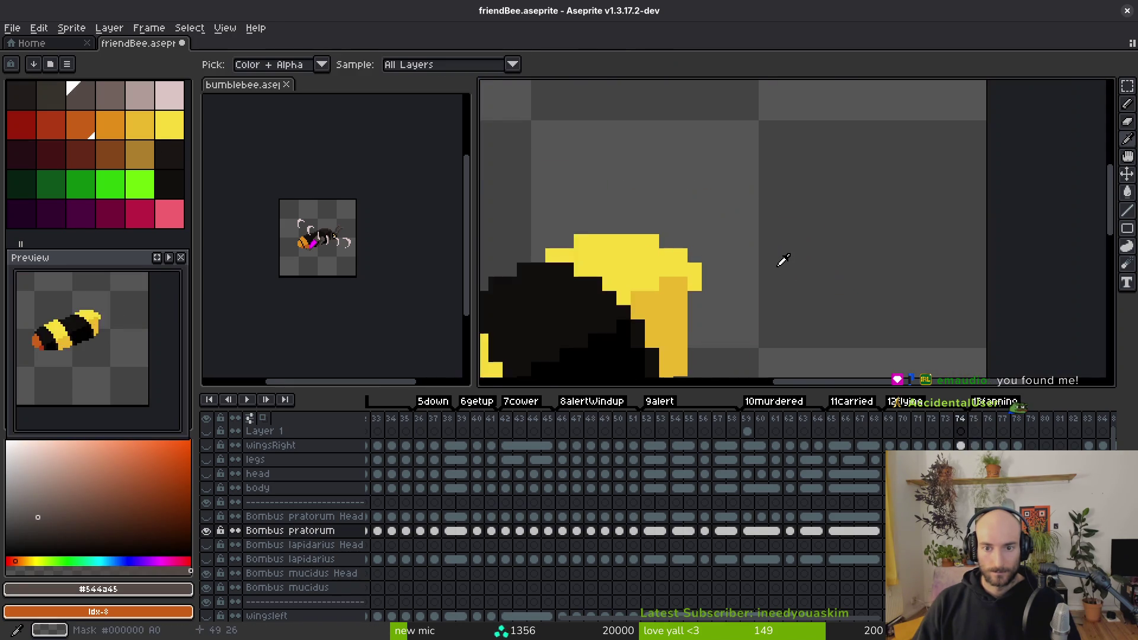
pyautogui.press('Right')
pyautogui.press('Right')
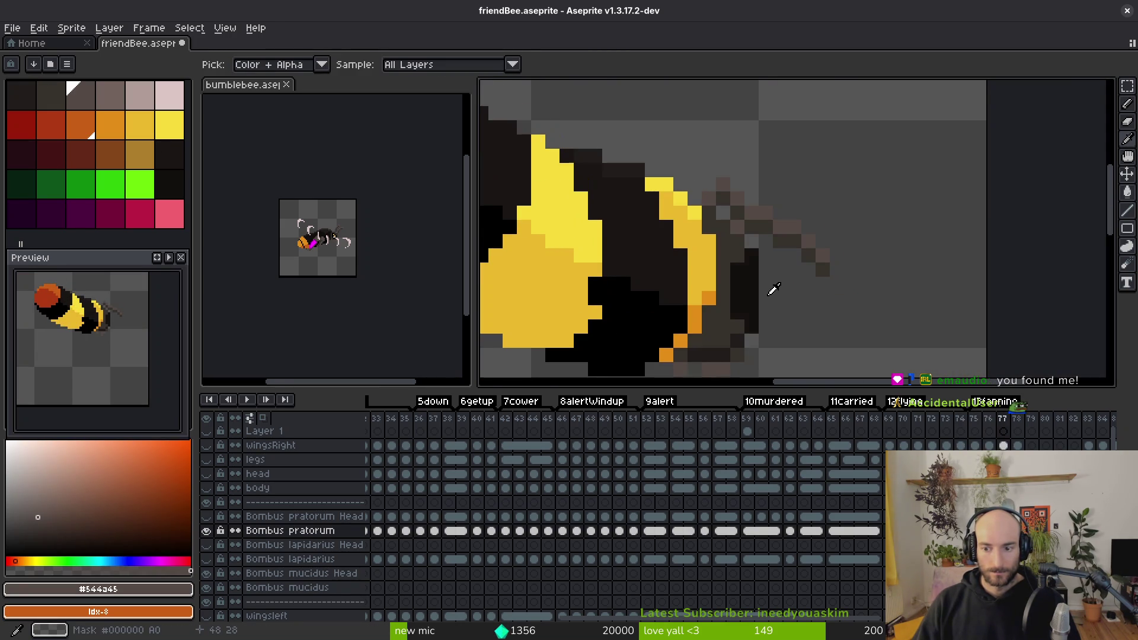
pyautogui.press('Left')
pyautogui.press('Right')
pyautogui.press('Left')
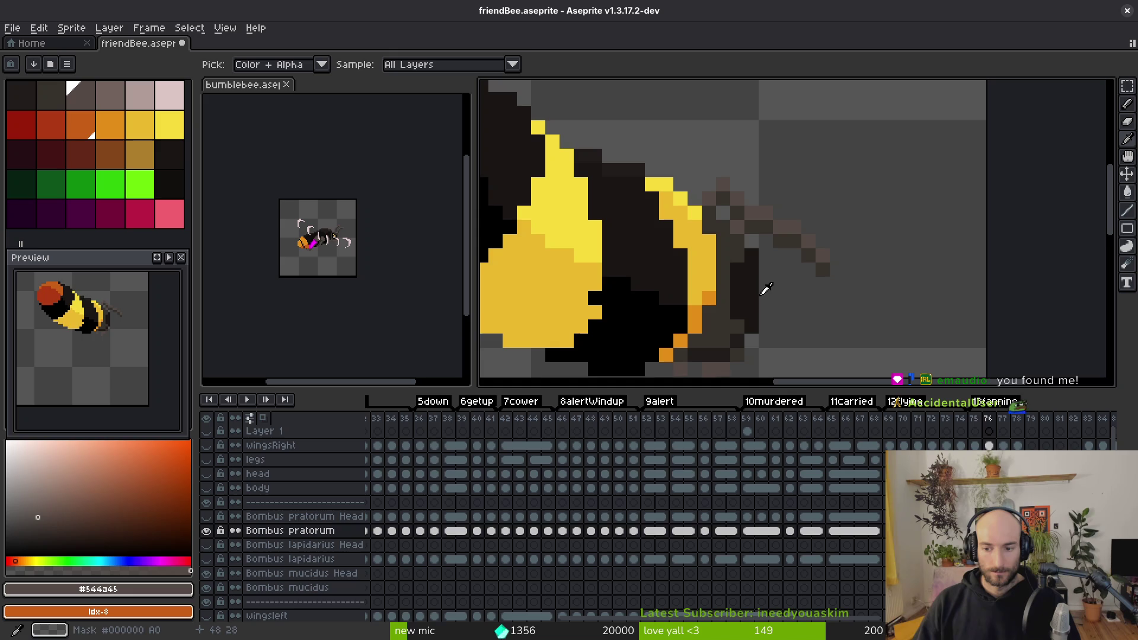
pyautogui.press('Right')
pyautogui.click(759, 292)
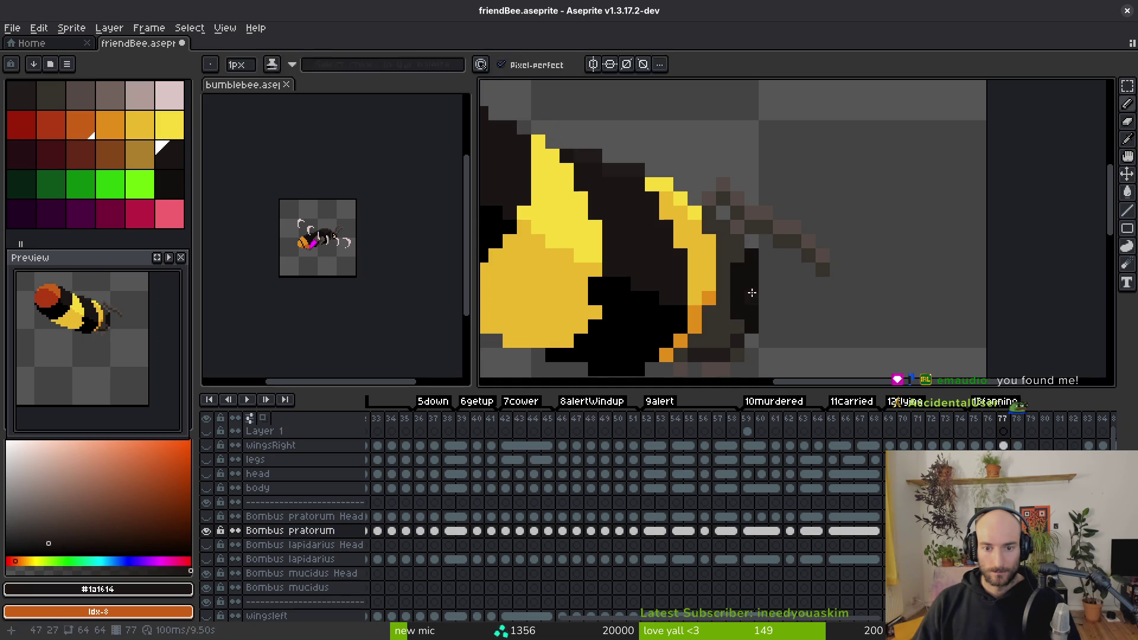
pyautogui.press('Left')
pyautogui.press('Right')
pyautogui.press('Left')
pyautogui.press('Left')
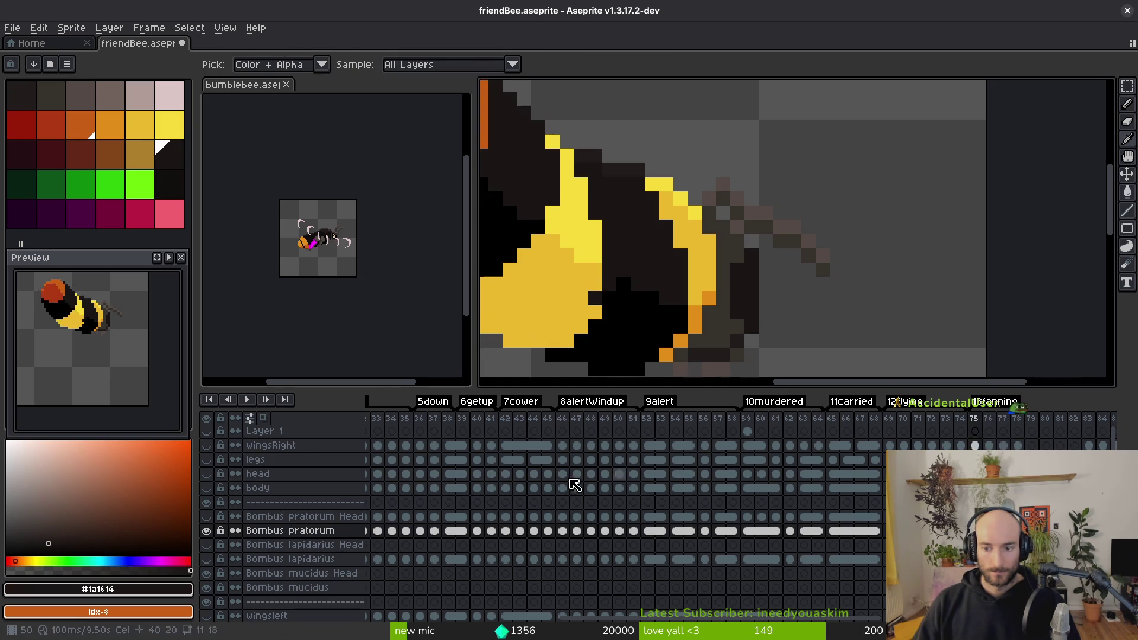
pyautogui.press('Right')
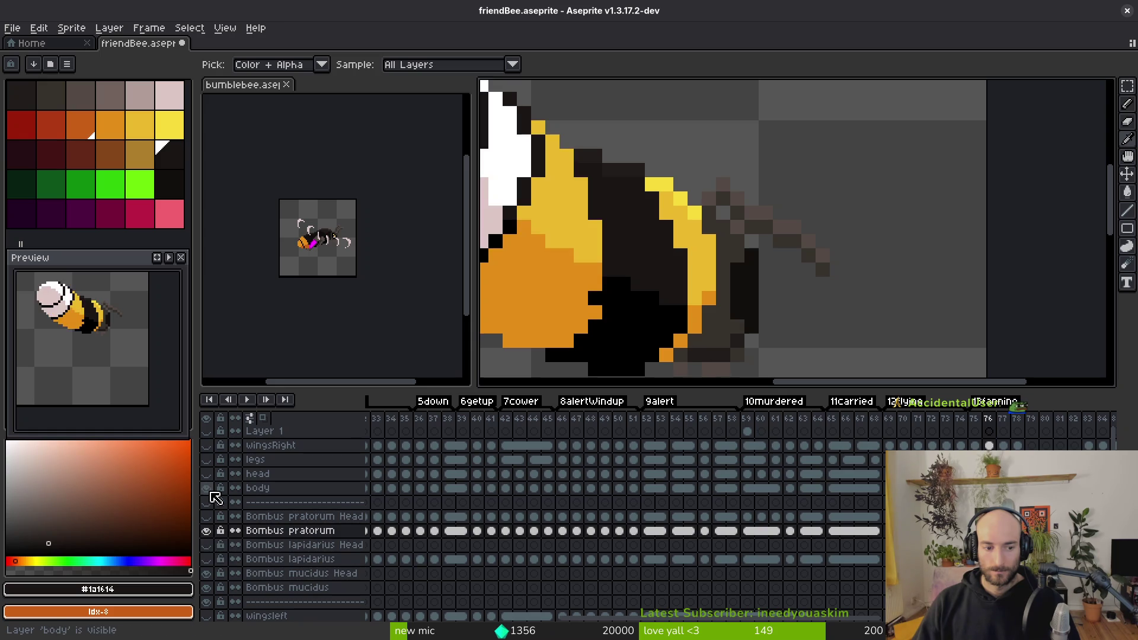
# Step: Hide Bombus pratorum, show Bombus lapidarius, and select the Head cel at frame 34
pyautogui.click(212, 531)
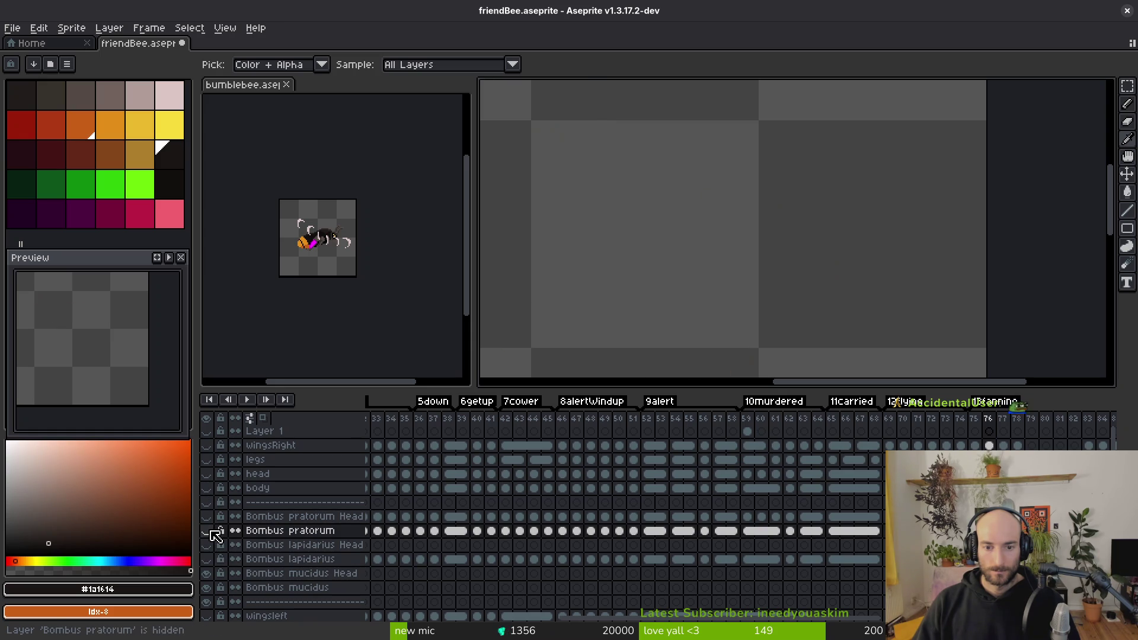
pyautogui.click(212, 559)
pyautogui.click(391, 516)
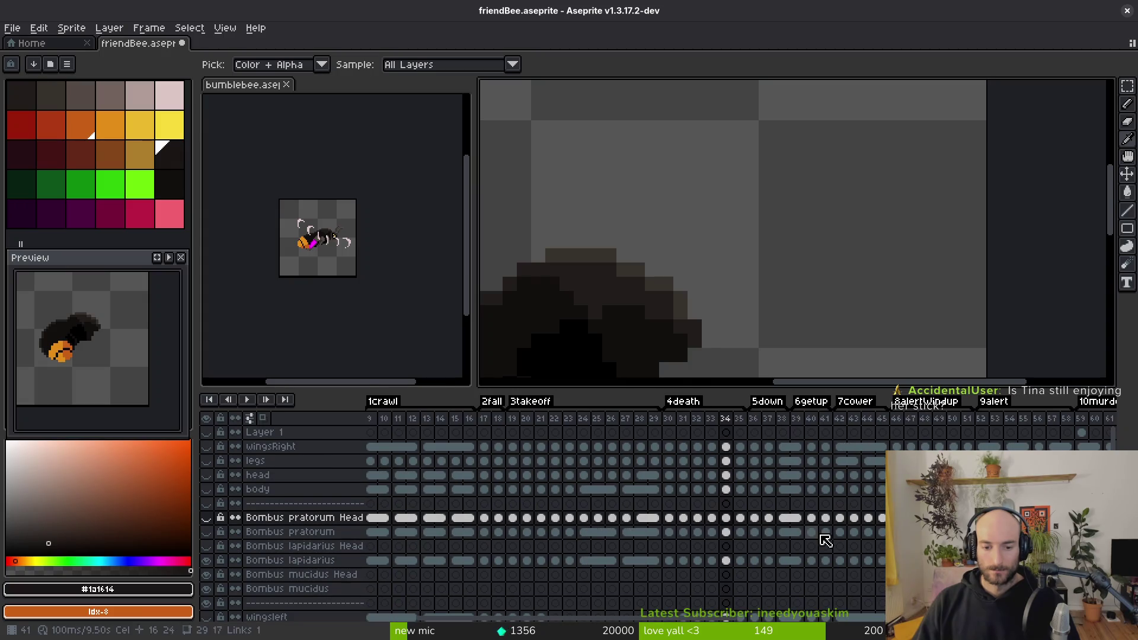
pyautogui.scroll(-1, 823, 547)
pyautogui.hscroll(-3, 823, 546)
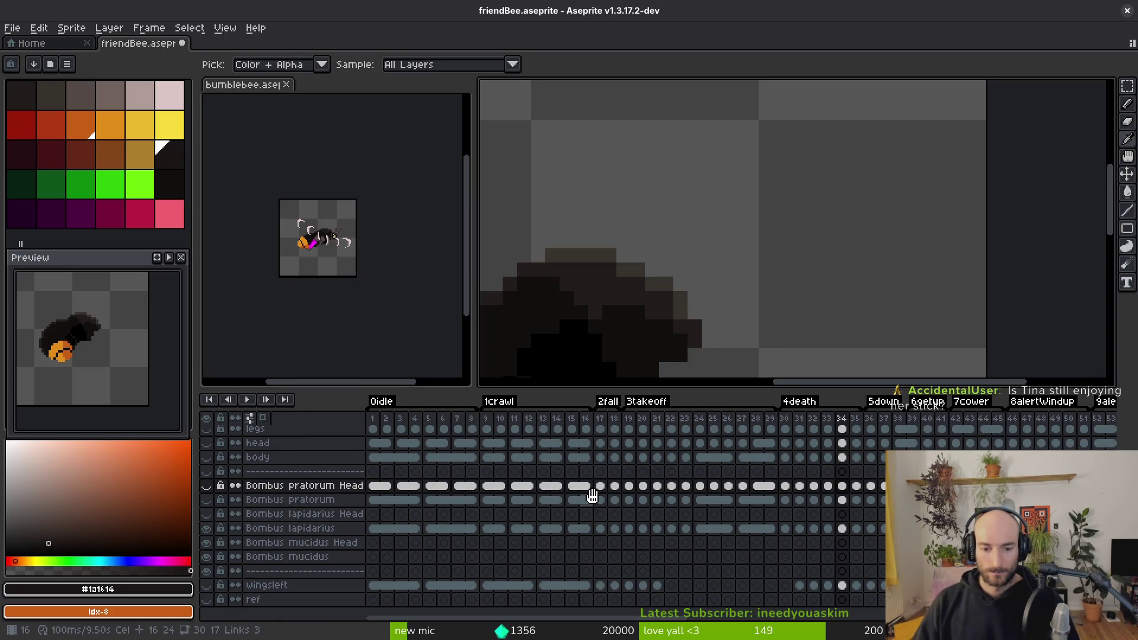
pyautogui.press('w')
# Step: Copy bumblebee's orangeHead cels for frames 1–29 into Bombus lapidarius Head starting at frame 1
pyautogui.click(238, 86)
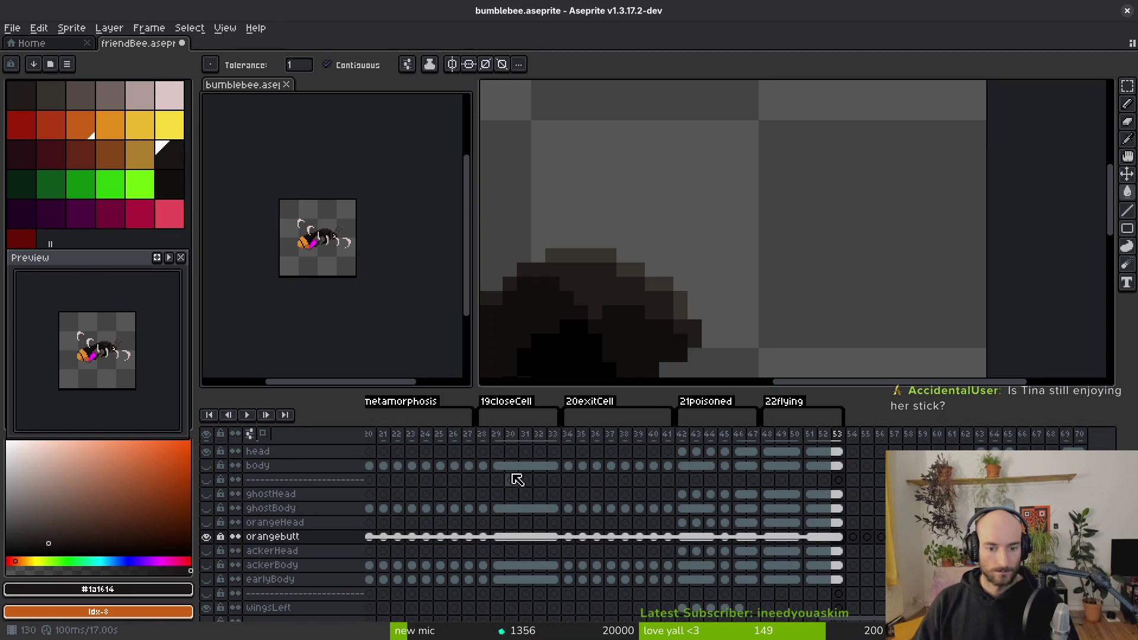
pyautogui.hscroll(-5, 510, 477)
pyautogui.hscroll(-10, 502, 478)
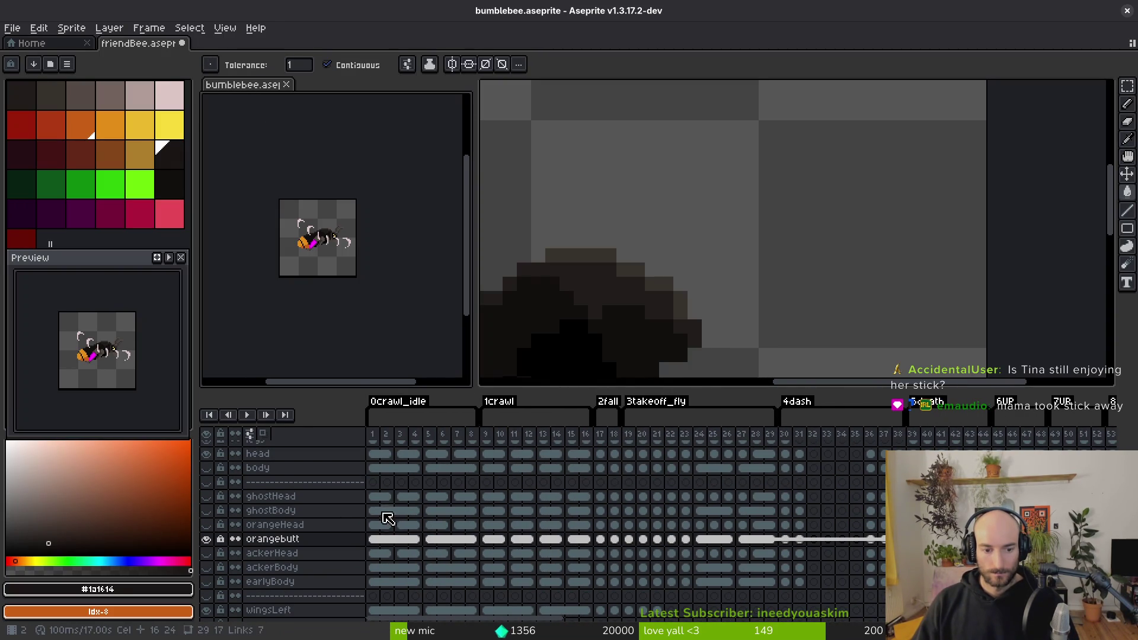
pyautogui.moveTo(373, 525); pyautogui.dragTo(775, 536)
pyautogui.hotkey('ctrl', 'c')
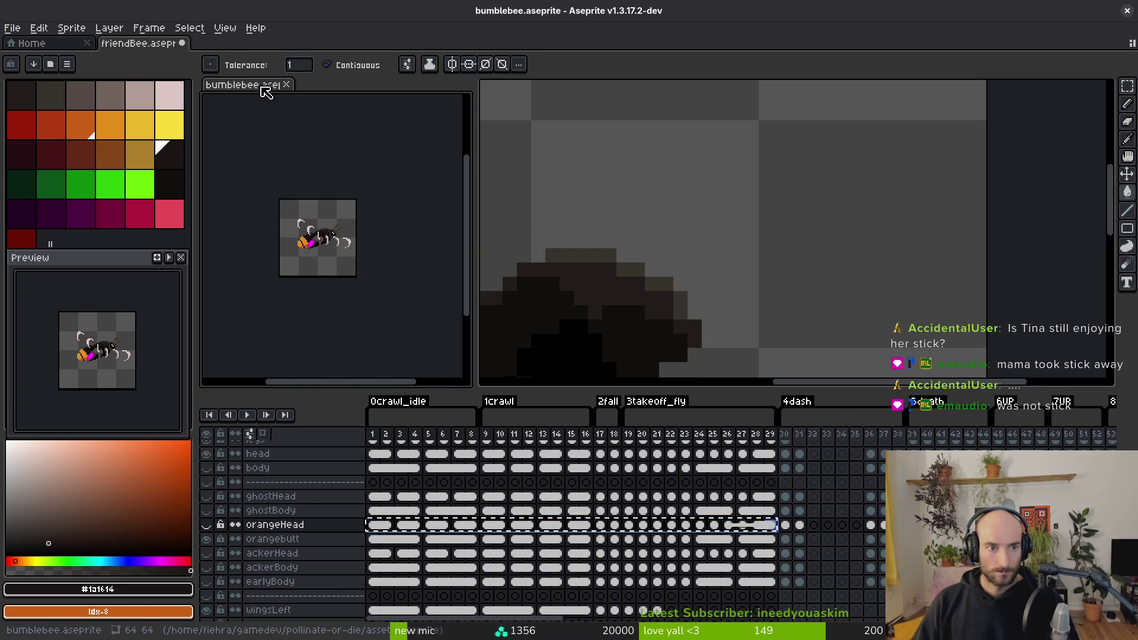
pyautogui.click(686, 291)
pyautogui.scroll(2, 506, 549)
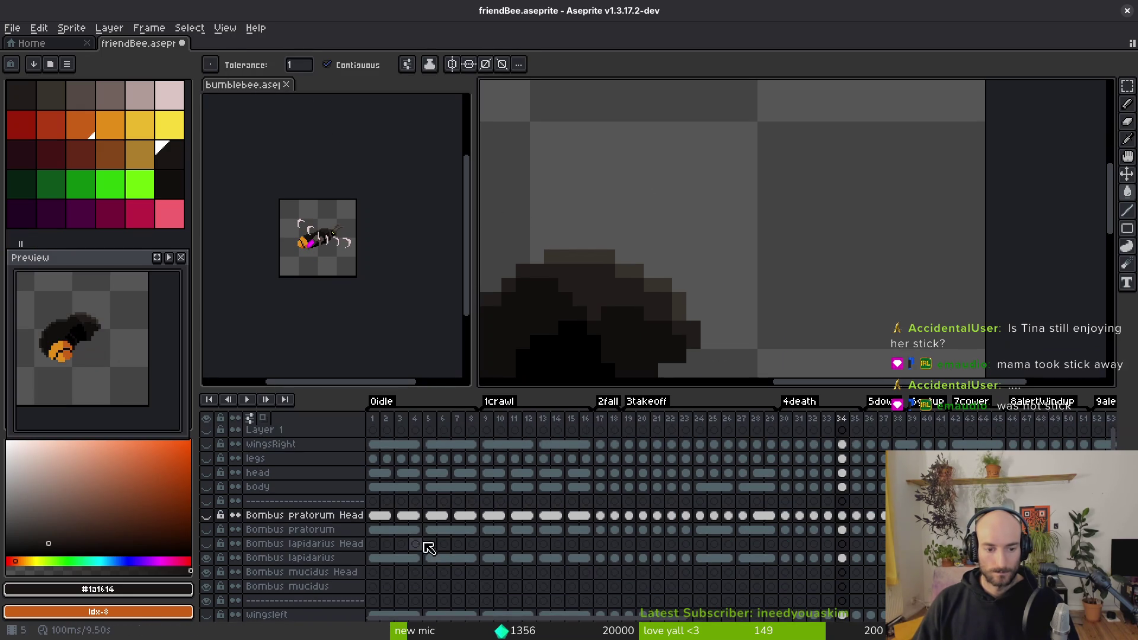
pyautogui.click(377, 546)
pyautogui.hotkey('ctrl', 'v')
# Step: Select bumblebee's orangeHead cels 39–44 and choose paste targets in friendBee's head layers
pyautogui.hscroll(3, 765, 521)
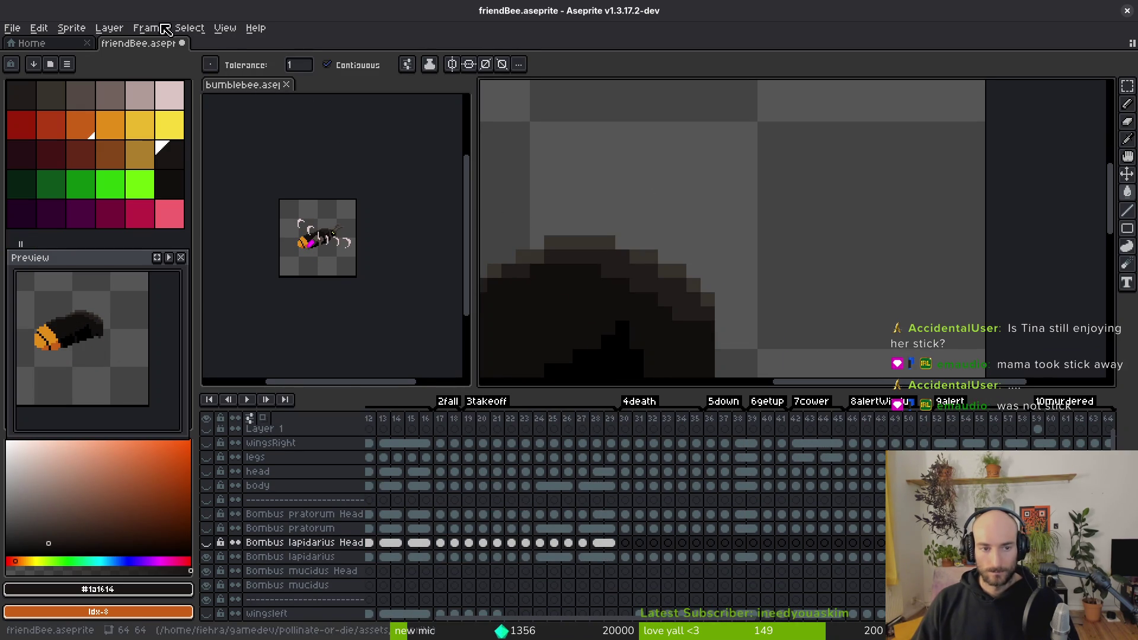
pyautogui.click(56, 45)
pyautogui.click(138, 43)
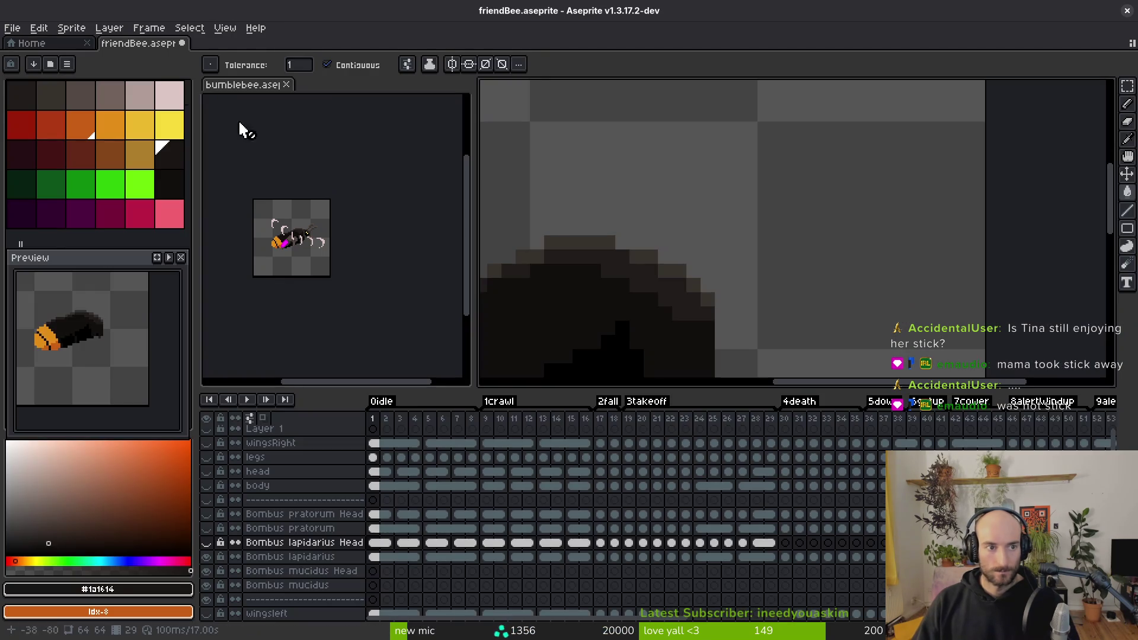
pyautogui.click(239, 120)
pyautogui.hscroll(5, 584, 510)
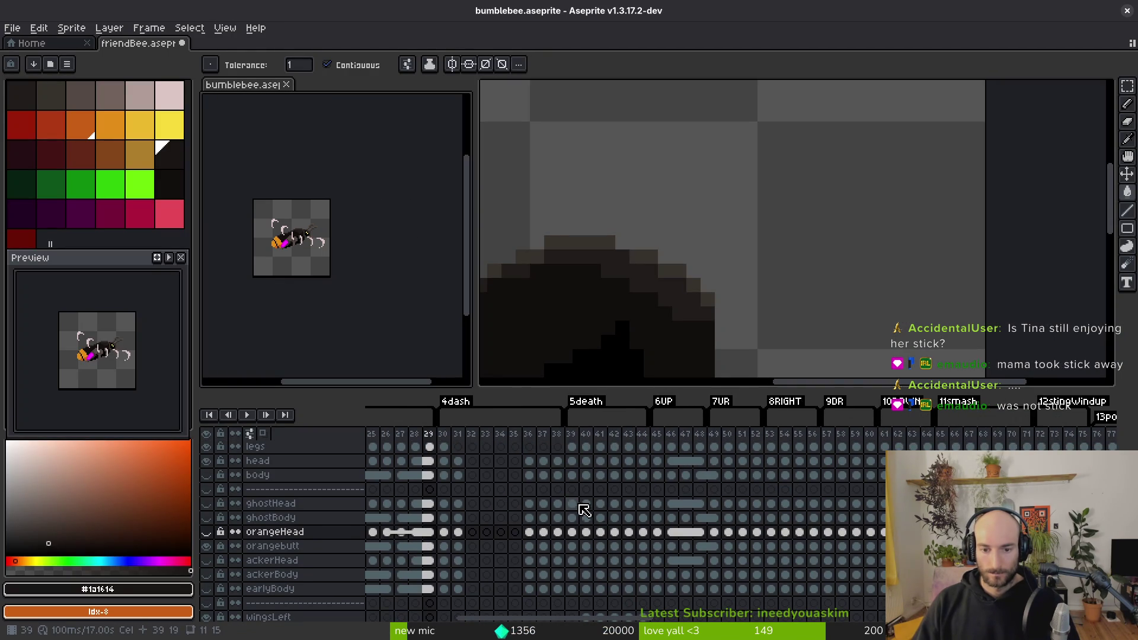
pyautogui.moveTo(574, 534); pyautogui.dragTo(643, 532)
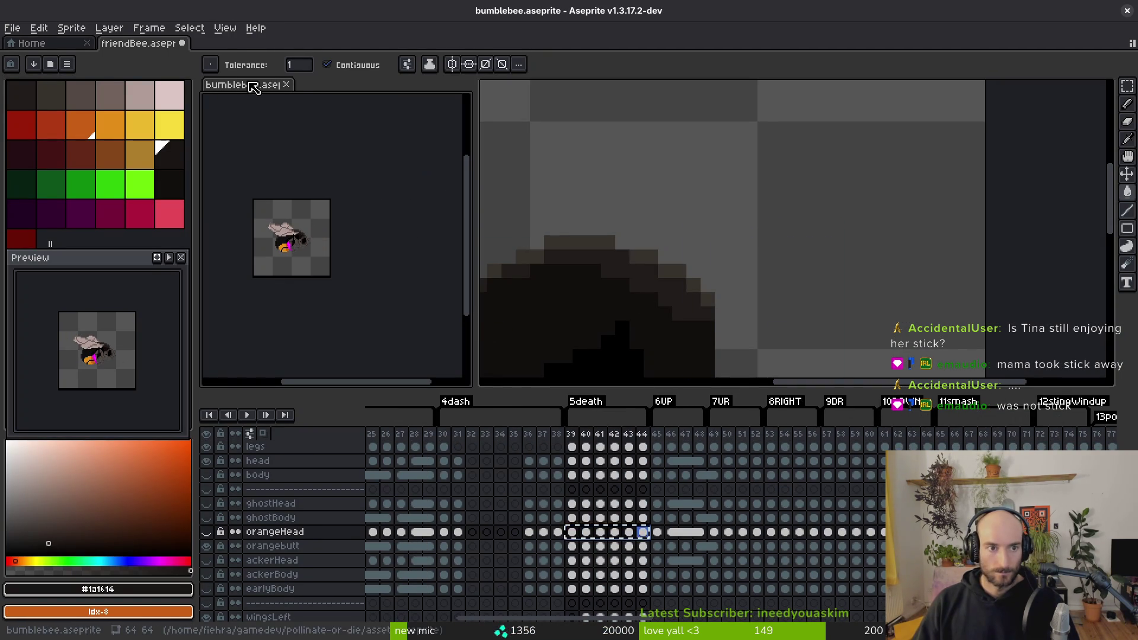
pyautogui.click(628, 226)
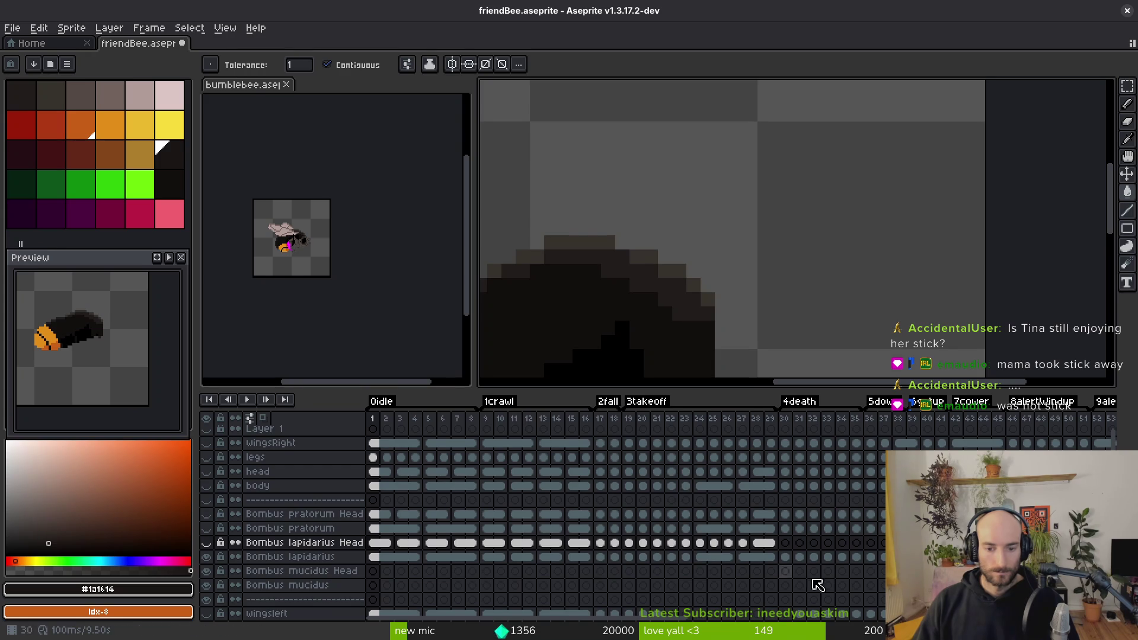
pyautogui.click(796, 549)
pyautogui.hscroll(5, 665, 505)
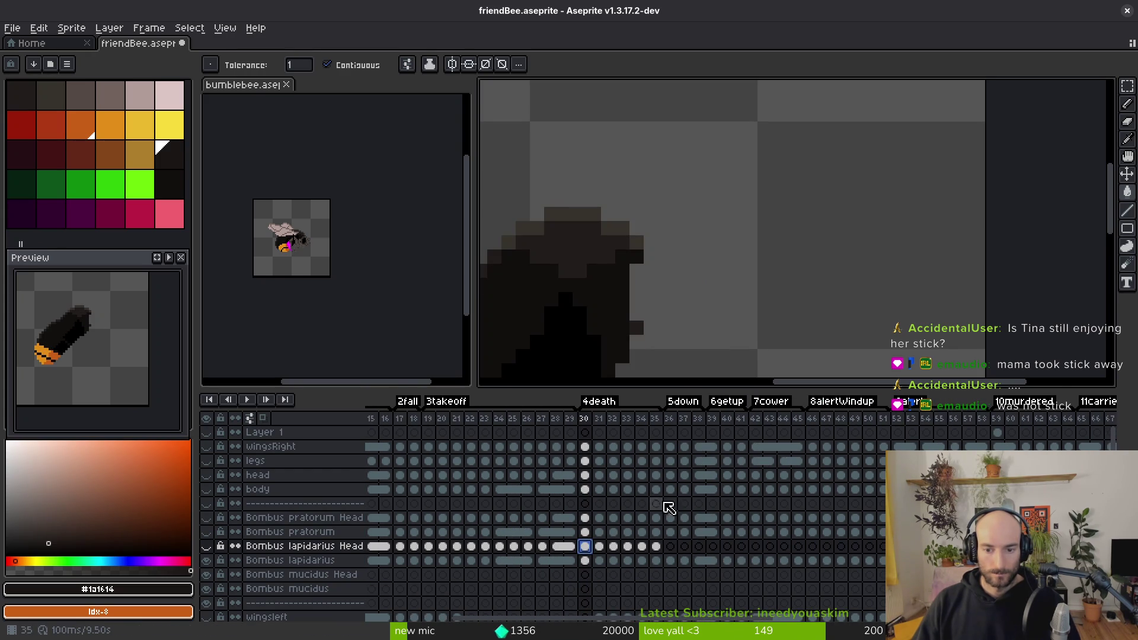
pyautogui.moveTo(671, 518); pyautogui.dragTo(940, 519)
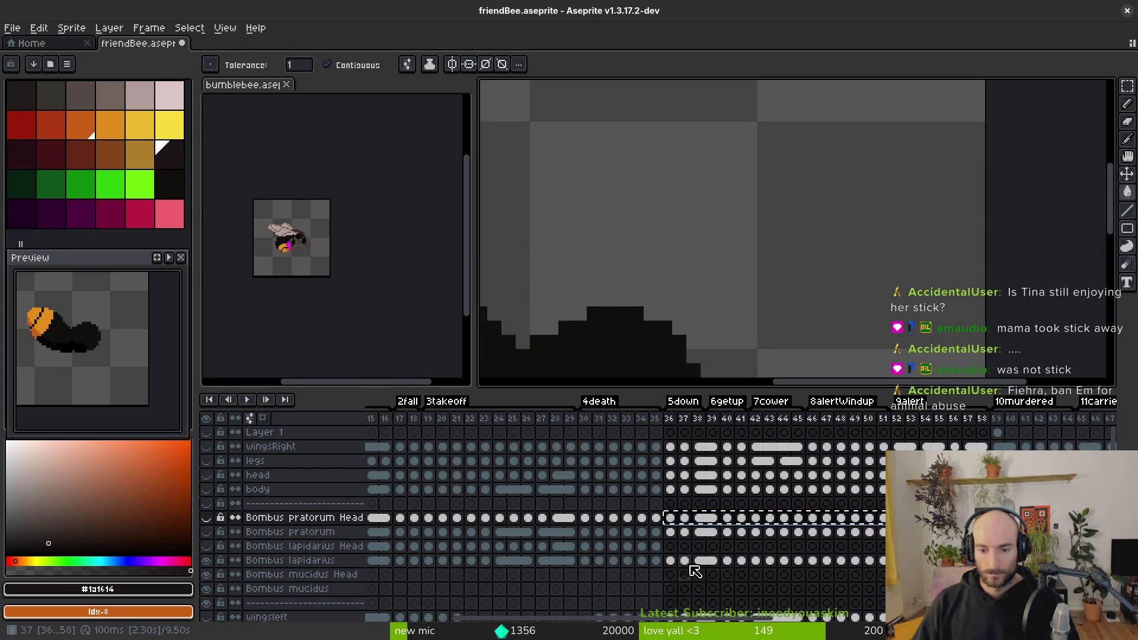
# Step: Paste the copied head cels into Bombus lapidarius Head starting at frame 36
pyautogui.click(671, 546)
pyautogui.hotkey('ctrl', 'v')
pyautogui.hscroll(3, 864, 543)
pyautogui.hscroll(5, 756, 538)
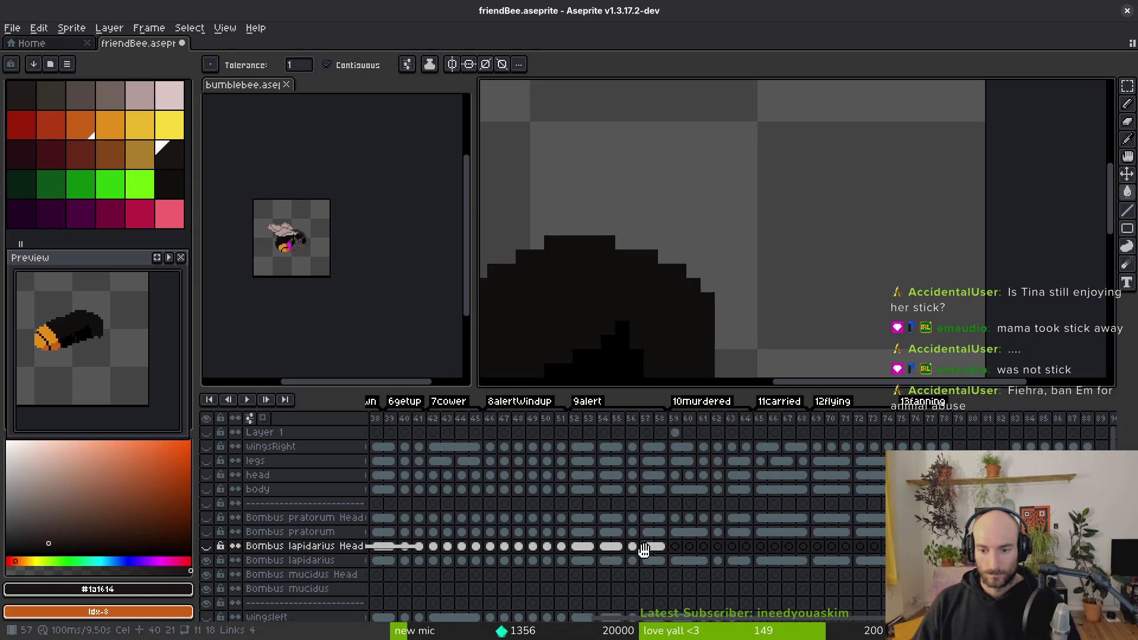
pyautogui.click(674, 525)
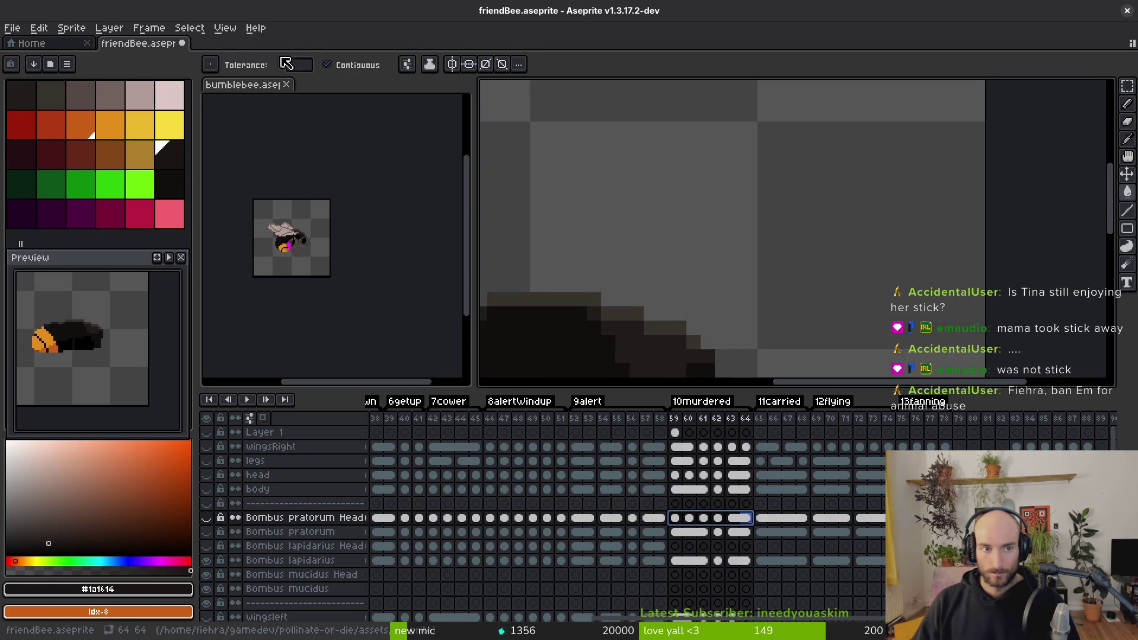
# Step: Select bumblebee's orangeHead cels for frames 42–47 and target Bombus lapidarius Head frame 59
pyautogui.click(237, 92)
pyautogui.hscroll(15, 771, 545)
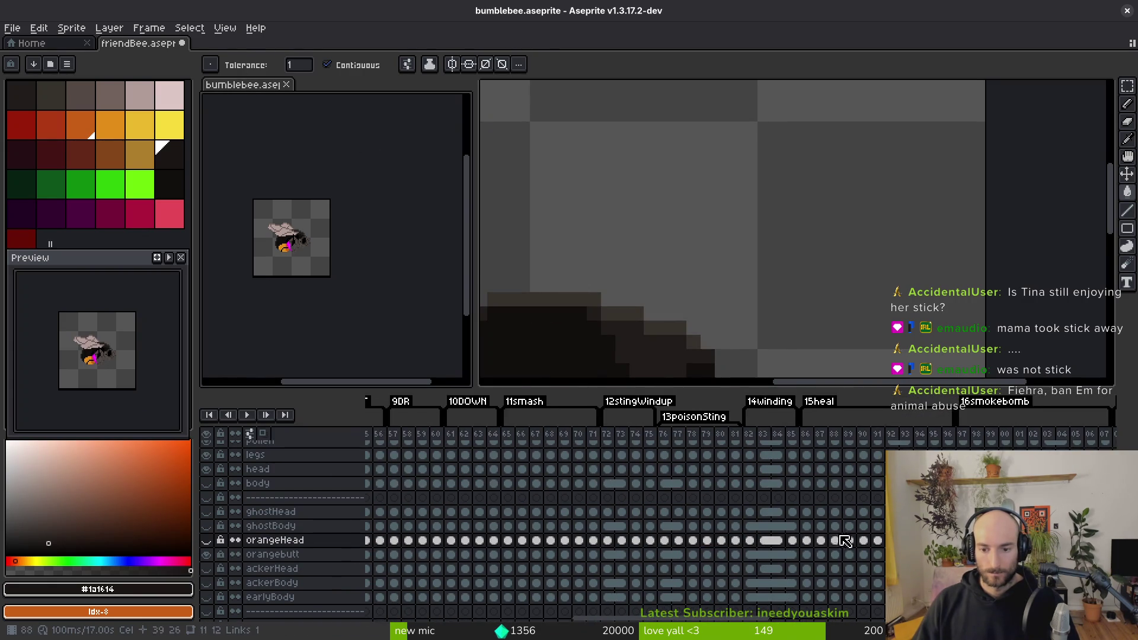
pyautogui.hscroll(10, 731, 551)
pyautogui.scroll(-1, 731, 551)
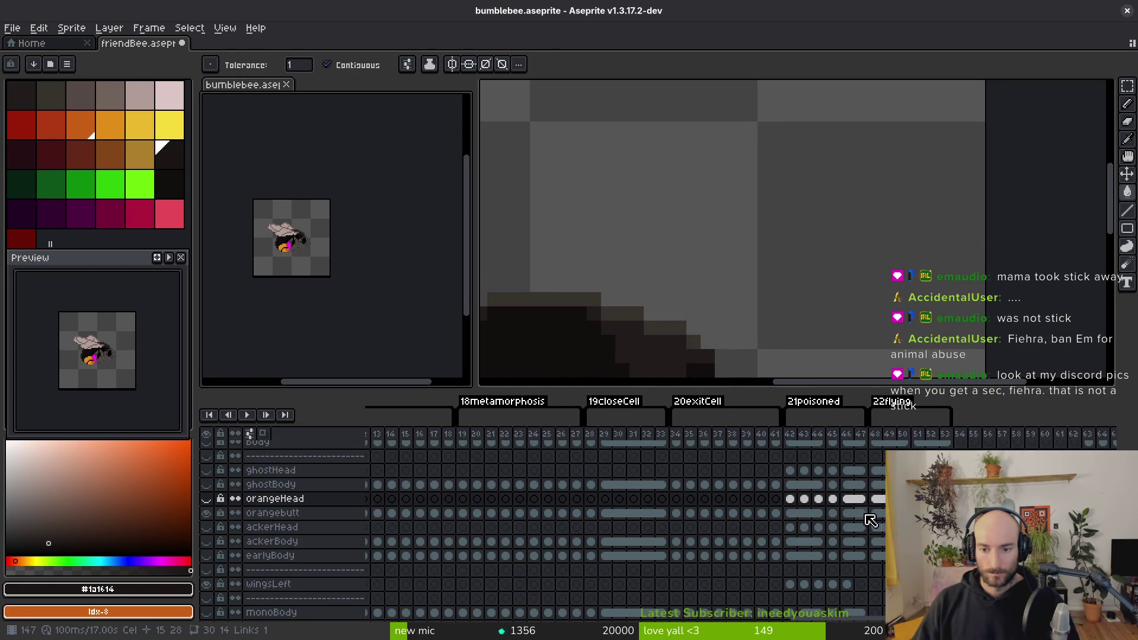
pyautogui.moveTo(794, 504); pyautogui.dragTo(864, 502)
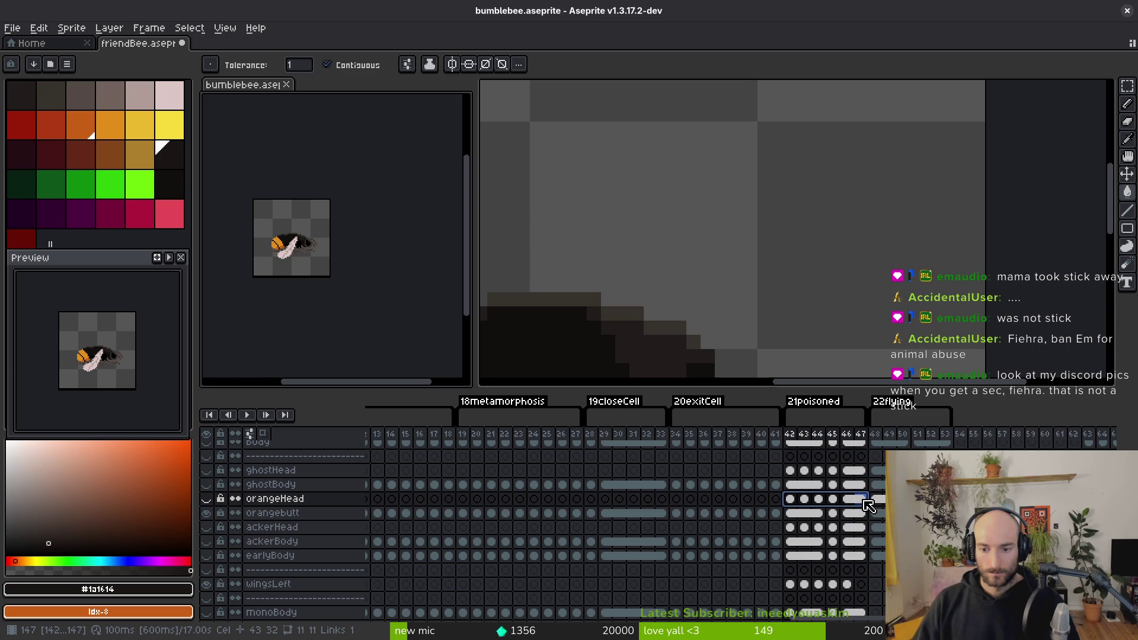
pyautogui.click(538, 223)
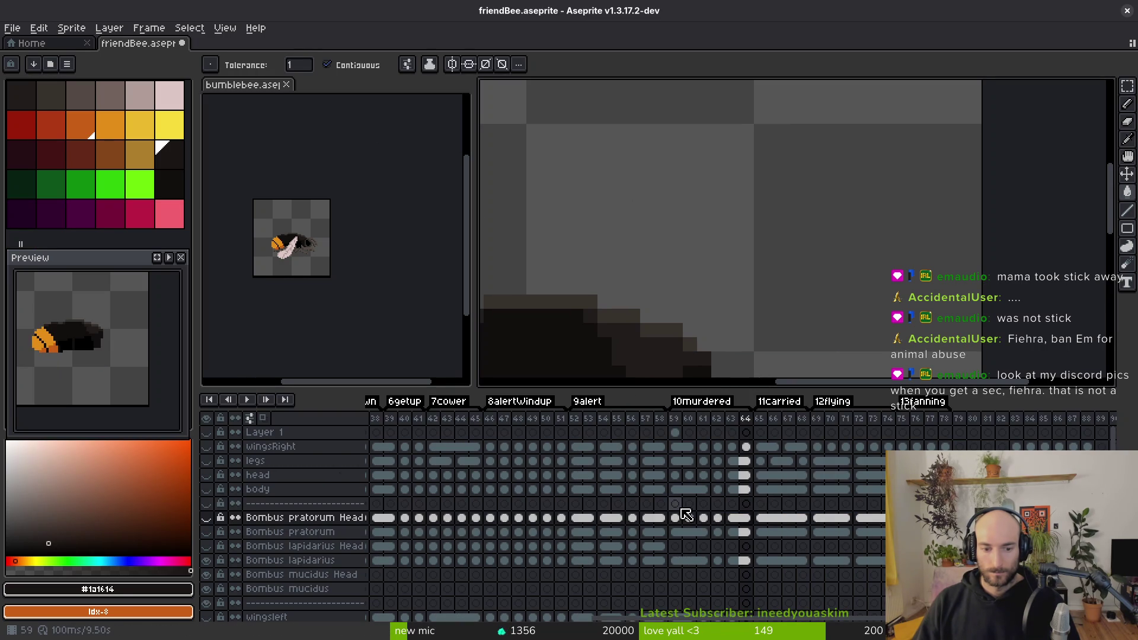
pyautogui.click(681, 547)
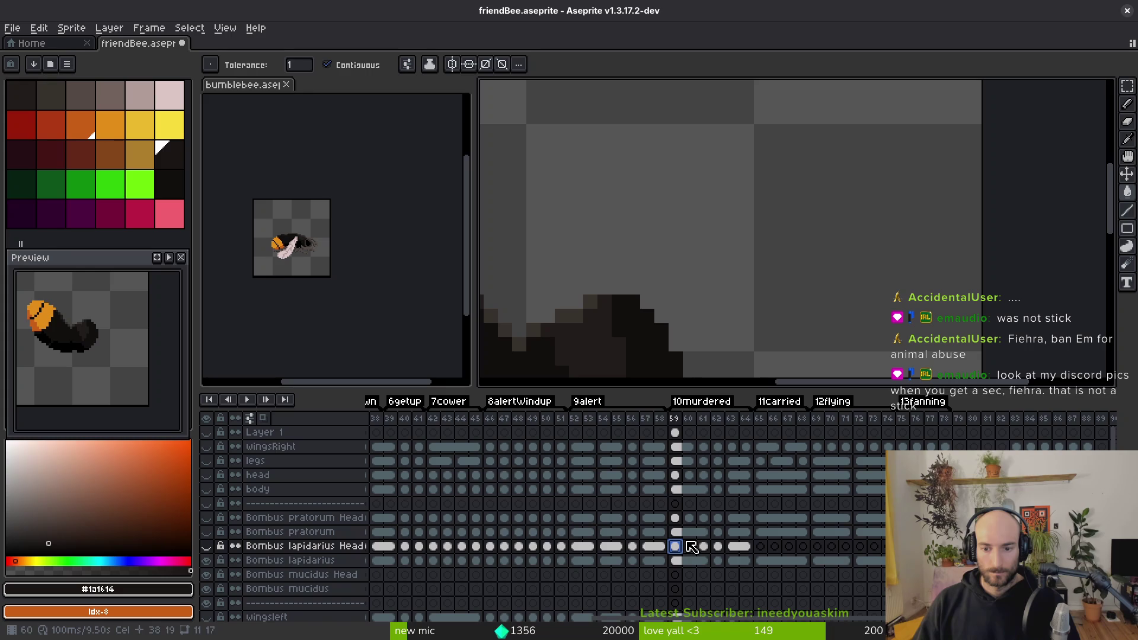
# Step: Take bumblebee's orangeHead frame 48 cel and target Bombus pratorum Head frame 69
pyautogui.moveTo(762, 533)
pyautogui.mouseDown()
pyautogui.moveTo(803, 533)
pyautogui.moveTo(801, 520)
pyautogui.mouseUp()
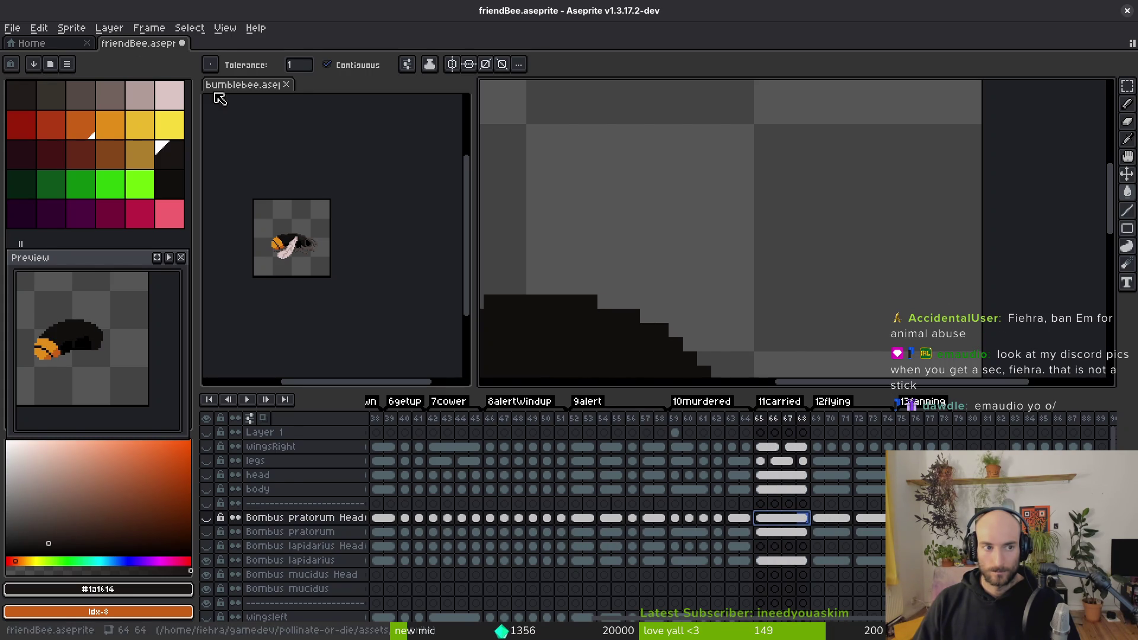
pyautogui.click(465, 270)
pyautogui.click(875, 504)
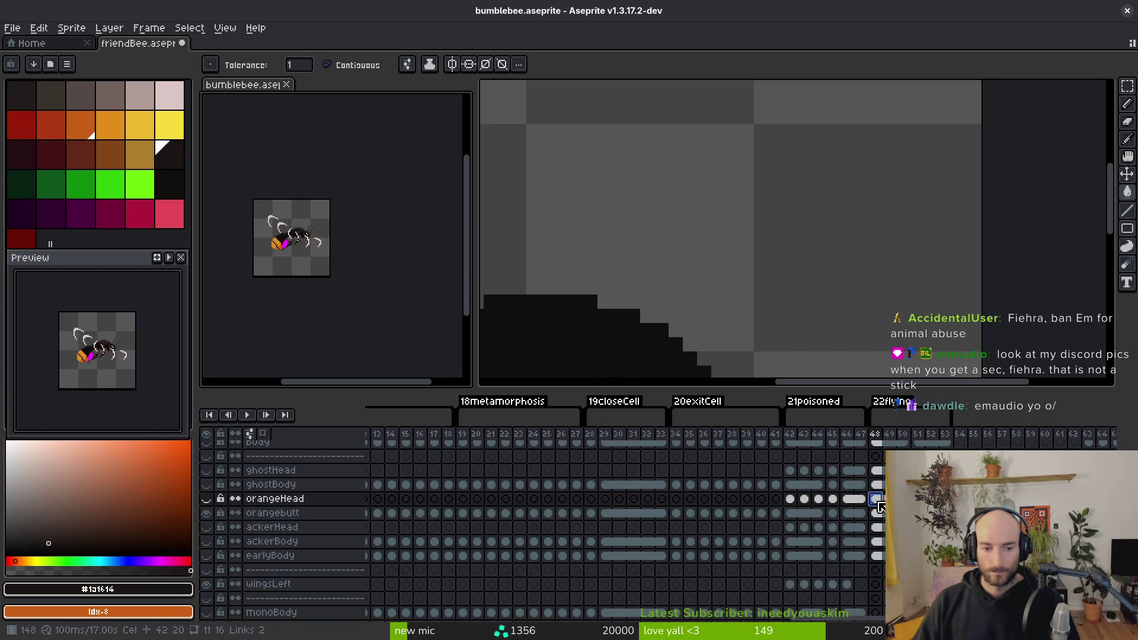
pyautogui.click(599, 211)
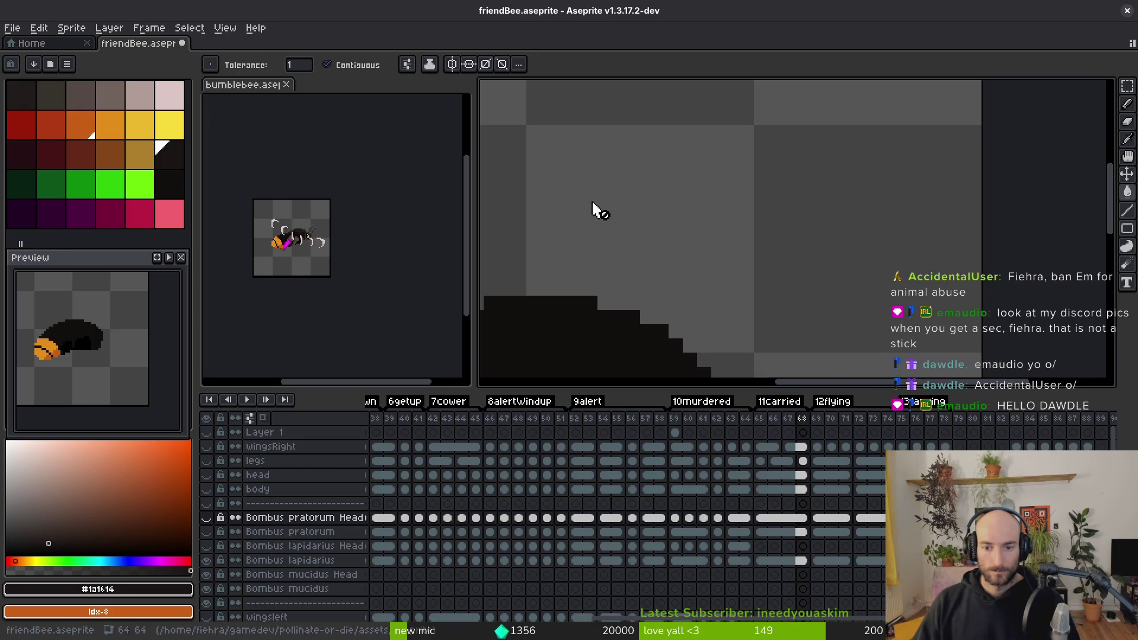
pyautogui.click(822, 520)
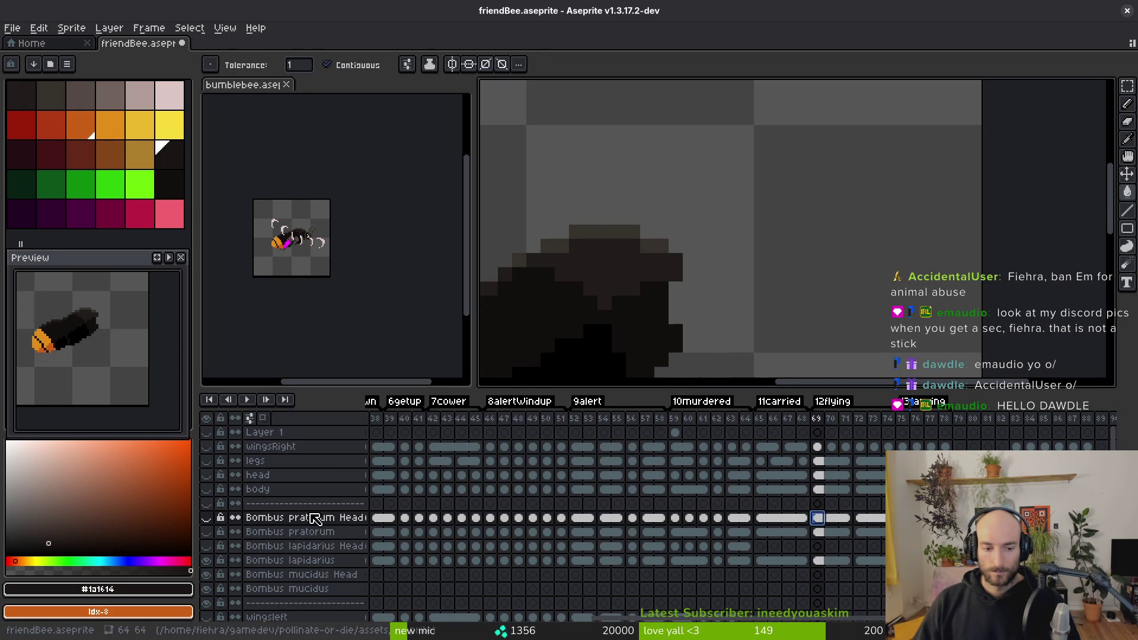
# Step: Show the Bombus pratorum Head layer and reselect its frame 69 cel
pyautogui.click(206, 517)
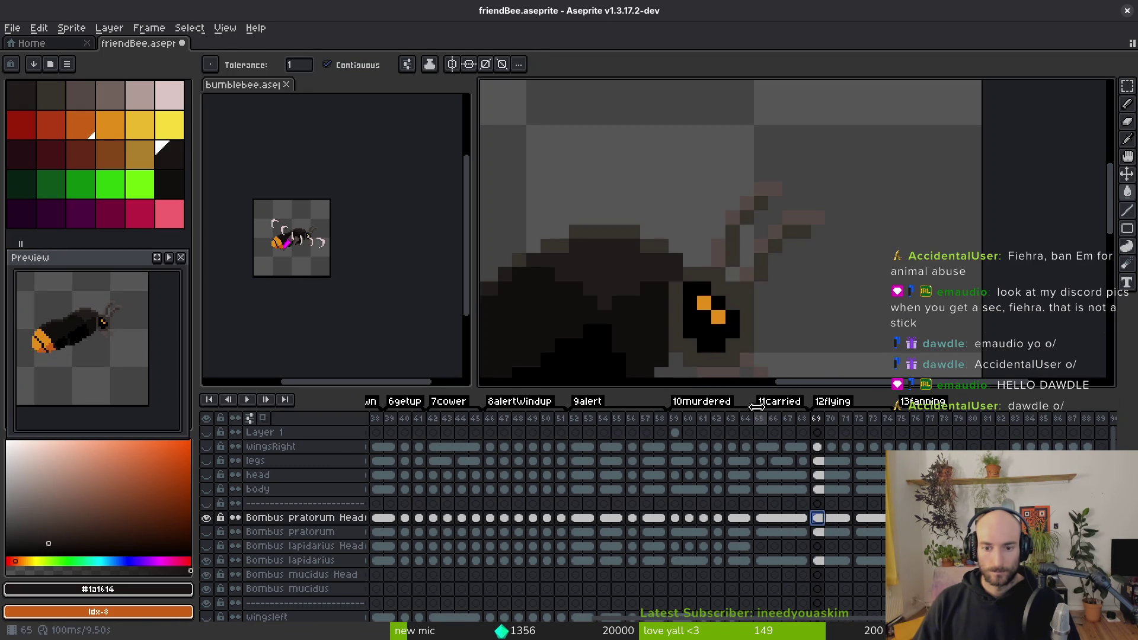
pyautogui.click(822, 489)
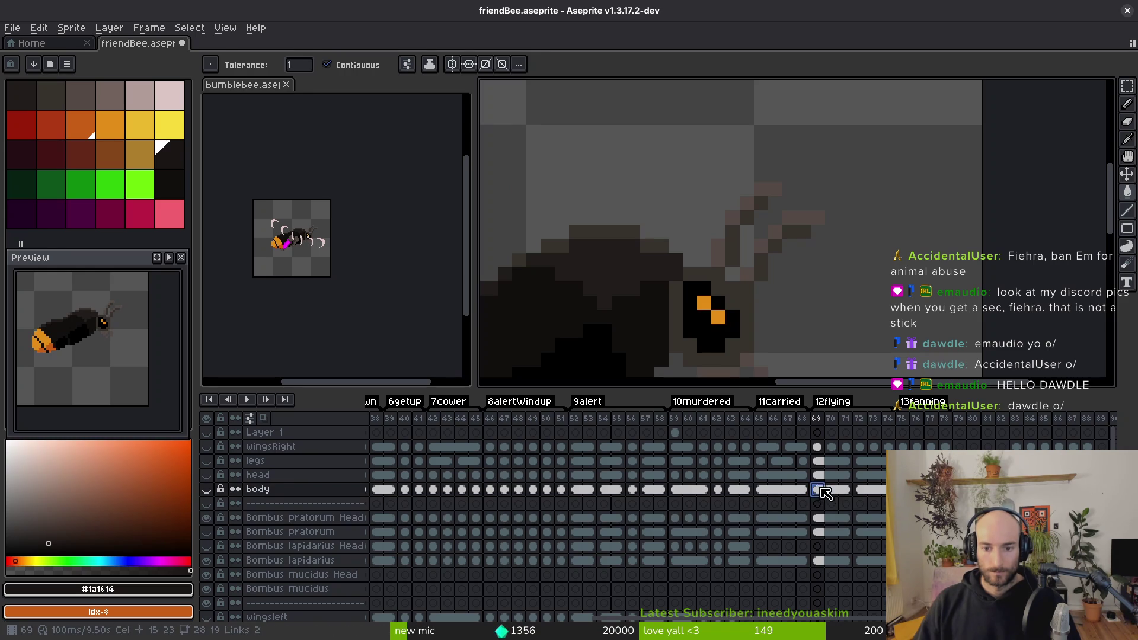
pyautogui.click(822, 519)
# Step: Scroll through the bumblebee timeline to locate the orangeHead layer
pyautogui.click(270, 116)
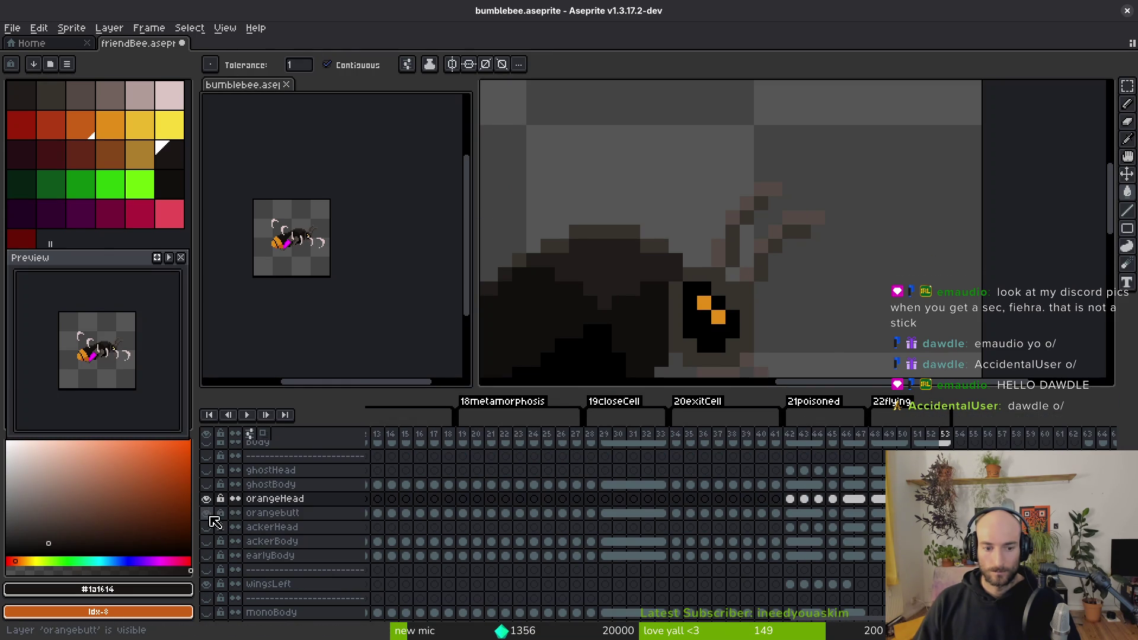
pyautogui.scroll(2, 214, 504)
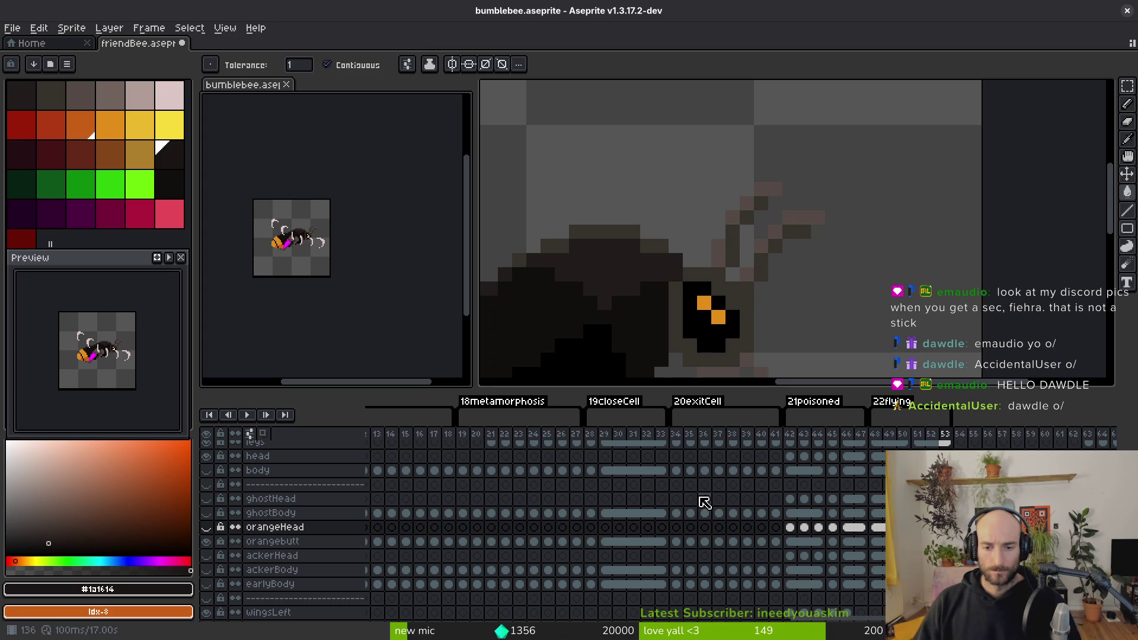
pyautogui.scroll(5, 705, 503)
pyautogui.hscroll(-5, 704, 502)
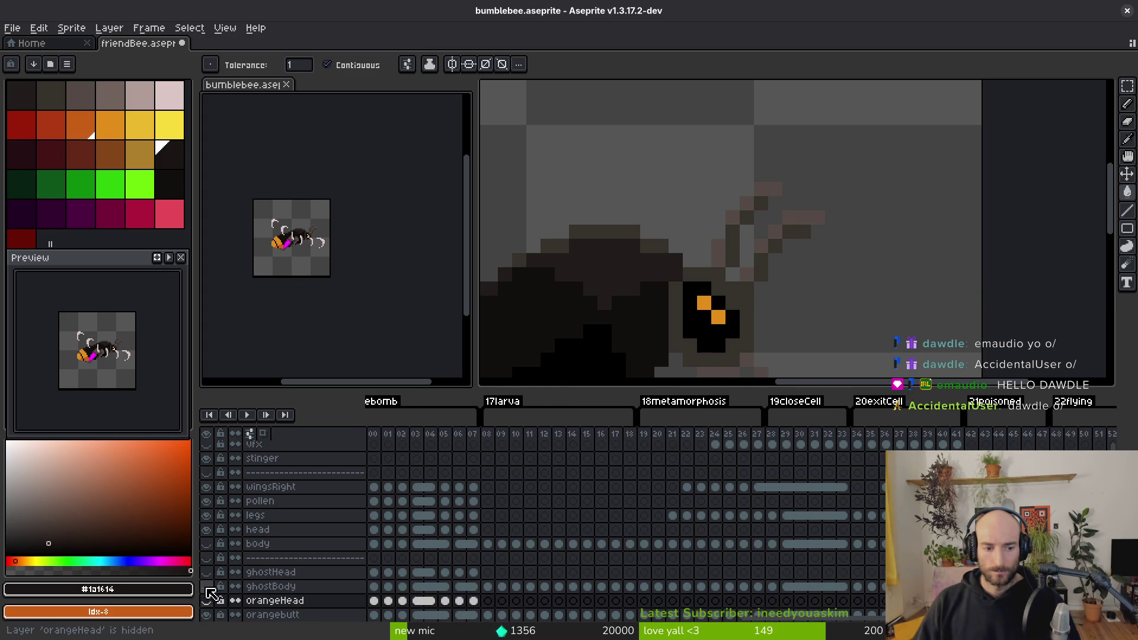
pyautogui.scroll(-6, 297, 552)
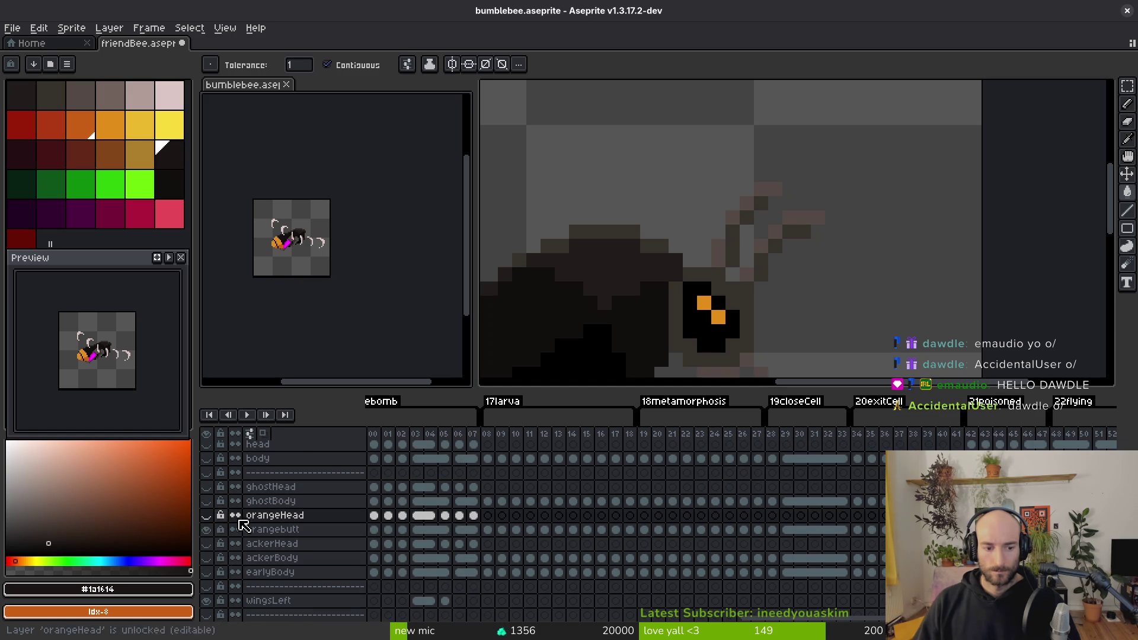
pyautogui.scroll(4, 243, 524)
pyautogui.scroll(2, 223, 510)
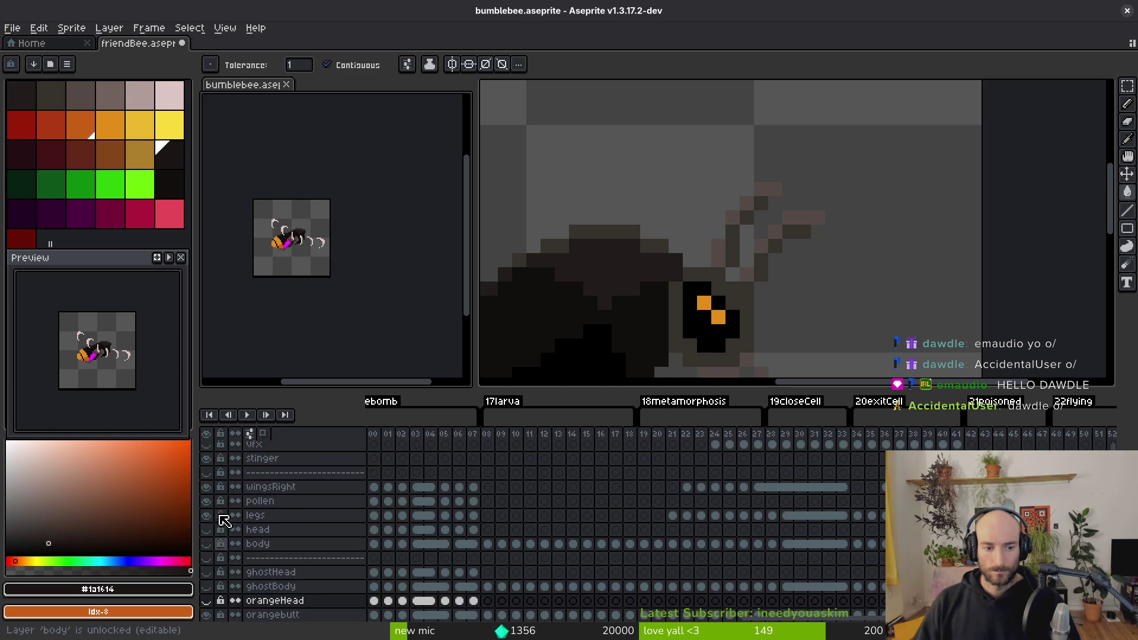
pyautogui.click(760, 312)
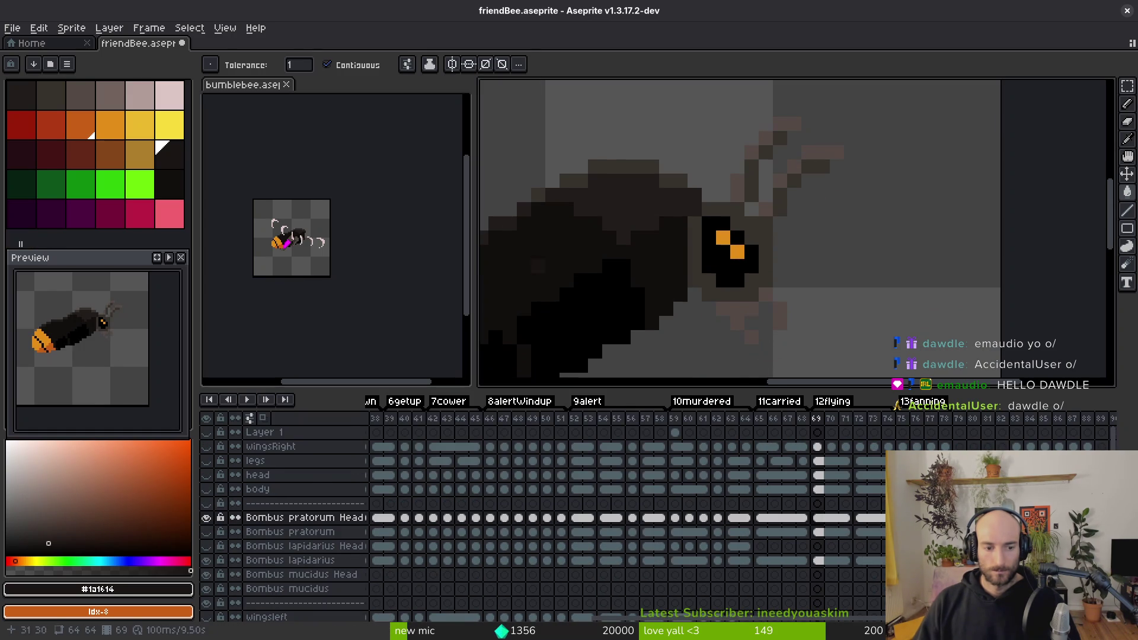
pyautogui.click(320, 259)
# Step: Turn bumblebee's orangeHead layer visibility back on and return to friendBee
pyautogui.scroll(4, 310, 262)
pyautogui.scroll(-2, 399, 300)
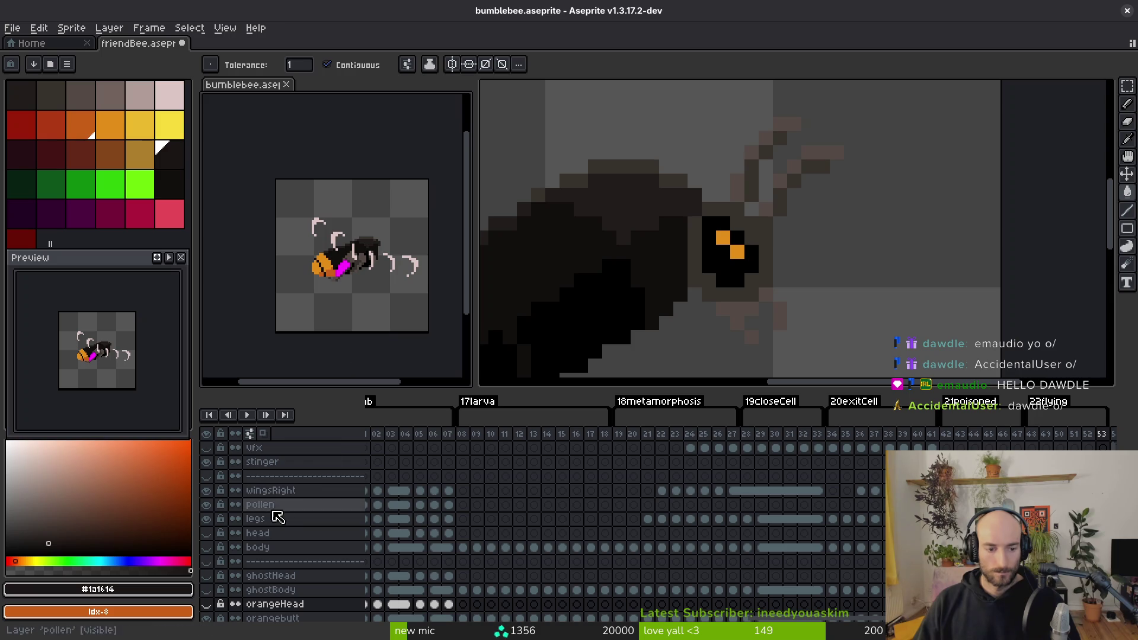
pyautogui.click(209, 606)
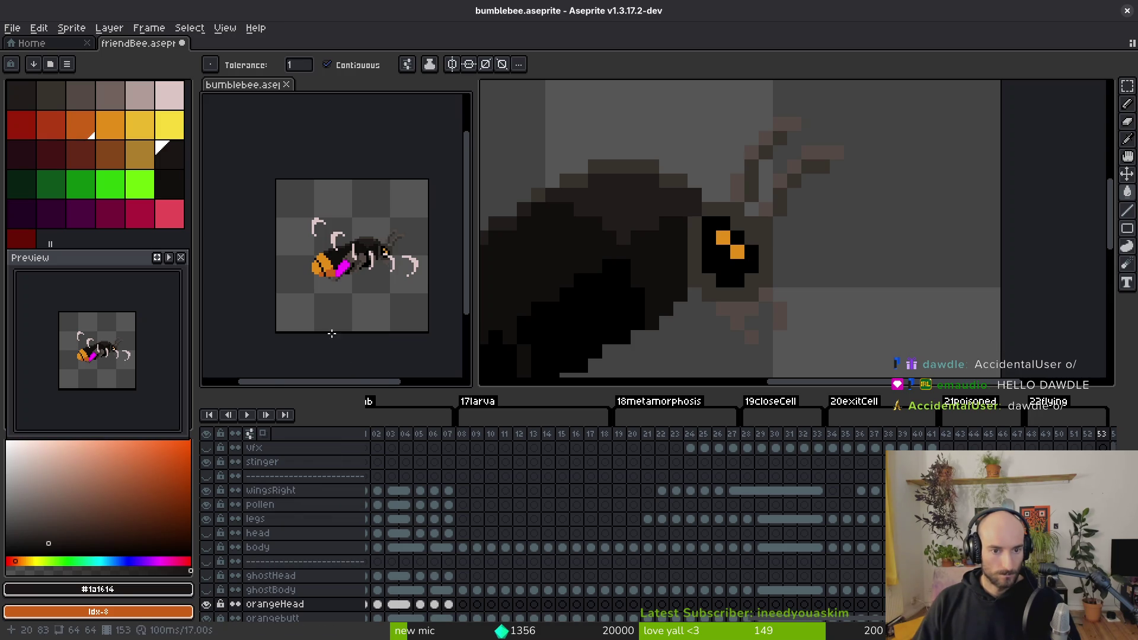
pyautogui.scroll(3, 331, 330)
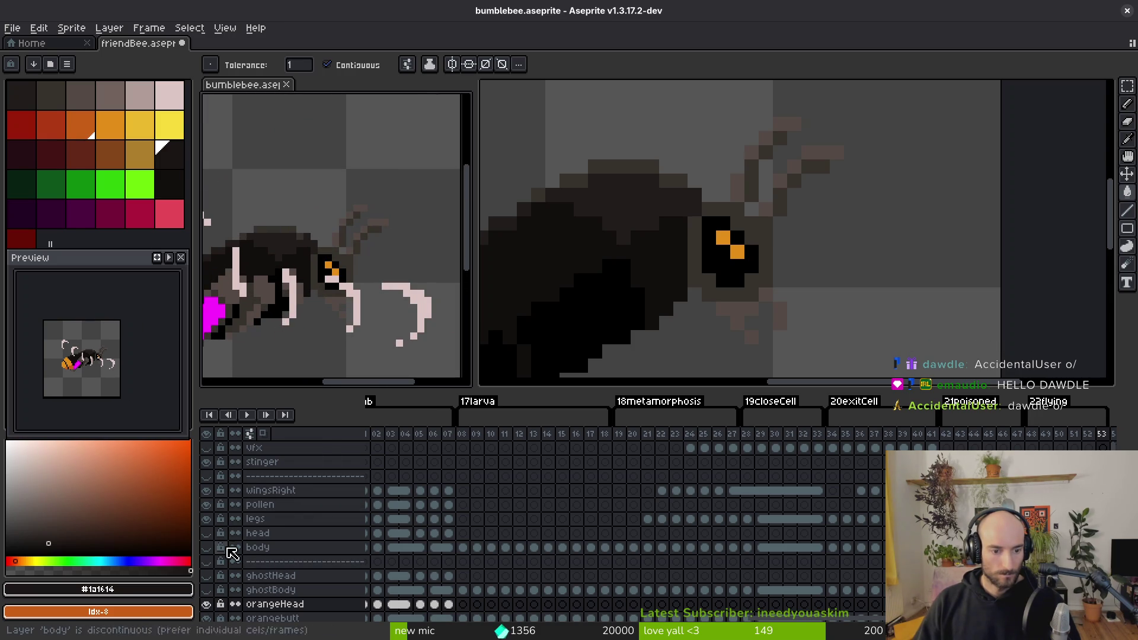
pyautogui.click(698, 256)
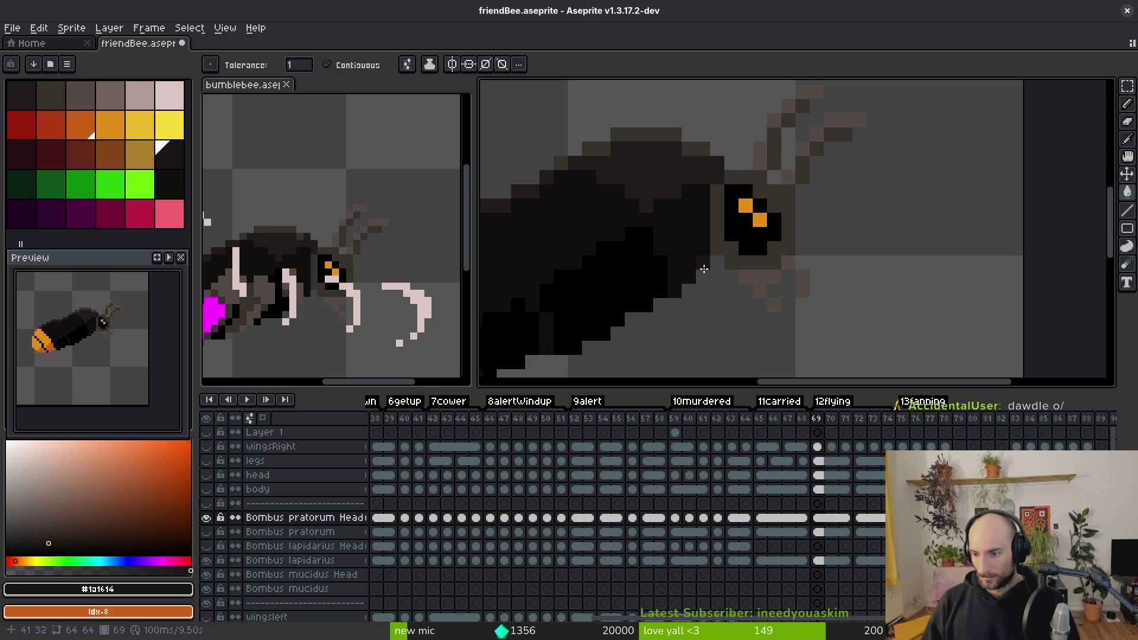
# Step: Launch Discord from the application launcher by searching 'discord'
pyautogui.press('super')
pyautogui.write('discord')
pyautogui.press('Return')
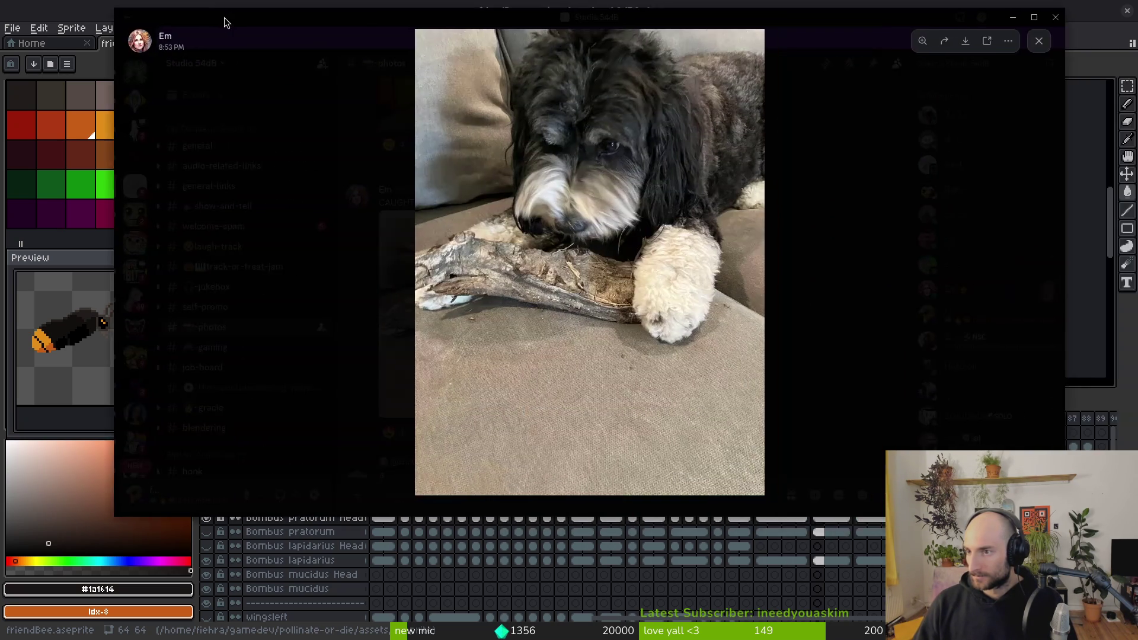
pyautogui.moveTo(225, 17); pyautogui.dragTo(217, 52)
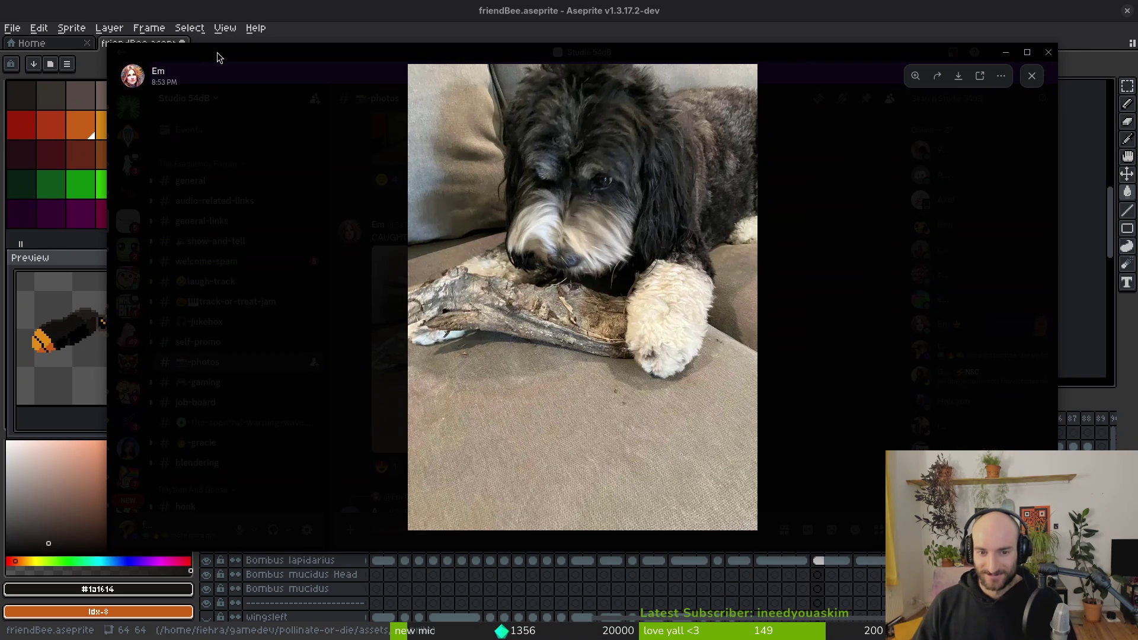
pyautogui.moveTo(217, 53)
pyautogui.mouseDown()
pyautogui.moveTo(212, 65)
pyautogui.moveTo(212, 0)
pyautogui.mouseUp()
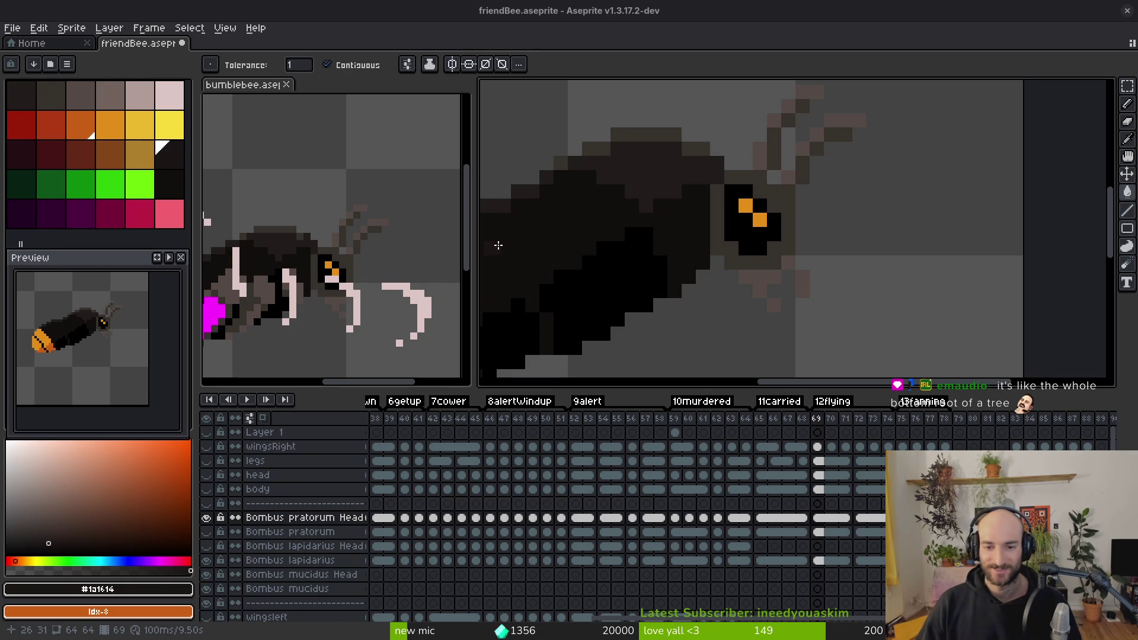
# Step: Step through frames and eyedrop the yellow eye colour #f7db3b as foreground
pyautogui.hscroll(-3, 495, 247)
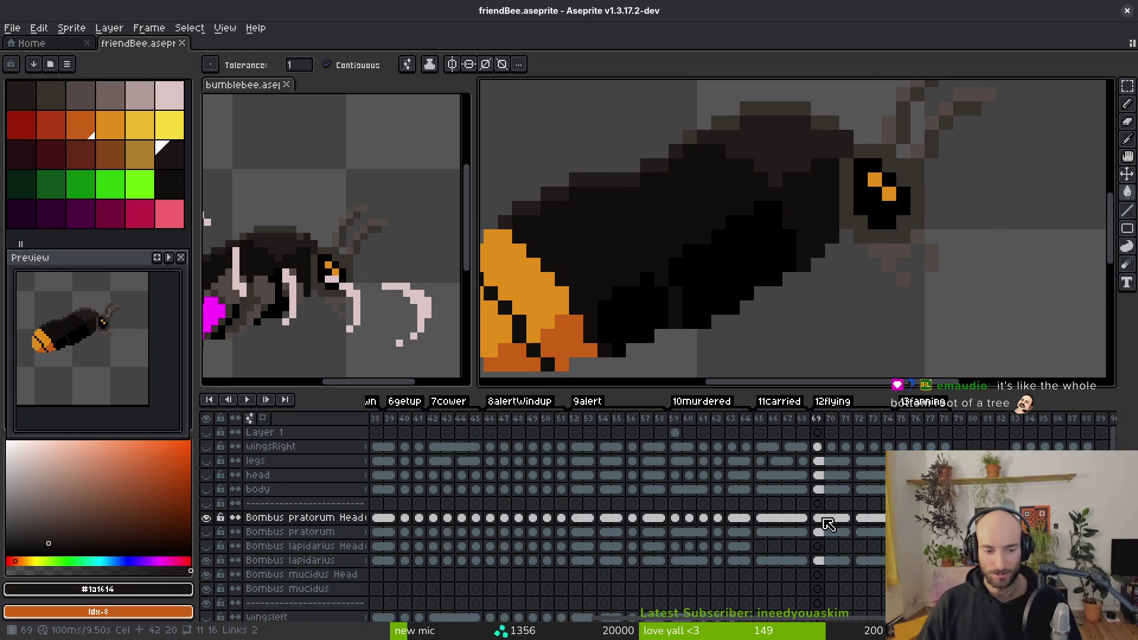
pyautogui.press('i')
pyautogui.press('Right')
pyautogui.press('Right')
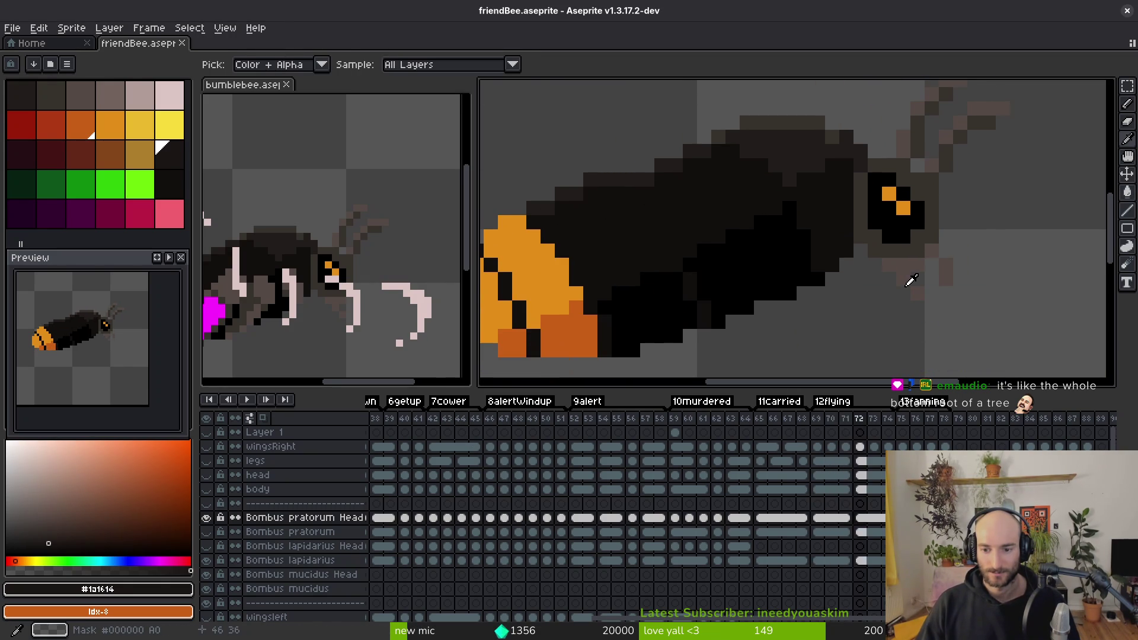
pyautogui.press('Left')
pyautogui.press('Left')
pyautogui.press('Left')
pyautogui.press('Left')
pyautogui.press('Left')
pyautogui.press('Left')
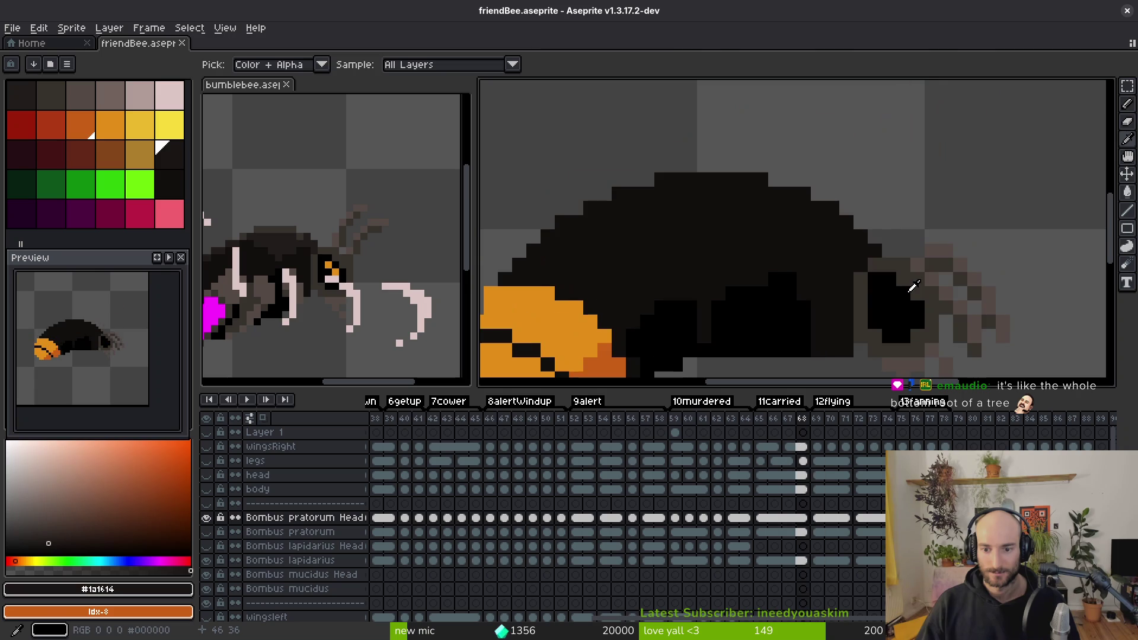
pyautogui.press('Left')
pyautogui.press('Left')
pyautogui.press('Left')
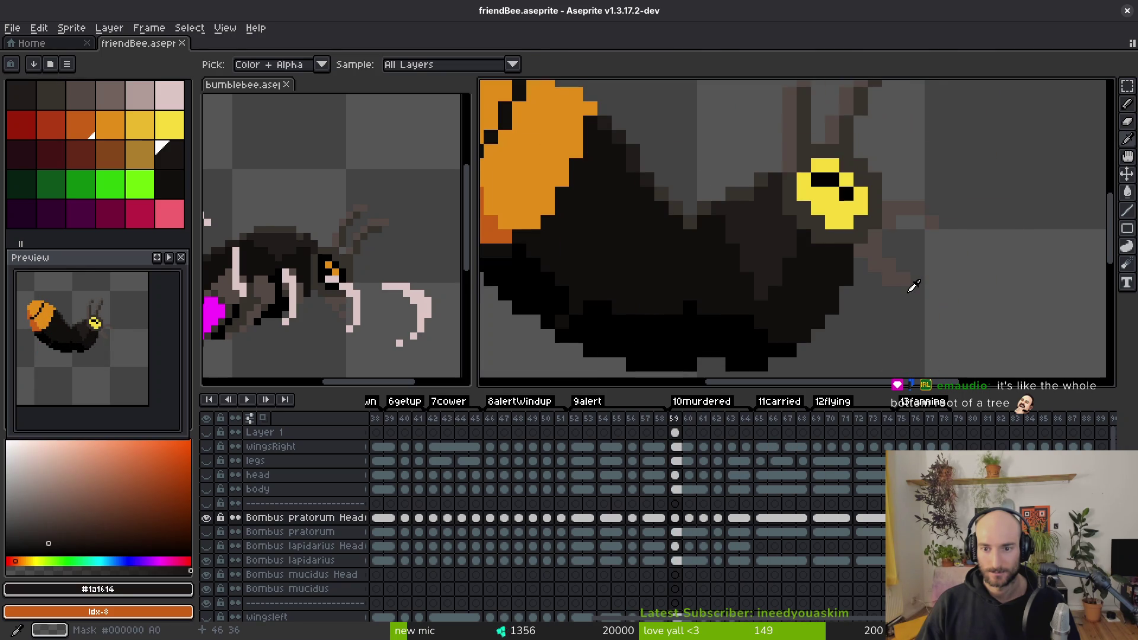
pyautogui.press('Left')
pyautogui.press('Left')
pyautogui.press('Left')
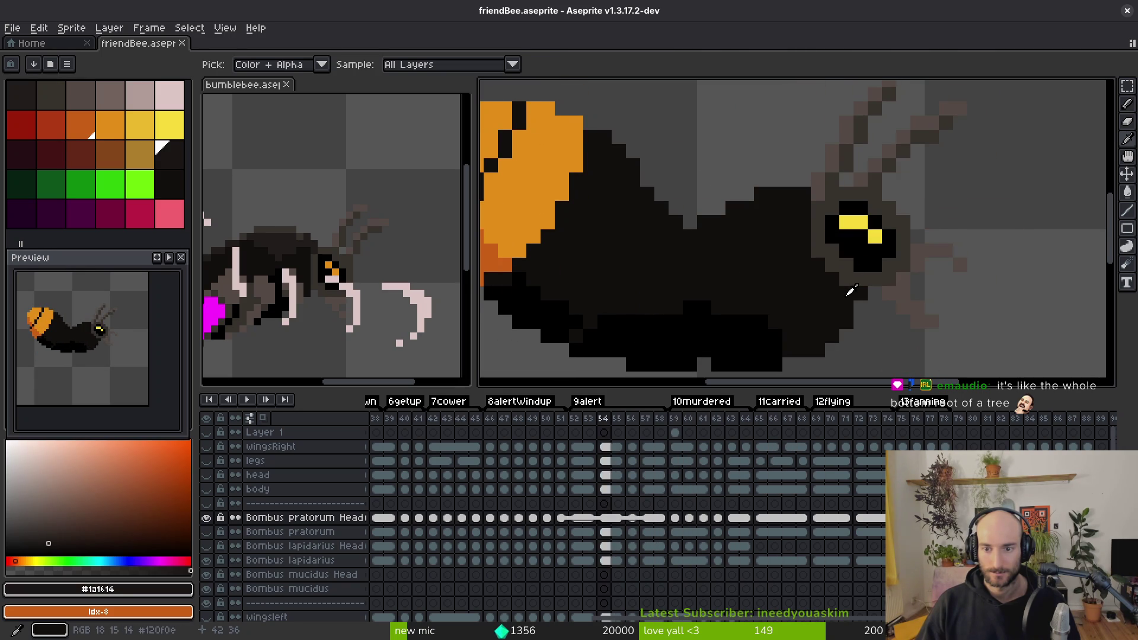
pyautogui.press('Right')
pyautogui.press('Right')
pyautogui.press('Right')
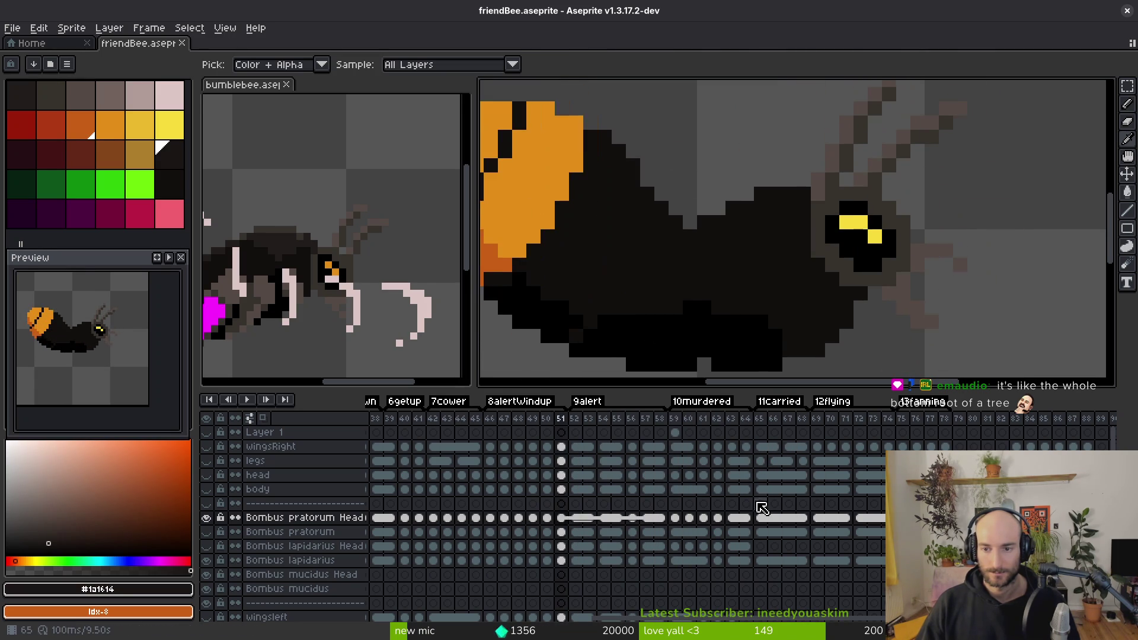
pyautogui.click(884, 231)
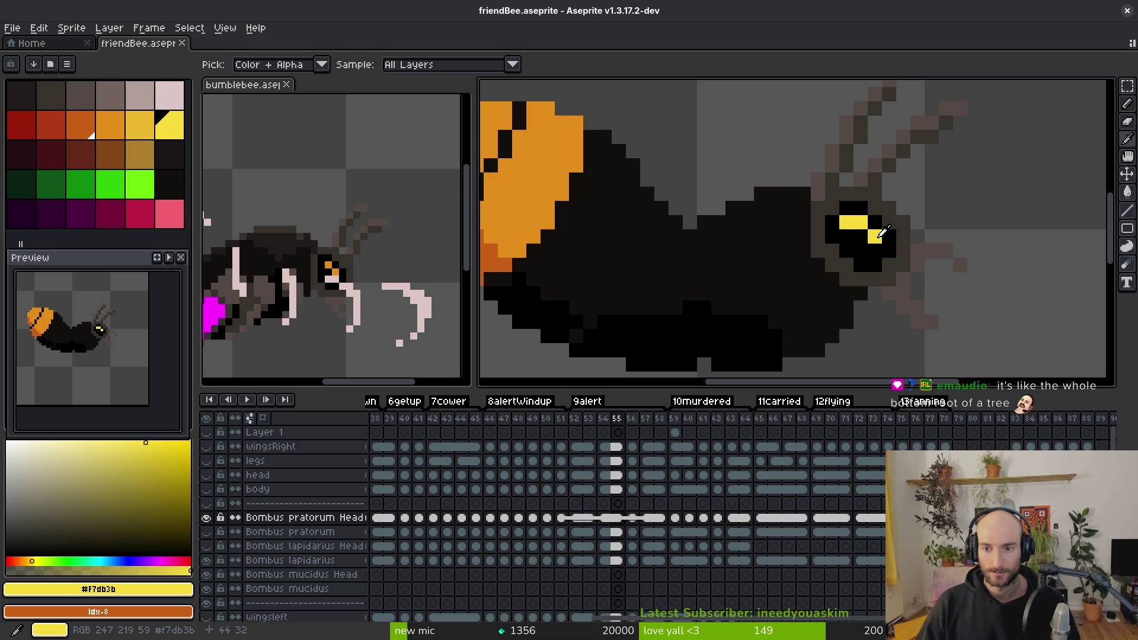
# Step: Eyedrop the orange #e28e18 as background and select the Bombus pratorum Head cels
pyautogui.press('Right')
pyautogui.press('Right')
pyautogui.press('Right')
pyautogui.press('g')
pyautogui.press('i')
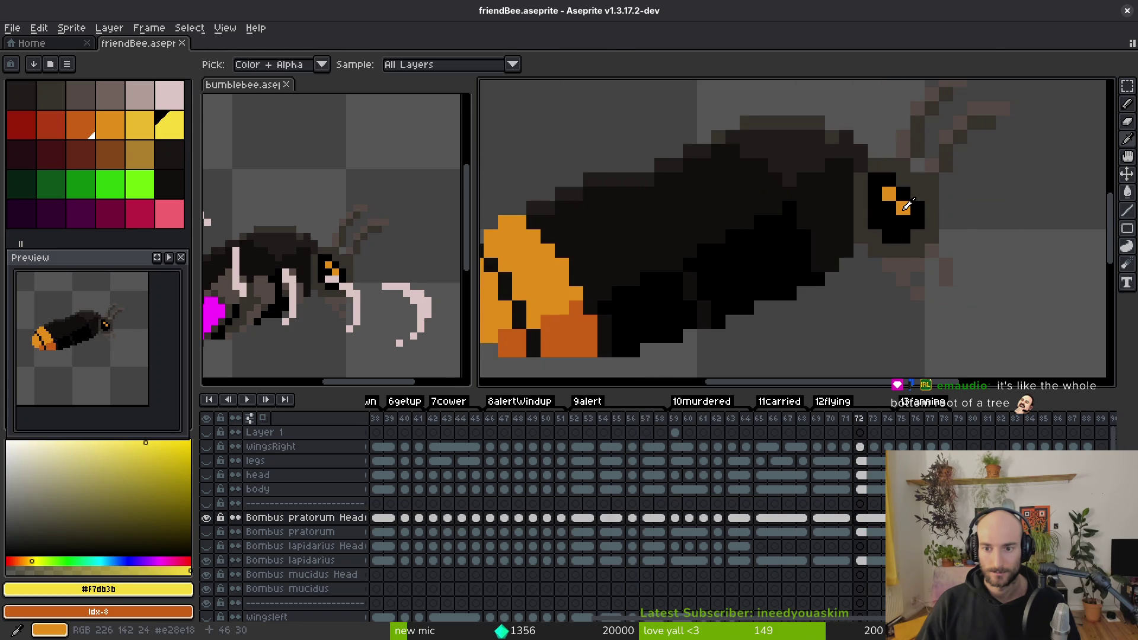
pyautogui.rightClick(903, 207)
pyautogui.moveTo(886, 518); pyautogui.dragTo(533, 517)
# Step: From the first frame, replace the bee's yellow eye colour with orange
pyautogui.press('Home')
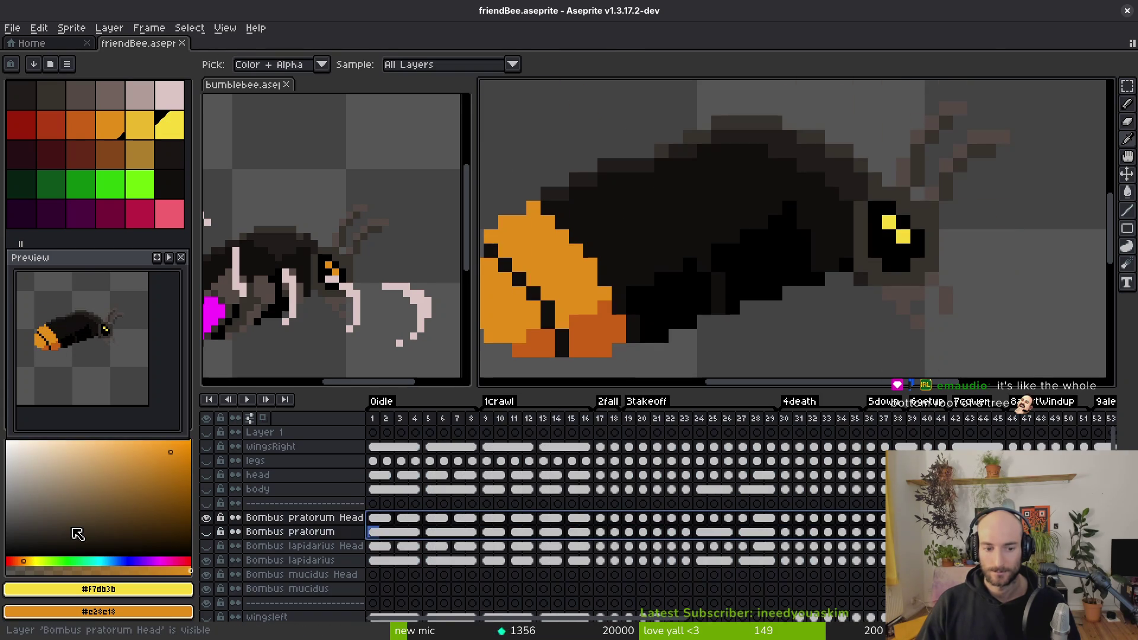
pyautogui.press('g')
pyautogui.press('i')
pyautogui.hotkey('shift', 'r')
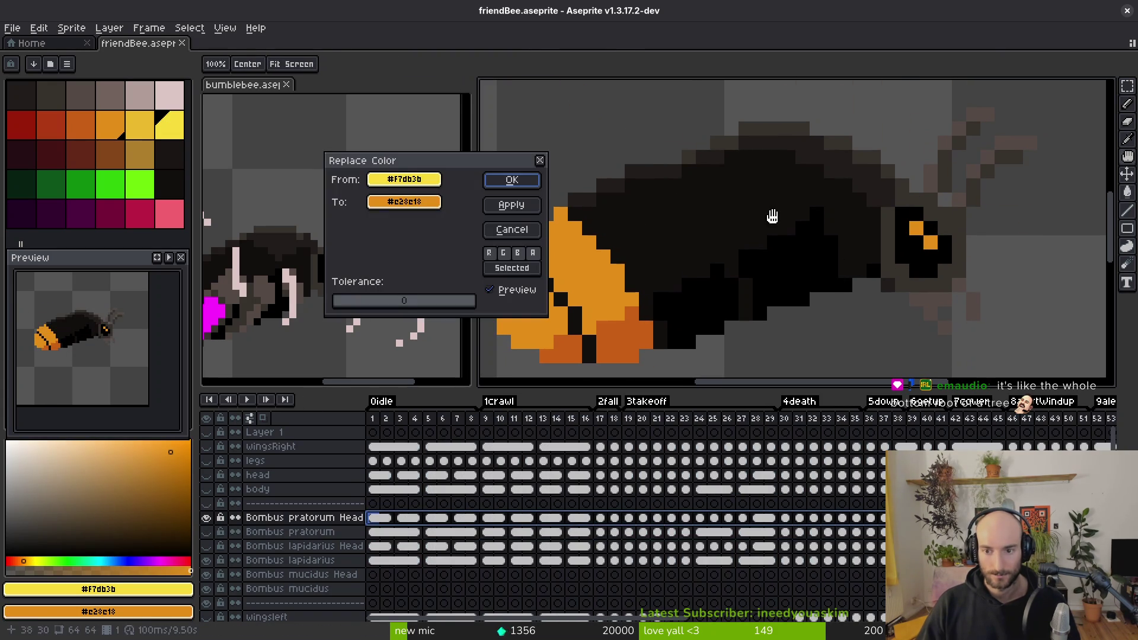
pyautogui.click(511, 177)
pyautogui.press('v')
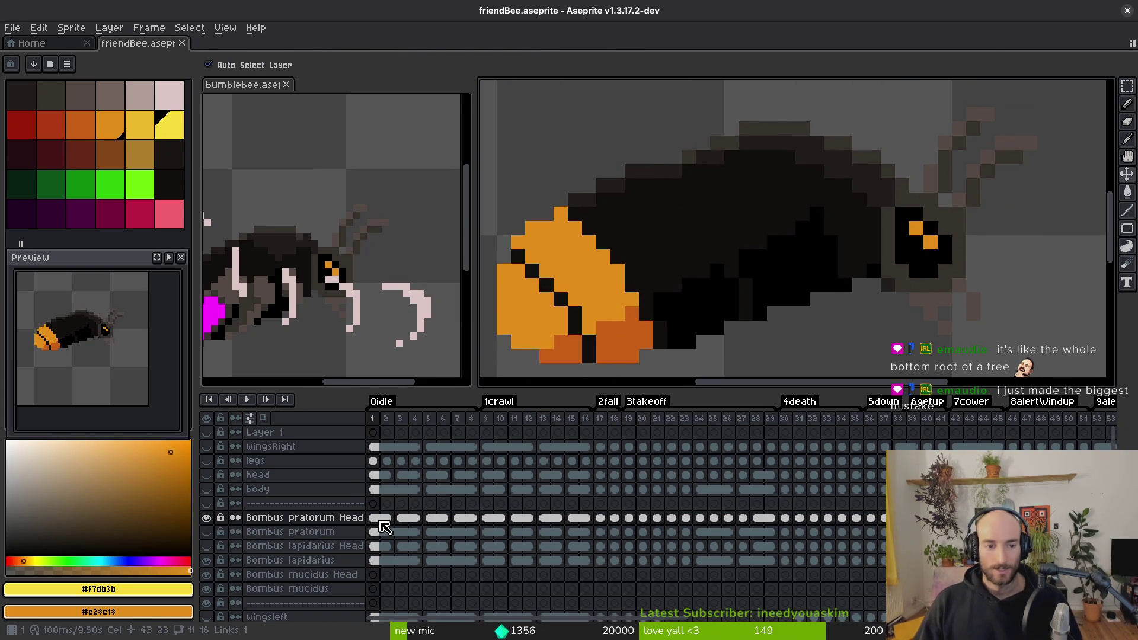
# Step: Save friendBee, play the animation to check the eyes, and sample two dark body shades
pyautogui.hotkey('ctrl', 's')
pyautogui.press('g')
pyautogui.scroll(-3, 732, 249)
pyautogui.press('i')
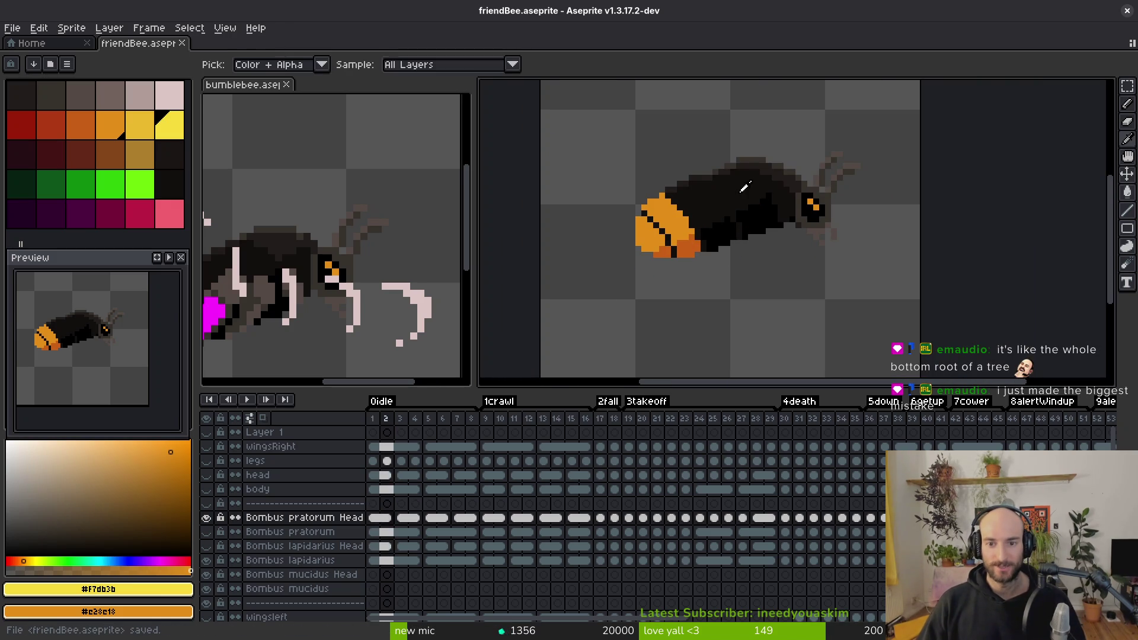
pyautogui.press('Return')
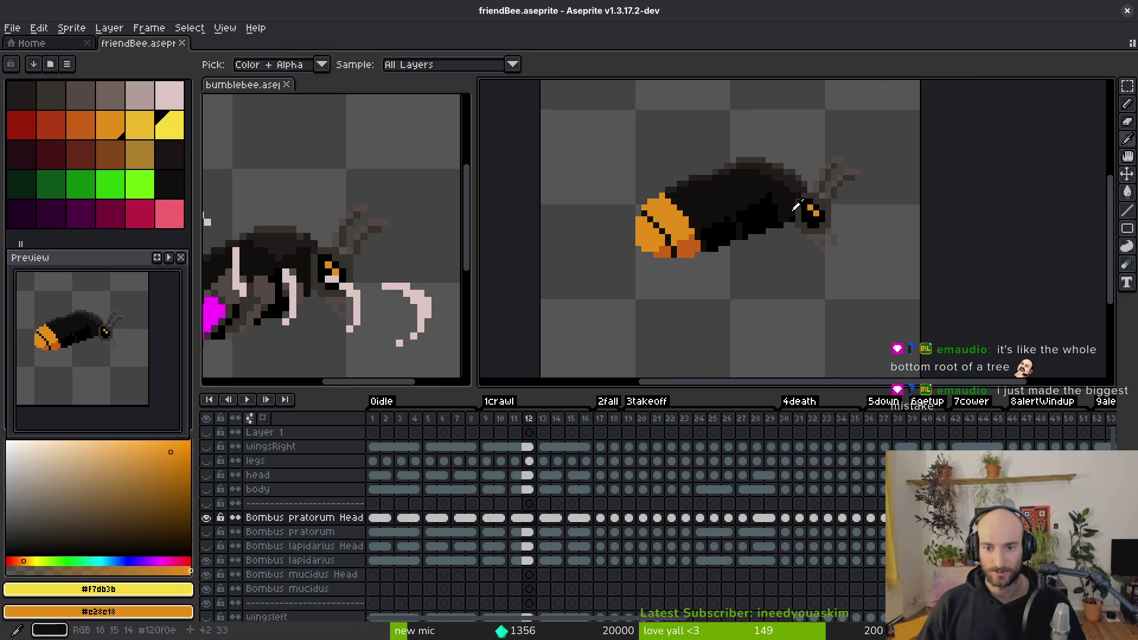
pyautogui.click(789, 176)
pyautogui.scroll(2, 789, 176)
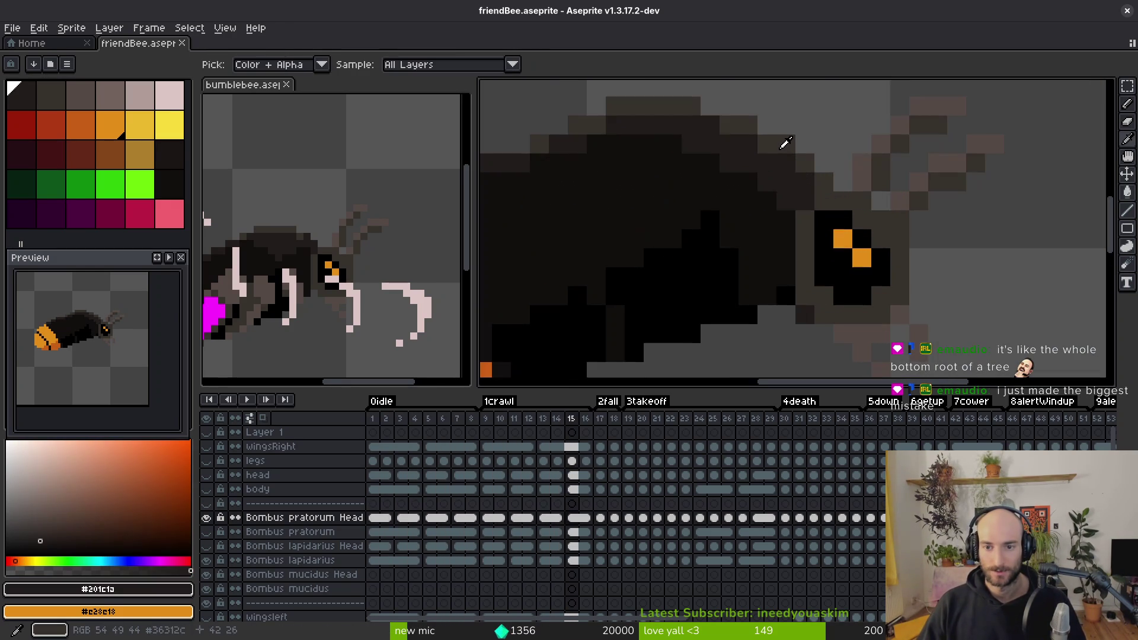
pyautogui.rightClick(794, 160)
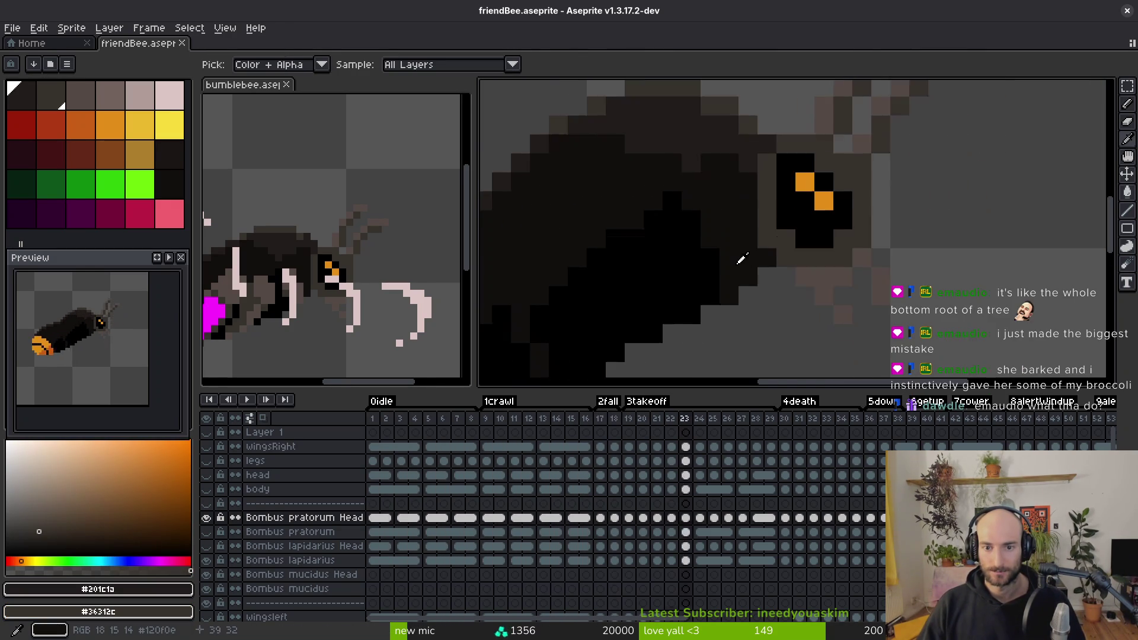
# Step: Step through the frames to frame 36 and move down to the Bombus lapidarius layer
pyautogui.press('Left')
pyautogui.press('Left')
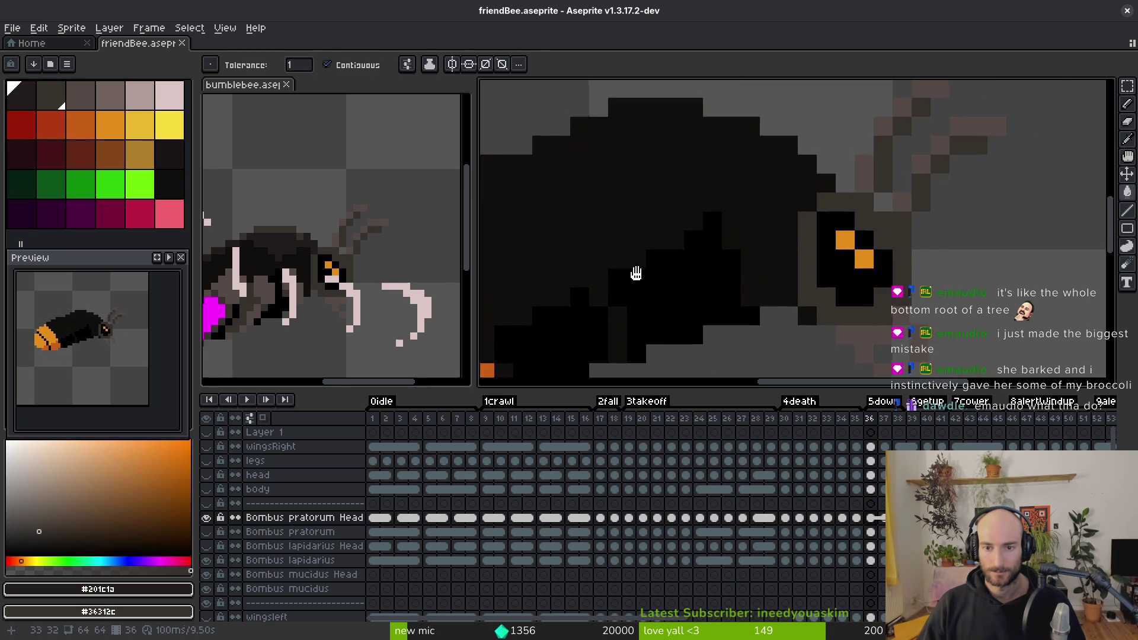
pyautogui.press('i')
pyautogui.press('Right')
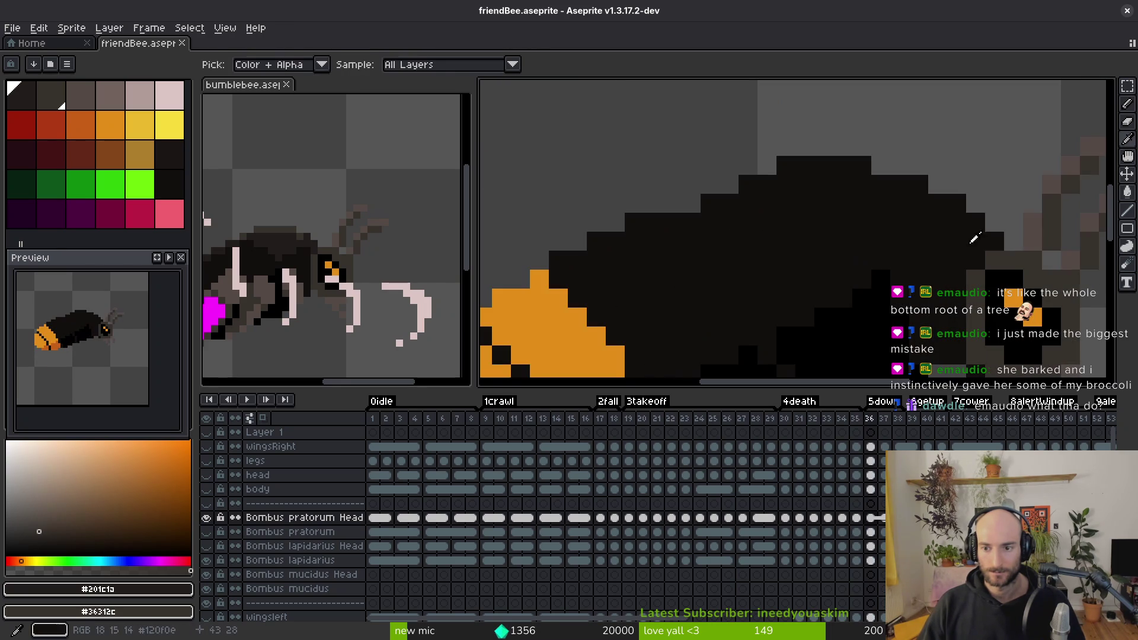
pyautogui.press('w')
pyautogui.press('Right')
pyautogui.press('Left')
pyautogui.press('z')
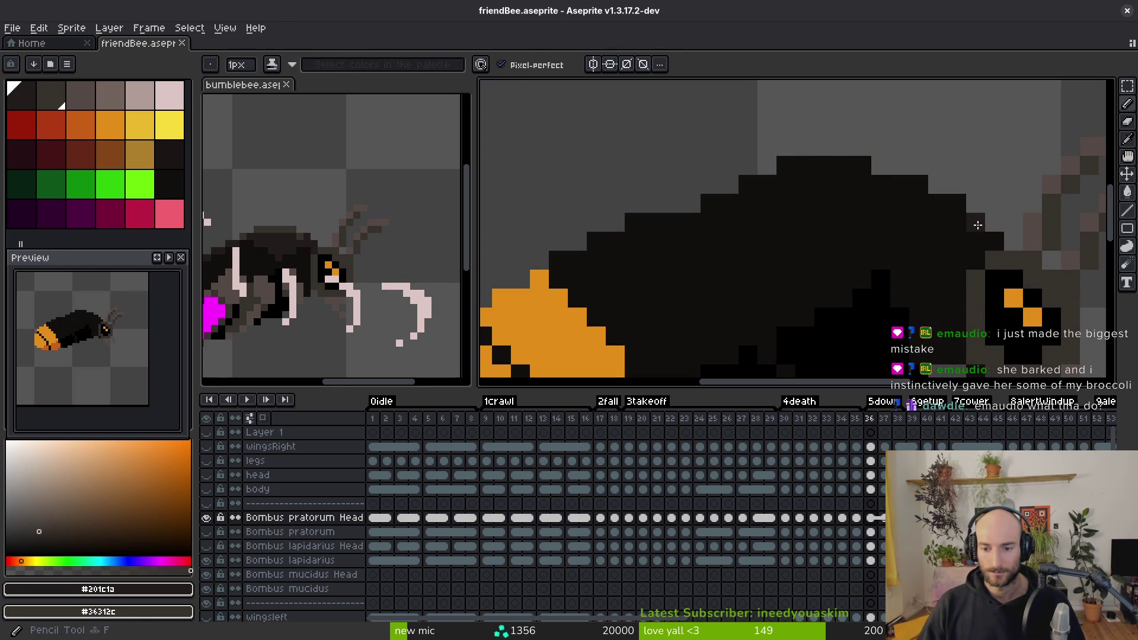
pyautogui.press('i')
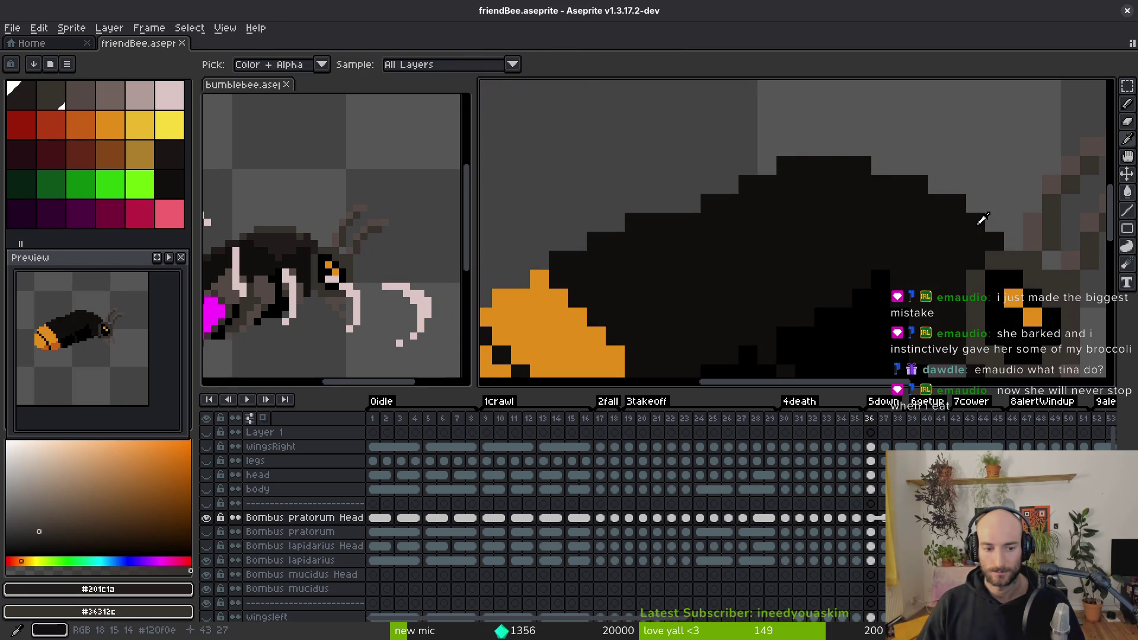
pyautogui.press('Down')
pyautogui.press('Down')
pyautogui.press('Down')
pyautogui.press('b')
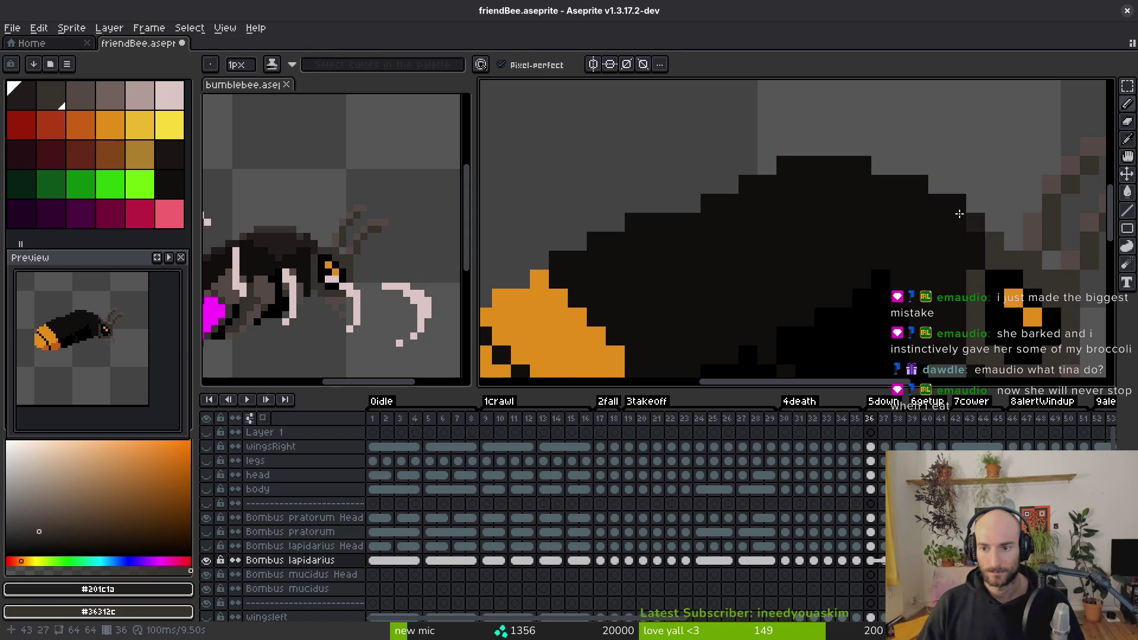
# Step: With the Pencil, repaint six outline pixels along the bee's back on frame 36
pyautogui.hotkey('ctrl', 'z')
pyautogui.press('i')
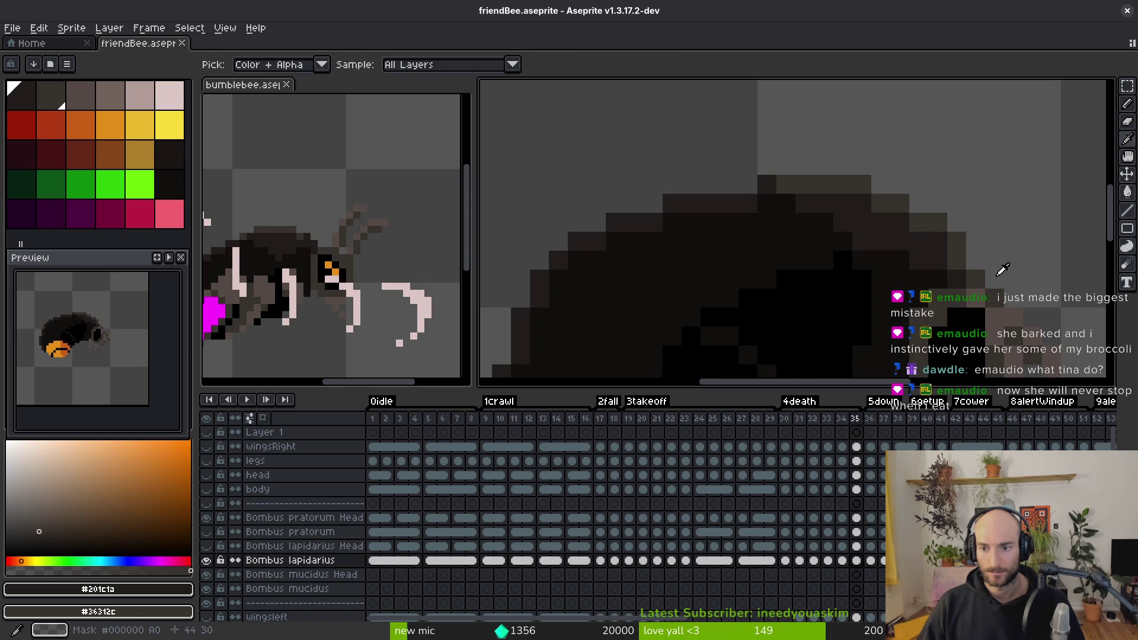
pyautogui.press('b')
pyautogui.moveTo(917, 236); pyautogui.dragTo(744, 147)
pyautogui.press('i')
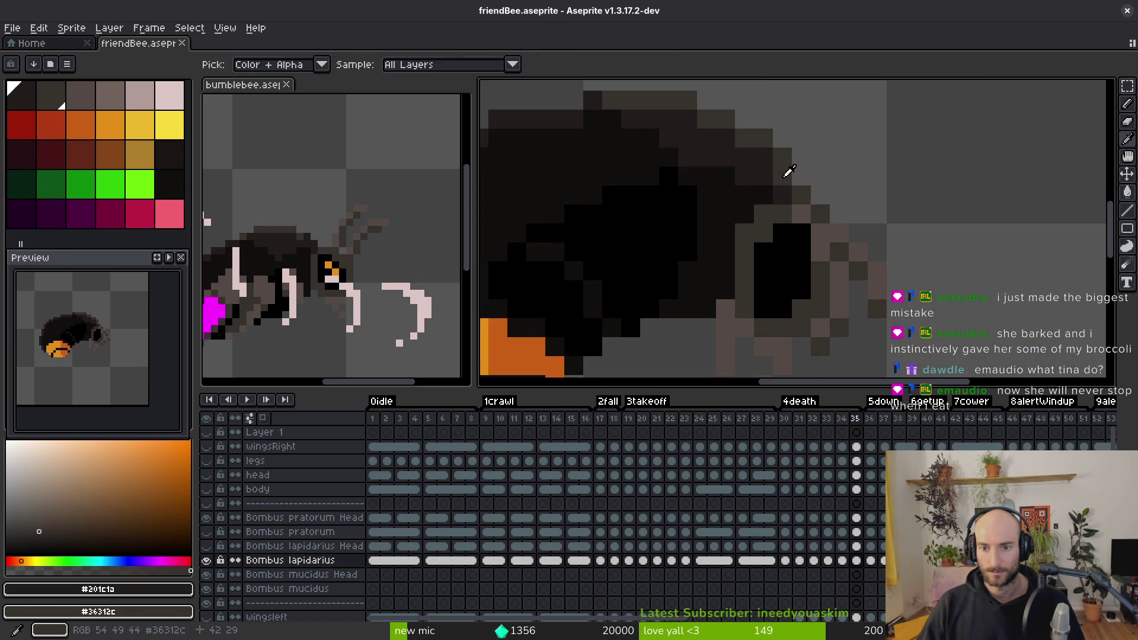
pyautogui.press('Right')
pyautogui.press('b')
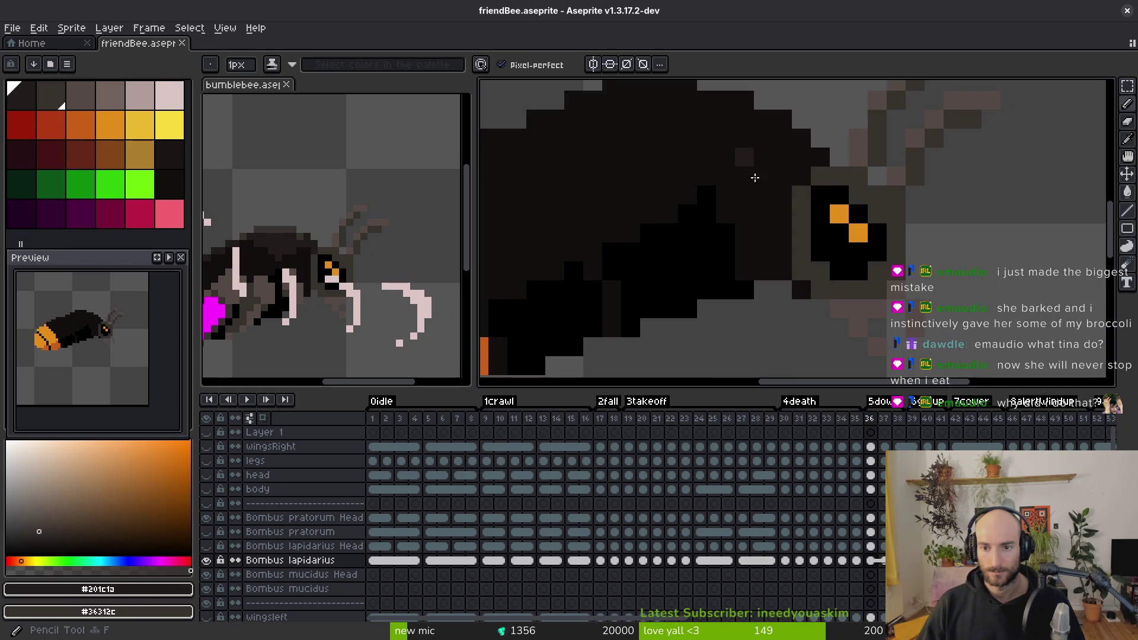
pyautogui.moveTo(745, 157); pyautogui.dragTo(894, 228)
pyautogui.click(876, 223)
pyautogui.click(946, 240)
pyautogui.click(915, 222)
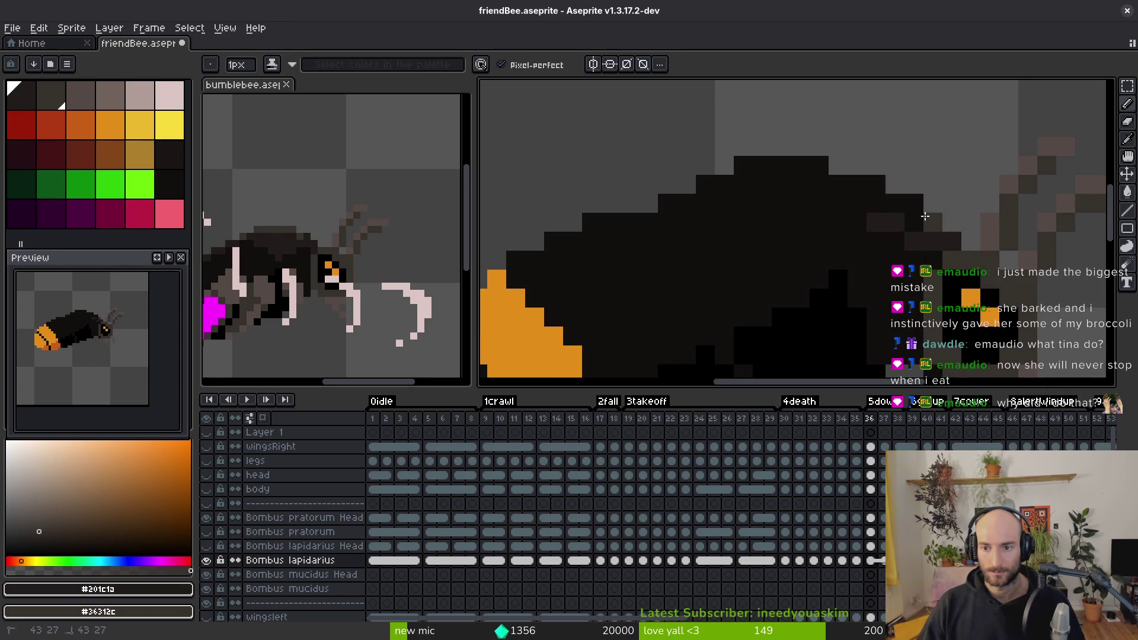
pyautogui.click(913, 204)
pyautogui.click(904, 203)
pyautogui.click(875, 184)
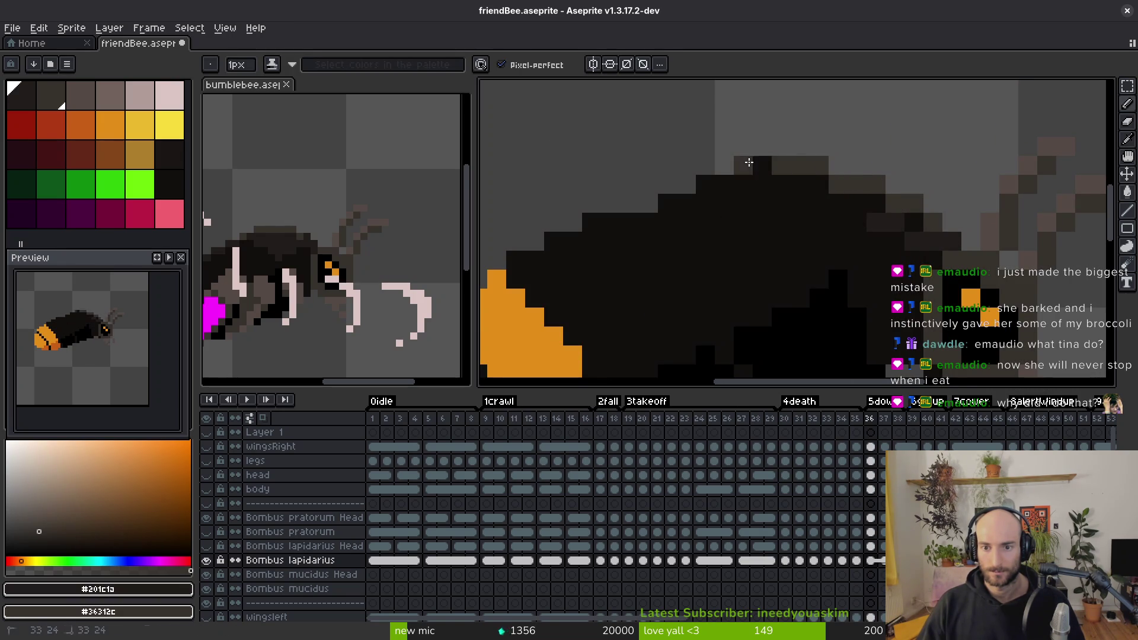
# Step: Recolour back outline pixels and a row of body pixels to dark grey, comparing with frame 35
pyautogui.click(743, 165)
pyautogui.press('i')
pyautogui.press('b')
pyautogui.click(760, 166)
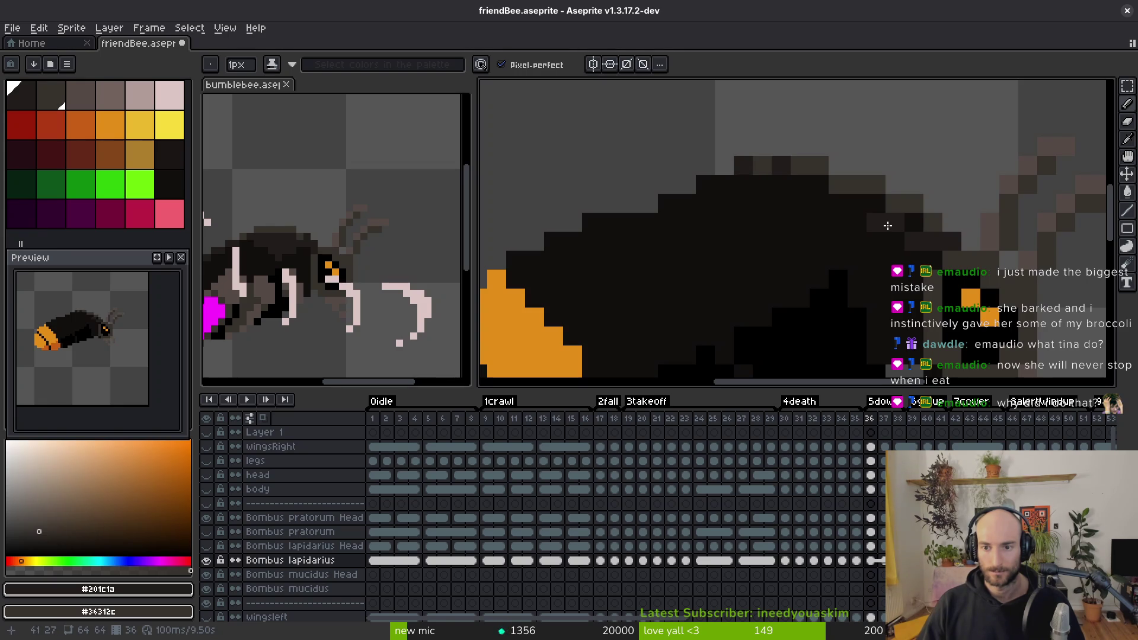
pyautogui.moveTo(892, 240); pyautogui.dragTo(815, 240)
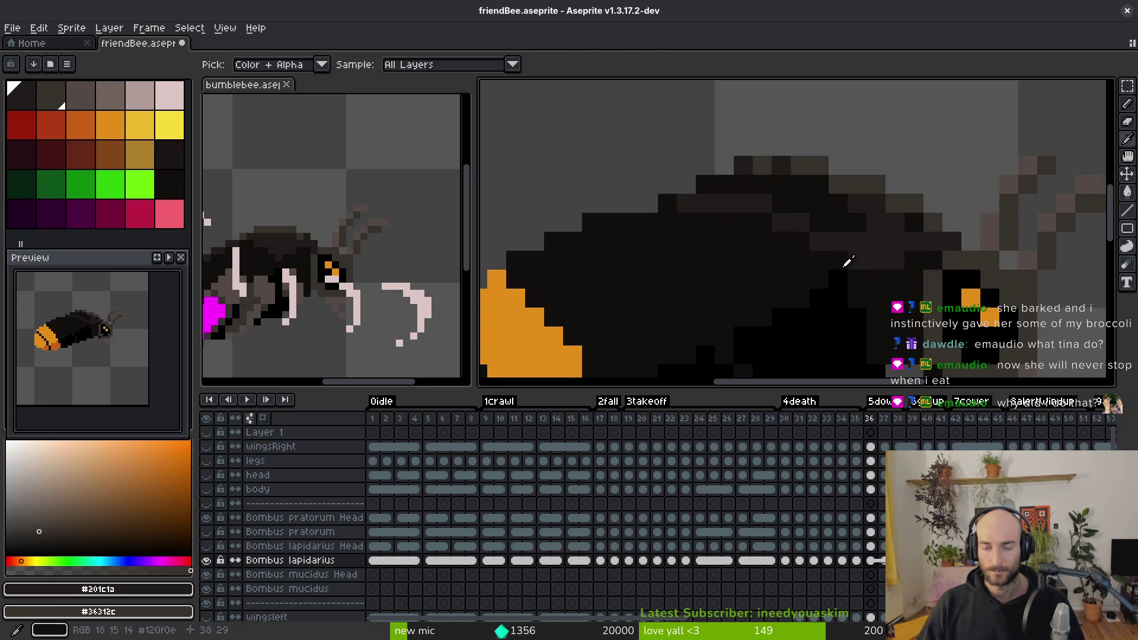
pyautogui.press(',')
pyautogui.press('.')
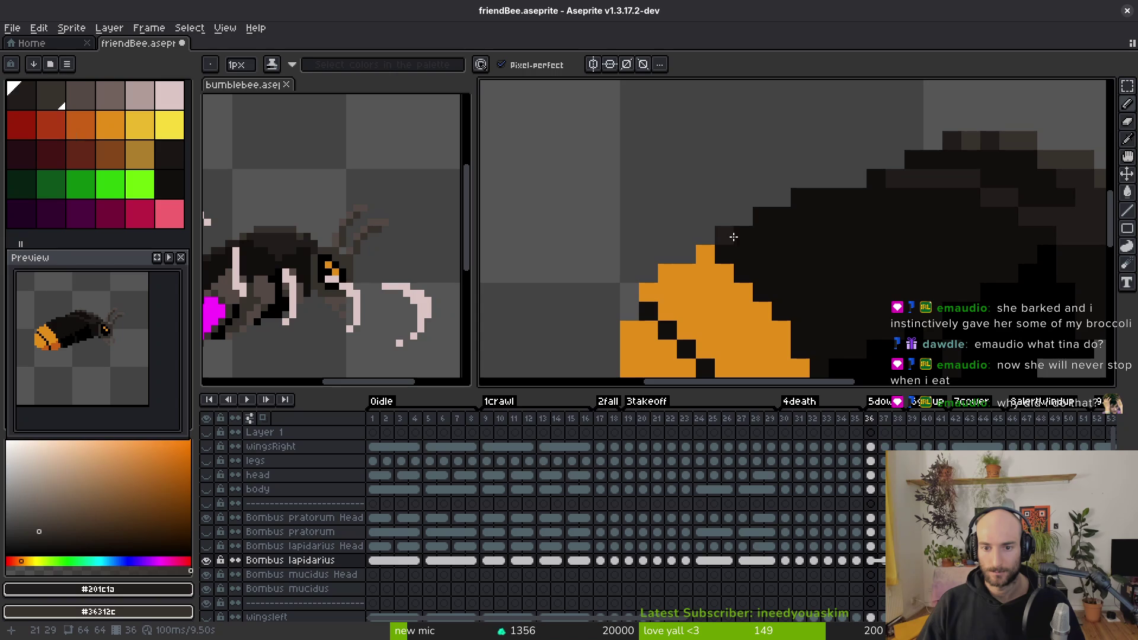
# Step: Extend dark grey pixels along the bee's top edge, then play the animation to review
pyautogui.click(792, 214)
pyautogui.moveTo(804, 202); pyautogui.dragTo(884, 176)
pyautogui.press(',')
pyautogui.press('i')
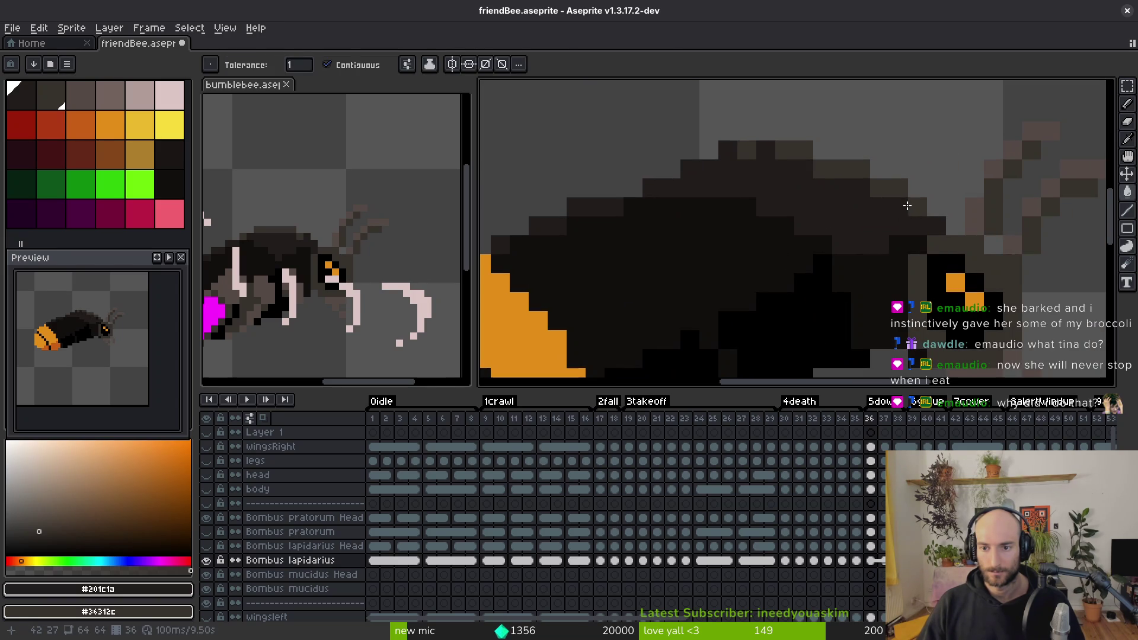
pyautogui.scroll(-3, 856, 271)
pyautogui.press('Return')
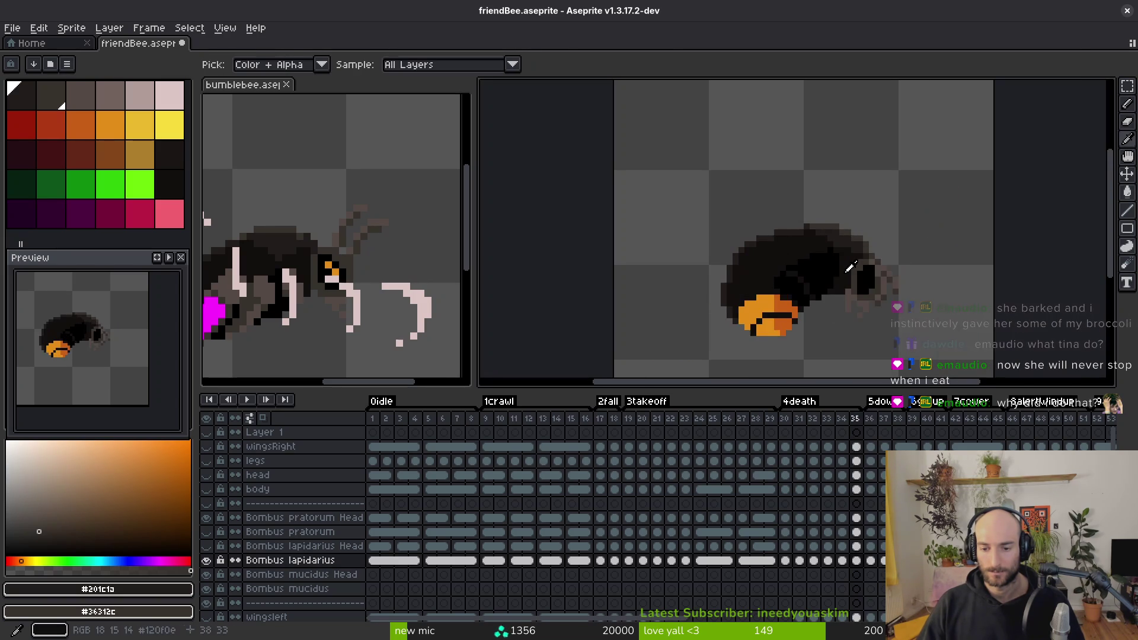
pyautogui.press(',')
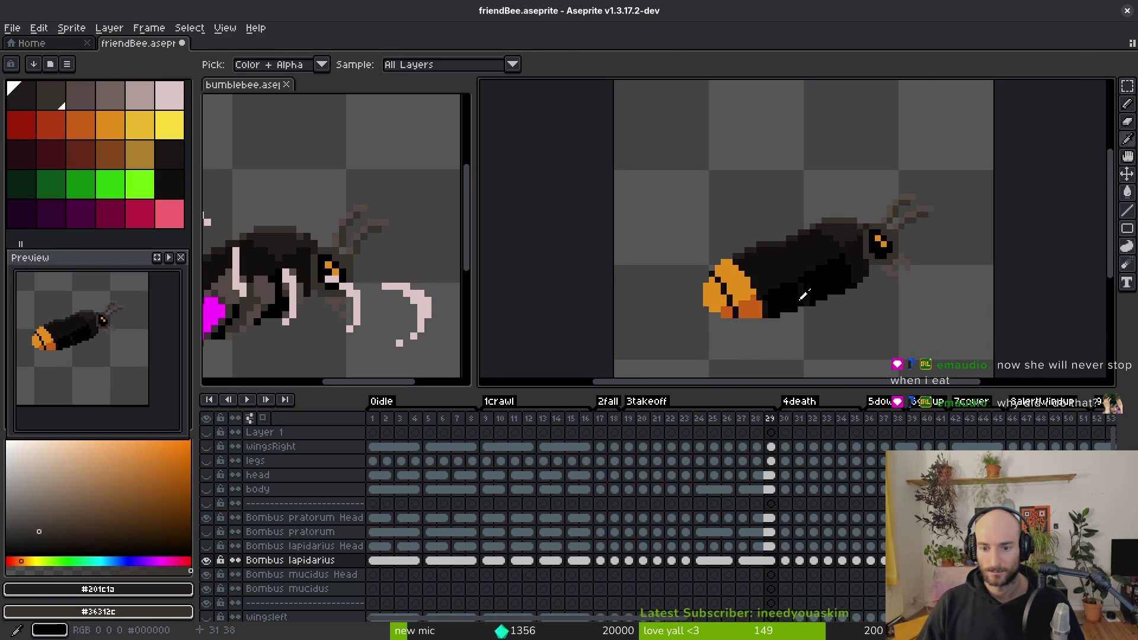
# Step: Sample #120f0e and #201c1a and darken pixels along the bee's top edge on frame 36
pyautogui.press('w')
pyautogui.scroll(5, 839, 254)
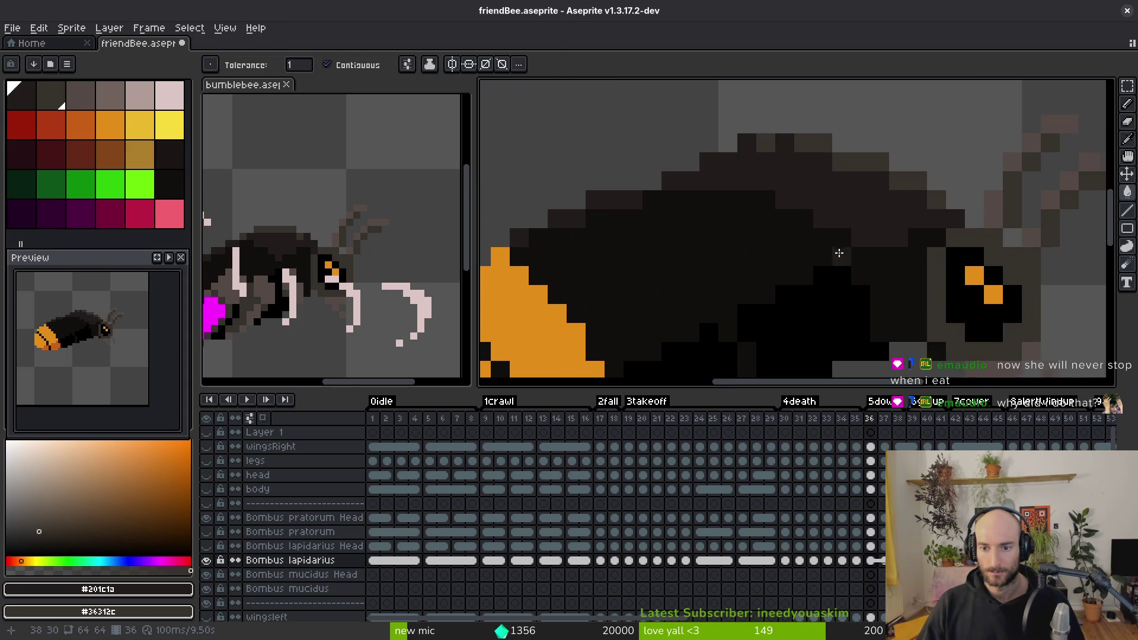
pyautogui.keyDown('alt'); pyautogui.click(739, 253); pyautogui.keyUp('alt')
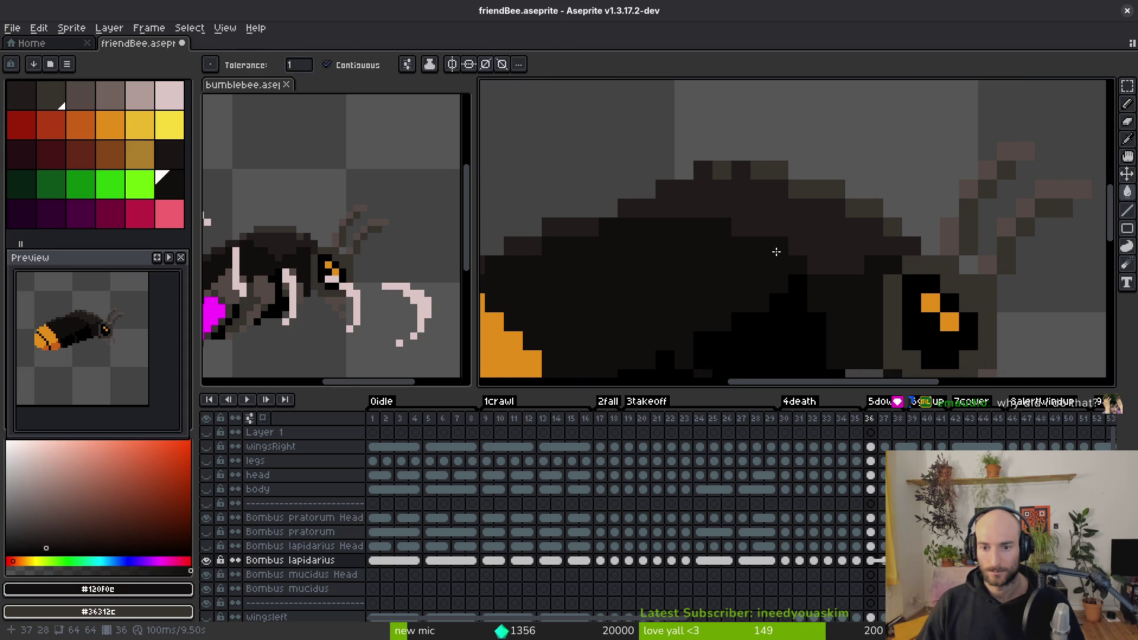
pyautogui.press('b')
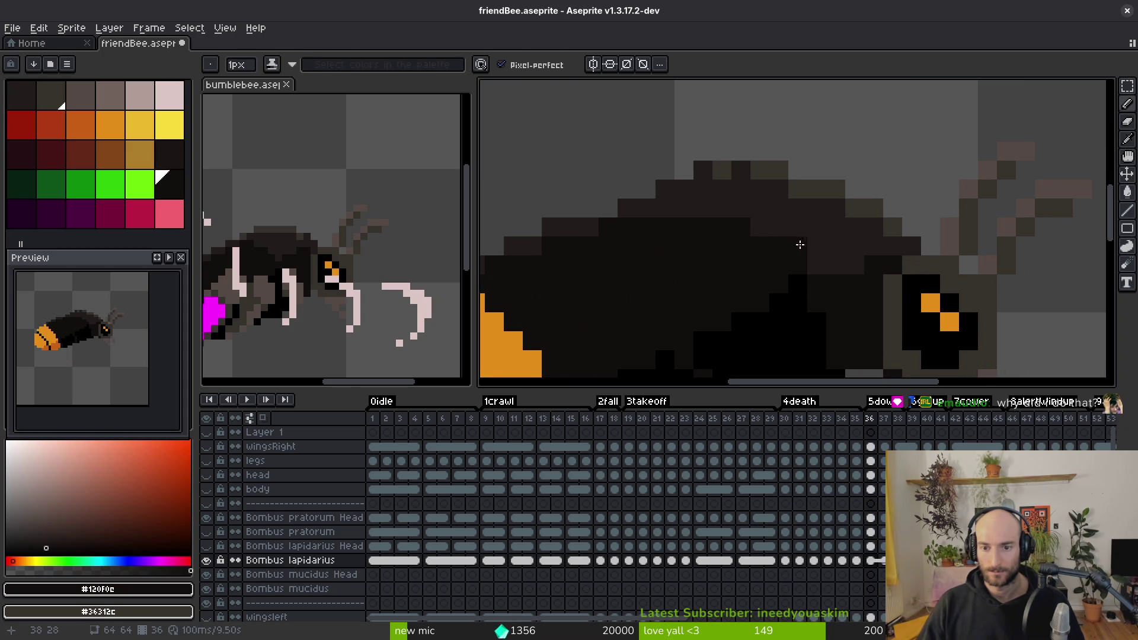
pyautogui.keyDown('alt'); pyautogui.click(800, 244); pyautogui.keyUp('alt')
pyautogui.scroll(-5, 817, 284)
pyautogui.scroll(3, 779, 289)
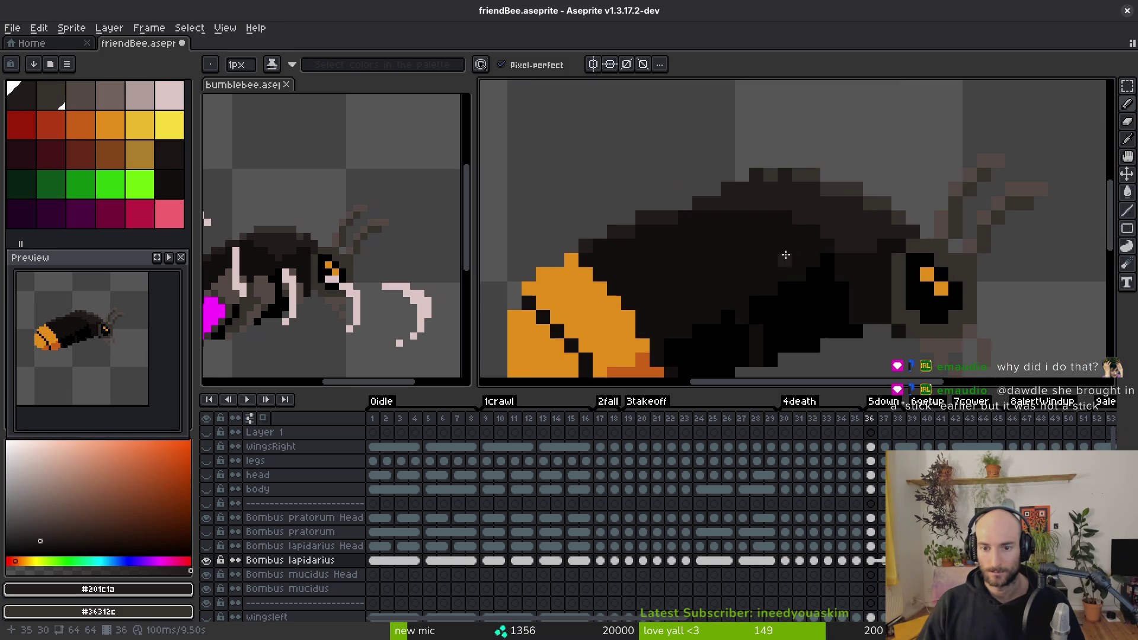
pyautogui.keyDown('alt'); pyautogui.click(785, 254); pyautogui.keyUp('alt')
pyautogui.moveTo(799, 220)
pyautogui.mouseDown()
pyautogui.moveTo(752, 199)
pyautogui.moveTo(730, 210)
pyautogui.mouseUp()
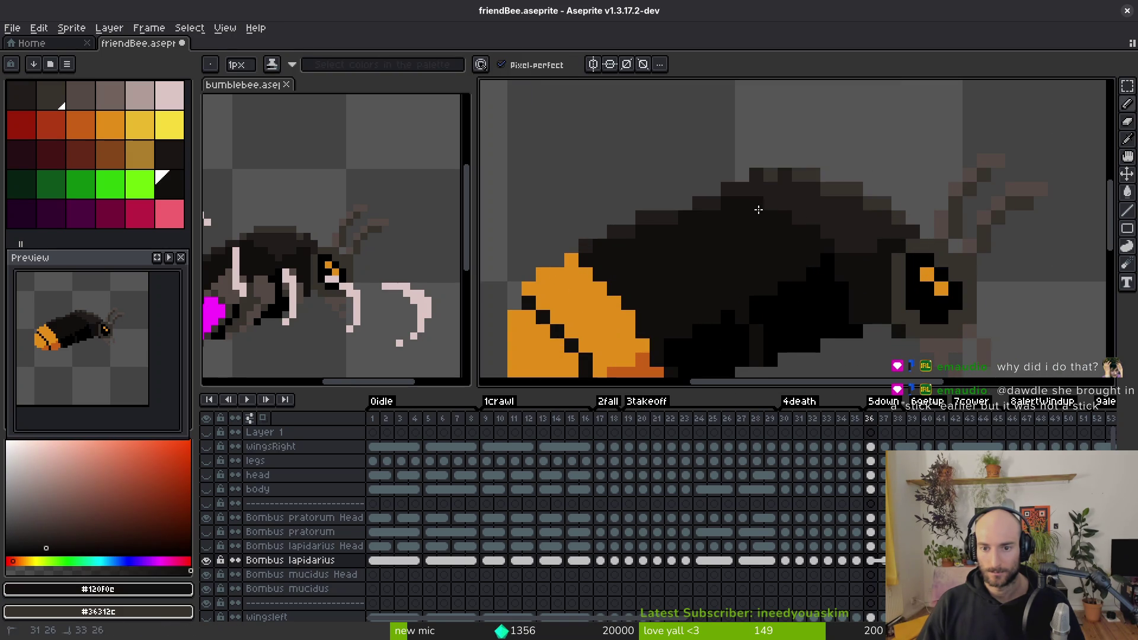
# Step: On frame 37, paint a diagonal #201c1a shading stroke across the bee's body
pyautogui.press('.')
pyautogui.scroll(-2, 686, 254)
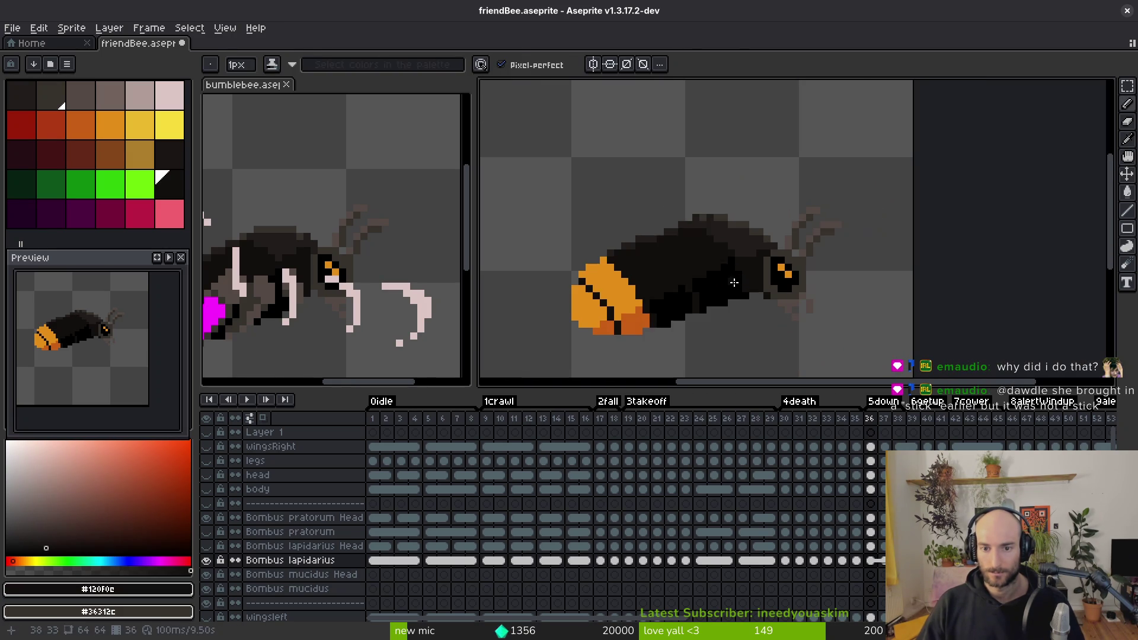
pyautogui.scroll(4, 721, 277)
pyautogui.scroll(-1, 770, 309)
pyautogui.keyDown('alt'); pyautogui.click(854, 218); pyautogui.keyUp('alt')
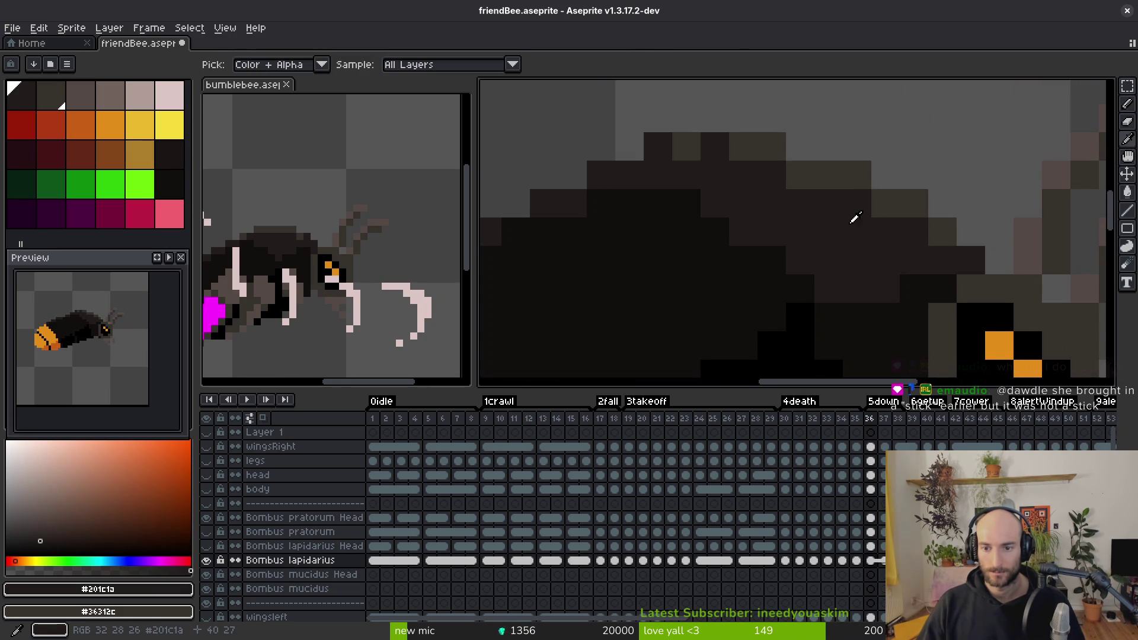
pyautogui.scroll(1, 821, 228)
pyautogui.moveTo(792, 275)
pyautogui.mouseDown()
pyautogui.moveTo(792, 246)
pyautogui.moveTo(767, 196)
pyautogui.moveTo(742, 178)
pyautogui.moveTo(742, 158)
pyautogui.mouseUp()
pyautogui.moveTo(742, 158)
pyautogui.mouseDown()
pyautogui.moveTo(746, 236)
pyautogui.moveTo(606, 172)
pyautogui.mouseUp()
# Step: Add #36312c pixels on the back with #201c1a as secondary and lighten the body's top edge
pyautogui.scroll(-1, 729, 209)
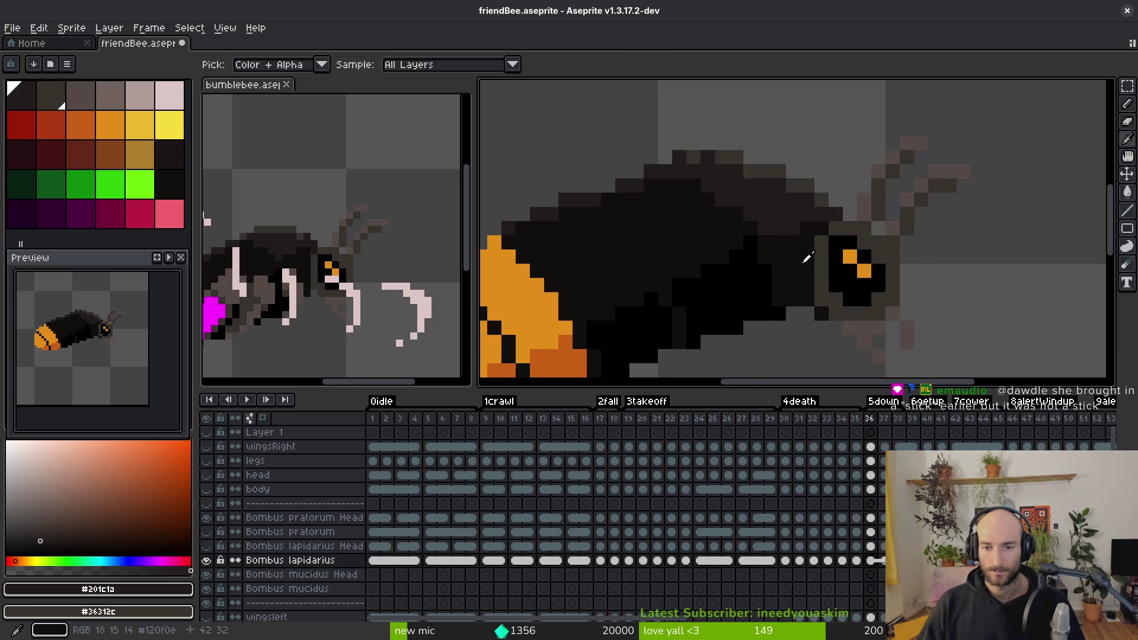
pyautogui.keyDown('alt'); pyautogui.click(780, 182); pyautogui.keyUp('alt')
pyautogui.scroll(1, 752, 205)
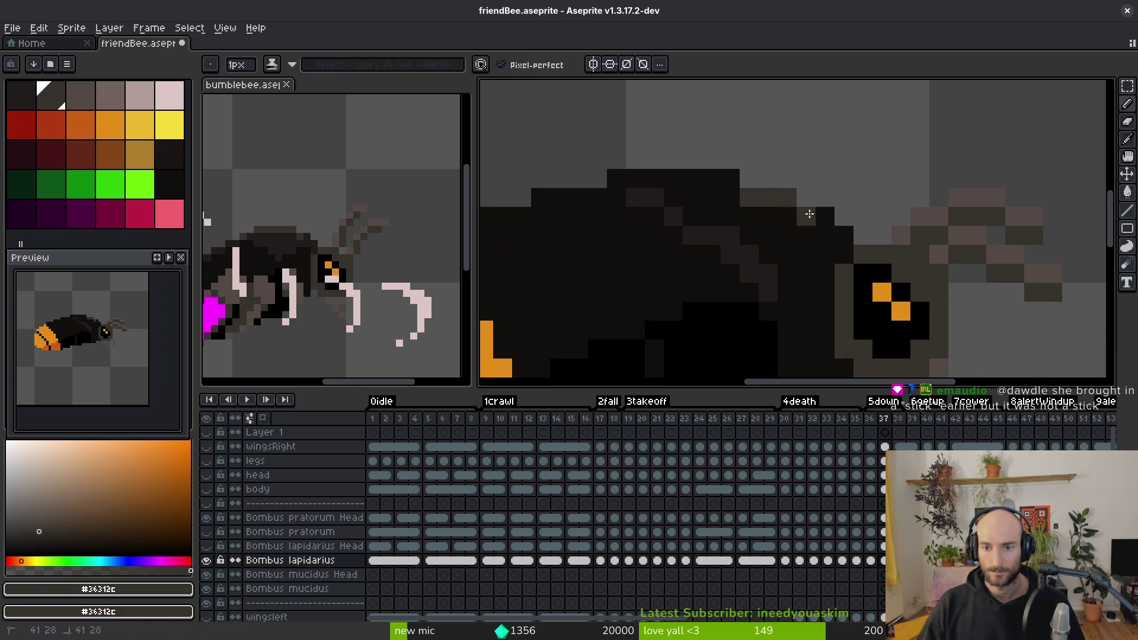
pyautogui.click(676, 180)
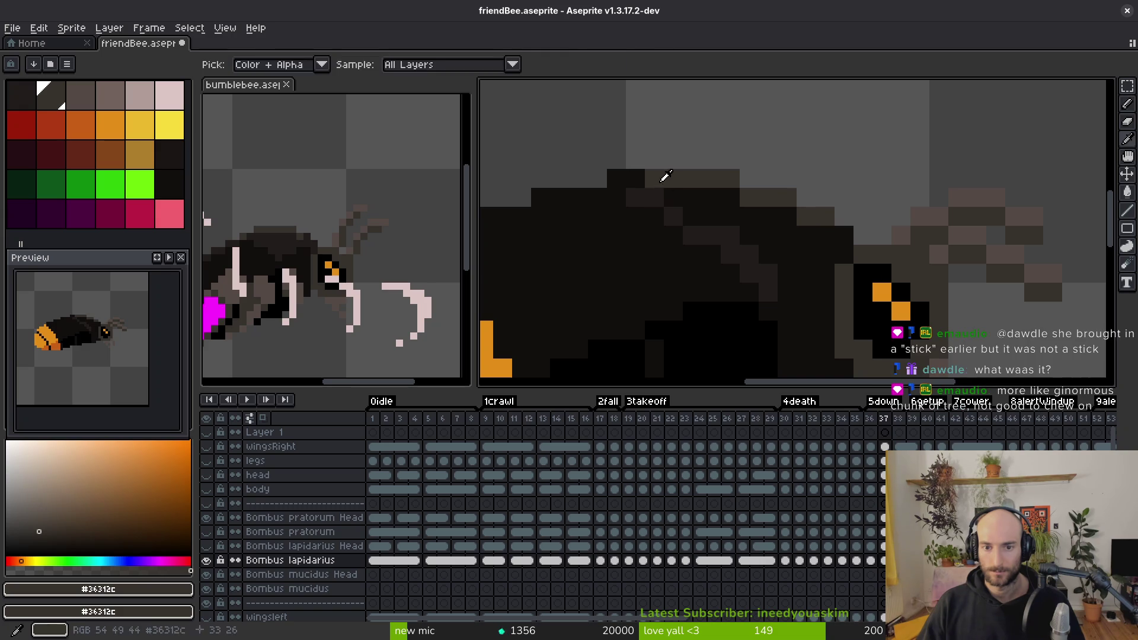
pyautogui.keyDown('alt'); pyautogui.rightClick(659, 179); pyautogui.keyUp('alt')
pyautogui.hscroll(-2, 648, 204)
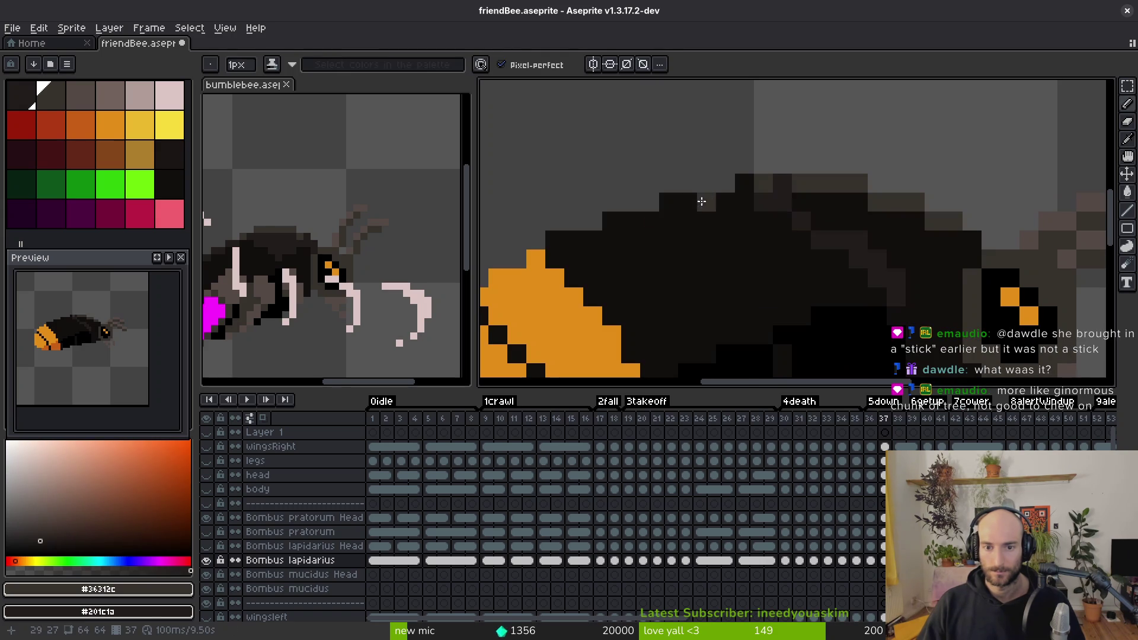
pyautogui.moveTo(658, 221); pyautogui.dragTo(555, 240)
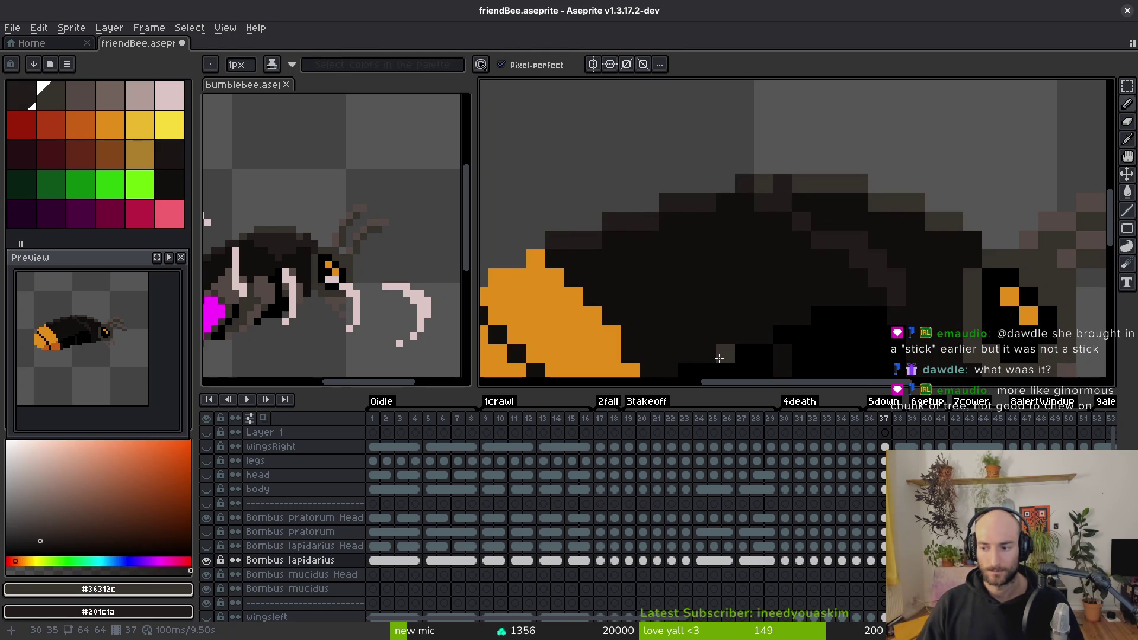
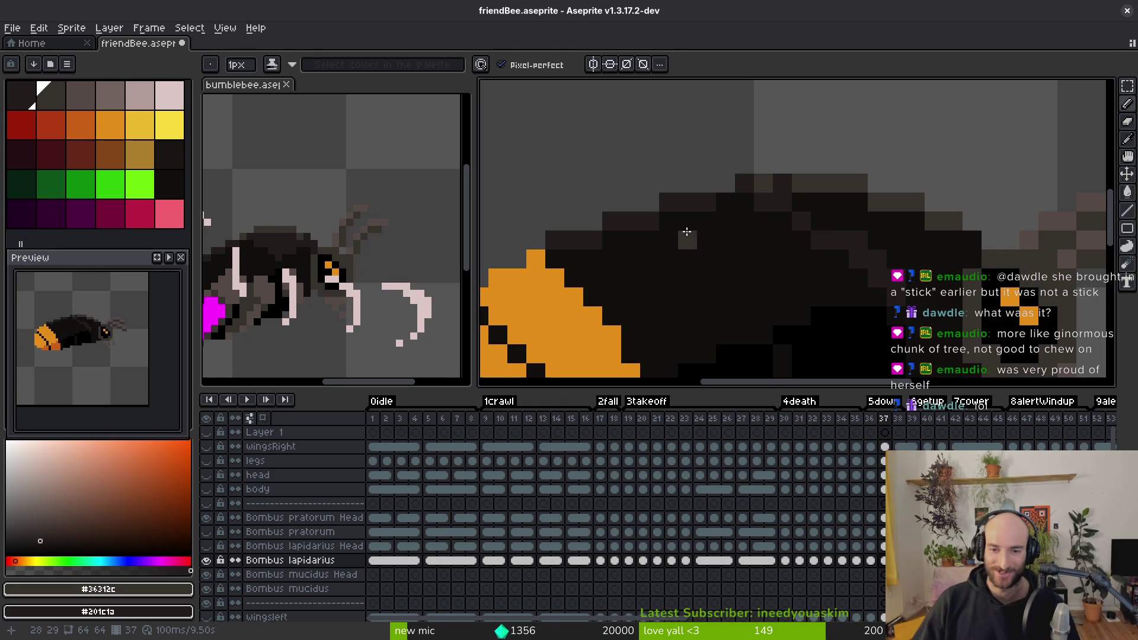
# Step: On frame 38, sample the near-black body colour #120f0c and paint a slightly lighter body pixel
pyautogui.scroll(1, 858, 259)
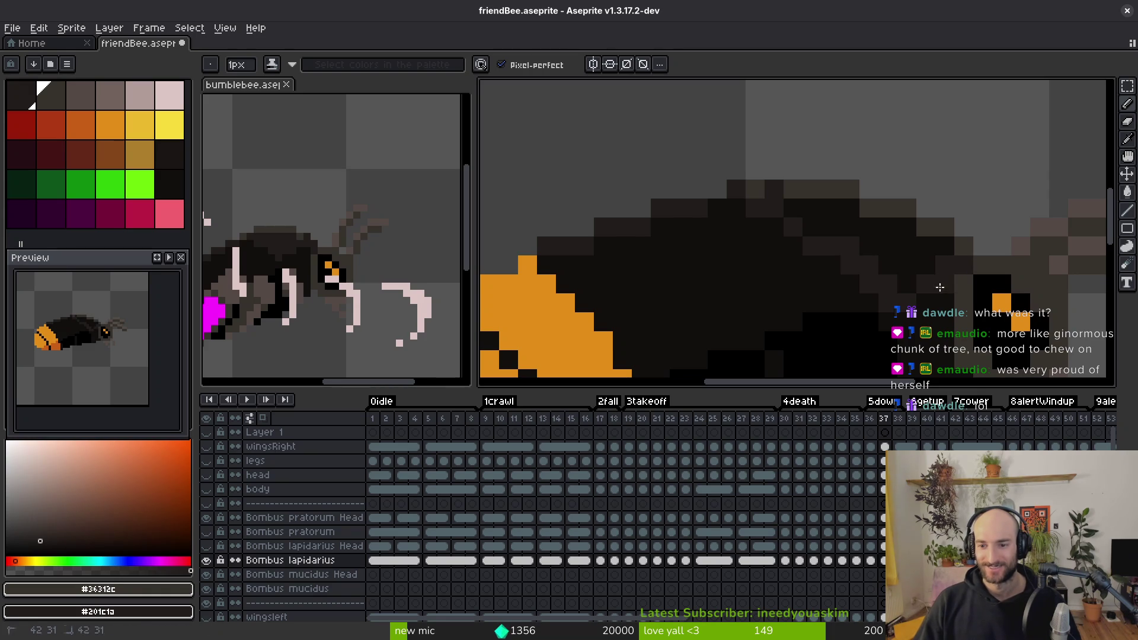
pyautogui.press('g')
pyautogui.scroll(-3, 919, 293)
pyautogui.press('alt')
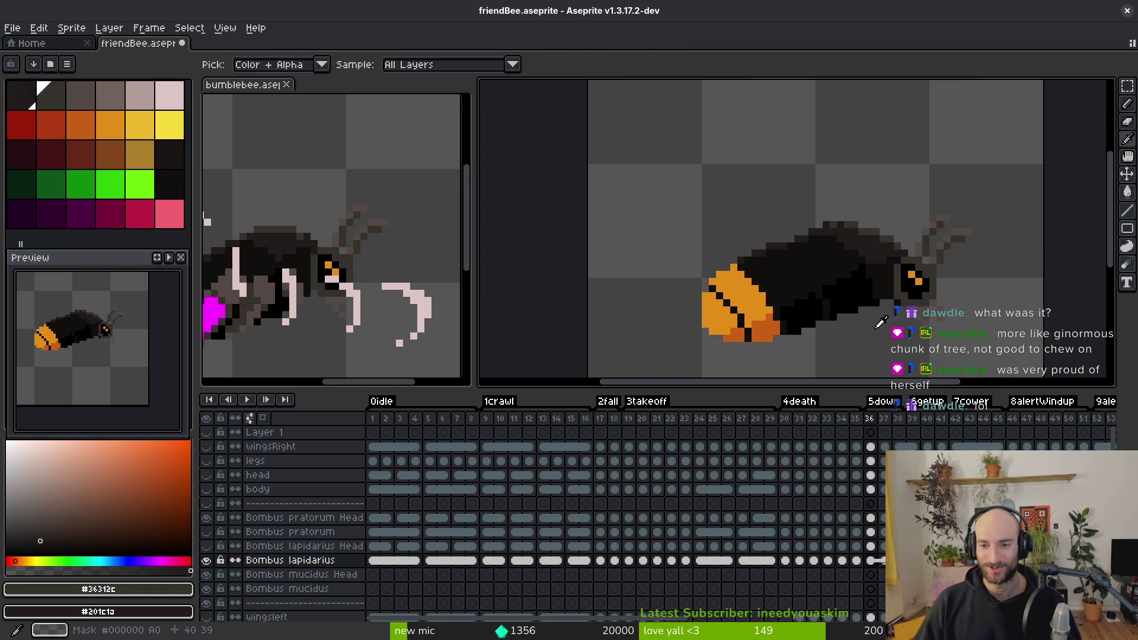
pyautogui.scroll(2, 892, 299)
pyautogui.press('alt')
pyautogui.press('Right')
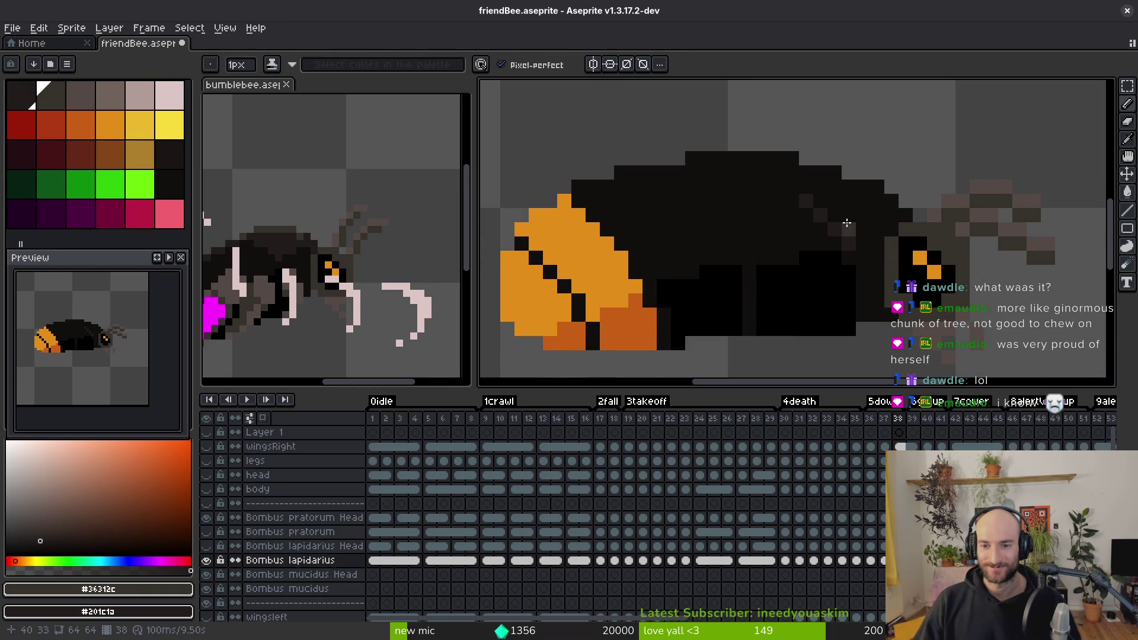
pyautogui.keyDown('alt'); pyautogui.click(806, 200); pyautogui.keyUp('alt')
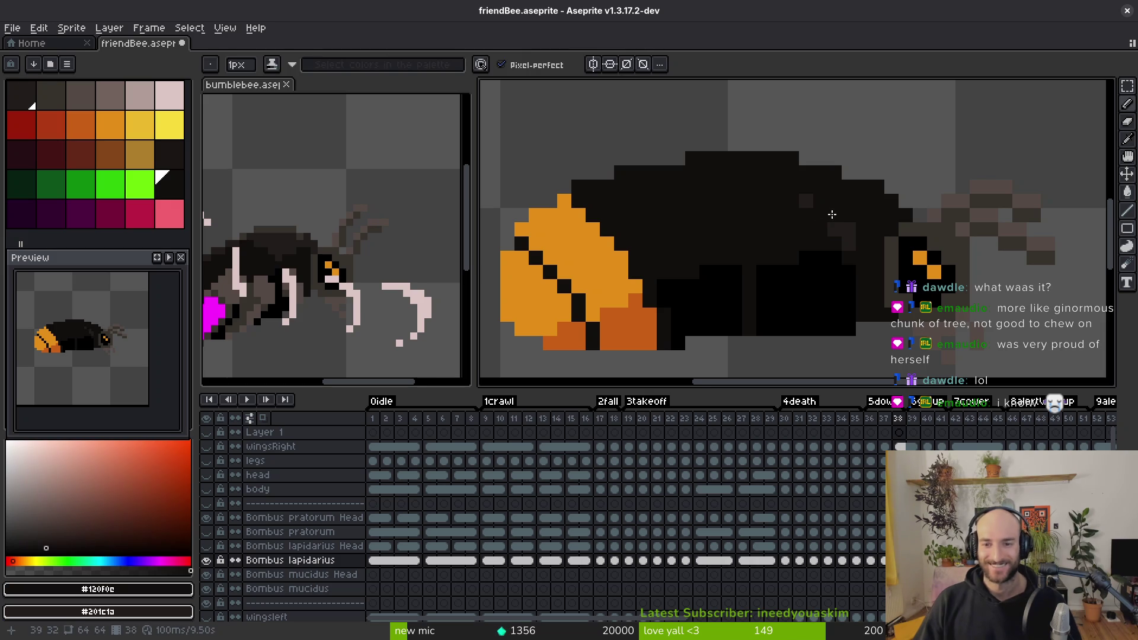
pyautogui.click(820, 201)
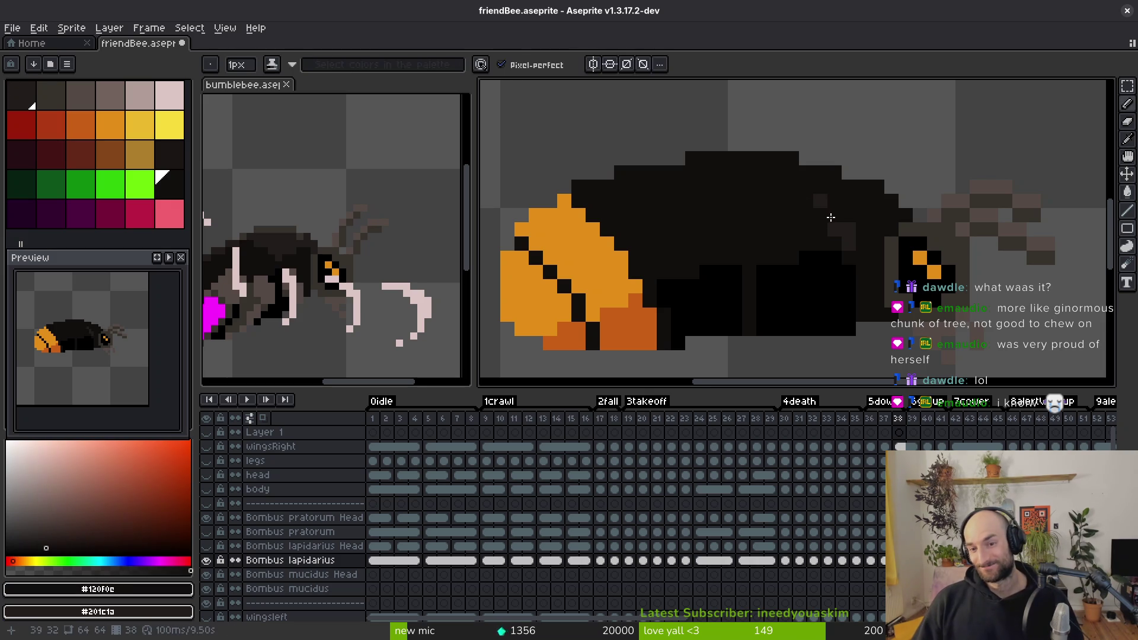
# Step: Shade the body's top edge with dark brown #201c1a and a lighter #36312c highlight
pyautogui.keyDown('alt'); pyautogui.click(830, 217); pyautogui.keyUp('alt')
pyautogui.moveTo(831, 218); pyautogui.dragTo(826, 273)
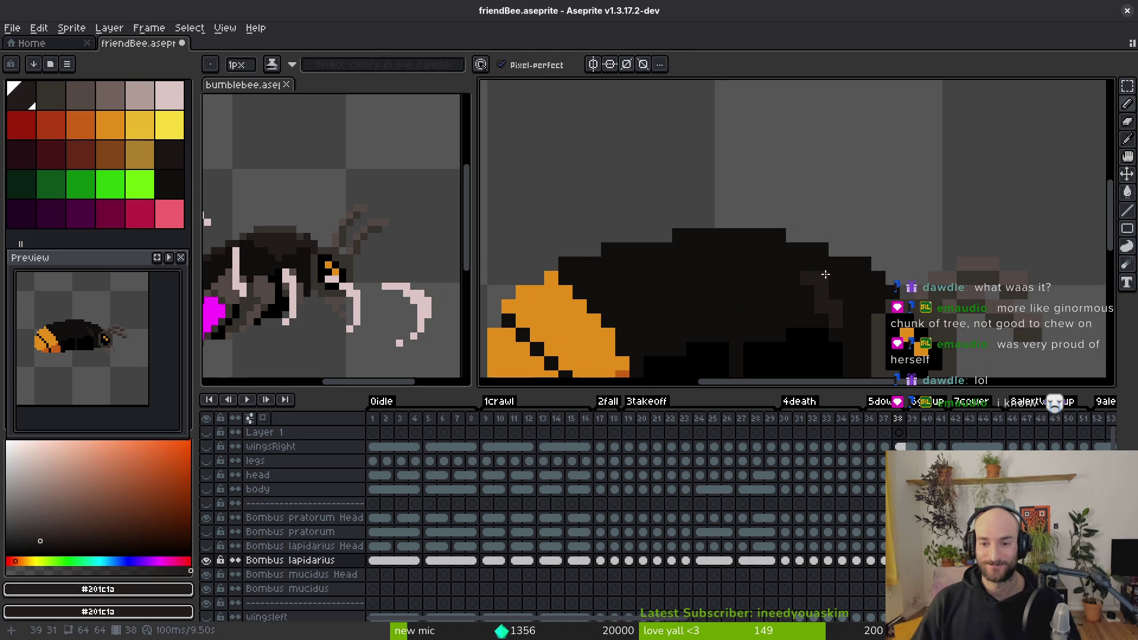
pyautogui.scroll(1, 826, 274)
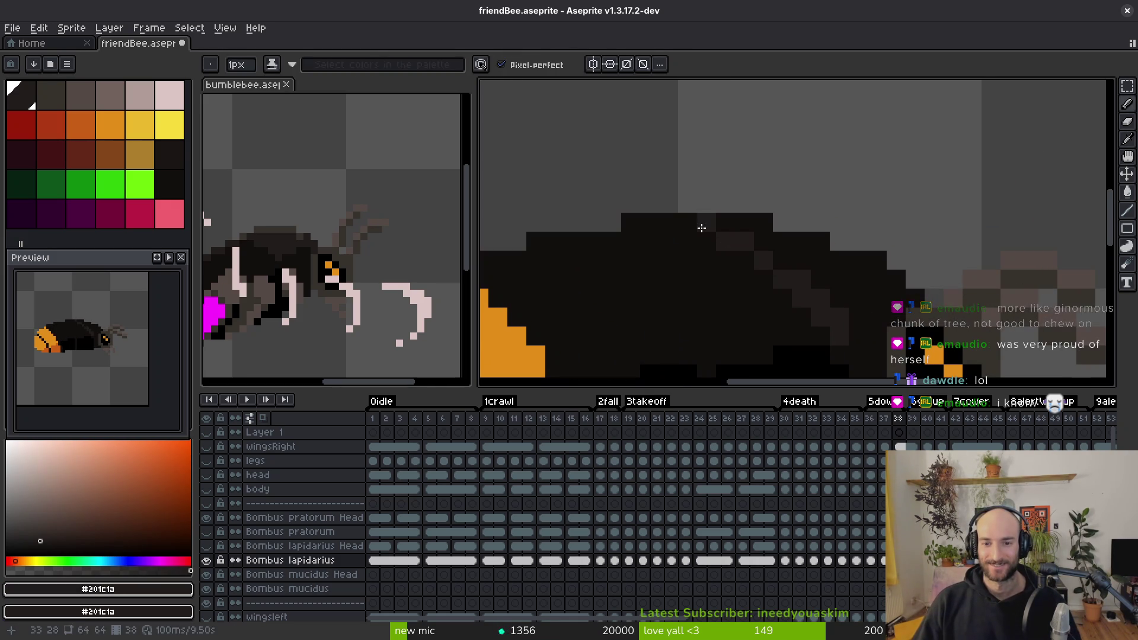
pyautogui.moveTo(701, 228); pyautogui.dragTo(648, 223)
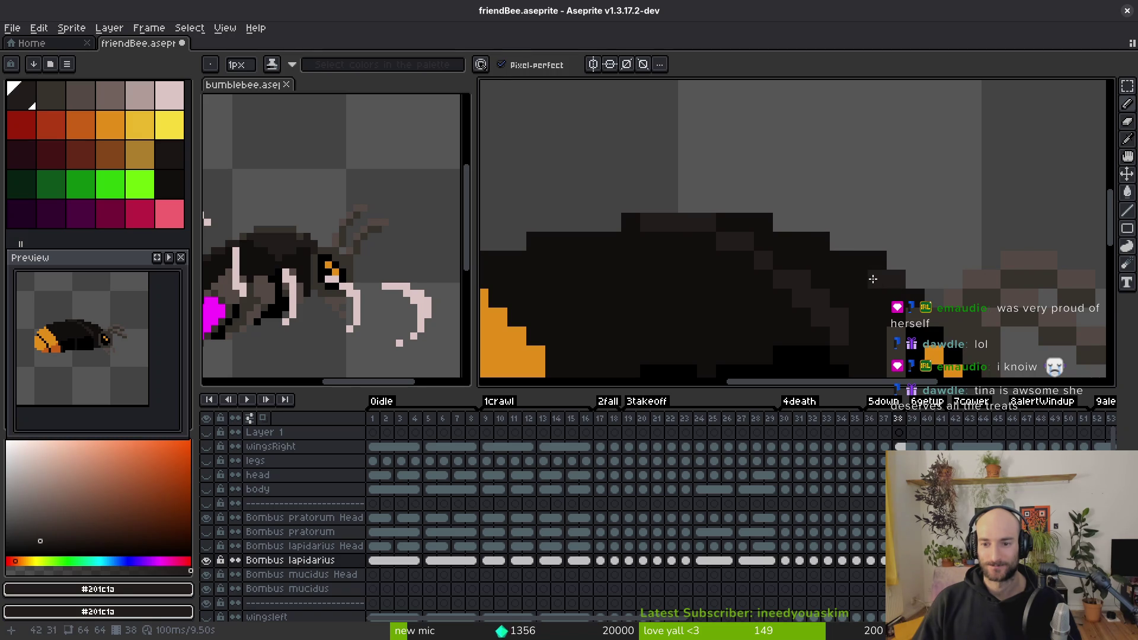
pyautogui.keyDown('alt'); pyautogui.click(899, 242); pyautogui.keyUp('alt')
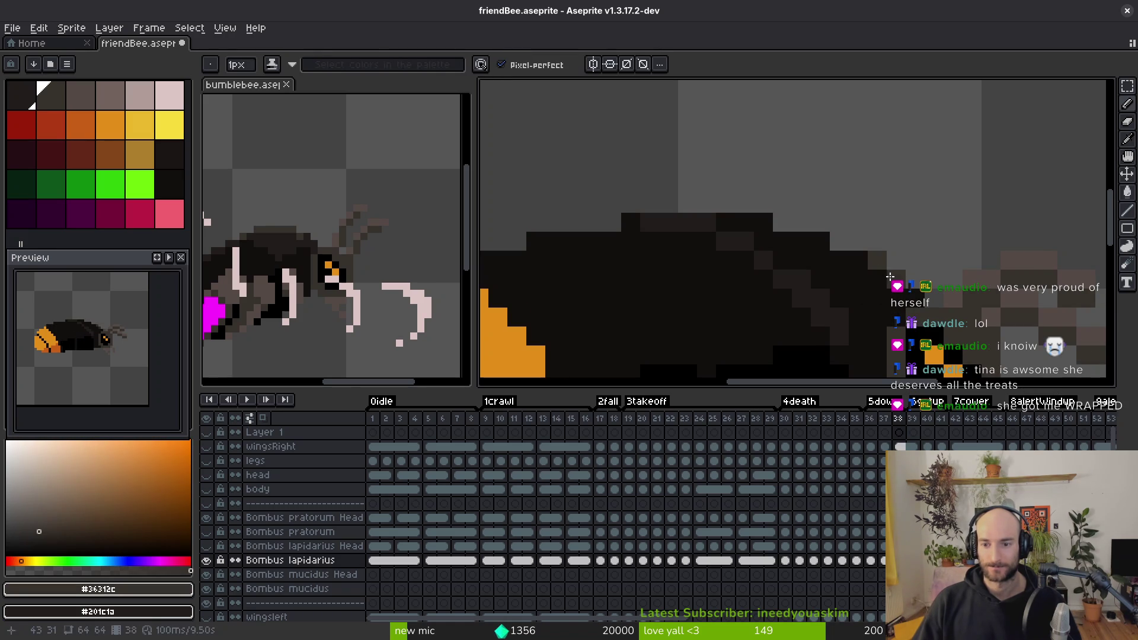
pyautogui.moveTo(850, 263); pyautogui.dragTo(679, 219)
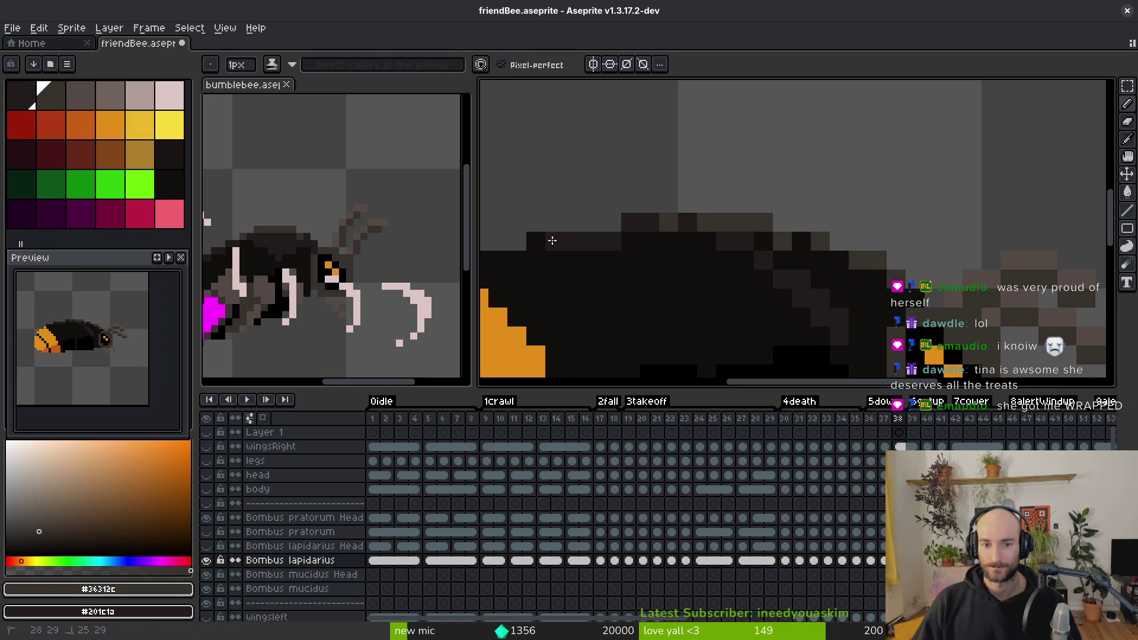
pyautogui.hscroll(-3, 782, 265)
pyautogui.moveTo(666, 237); pyautogui.dragTo(806, 256)
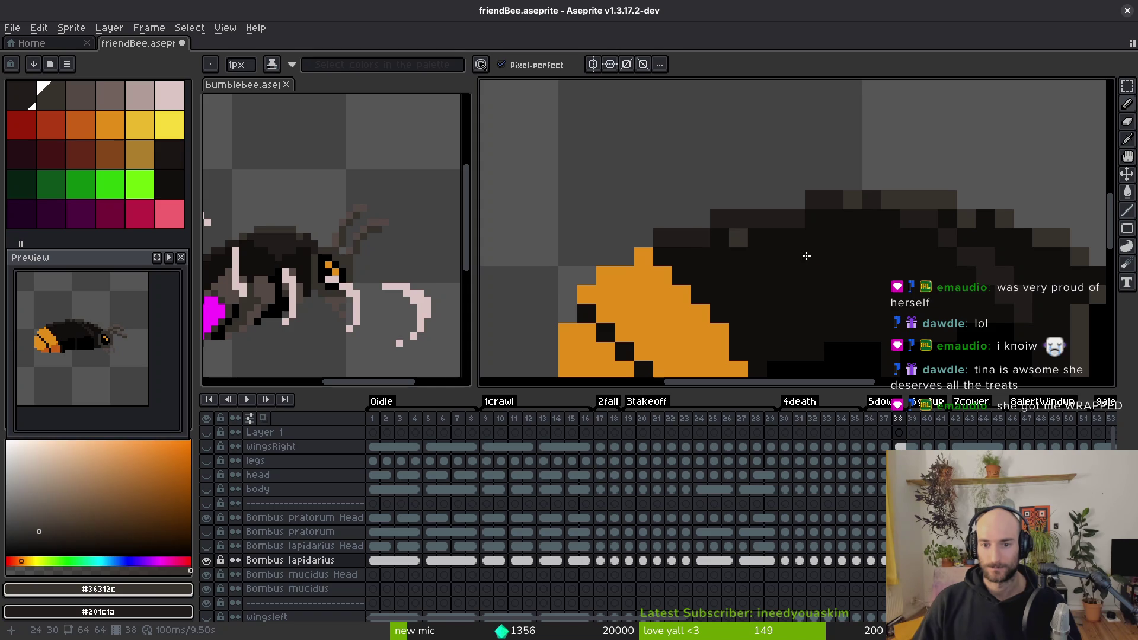
pyautogui.hscroll(4, 860, 279)
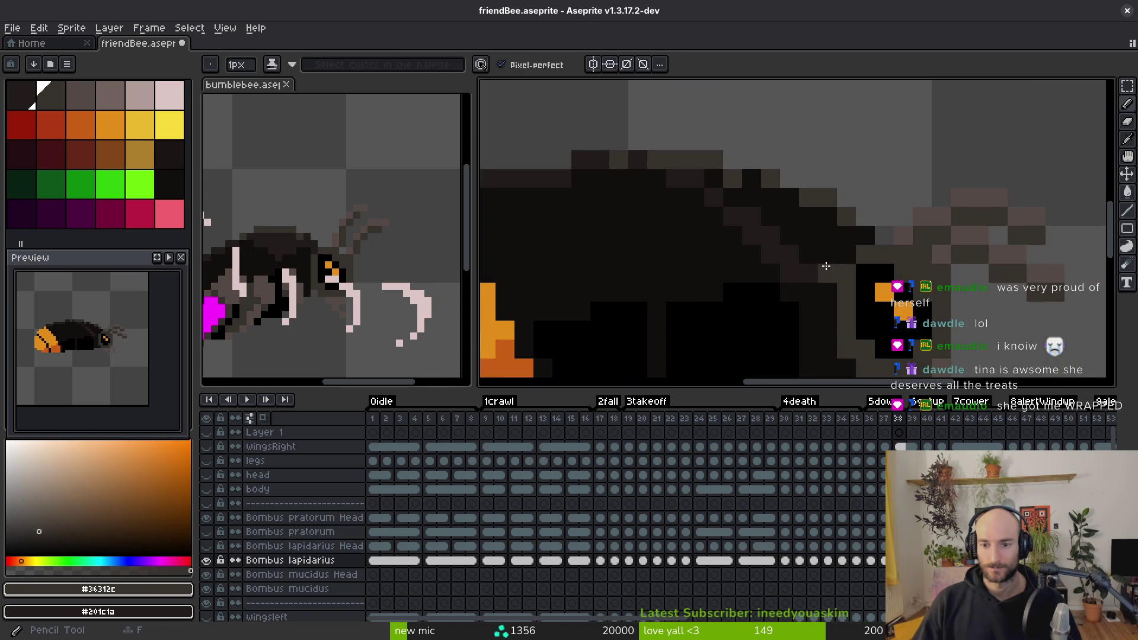
# Step: Resample dark brown #201c1a from the body and move ahead to frame 41
pyautogui.press('i')
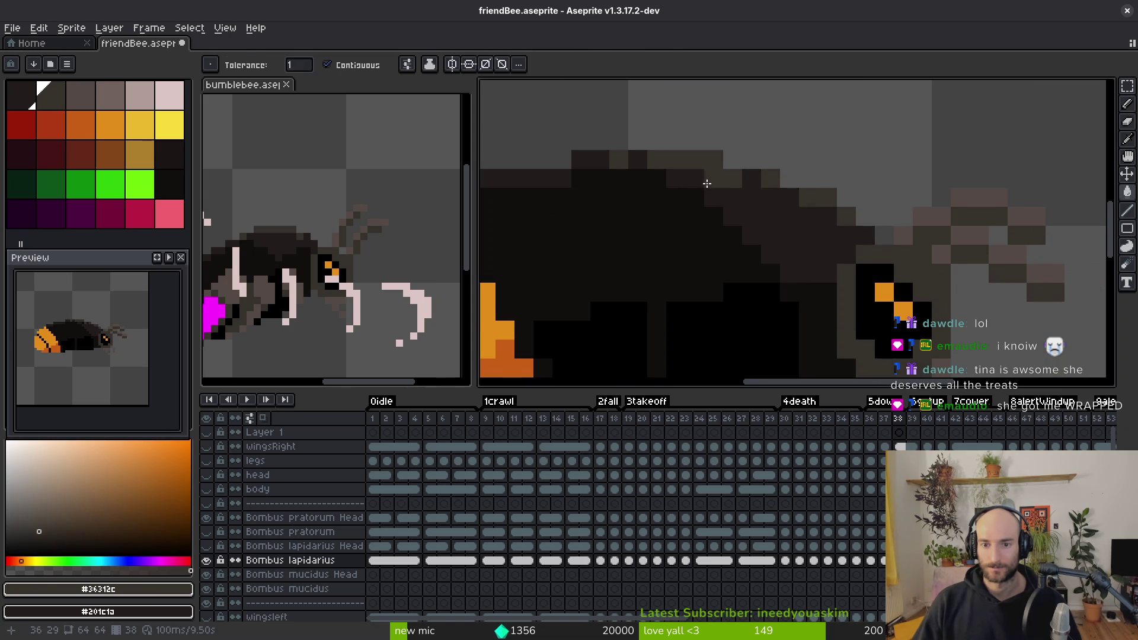
pyautogui.scroll(-4, 738, 288)
pyautogui.press('.')
pyautogui.press('w')
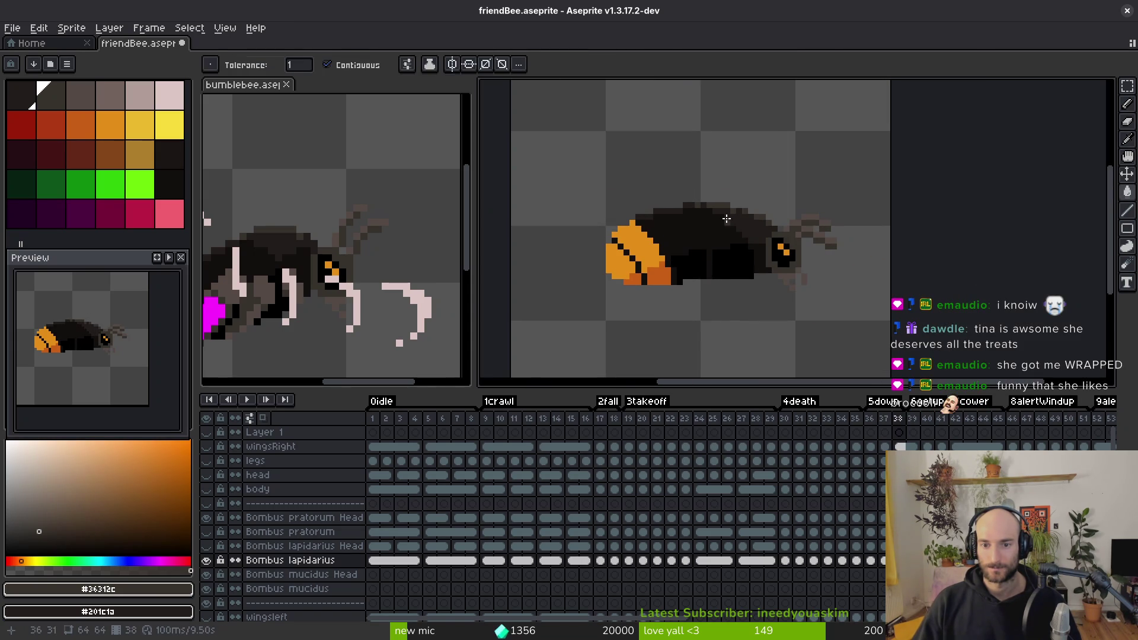
pyautogui.scroll(3, 710, 209)
pyautogui.press('b')
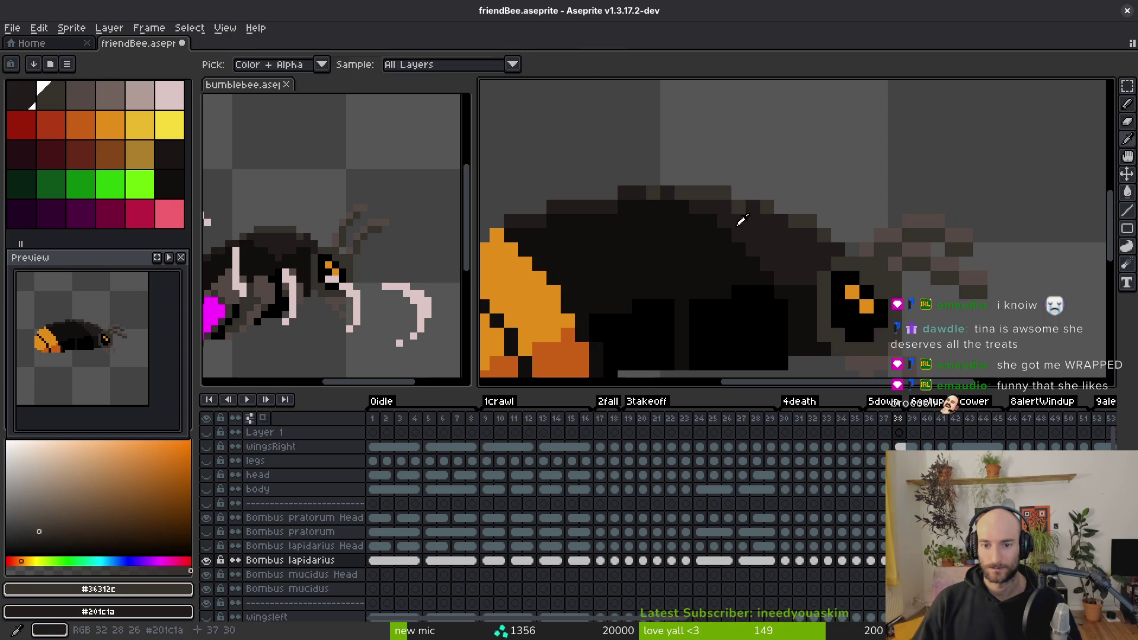
pyautogui.keyDown('alt'); pyautogui.click(728, 231); pyautogui.keyUp('alt')
pyautogui.scroll(-3, 778, 244)
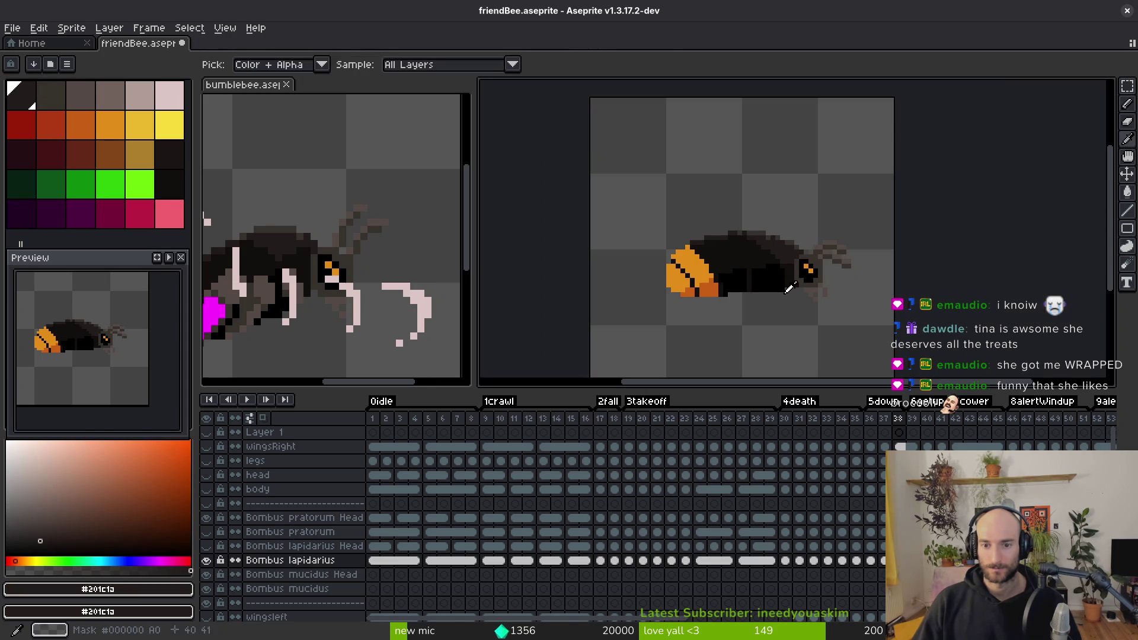
pyautogui.press('.')
pyautogui.press('.')
pyautogui.press('.')
pyautogui.press('.')
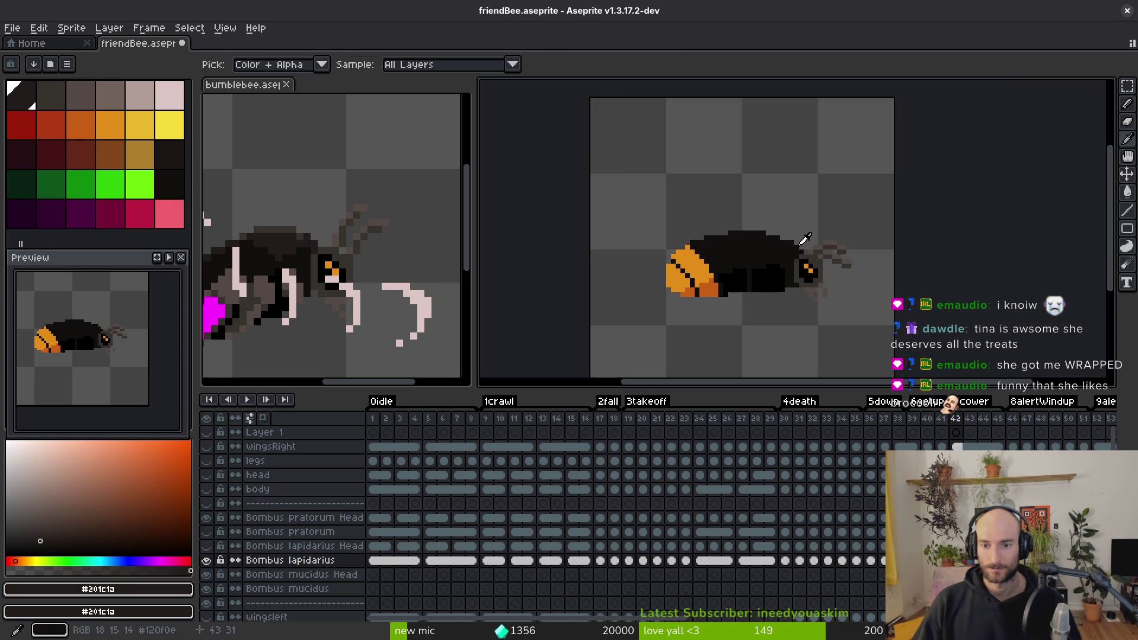
# Step: Paint #201c1a shading and a lighter #36312c highlight along the body's top edge
pyautogui.scroll(4, 788, 252)
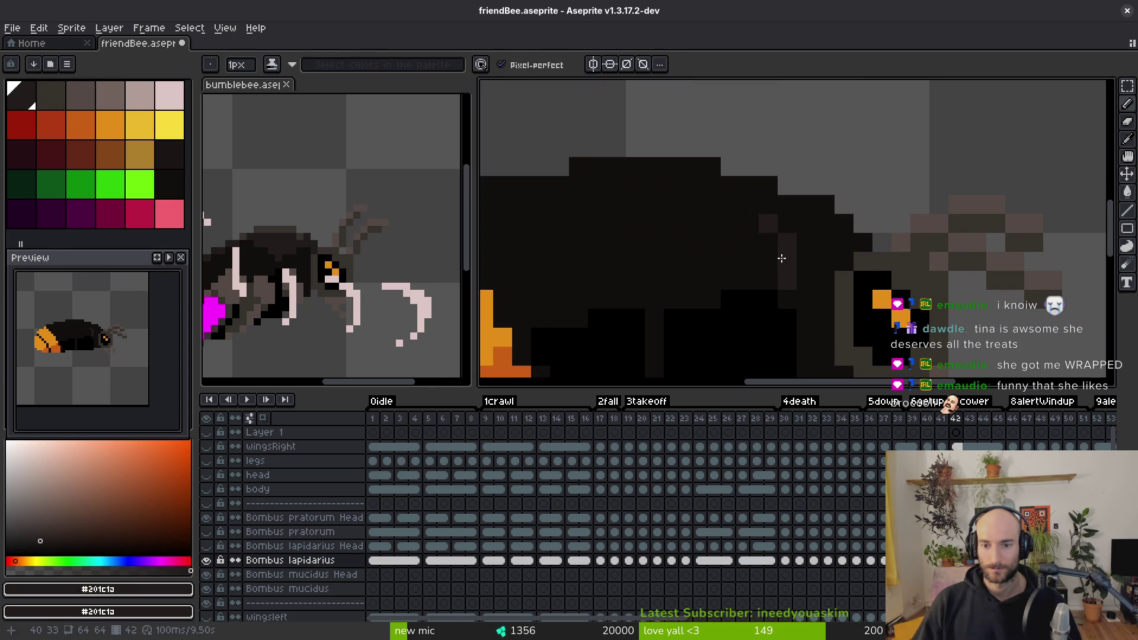
pyautogui.moveTo(782, 259)
pyautogui.mouseDown()
pyautogui.moveTo(722, 196)
pyautogui.moveTo(606, 169)
pyautogui.mouseUp()
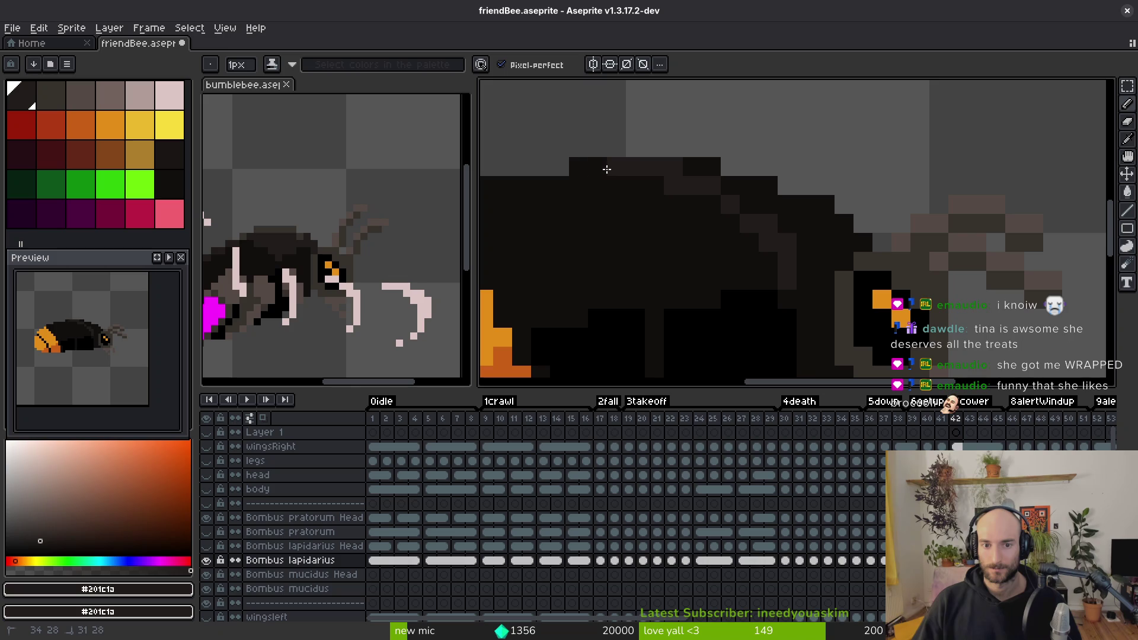
pyautogui.keyDown('alt'); pyautogui.click(603, 167); pyautogui.keyUp('alt')
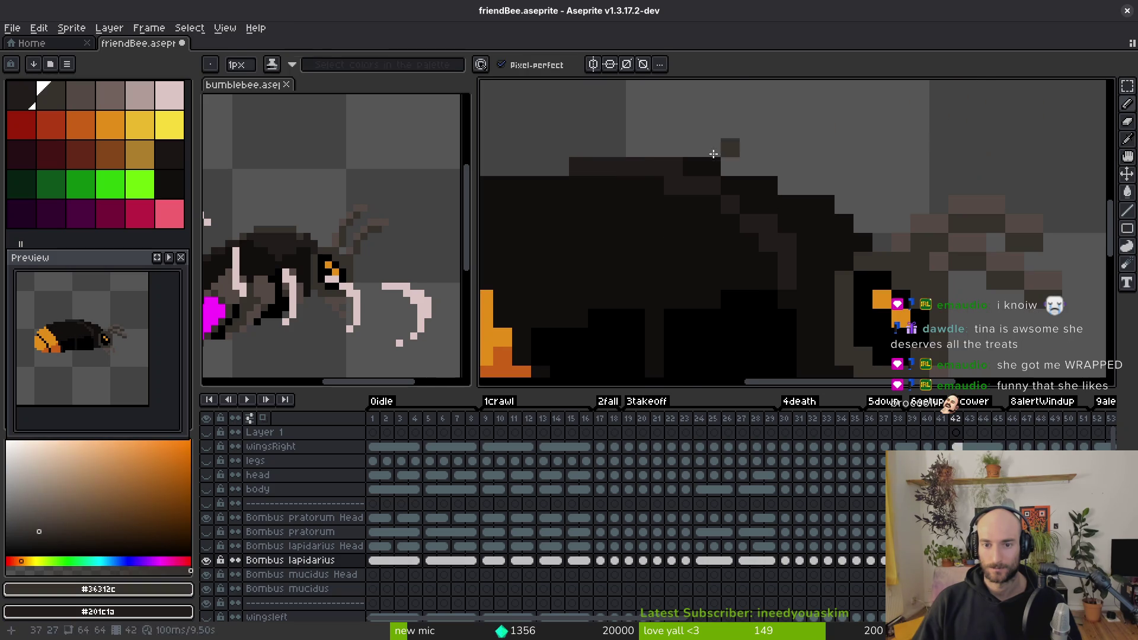
pyautogui.moveTo(603, 168); pyautogui.dragTo(694, 167)
pyautogui.hotkey('ctrl', 'z')
pyautogui.moveTo(610, 168)
pyautogui.mouseDown()
pyautogui.moveTo(700, 169)
pyautogui.moveTo(823, 206)
pyautogui.mouseUp()
pyautogui.hscroll(-5, 782, 236)
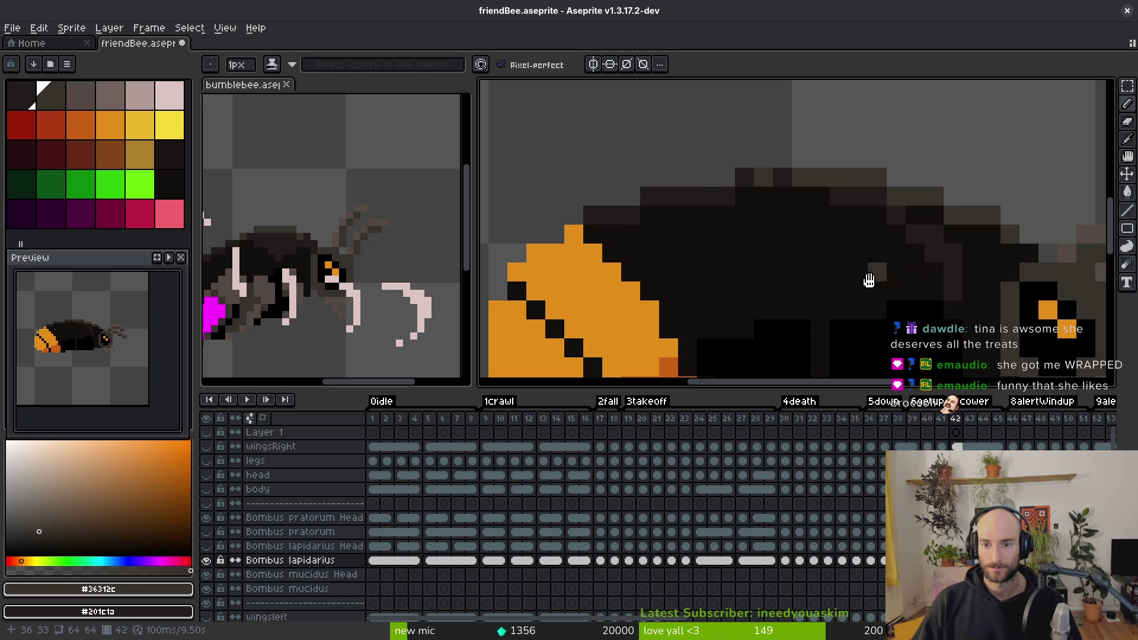
pyautogui.hscroll(4, 661, 196)
pyautogui.moveTo(793, 218)
pyautogui.mouseDown()
pyautogui.moveTo(827, 290)
pyautogui.moveTo(892, 255)
pyautogui.moveTo(858, 285)
pyautogui.moveTo(842, 249)
pyautogui.moveTo(868, 240)
pyautogui.moveTo(845, 268)
pyautogui.mouseUp()
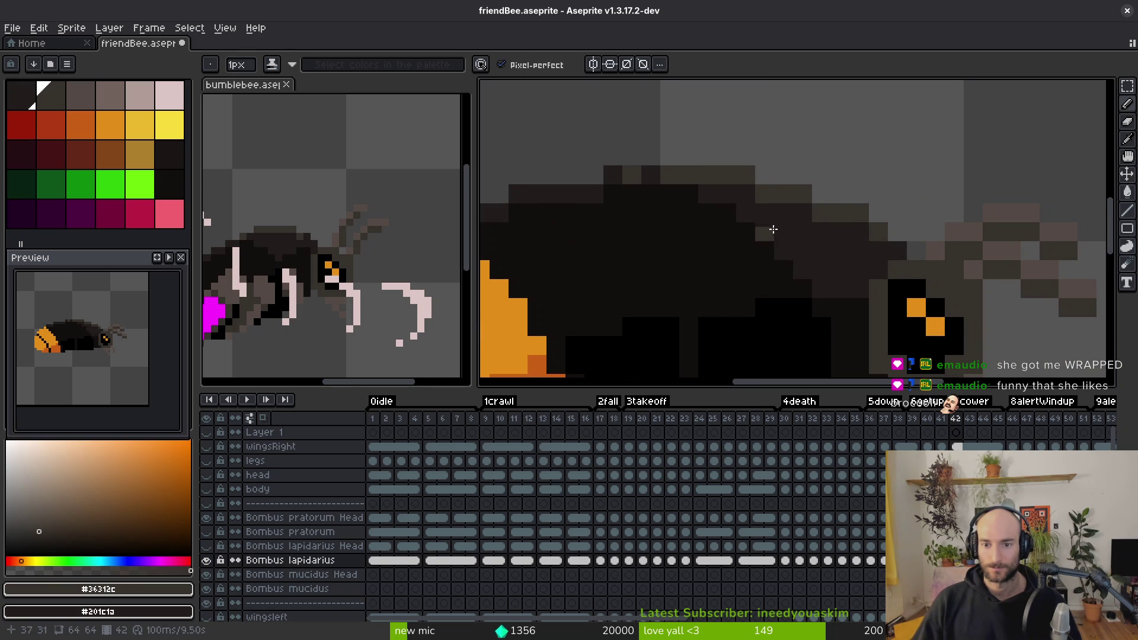
pyautogui.scroll(-3, 774, 229)
# Step: Compare frames 41 and 42, then settle on frame 43 with the Pencil
pyautogui.press('i')
pyautogui.press(',')
pyautogui.press('.')
pyautogui.press(',')
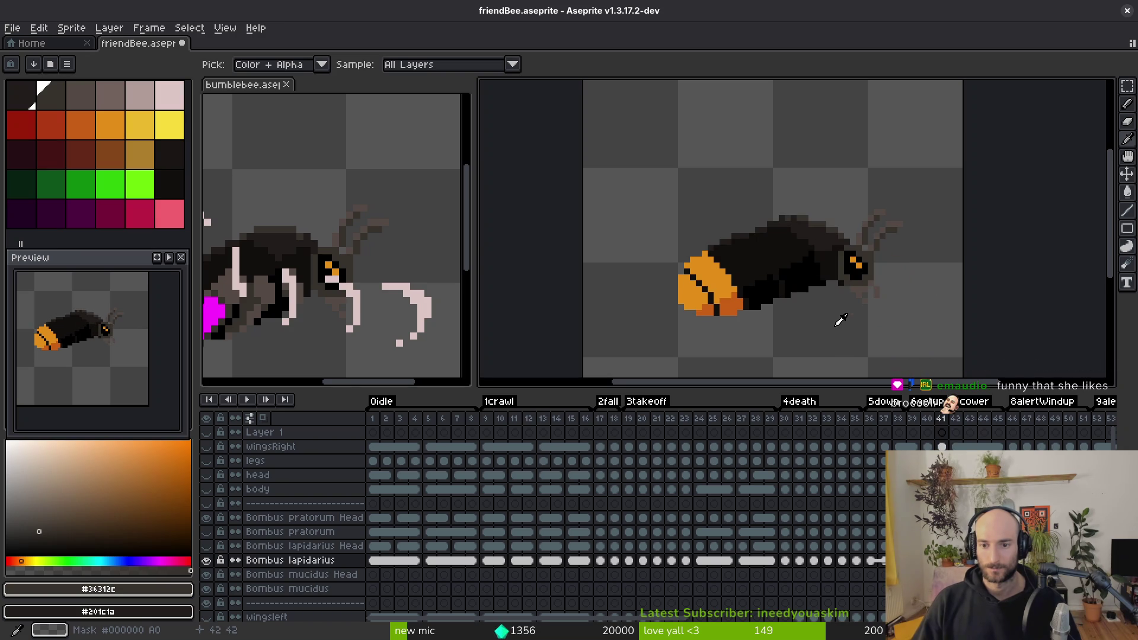
pyautogui.moveTo(842, 319); pyautogui.dragTo(701, 278)
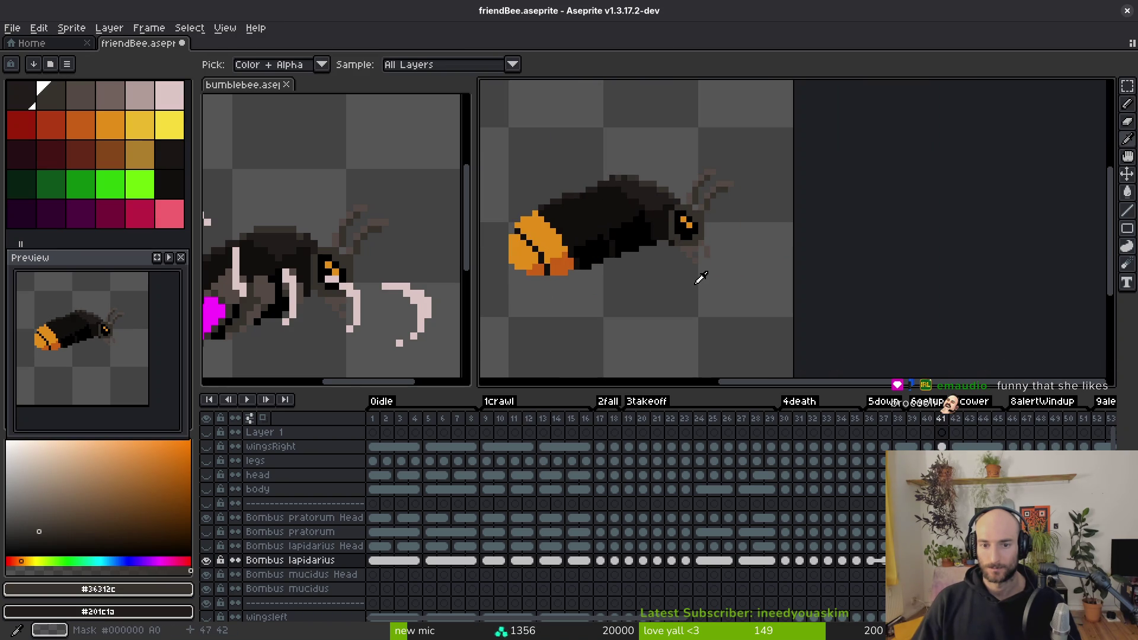
pyautogui.press('.')
pyautogui.press('b')
pyautogui.scroll(3, 713, 274)
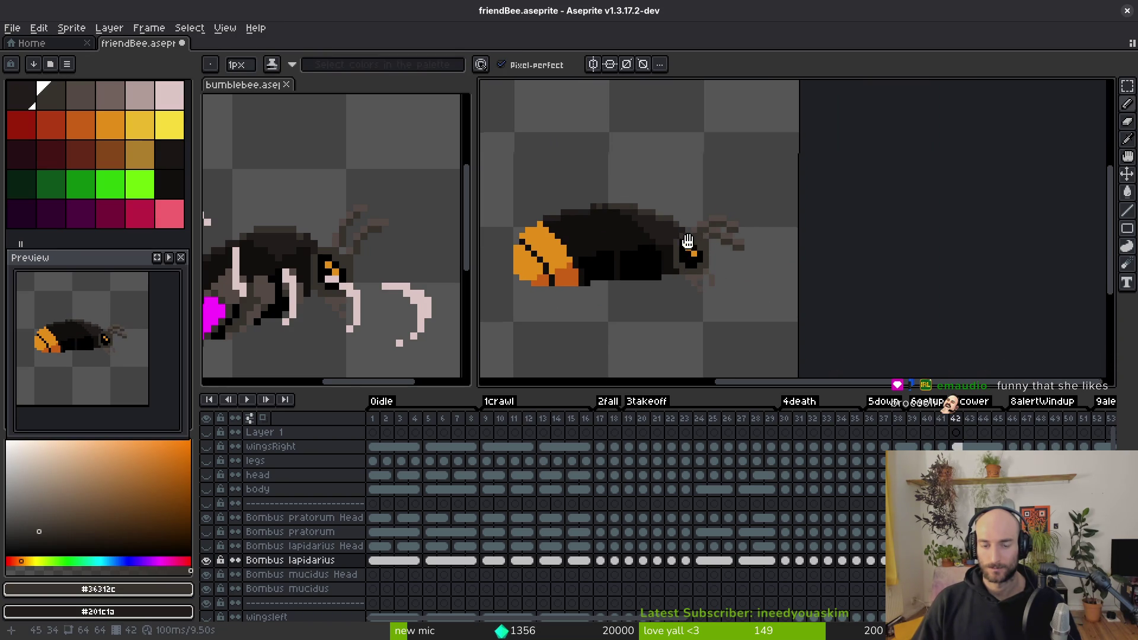
pyautogui.press('.')
# Step: Flip between frames 42 and 43 to compare, sampling a colour from frame 42
pyautogui.moveTo(714, 271); pyautogui.dragTo(838, 254)
pyautogui.press('i')
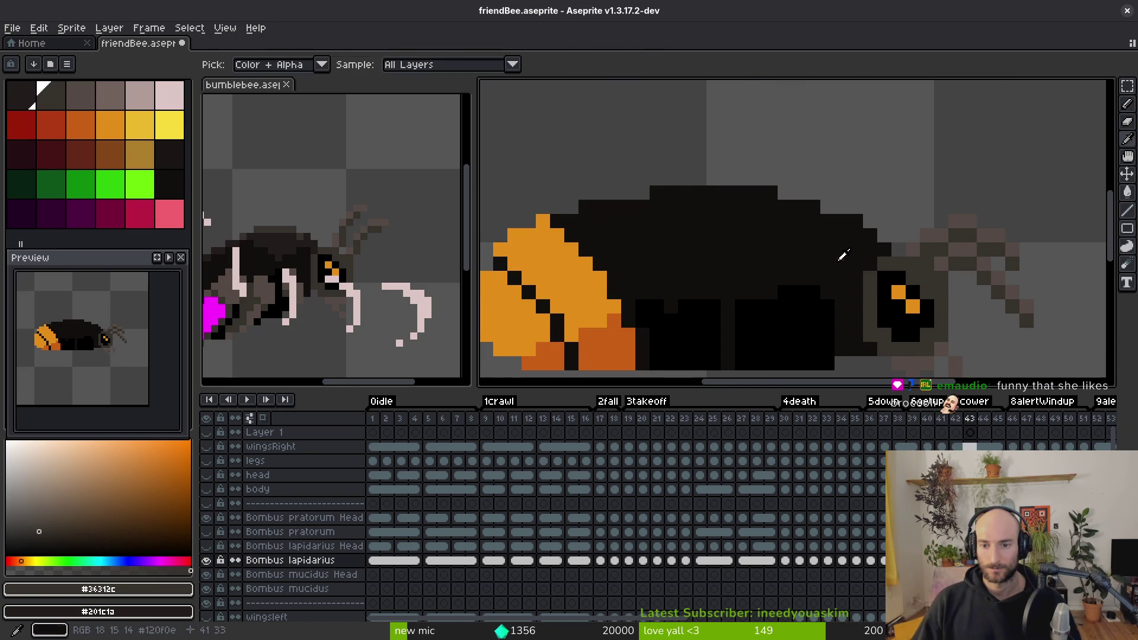
pyautogui.press('b')
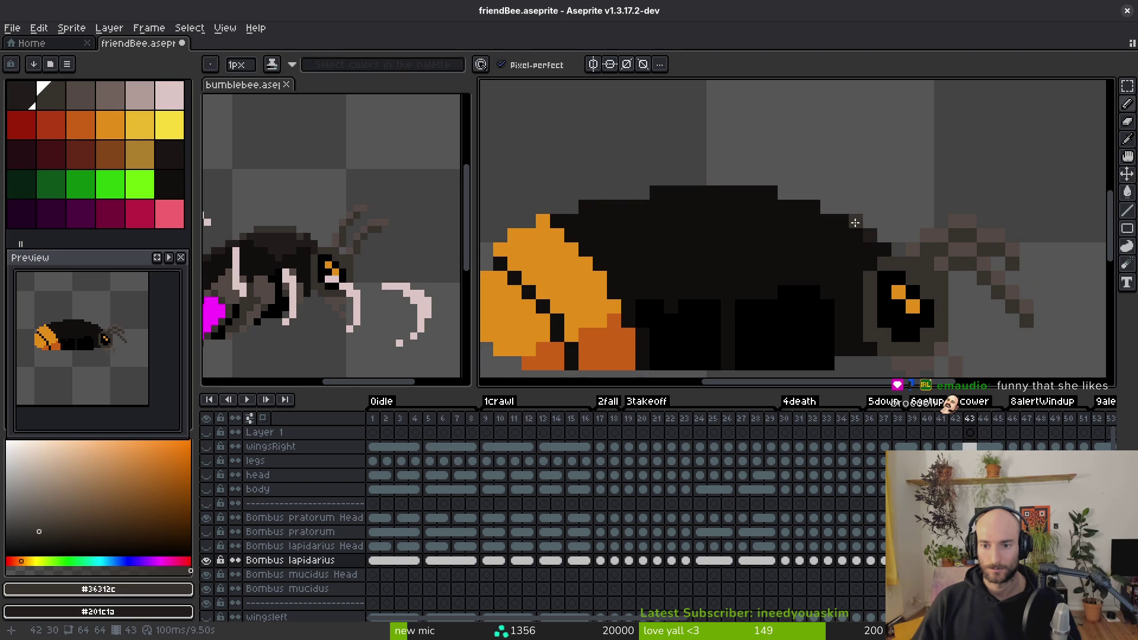
pyautogui.press(',')
pyautogui.press('i')
pyautogui.press('.')
pyautogui.press('b')
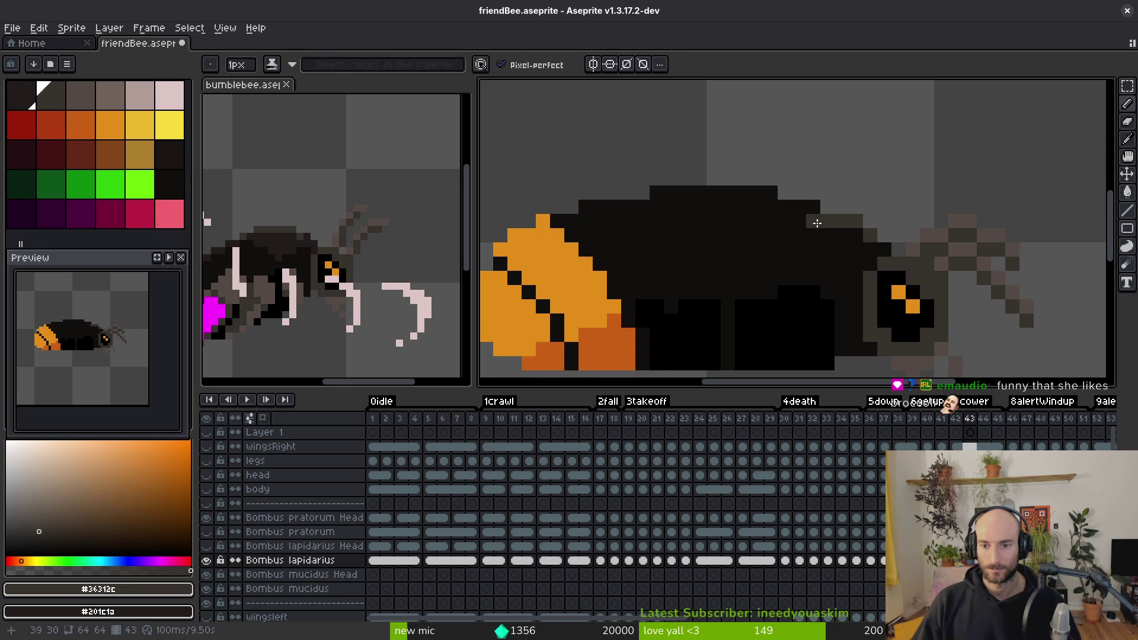
pyautogui.scroll(3, 826, 221)
pyautogui.press(',')
pyautogui.press('i')
pyautogui.press('.')
pyautogui.press('b')
# Step: On frame 43, draw a lighter brown stroke along the top row and compare with frame 42
pyautogui.moveTo(916, 266)
pyautogui.mouseDown()
pyautogui.moveTo(788, 236)
pyautogui.moveTo(663, 236)
pyautogui.mouseUp()
pyautogui.click(601, 265)
pyautogui.moveTo(601, 265)
pyautogui.mouseDown()
pyautogui.moveTo(744, 272)
pyautogui.moveTo(660, 264)
pyautogui.moveTo(593, 297)
pyautogui.mouseUp()
pyautogui.press(',')
pyautogui.press('i')
pyautogui.press('.')
pyautogui.press('b')
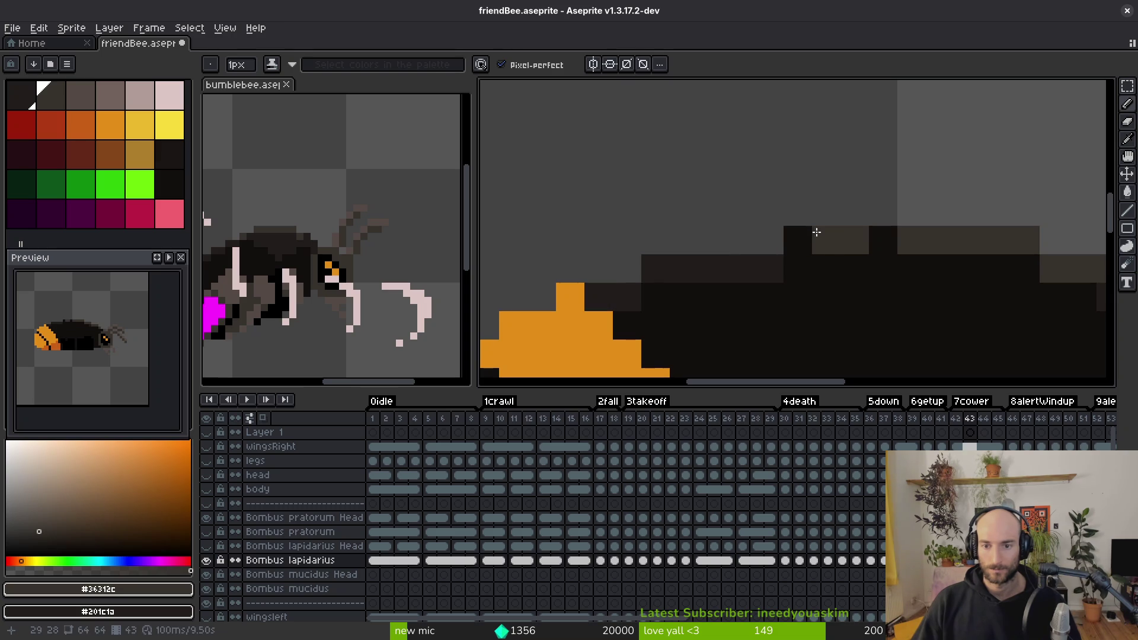
# Step: Add dark-brown pixels and a lighter diagonal shade along the bee's back edge
pyautogui.click(798, 240)
pyautogui.hscroll(5, 679, 265)
pyautogui.scroll(-2, 678, 265)
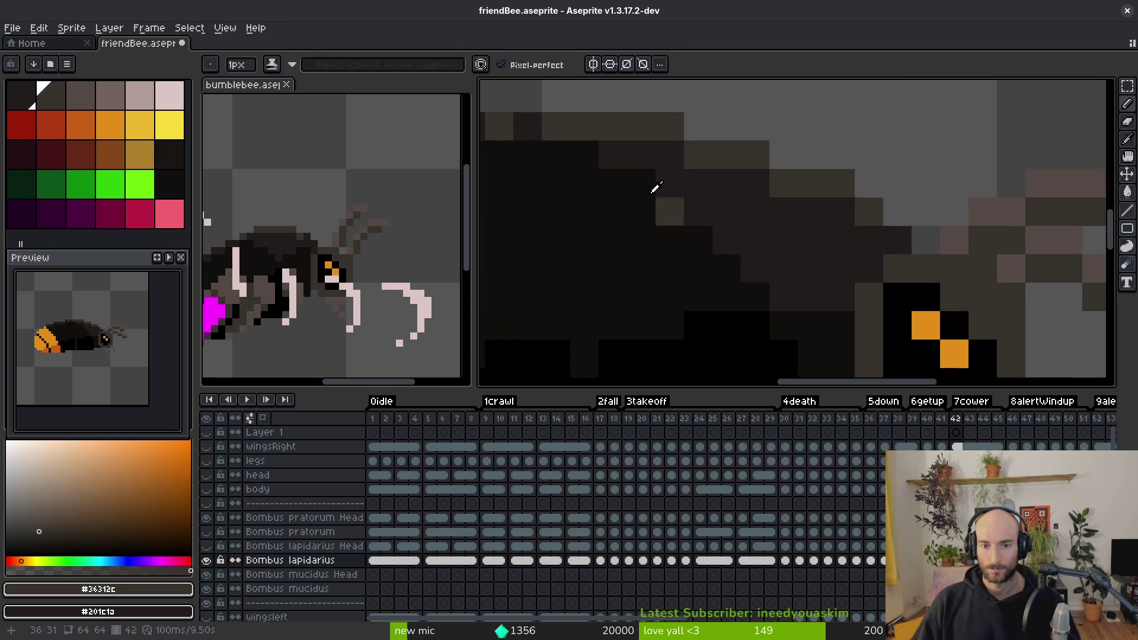
pyautogui.moveTo(642, 155)
pyautogui.mouseDown()
pyautogui.moveTo(617, 161)
pyautogui.moveTo(704, 203)
pyautogui.moveTo(773, 296)
pyautogui.moveTo(828, 300)
pyautogui.moveTo(874, 250)
pyautogui.mouseUp()
pyautogui.scroll(-1, 830, 249)
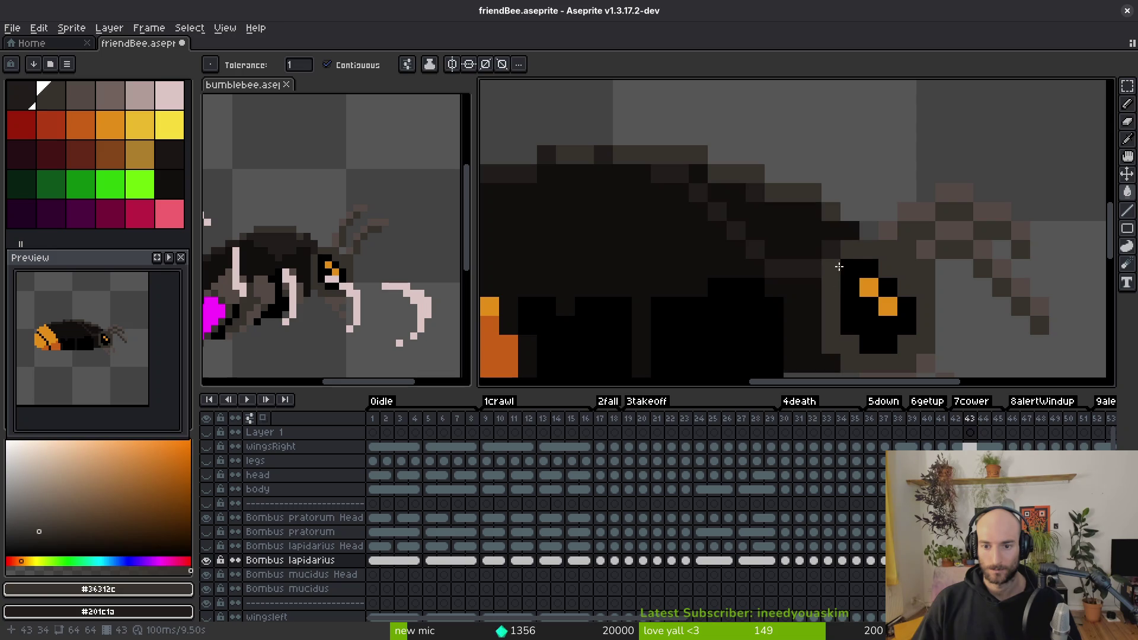
pyautogui.press('g')
pyautogui.scroll(-2, 843, 232)
pyautogui.scroll(2, 735, 229)
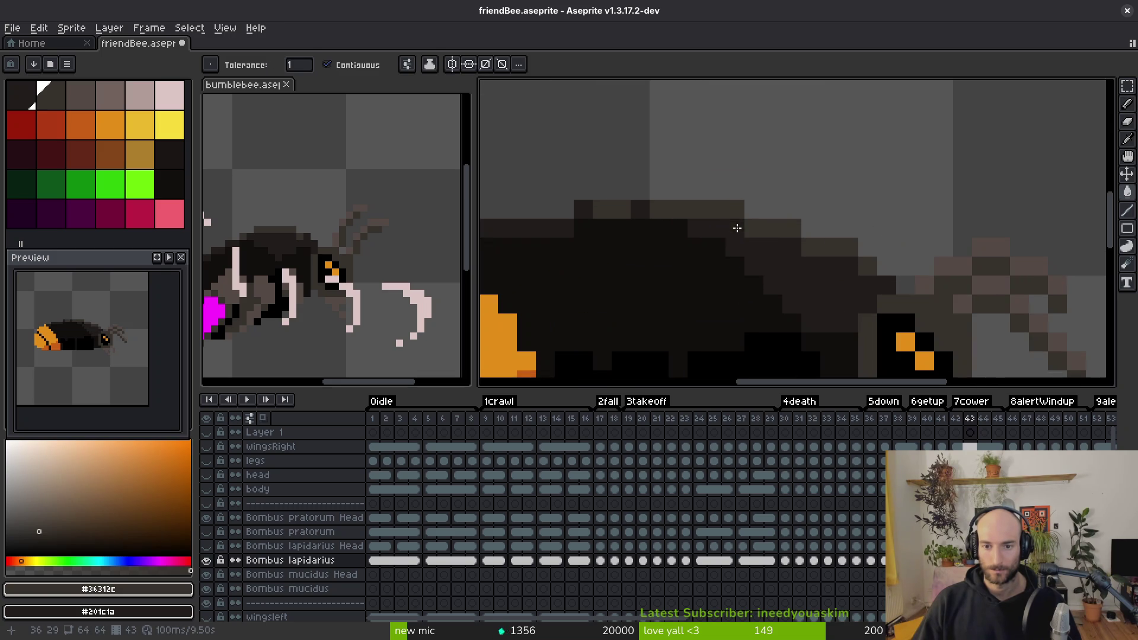
pyautogui.scroll(-1, 797, 284)
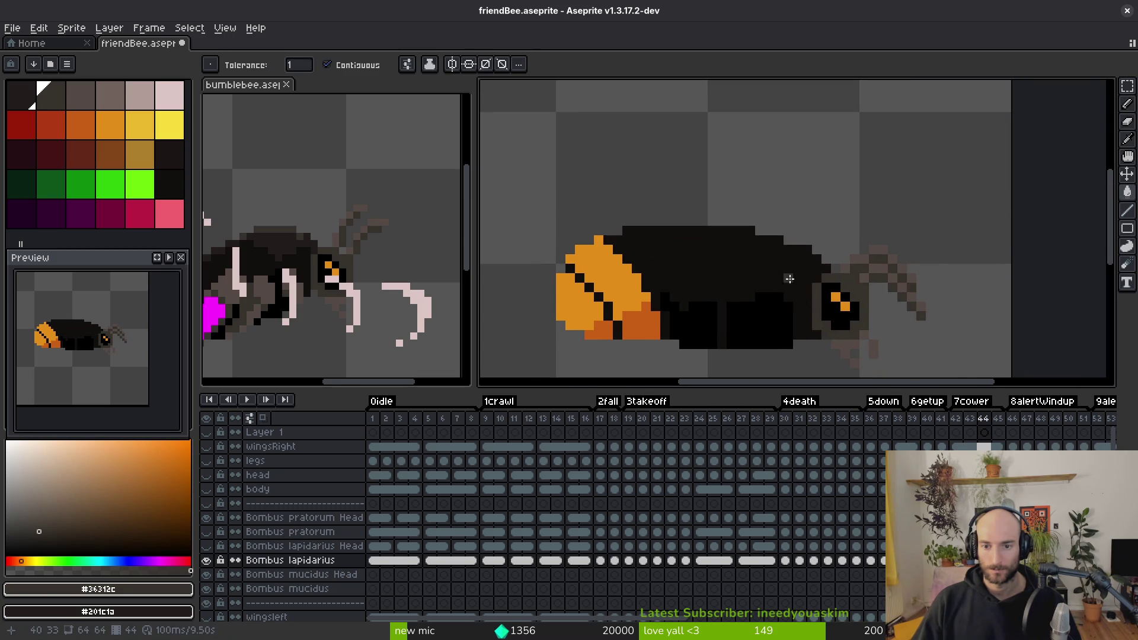
# Step: Flip between neighbouring frames to compare poses and settle on frame 44
pyautogui.scroll(2, 783, 258)
pyautogui.press('alt')
pyautogui.moveTo(783, 258); pyautogui.dragTo(907, 272)
pyautogui.press(',')
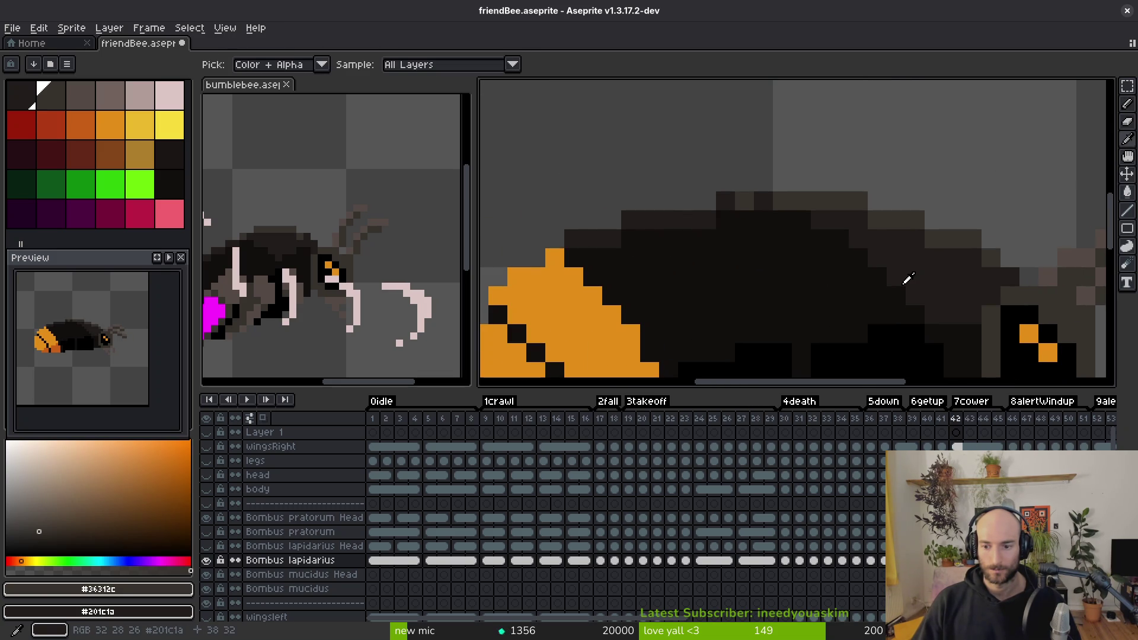
pyautogui.press('.')
pyautogui.press('.')
pyautogui.press(',')
pyautogui.press(',')
pyautogui.press('.')
pyautogui.press('.')
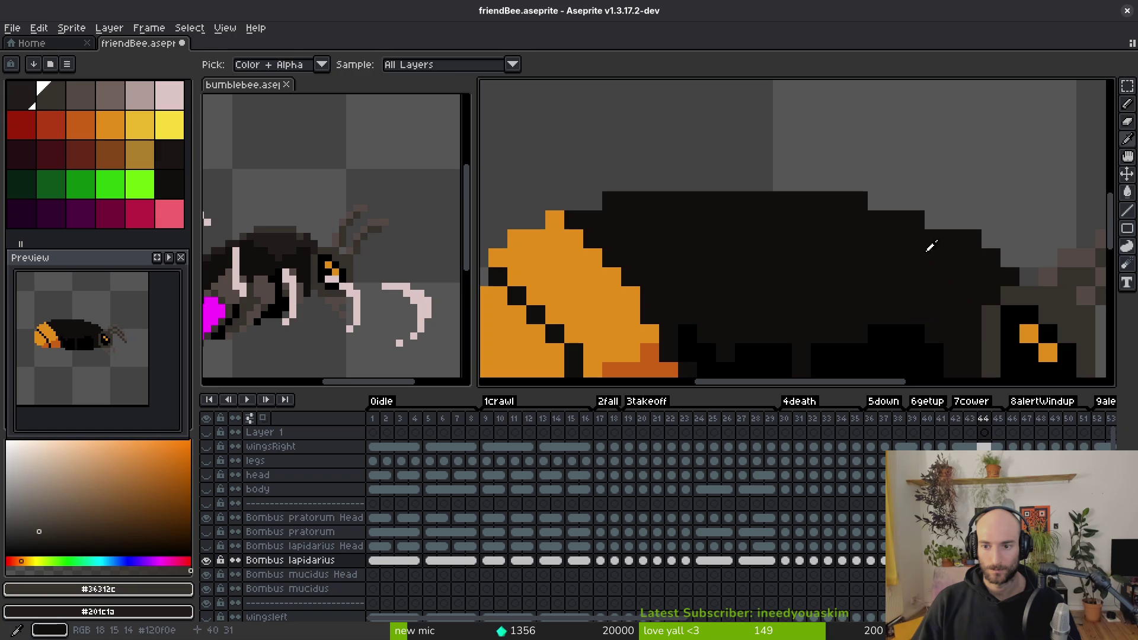
pyautogui.press('b')
pyautogui.press('.')
pyautogui.press(',')
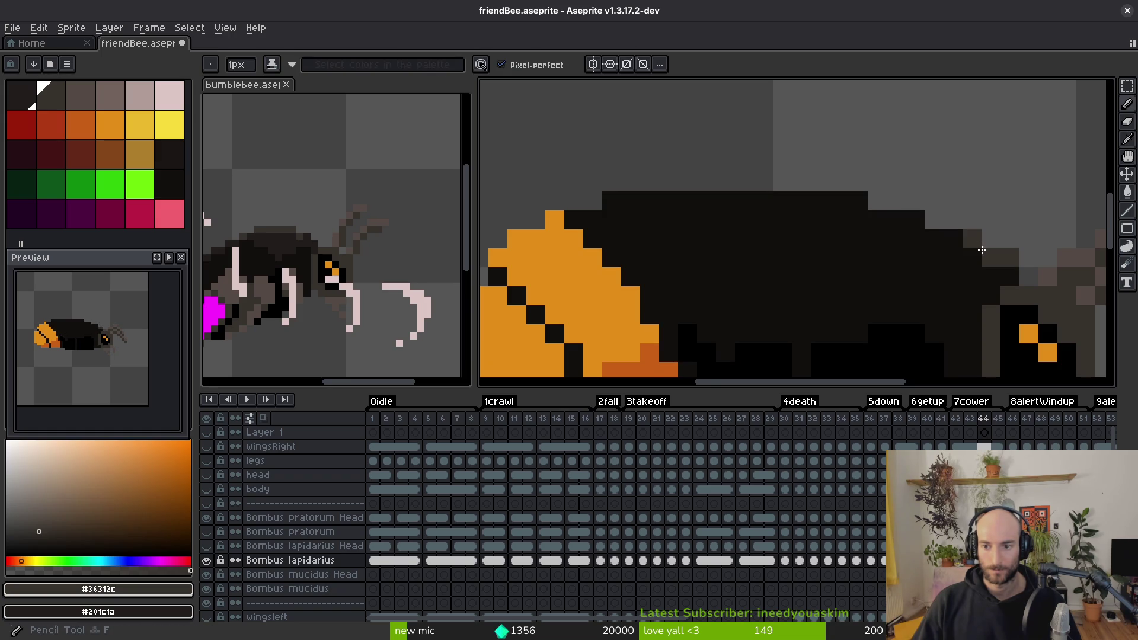
# Step: On frame 44, paint dark grey pixels along the body's top edge and fill a lighter patch
pyautogui.moveTo(982, 249)
pyautogui.mouseDown()
pyautogui.moveTo(821, 202)
pyautogui.moveTo(731, 197)
pyautogui.mouseUp()
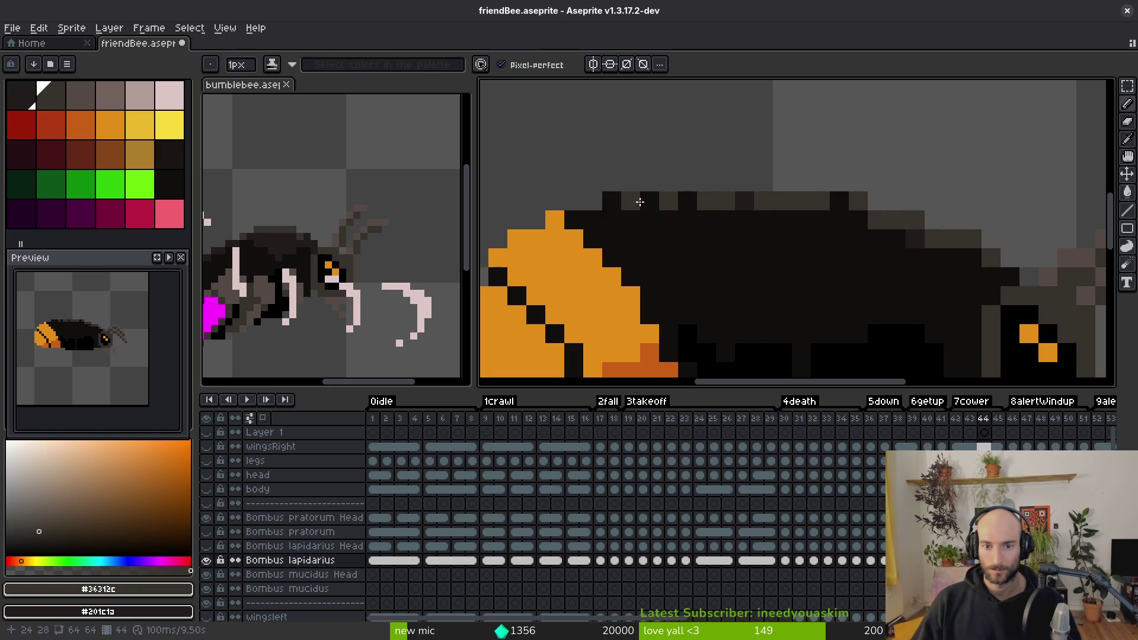
pyautogui.moveTo(617, 204)
pyautogui.mouseDown()
pyautogui.moveTo(601, 216)
pyautogui.moveTo(689, 202)
pyautogui.mouseUp()
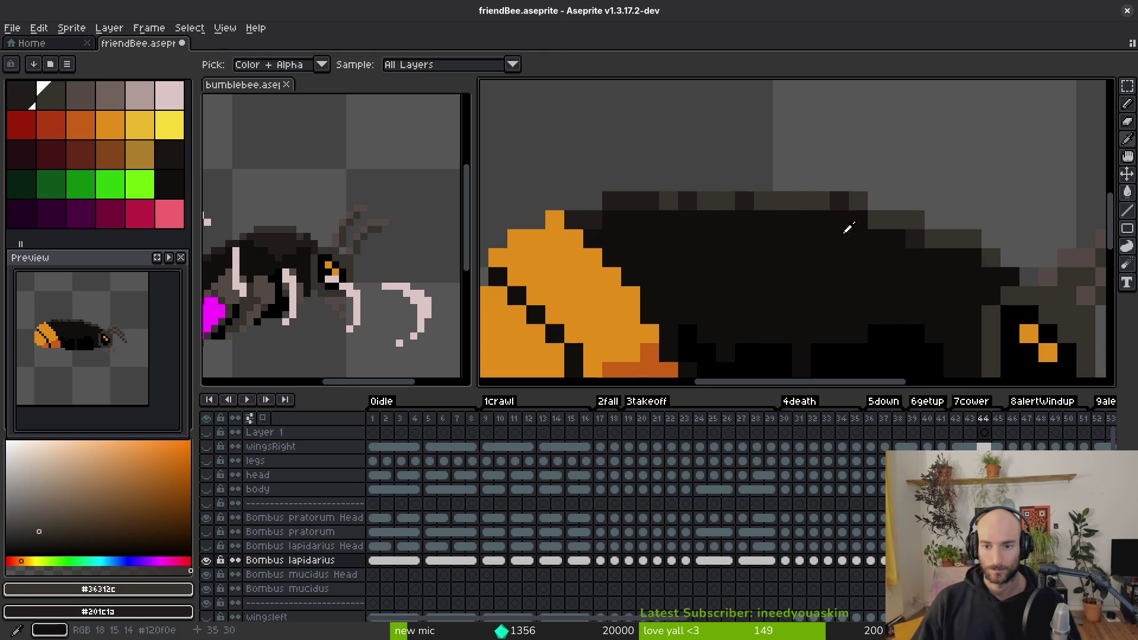
pyautogui.moveTo(820, 223)
pyautogui.mouseDown()
pyautogui.moveTo(860, 231)
pyautogui.moveTo(935, 296)
pyautogui.moveTo(937, 312)
pyautogui.moveTo(924, 284)
pyautogui.moveTo(939, 294)
pyautogui.mouseUp()
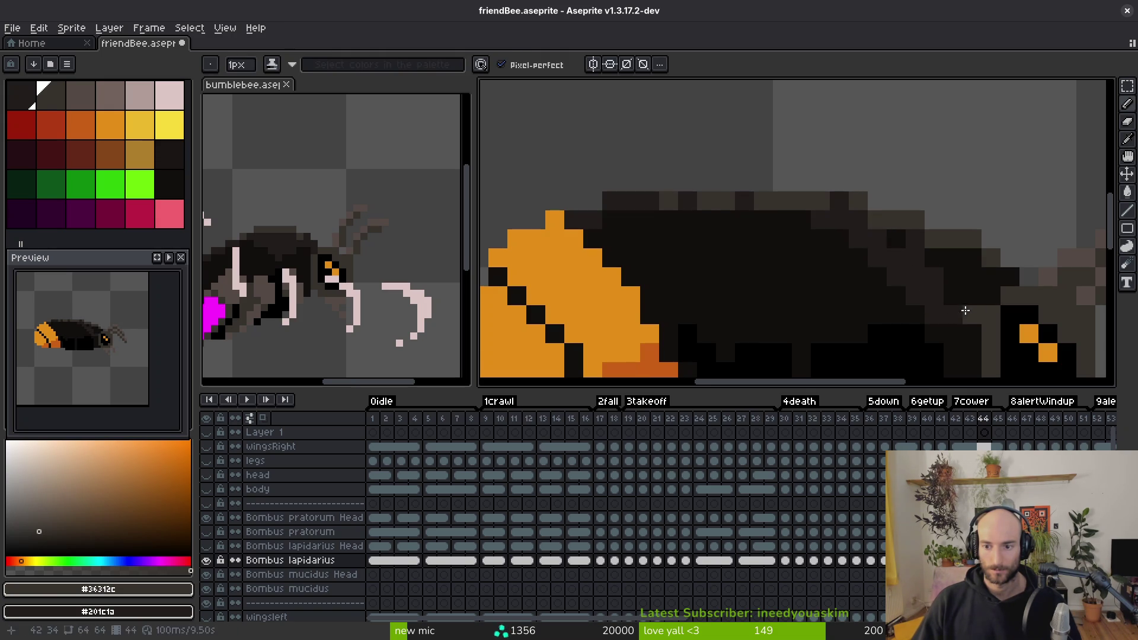
pyautogui.click(1003, 278)
pyautogui.press('g')
pyautogui.click(970, 284)
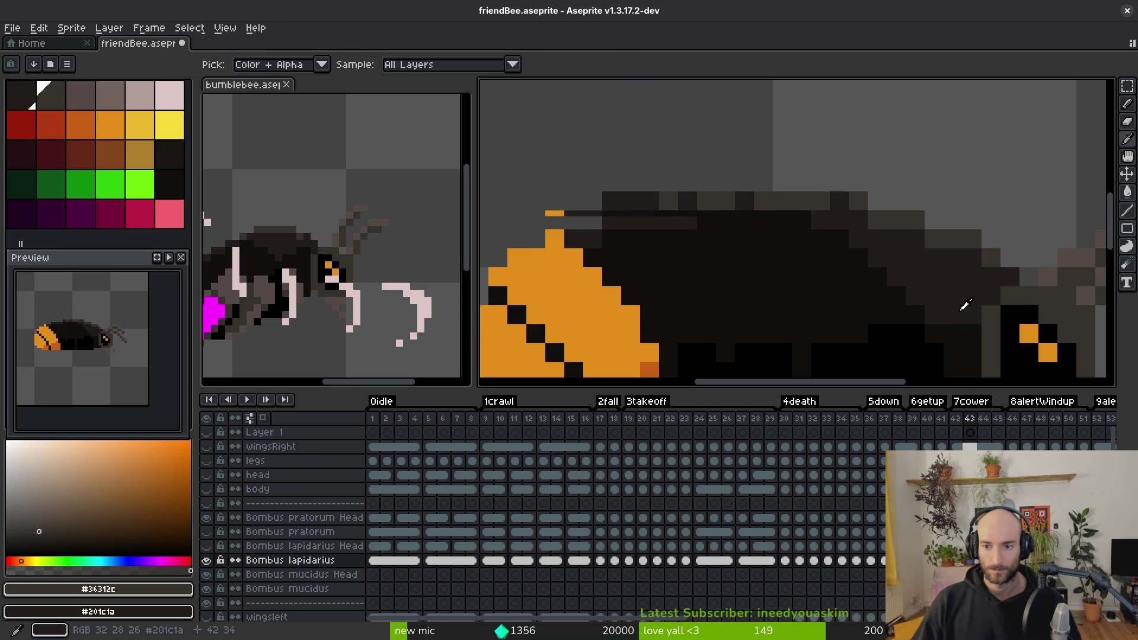
pyautogui.press('b')
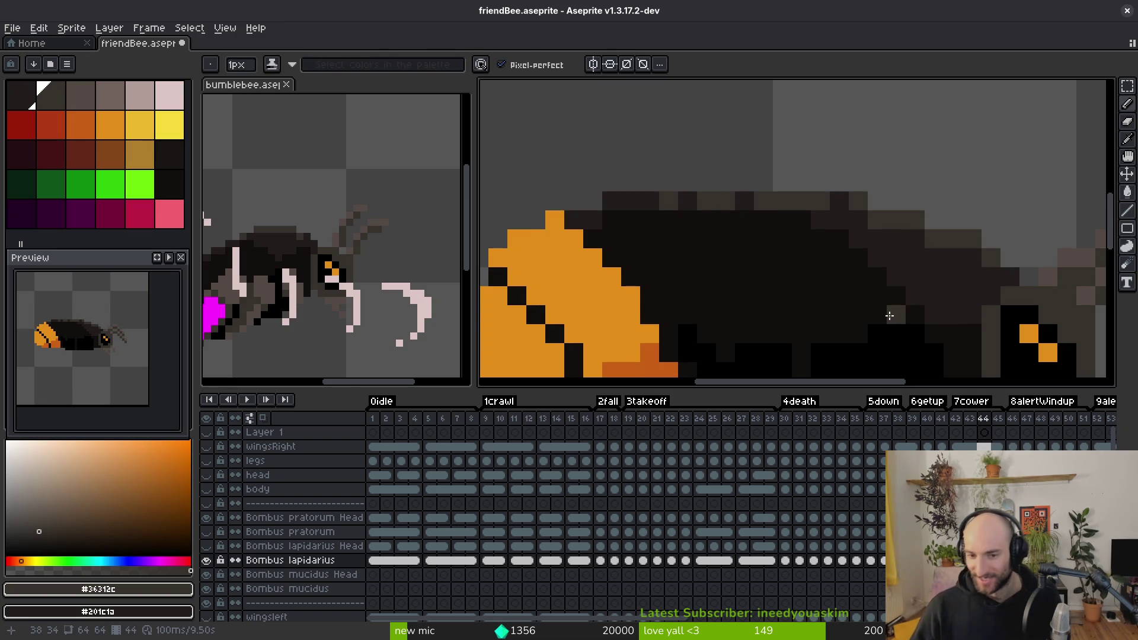
# Step: On frame 45, shade the body's top edge and a diagonal run with dark grey
pyautogui.press('.')
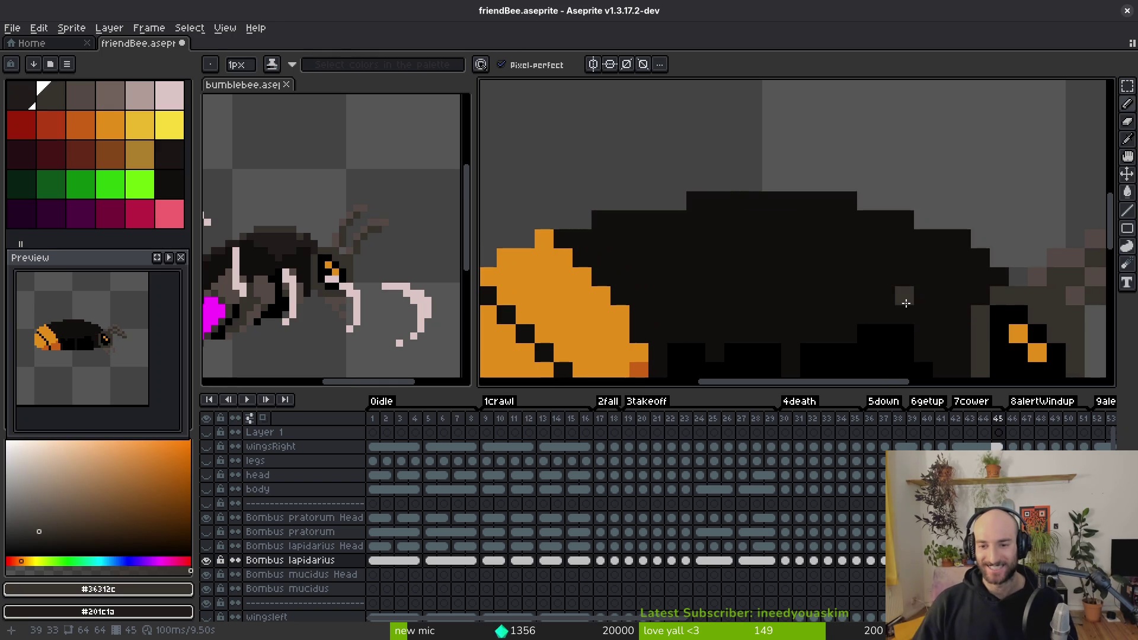
pyautogui.click(981, 264)
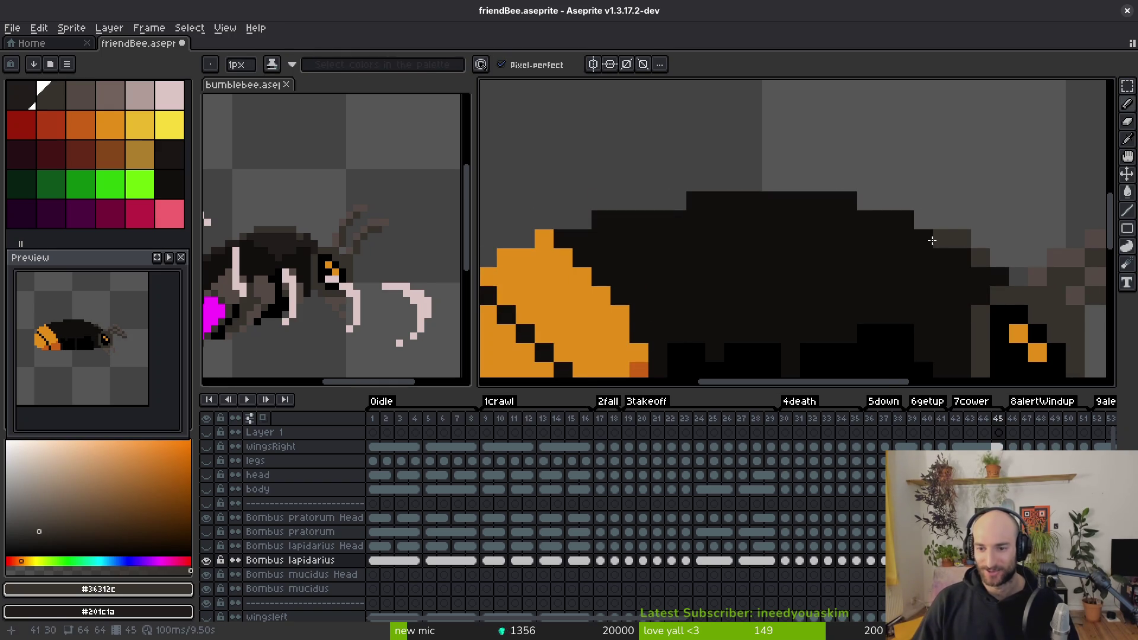
pyautogui.moveTo(932, 241)
pyautogui.mouseDown()
pyautogui.moveTo(838, 201)
pyautogui.moveTo(705, 203)
pyautogui.moveTo(694, 239)
pyautogui.moveTo(603, 223)
pyautogui.mouseUp()
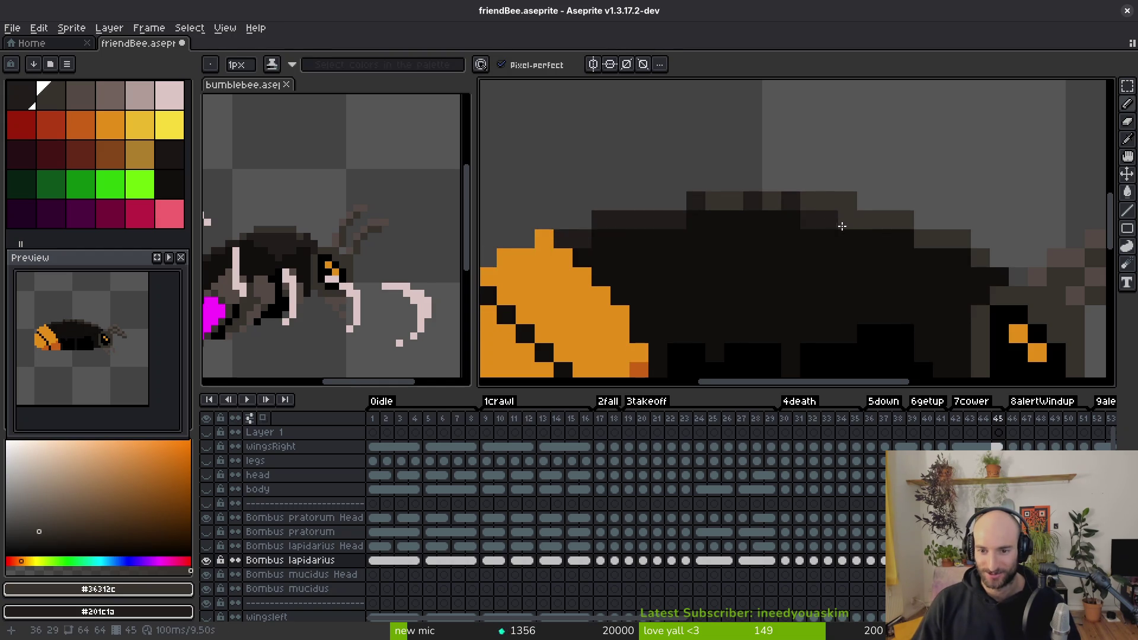
pyautogui.moveTo(845, 237)
pyautogui.mouseDown()
pyautogui.moveTo(899, 308)
pyautogui.moveTo(943, 279)
pyautogui.mouseUp()
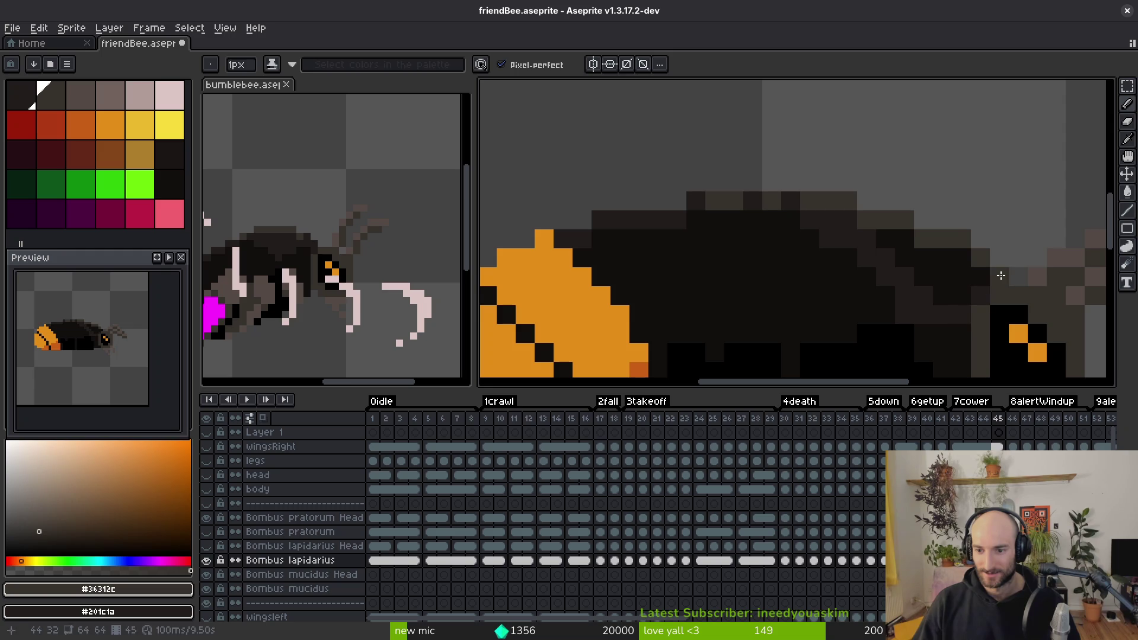
pyautogui.press('g')
pyautogui.keyDown('alt'); pyautogui.click(893, 317); pyautogui.keyUp('alt')
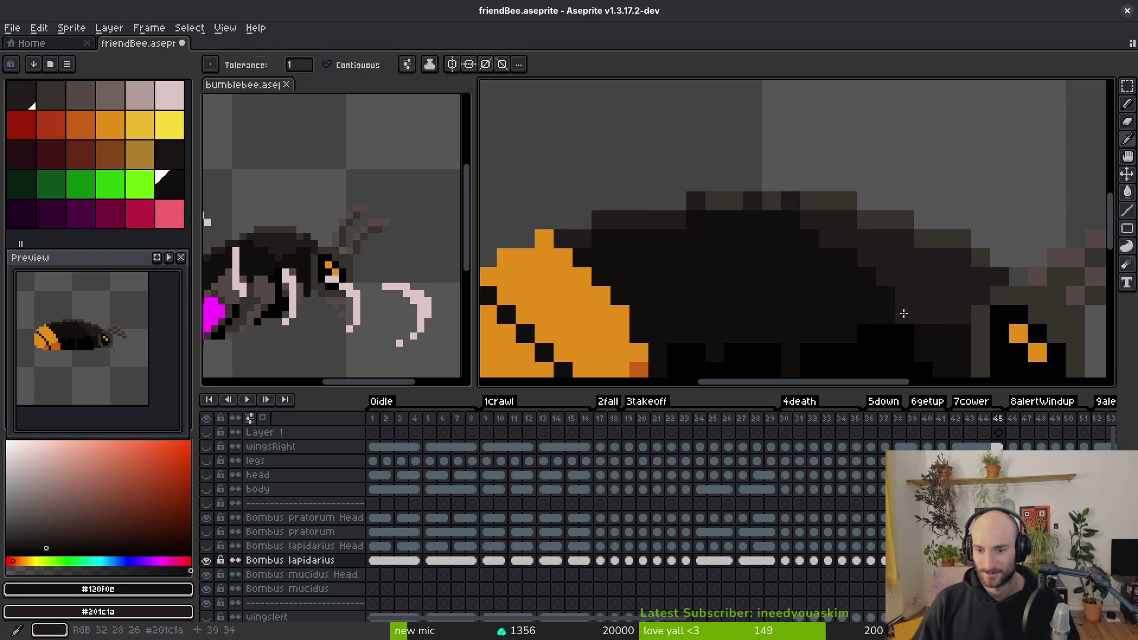
pyautogui.press('b')
# Step: Pick the dark grey #36312c, compare before and after the edit, and return to frame 46
pyautogui.scroll(-3, 829, 239)
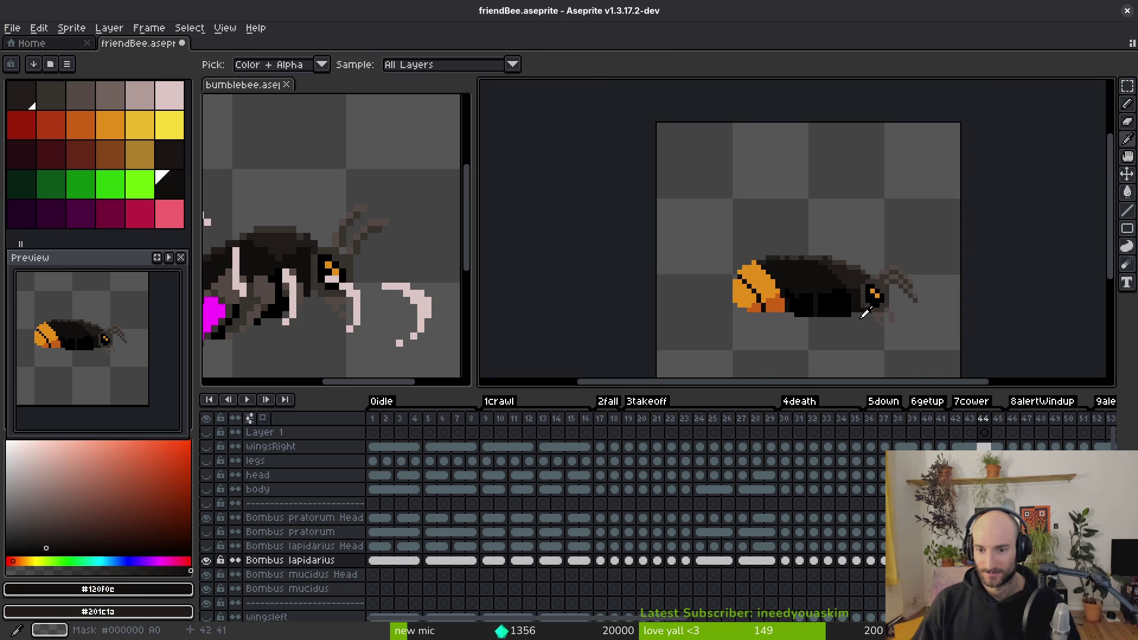
pyautogui.press('alt')
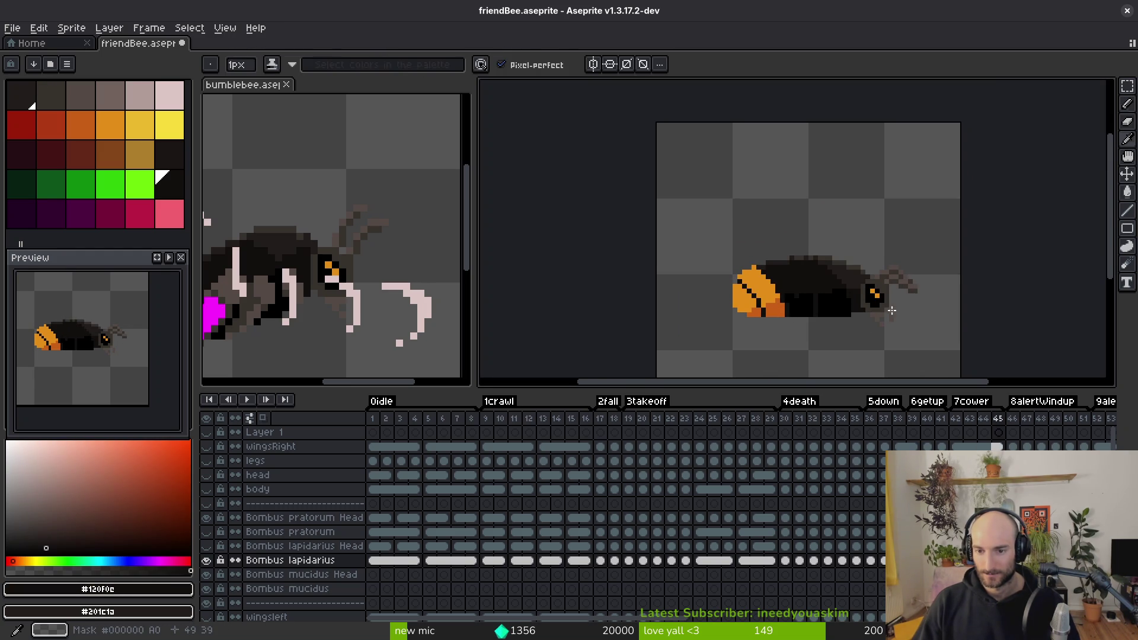
pyautogui.scroll(3, 913, 295)
pyautogui.hotkey('ctrl', 'z')
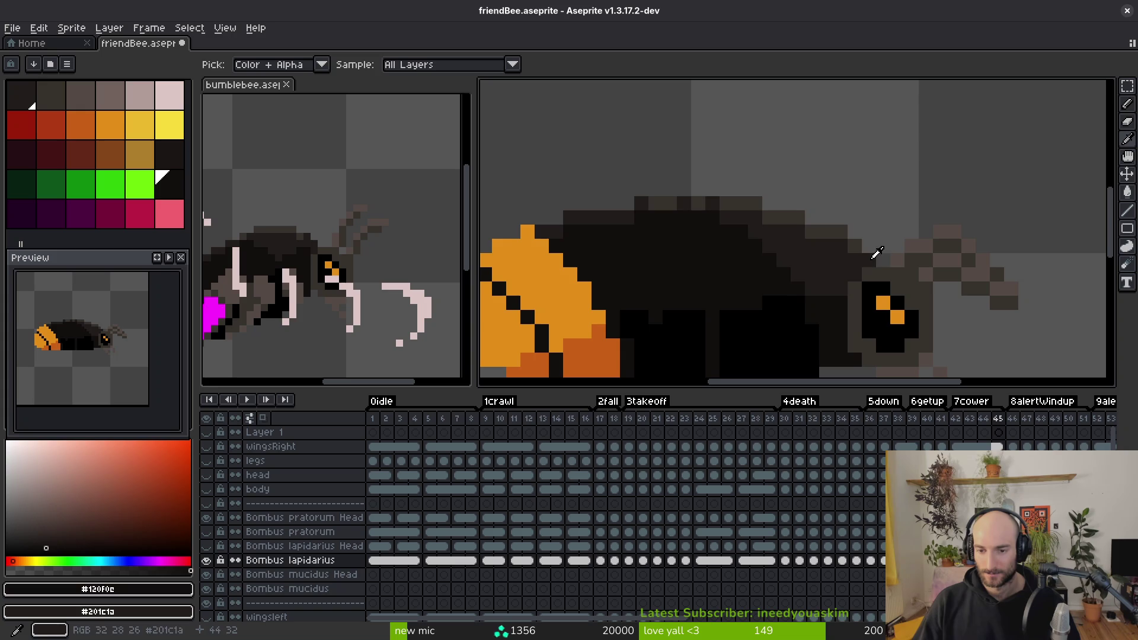
pyautogui.keyDown('alt'); pyautogui.click(853, 239); pyautogui.keyUp('alt')
pyautogui.hotkey('ctrl', 'y')
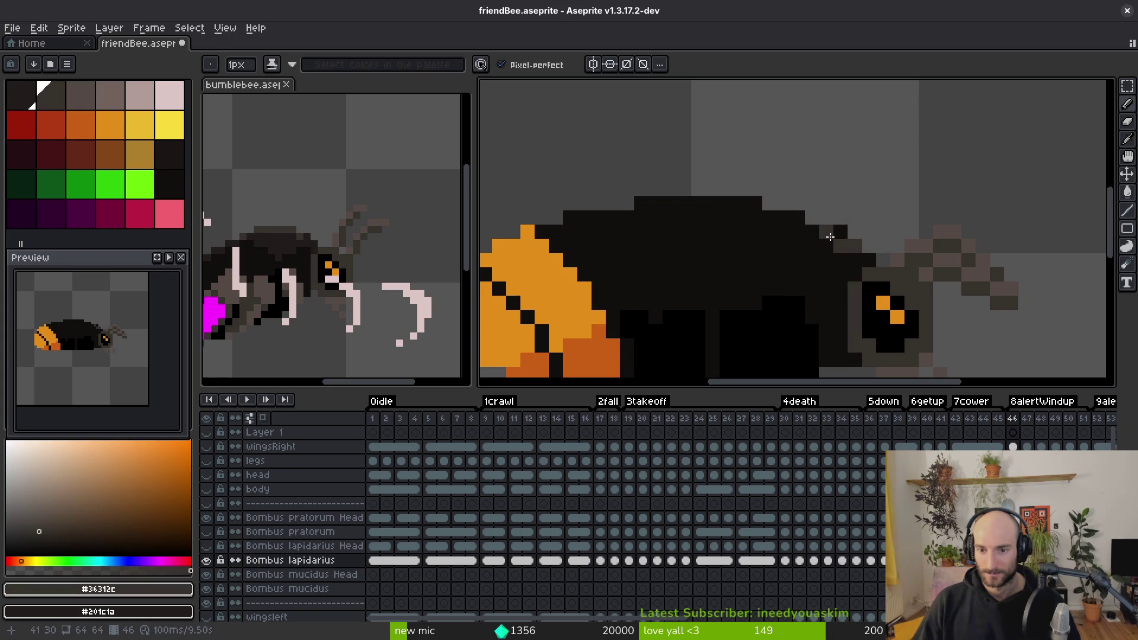
pyautogui.press('Left')
pyautogui.press('alt')
pyautogui.press('Right')
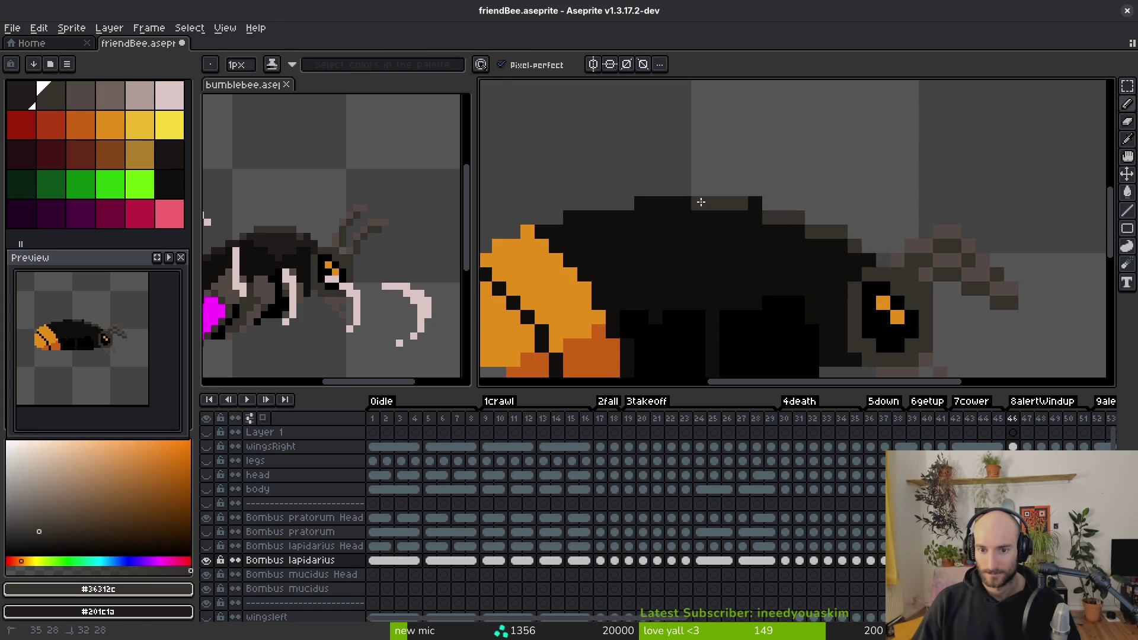
# Step: On frame 46, add dark grey pixels along the body's top edge, then advance to frame 47
pyautogui.click(583, 204)
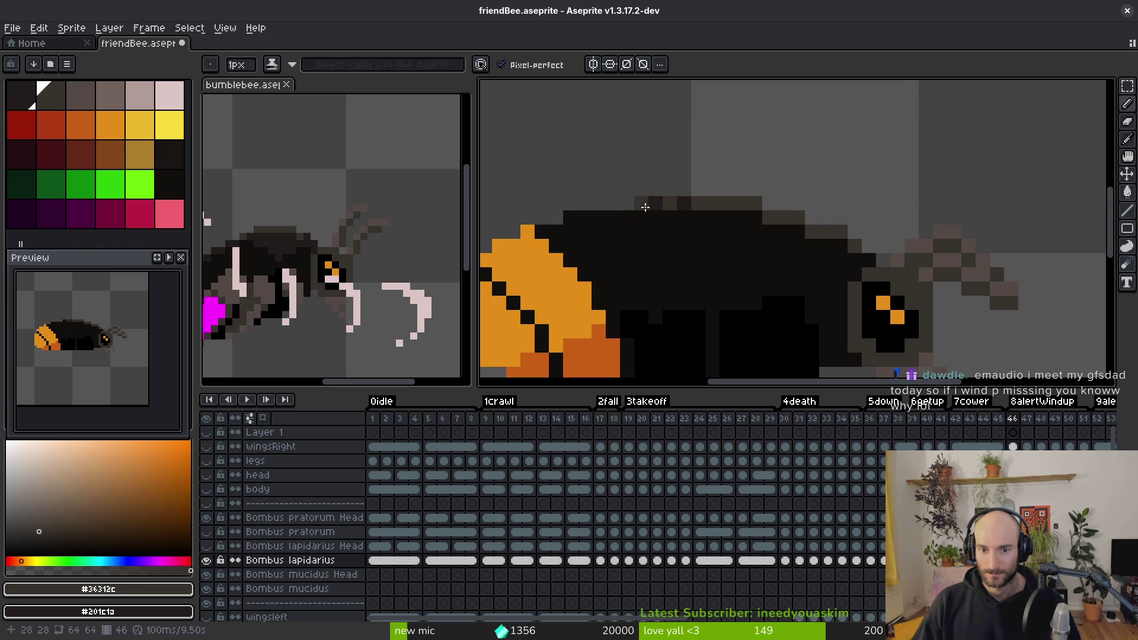
pyautogui.click(713, 247)
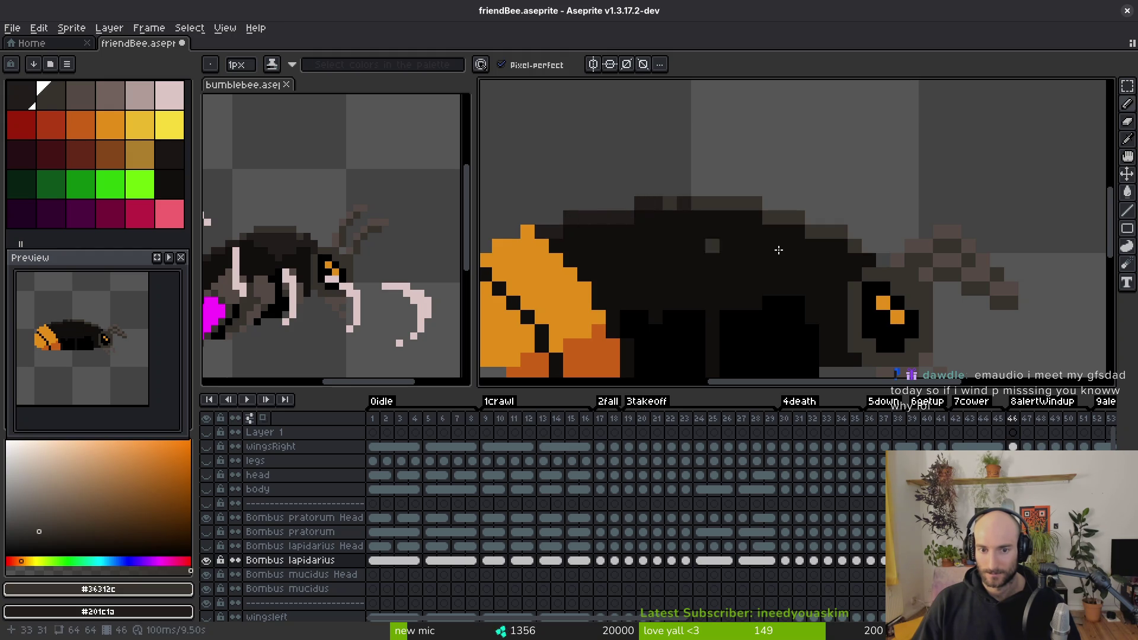
pyautogui.moveTo(744, 225); pyautogui.dragTo(788, 245)
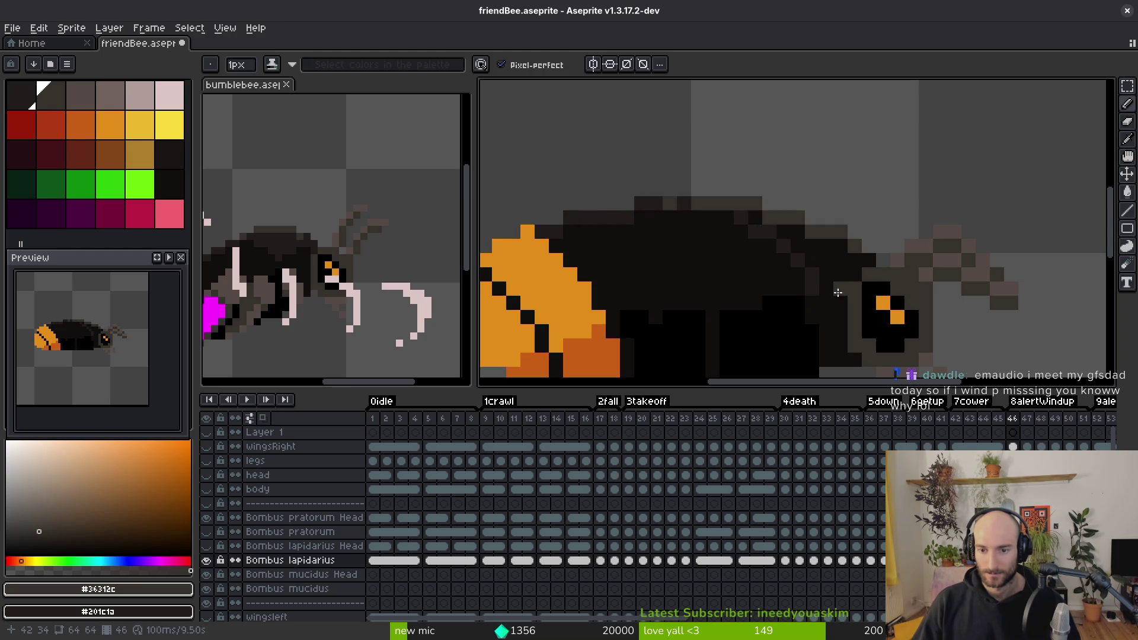
pyautogui.press('g')
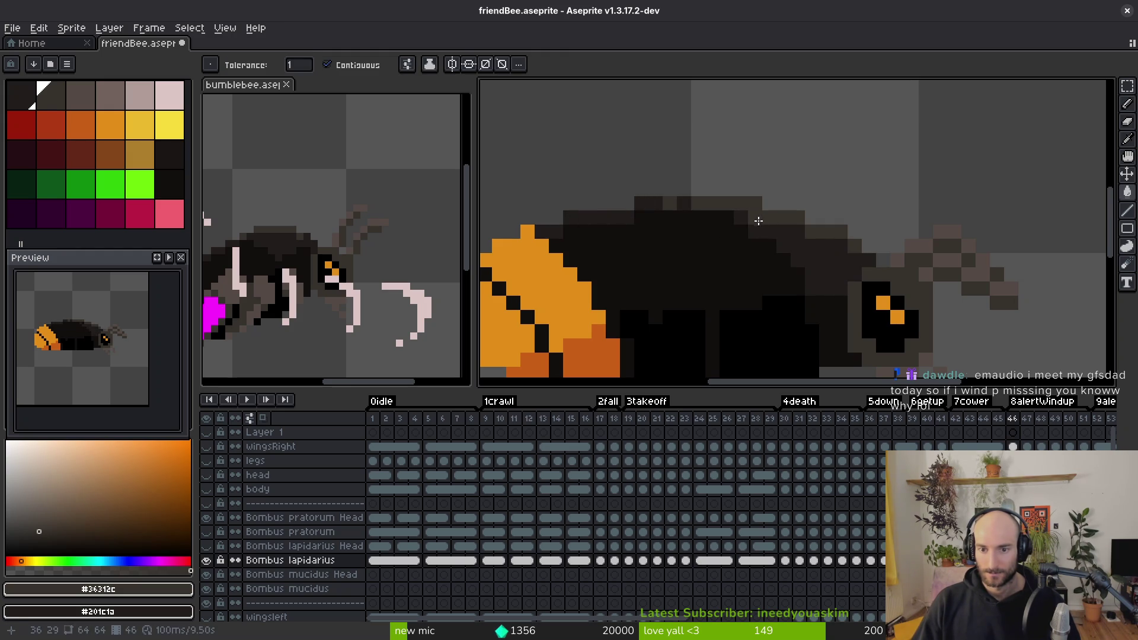
pyautogui.press('b')
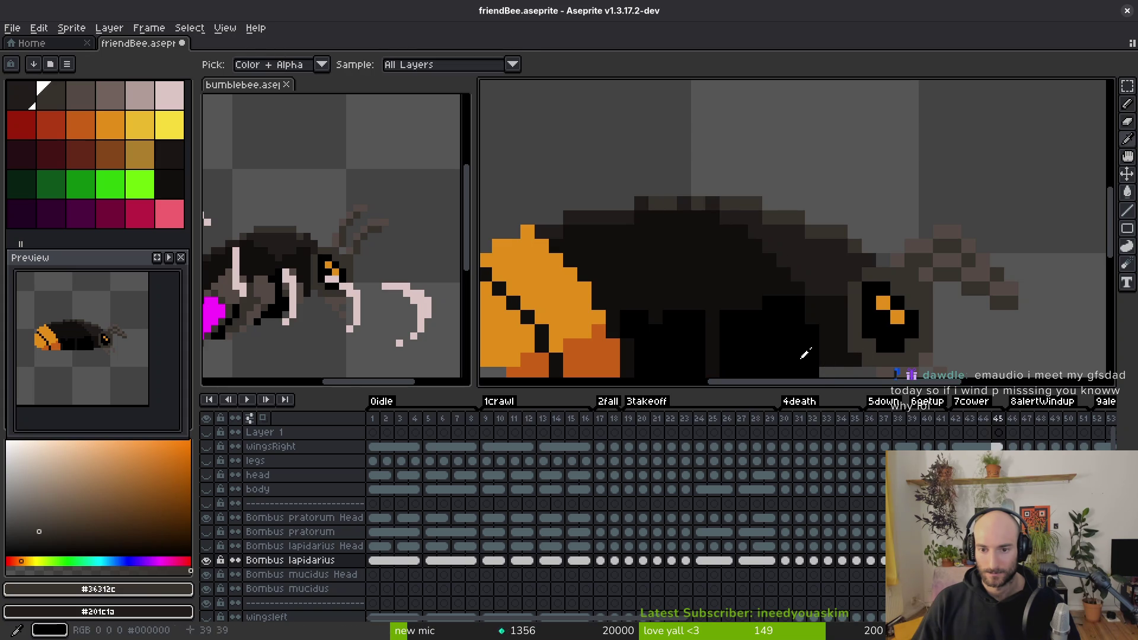
pyautogui.press('g')
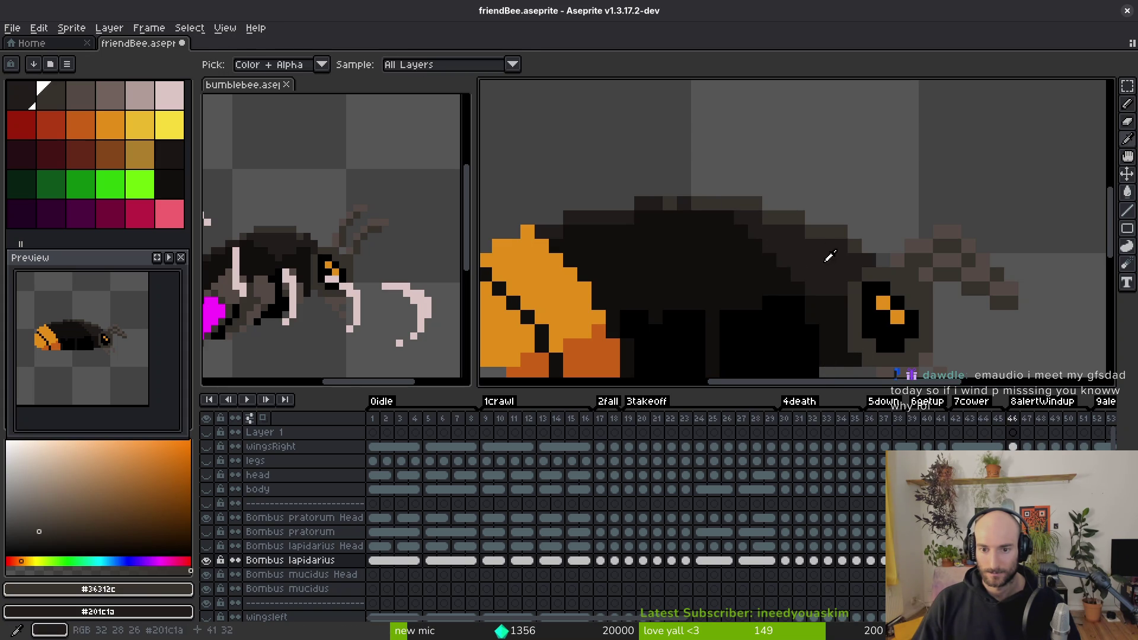
pyautogui.press('b')
pyautogui.scroll(-3, 732, 219)
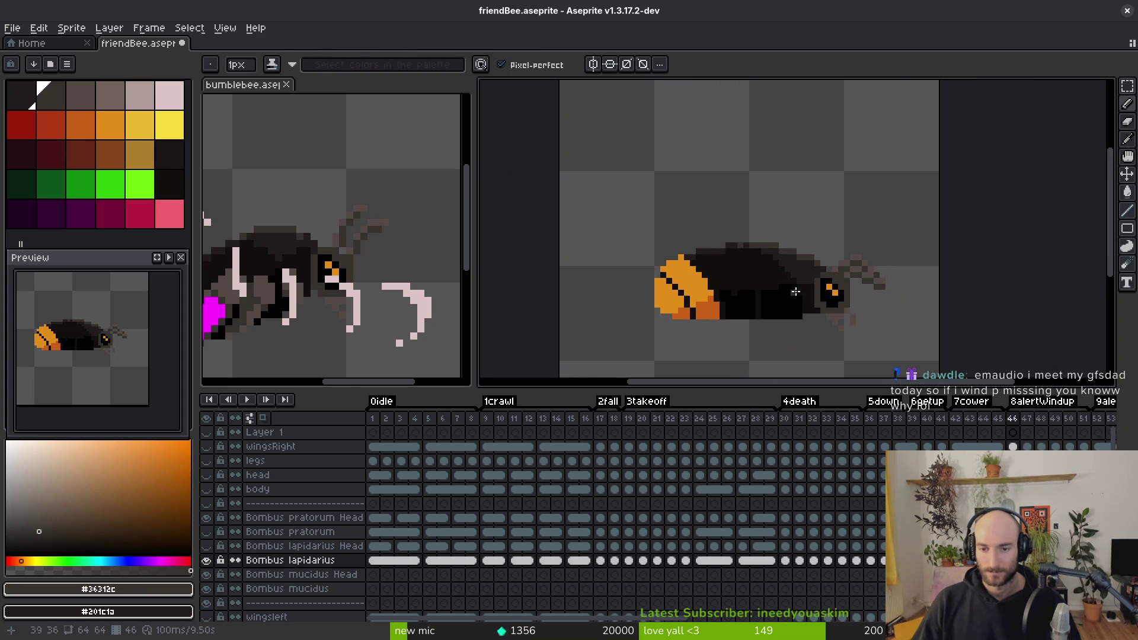
pyautogui.press('Right')
pyautogui.press('alt')
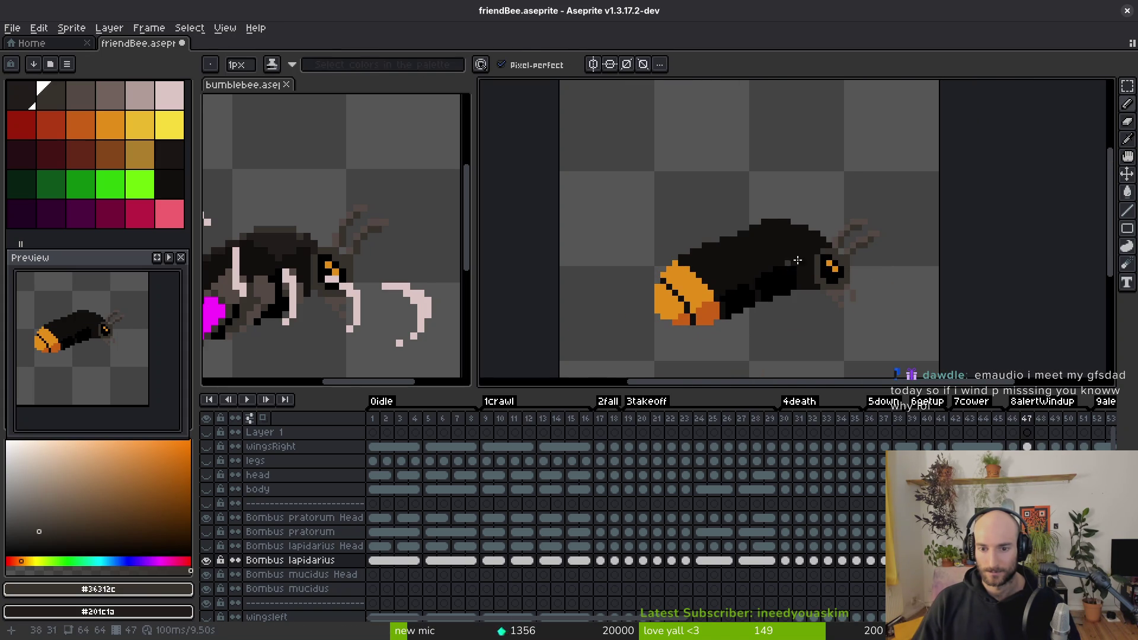
# Step: Shade the upper body edge dark grey and darken outline pixels on the bee's back
pyautogui.scroll(4, 820, 238)
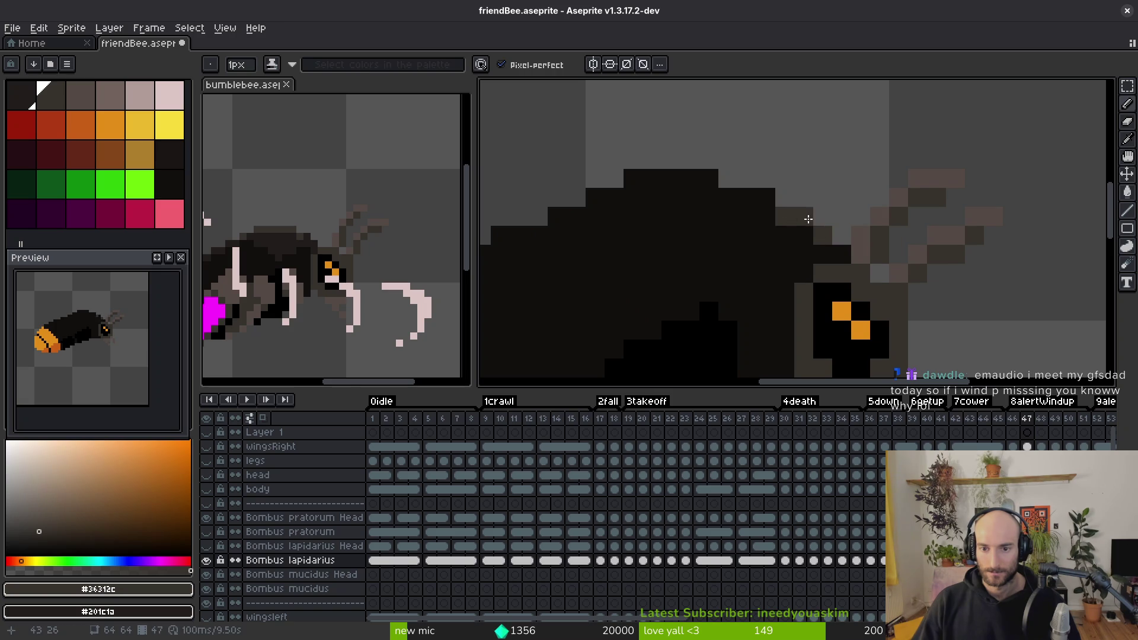
pyautogui.moveTo(786, 197); pyautogui.dragTo(656, 178)
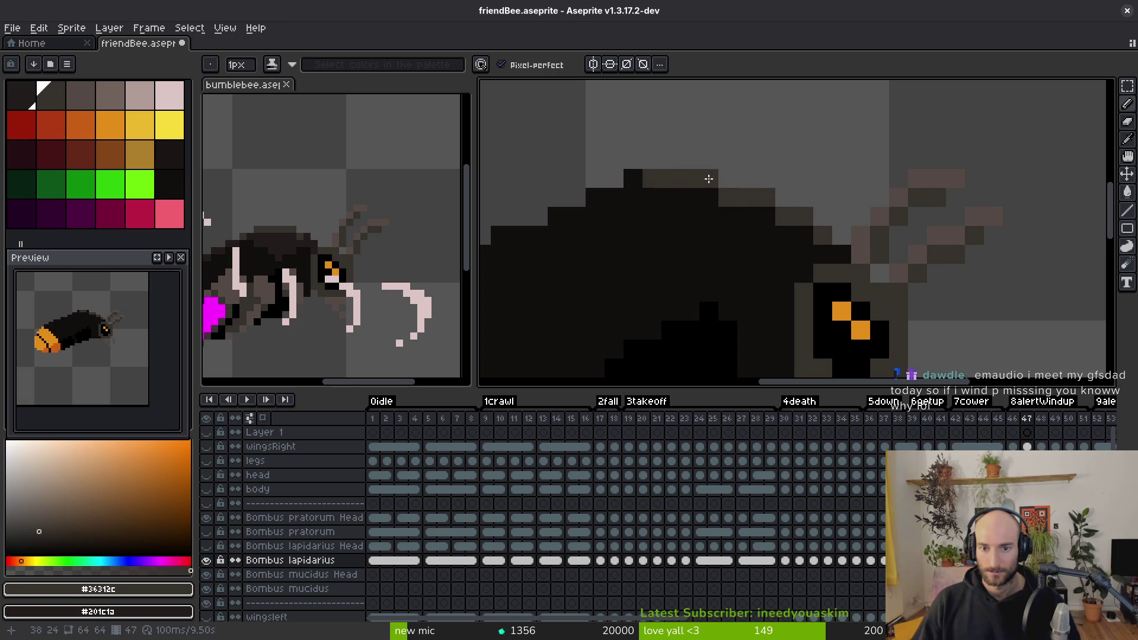
pyautogui.hscroll(-3, 709, 179)
pyautogui.click(705, 176)
pyautogui.click(733, 163)
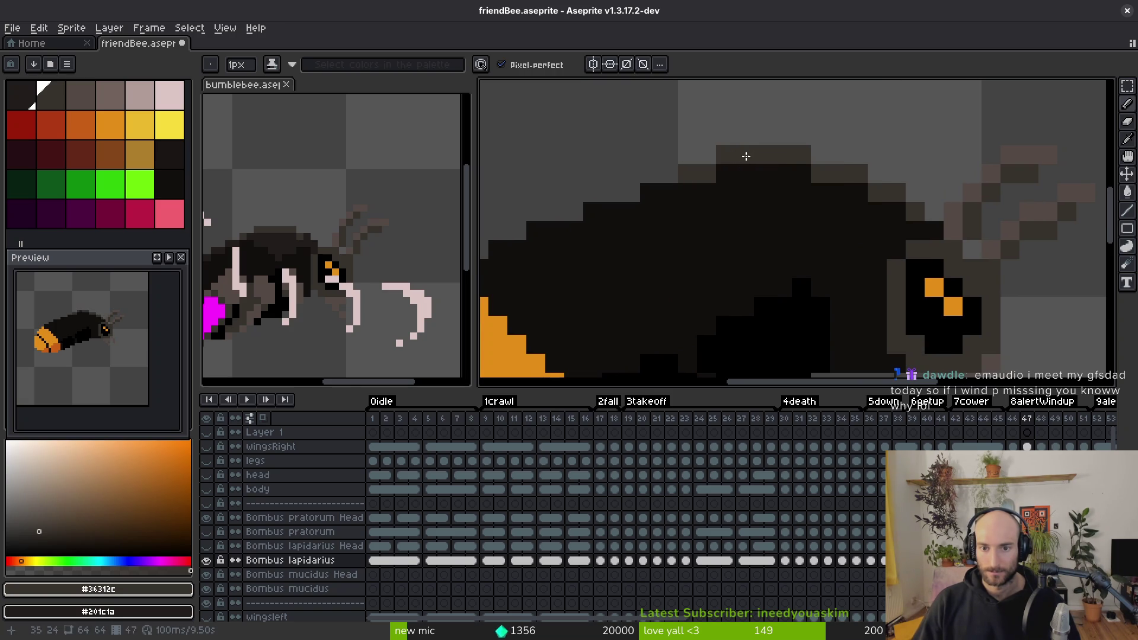
pyautogui.hscroll(-6, 745, 156)
pyautogui.click(827, 211)
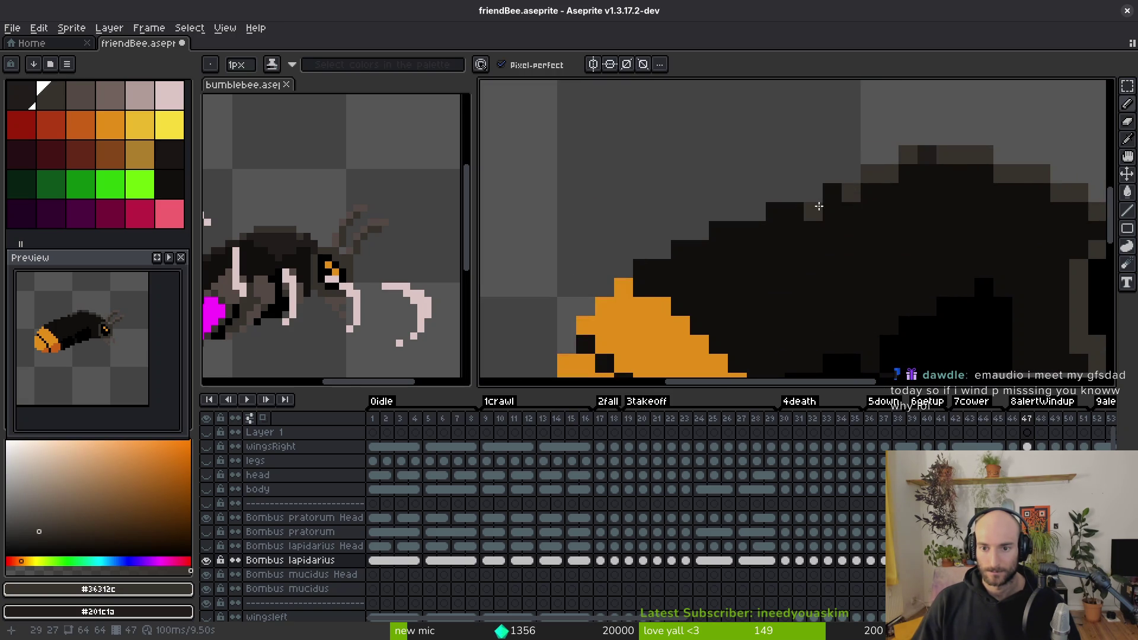
pyautogui.click(794, 212)
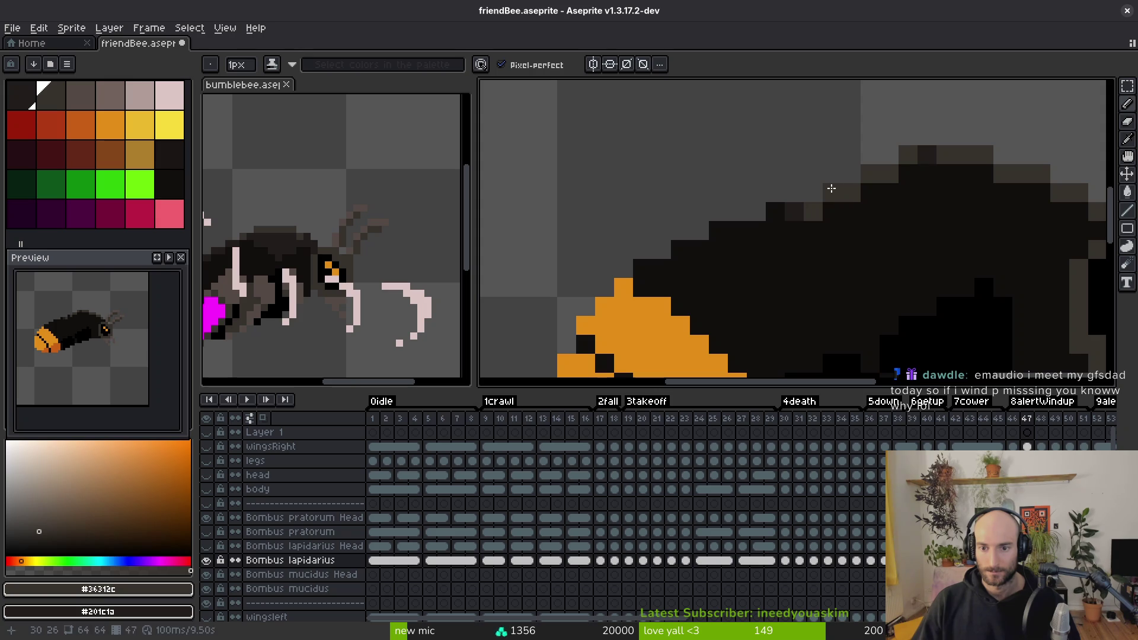
pyautogui.click(852, 194)
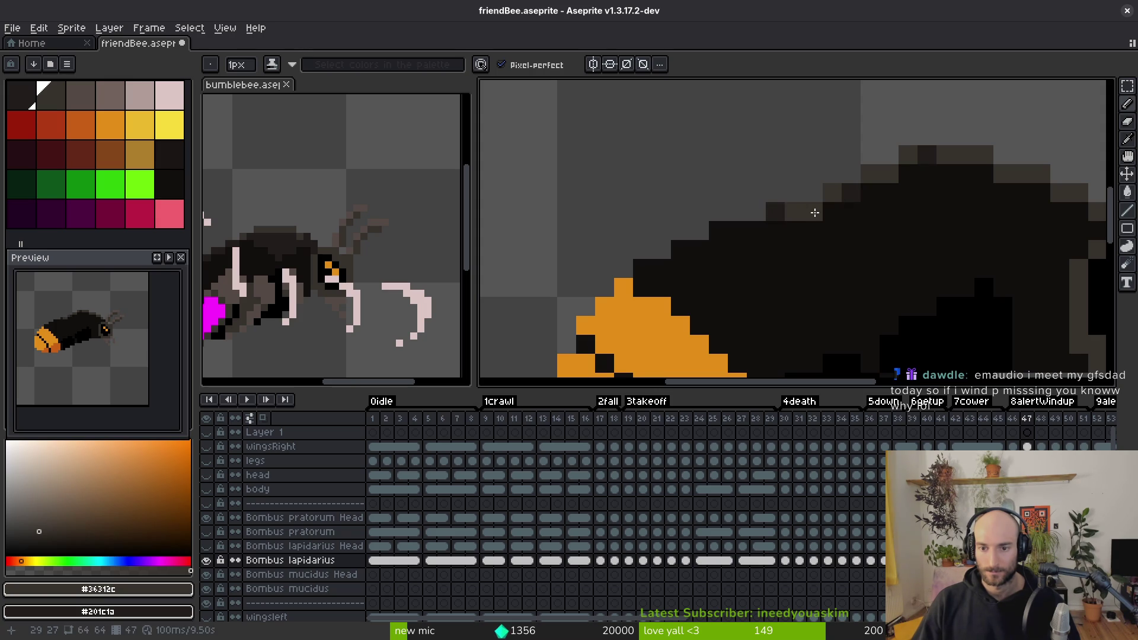
# Step: Extend the dark-grey outline along the back and across the body
pyautogui.click(775, 212)
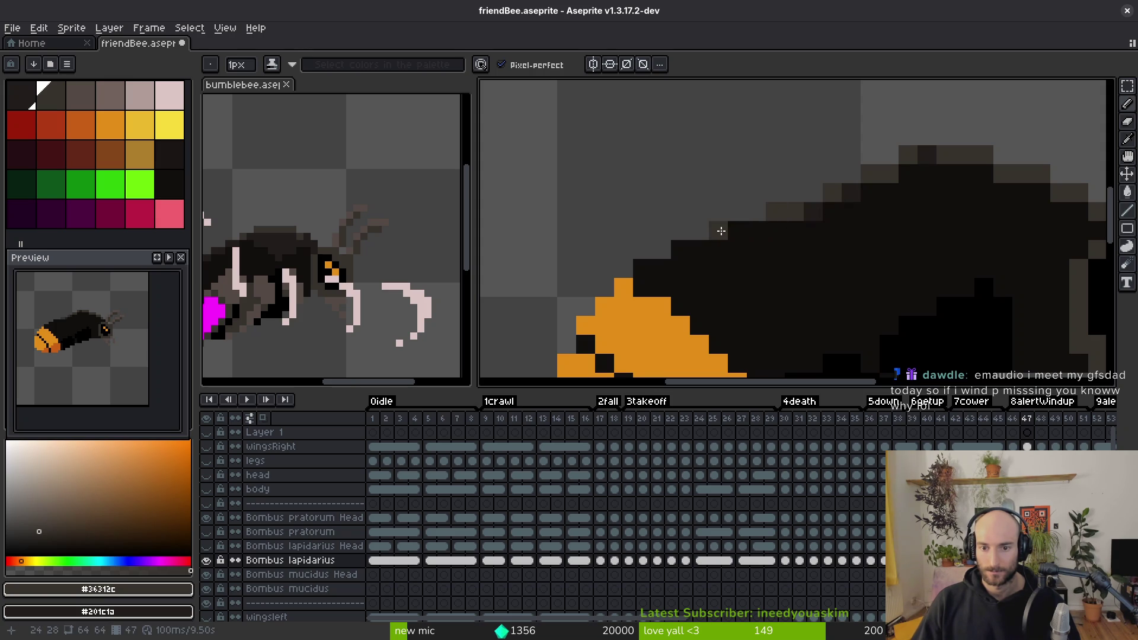
pyautogui.click(757, 231)
pyautogui.click(738, 230)
pyautogui.click(719, 231)
pyautogui.click(682, 249)
pyautogui.click(700, 250)
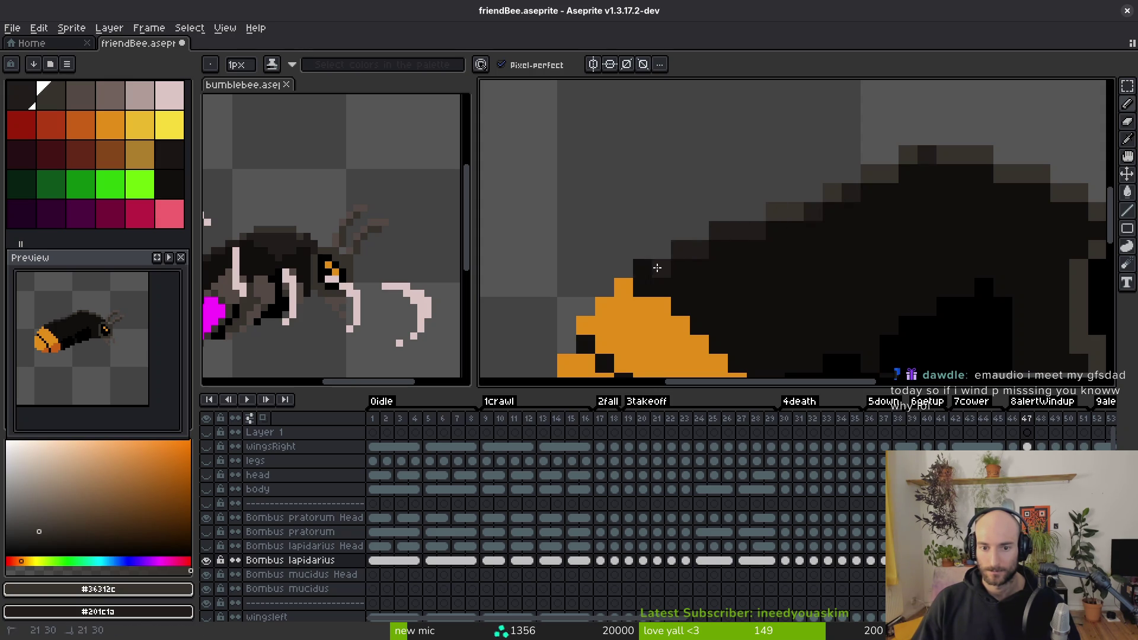
# Step: Draw a diagonal dark-grey line across the body and fill the area above it
pyautogui.hscroll(3, 1018, 230)
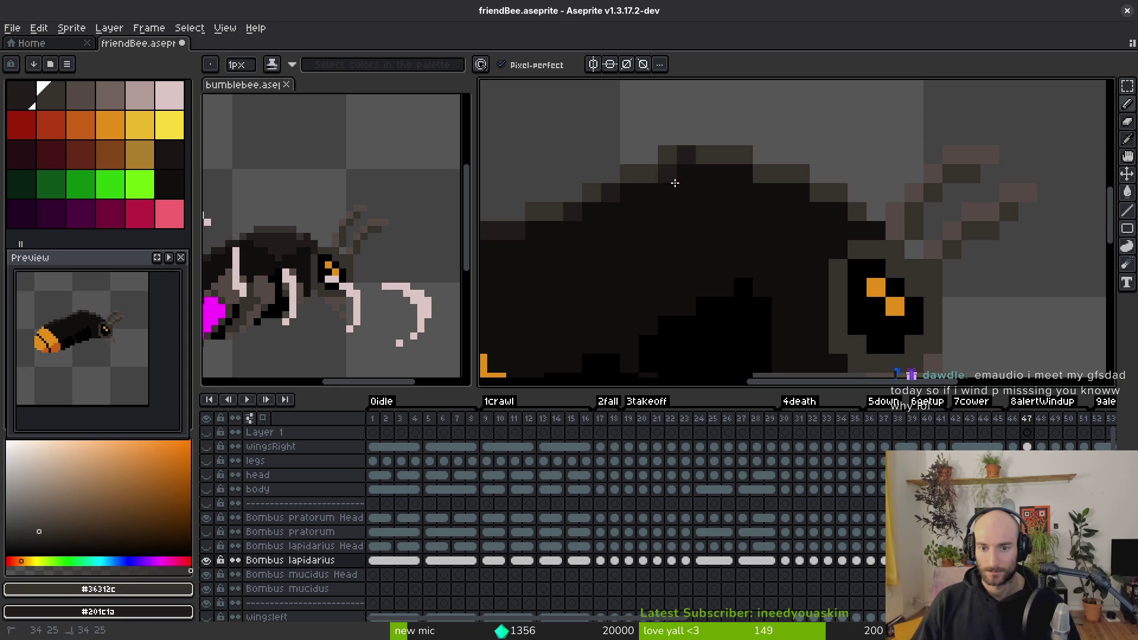
pyautogui.moveTo(675, 184)
pyautogui.mouseDown()
pyautogui.moveTo(762, 261)
pyautogui.moveTo(829, 250)
pyautogui.mouseUp()
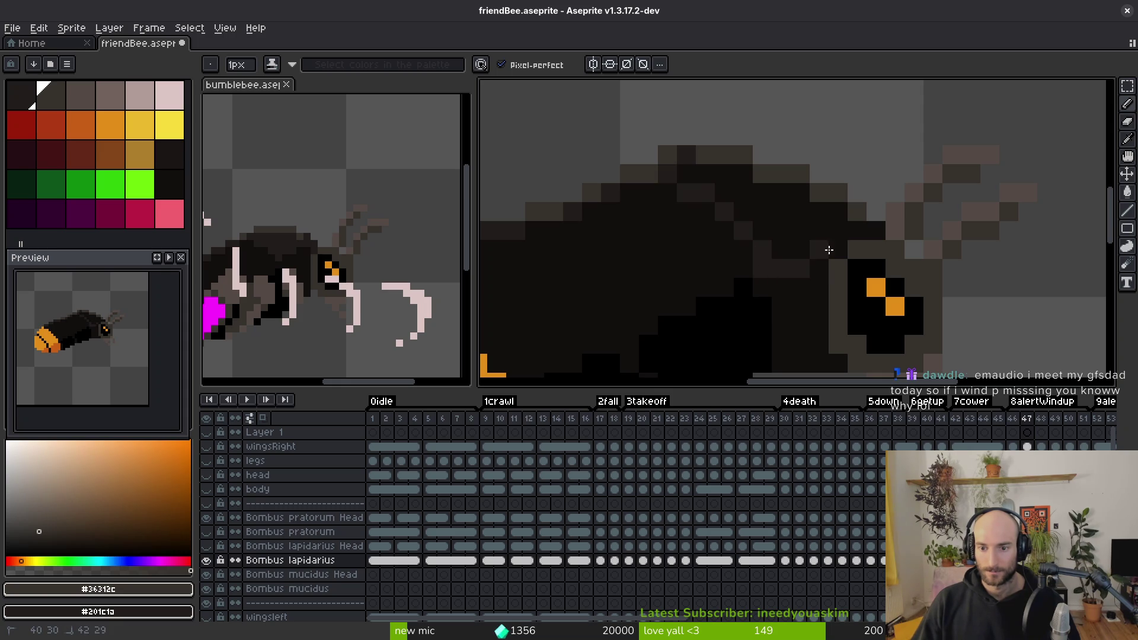
pyautogui.press('g')
pyautogui.click(791, 230)
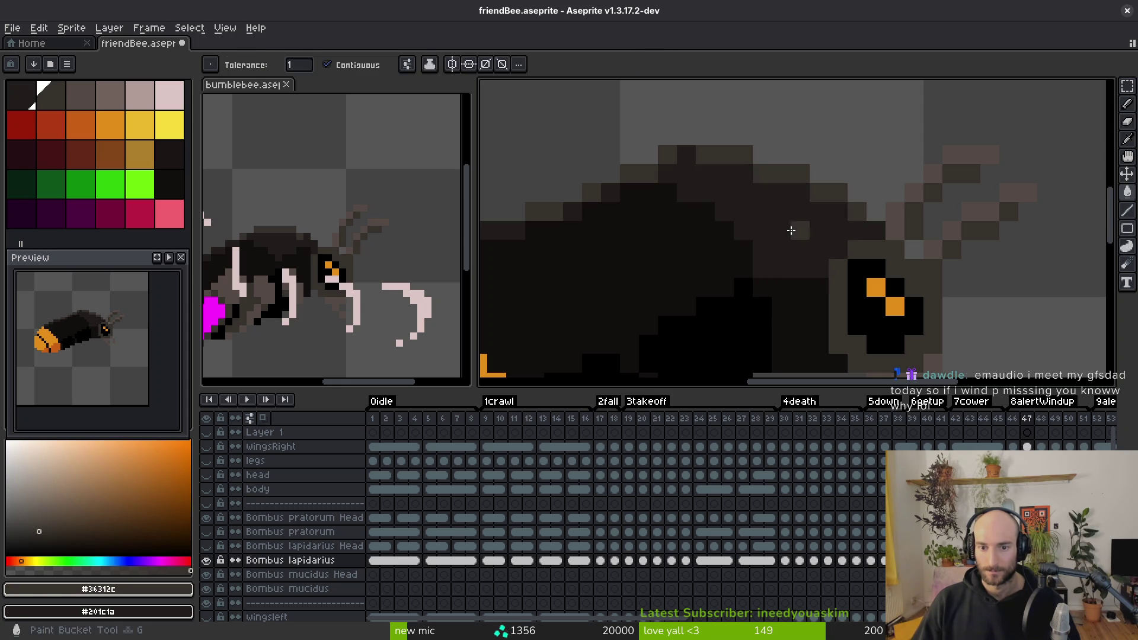
pyautogui.scroll(-3, 790, 230)
# Step: Undo the body fill and draw two dark-grey shading lines up the bee's body to the head edge
pyautogui.hotkey('ctrl', 'z')
pyautogui.press('f')
pyautogui.scroll(3, 793, 257)
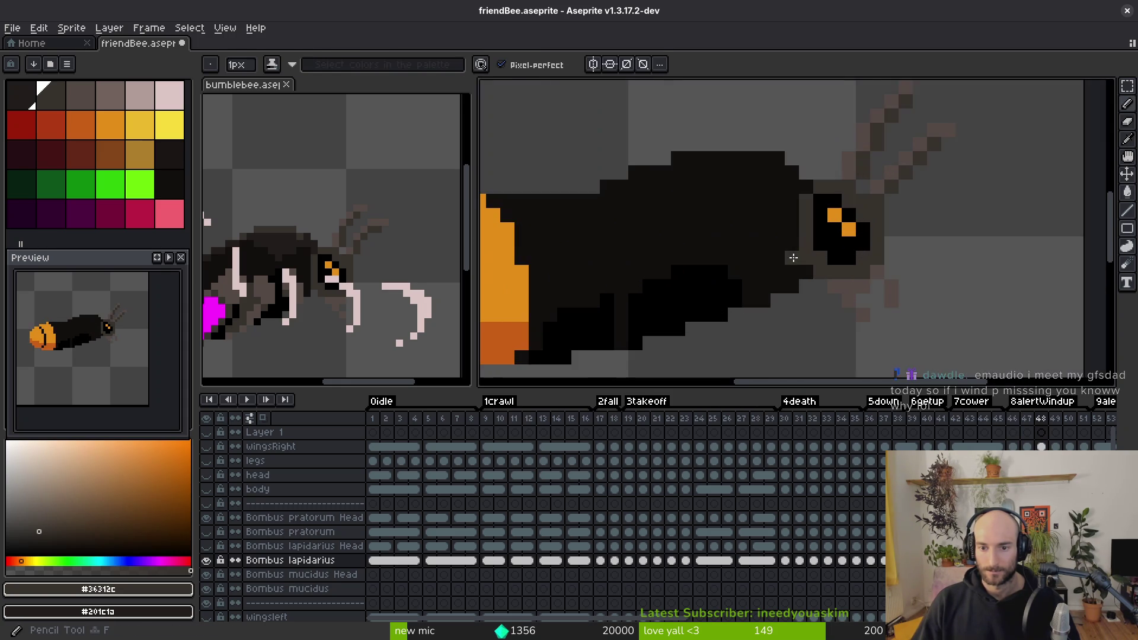
pyautogui.scroll(-1, 710, 311)
pyautogui.scroll(1, 744, 253)
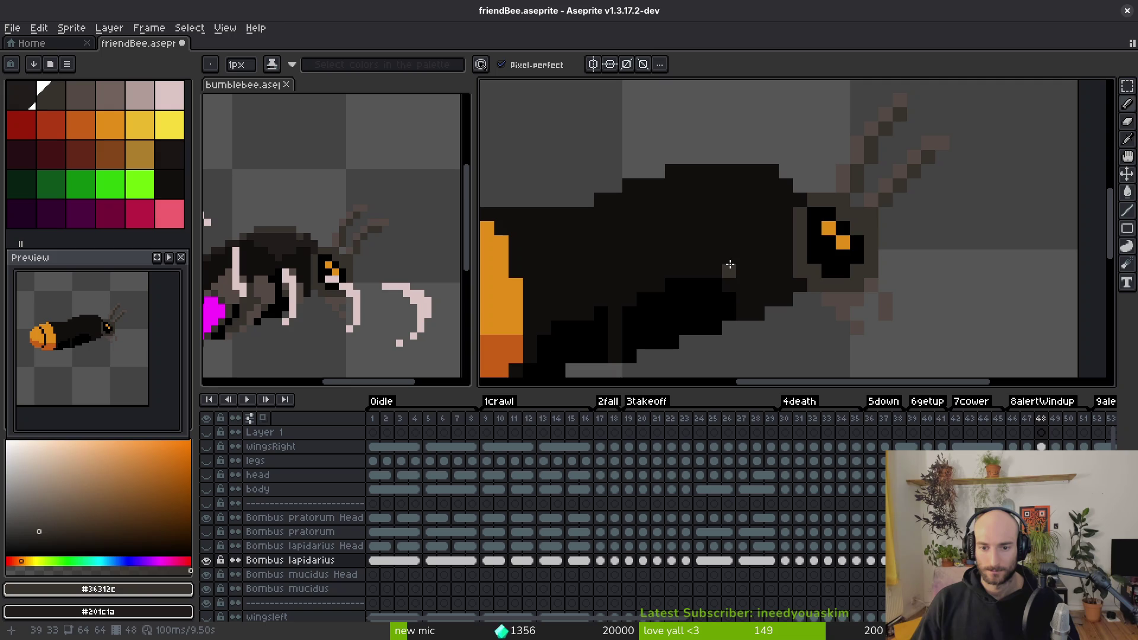
pyautogui.moveTo(729, 264)
pyautogui.mouseDown()
pyautogui.moveTo(722, 231)
pyautogui.moveTo(669, 191)
pyautogui.mouseUp()
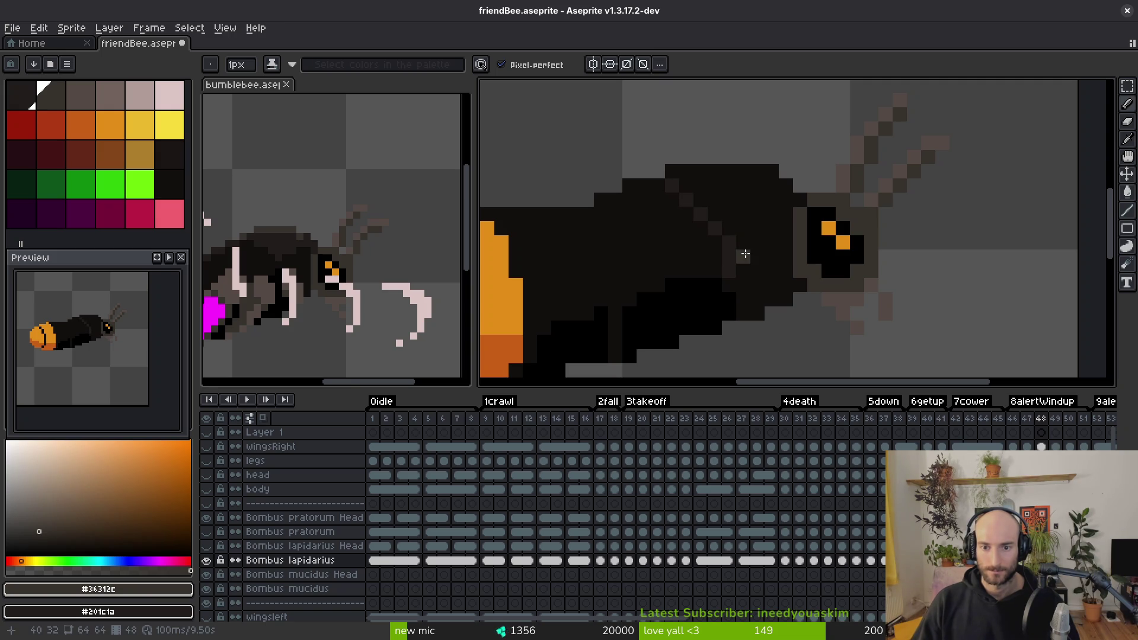
pyautogui.moveTo(745, 254); pyautogui.dragTo(786, 238)
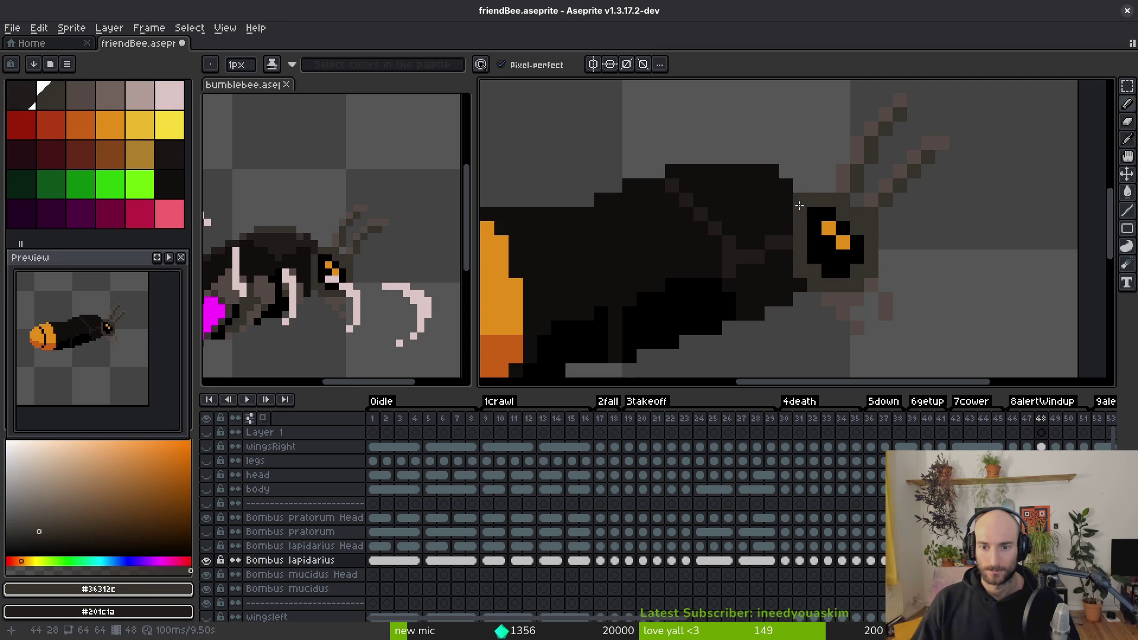
# Step: Bucket-fill frame 48's upper body dark grey and touch up pixels along its top edge
pyautogui.press('g')
pyautogui.click(772, 200)
pyautogui.press('b')
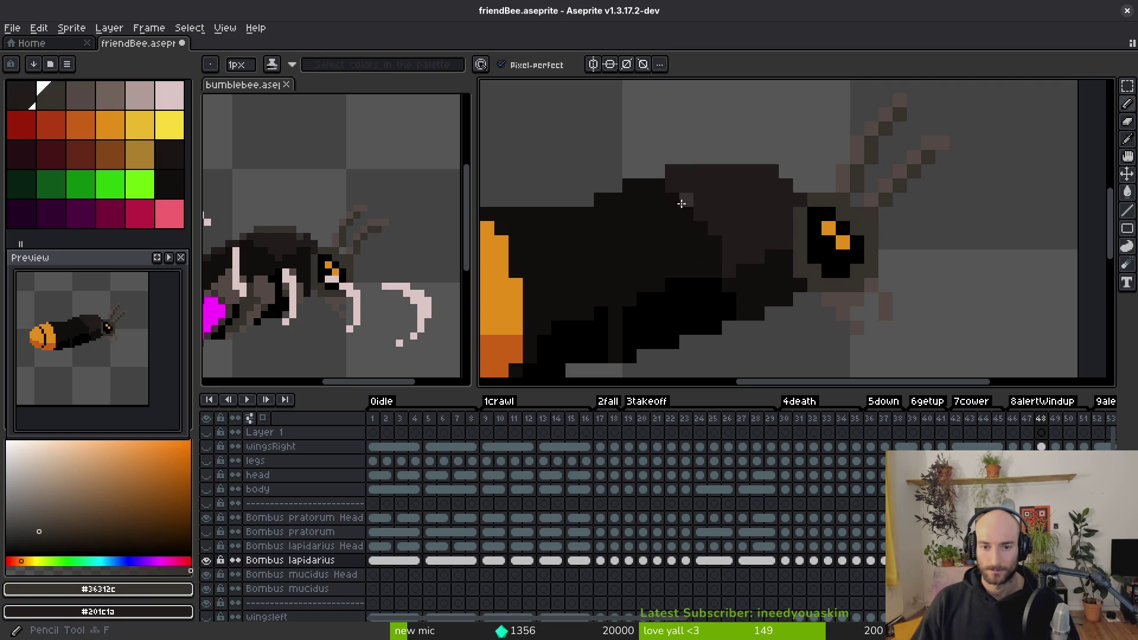
pyautogui.moveTo(682, 204)
pyautogui.mouseDown()
pyautogui.moveTo(718, 215)
pyautogui.moveTo(779, 178)
pyautogui.mouseUp()
pyautogui.click(823, 198)
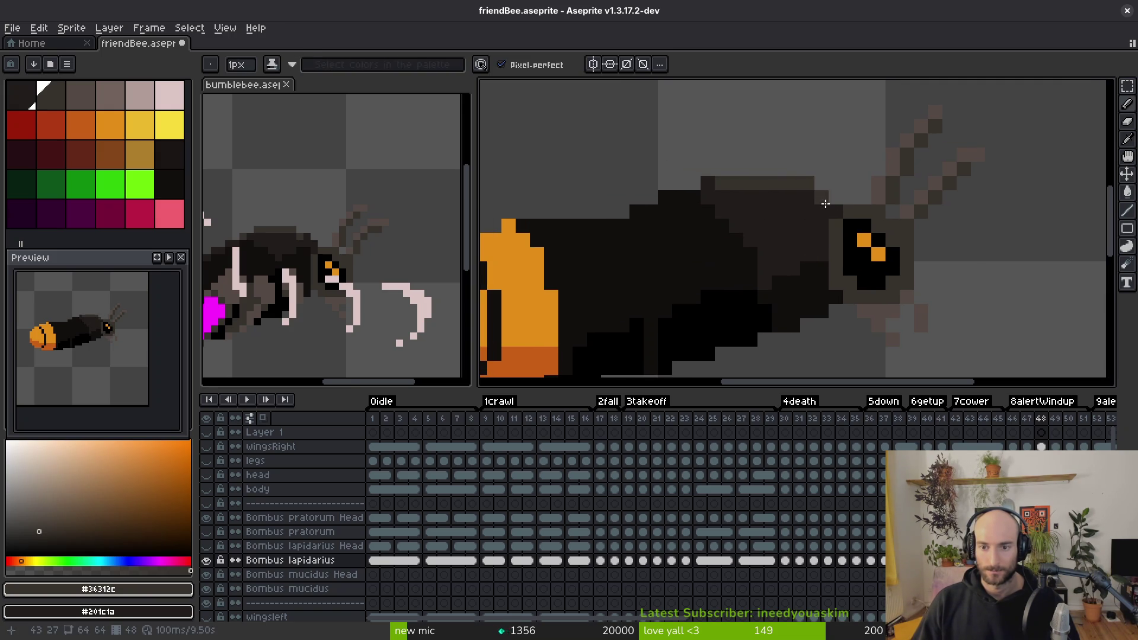
pyautogui.moveTo(679, 197)
pyautogui.mouseDown()
pyautogui.moveTo(608, 226)
pyautogui.moveTo(520, 225)
pyautogui.mouseUp()
pyautogui.rightClick(704, 197)
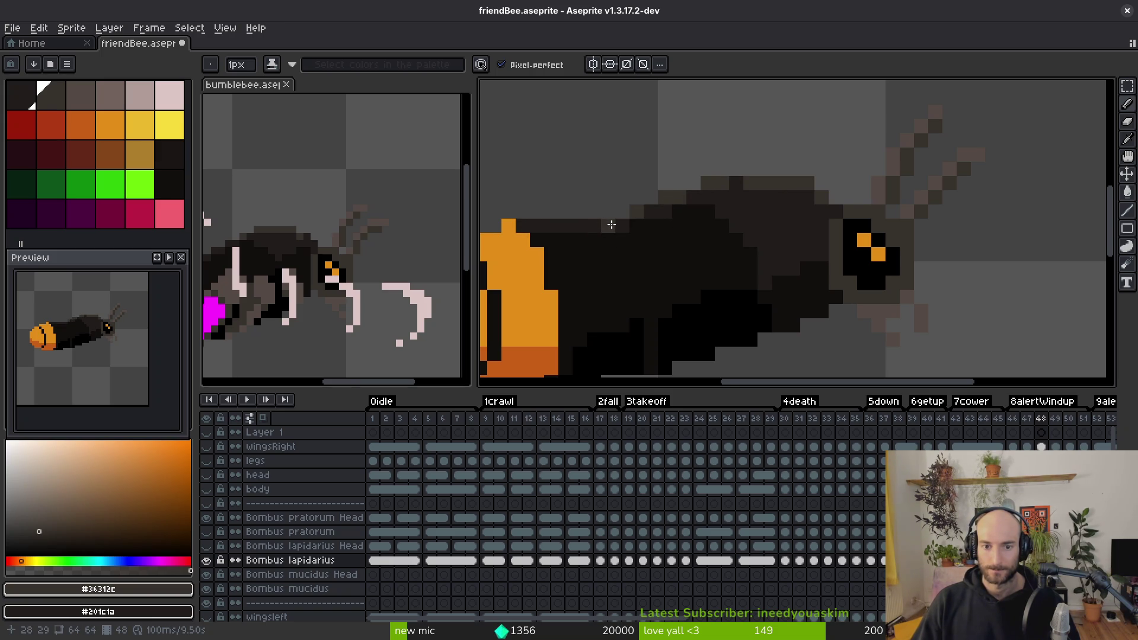
pyautogui.scroll(-5, 718, 269)
pyautogui.scroll(2, 718, 243)
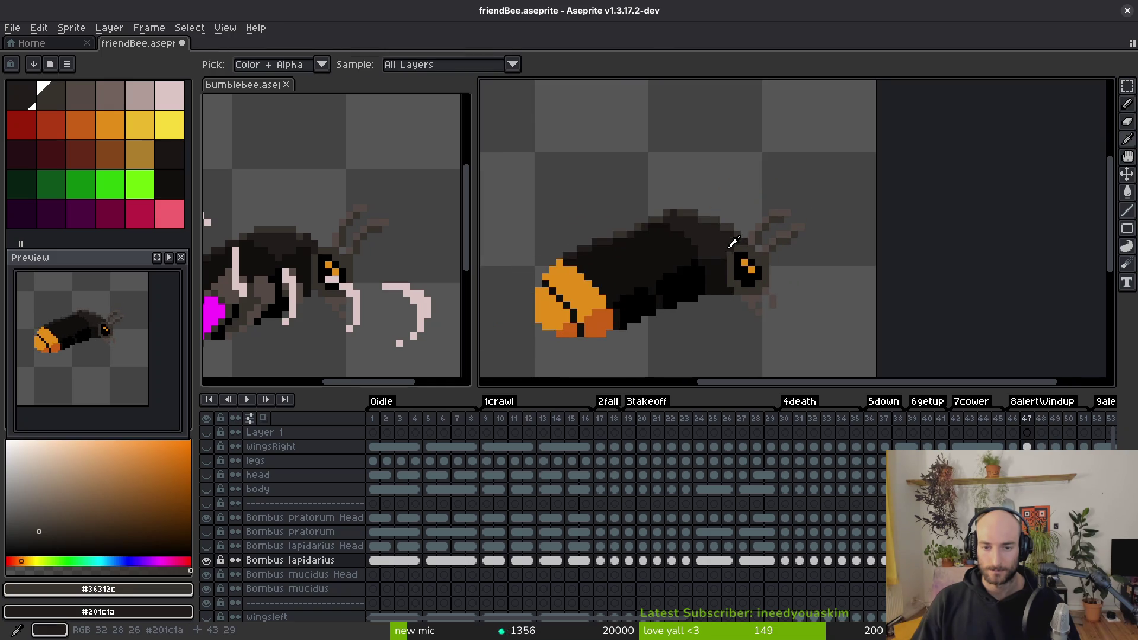
pyautogui.scroll(3, 724, 262)
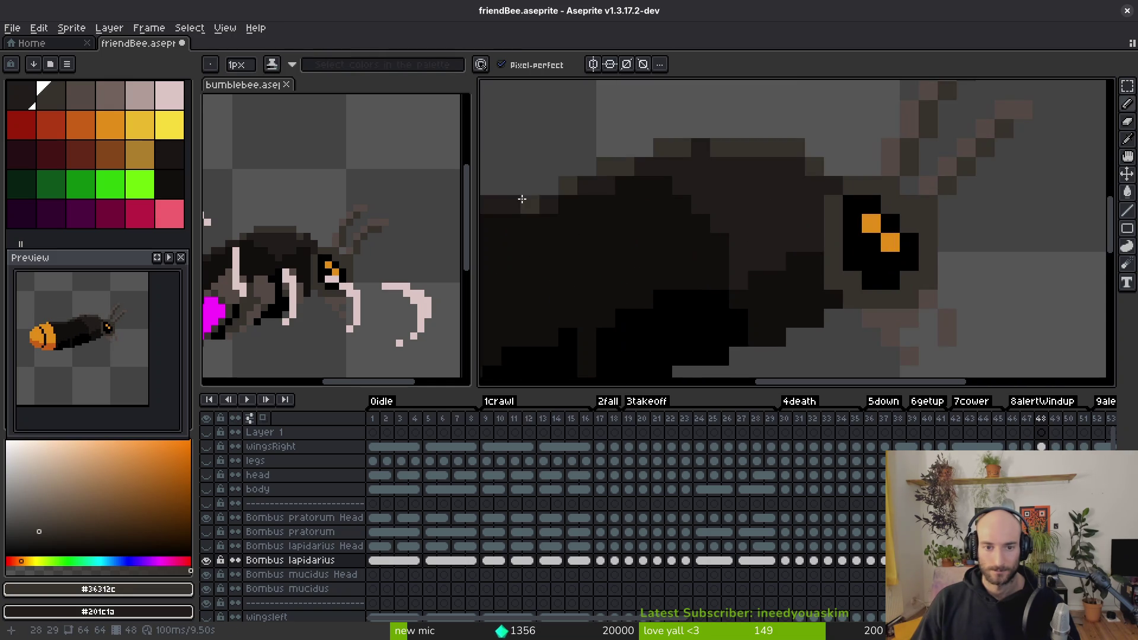
pyautogui.scroll(-3, 745, 291)
pyautogui.scroll(2, 723, 278)
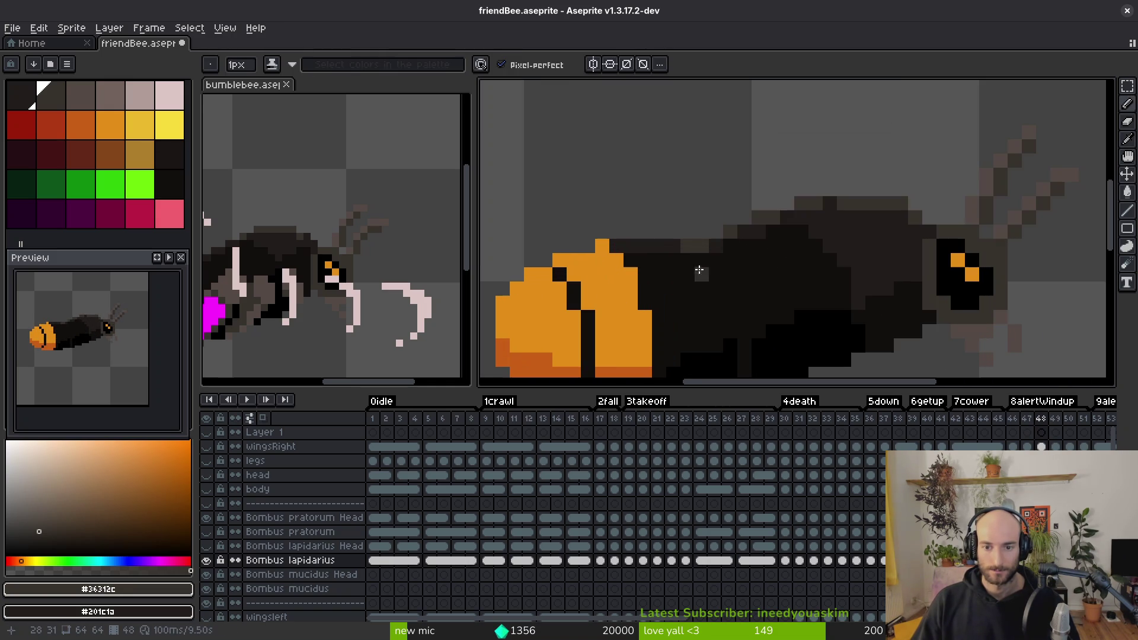
pyautogui.scroll(-3, 770, 281)
pyautogui.click(770, 281)
pyautogui.hotkey('ctrl', 'z')
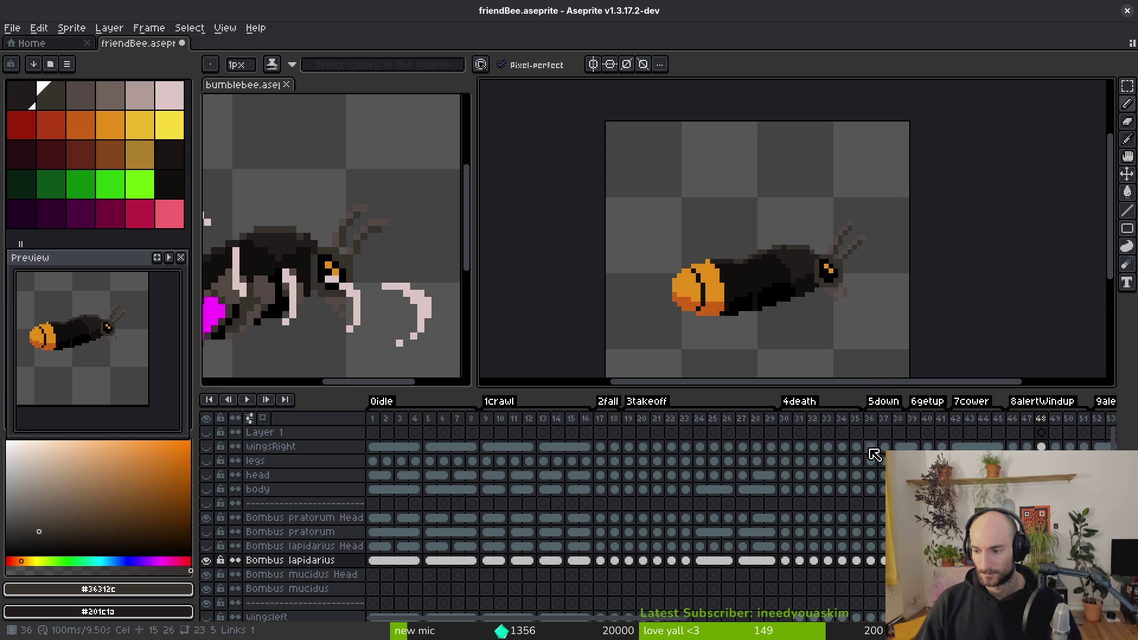
pyautogui.hscroll(2, 842, 332)
pyautogui.scroll(-1, 842, 331)
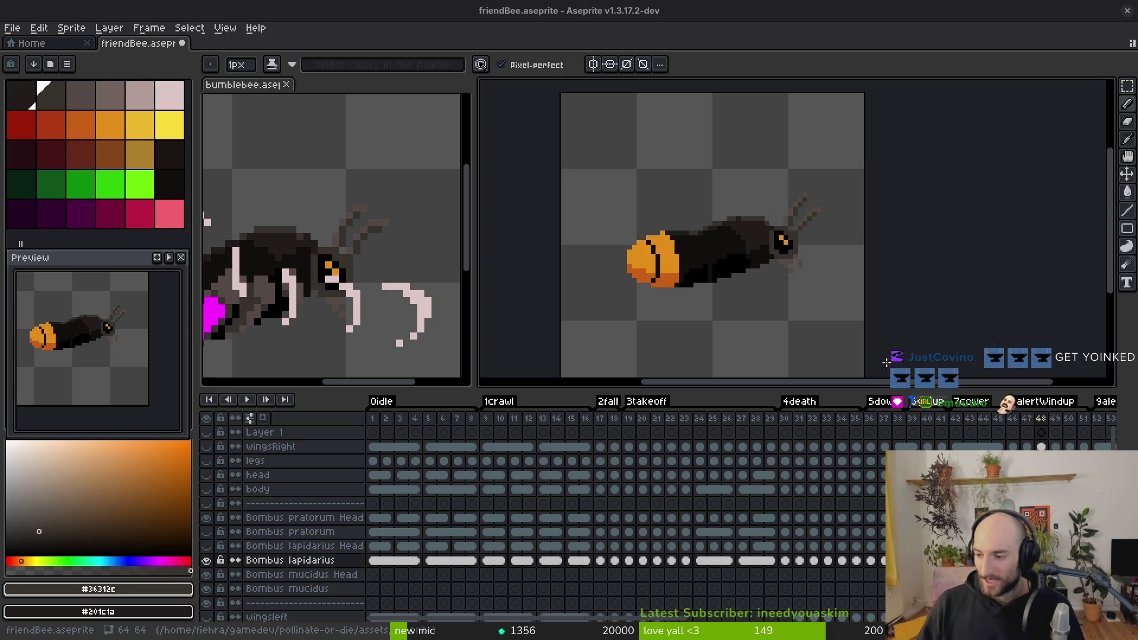
# Step: Move to frame 49 and draw a diagonal dark-grey shading line across the bee's body
pyautogui.moveTo(726, 242); pyautogui.dragTo(752, 237)
pyautogui.press('Right')
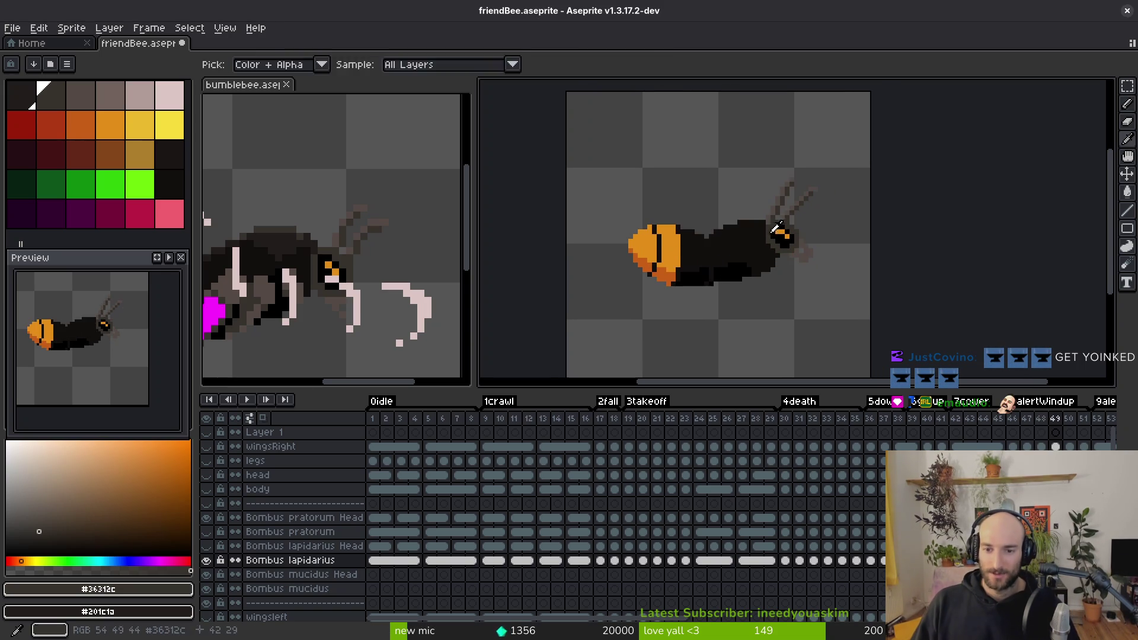
pyautogui.scroll(4, 765, 255)
pyautogui.moveTo(720, 282)
pyautogui.mouseDown()
pyautogui.moveTo(642, 178)
pyautogui.moveTo(653, 190)
pyautogui.moveTo(614, 183)
pyautogui.mouseUp()
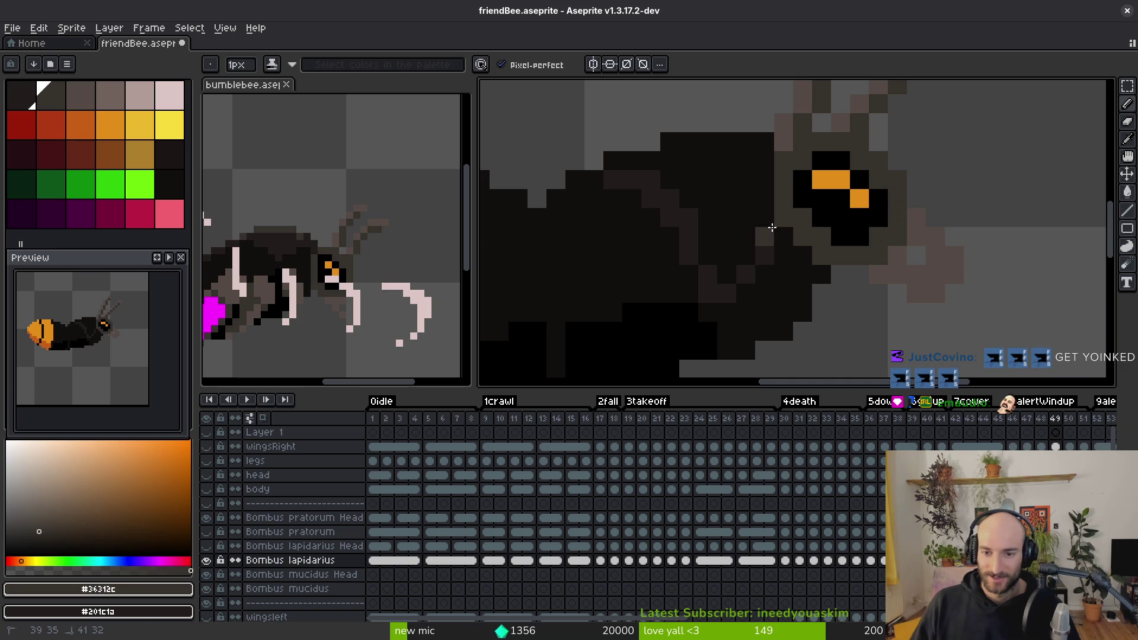
# Step: Fill the upper body dark grey, then add dark-grey pixels and a near-black #120f0c pixel
pyautogui.press('g')
pyautogui.click(722, 168)
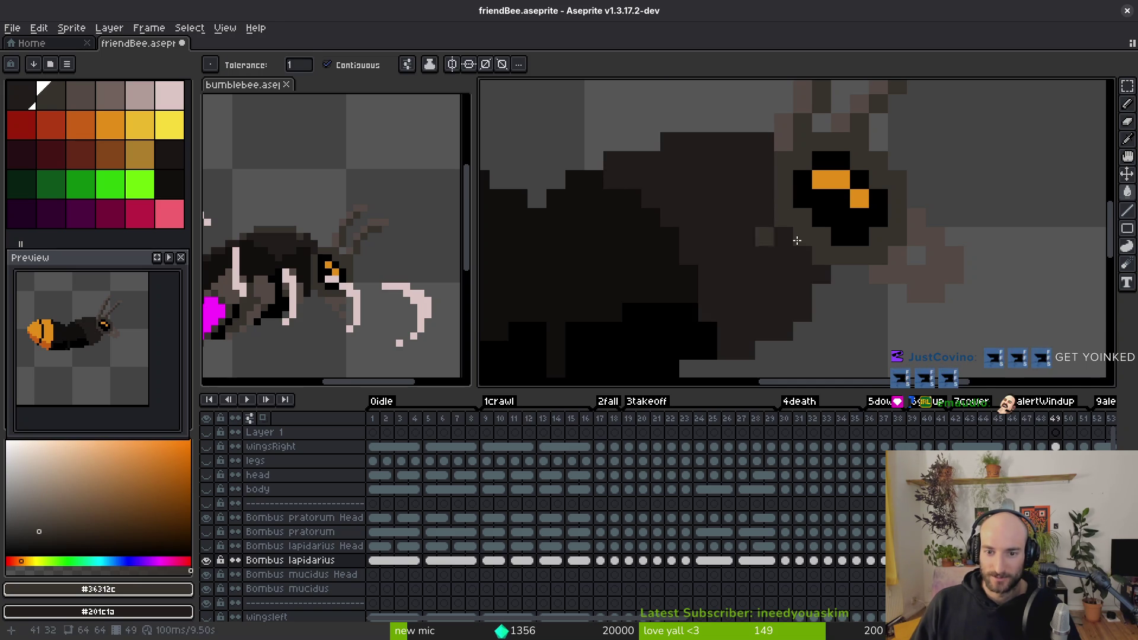
pyautogui.hotkey('ctrl', 'z')
pyautogui.press('b')
pyautogui.press('g')
pyautogui.click(764, 139)
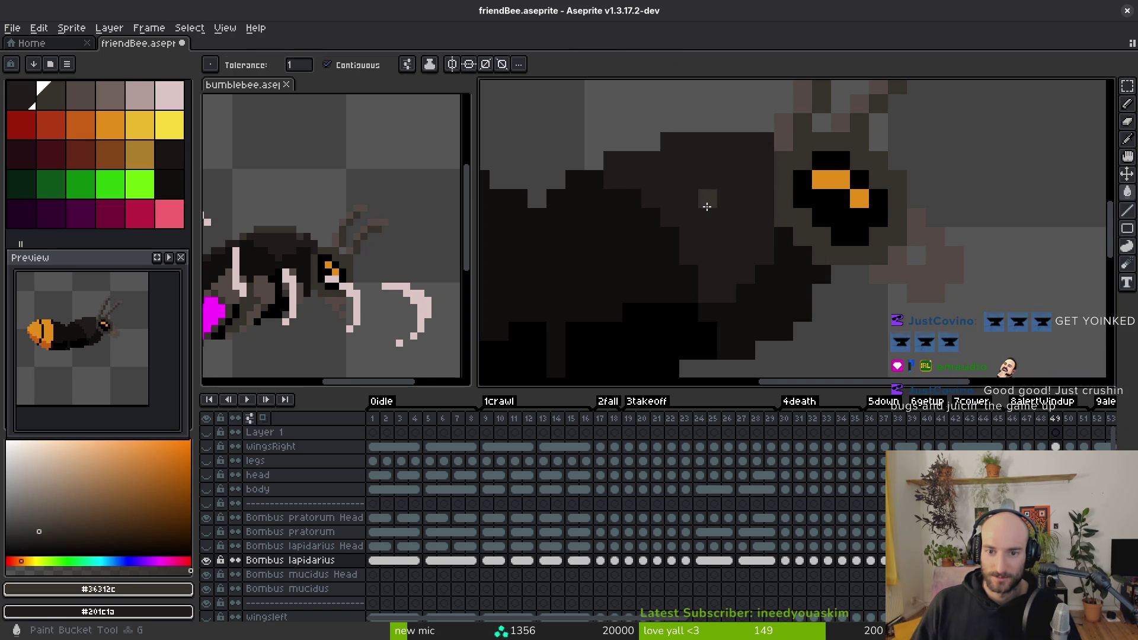
pyautogui.scroll(2, 771, 237)
pyautogui.press('b')
pyautogui.moveTo(673, 232)
pyautogui.mouseDown()
pyautogui.moveTo(622, 234)
pyautogui.moveTo(541, 211)
pyautogui.mouseUp()
pyautogui.keyDown('alt'); pyautogui.click(556, 221); pyautogui.keyUp('alt')
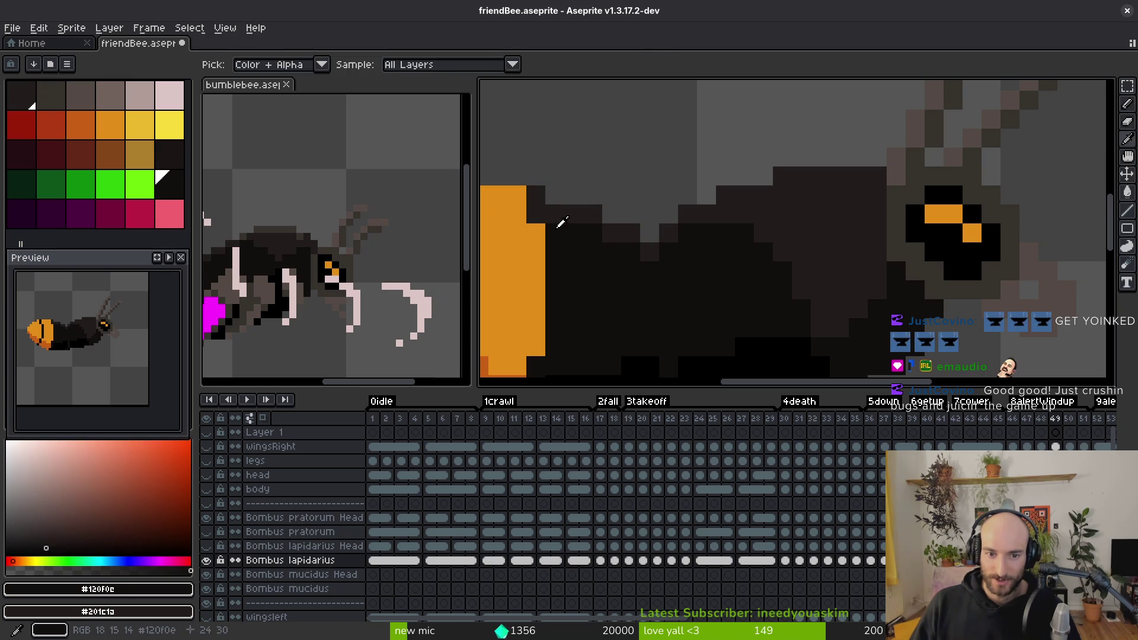
pyautogui.click(554, 214)
# Step: Pencil a brown-grey #36312c edge along the body's top and save friendBee.aseprite
pyautogui.press(',')
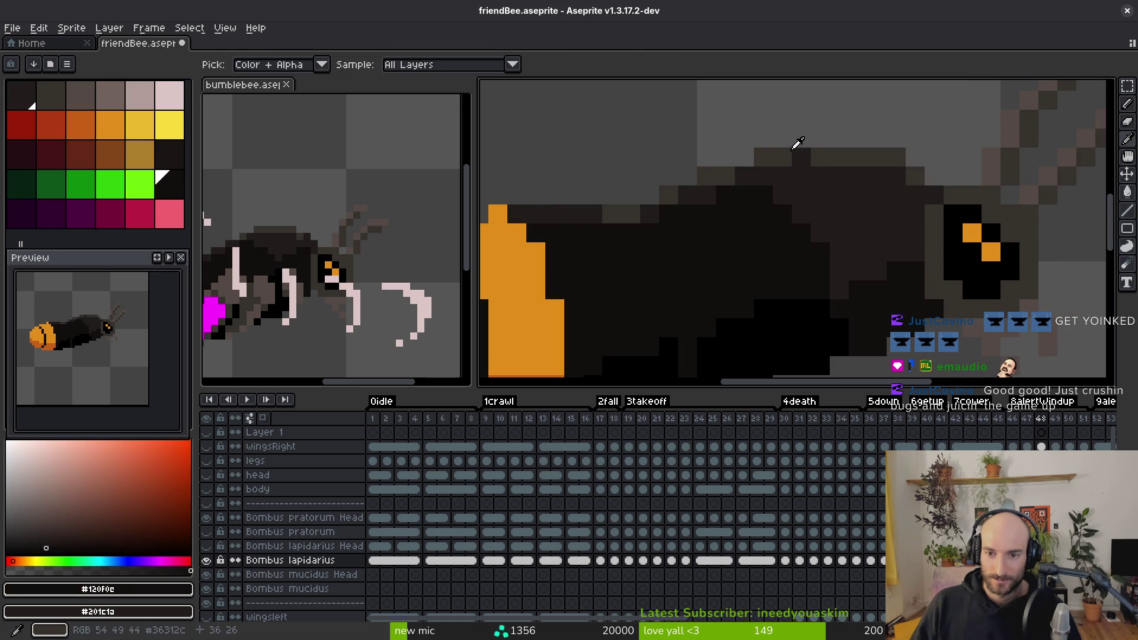
pyautogui.keyDown('alt'); pyautogui.click(797, 143); pyautogui.keyUp('alt')
pyautogui.press('.')
pyautogui.moveTo(782, 176)
pyautogui.mouseDown()
pyautogui.moveTo(841, 175)
pyautogui.moveTo(730, 196)
pyautogui.moveTo(676, 230)
pyautogui.mouseUp()
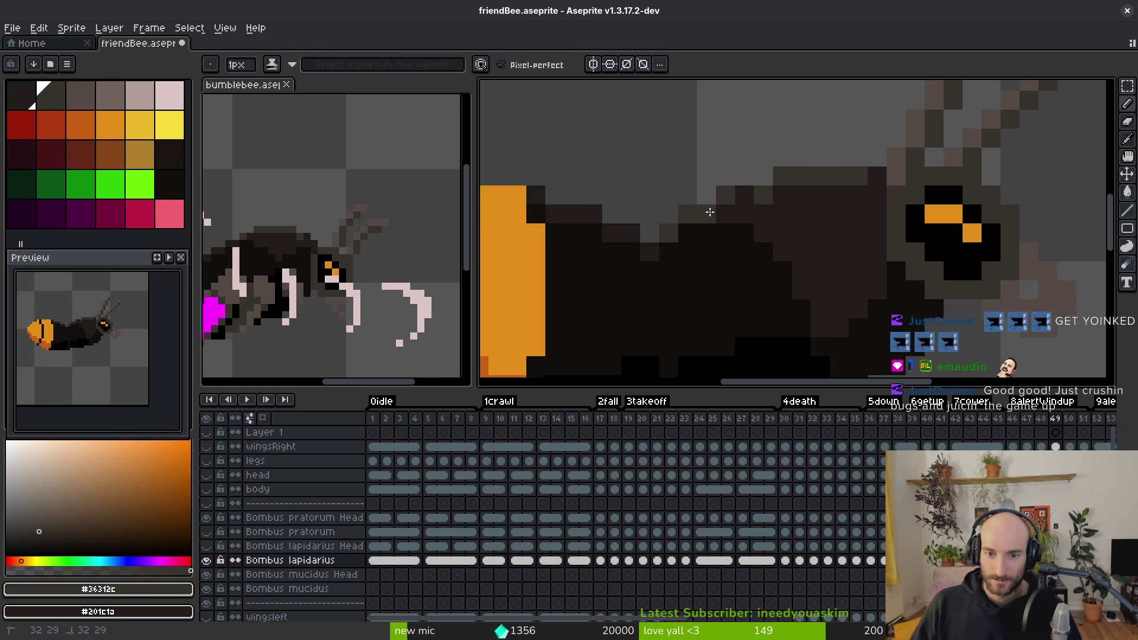
pyautogui.click(629, 231)
pyautogui.click(595, 215)
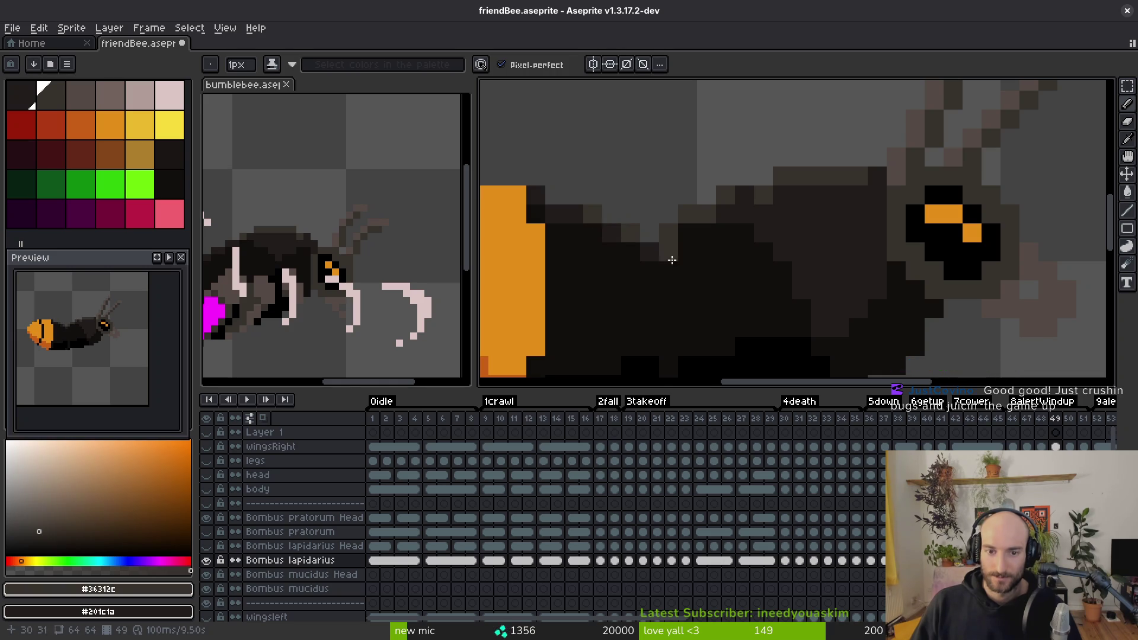
pyautogui.hotkey('ctrl', 's')
pyautogui.scroll(-5, 672, 260)
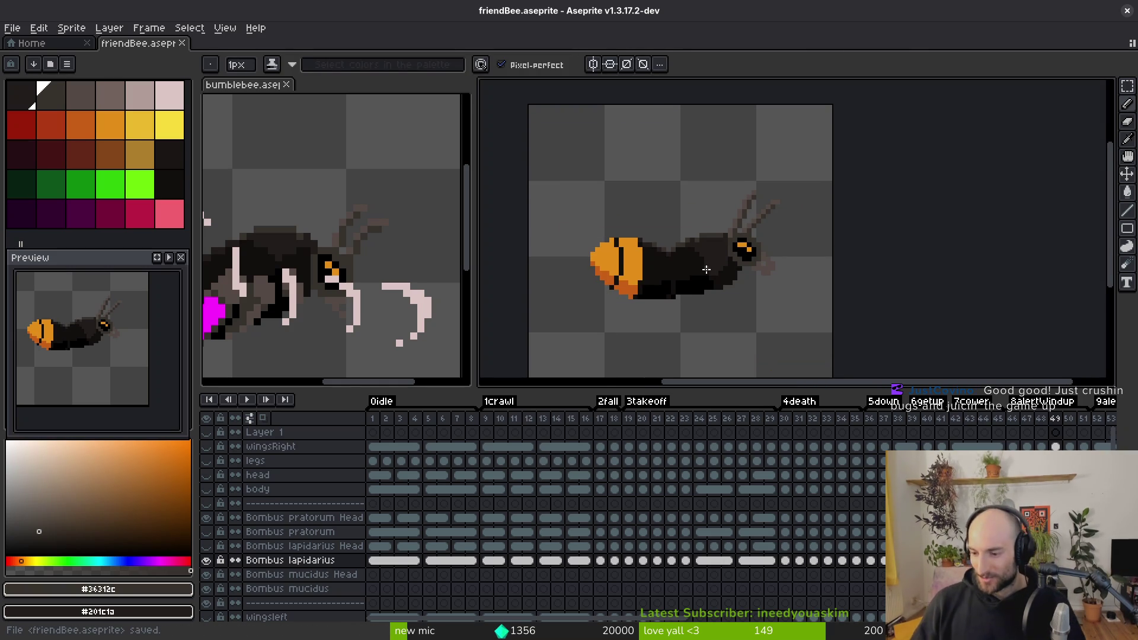
# Step: Save, move to frame 50 and sample the dark body colour #201c1a
pyautogui.press('Left')
pyautogui.hotkey('ctrl', 's')
pyautogui.press('i')
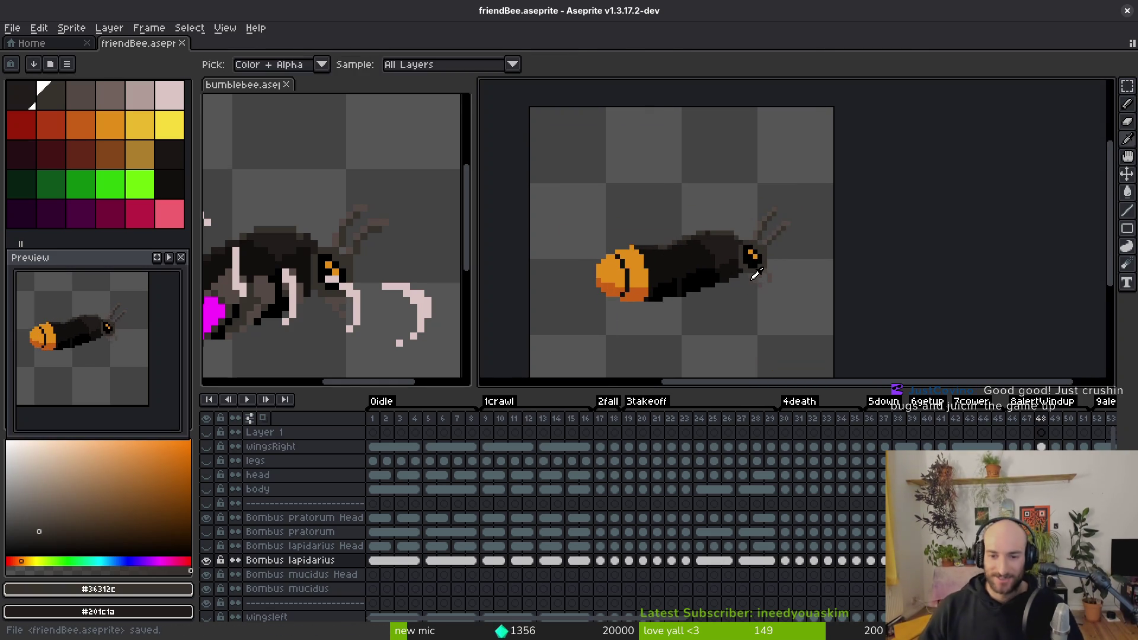
pyautogui.press('Right')
pyautogui.press('Right')
pyautogui.press('b')
pyautogui.scroll(3, 734, 299)
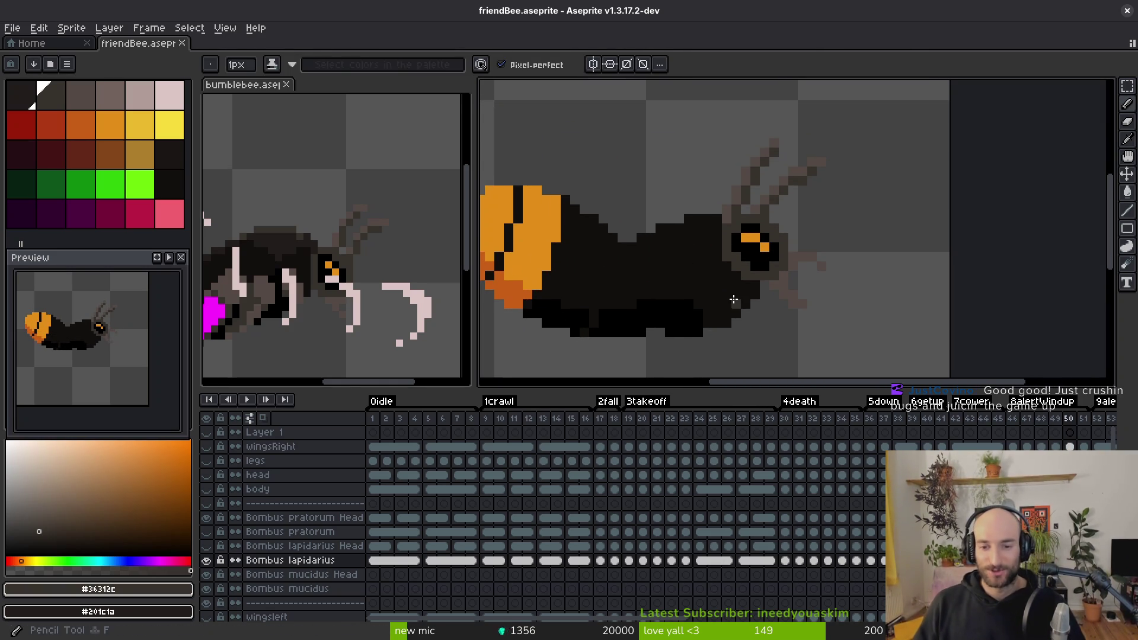
pyautogui.moveTo(710, 294)
pyautogui.mouseDown()
pyautogui.moveTo(753, 316)
pyautogui.moveTo(720, 259)
pyautogui.moveTo(720, 295)
pyautogui.mouseUp()
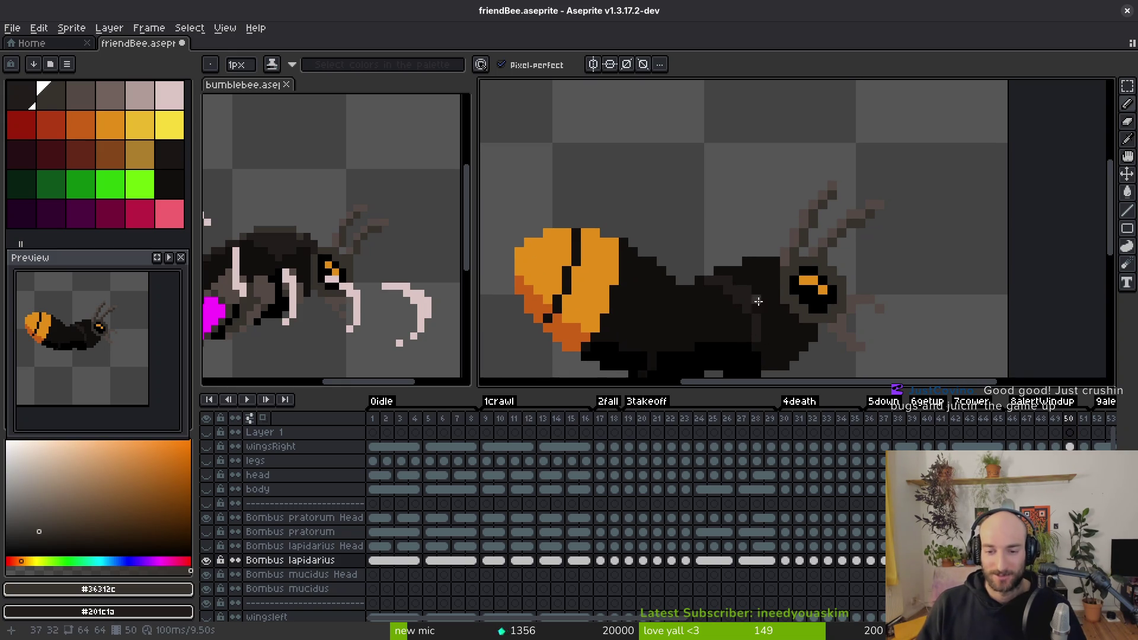
pyautogui.click(766, 324)
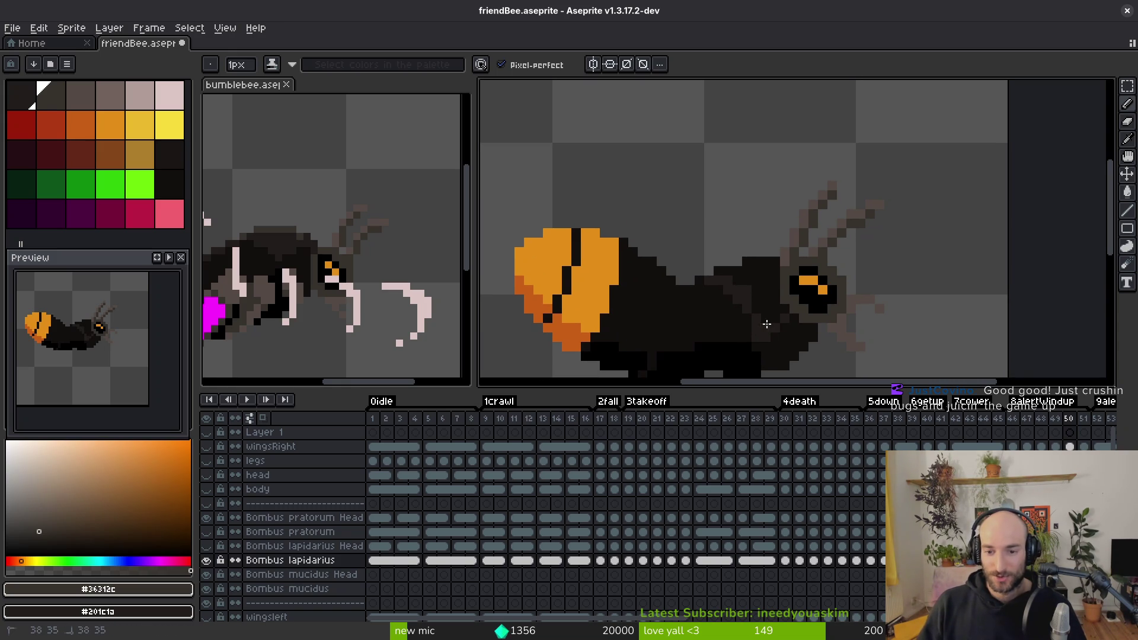
pyautogui.keyDown('alt'); pyautogui.click(780, 323); pyautogui.keyUp('alt')
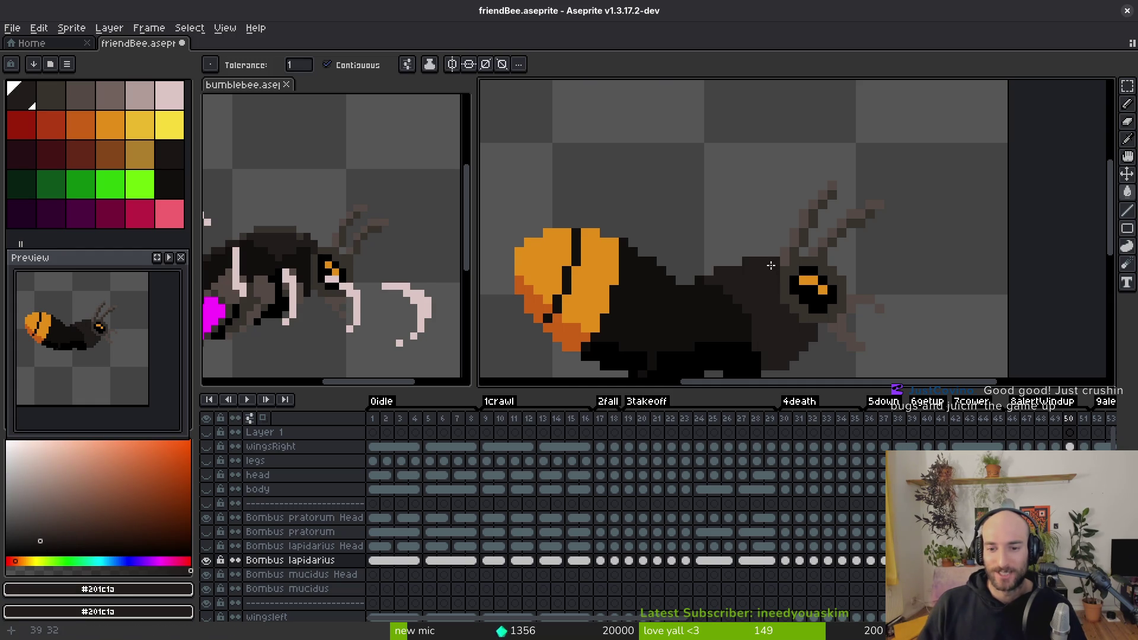
# Step: Paint a black pixel on frame 50's body and pick the bee's dark brown
pyautogui.press('b')
pyautogui.scroll(1, 673, 278)
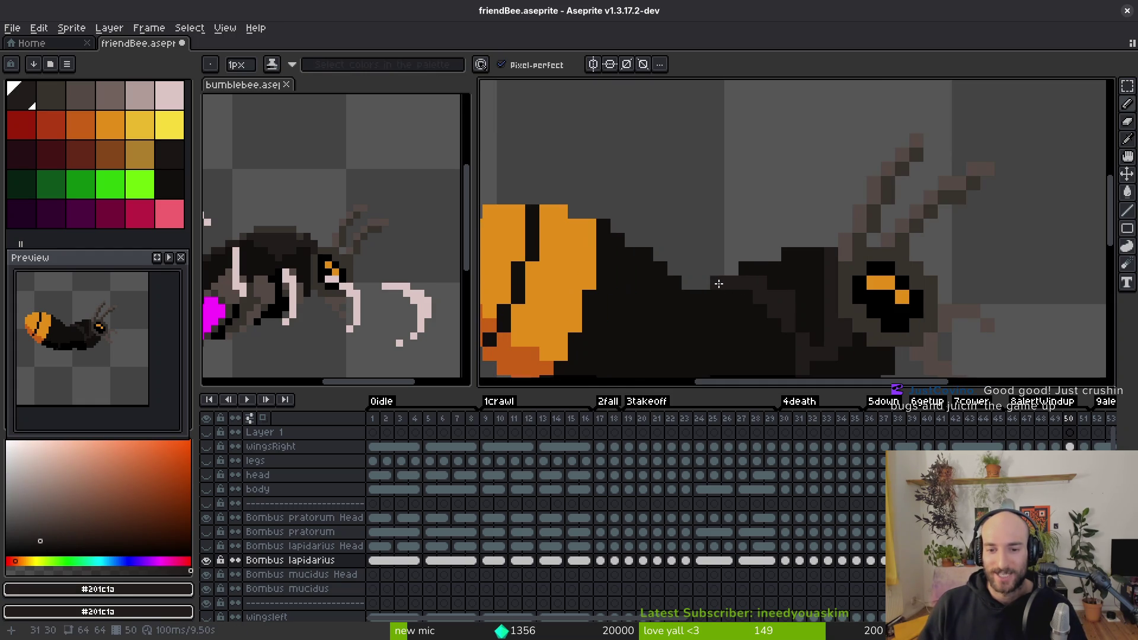
pyautogui.click(670, 282)
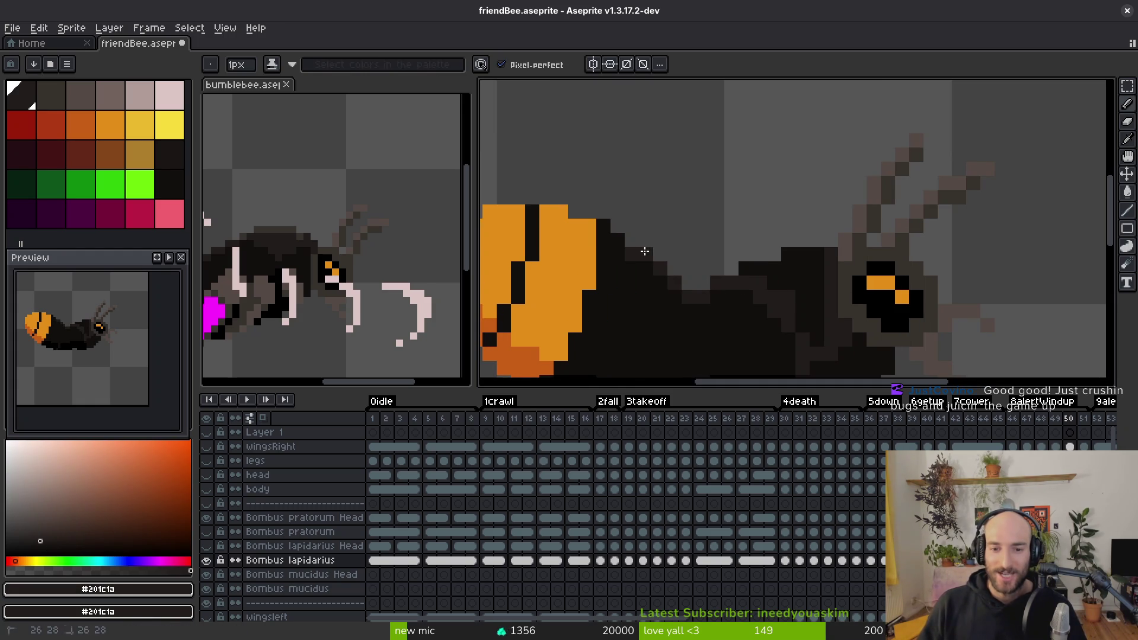
pyautogui.hscroll(2, 749, 265)
pyautogui.press('g')
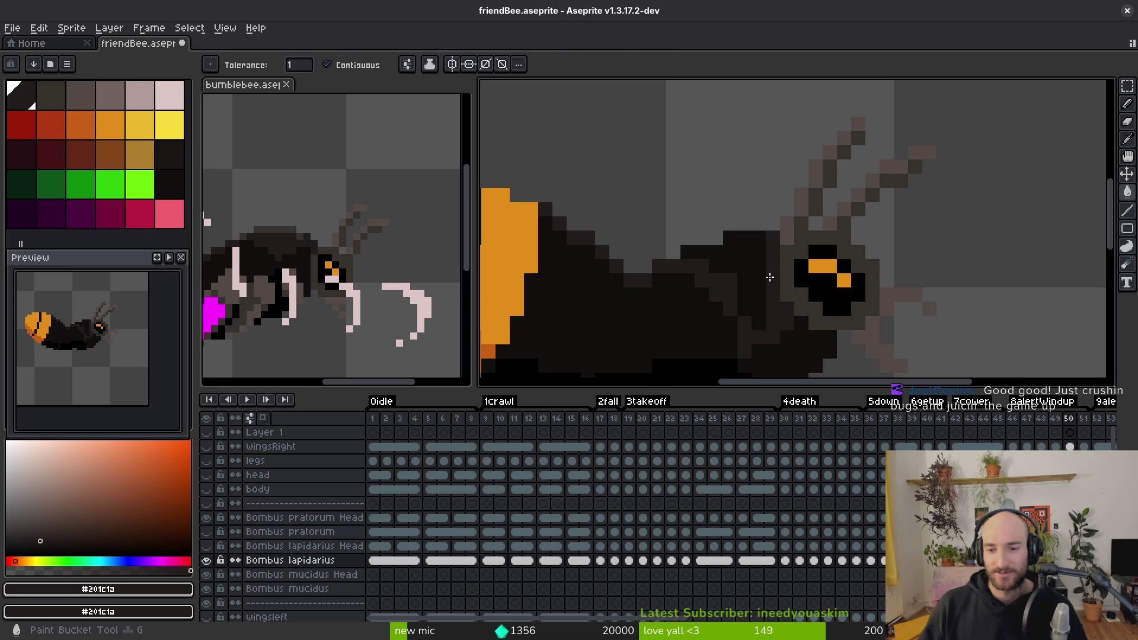
pyautogui.scroll(-1, 765, 273)
pyautogui.press('b')
pyautogui.keyDown('alt'); pyautogui.click(754, 249); pyautogui.keyUp('alt')
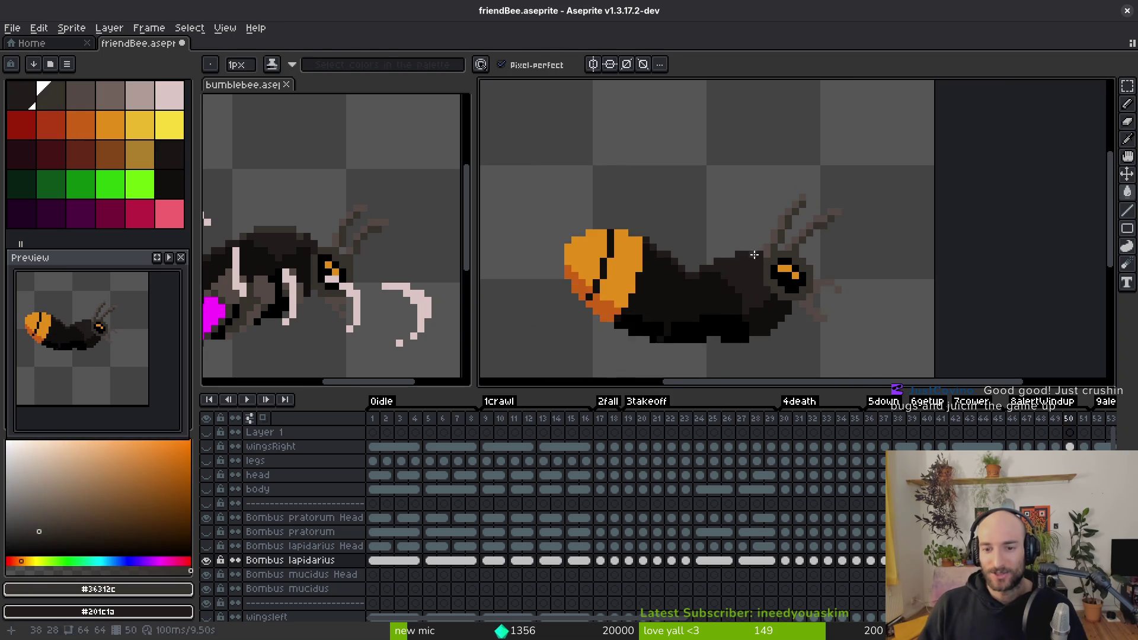
# Step: Try a brown stroke along the bee's back, undo it, and save friendBee.aseprite
pyautogui.scroll(5, 754, 254)
pyautogui.moveTo(723, 255); pyautogui.dragTo(610, 283)
pyautogui.hscroll(-1, 671, 292)
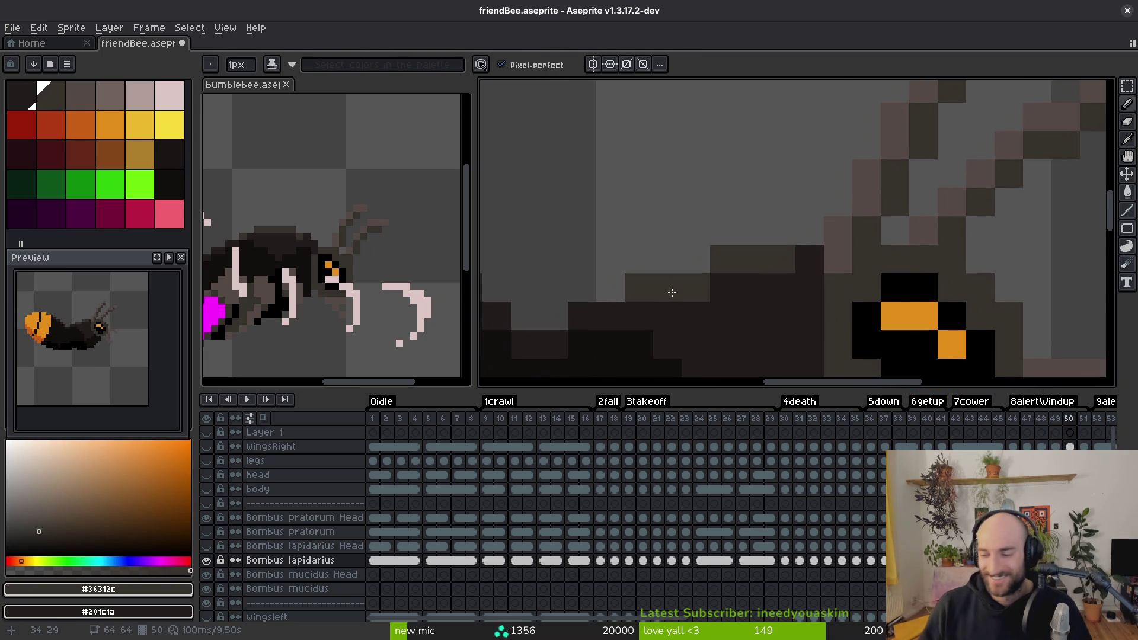
pyautogui.hotkey('ctrl', 'z')
pyautogui.scroll(-2, 828, 253)
pyautogui.hscroll(-2, 828, 254)
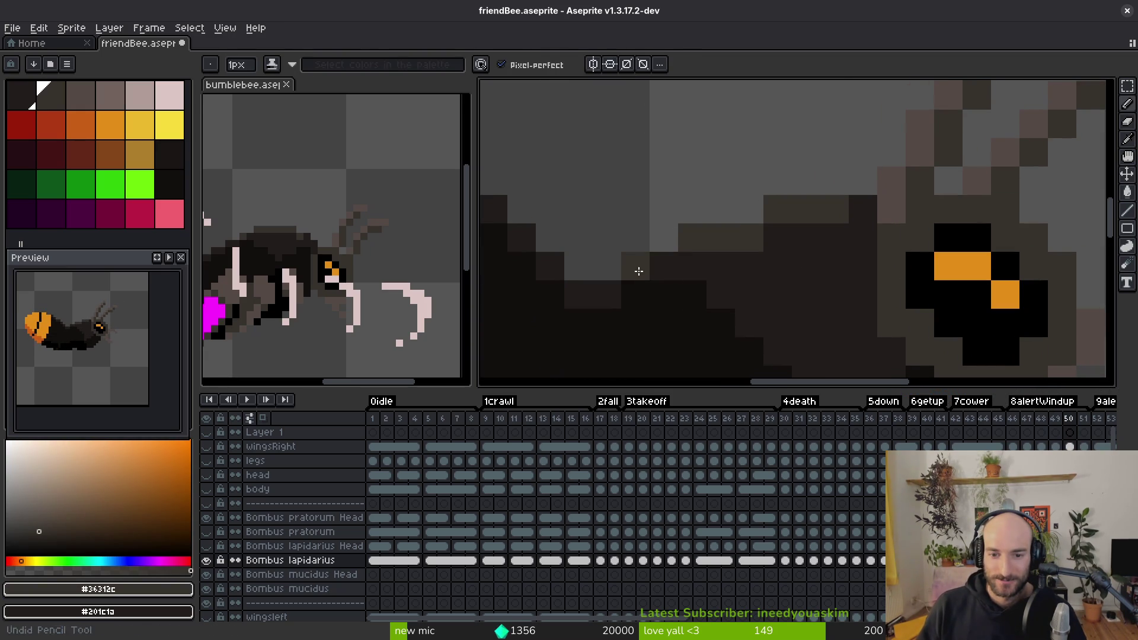
pyautogui.hscroll(-5, 616, 267)
pyautogui.scroll(2, 617, 267)
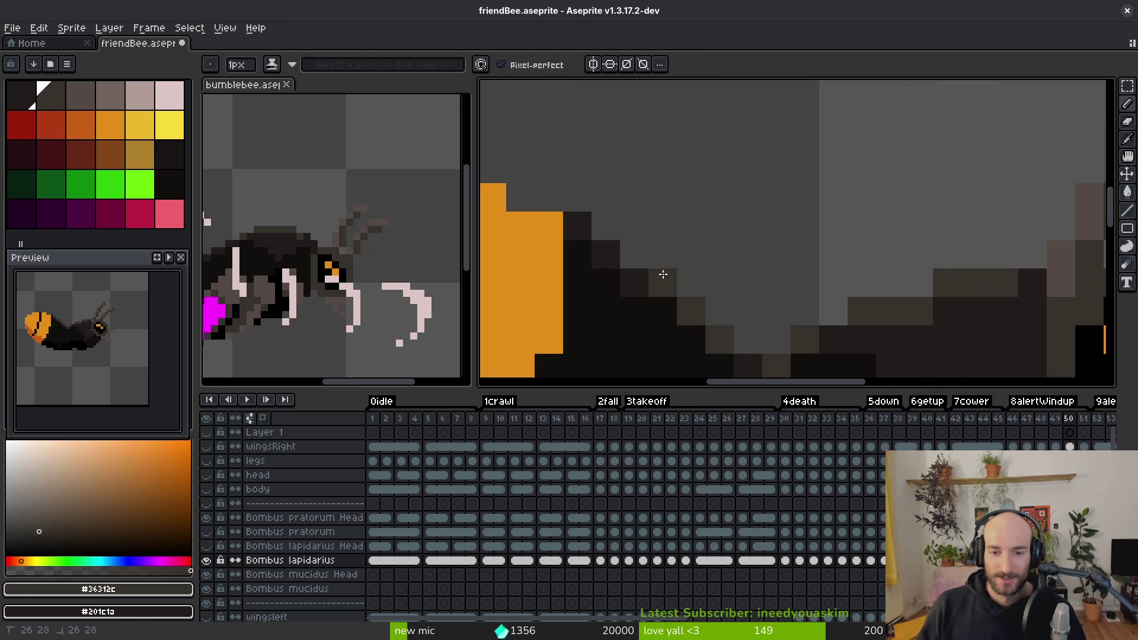
pyautogui.hotkey('ctrl', 's')
pyautogui.scroll(-3, 741, 243)
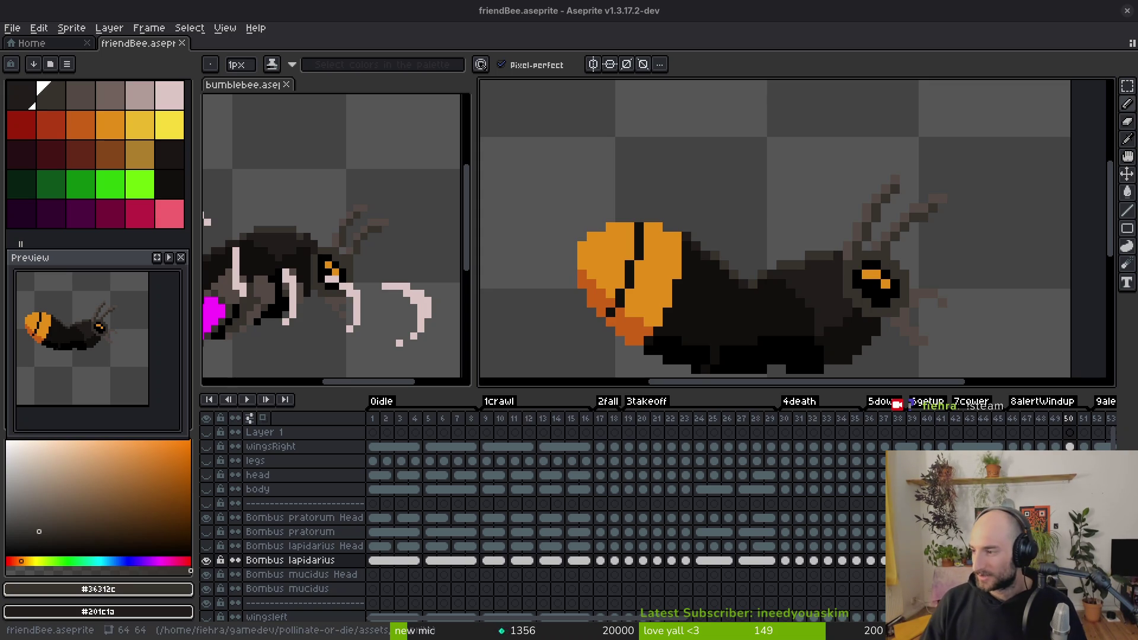
# Step: Run the pollinateOrDie project from the Godot editor with F5
pyautogui.hotkey('alt', 'Tab')
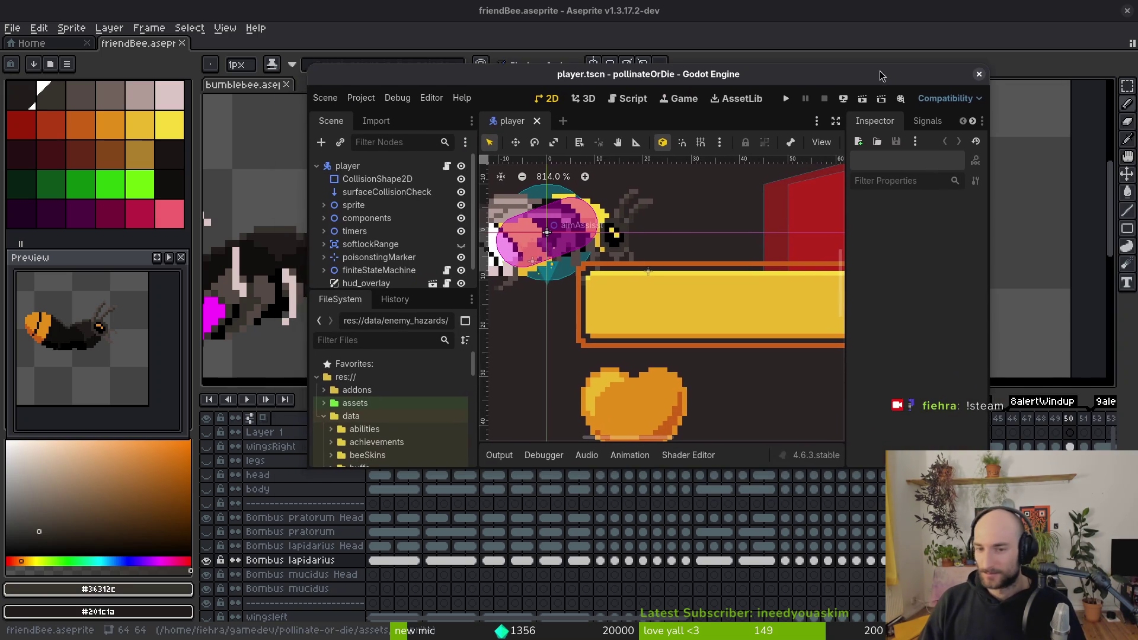
pyautogui.press('F5')
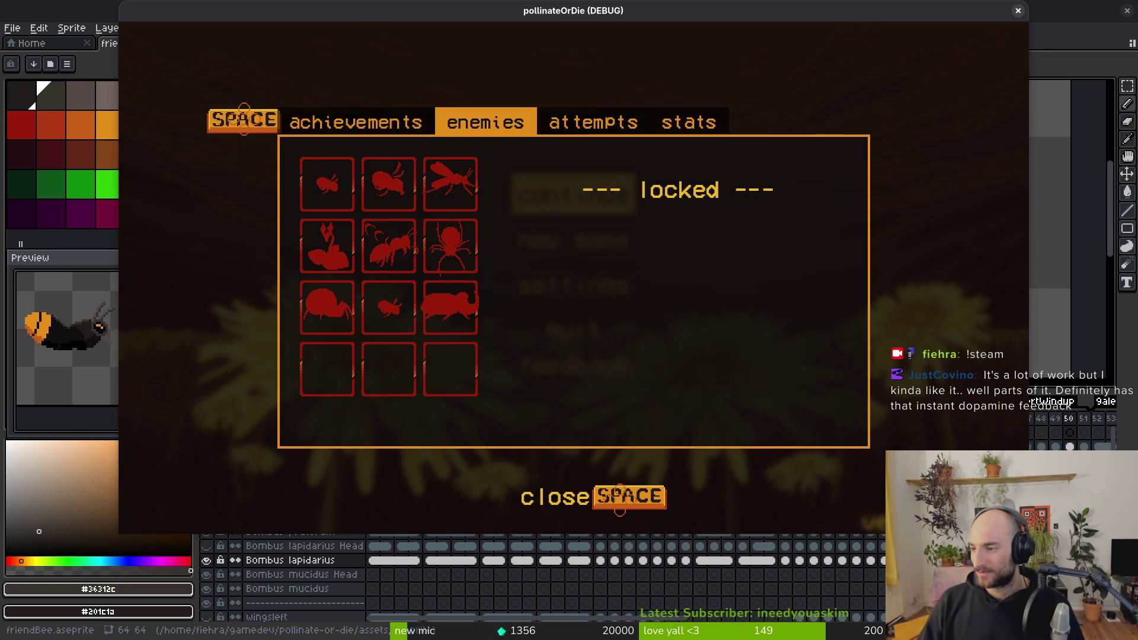
pyautogui.hotkey('alt', 'Tab')
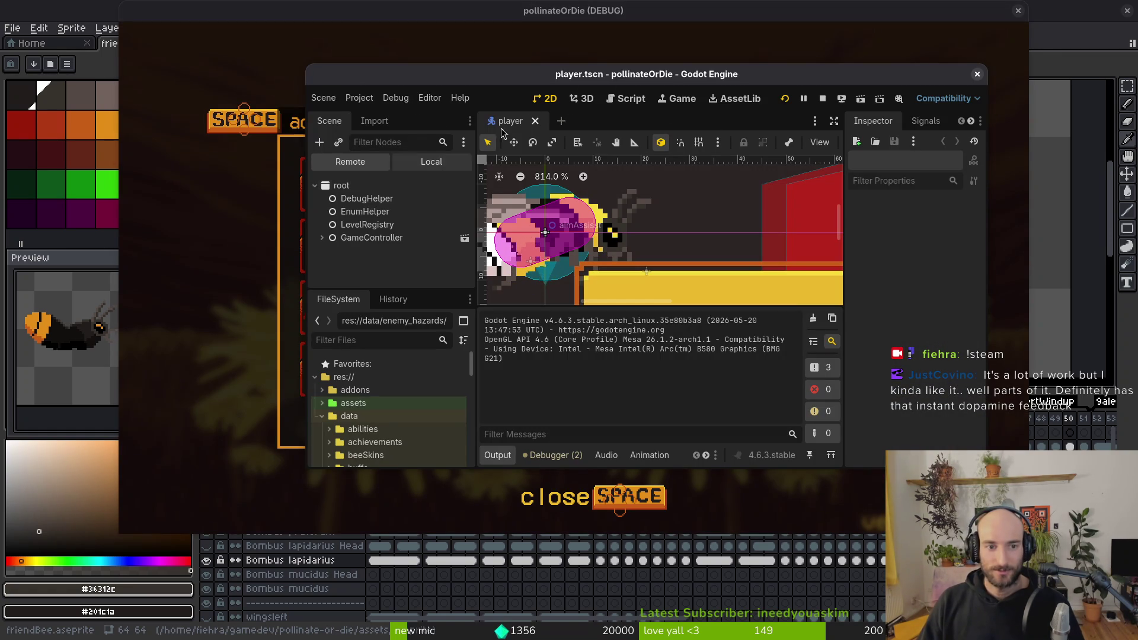
# Step: Open archives_overlay.tscn, hide the archivesOverlay node, and save the scene
pyautogui.hotkey('shift', 'alt', 'o')
pyautogui.write('ahover')
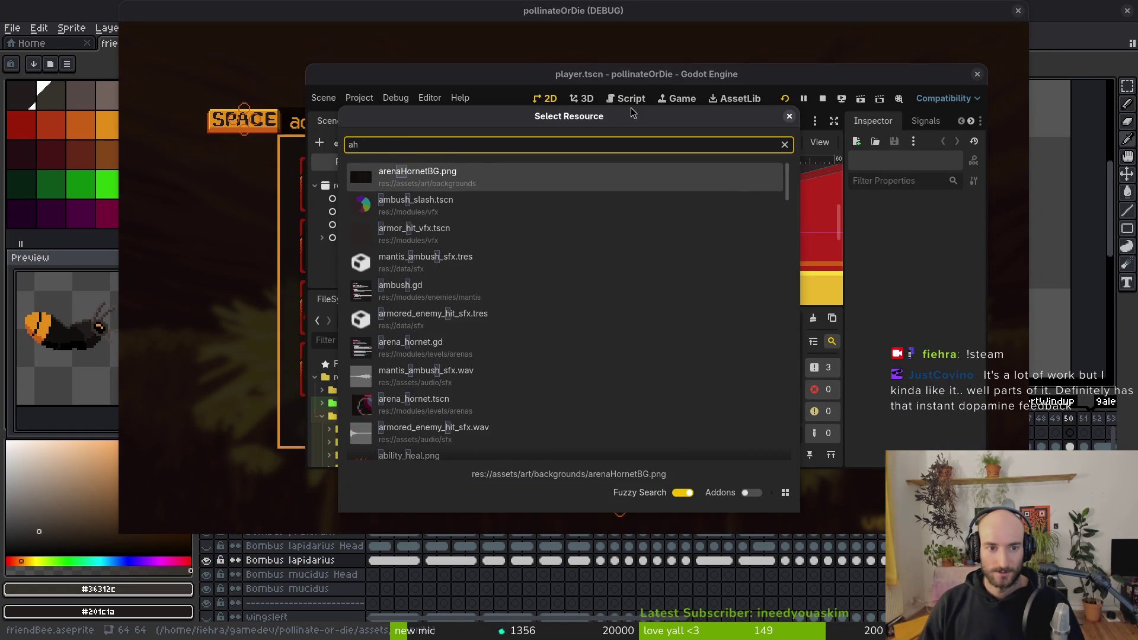
pyautogui.press('Down')
pyautogui.press('Down')
pyautogui.press('Down')
pyautogui.press('Return')
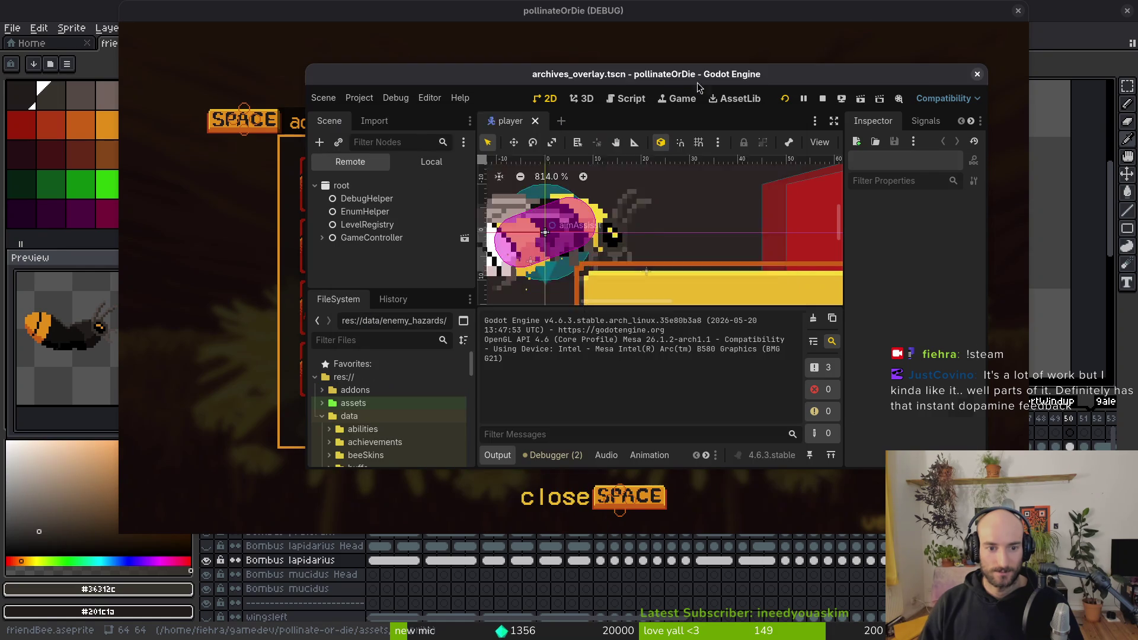
pyautogui.click(431, 161)
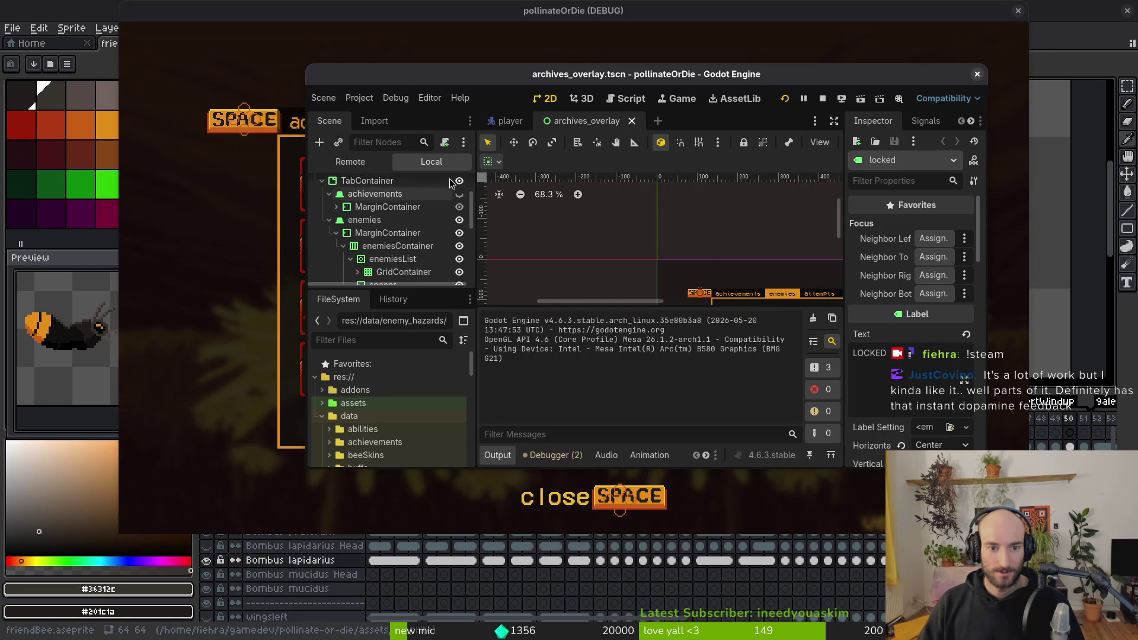
pyautogui.scroll(3, 449, 186)
pyautogui.click(460, 186)
pyautogui.hotkey('ctrl', 's')
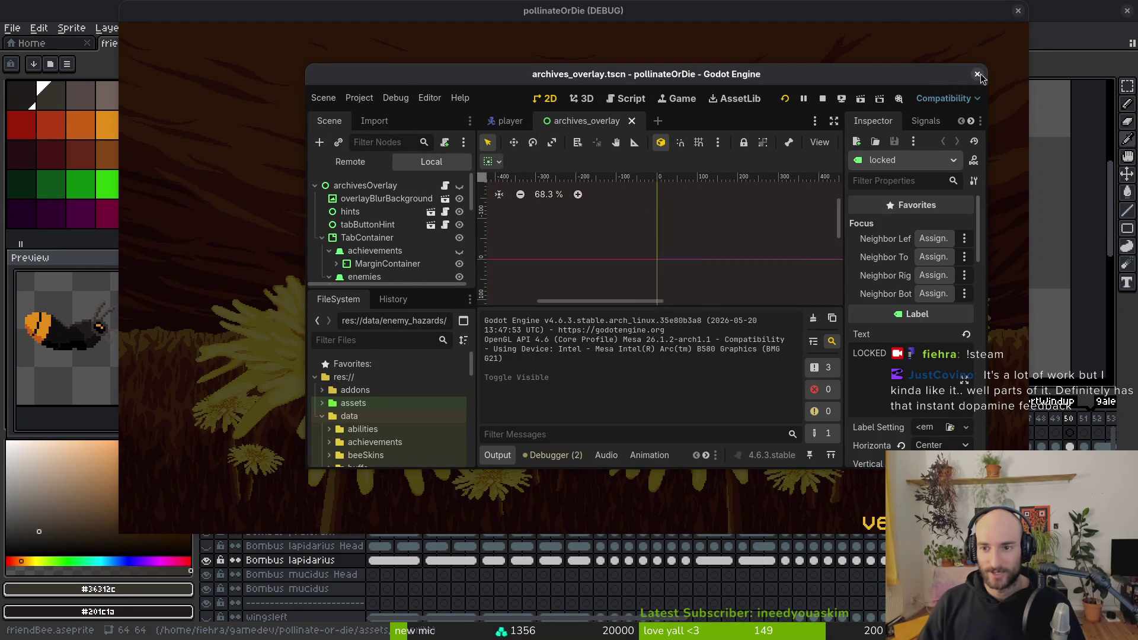
# Step: Continue the running debug game and fly the bee up out of the hive
pyautogui.click(977, 73)
pyautogui.click(498, 332)
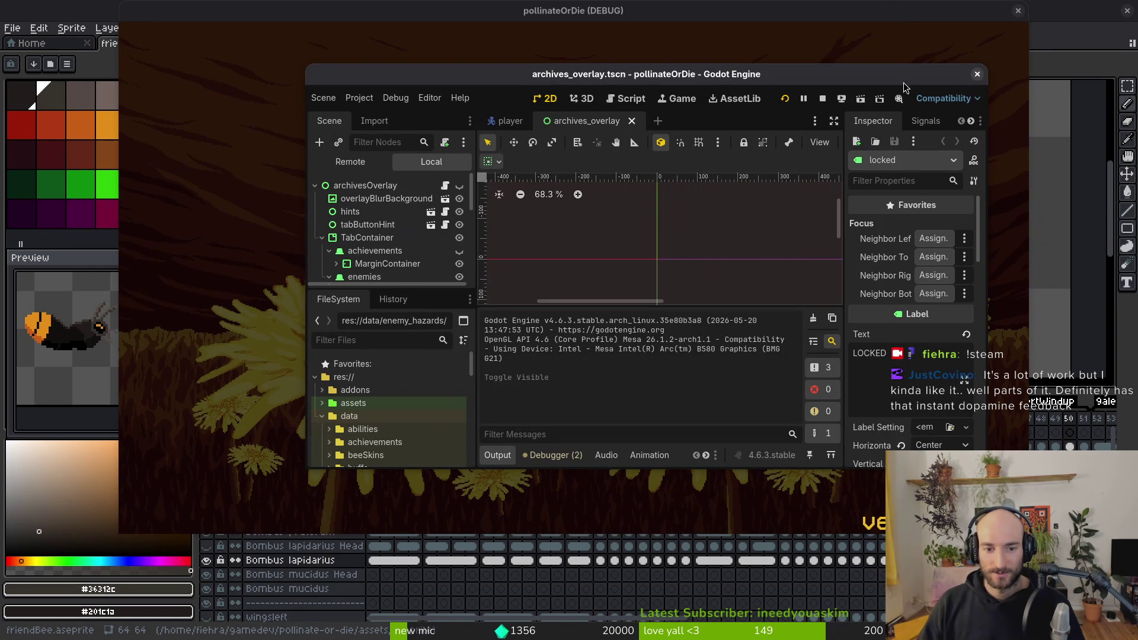
pyautogui.click(898, 23)
pyautogui.click(622, 191)
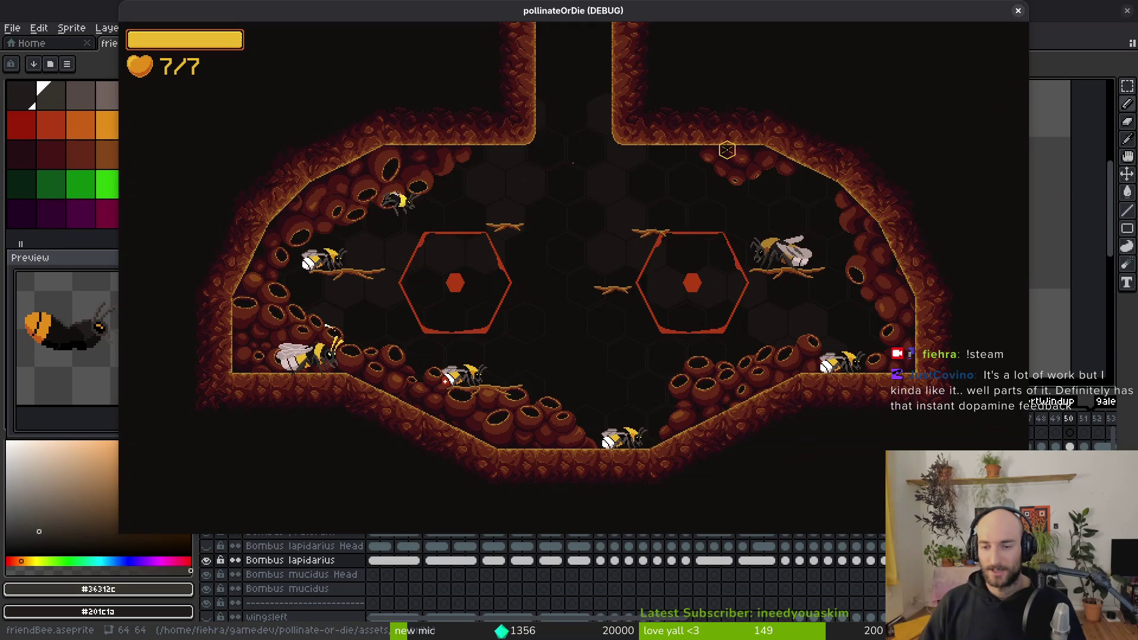
pyautogui.press('Escape')
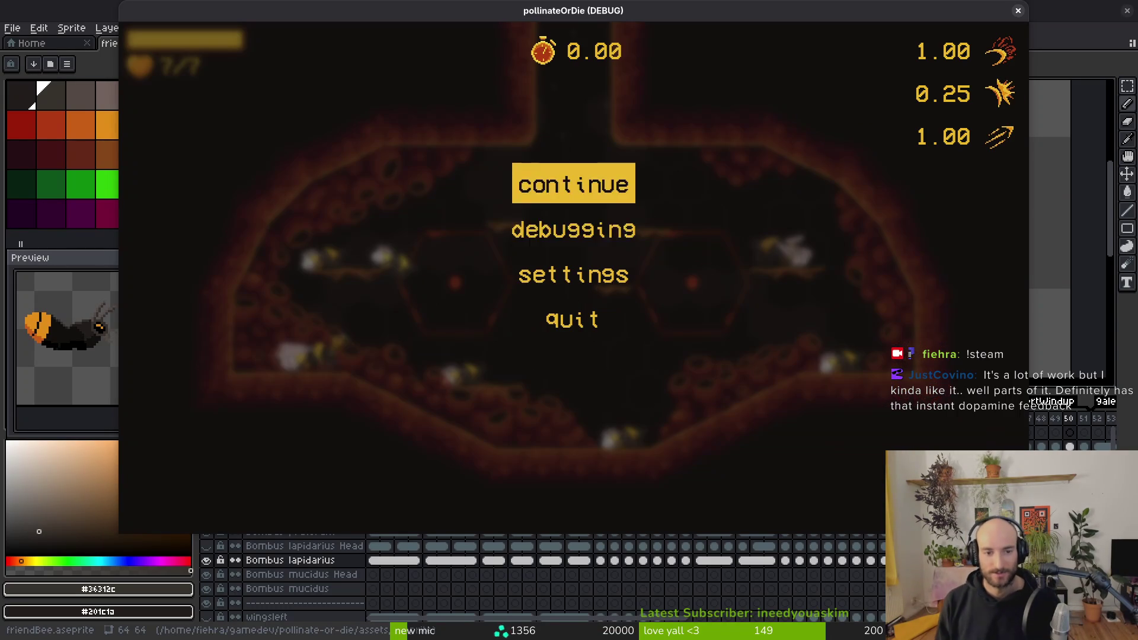
pyautogui.press('Down')
pyautogui.press('Escape')
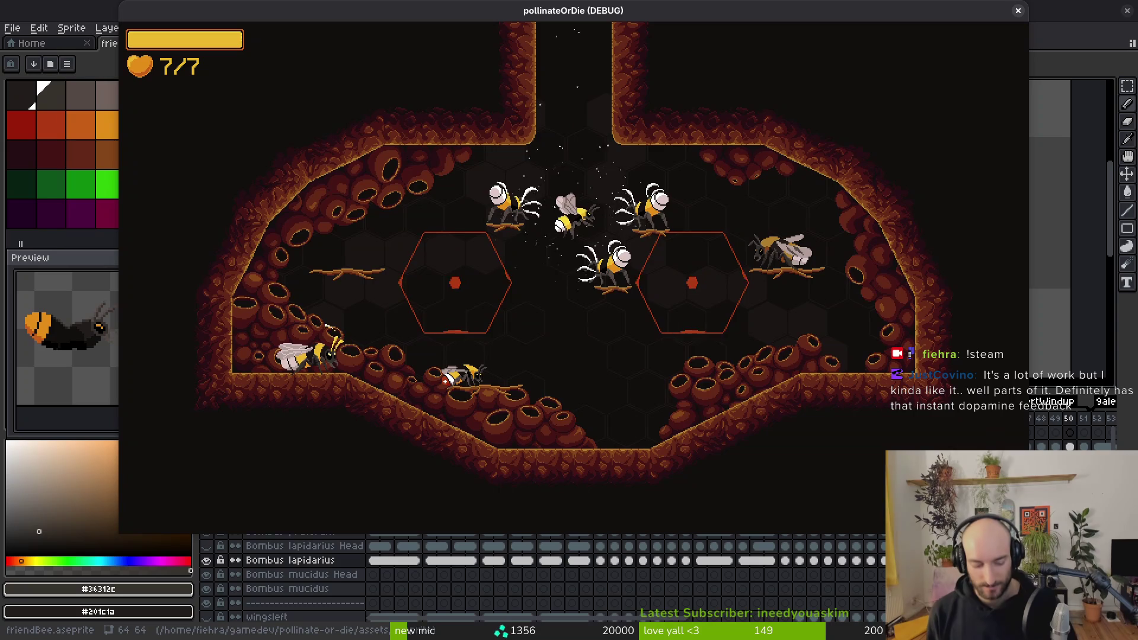
pyautogui.press('w')
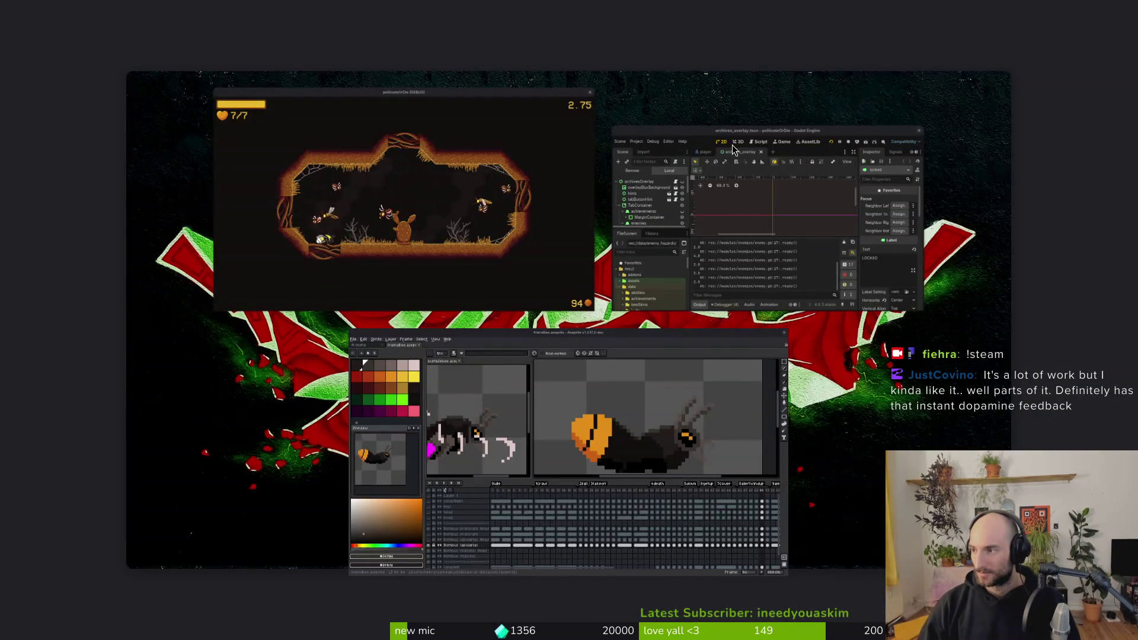
# Step: Open hive.gd through the file finder and change the biome_enum value in _ready() to FOREST
pyautogui.write('cdg')
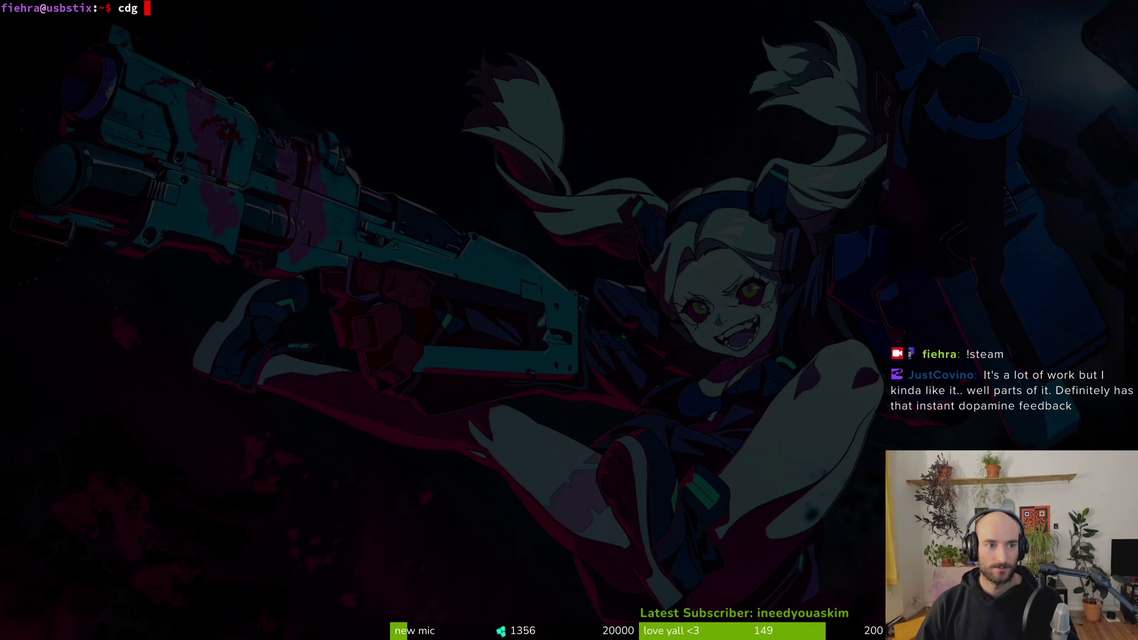
pyautogui.write('hi')
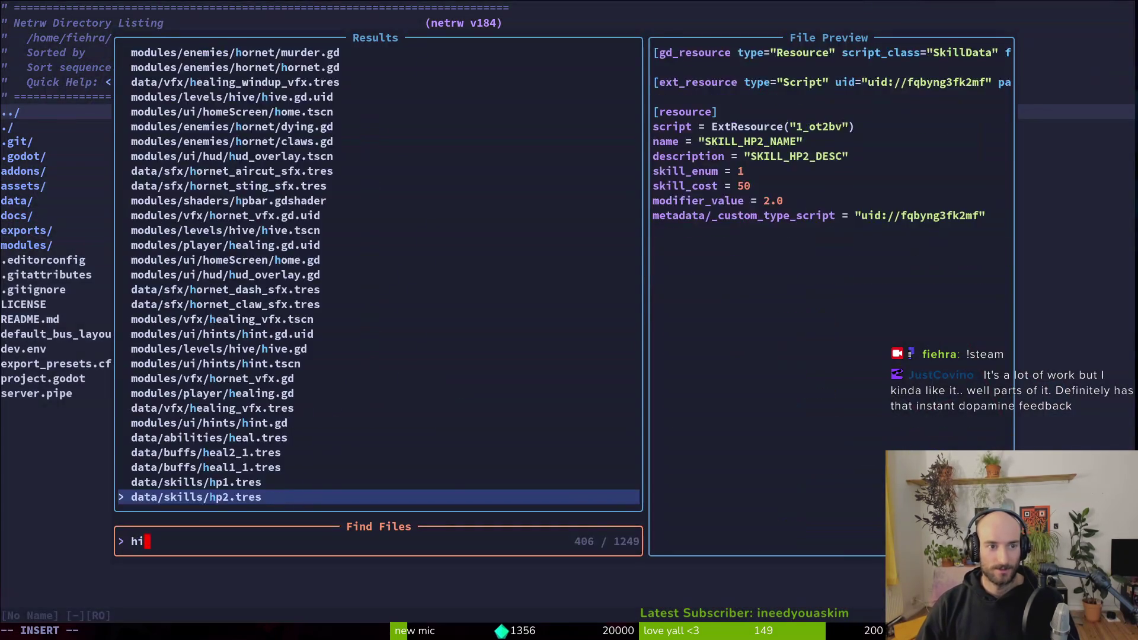
pyautogui.press('Return')
pyautogui.press('u')
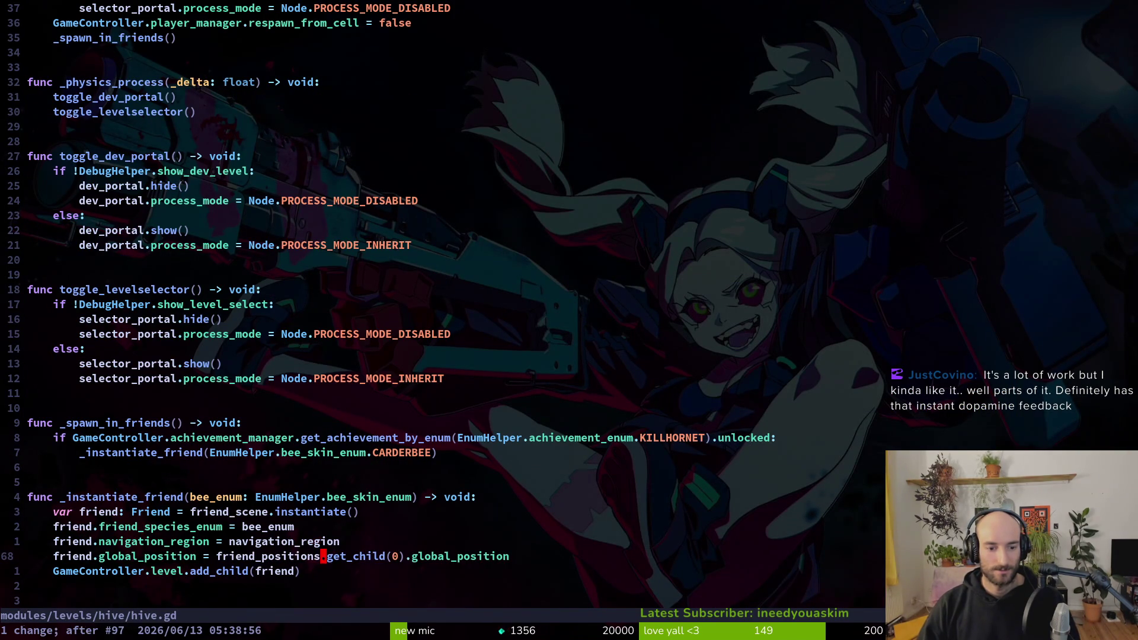
pyautogui.write(':w')
pyautogui.press('Return')
pyautogui.press('g')
pyautogui.press('g')
pyautogui.write('GameController.level_manager.active_biome = EnumHelper.biome_enum.')
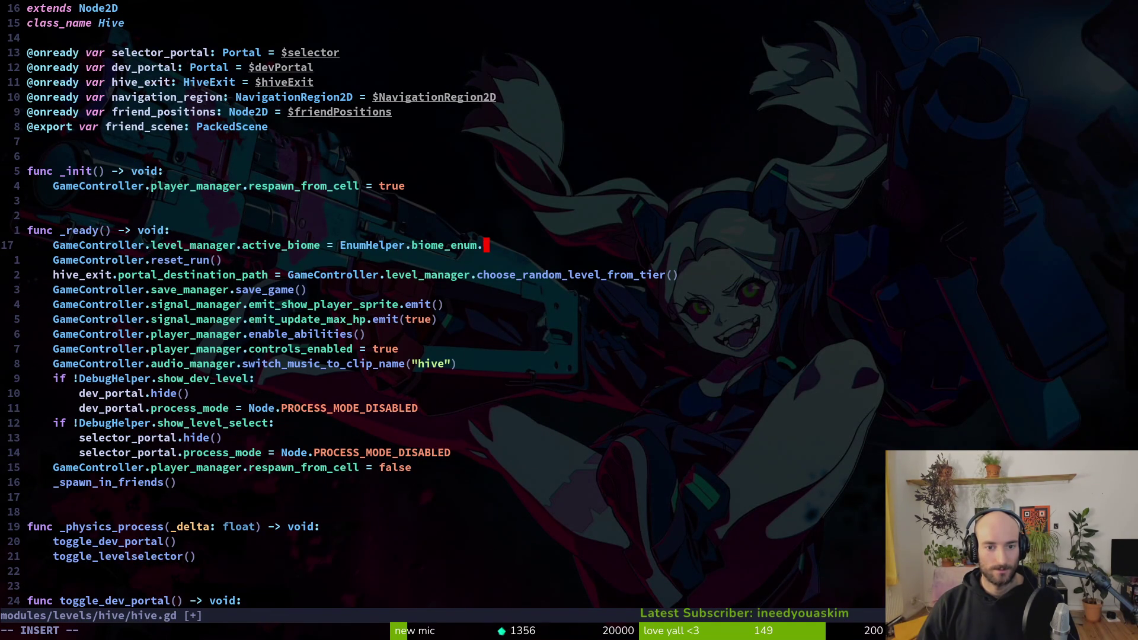
pyautogui.write('HIVE')
pyautogui.press('Escape')
pyautogui.write('ciw')
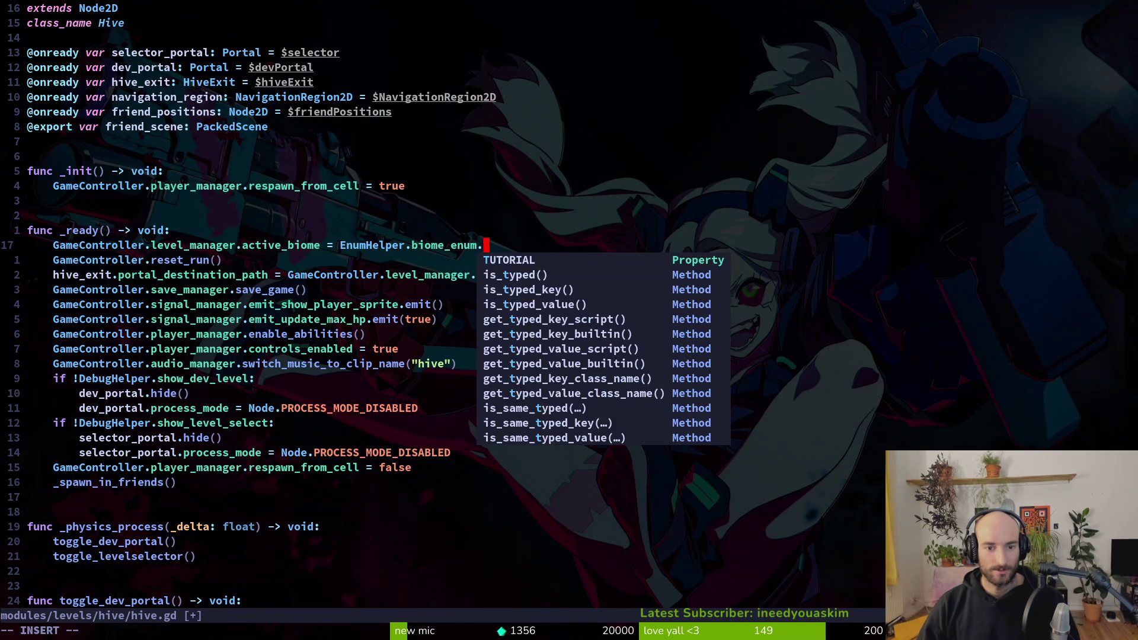
pyautogui.write('FOREST')
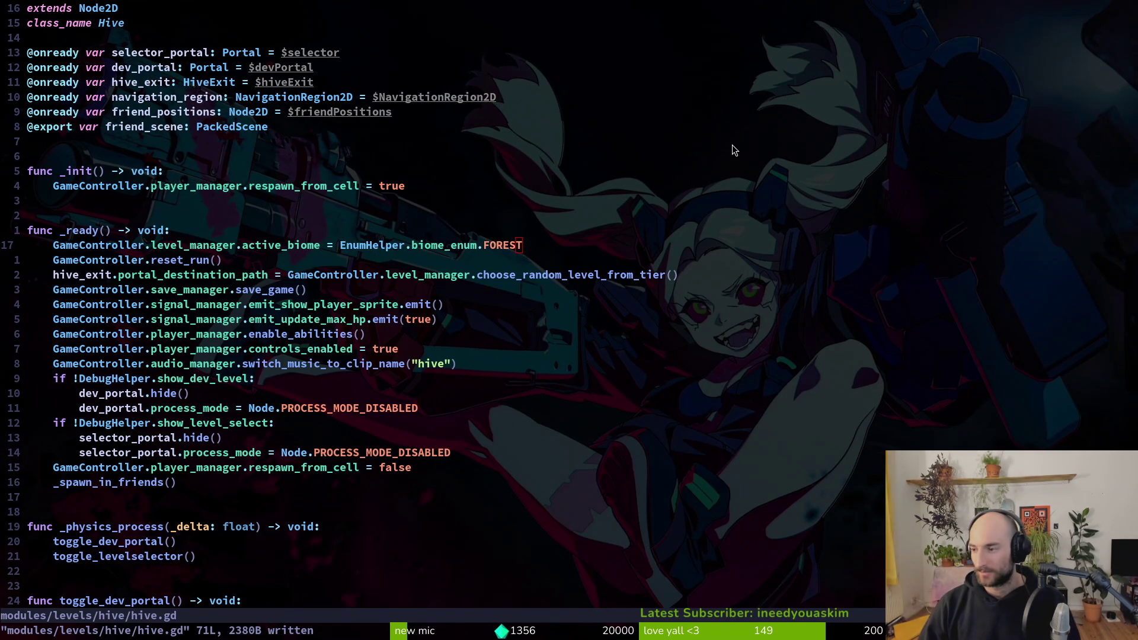
pyautogui.press('F5')
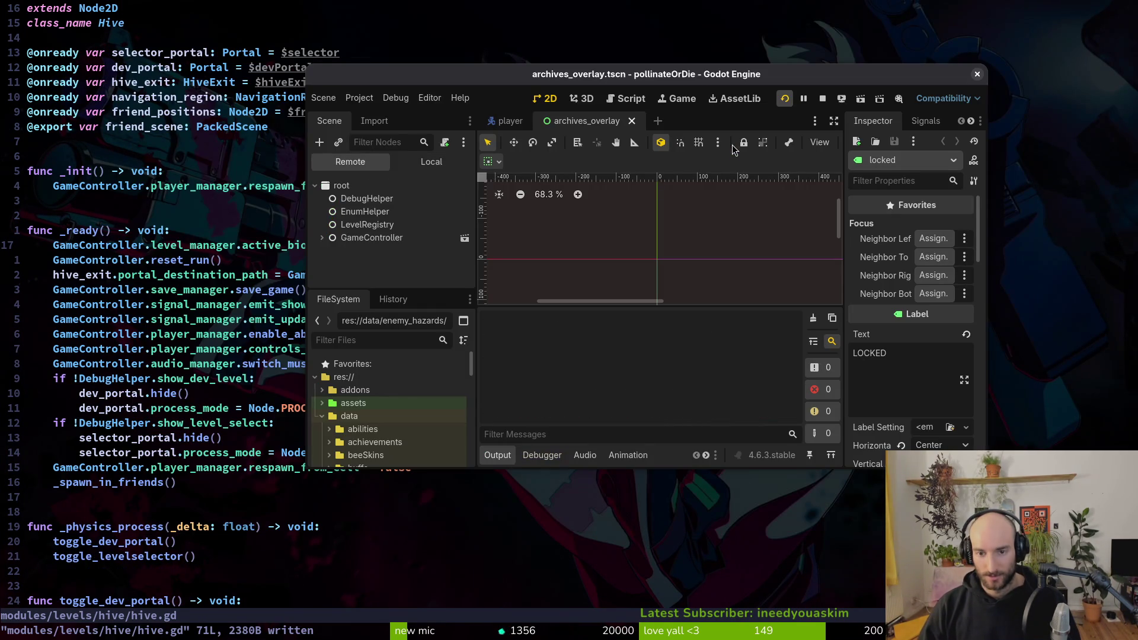
# Step: Restart the pollinateOrDie debug build and continue into the hive level
pyautogui.press('F8')
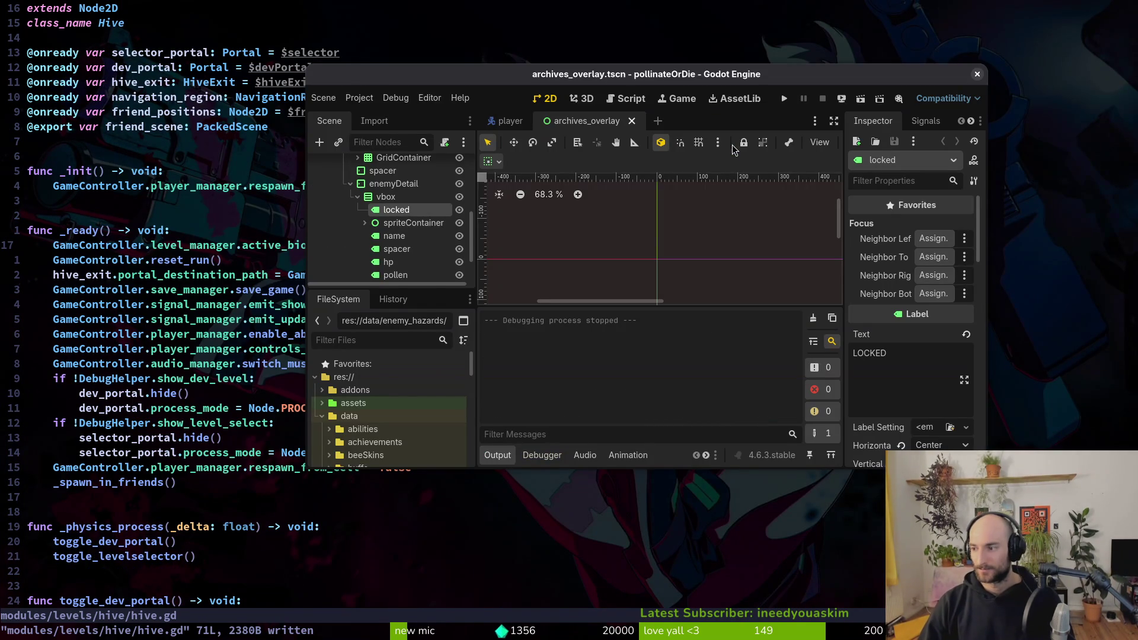
pyautogui.press('F5')
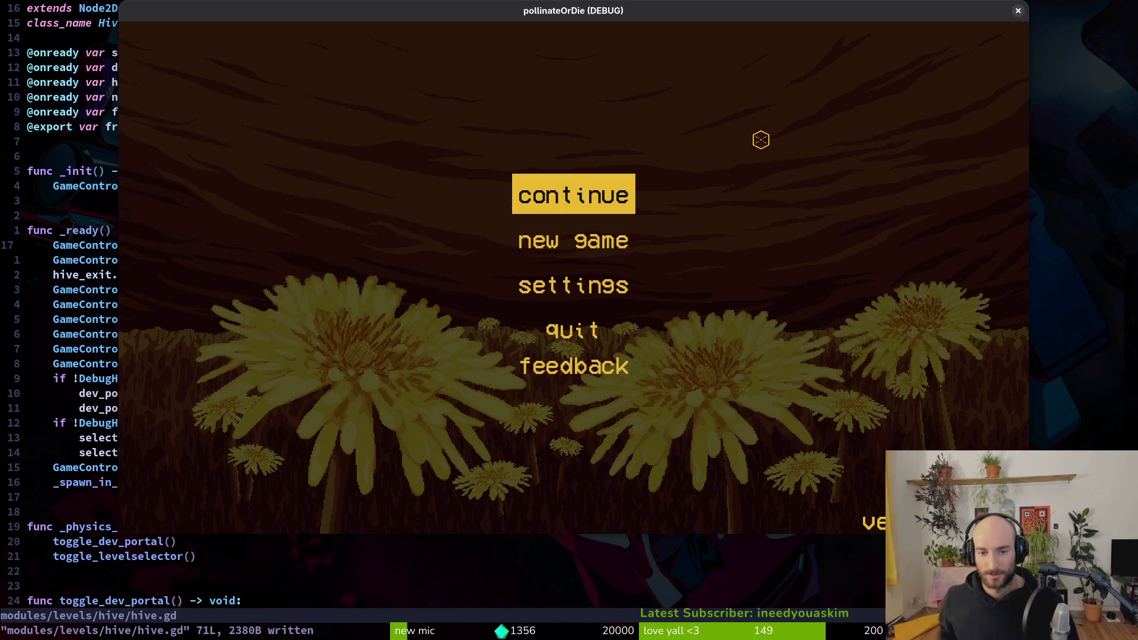
pyautogui.press('Return')
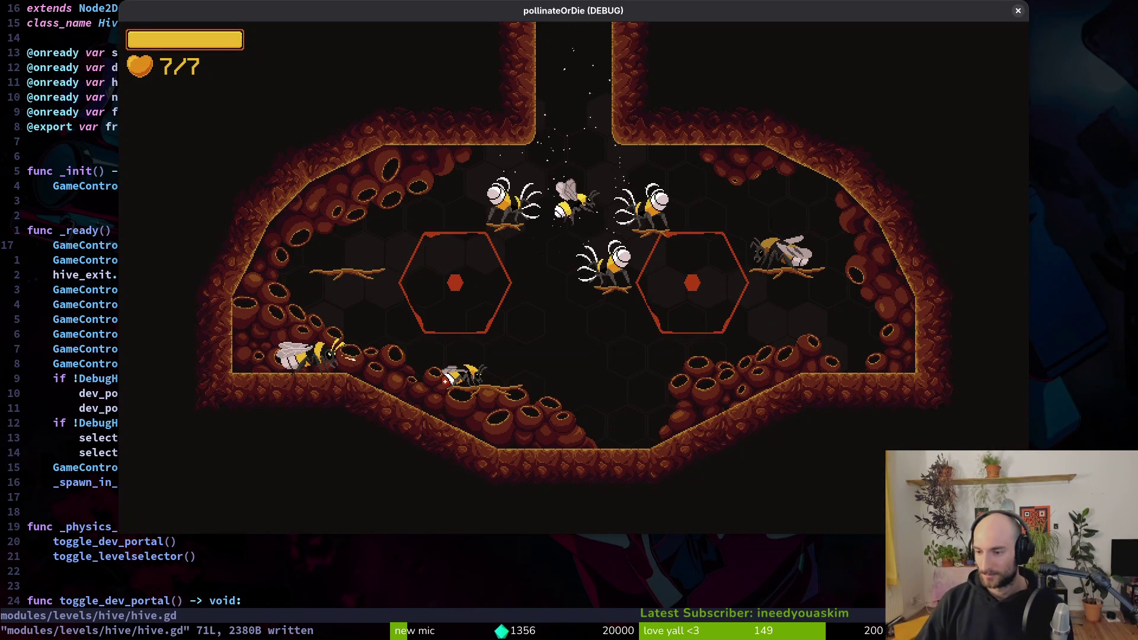
# Step: Fly out the top exit and burst the two mushrooms beside the plant
pyautogui.press('w')
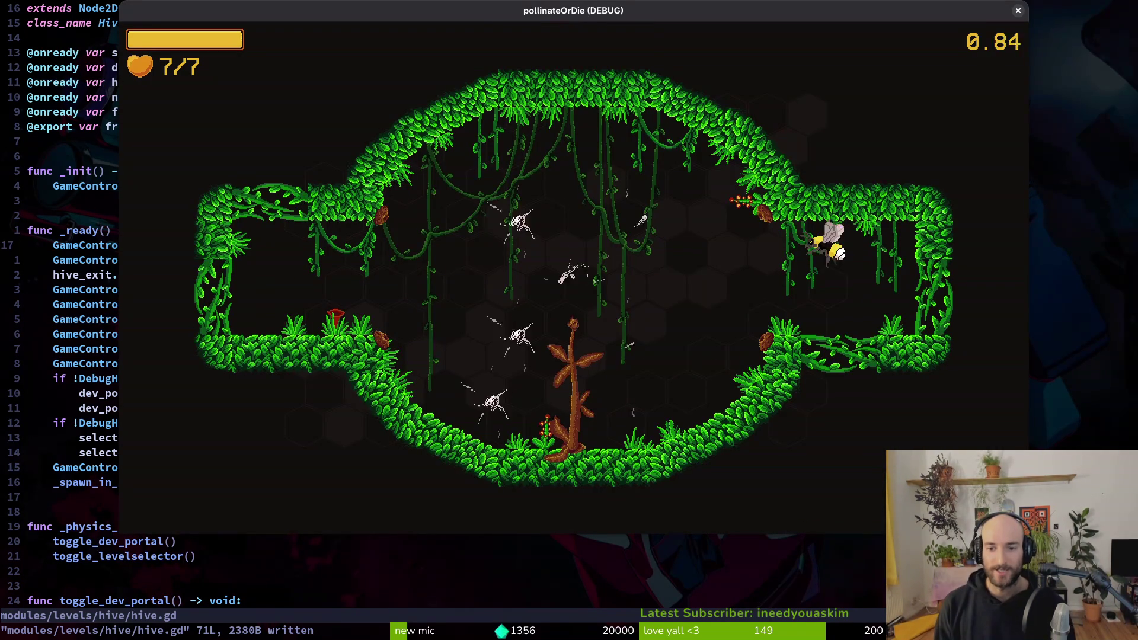
pyautogui.press('w')
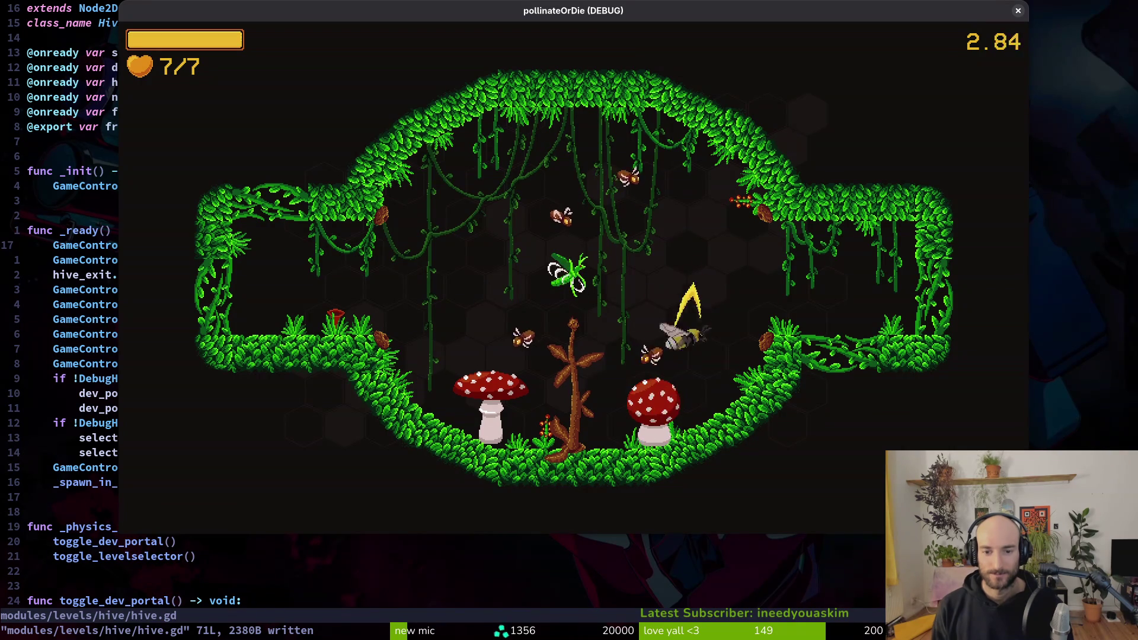
pyautogui.press('a')
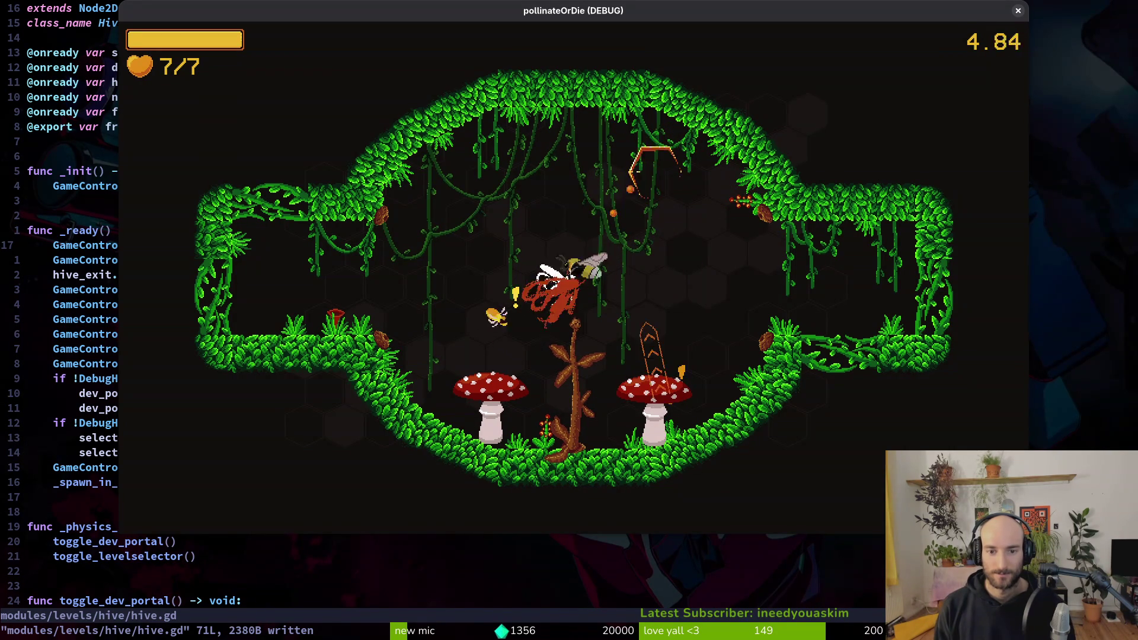
pyautogui.press('a')
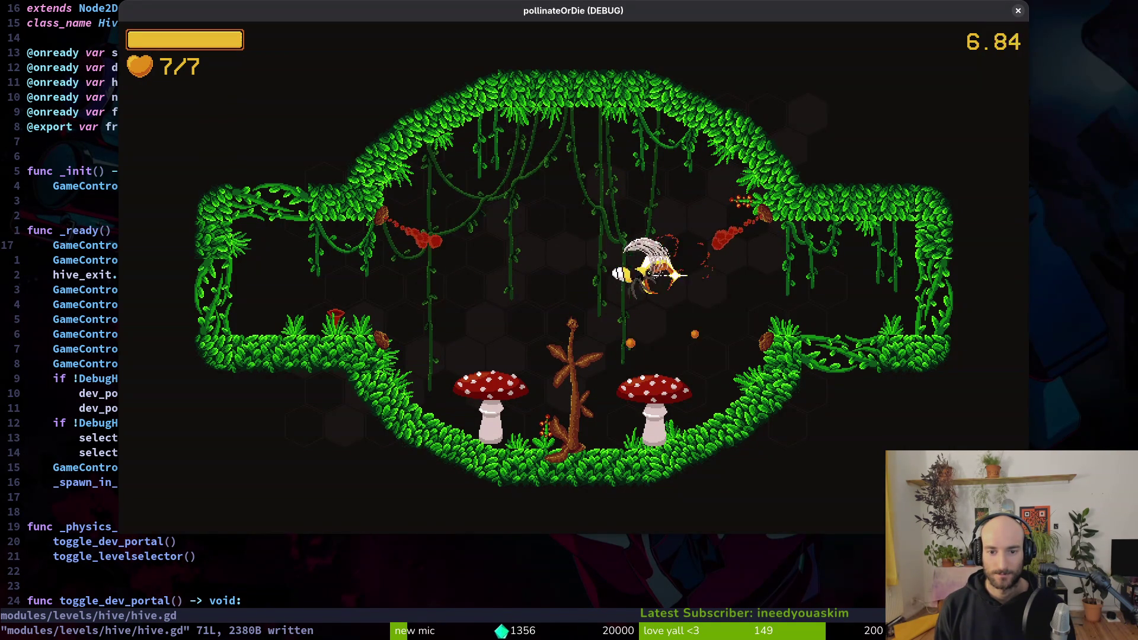
pyautogui.press('s')
pyautogui.press('a')
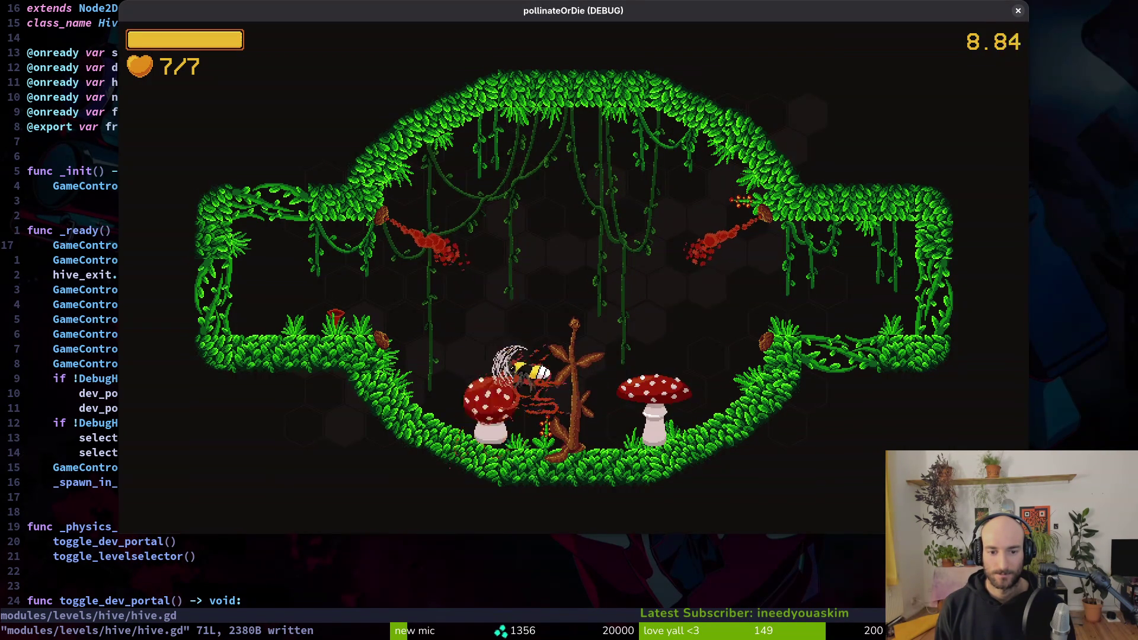
pyautogui.press('d')
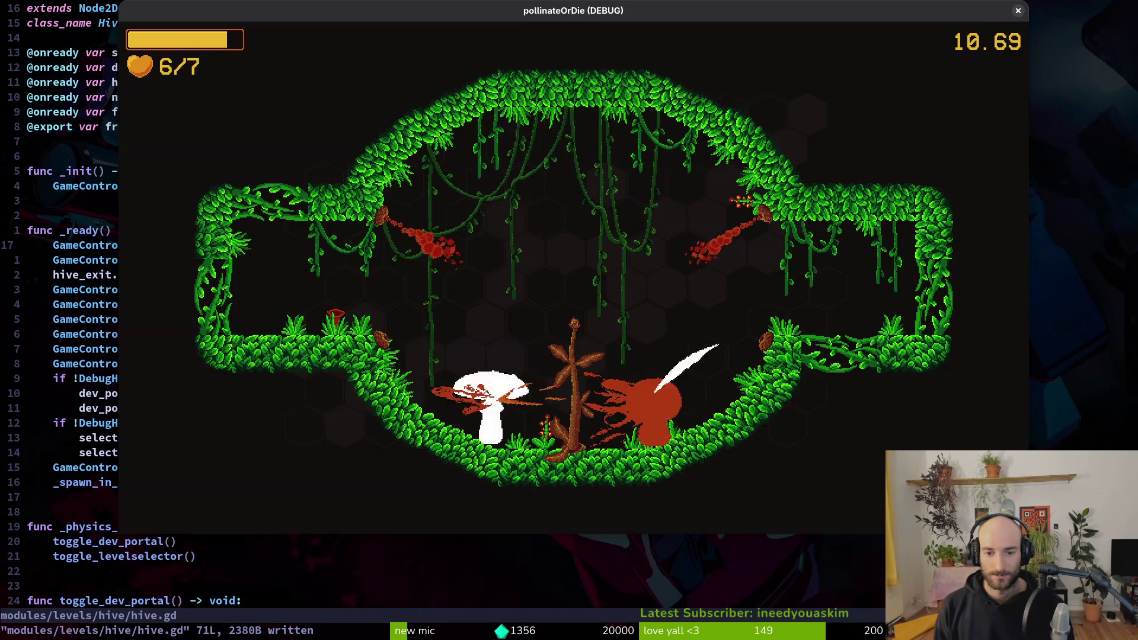
pyautogui.press('a')
pyautogui.press('d')
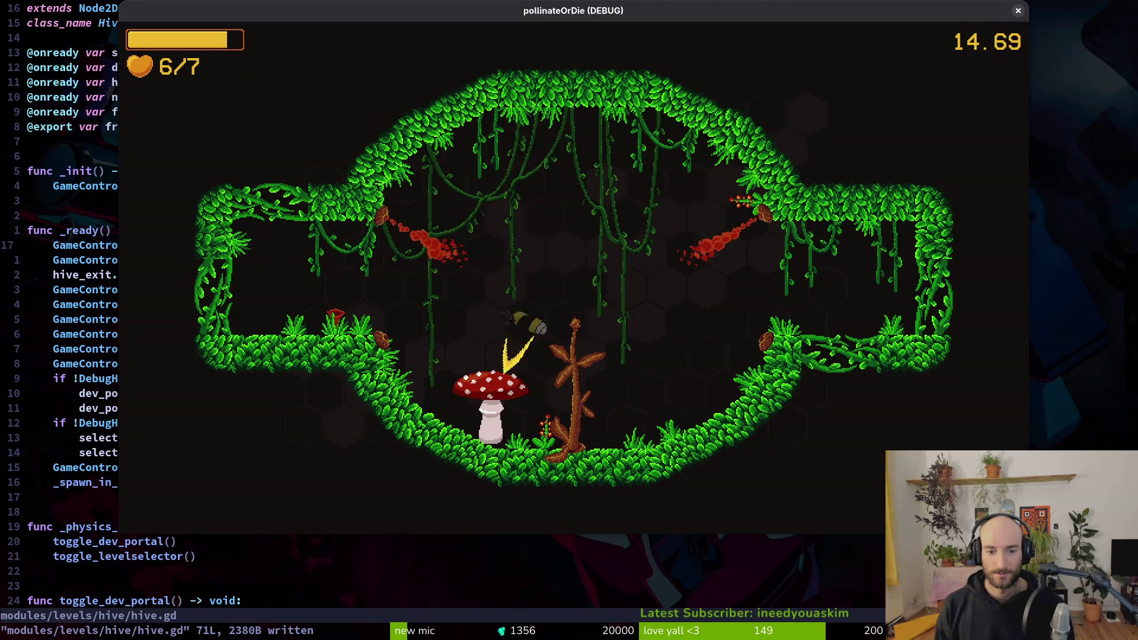
pyautogui.press('s')
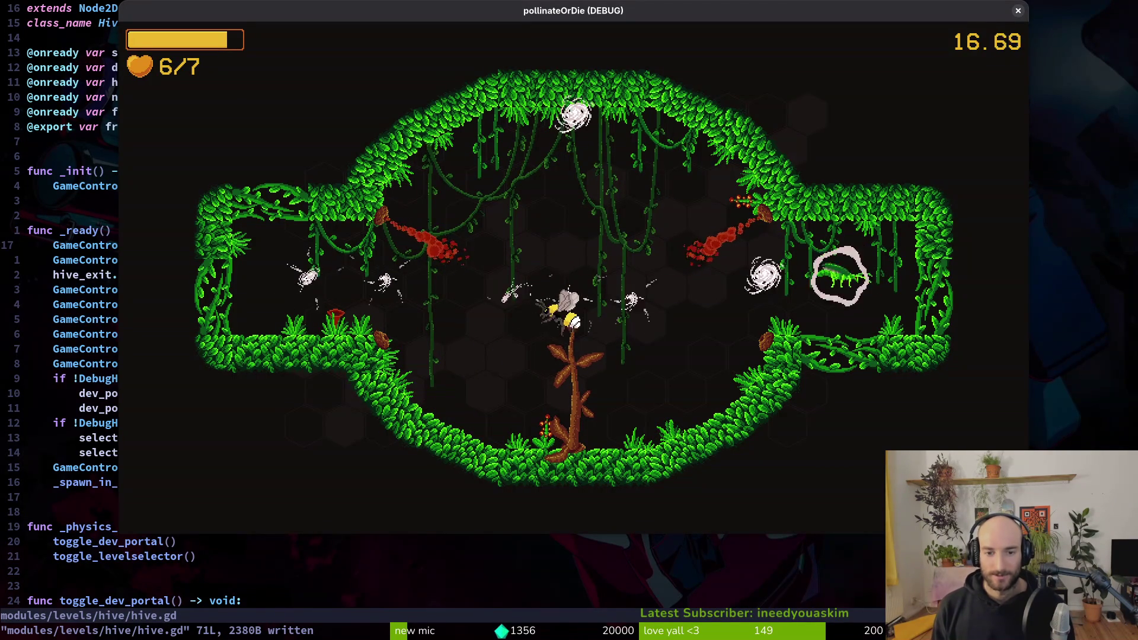
pyautogui.press('a')
pyautogui.press('w')
# Step: Pause to view the game's settings, then resume playing
pyautogui.press('Escape')
pyautogui.press('Down')
pyautogui.press('Down')
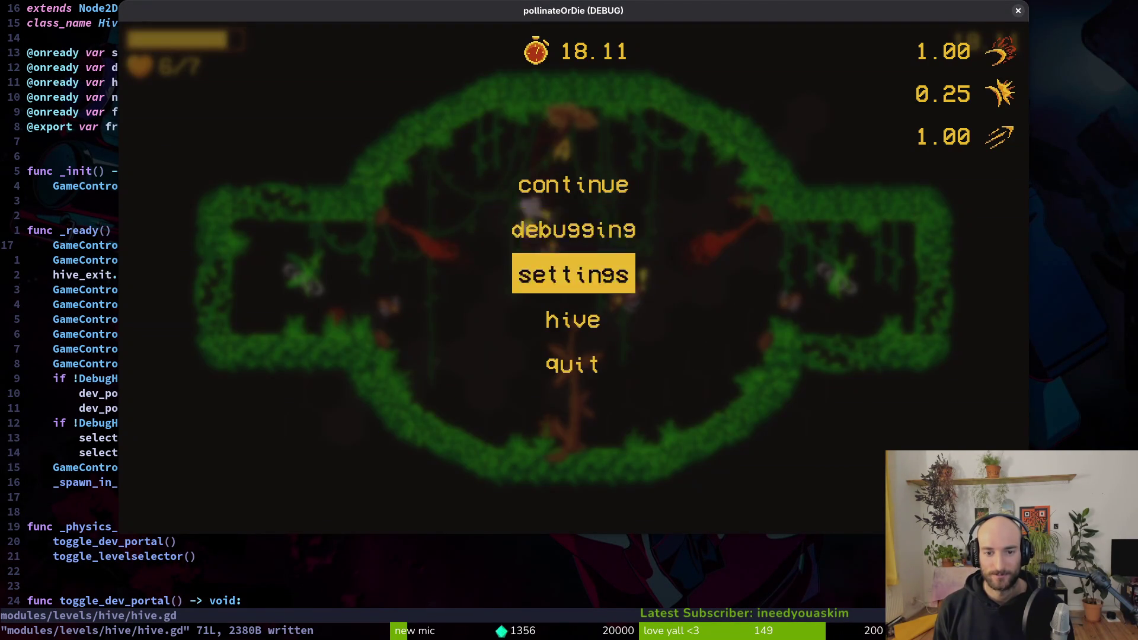
pyautogui.press('Return')
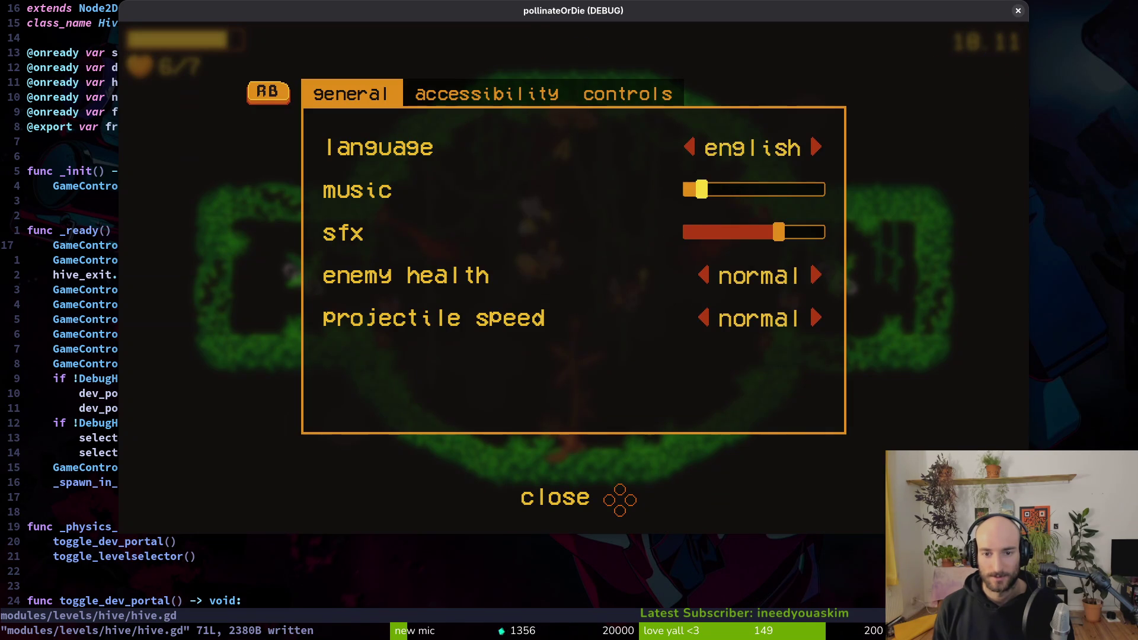
pyautogui.press('Escape')
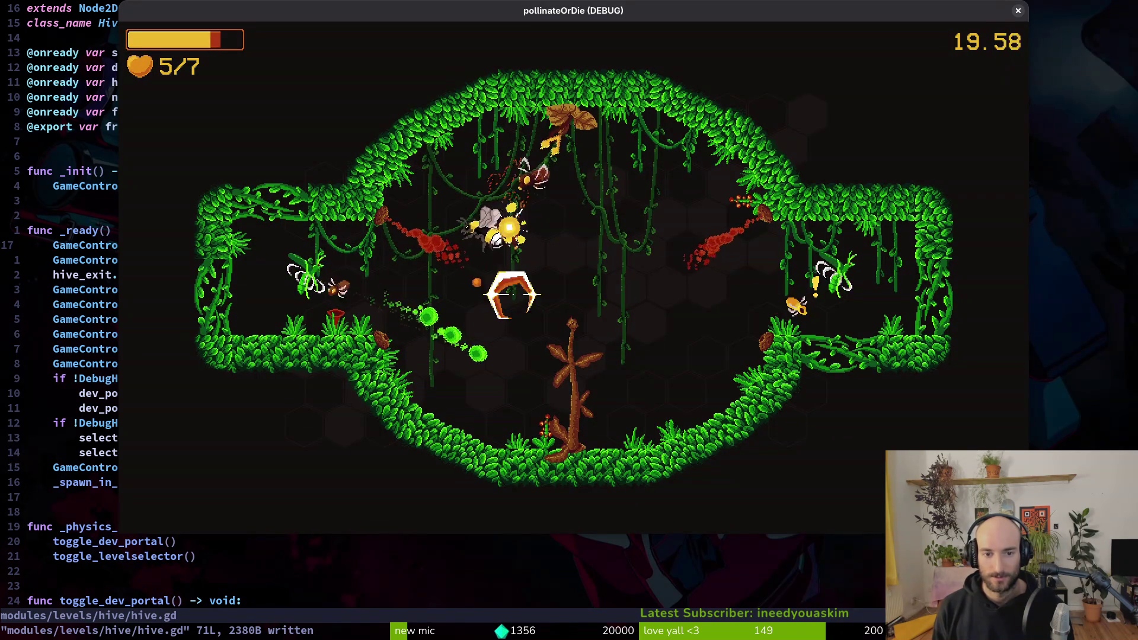
# Step: Fight the enemy in the right alcove and leave through the white exit portal
pyautogui.press('w')
pyautogui.press('s')
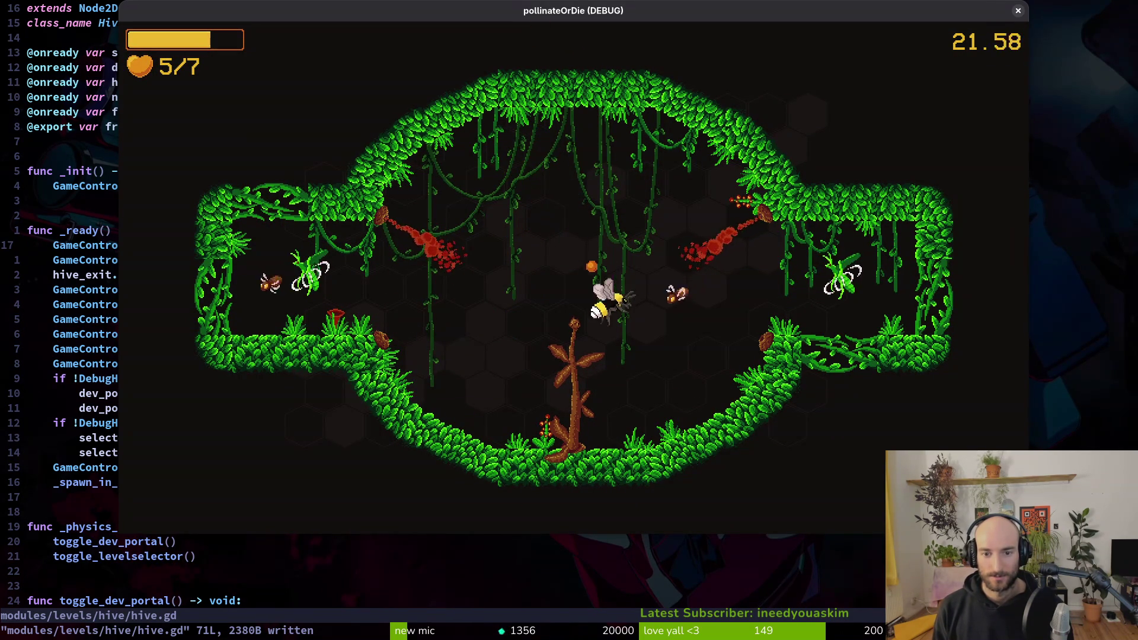
pyautogui.press('d')
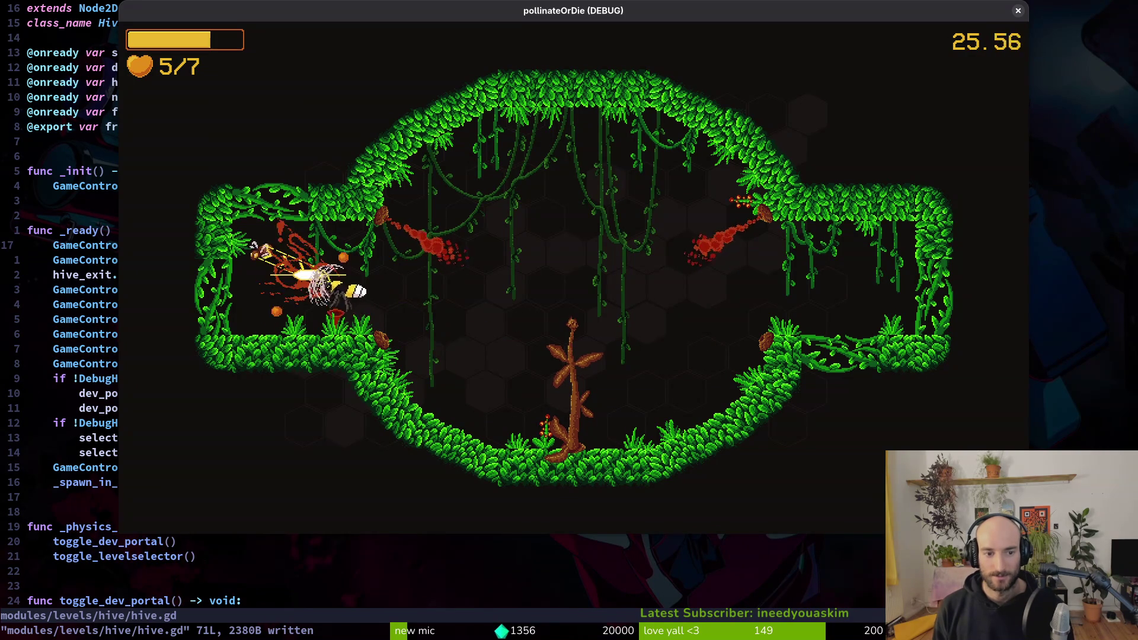
pyautogui.press('d')
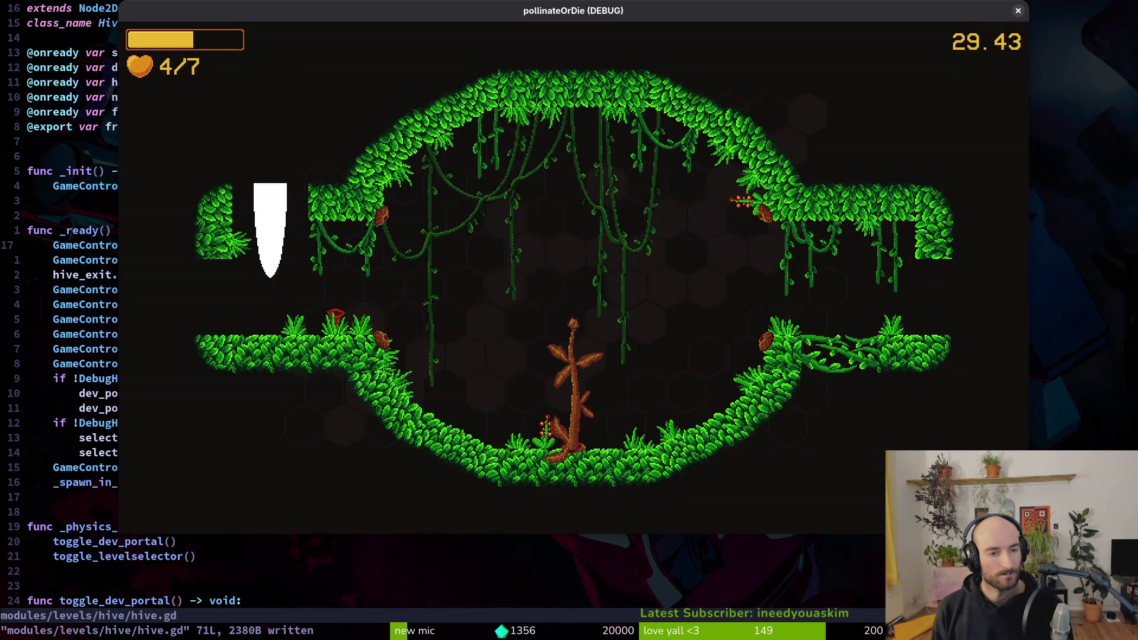
pyautogui.press('w')
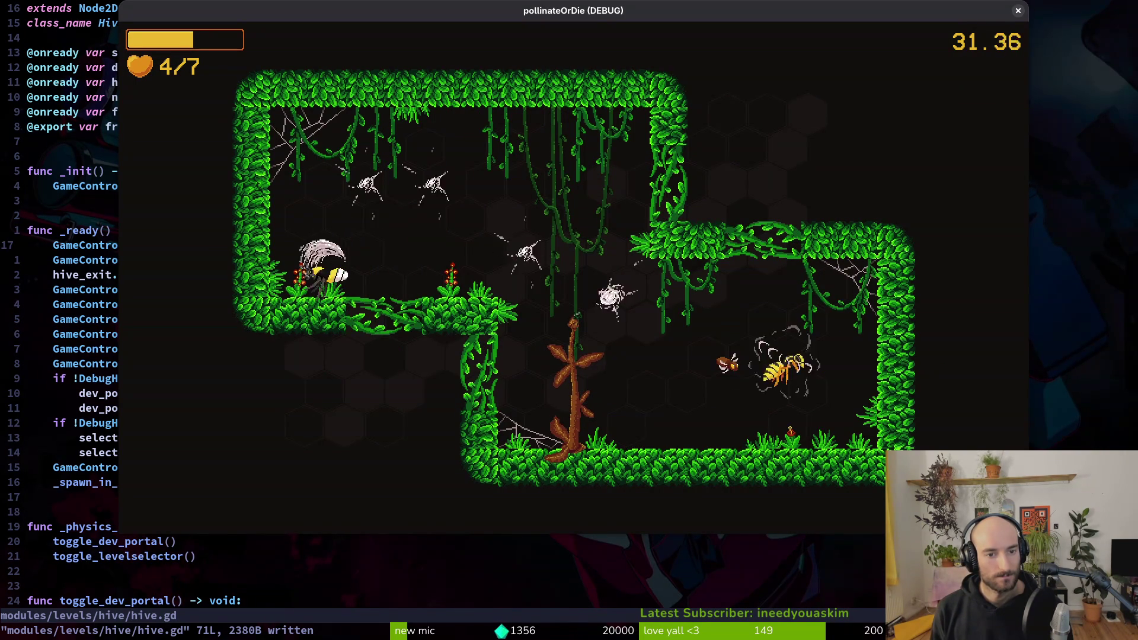
# Step: Defeat the wasp by the plant and smash the mushroom on the left ledge
pyautogui.press('w')
pyautogui.press('d')
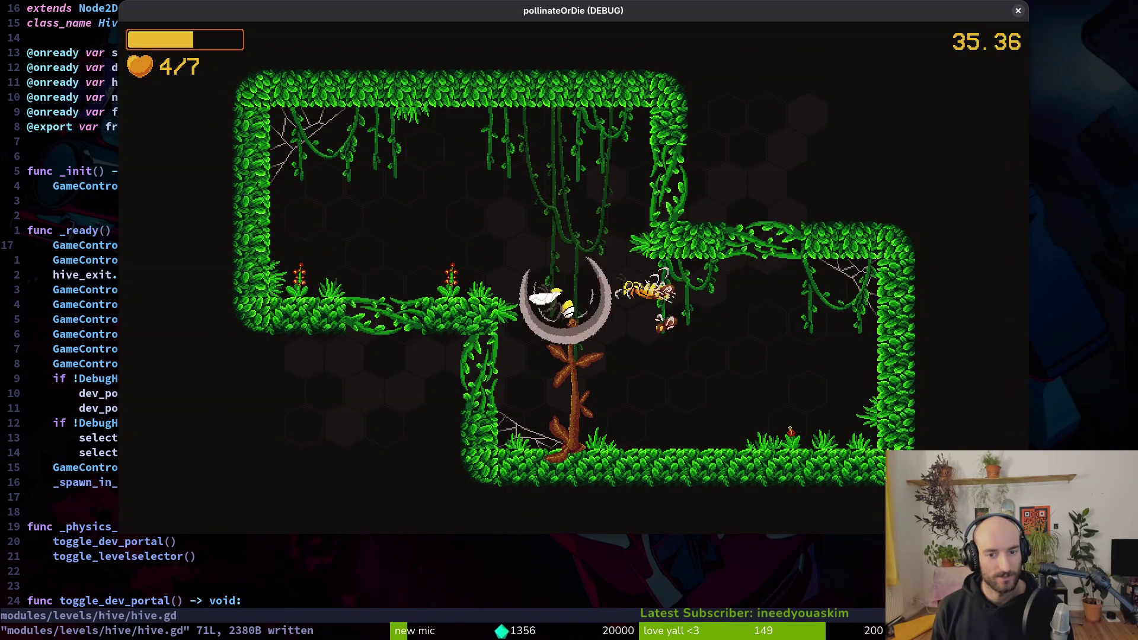
pyautogui.press('d')
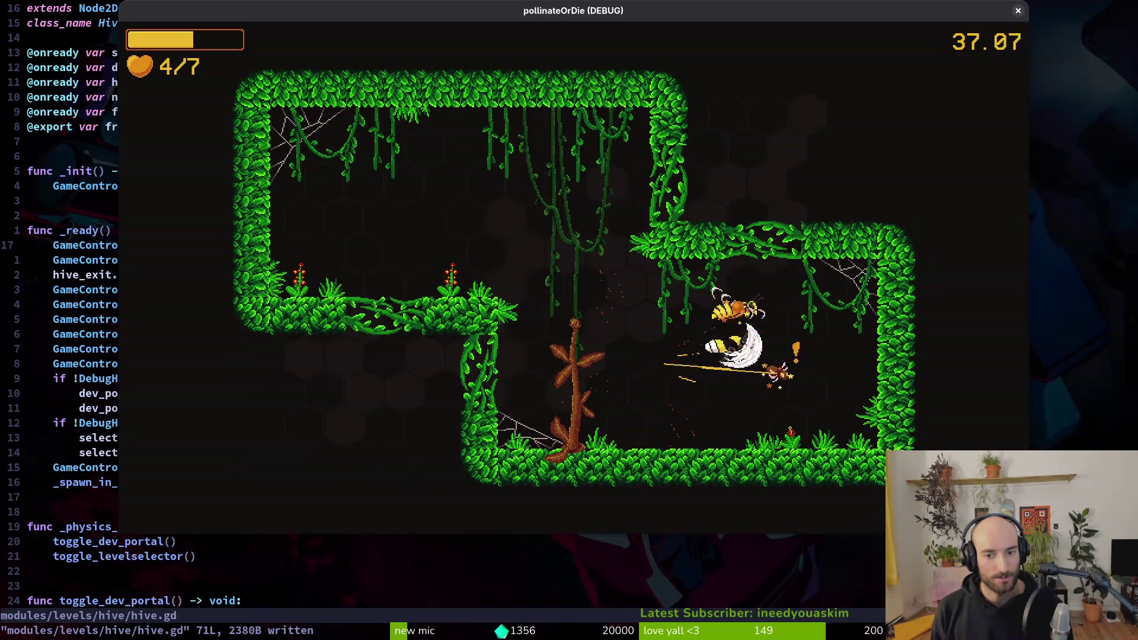
pyautogui.press('d')
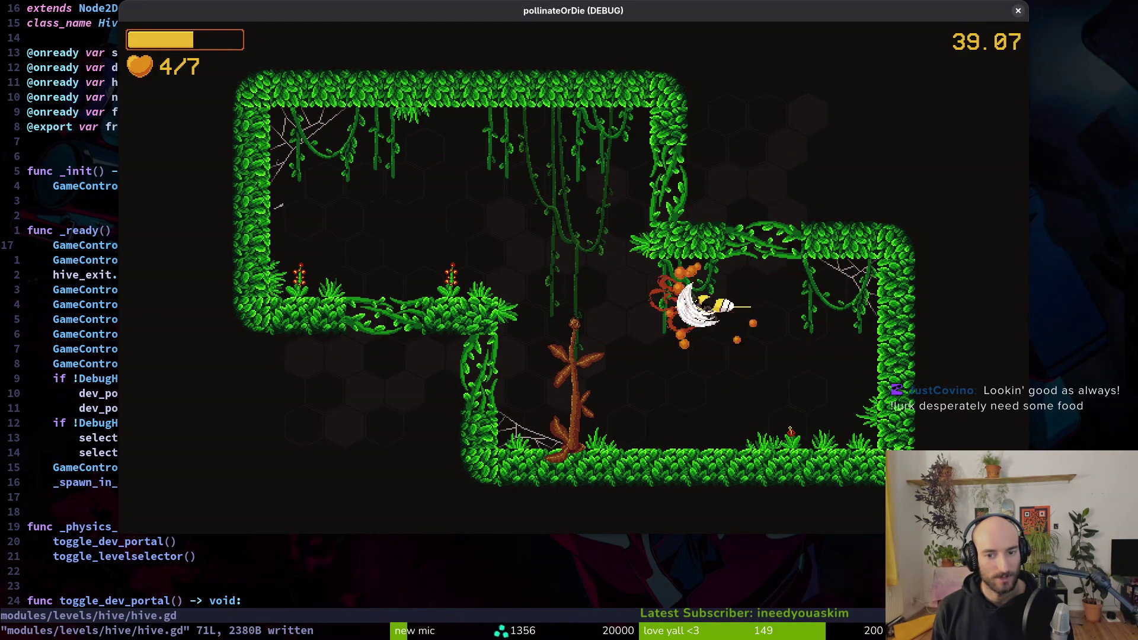
pyautogui.press('a')
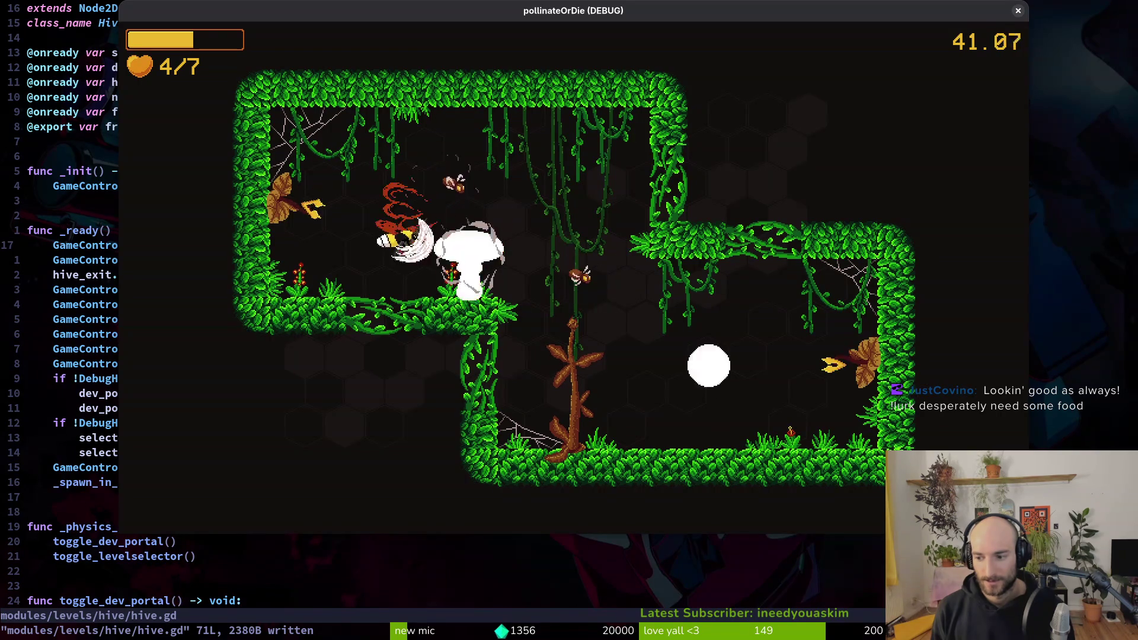
pyautogui.press('d')
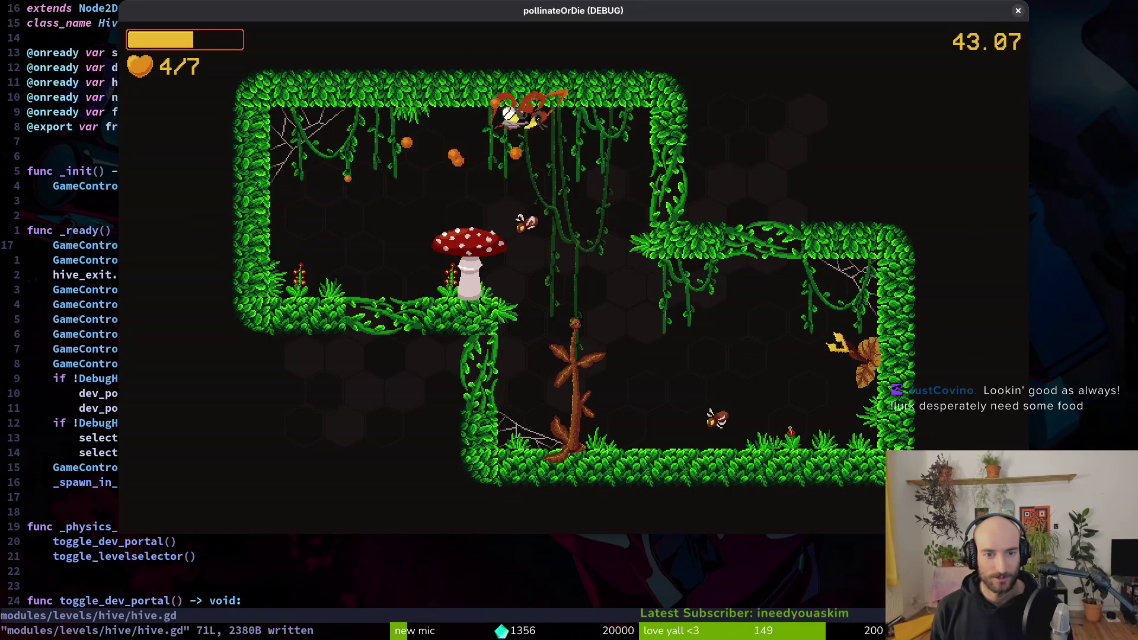
pyautogui.press('w')
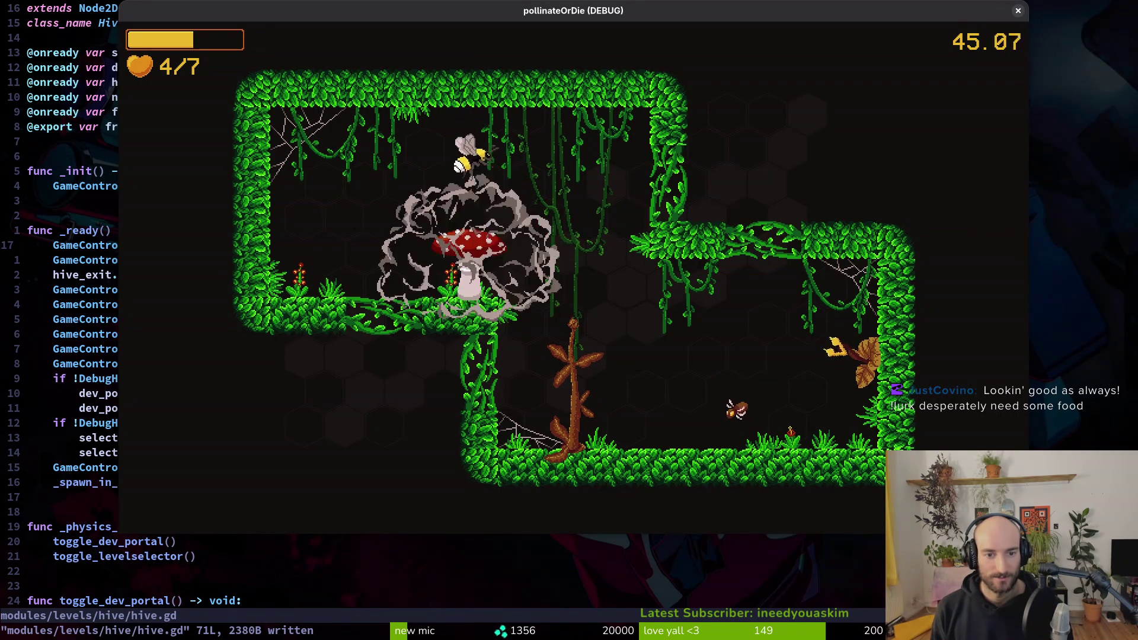
pyautogui.press('a')
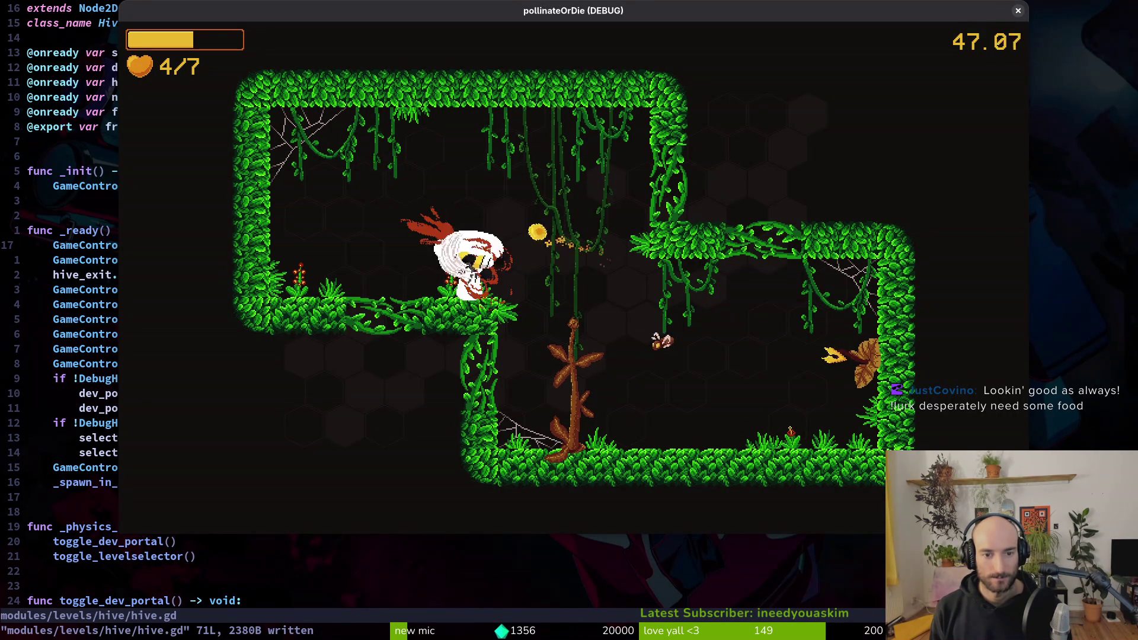
pyautogui.press('d')
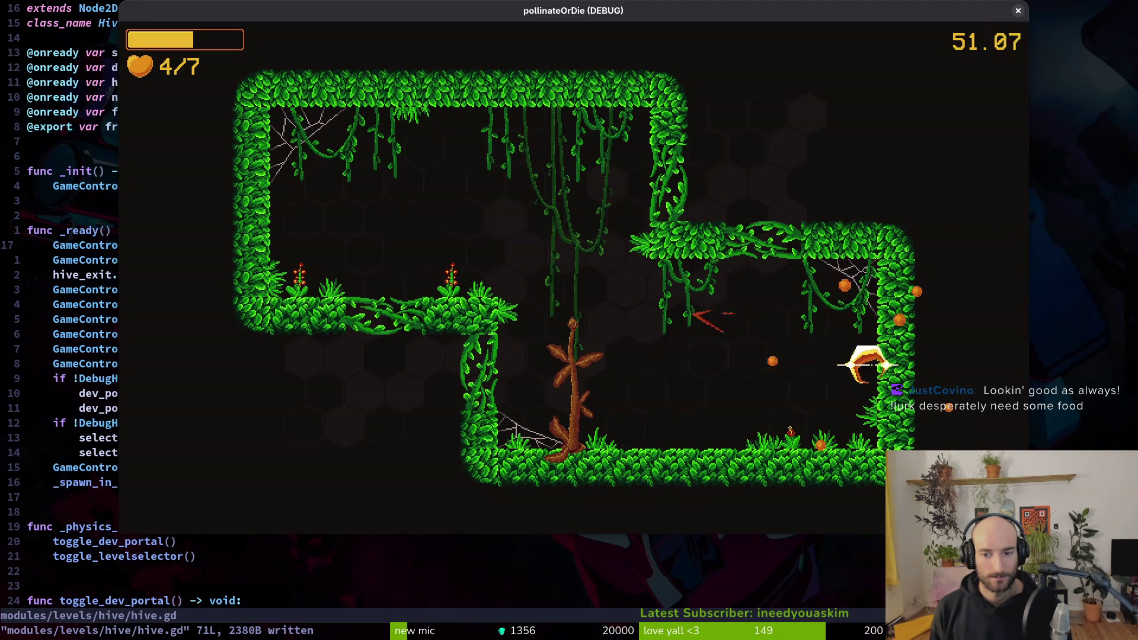
pyautogui.press('a')
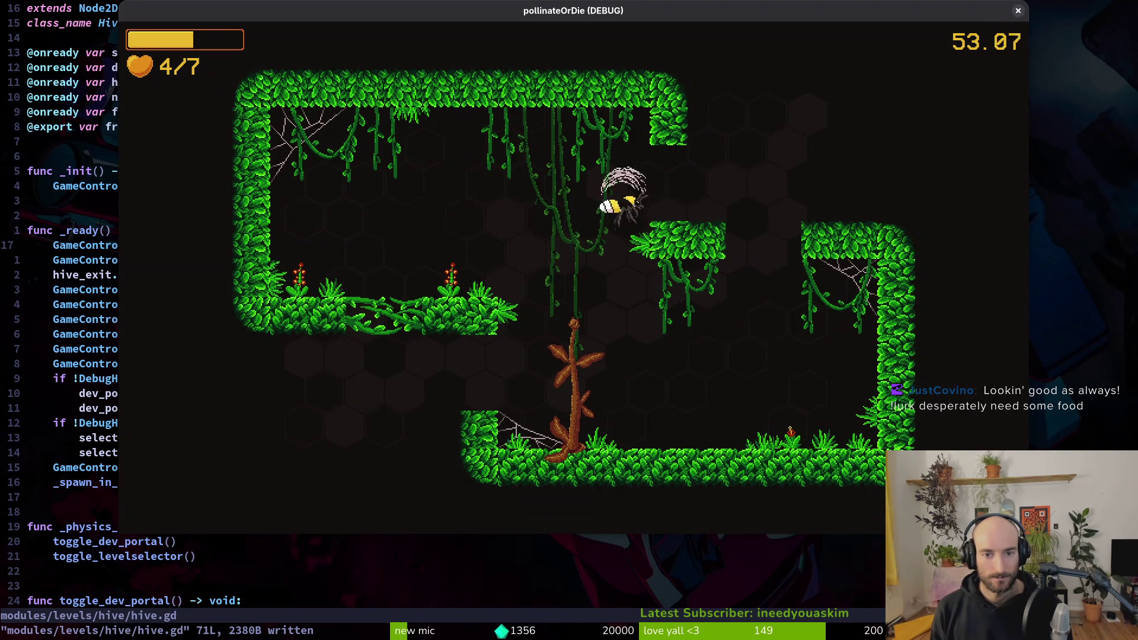
# Step: Move into the next hive room and collect the +15% smash damage pickup
pyautogui.press('d')
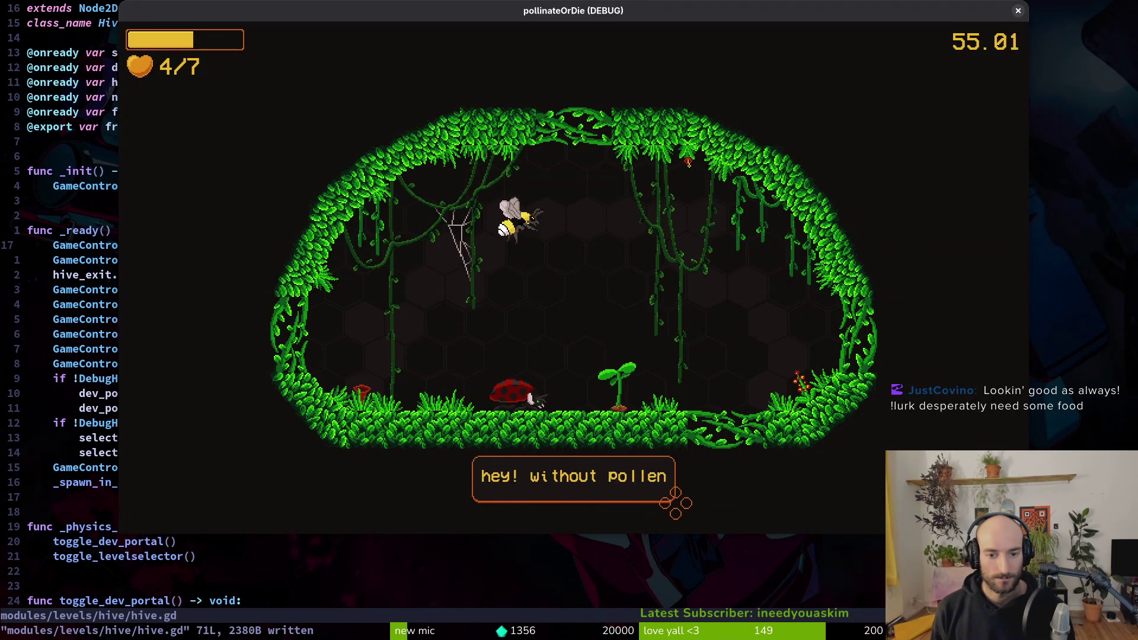
pyautogui.press('d')
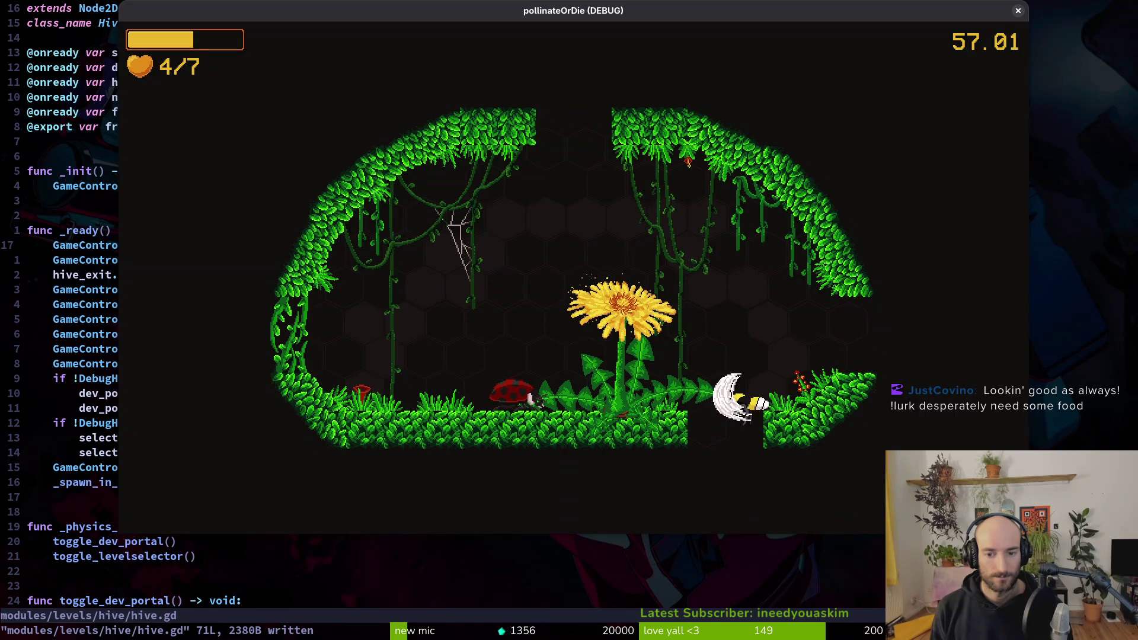
pyautogui.press('w')
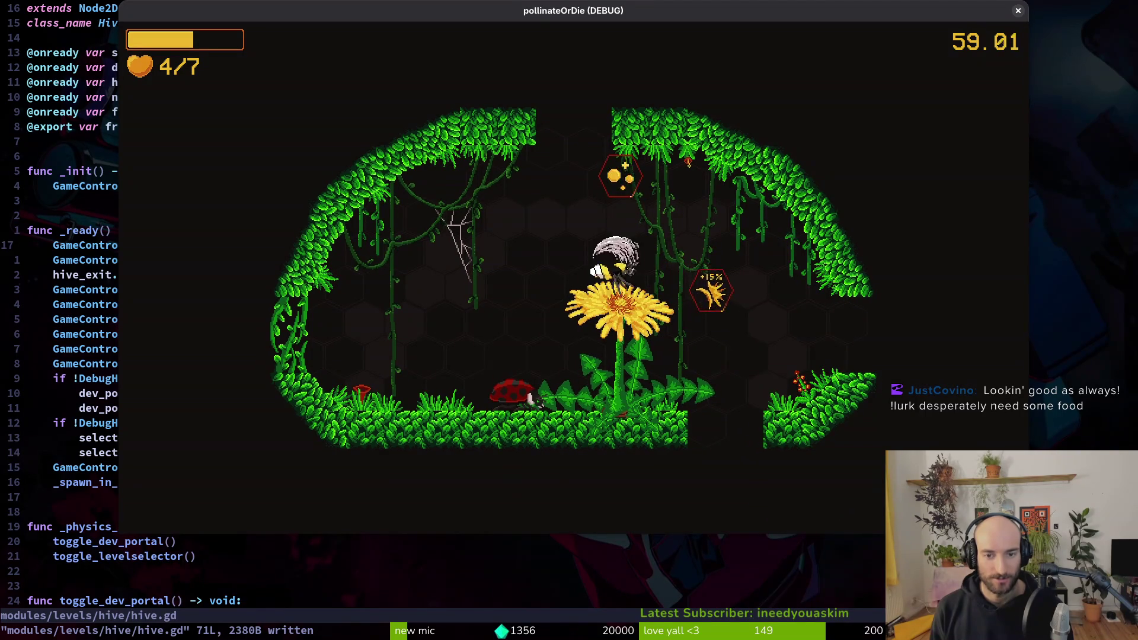
pyautogui.press('d')
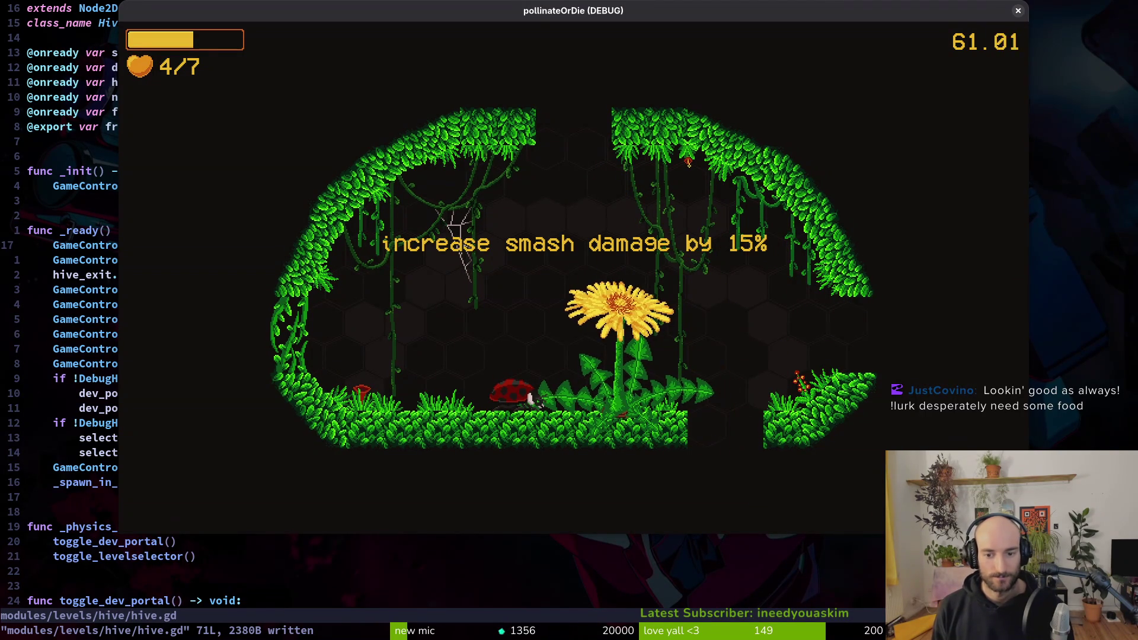
# Step: In the cave room, smash the left-ledge mushroom and red plant, then fight the swarming wasps
pyautogui.press('a')
pyautogui.press('d')
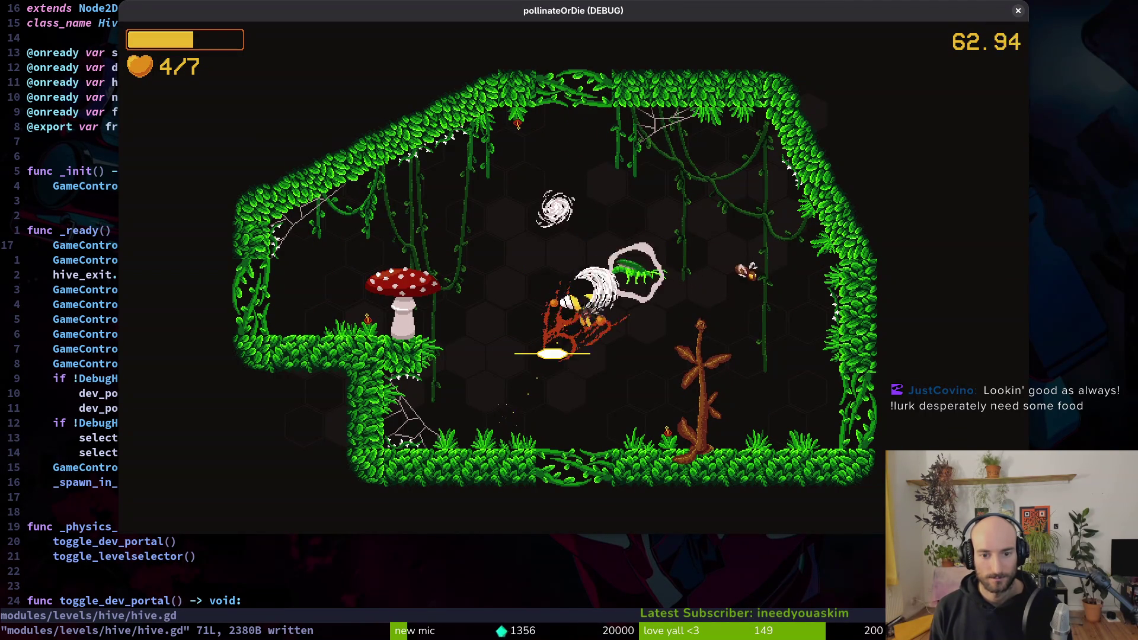
pyautogui.press('a')
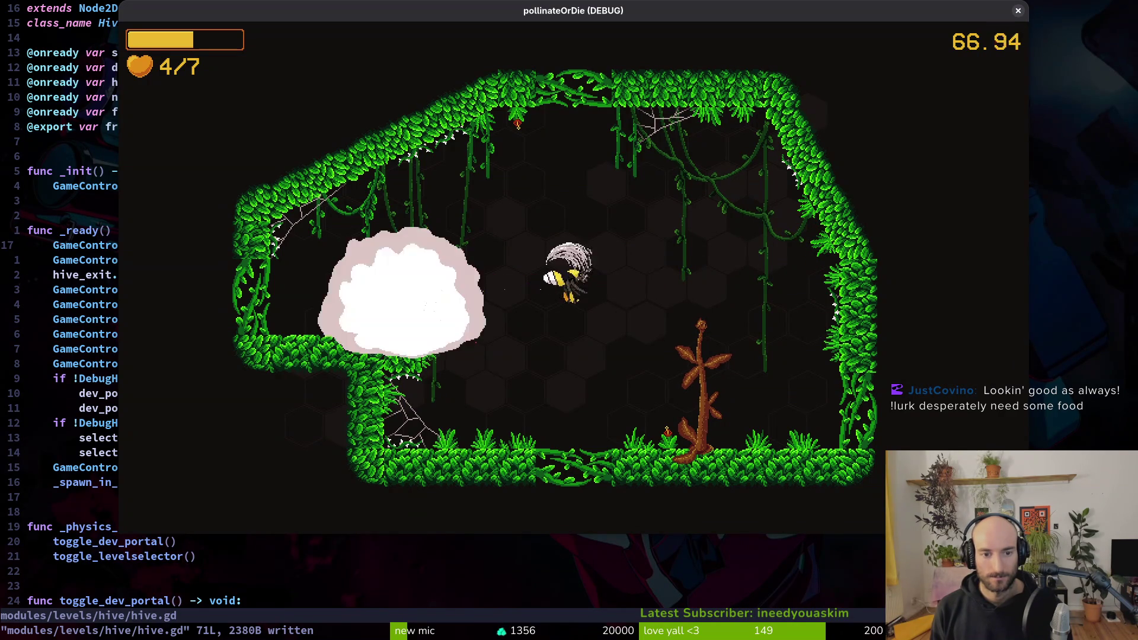
pyautogui.press('a')
pyautogui.press('d')
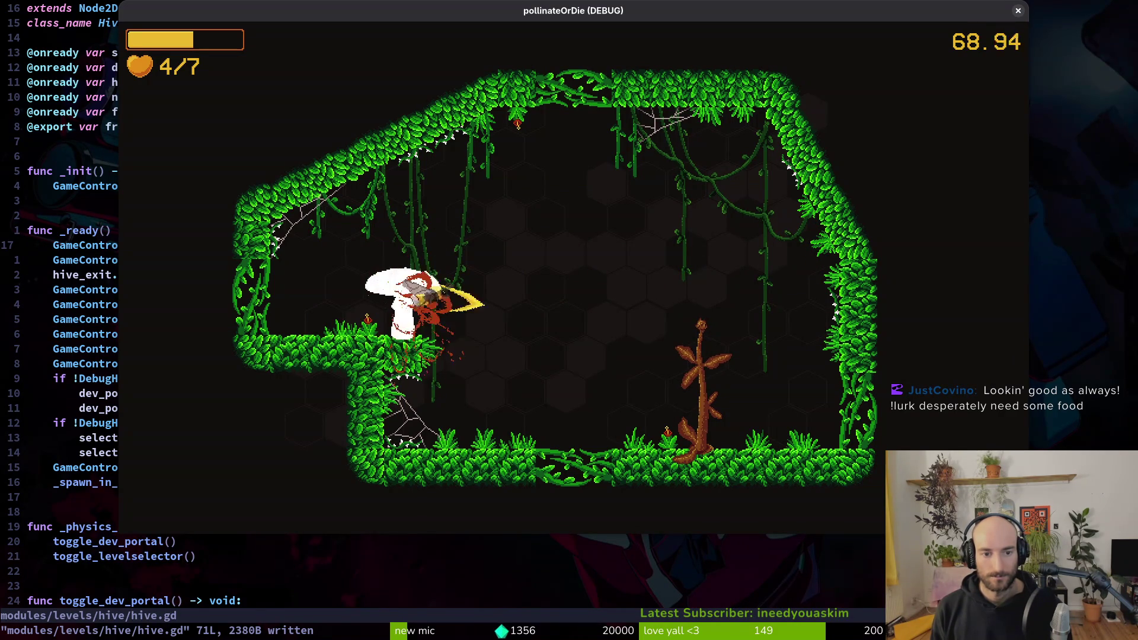
pyautogui.press('a')
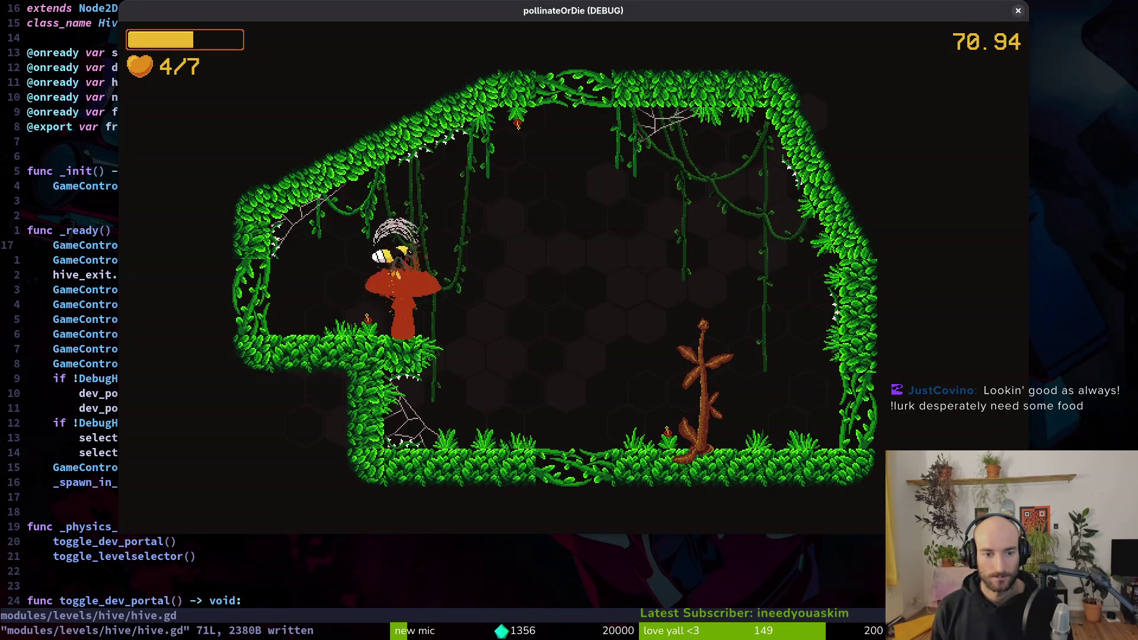
pyautogui.press('d')
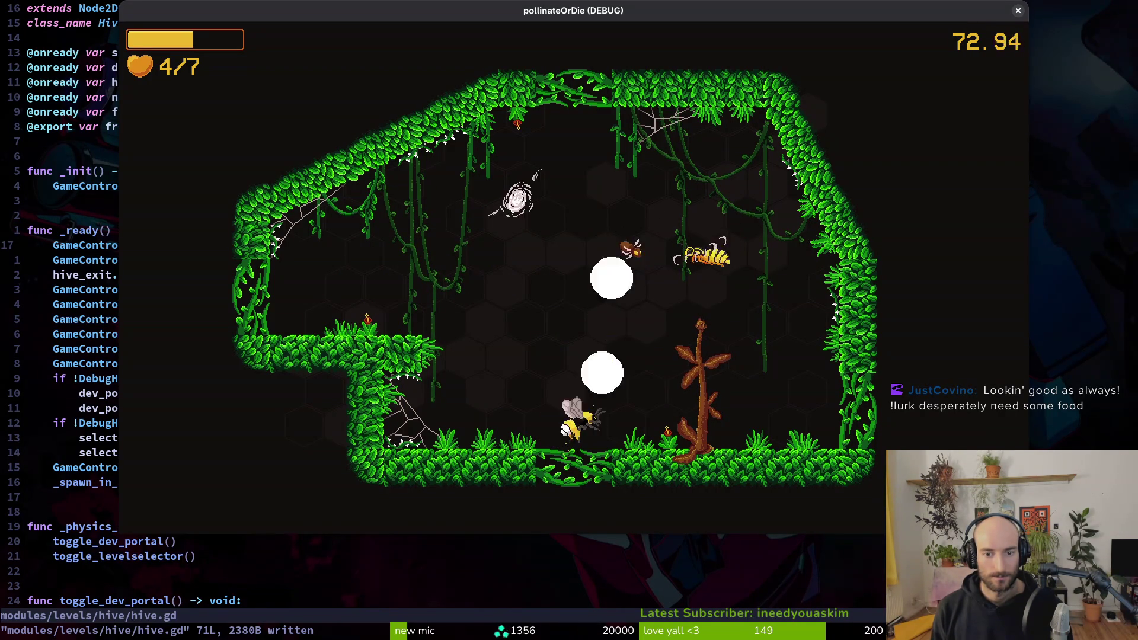
pyautogui.press('w')
pyautogui.press('w')
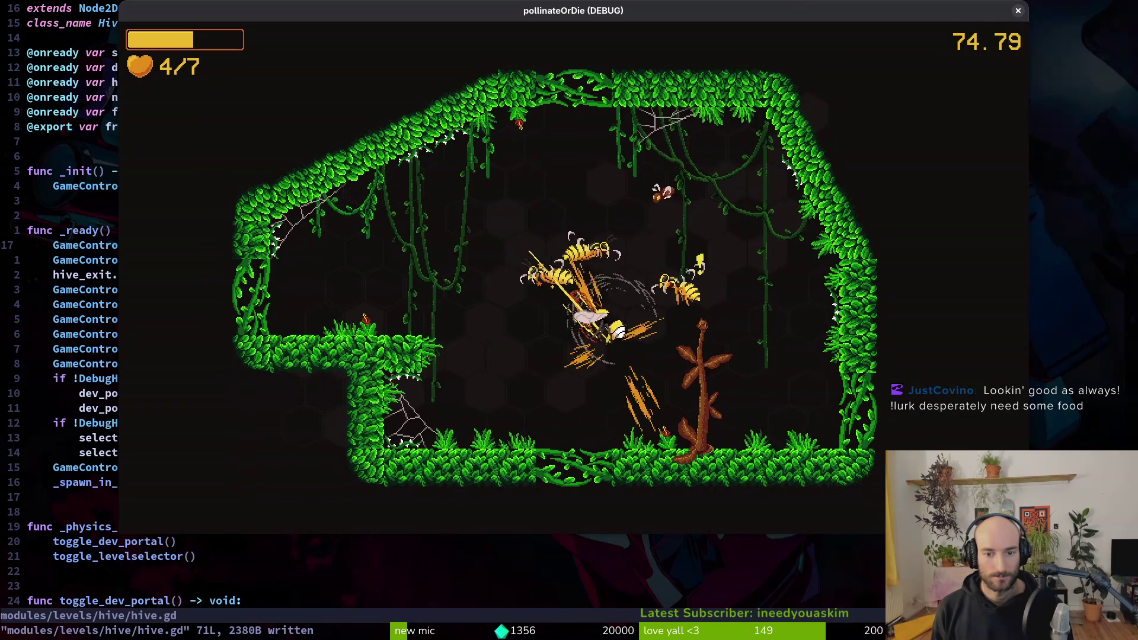
pyautogui.press('a')
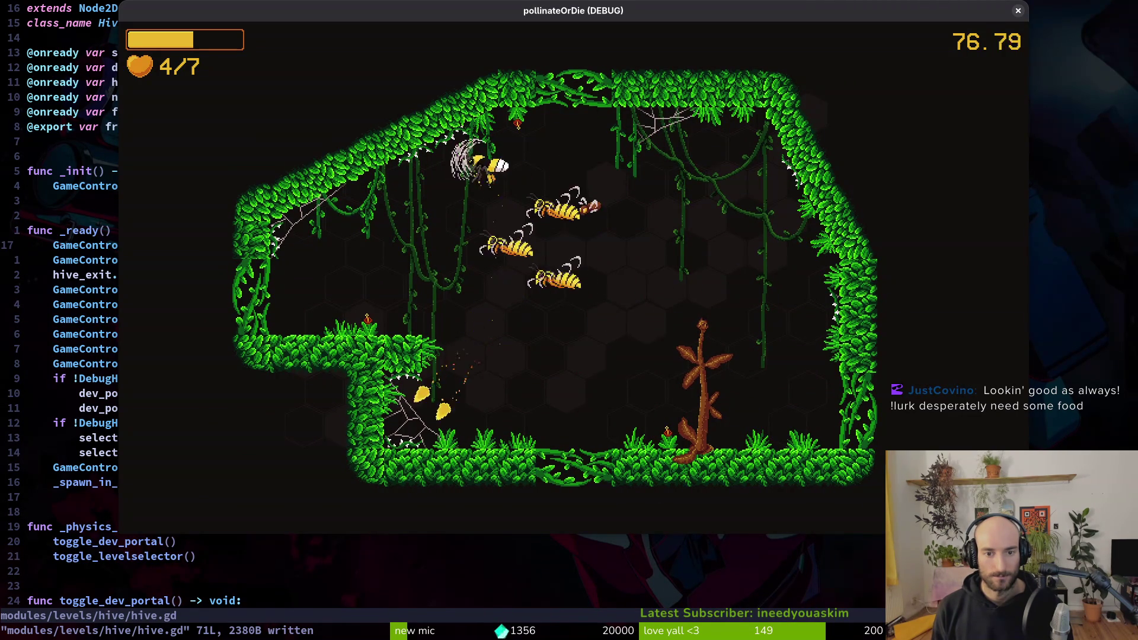
pyautogui.press('a')
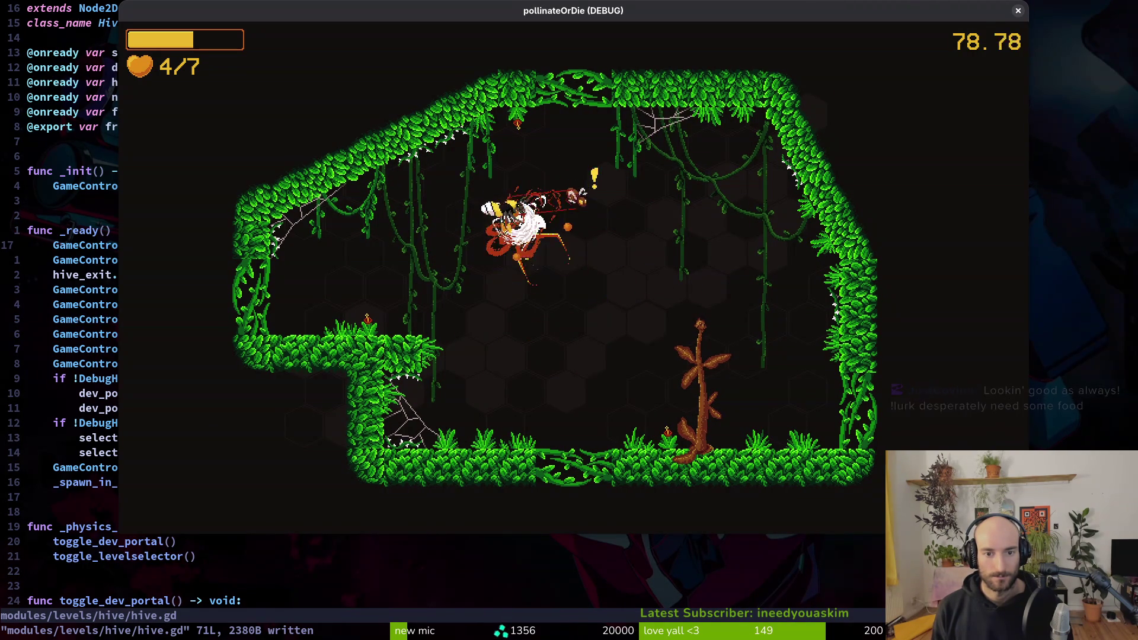
pyautogui.press('w')
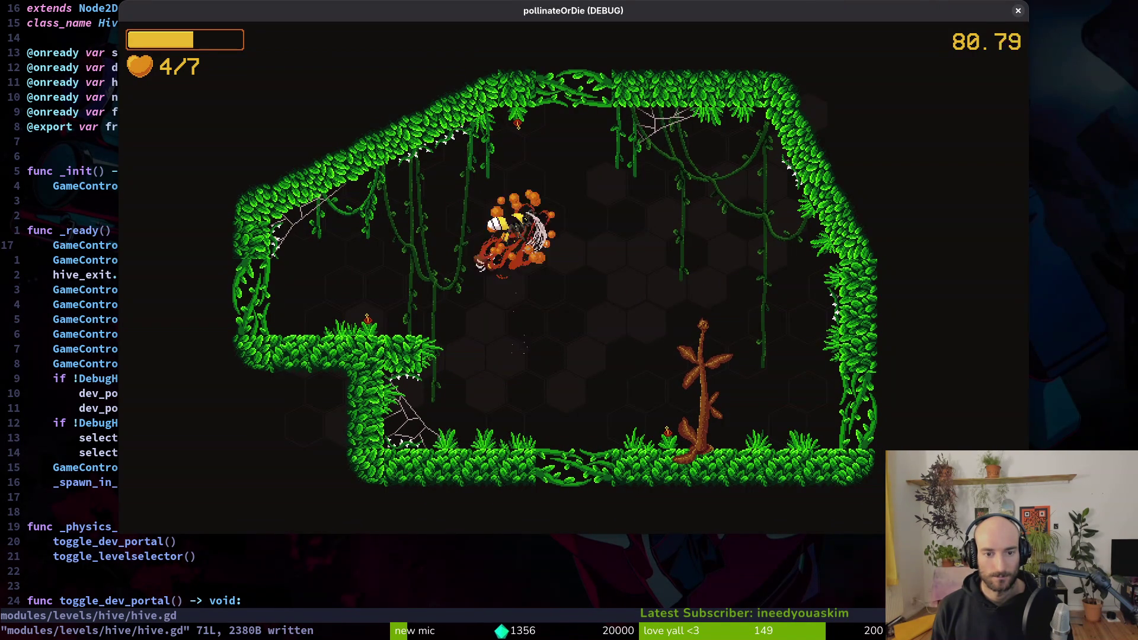
pyautogui.press('a')
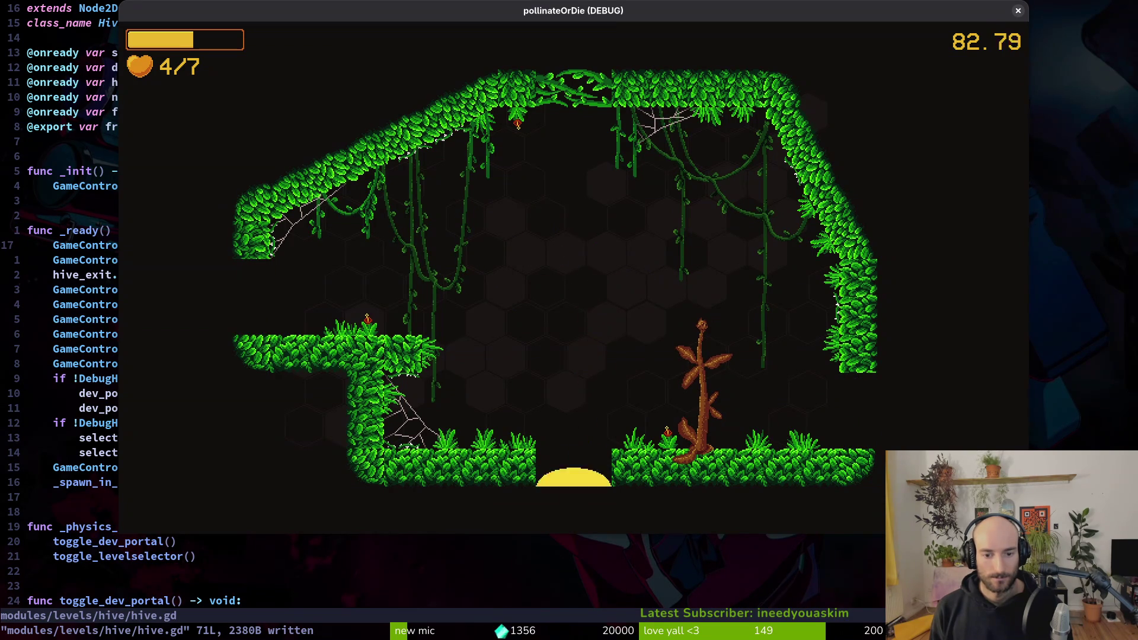
# Step: In the next room, destroy the mushroom enemy, then attack the wasp and the beetle
pyautogui.press('a')
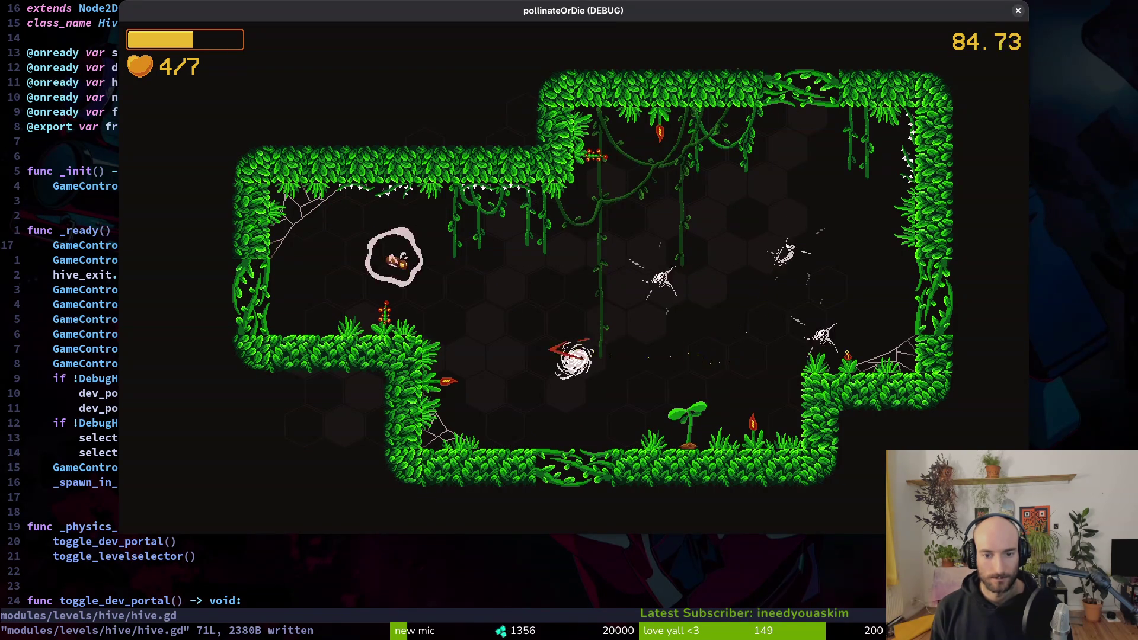
pyautogui.press('a')
pyautogui.press('d')
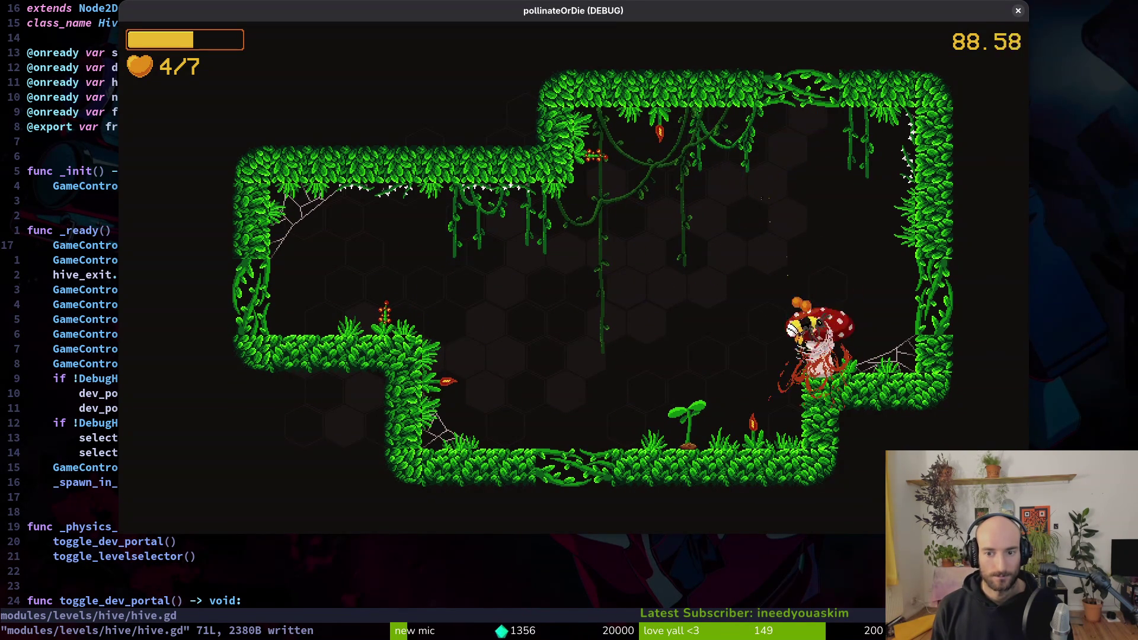
pyautogui.press('w')
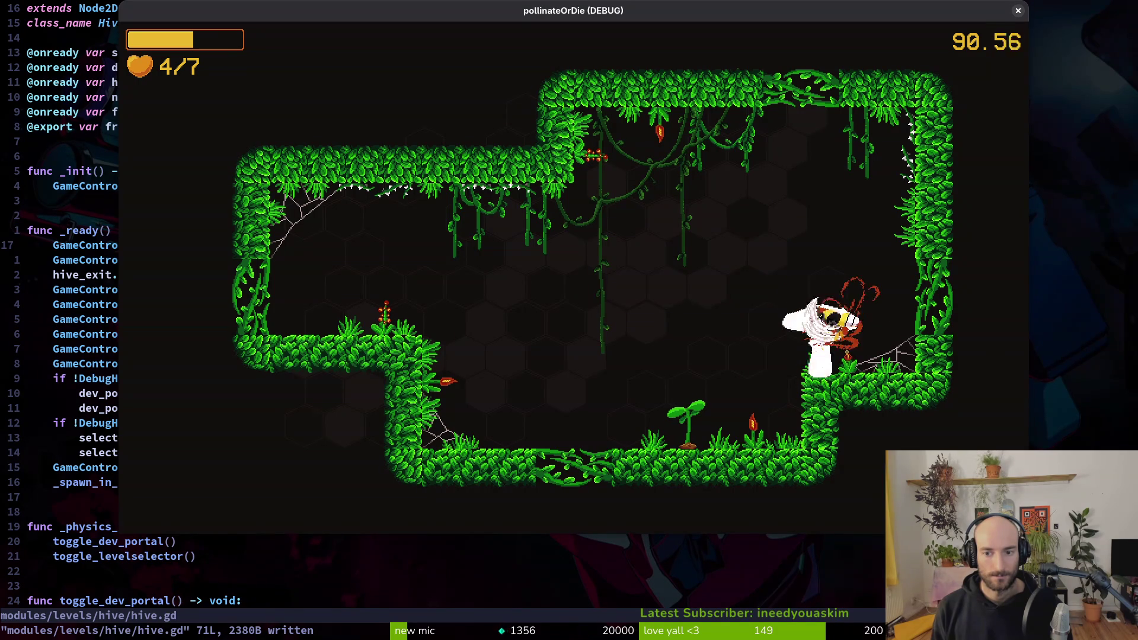
pyautogui.press('a')
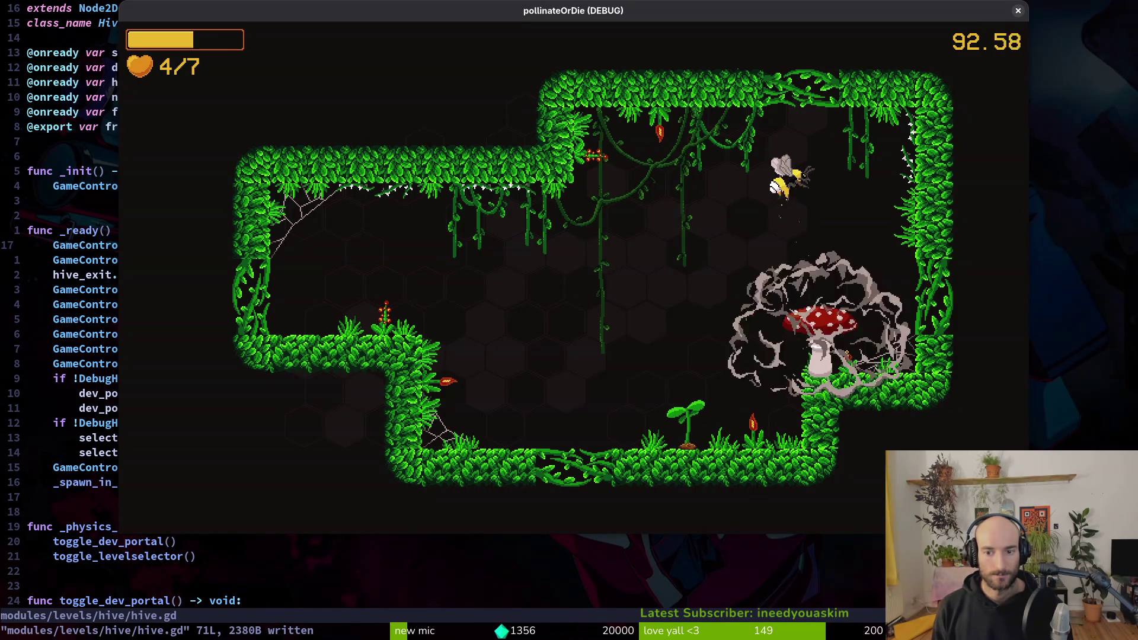
pyautogui.press('a')
pyautogui.press('a')
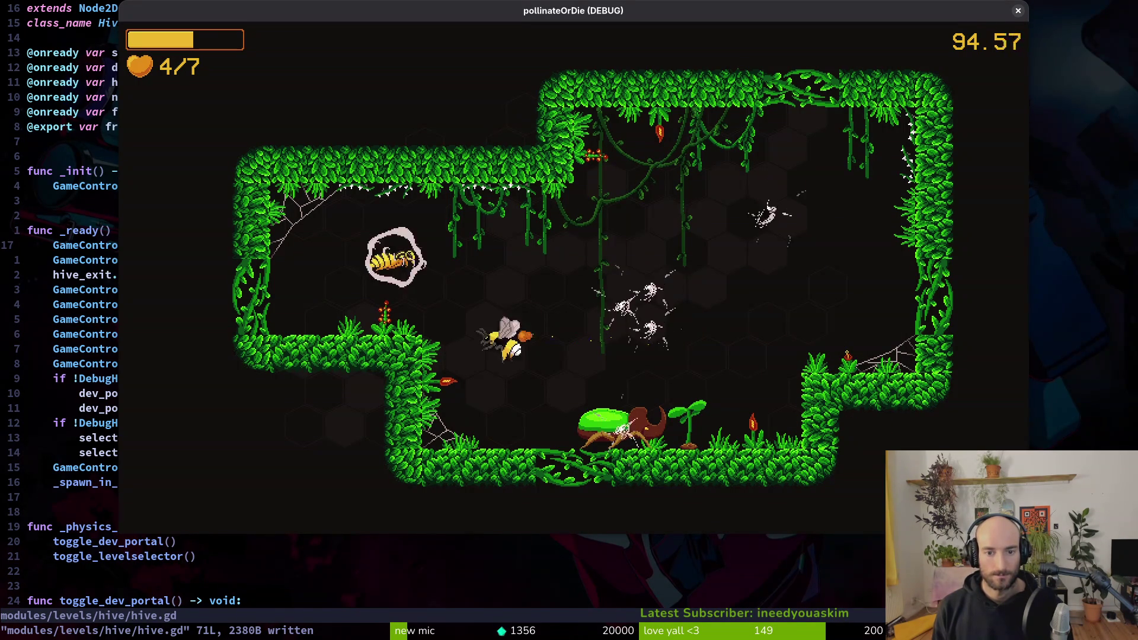
pyautogui.press('a')
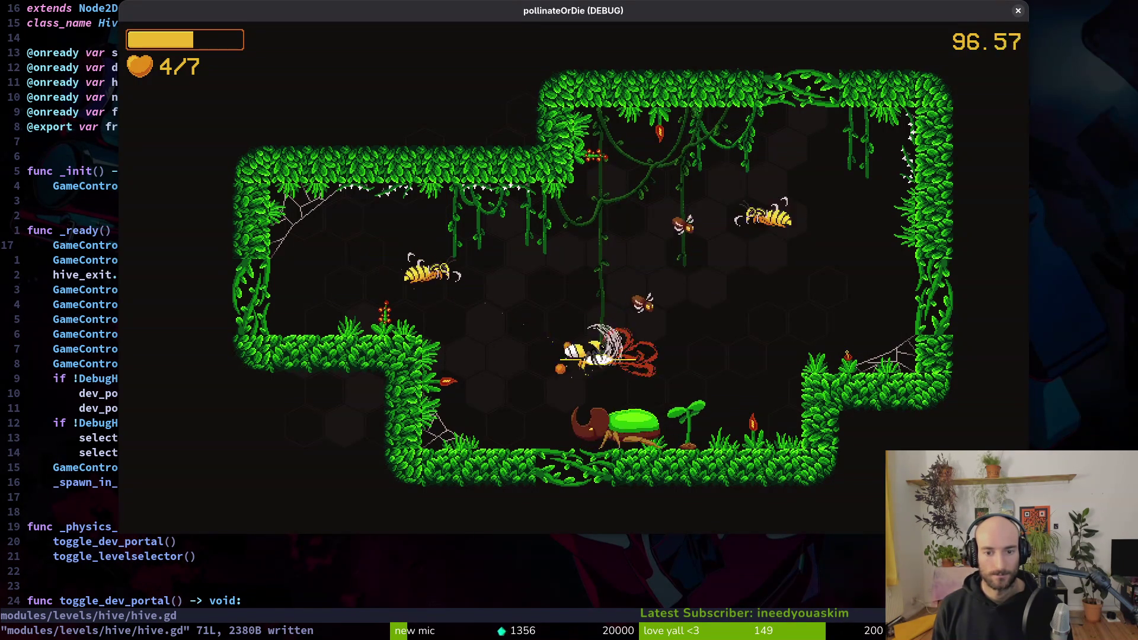
pyautogui.press('a')
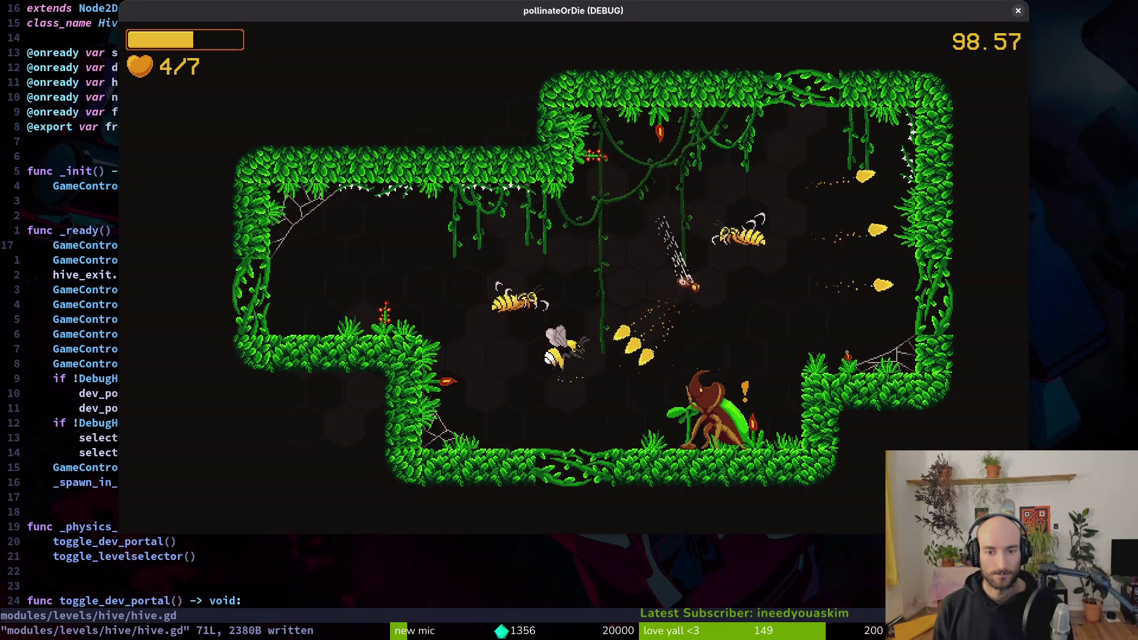
pyautogui.press('a')
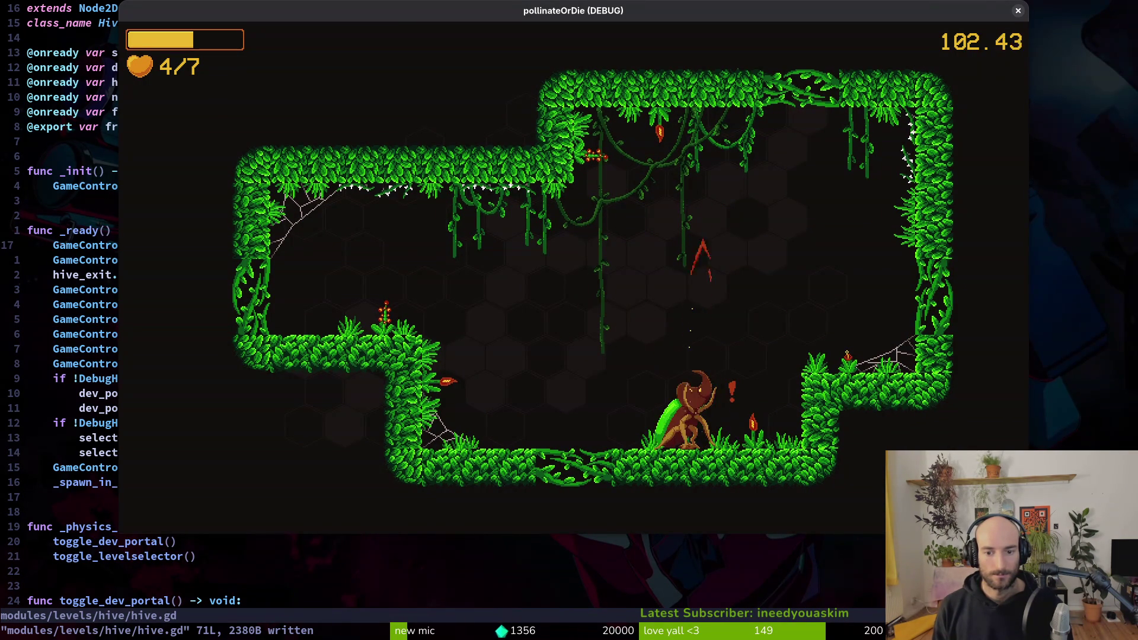
pyautogui.press('a')
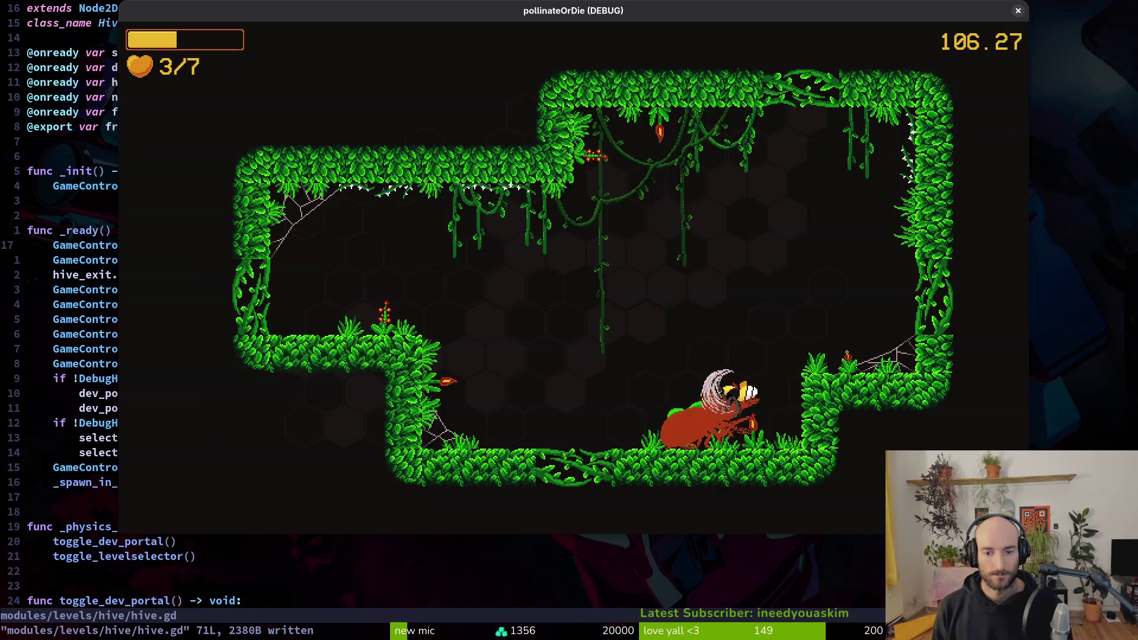
pyautogui.press('a')
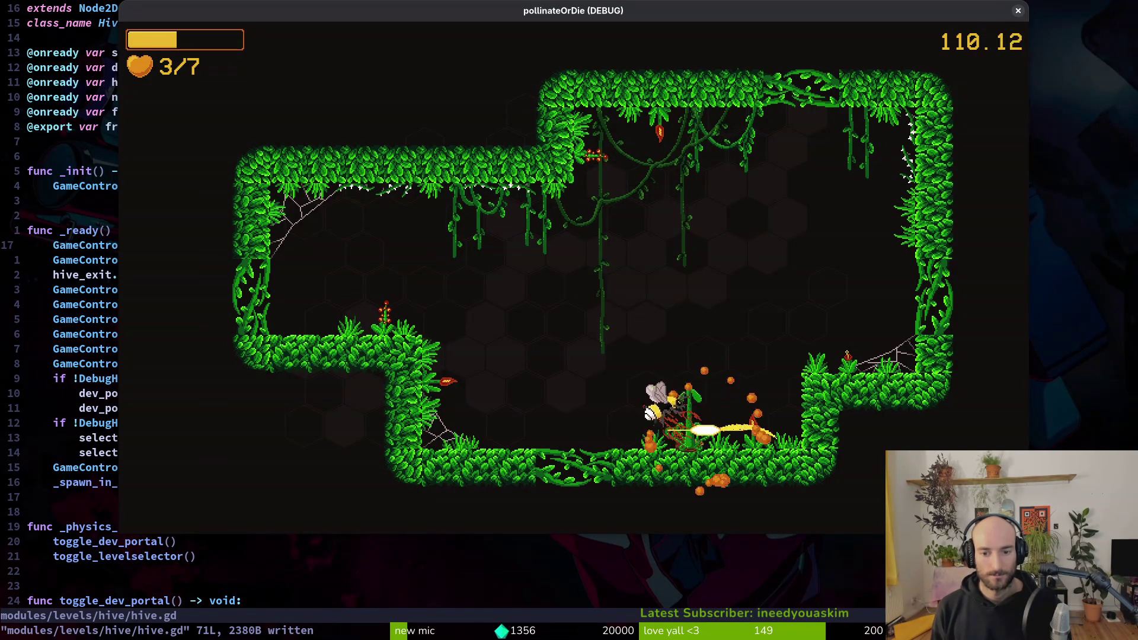
pyautogui.press('a')
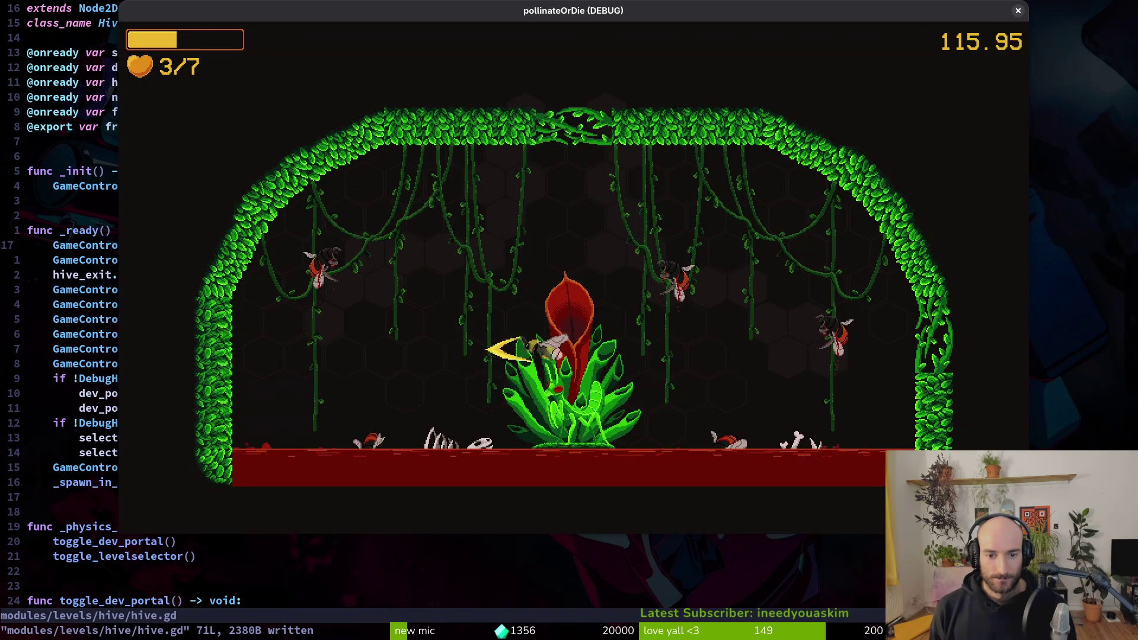
# Step: Slash and dodge the Mantis around the red flower, then respawn in the hive after dying
pyautogui.press('a')
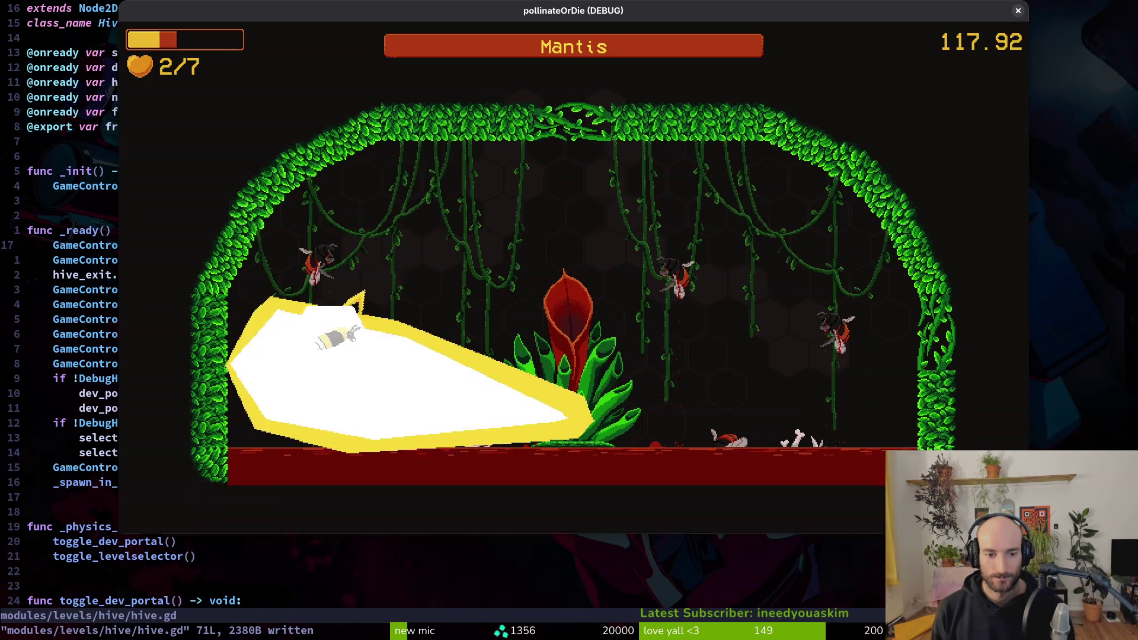
pyautogui.press('w')
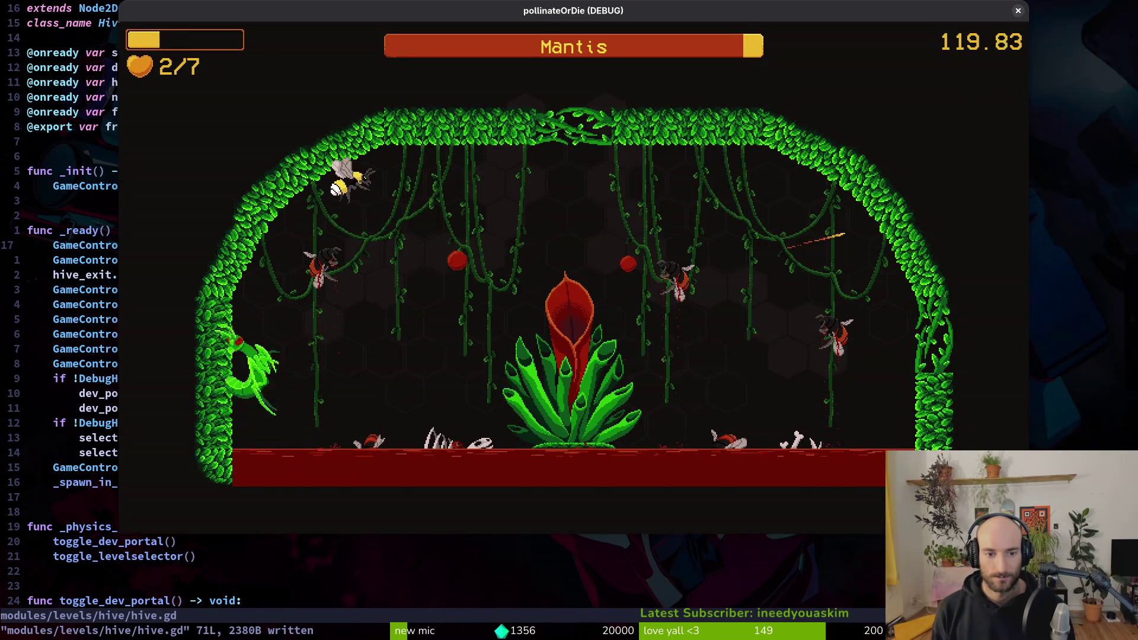
pyautogui.press('d')
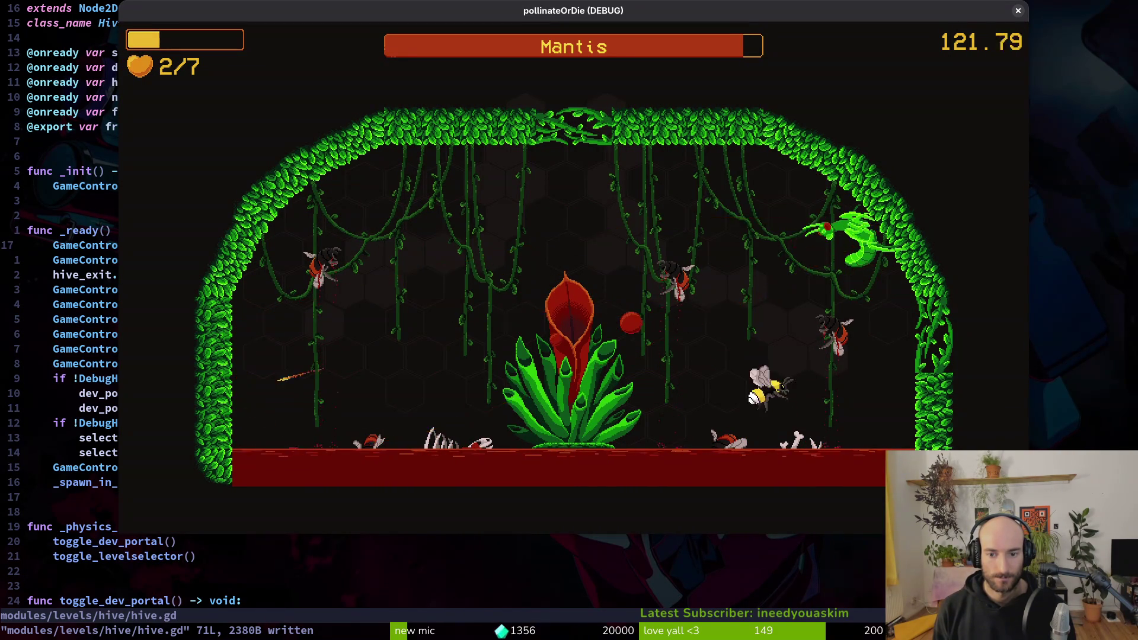
pyautogui.press('a')
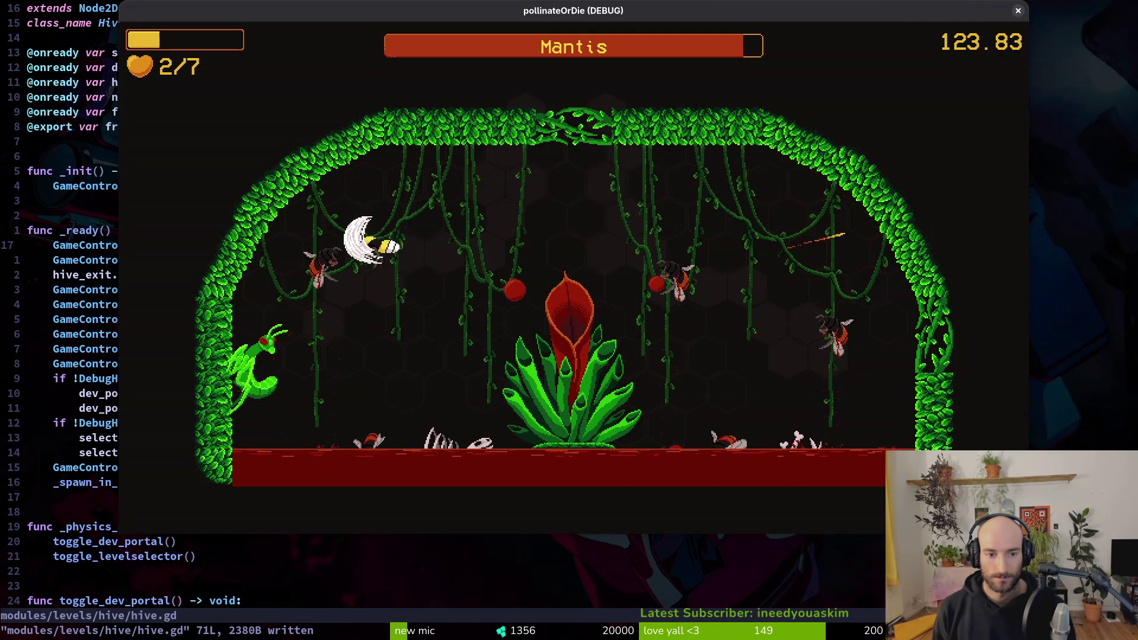
pyautogui.press('d')
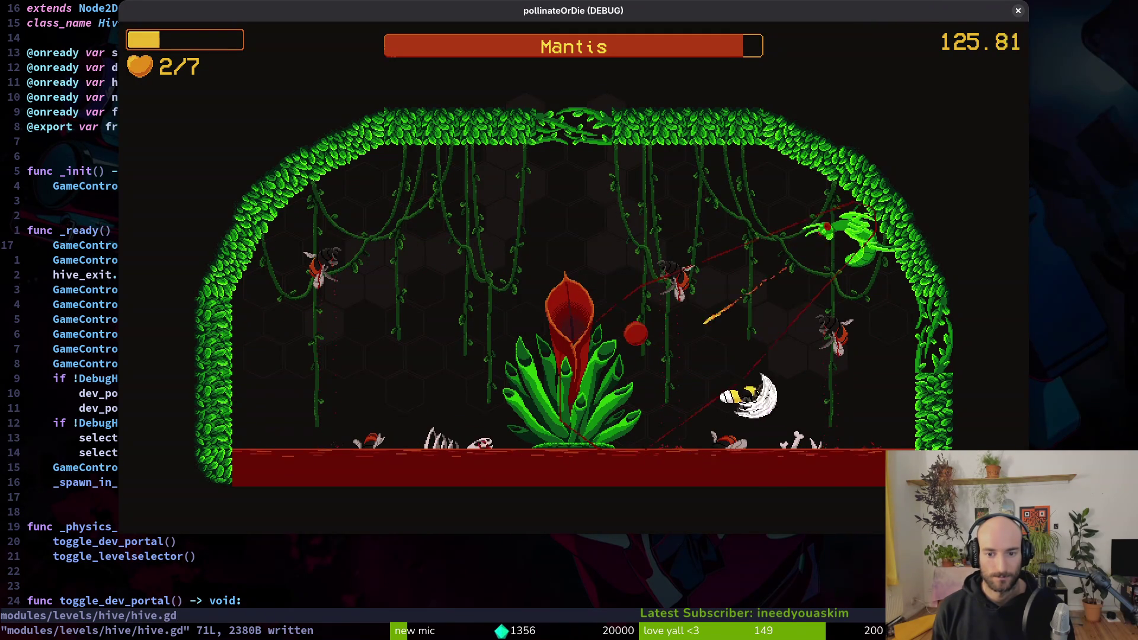
pyautogui.press('d')
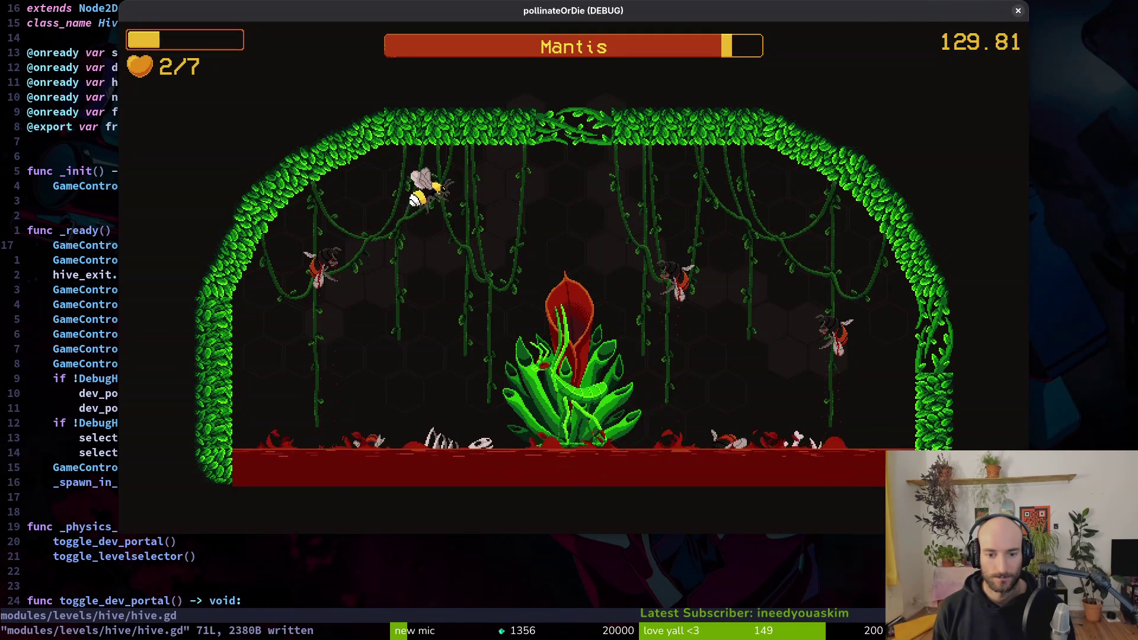
pyautogui.press('d')
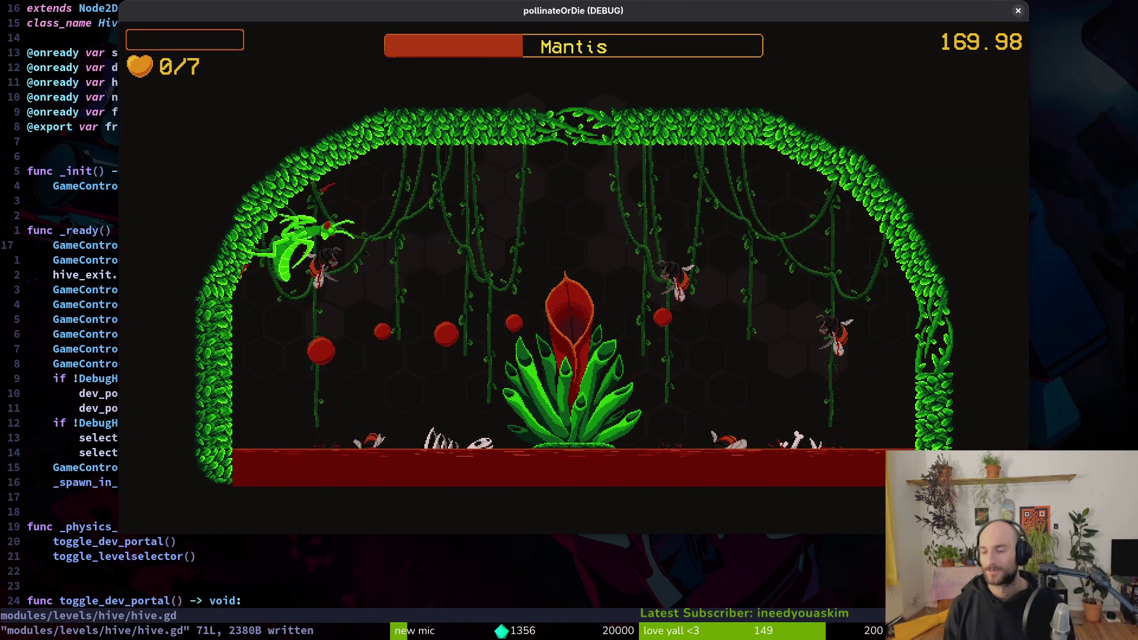
pyautogui.press('Return')
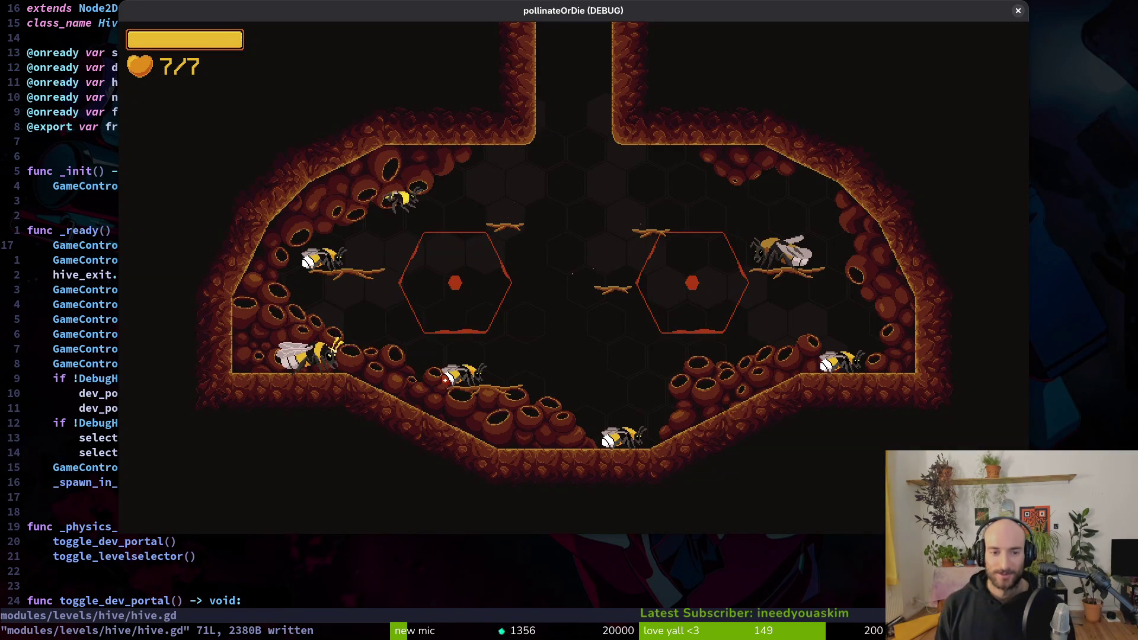
# Step: Quit the game to the main menu, then close the debug window and the Godot editor
pyautogui.press('Escape')
pyautogui.press('Down')
pyautogui.press('Down')
pyautogui.press('Return')
pyautogui.press('Left')
pyautogui.press('Return')
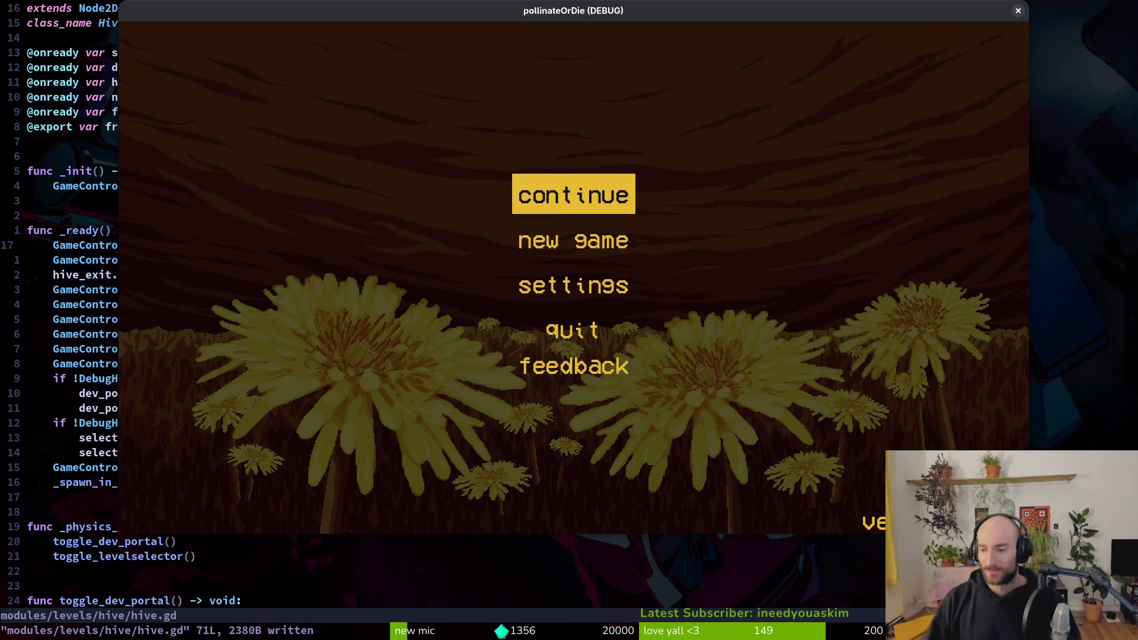
pyautogui.click(1018, 11)
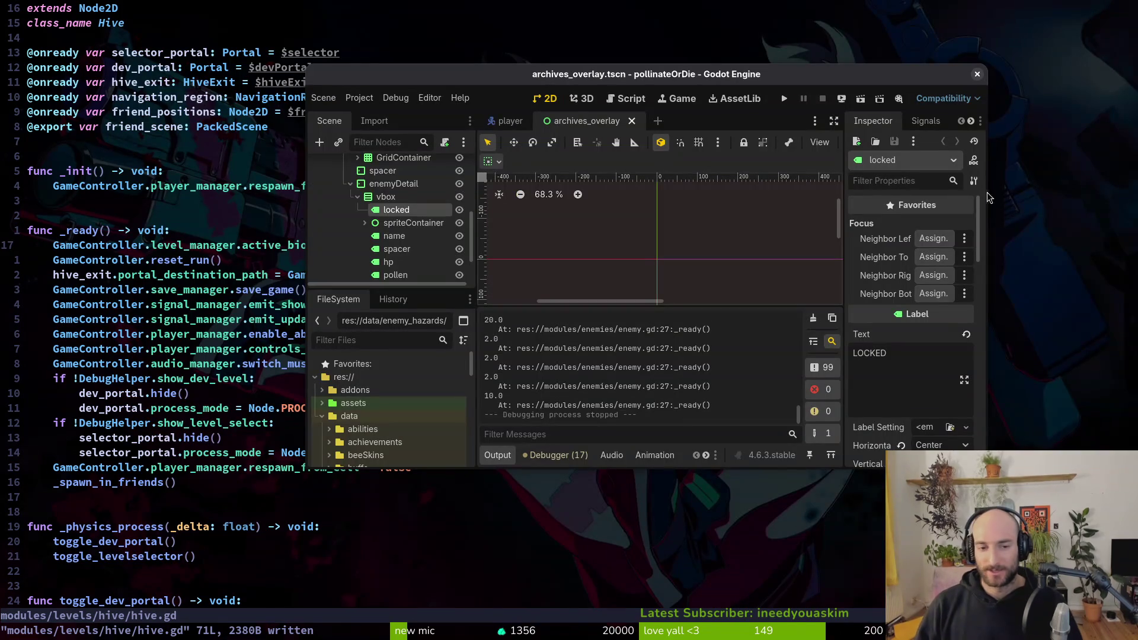
pyautogui.click(976, 76)
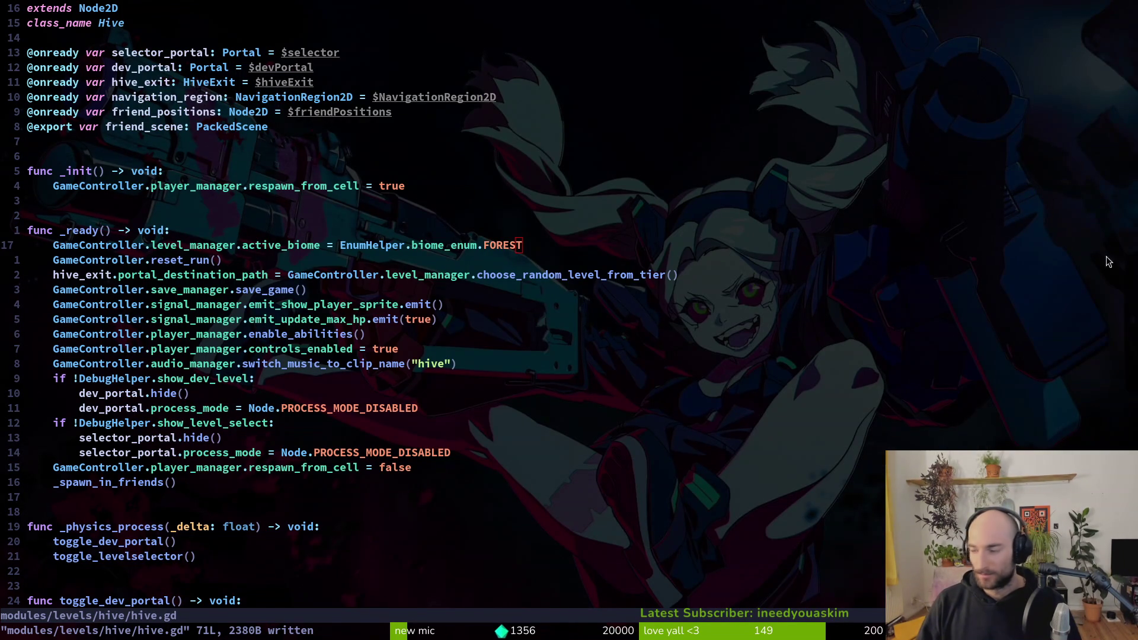
# Step: Return to friendBee in Aseprite and paint dark-brown pixels along the bee's body on frame 51
pyautogui.hotkey('alt', 'Tab')
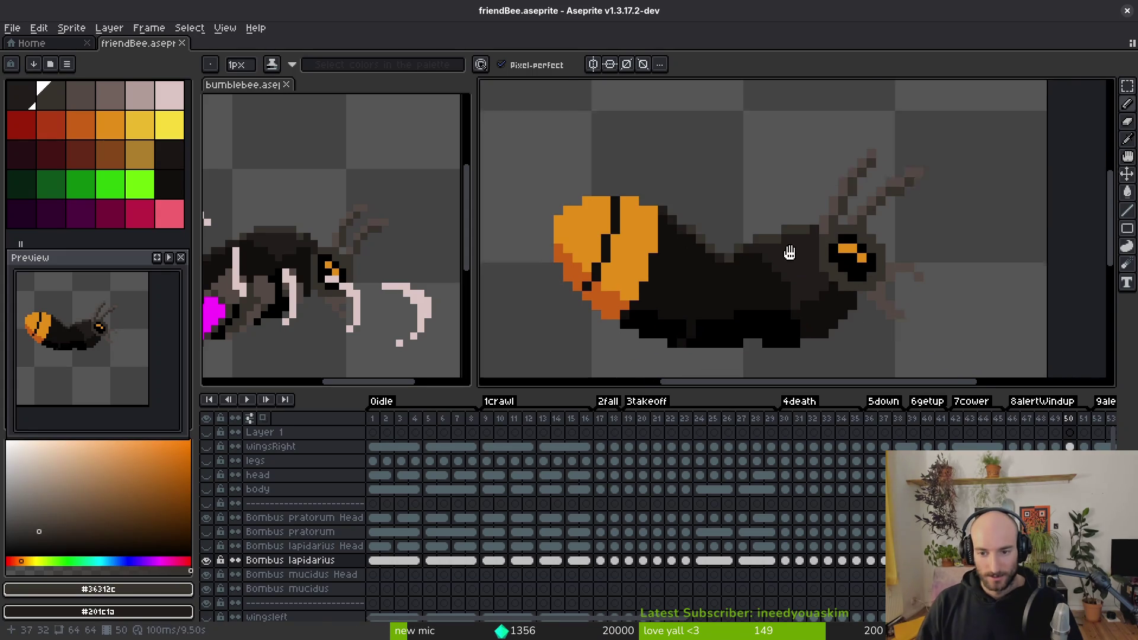
pyautogui.press('Right')
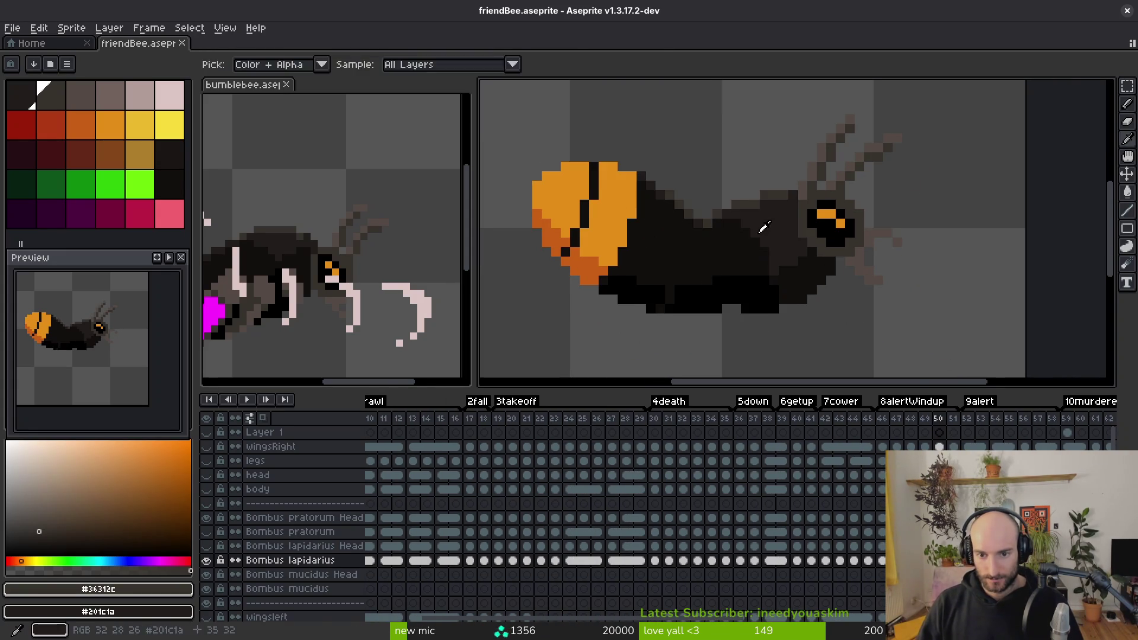
pyautogui.scroll(3, 759, 229)
pyautogui.click(779, 180)
pyautogui.hscroll(-3, 927, 256)
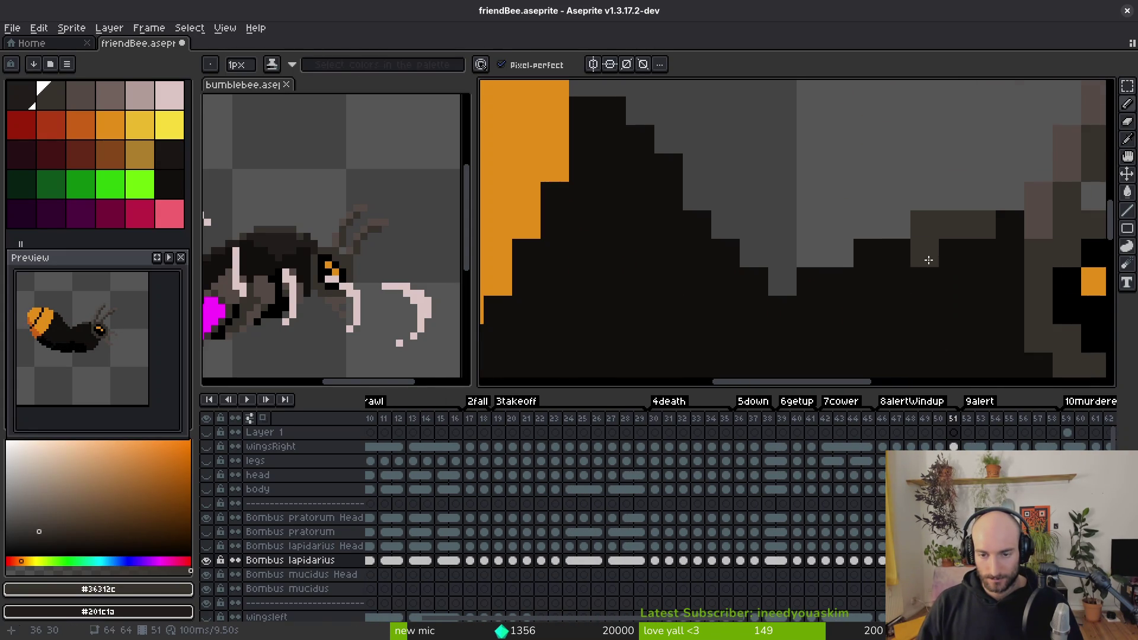
pyautogui.rightClick(837, 278)
pyautogui.moveTo(811, 280); pyautogui.dragTo(784, 302)
pyautogui.moveTo(736, 257); pyautogui.dragTo(678, 172)
pyautogui.scroll(-3, 718, 227)
# Step: Sample the dark brown from frame 50 and paint a dark column upward on frame 51
pyautogui.press('Left')
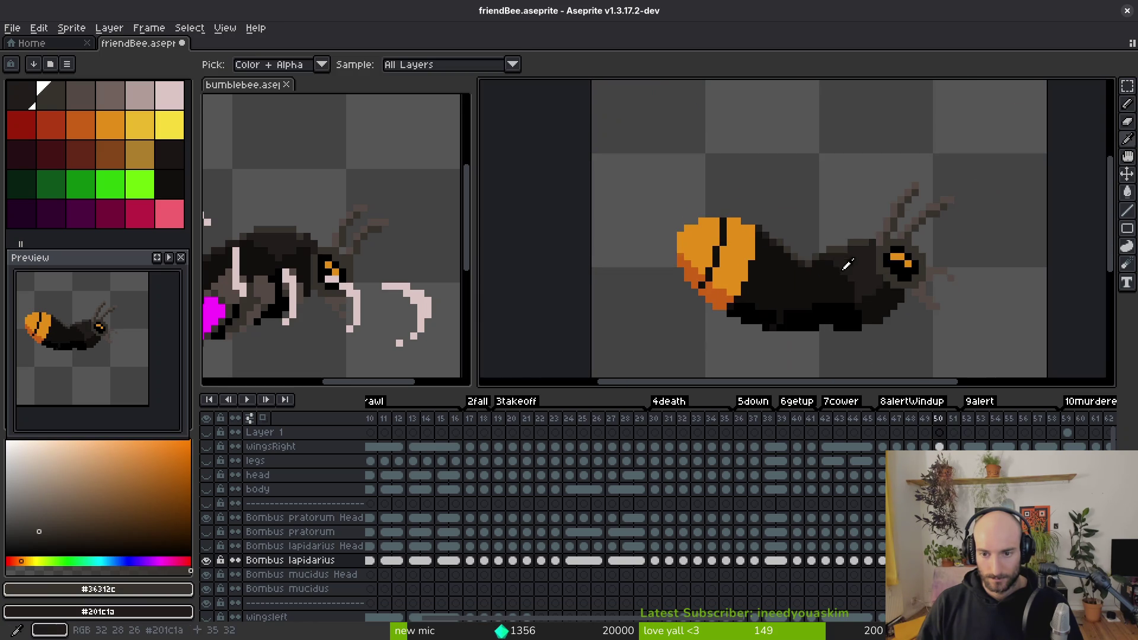
pyautogui.keyDown('alt'); pyautogui.click(858, 260); pyautogui.keyUp('alt')
pyautogui.scroll(3, 819, 267)
pyautogui.press('Right')
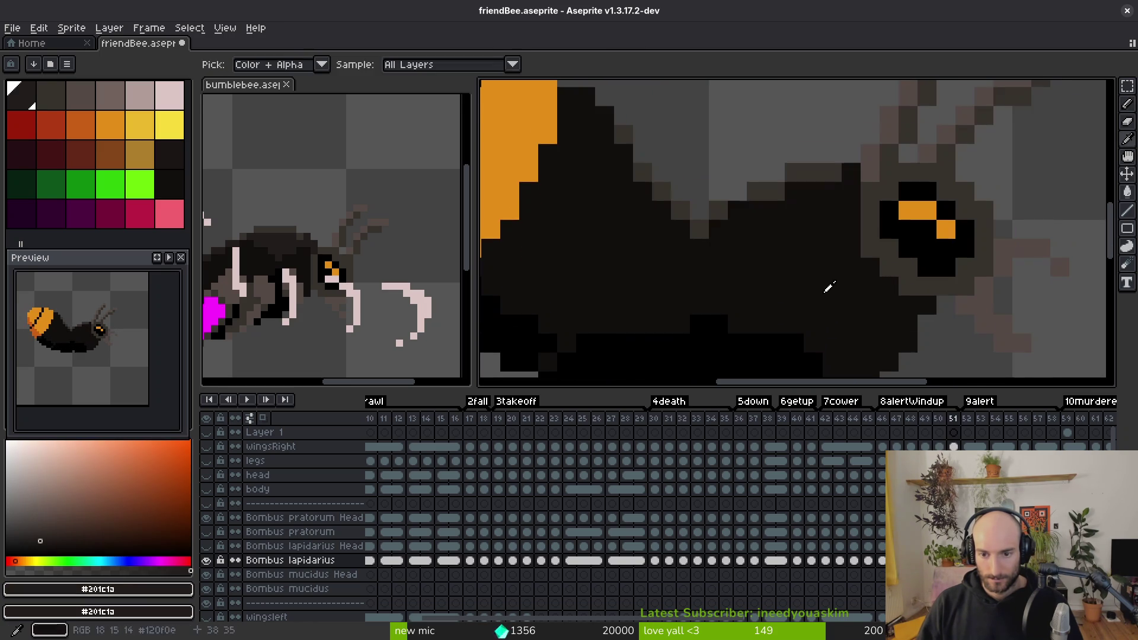
pyautogui.moveTo(817, 325); pyautogui.dragTo(803, 259)
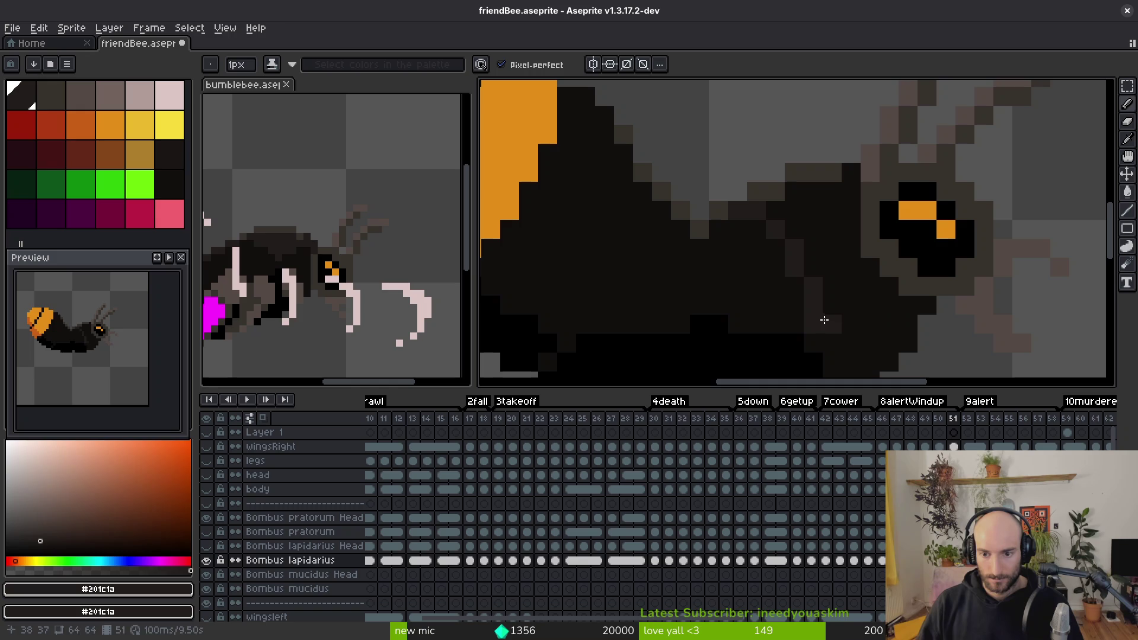
pyautogui.keyDown('alt'); pyautogui.click(871, 259); pyautogui.keyUp('alt')
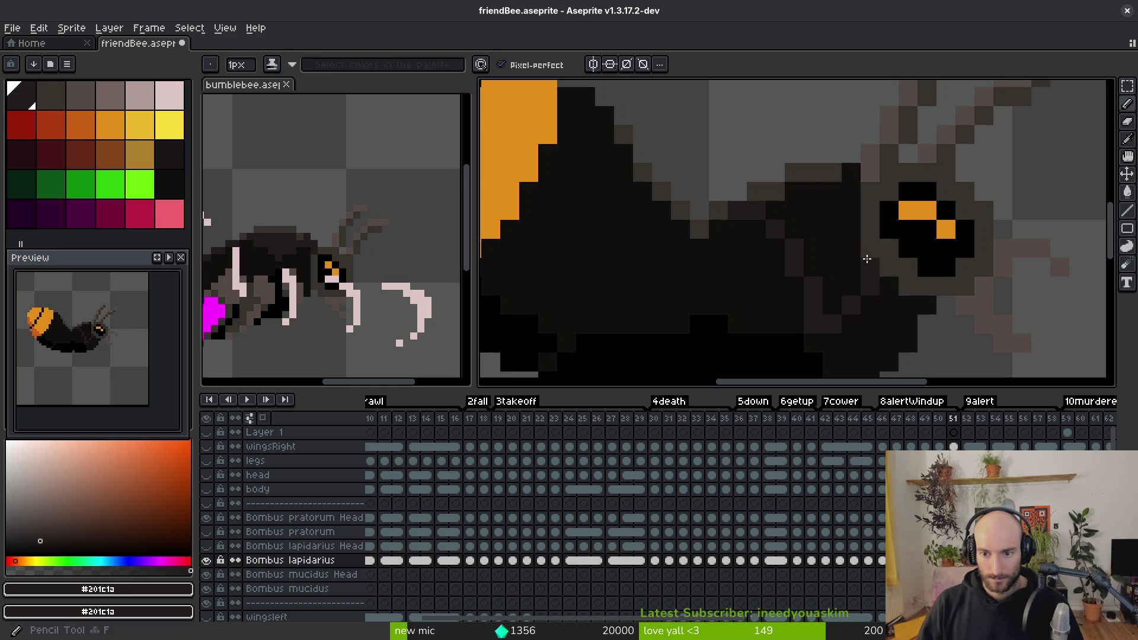
# Step: Sample the #120f0c and #201c1a body colours, comparing frames 51 and 52
pyautogui.moveTo(830, 207); pyautogui.dragTo(848, 224)
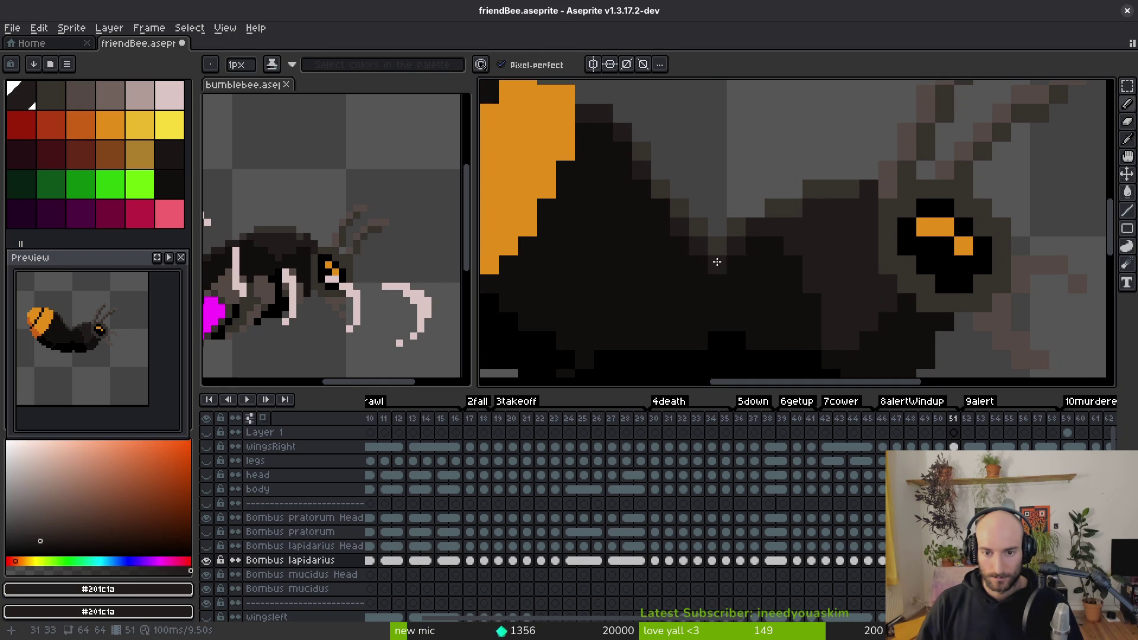
pyautogui.scroll(-3, 717, 261)
pyautogui.scroll(2, 753, 264)
pyautogui.keyDown('alt'); pyautogui.click(753, 268); pyautogui.keyUp('alt')
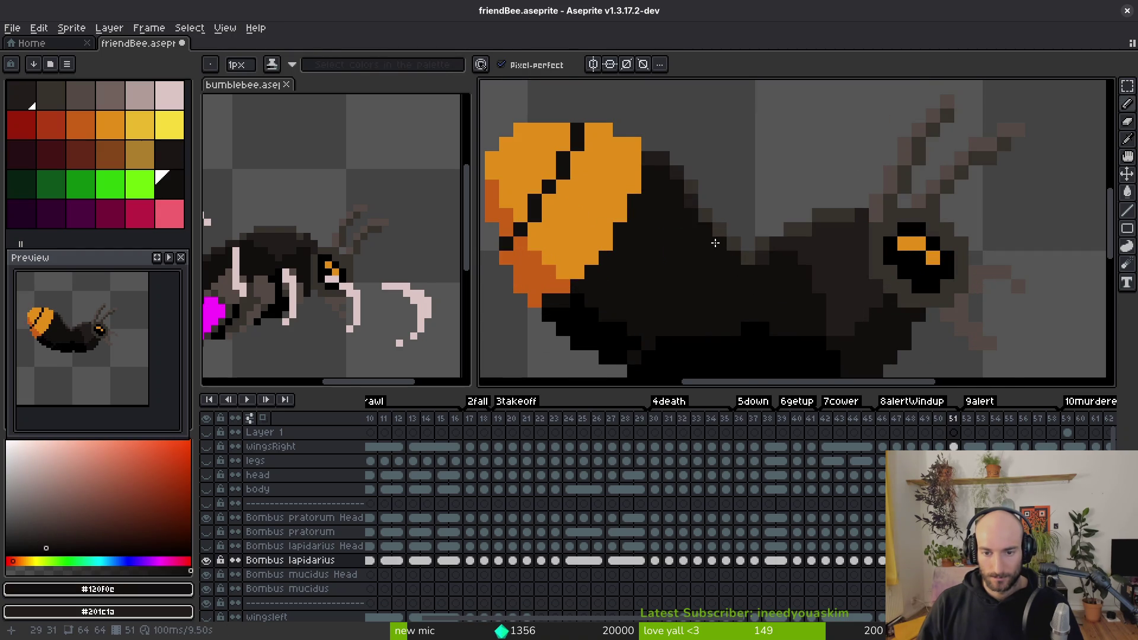
pyautogui.scroll(-3, 716, 243)
pyautogui.keyDown('alt'); pyautogui.click(802, 289); pyautogui.keyUp('alt')
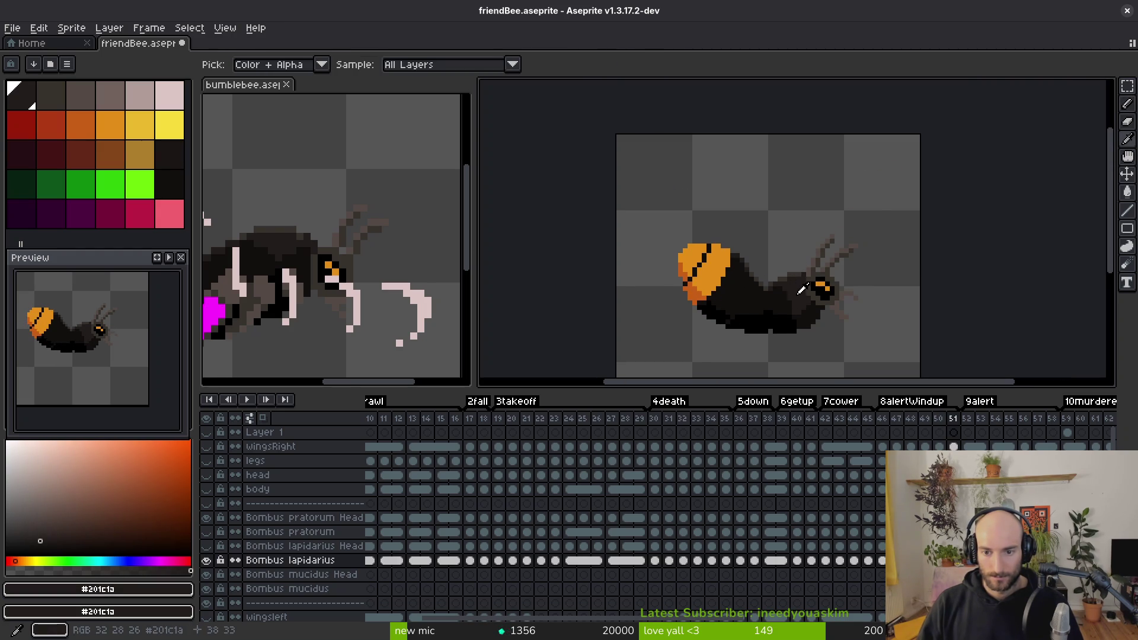
pyautogui.scroll(3, 802, 288)
pyautogui.press('.')
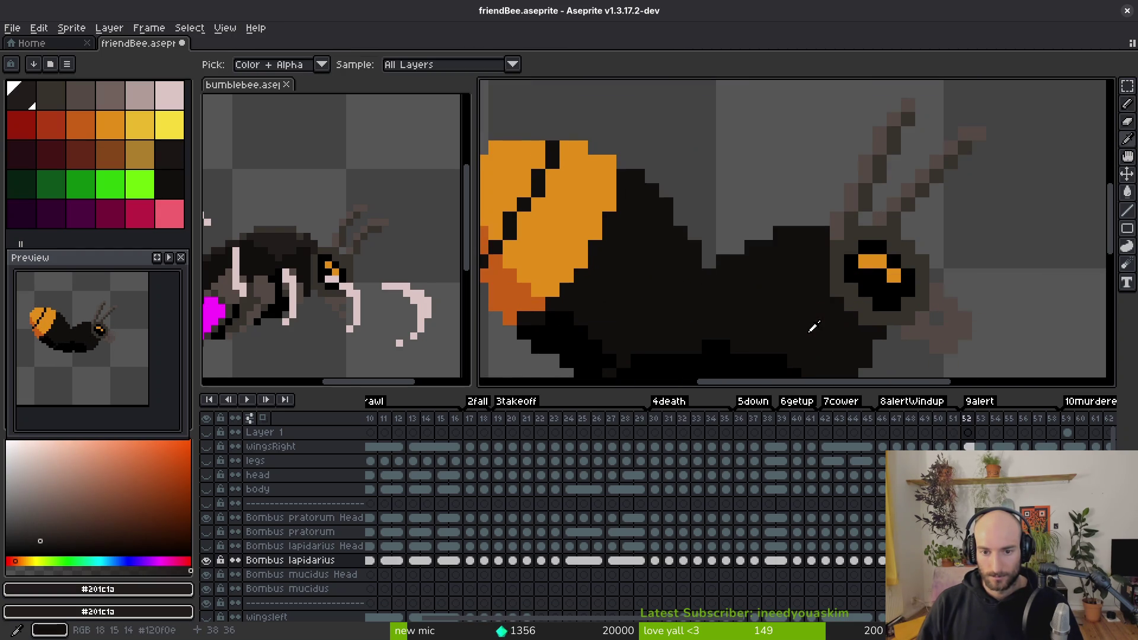
pyautogui.press(',')
# Step: Lasso-check the head across frames 51–52, sample #36312c and #201c1a, then play the animation
pyautogui.press('q')
pyautogui.moveTo(797, 199)
pyautogui.mouseDown()
pyautogui.moveTo(709, 225)
pyautogui.moveTo(860, 261)
pyautogui.moveTo(798, 204)
pyautogui.mouseUp()
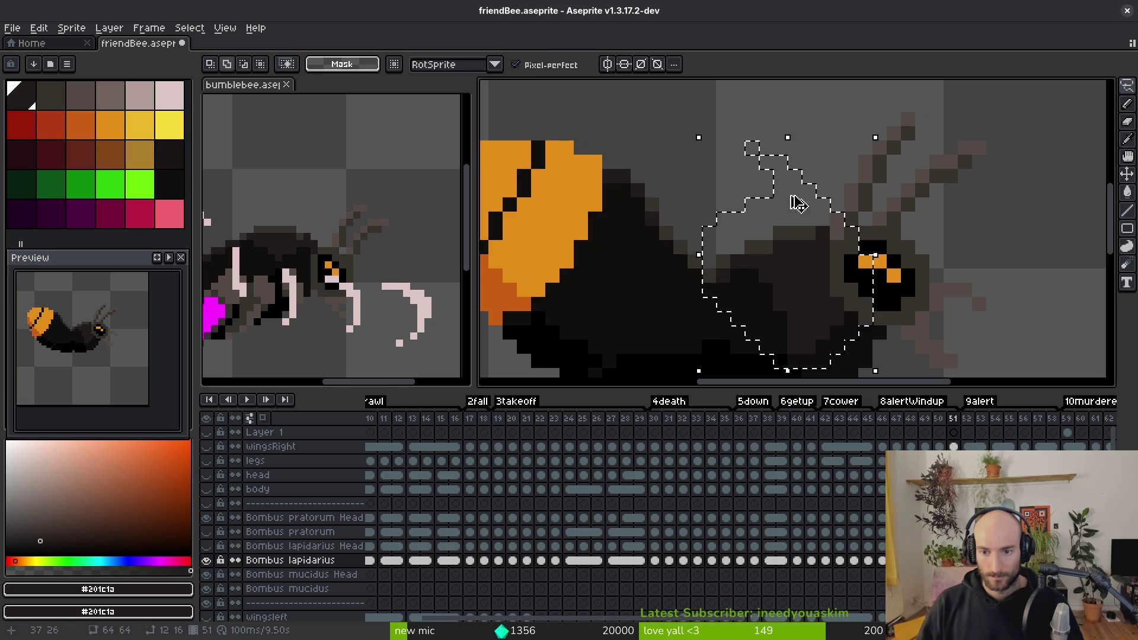
pyautogui.press('.')
pyautogui.hotkey('ctrl', 'd')
pyautogui.press('b')
pyautogui.keyDown('alt'); pyautogui.click(714, 266); pyautogui.keyUp('alt')
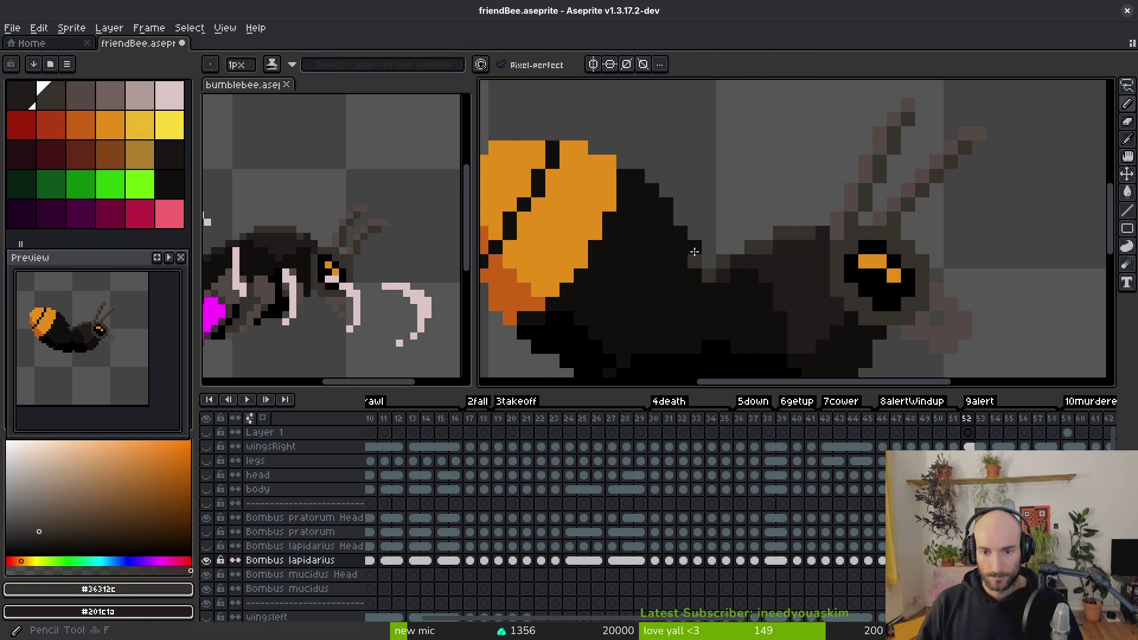
pyautogui.keyDown('alt'); pyautogui.click(708, 288); pyautogui.keyUp('alt')
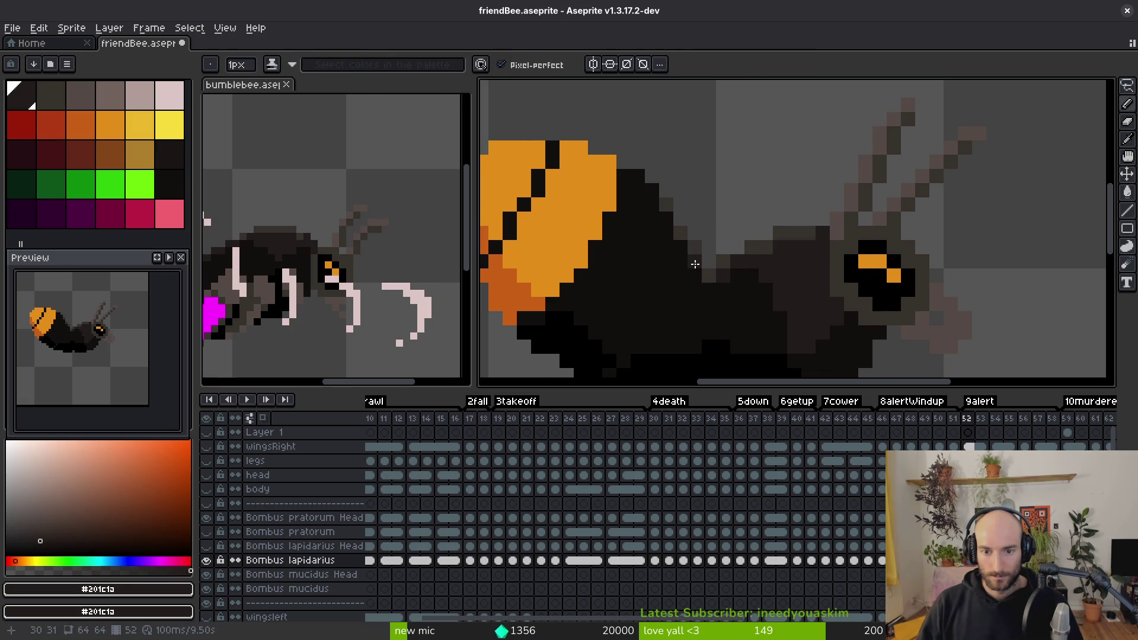
pyautogui.scroll(-3, 713, 275)
pyautogui.press('Return')
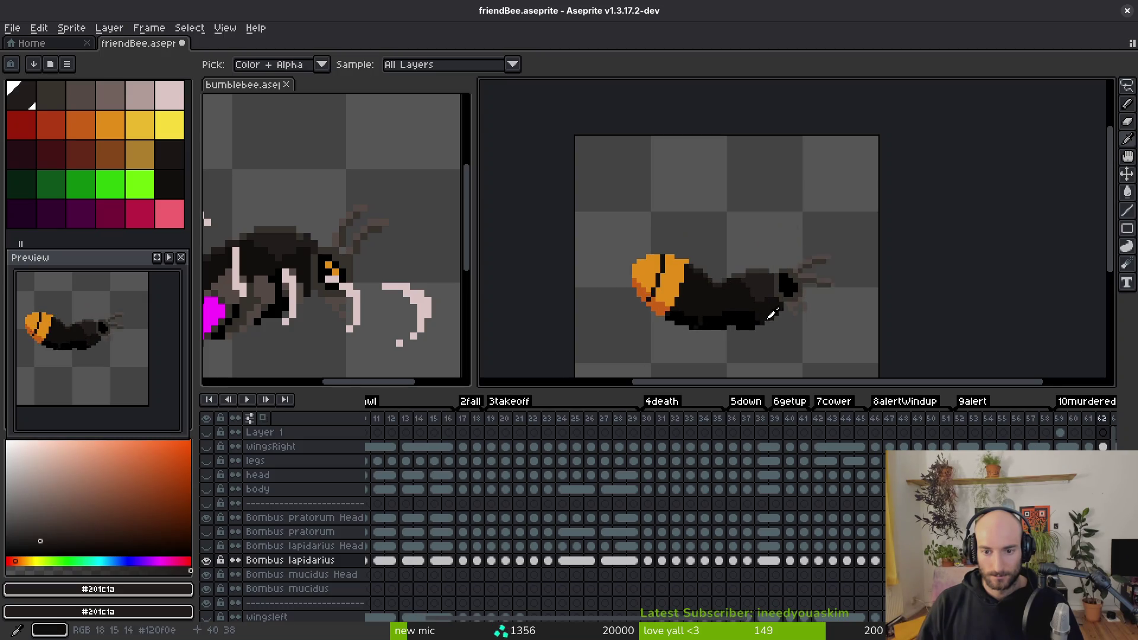
# Step: Stop playback on frame 64 and move to frame 65 with the pencil ready
pyautogui.press('b')
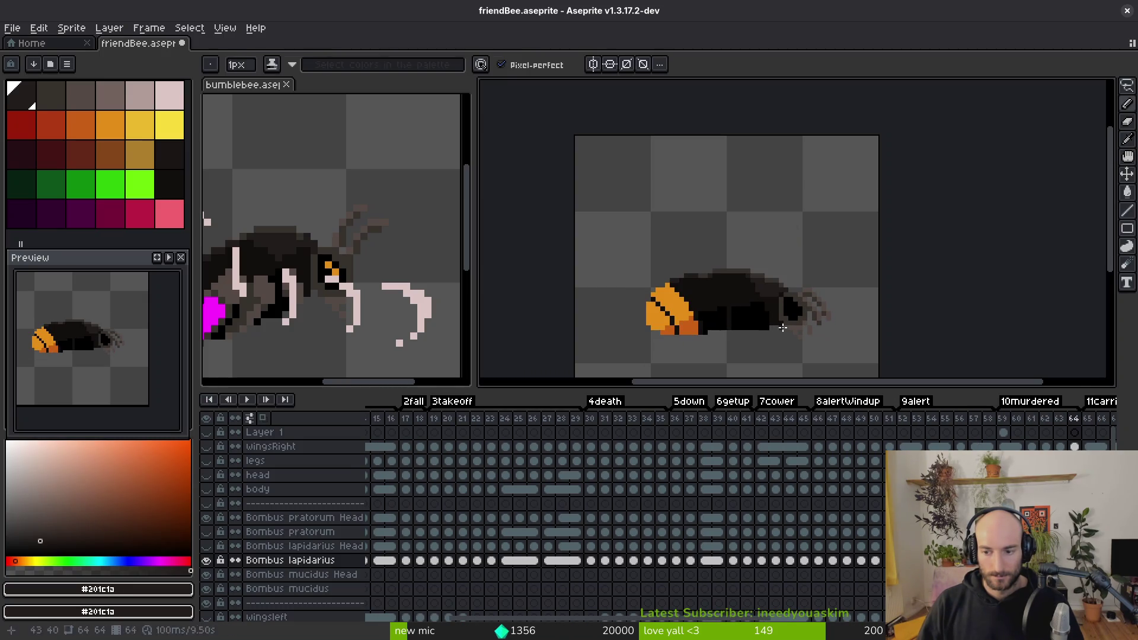
pyautogui.press('Return')
pyautogui.scroll(5, 729, 313)
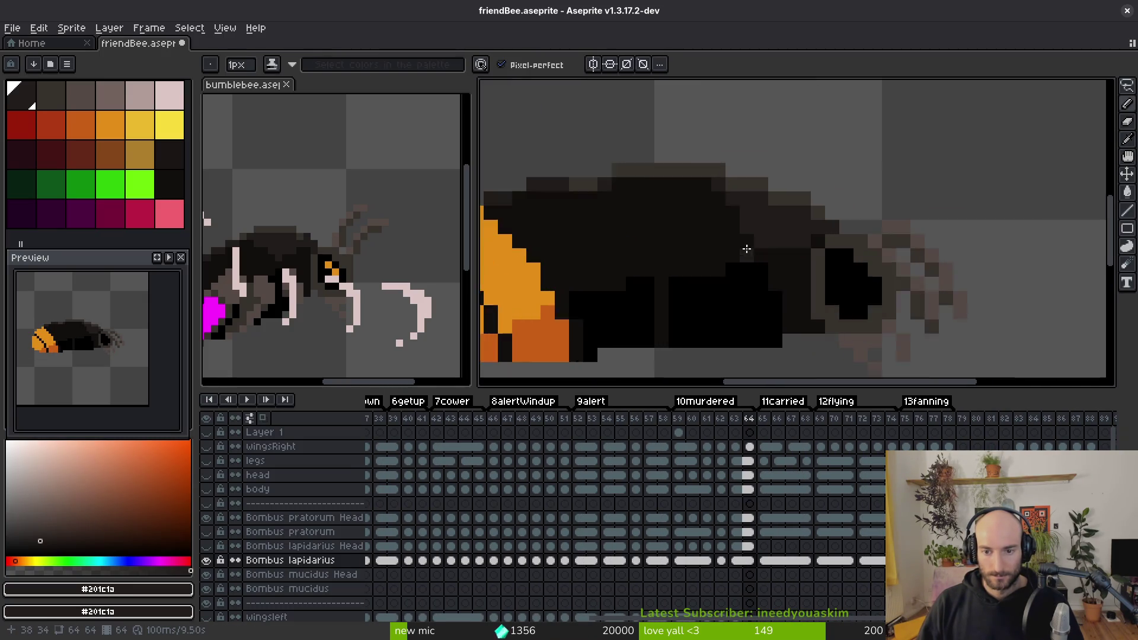
pyautogui.press('alt')
pyautogui.scroll(-3, 826, 333)
pyautogui.scroll(4, 794, 255)
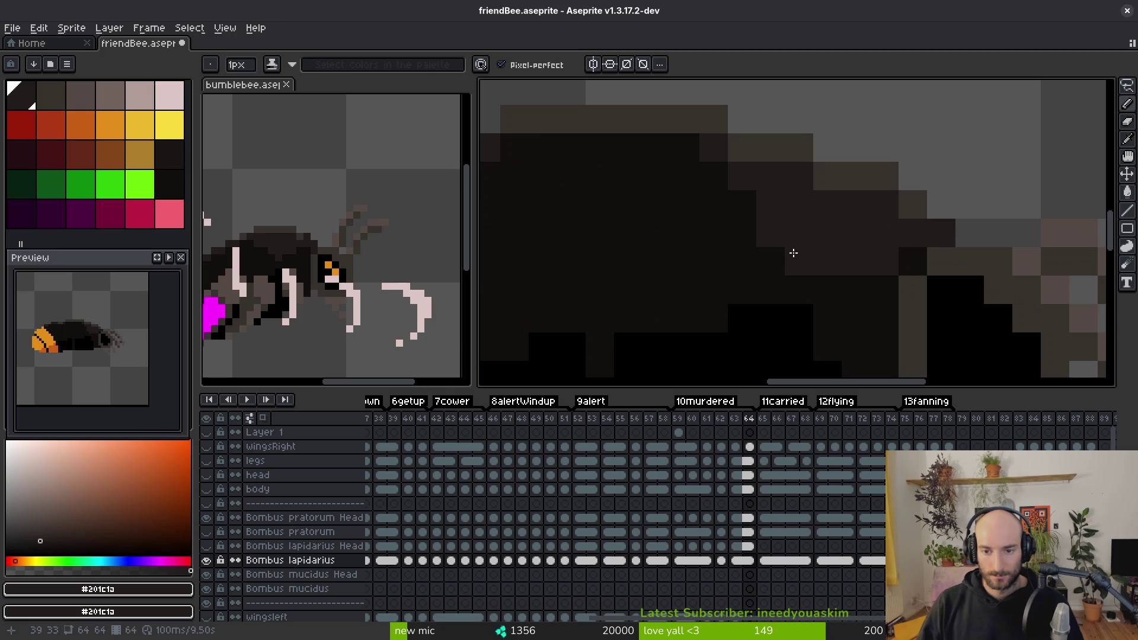
pyautogui.press('Right')
# Step: Draw lighter brown runs along the bee's back and top row on frame 65
pyautogui.moveTo(797, 270)
pyautogui.mouseDown()
pyautogui.moveTo(753, 196)
pyautogui.moveTo(652, 119)
pyautogui.mouseUp()
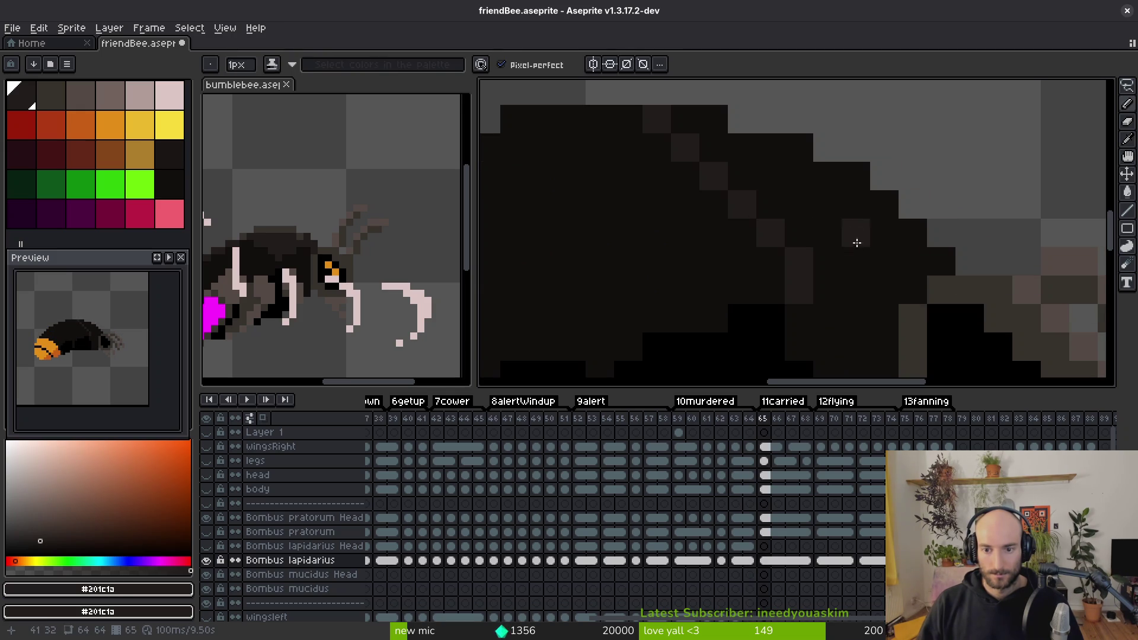
pyautogui.moveTo(827, 290); pyautogui.dragTo(929, 261)
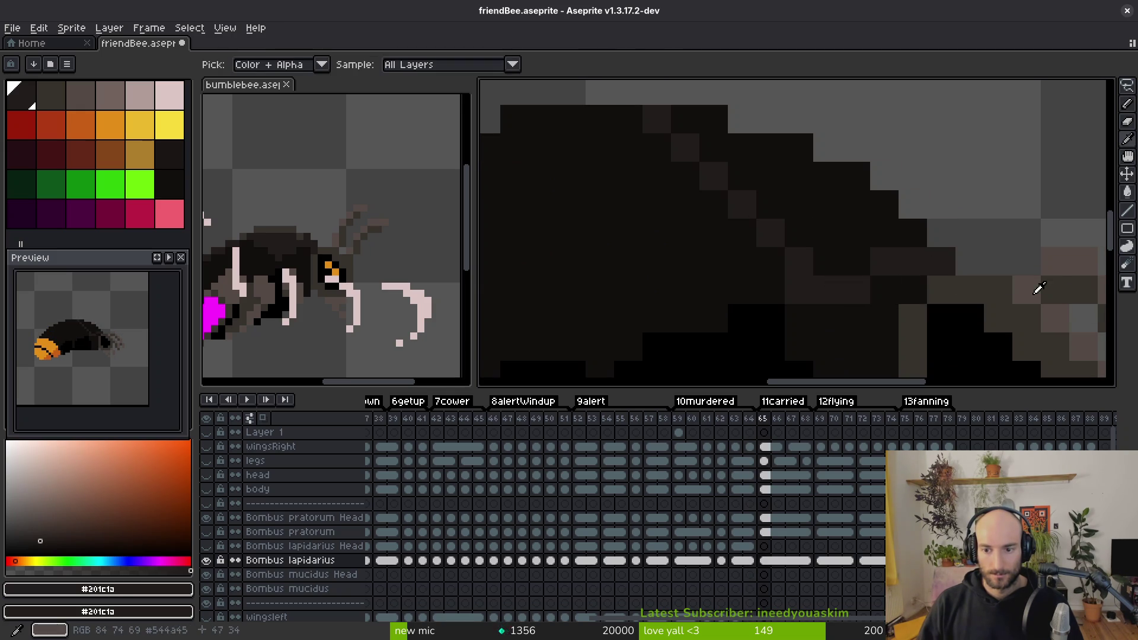
pyautogui.scroll(-1, 830, 217)
pyautogui.press('g')
pyautogui.scroll(-2, 830, 217)
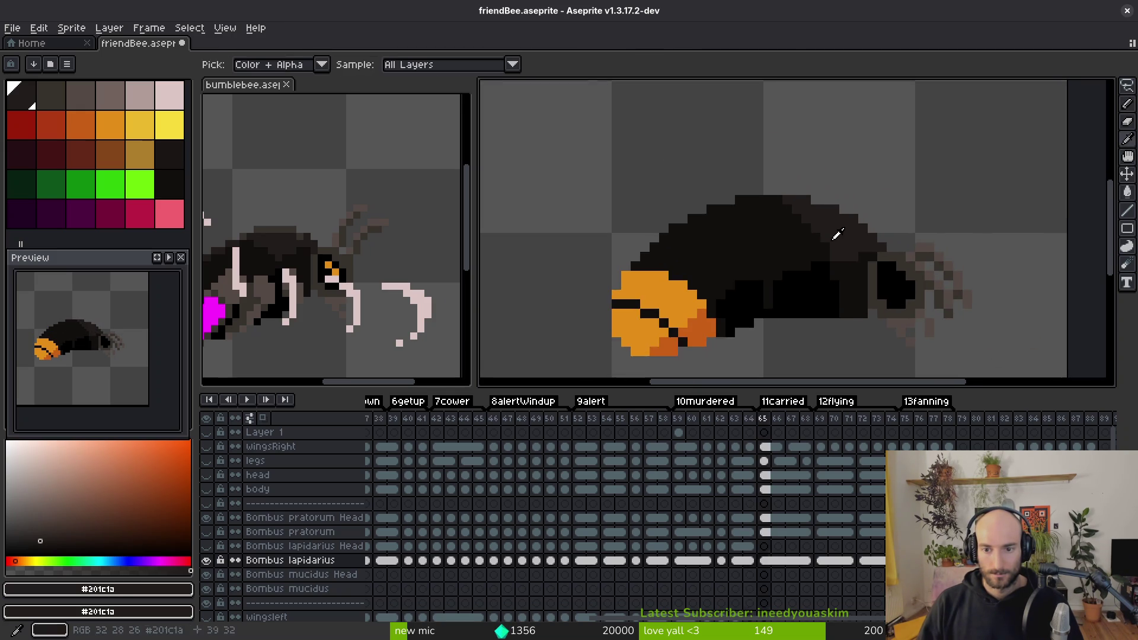
pyautogui.scroll(2, 742, 221)
pyautogui.press('b')
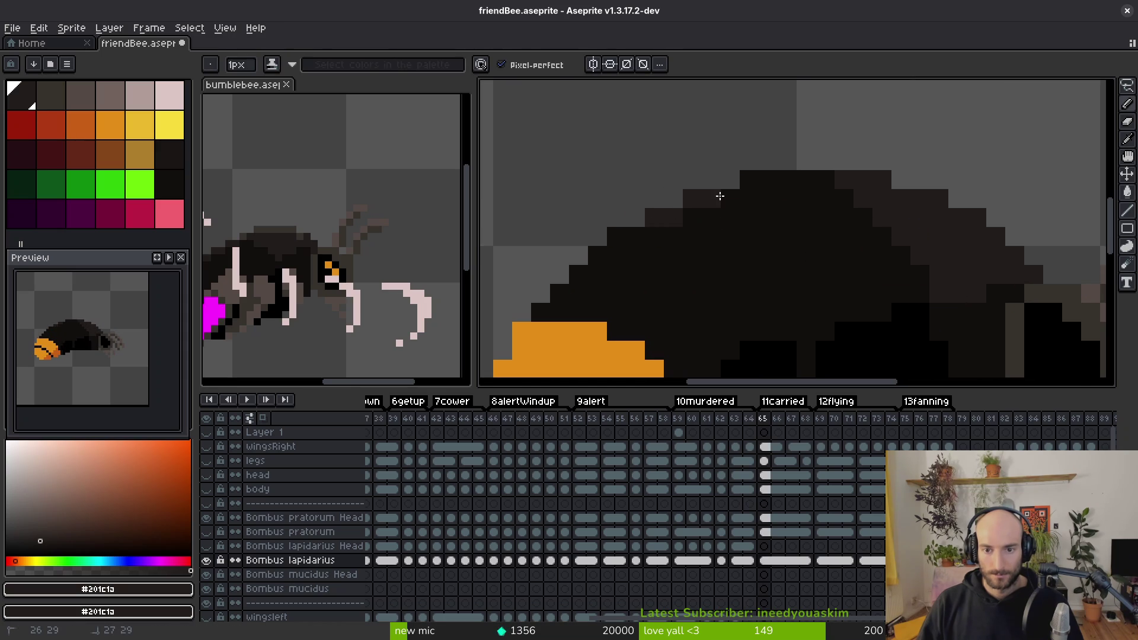
pyautogui.moveTo(720, 196); pyautogui.dragTo(814, 177)
pyautogui.scroll(-1, 750, 225)
pyautogui.scroll(1, 697, 230)
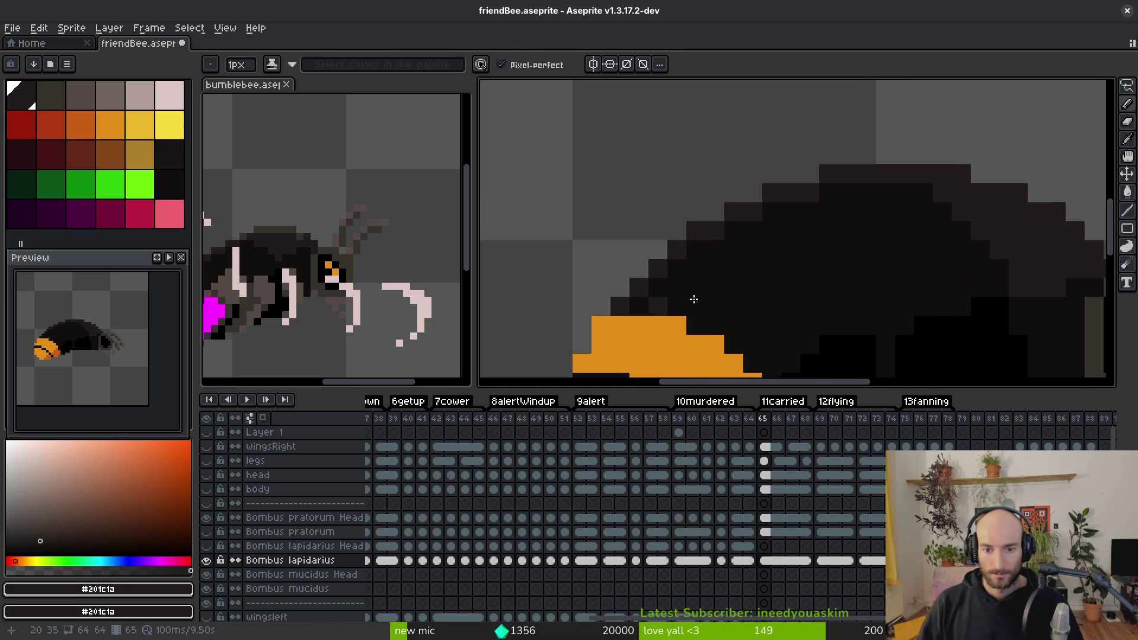
# Step: Sample #36312c from frame 64 and repaint frame 65's top body edge with it
pyautogui.press('i')
pyautogui.press('Right')
pyautogui.press('Right')
pyautogui.press('Right')
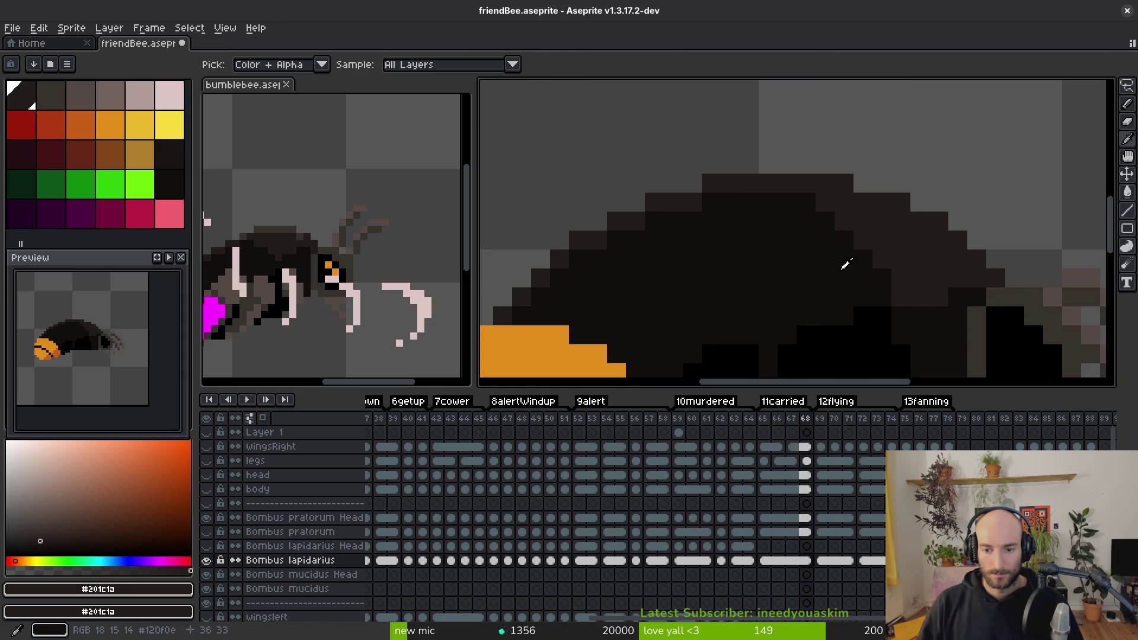
pyautogui.press('Left')
pyautogui.press('Left')
pyautogui.press('Left')
pyautogui.click(931, 216)
pyautogui.press('Right')
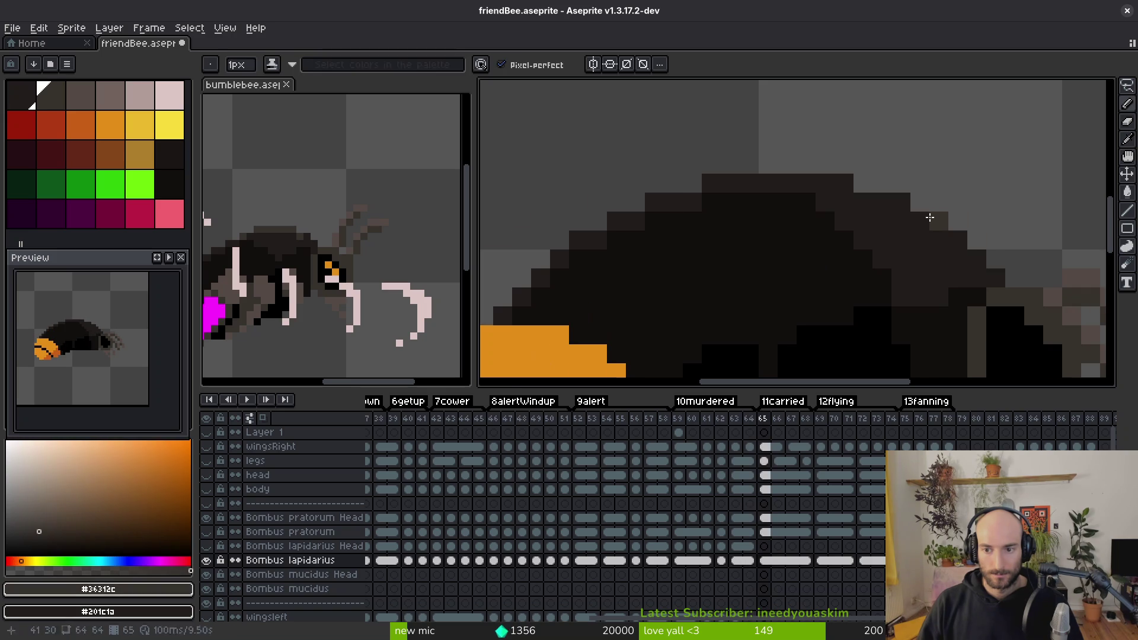
pyautogui.press('f')
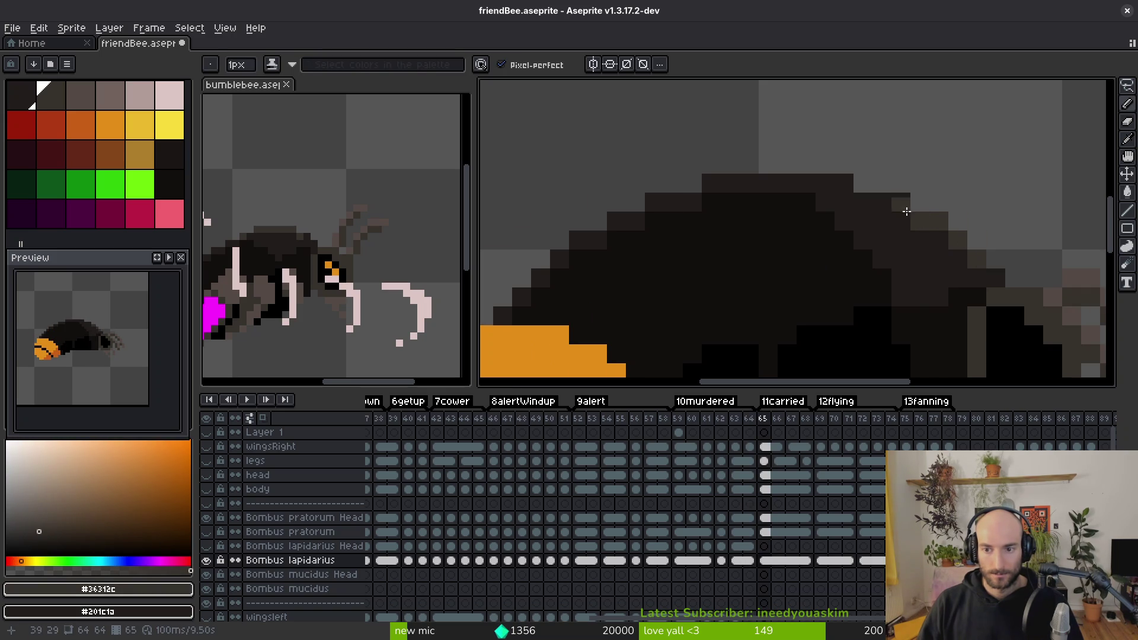
pyautogui.moveTo(846, 184); pyautogui.dragTo(739, 179)
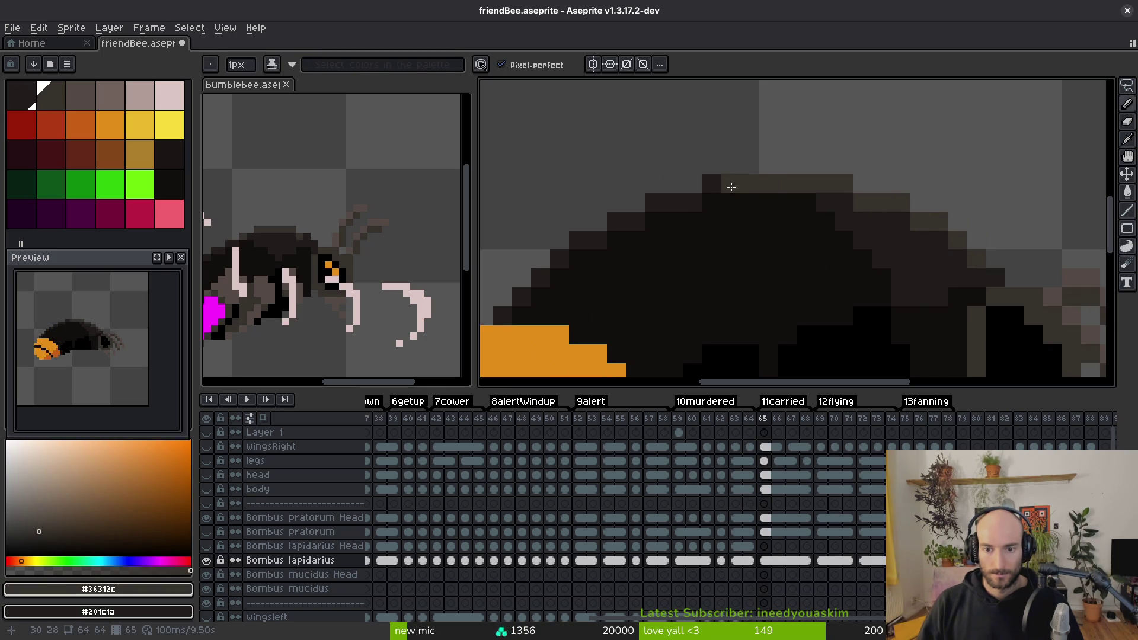
pyautogui.click(745, 183)
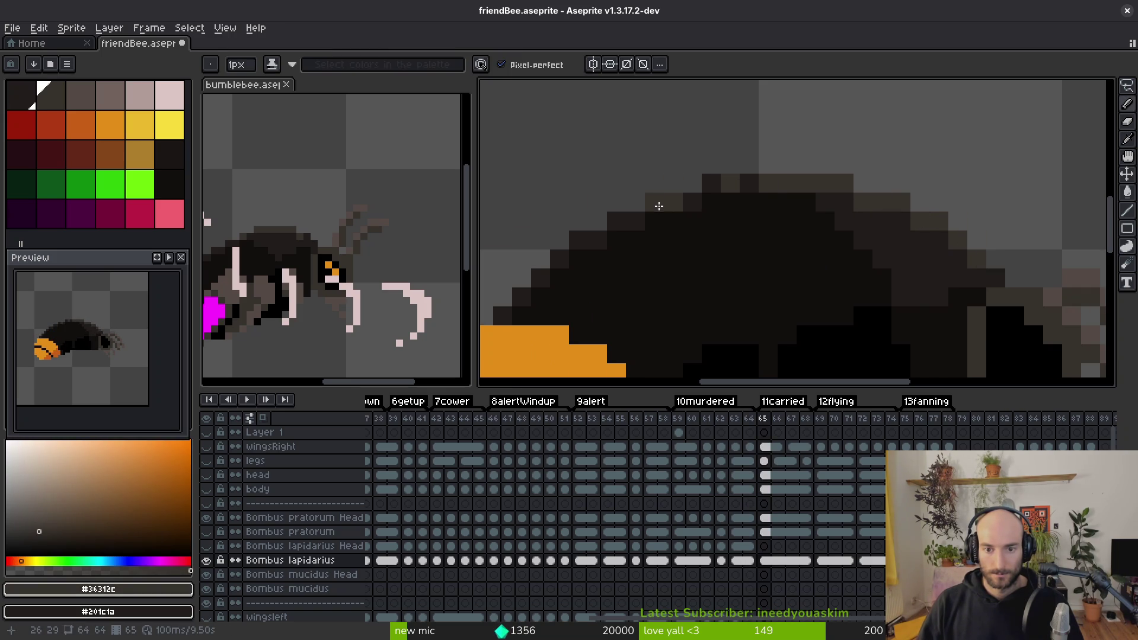
# Step: Step forward through the frames to frame 73 to review the highlight
pyautogui.scroll(-2, 694, 241)
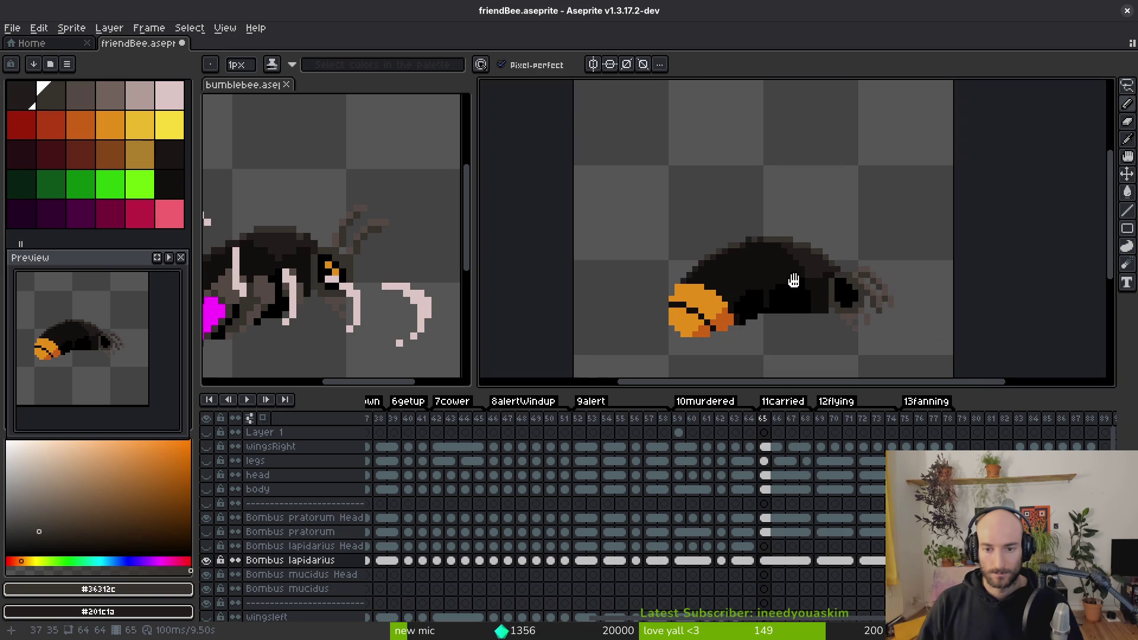
pyautogui.press('i')
pyautogui.press('Right')
pyautogui.press('Right')
pyautogui.press('Right')
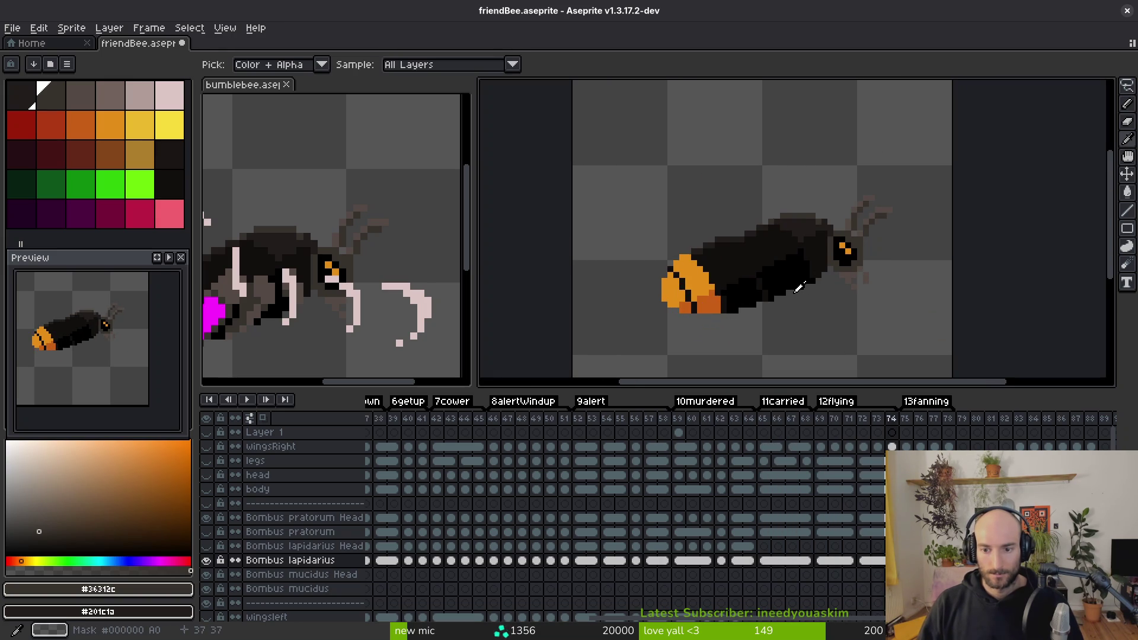
pyautogui.press('Right')
pyautogui.press('Right')
# Step: Save friendBee.aseprite, make the wingsRight and legs layers visible, and preview the bee animation
pyautogui.press('b')
pyautogui.press('v')
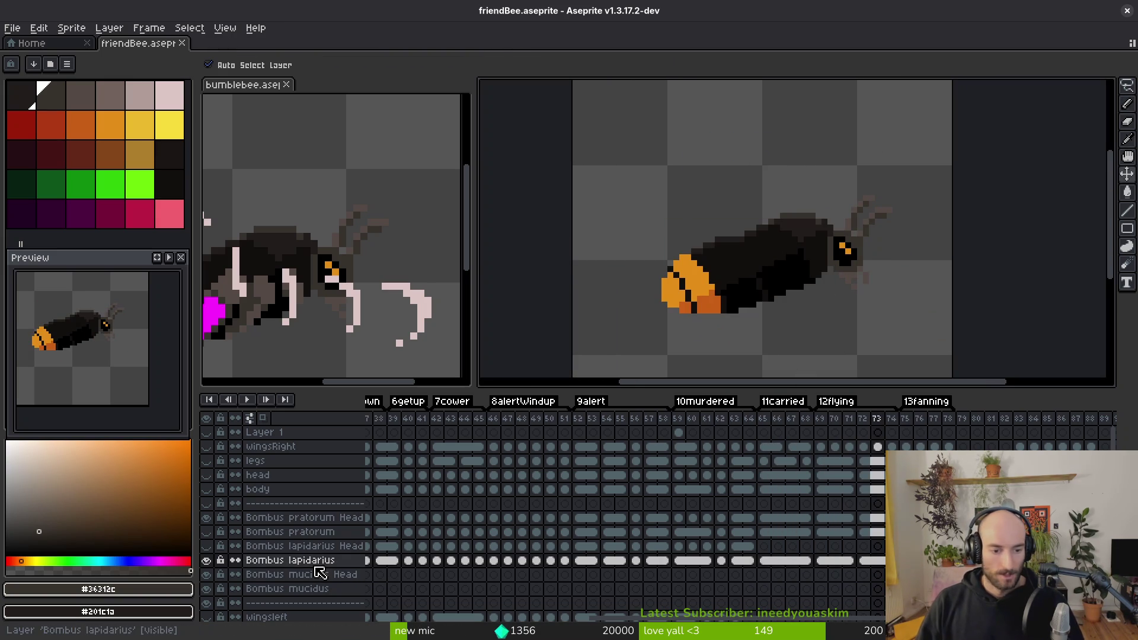
pyautogui.scroll(-2, 668, 249)
pyautogui.hotkey('ctrl', 's')
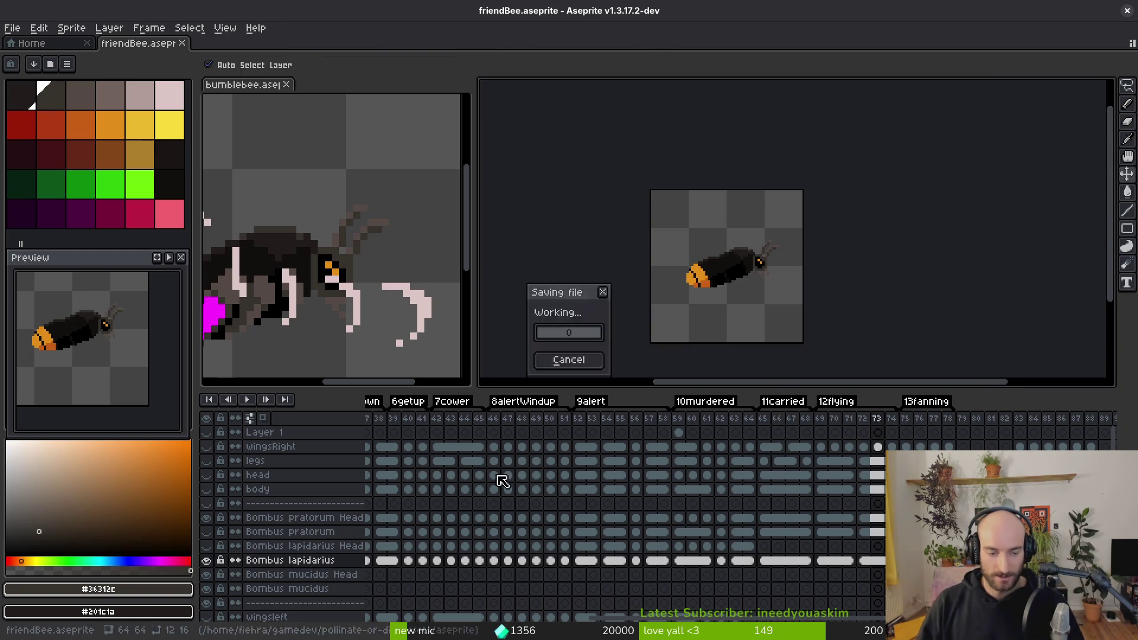
pyautogui.moveTo(208, 467); pyautogui.dragTo(211, 447)
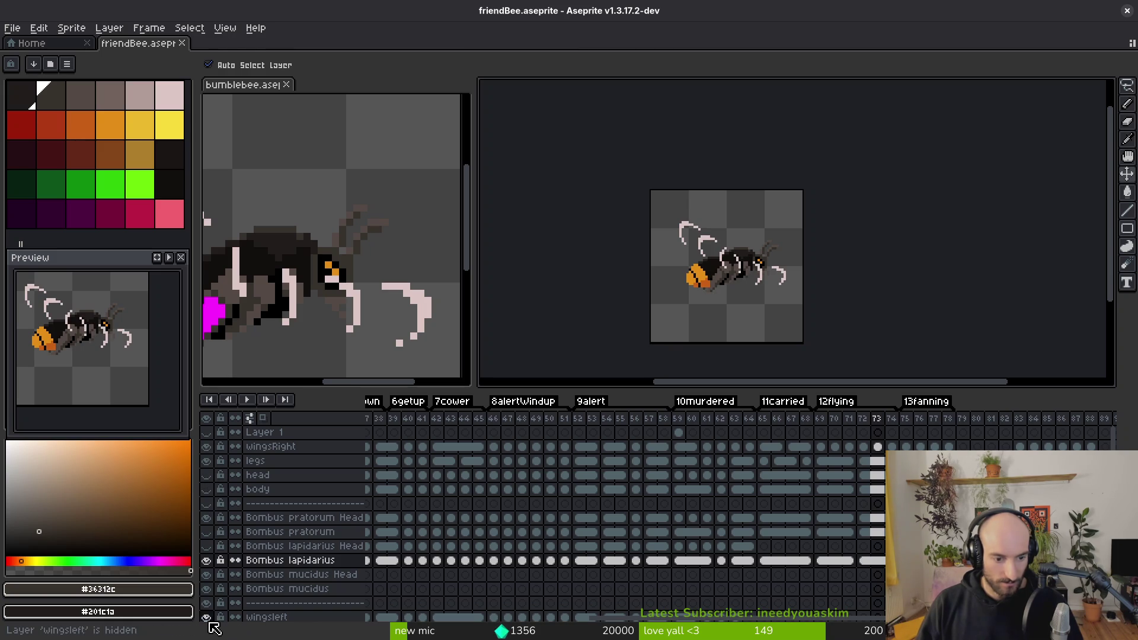
pyautogui.press('Return')
pyautogui.press('i')
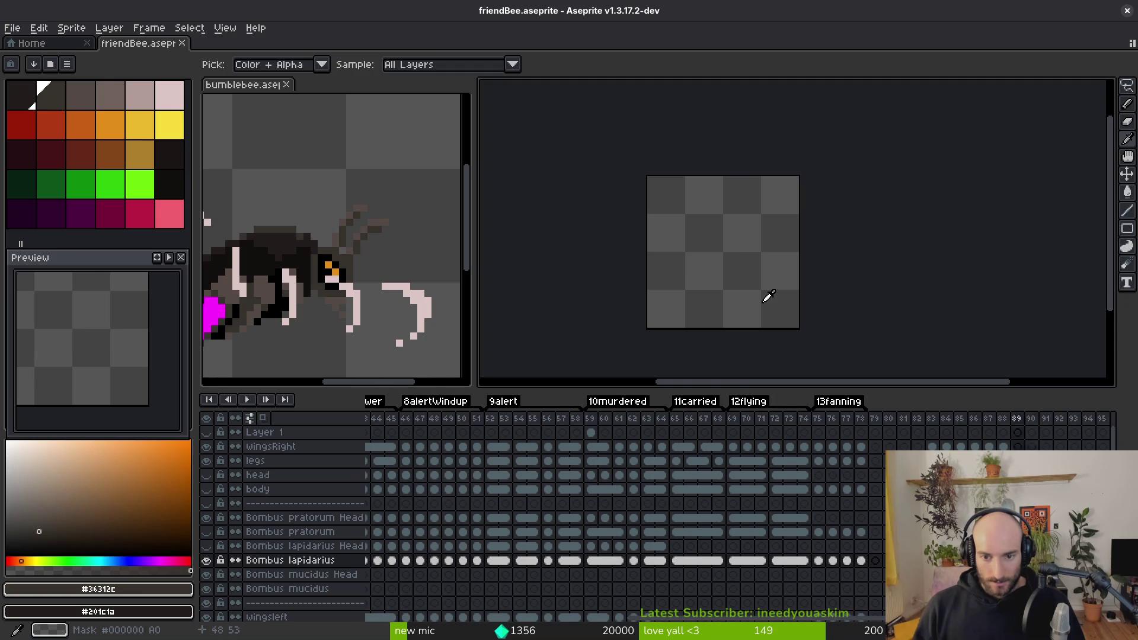
# Step: Export the friendBee sprite sheet and close both open documents
pyautogui.hotkey('ctrl', 'e')
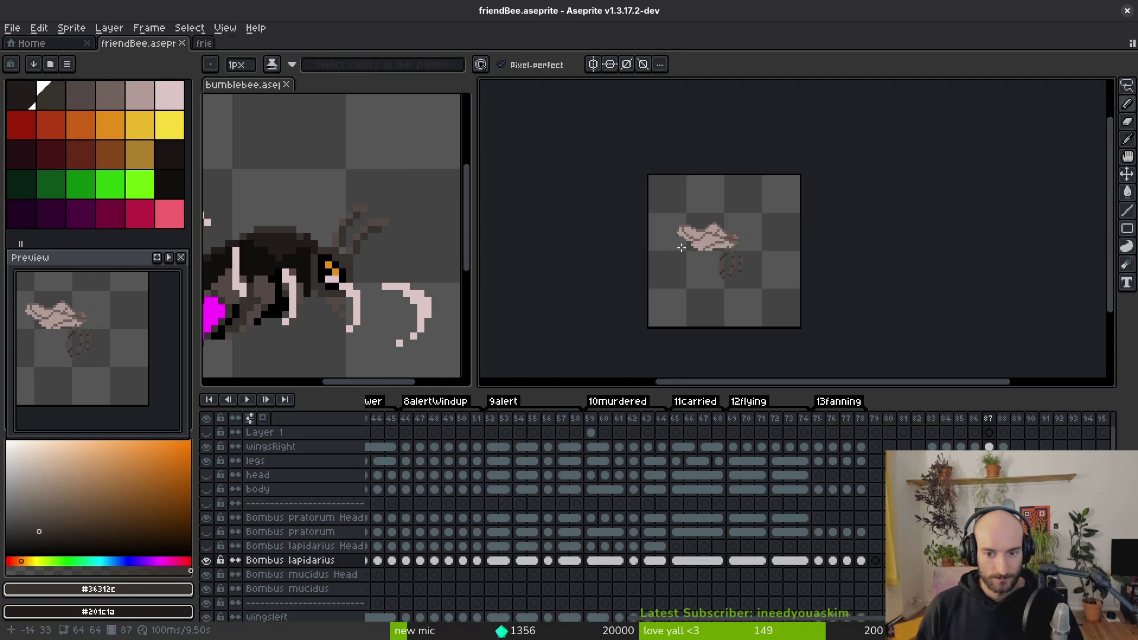
pyautogui.hotkey('ctrl', 'w')
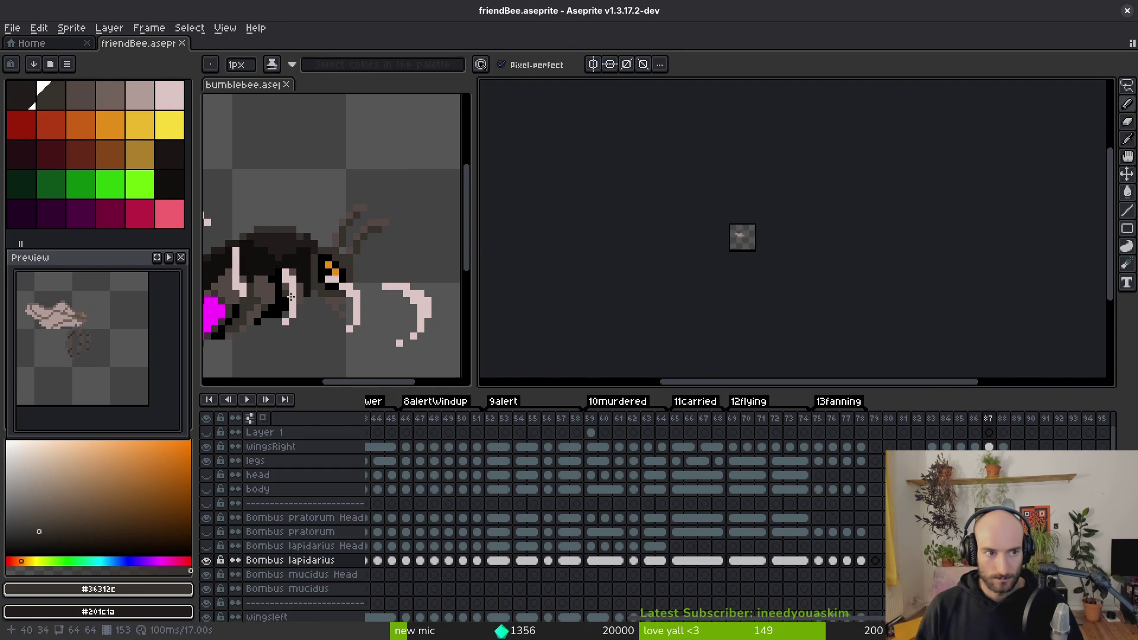
pyautogui.hotkey('ctrl', 'w')
pyautogui.hotkey('ctrl', 'w')
# Step: Close Aseprite, quit Vim and launch tig status in the terminal
pyautogui.click(1128, 11)
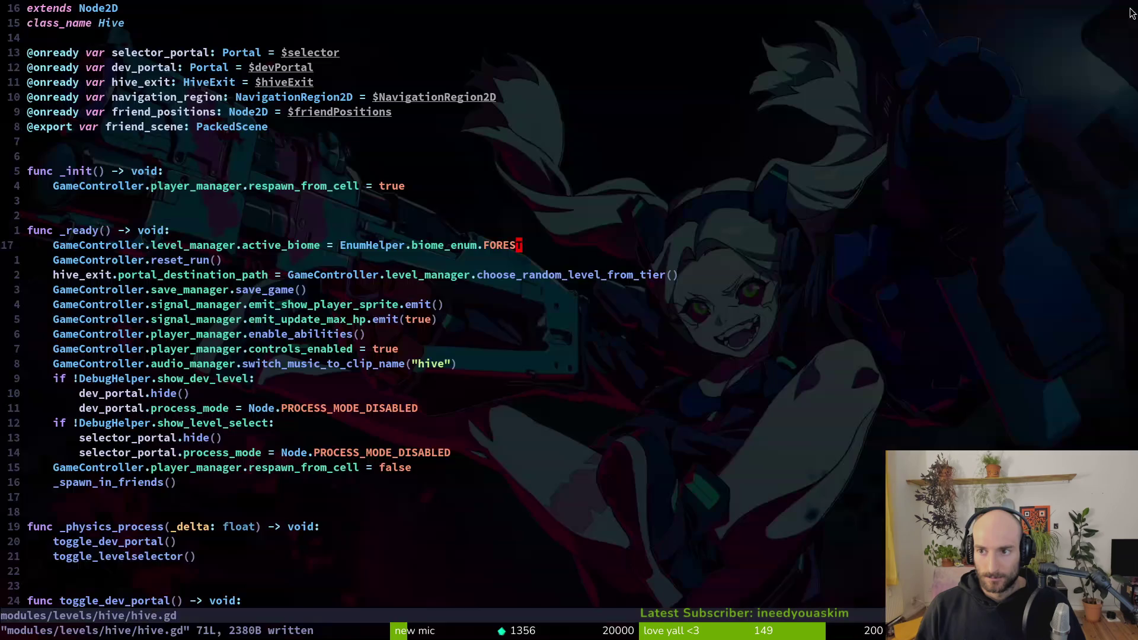
pyautogui.write(':wq')
pyautogui.press('Return')
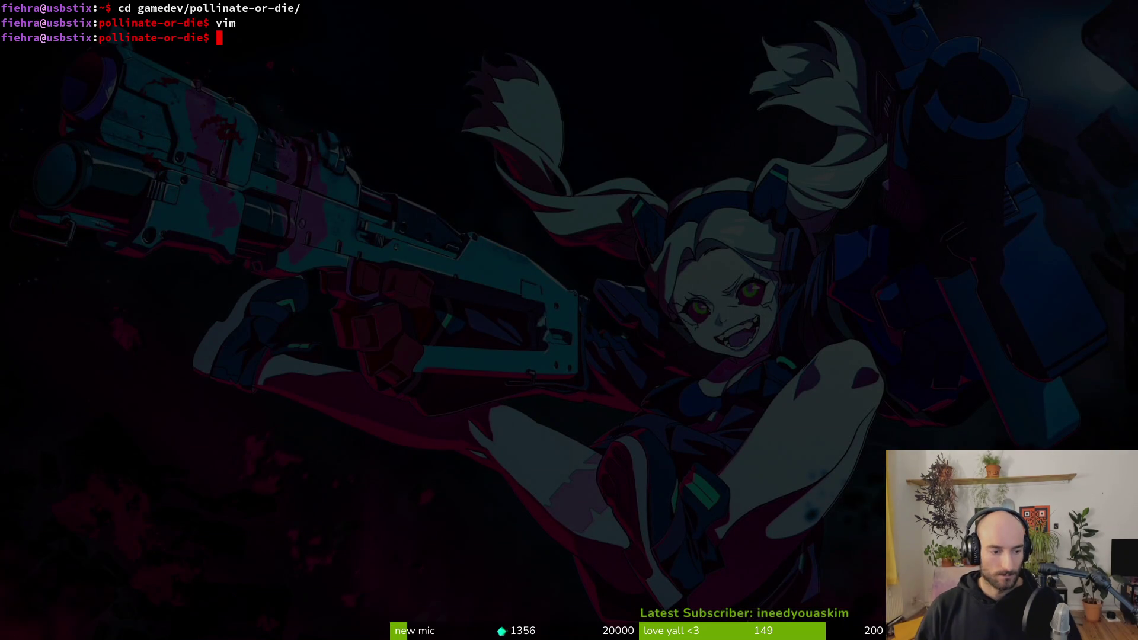
pyautogui.write('tig status')
pyautogui.press('Return')
# Step: Revert the hive.gd biome change, stage archives_overlay.tscn and commit the overlay fix
pyautogui.press('Down')
pyautogui.press('Down')
pyautogui.press('Down')
pyautogui.press('Down')
pyautogui.press('Return')
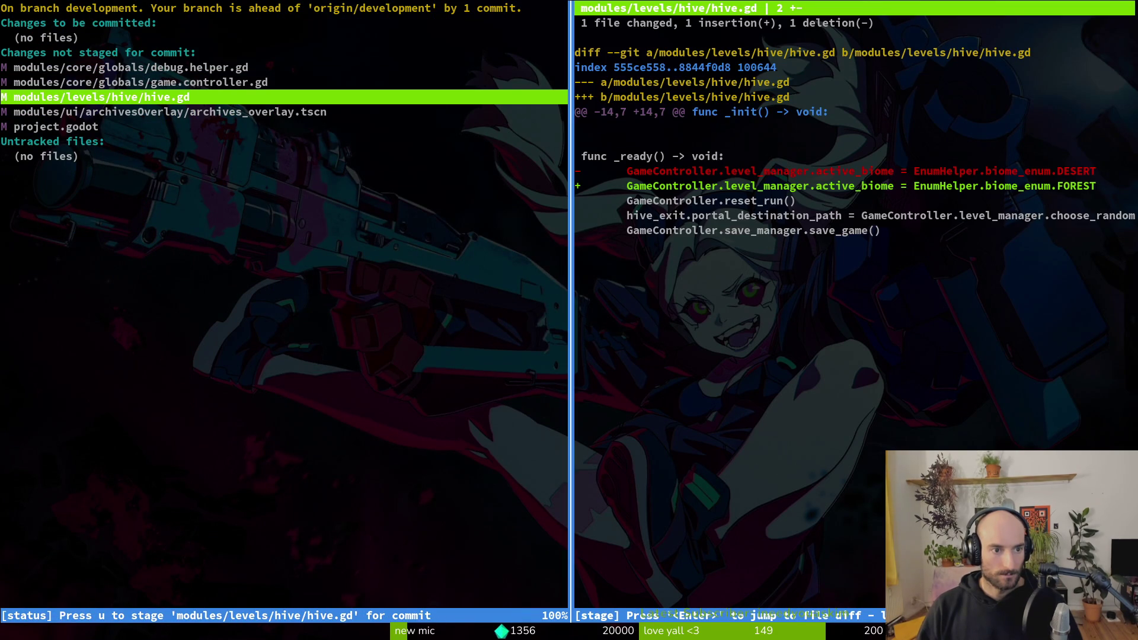
pyautogui.press('!')
pyautogui.press('y')
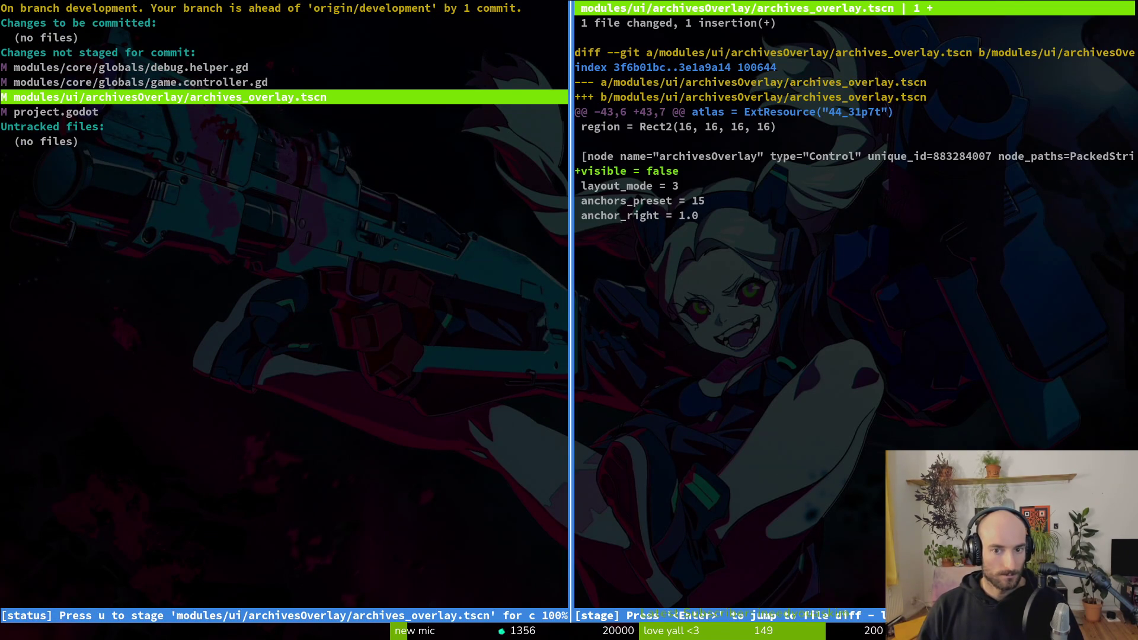
pyautogui.press('u')
pyautogui.press('Up')
pyautogui.press('Up')
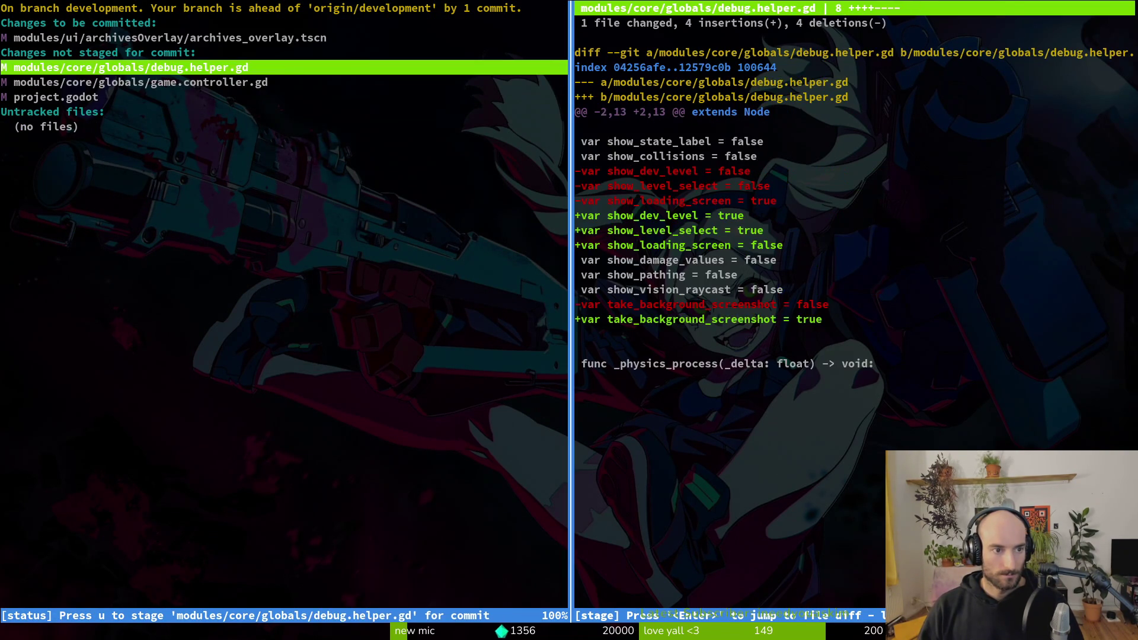
pyautogui.write('qgit')
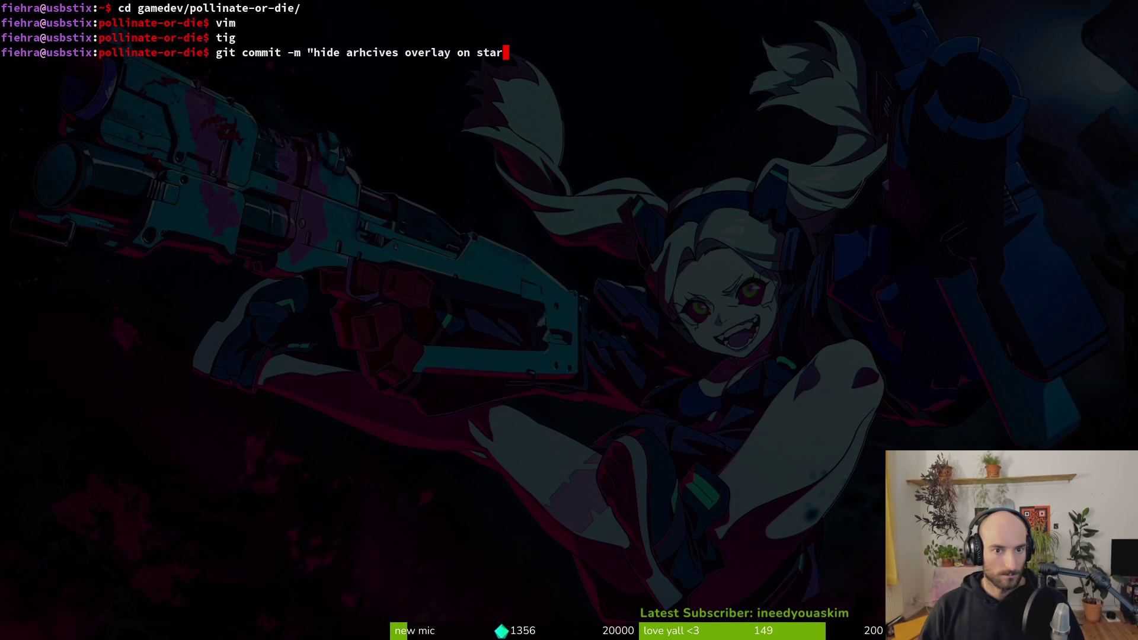
pyautogui.write('t"')
pyautogui.press('Return')
pyautogui.write('cd assets/aseprite/')
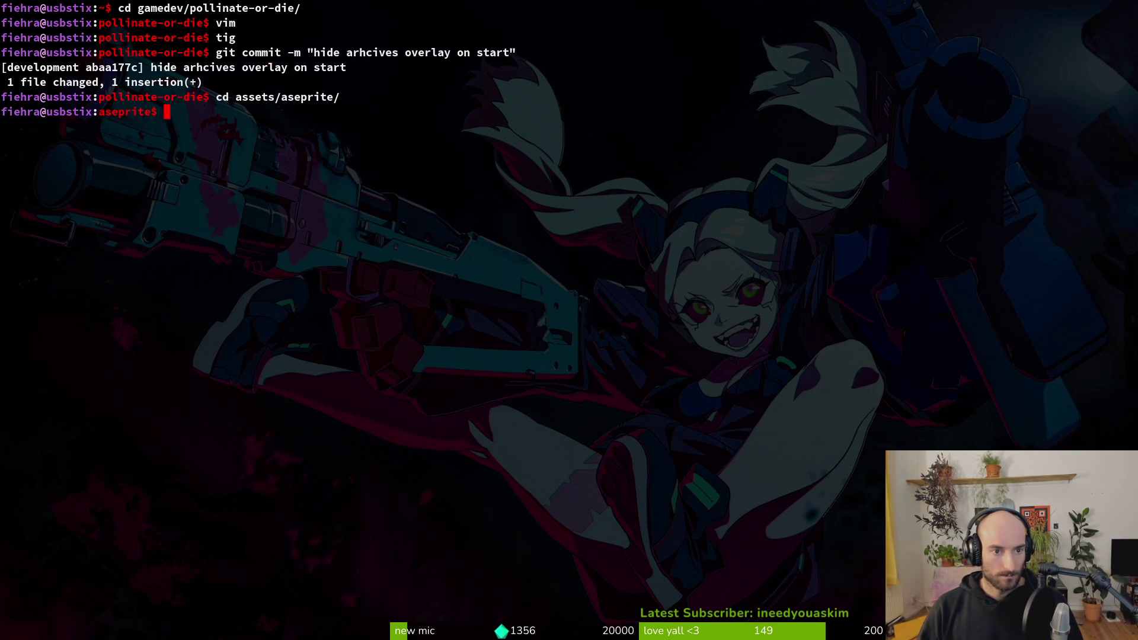
# Step: In assets/aseprite, stage friendBee.aseprite, commit 'added skin fo redtail npc' and push
pyautogui.write('tig')
pyautogui.press('Return')
pyautogui.press('Down')
pyautogui.press('Down')
pyautogui.press('Down')
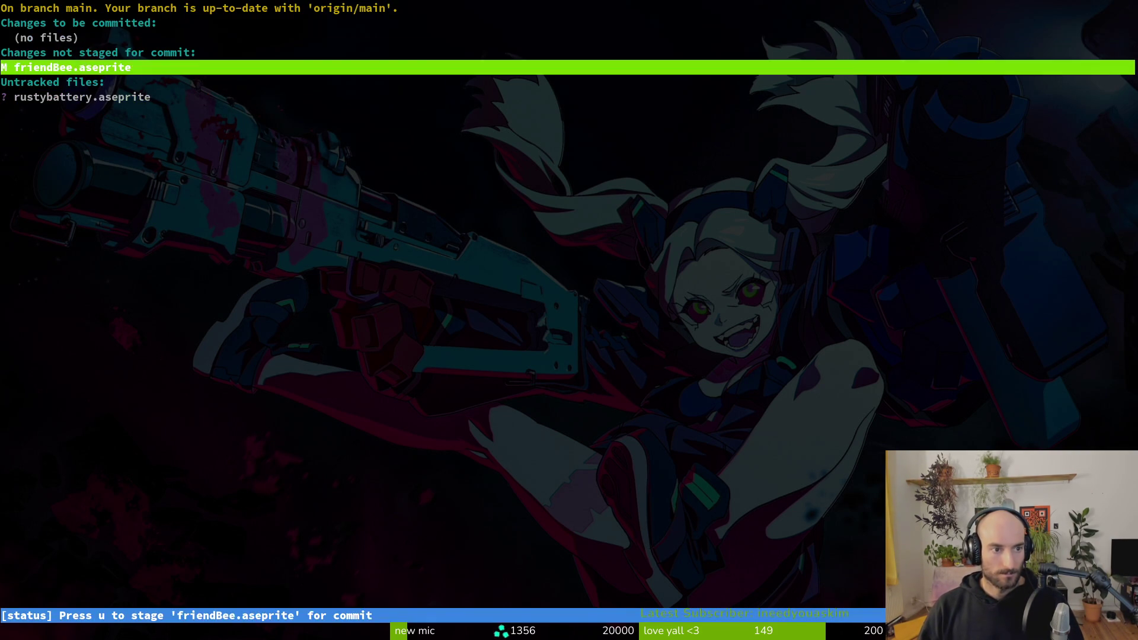
pyautogui.write('uqgit oc')
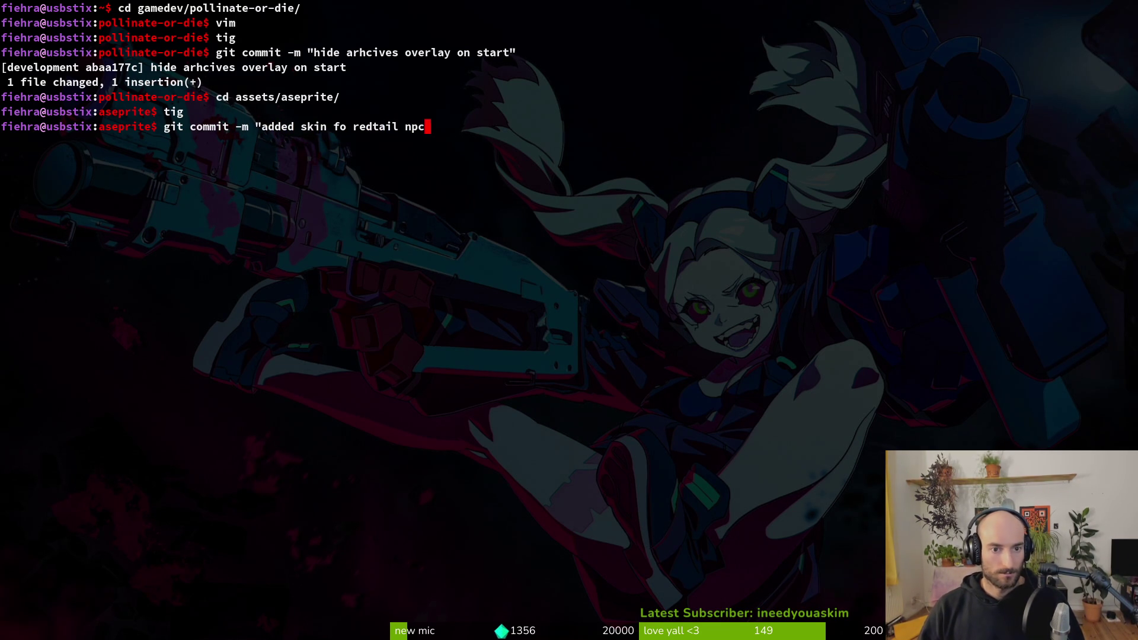
pyautogui.write('"')
pyautogui.press('Return')
pyautogui.write('git push')
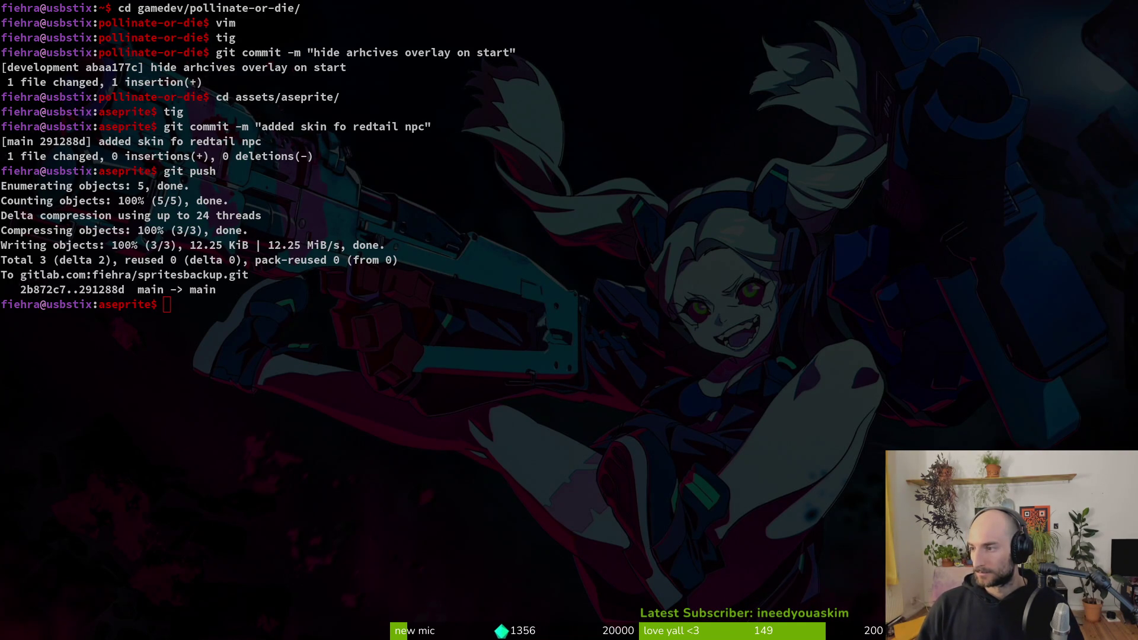
# Step: Focus the terminal, then bring up Aseprite's Home screen with its recent files
pyautogui.click(608, 269)
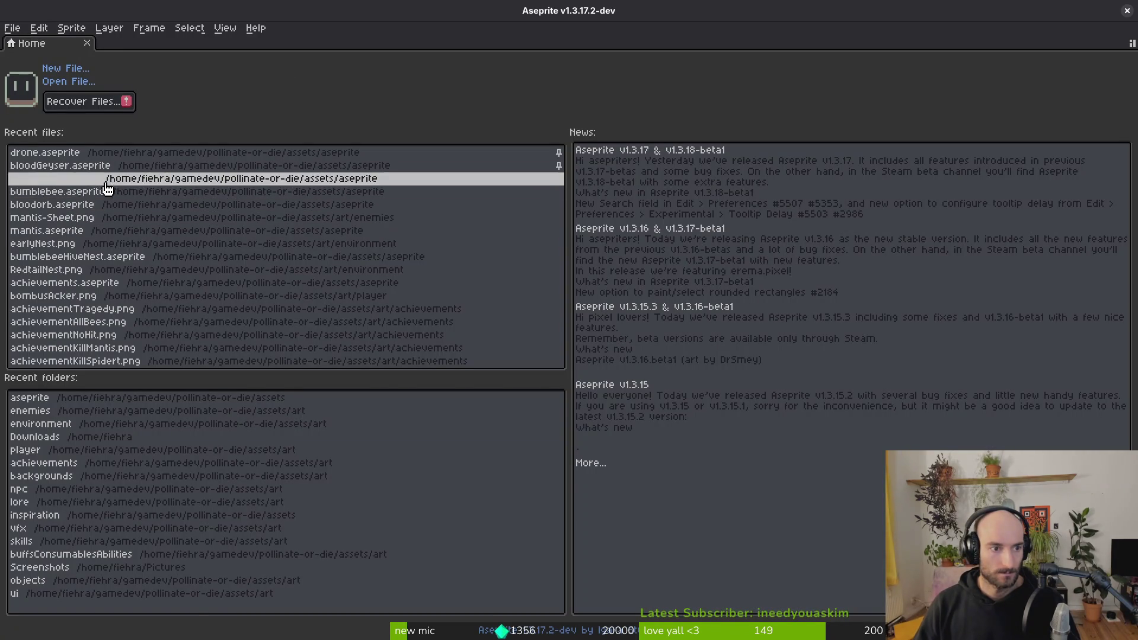
# Step: Open friendBee.aseprite from Recent files and make the Bombus lapidarius head layer visible
pyautogui.click(106, 182)
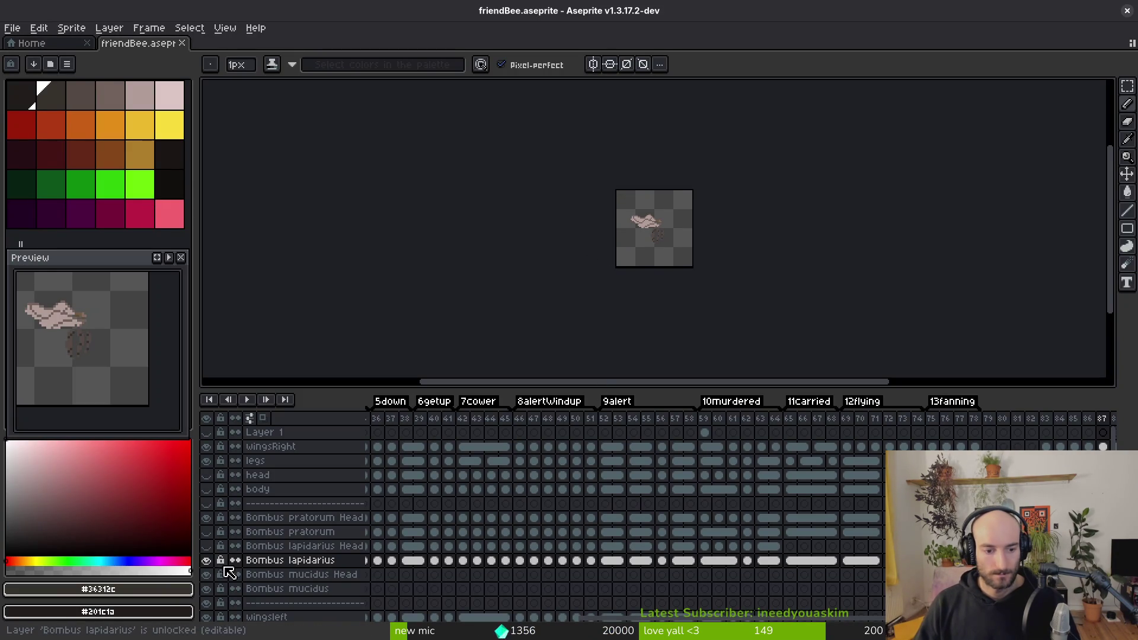
pyautogui.click(205, 546)
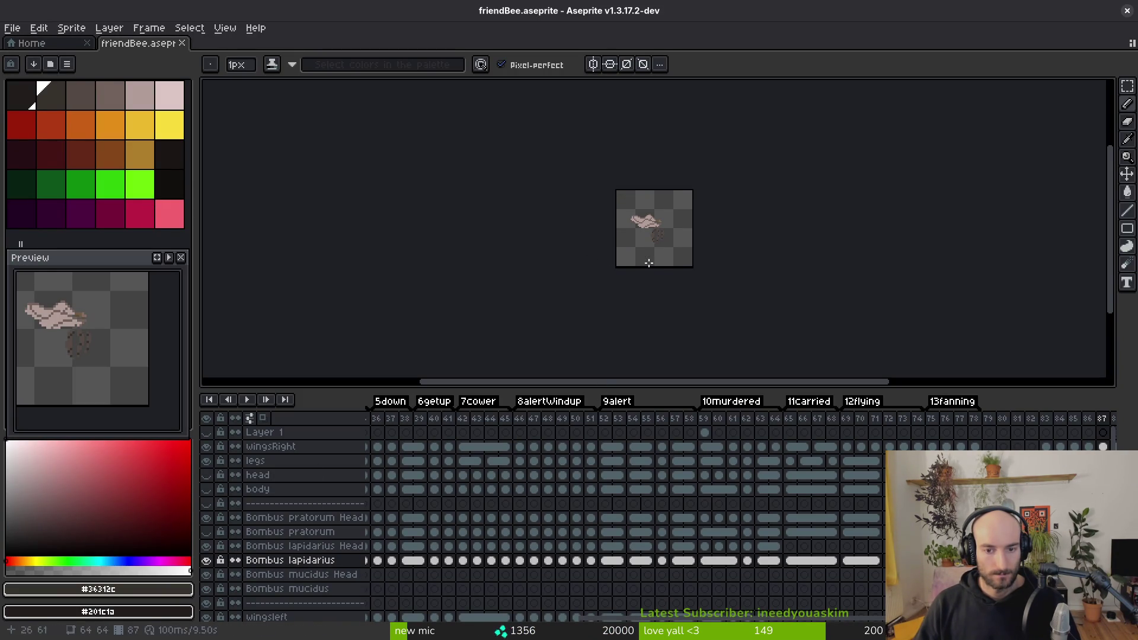
pyautogui.click(824, 532)
# Step: Generate the friendBee sprite sheet from the Export Sprite Sheet settings
pyautogui.hotkey('ctrl', 'e')
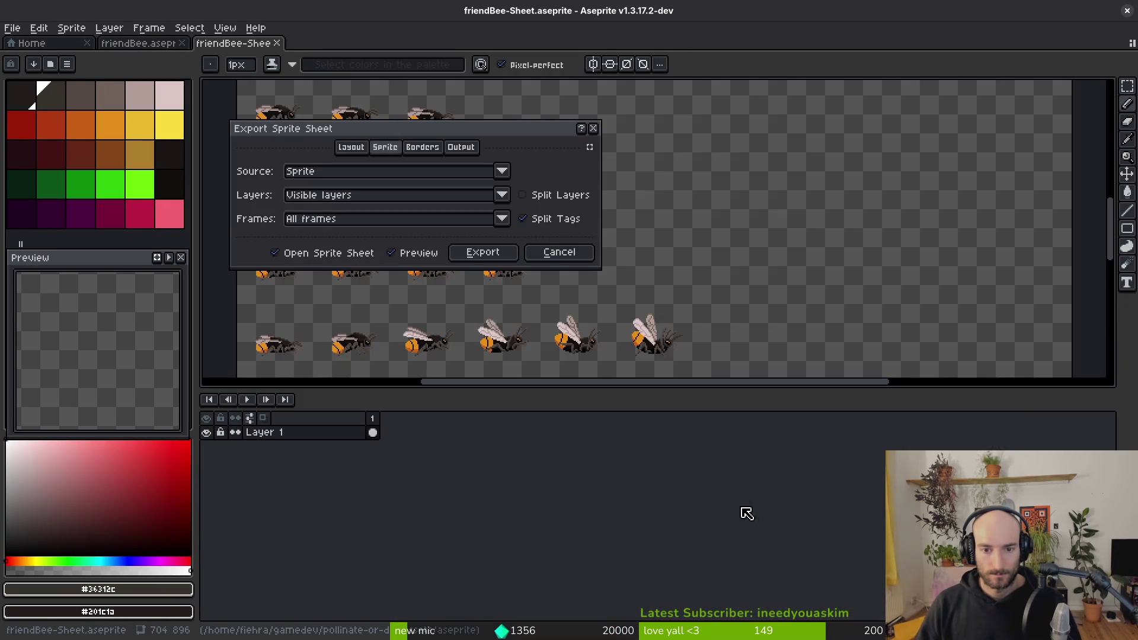
pyautogui.scroll(-3, 788, 296)
pyautogui.scroll(3, 771, 267)
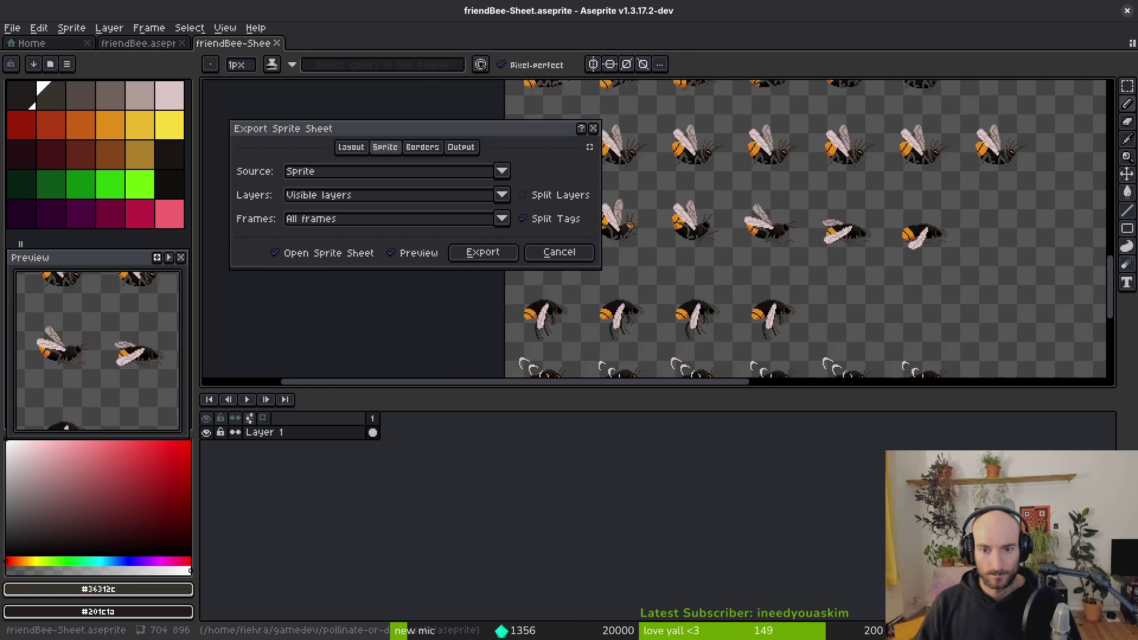
pyautogui.scroll(5, 484, 267)
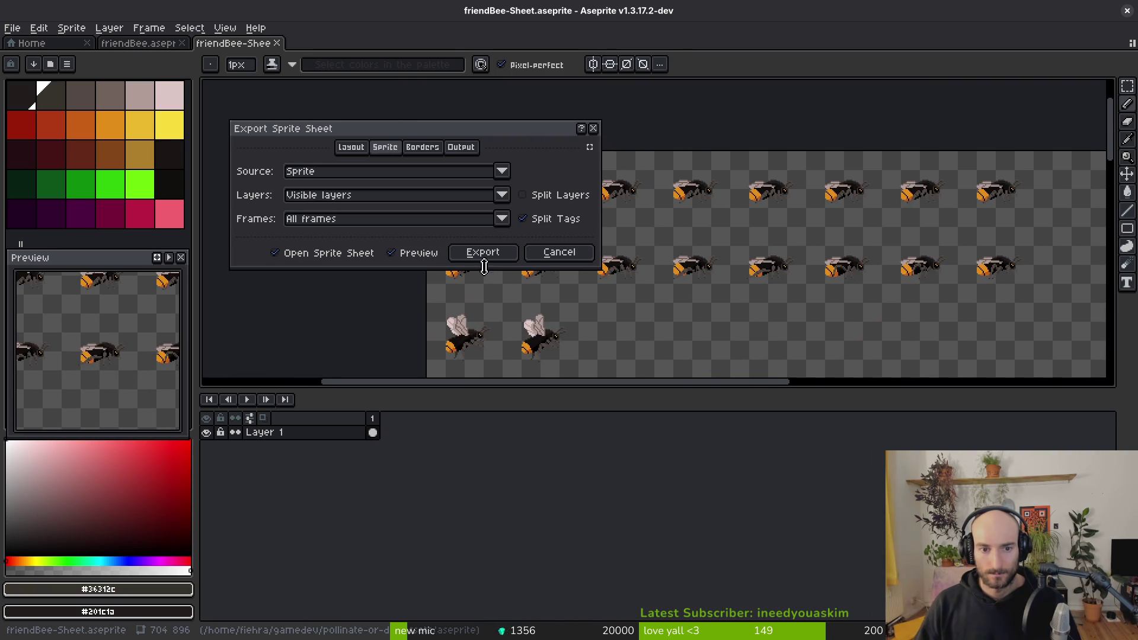
pyautogui.click(483, 254)
# Step: Export the sheet as friendBee-Sheet.png into the art/npc folder
pyautogui.click(287, 53)
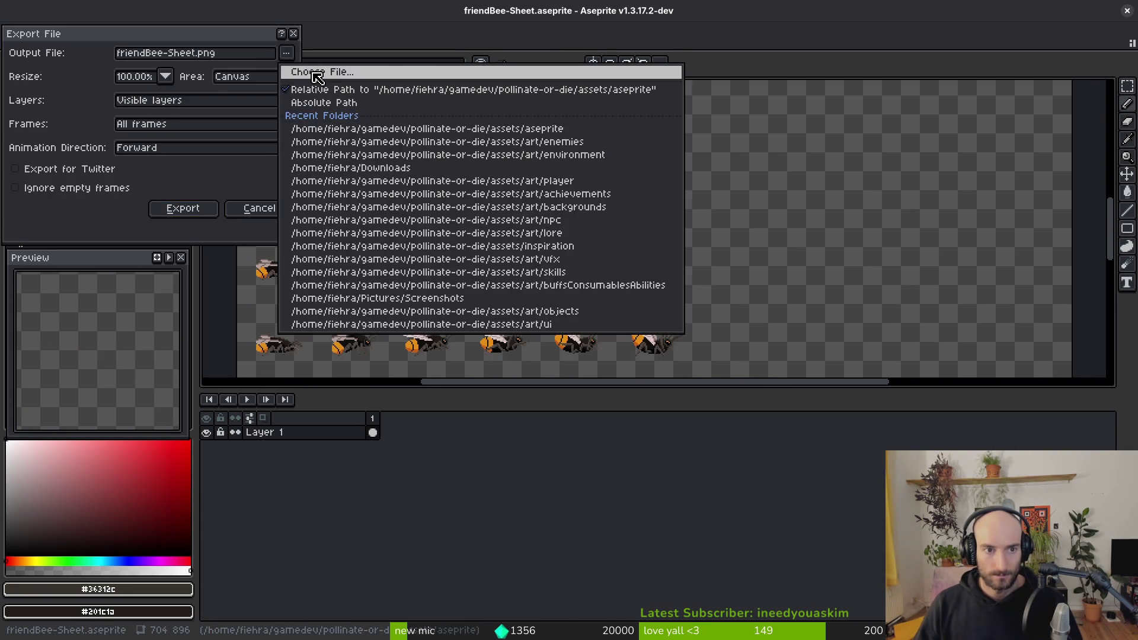
pyautogui.click(307, 69)
pyautogui.click(123, 73)
pyautogui.doubleClick(109, 152)
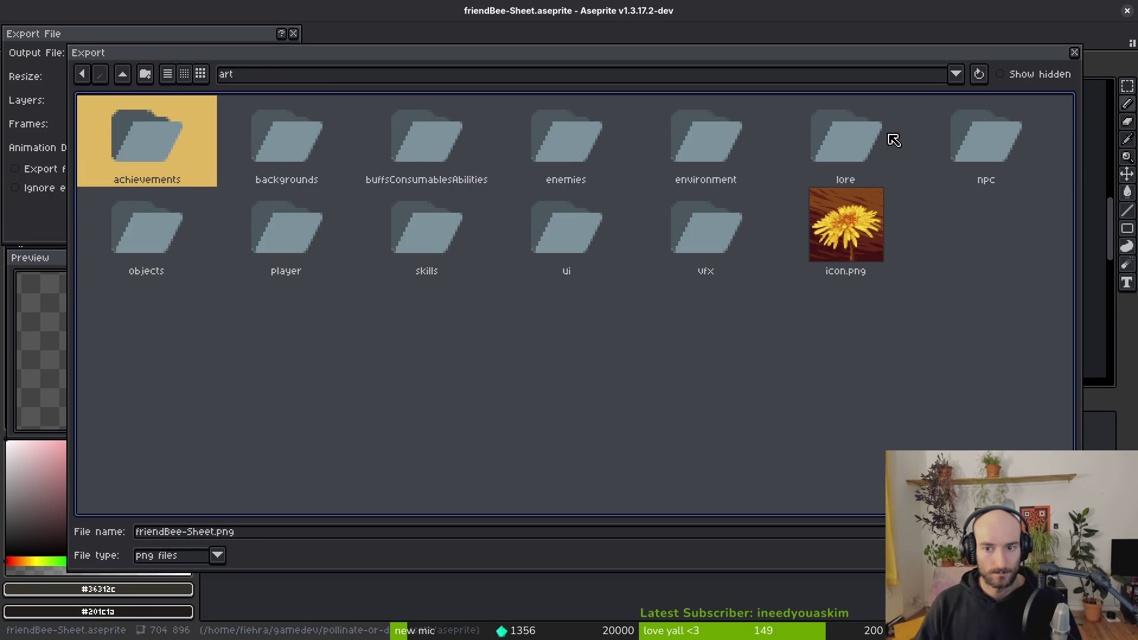
pyautogui.doubleClick(965, 148)
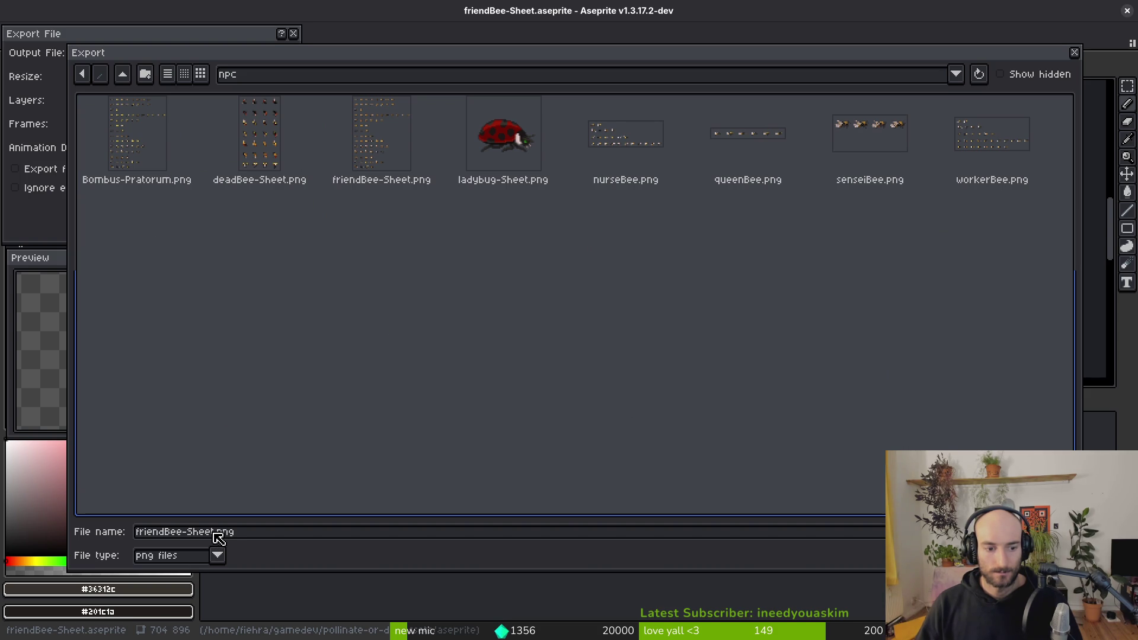
pyautogui.moveTo(213, 534); pyautogui.dragTo(83, 528)
pyautogui.write('r')
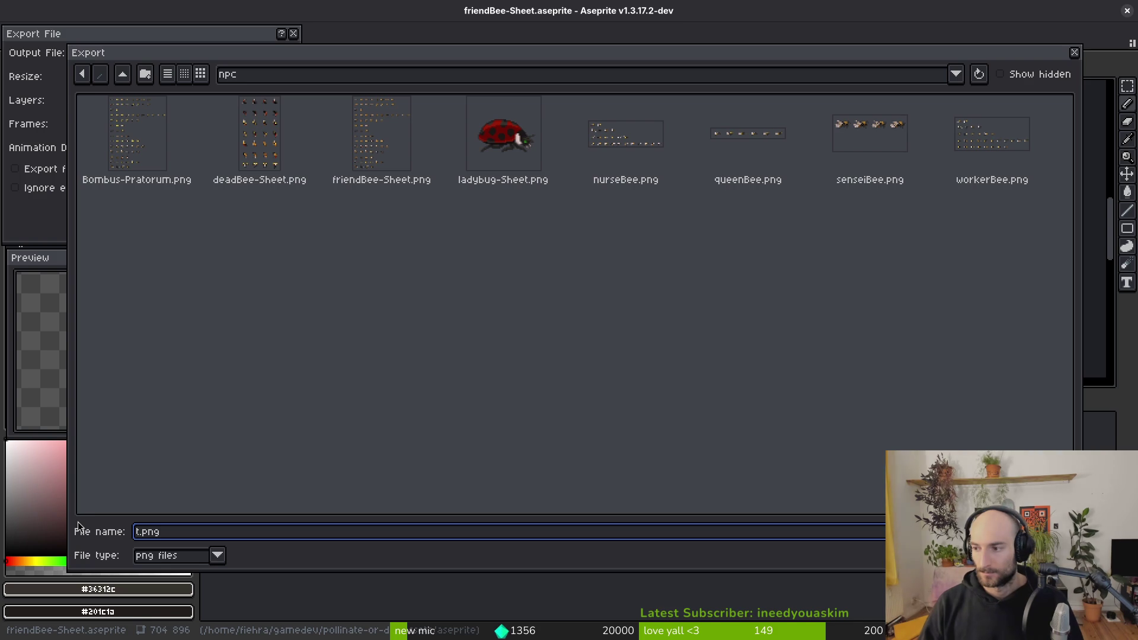
pyautogui.press('Escape')
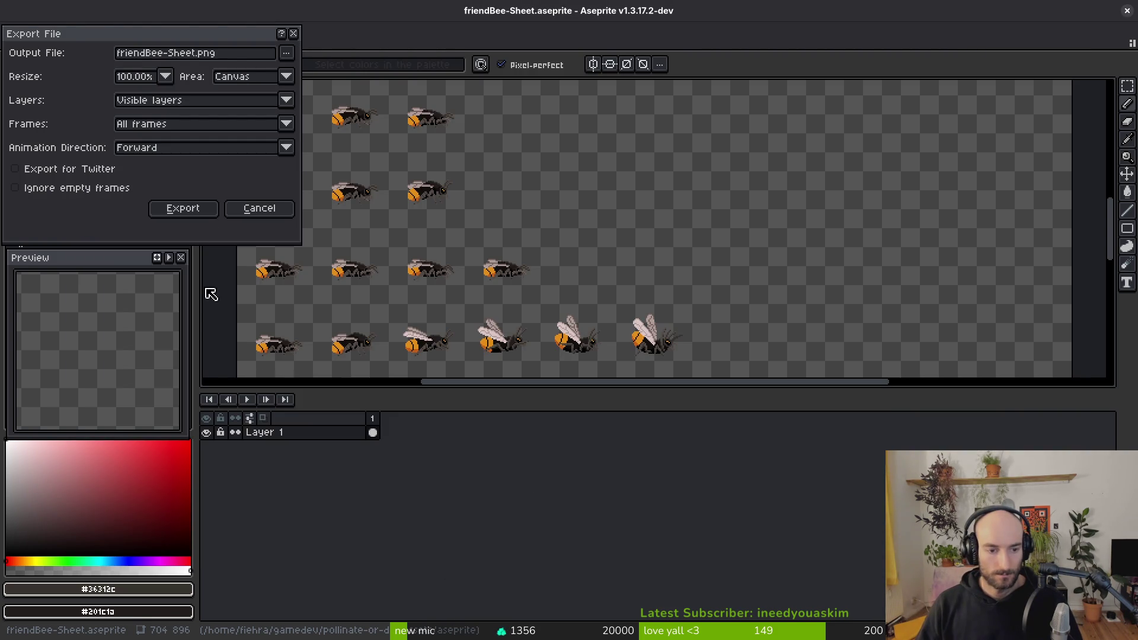
pyautogui.click(183, 208)
# Step: Check the Bombus lapidarius layer's name, then open the sprite sheet's Export File settings
pyautogui.click(139, 43)
pyautogui.click(330, 563)
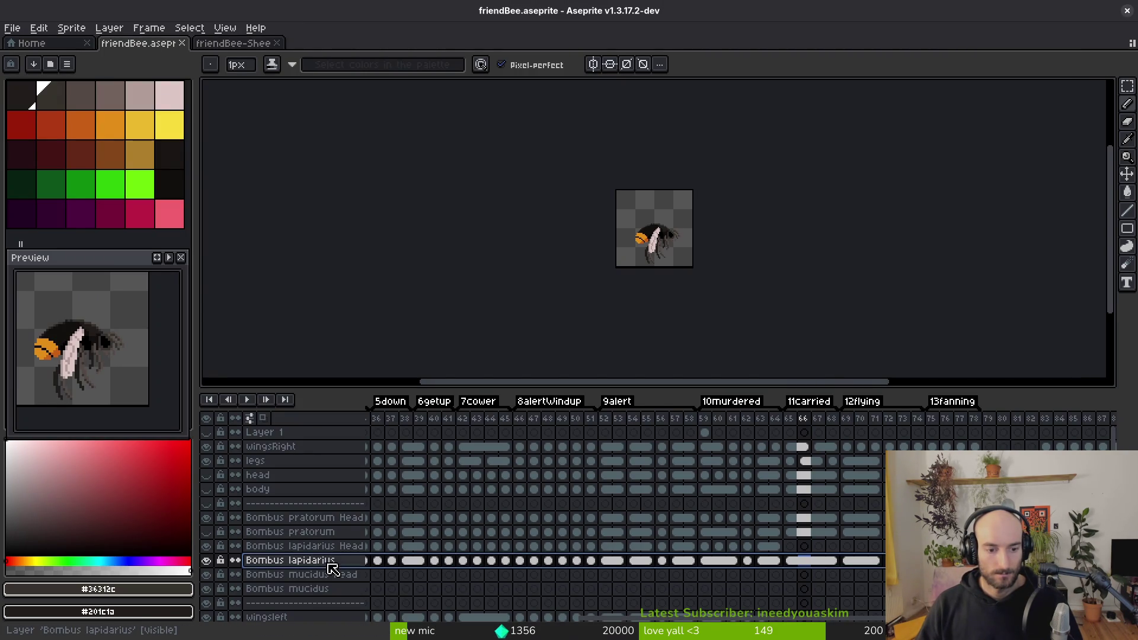
pyautogui.doubleClick(330, 568)
pyautogui.click(966, 356)
pyautogui.moveTo(967, 356); pyautogui.dragTo(890, 363)
pyautogui.press('Escape')
pyautogui.hotkey('ctrl', 'Tab')
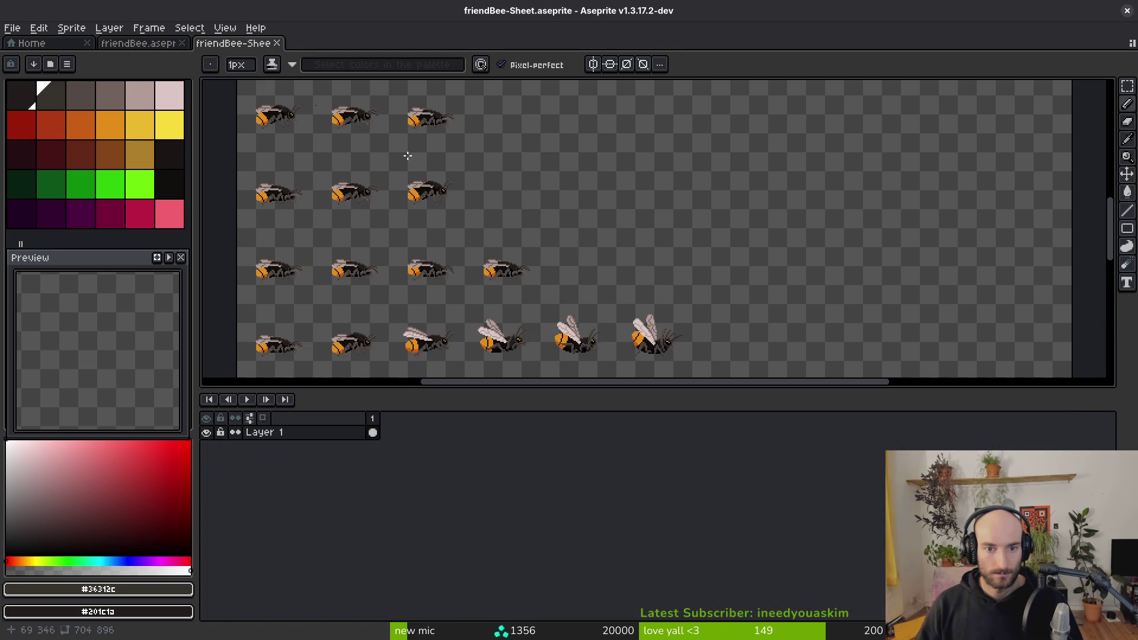
pyautogui.hotkey('ctrl', 'alt', 'shift', 's')
# Step: Export the sheet as Bombus-lapidarius.png into the assets/art/npc folder
pyautogui.click(297, 52)
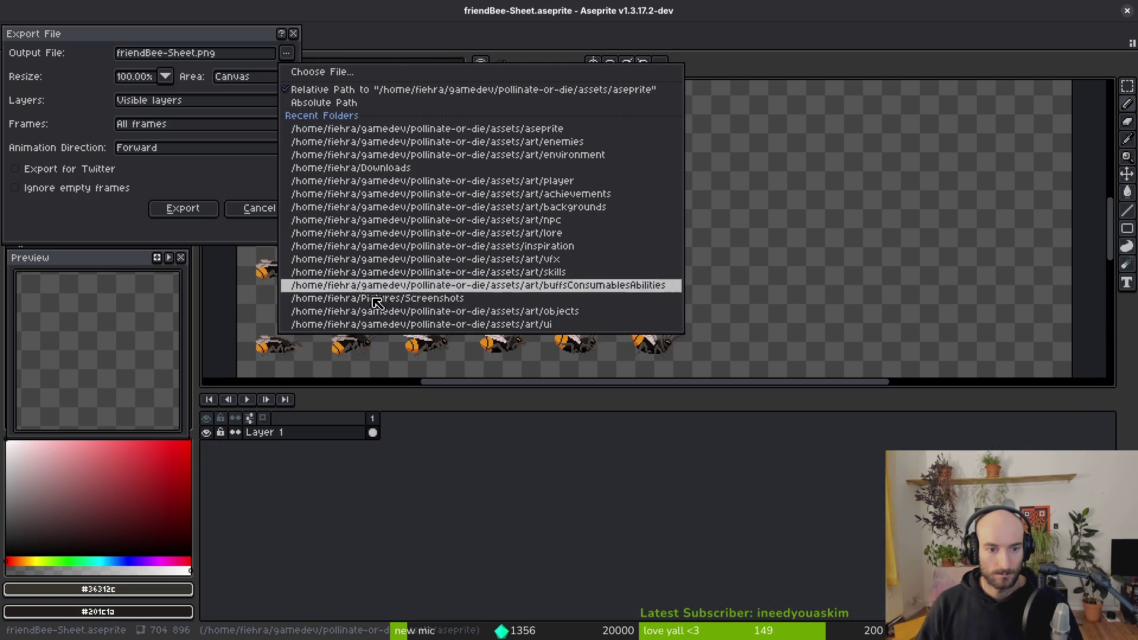
pyautogui.click(372, 74)
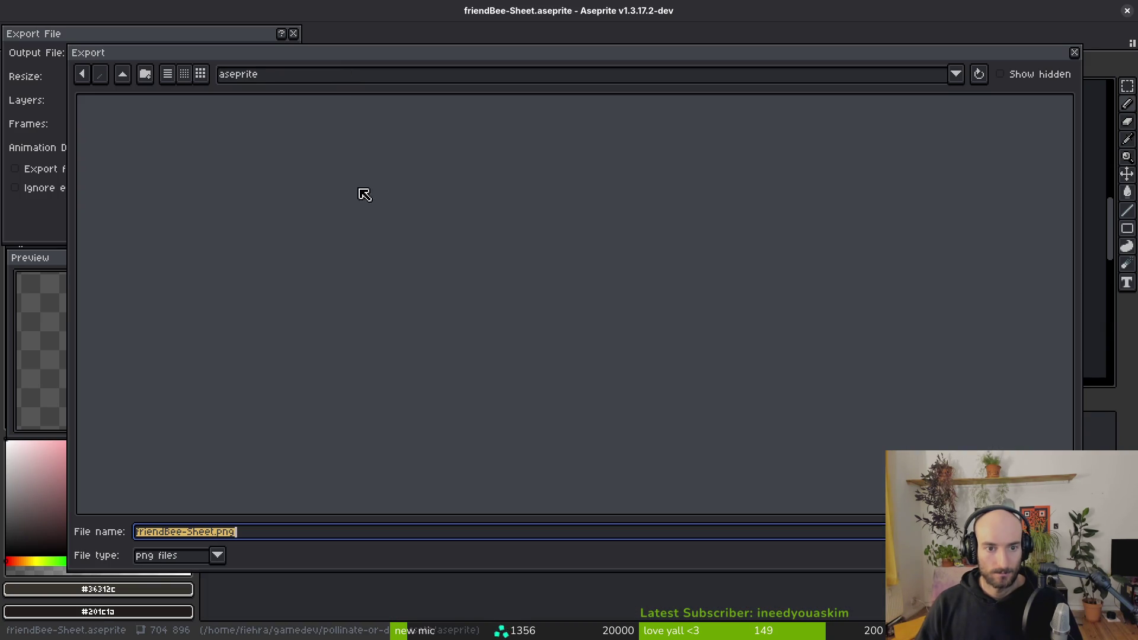
pyautogui.click(122, 74)
pyautogui.doubleClick(115, 129)
pyautogui.click(123, 74)
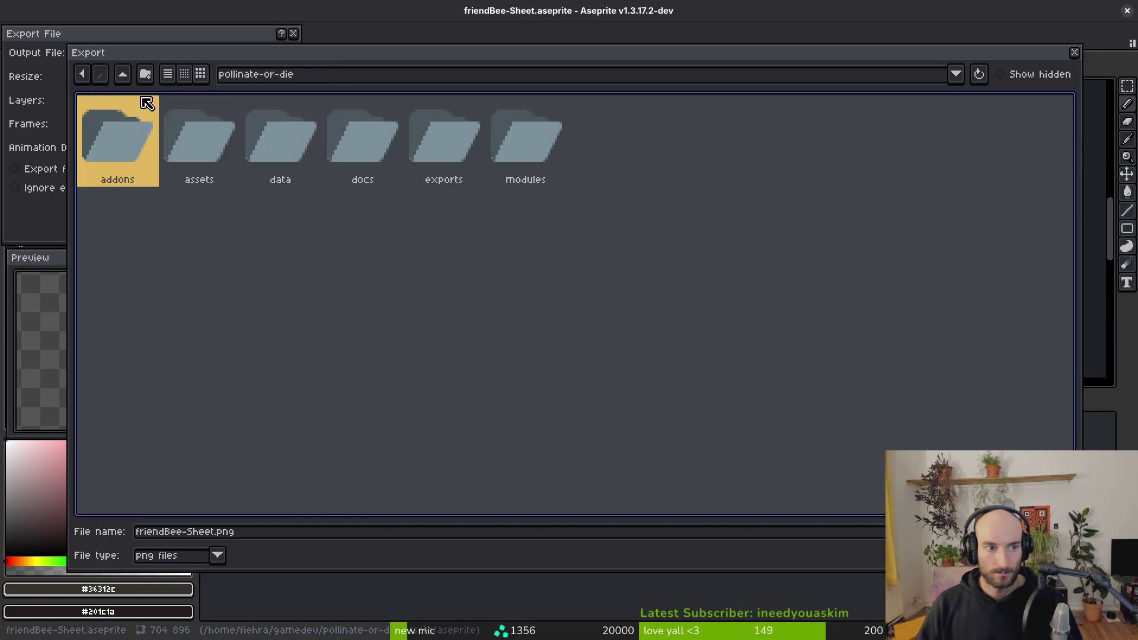
pyautogui.doubleClick(190, 148)
pyautogui.doubleClick(148, 151)
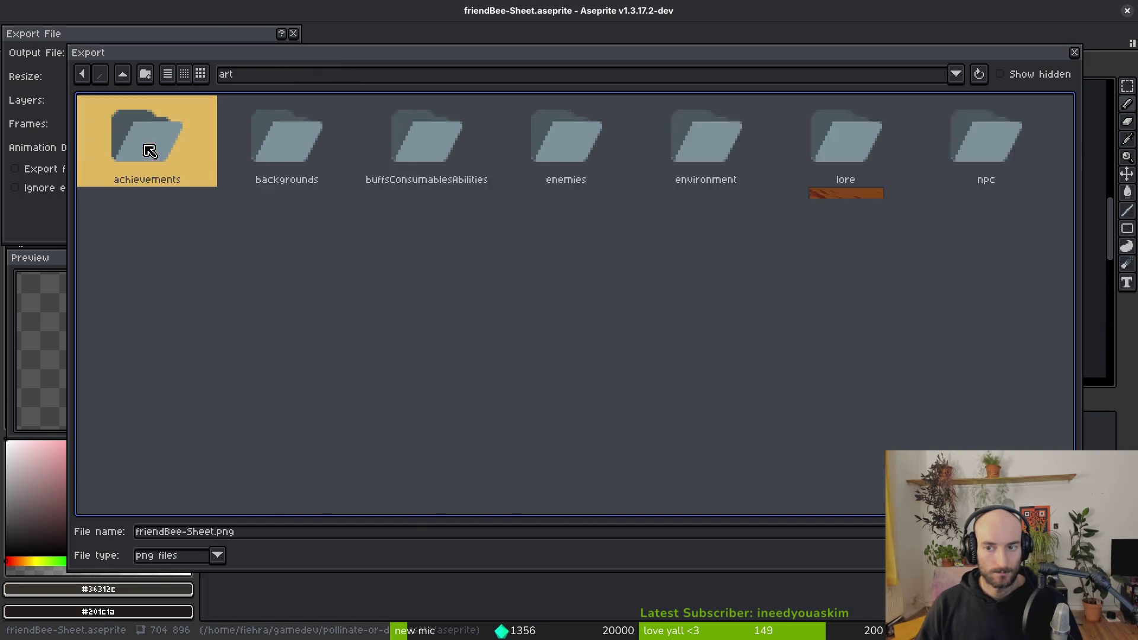
pyautogui.doubleClick(944, 127)
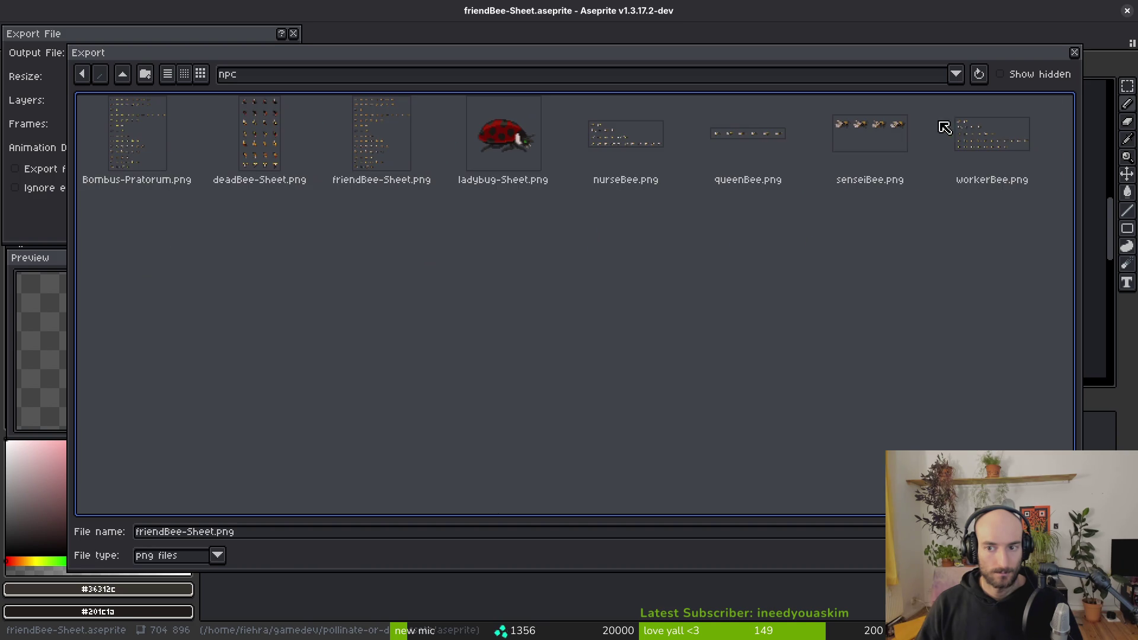
pyautogui.click(223, 535)
pyautogui.write('lapidarius')
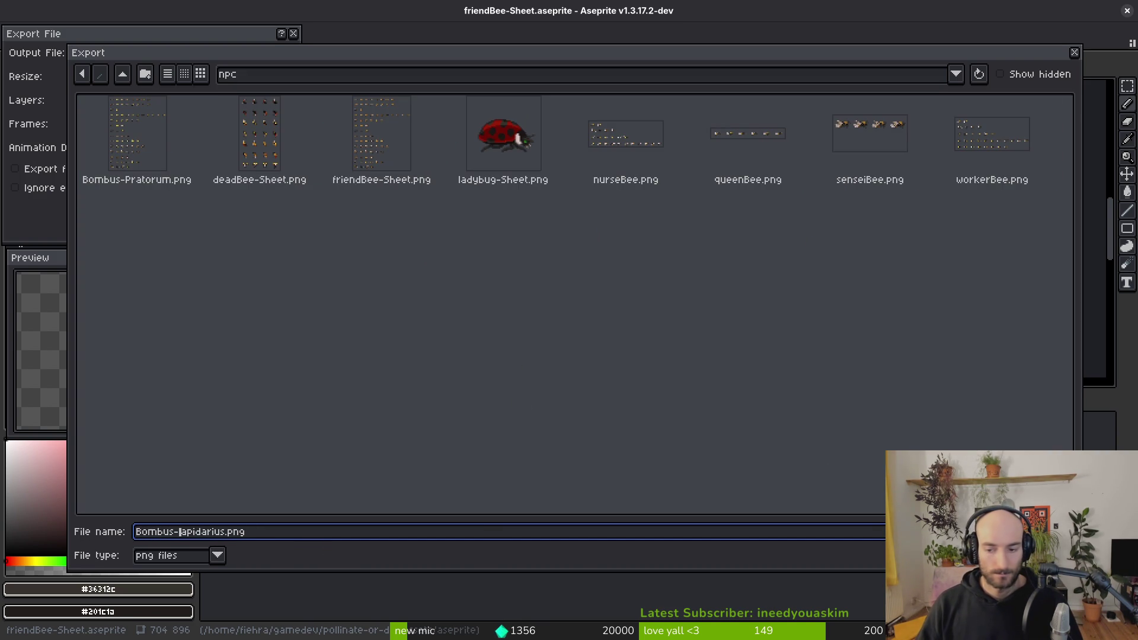
pyautogui.press('Return')
pyautogui.click(184, 207)
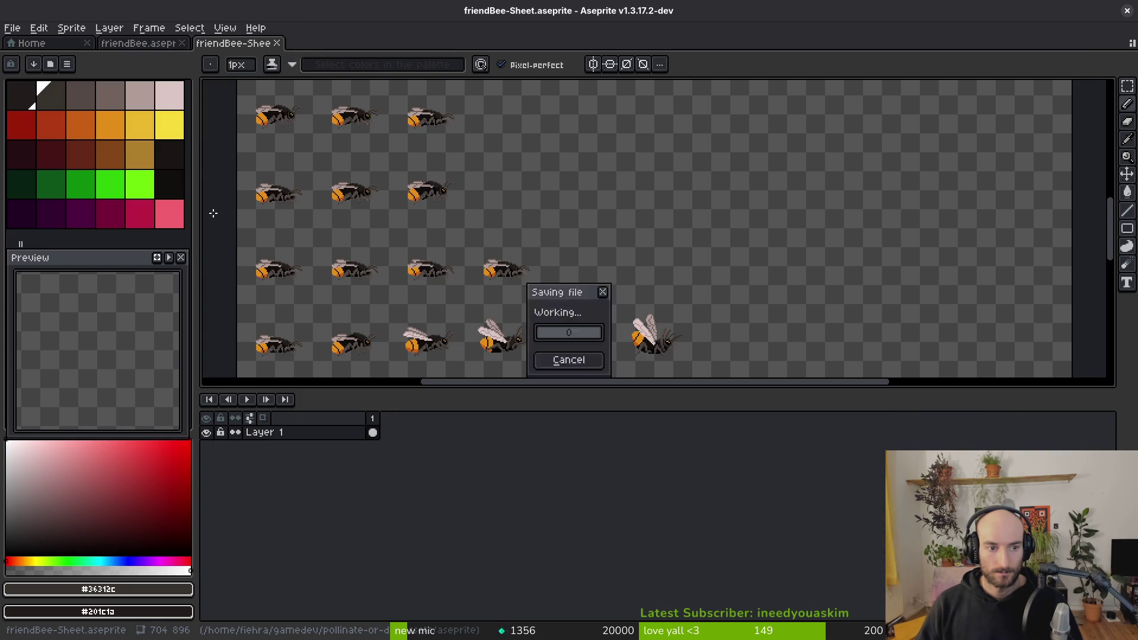
# Step: In the terminal, go to the pollinate-or-die folder and start nvim there
pyautogui.press('i')
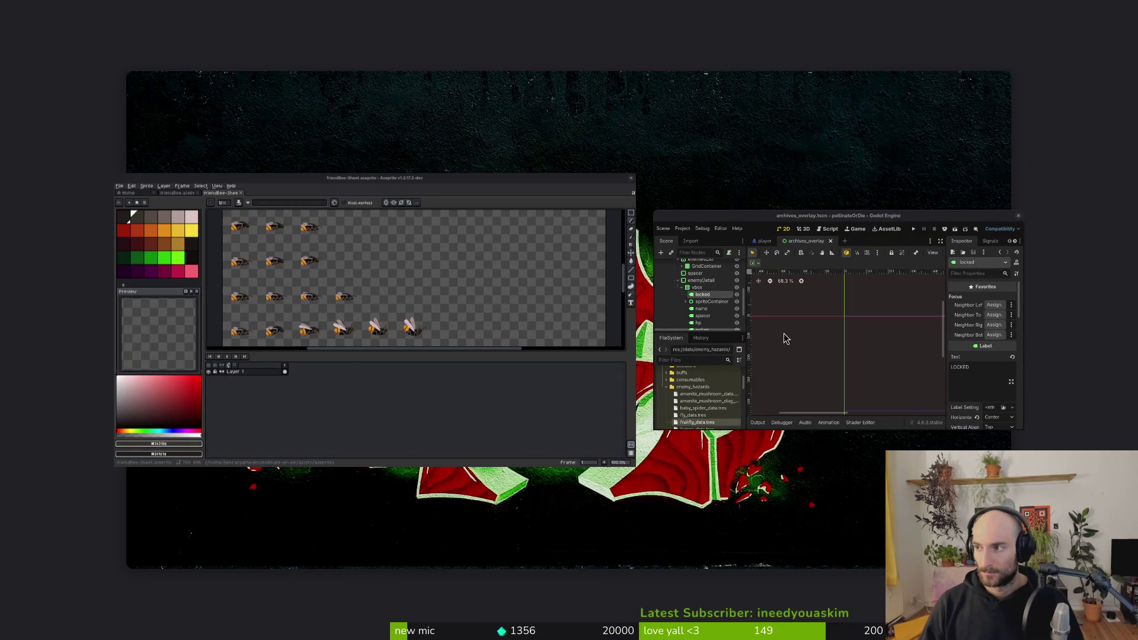
pyautogui.press('super+Return')
pyautogui.write('cd gamedev/ol')
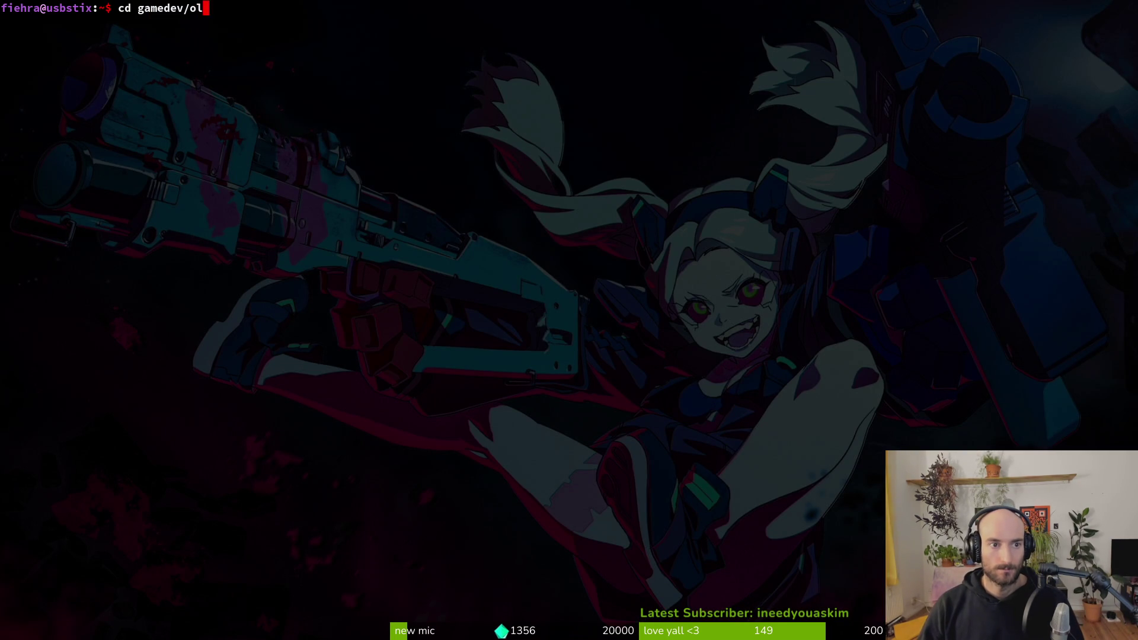
pyautogui.press('Return')
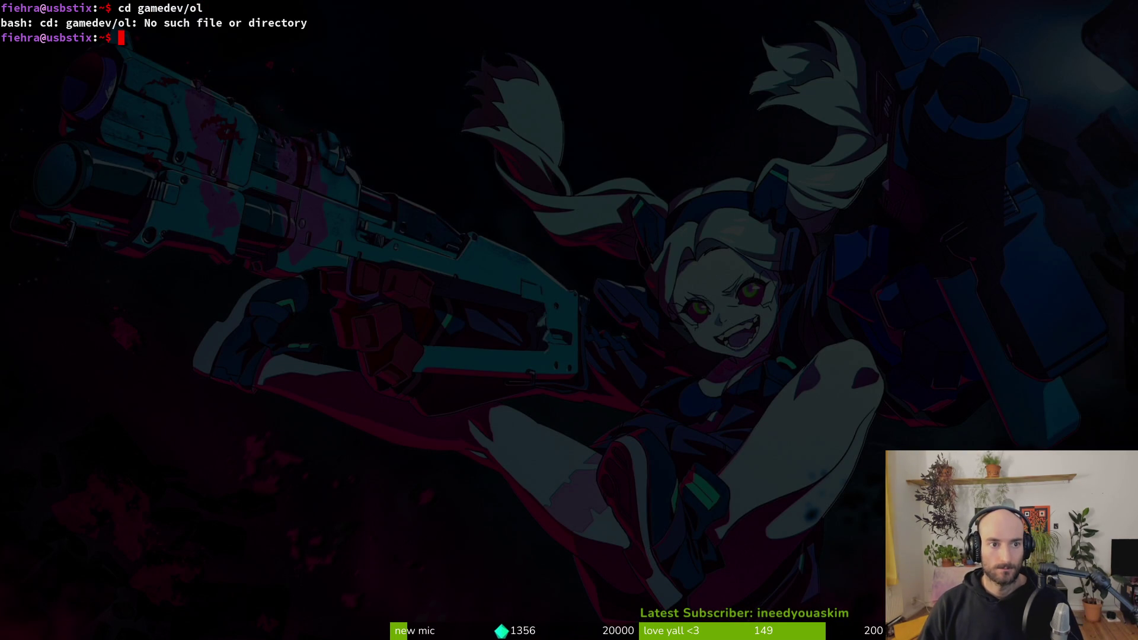
pyautogui.press('Tab')
pyautogui.press('Return')
pyautogui.write('nvim .')
pyautogui.press('Return')
# Step: Fuzzy-find and open friend.gd
pyautogui.press('space')
pyautogui.press('f')
pyautogui.press('f')
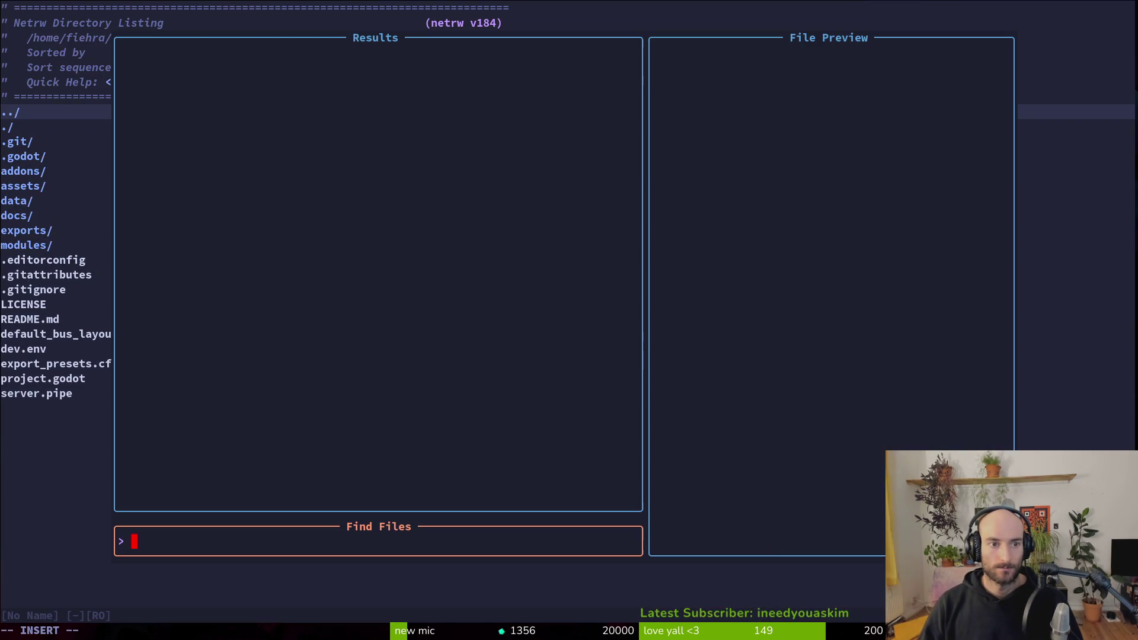
pyautogui.write('friend')
pyautogui.press('Up')
pyautogui.press('Up')
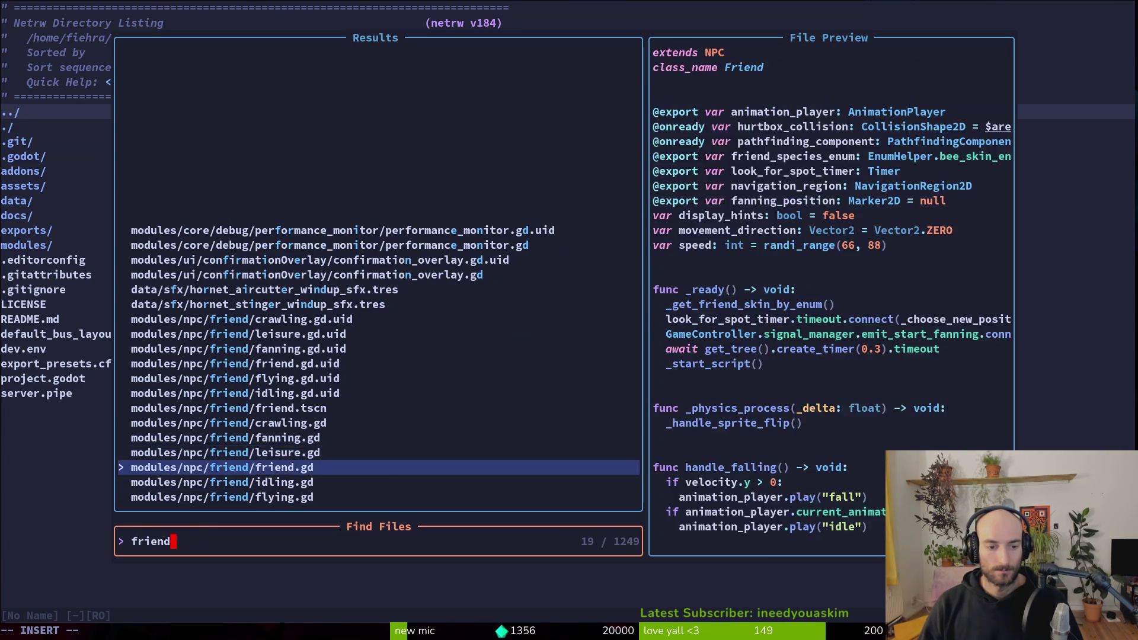
pyautogui.press('Return')
# Step: Change the REDTAILED skin's load path from Bombus-Pratorum.png to Bombus-lapidarius.png
pyautogui.press('k')
pyautogui.press('k')
pyautogui.press('k')
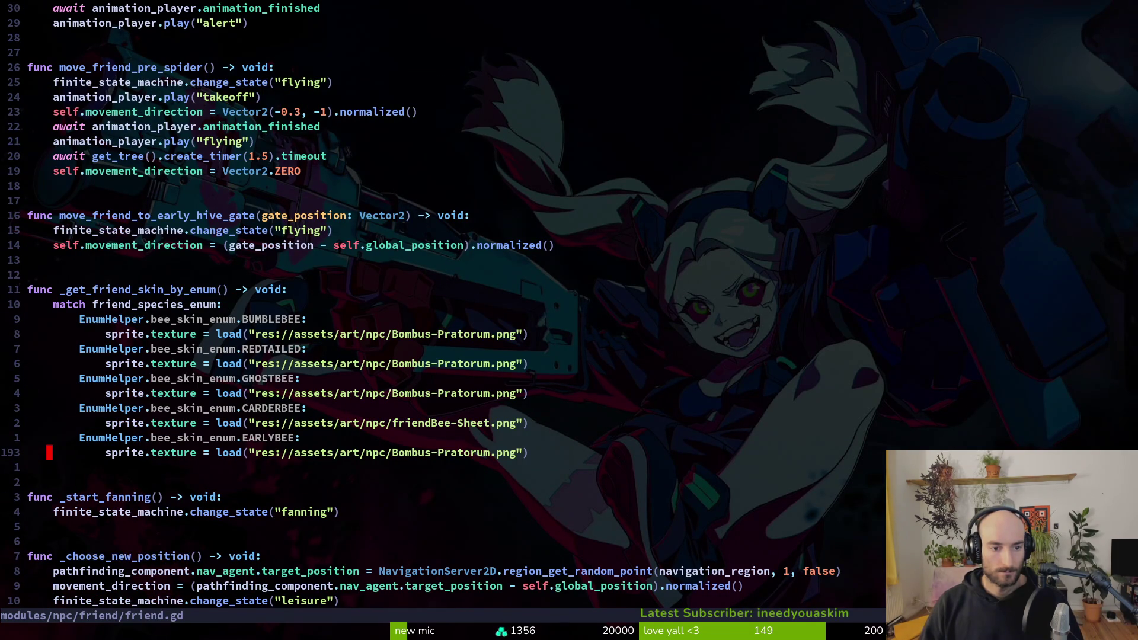
pyautogui.press('k')
pyautogui.press('k')
pyautogui.press('k')
pyautogui.press('$')
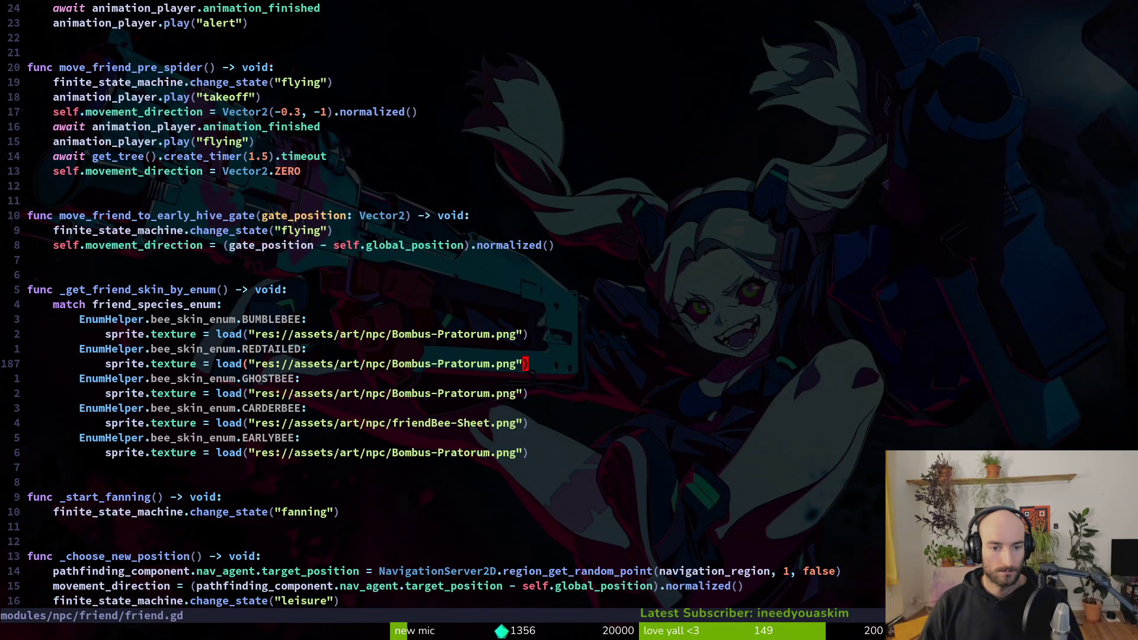
pyautogui.press('c')
pyautogui.press('b')
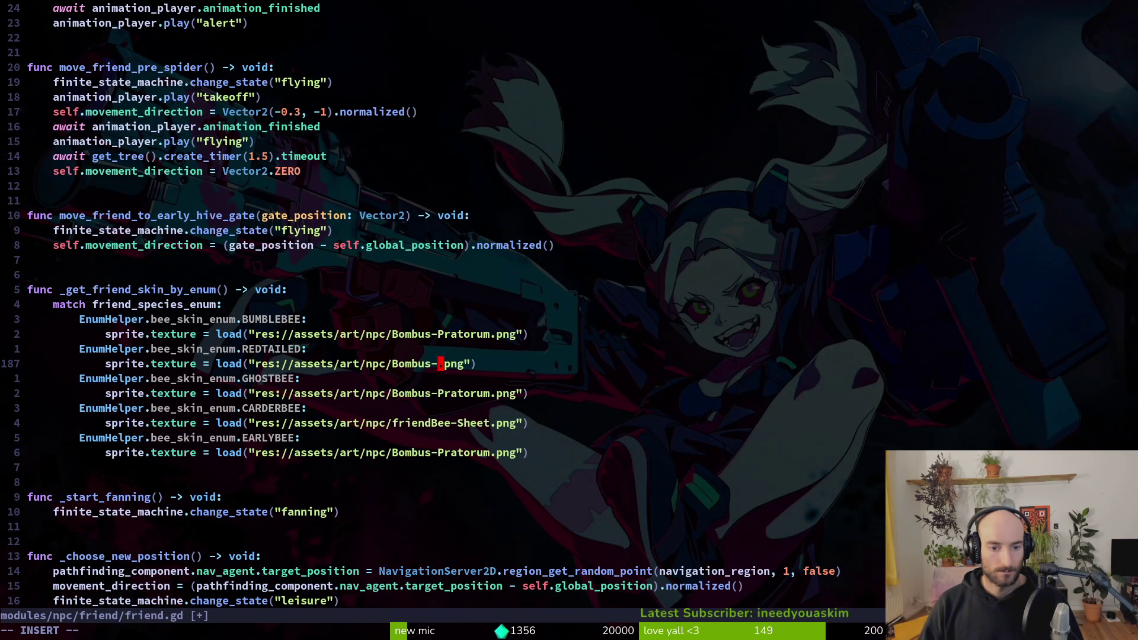
pyautogui.write('dT/ct.bo')
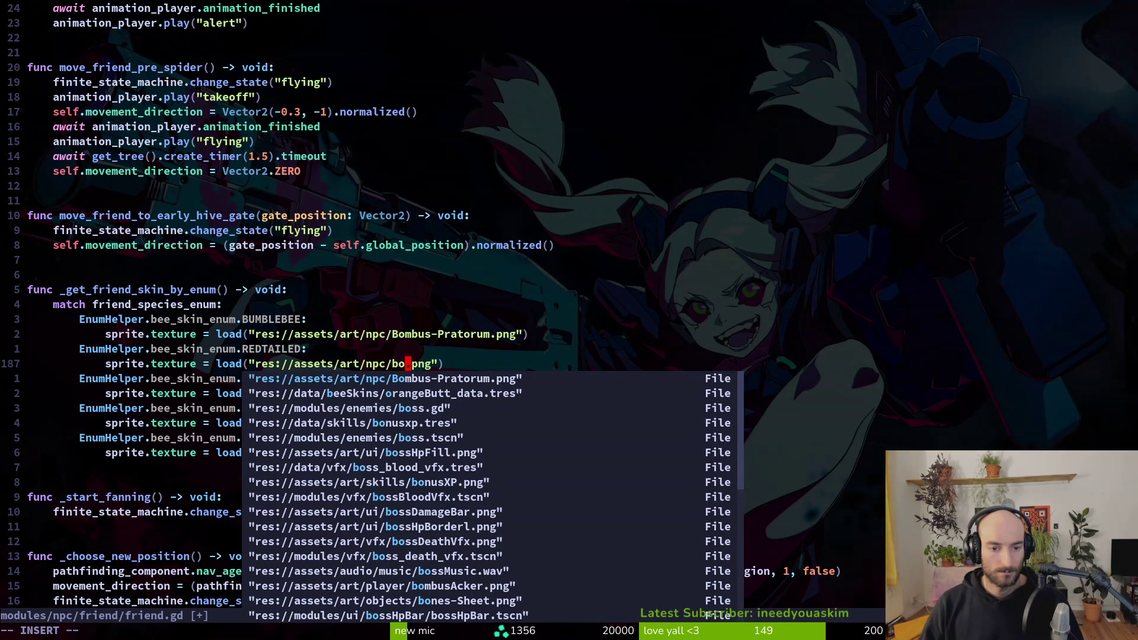
pyautogui.write('la')
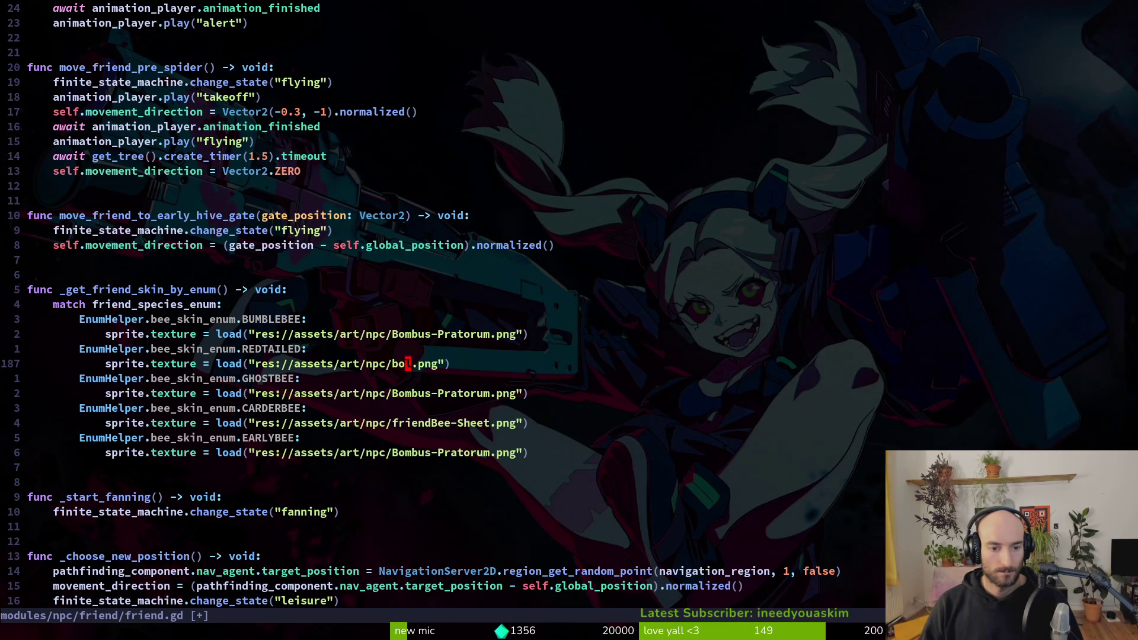
pyautogui.hotkey('alt', 'Tab')
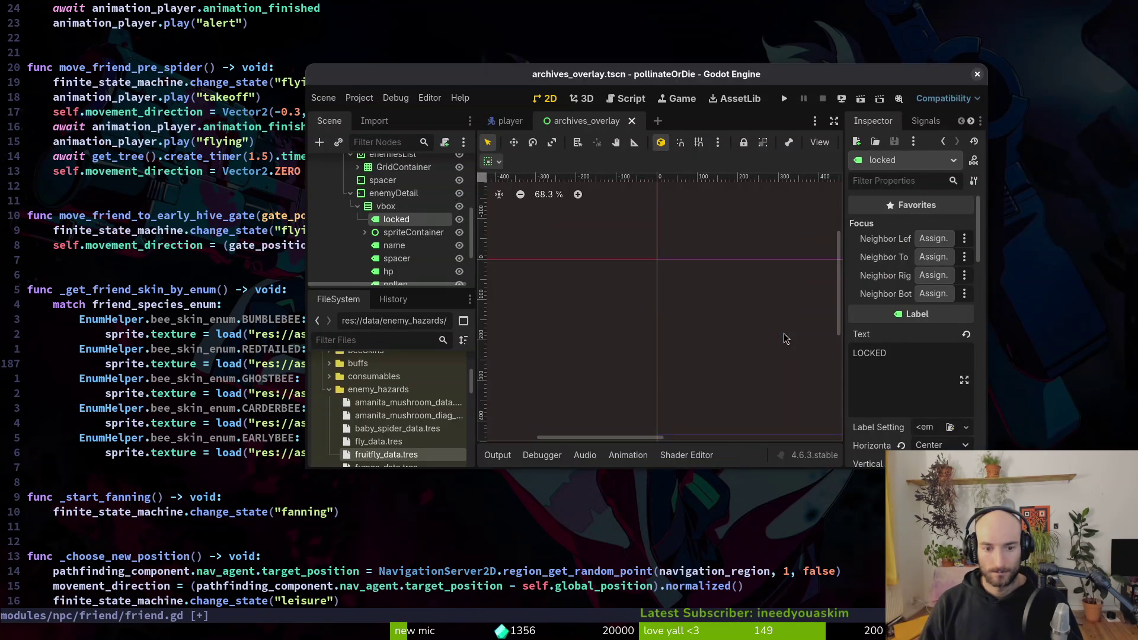
pyautogui.hotkey('alt', 'Tab')
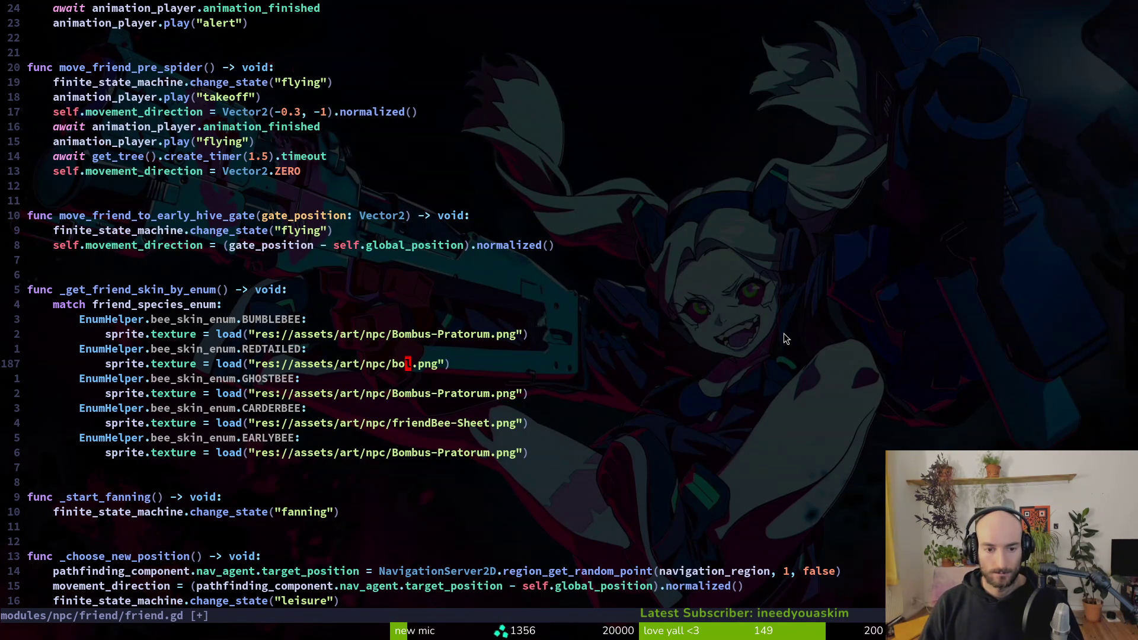
pyautogui.write('sm')
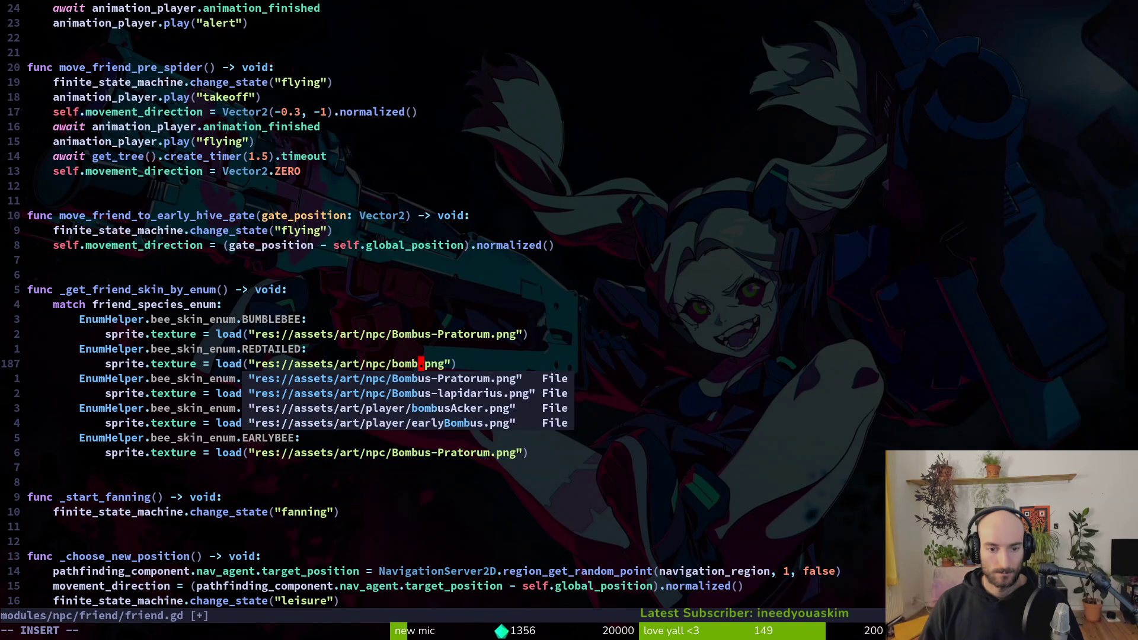
pyautogui.press('Tab')
pyautogui.press('Tab')
pyautogui.press('Return')
pyautogui.press('Delete')
pyautogui.press('Delete')
pyautogui.press('Delete')
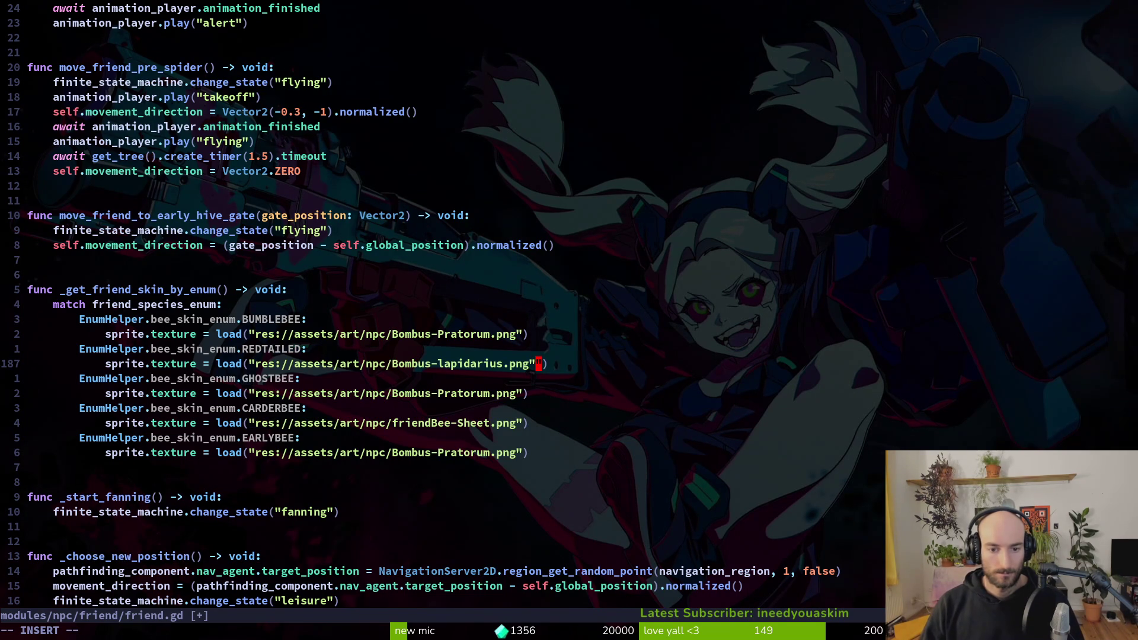
# Step: Save friend.gd and quit Neovim with :wq
pyautogui.press('Escape')
pyautogui.write(':w')
pyautogui.press('Return')
pyautogui.write(':wq')
pyautogui.press('Return')
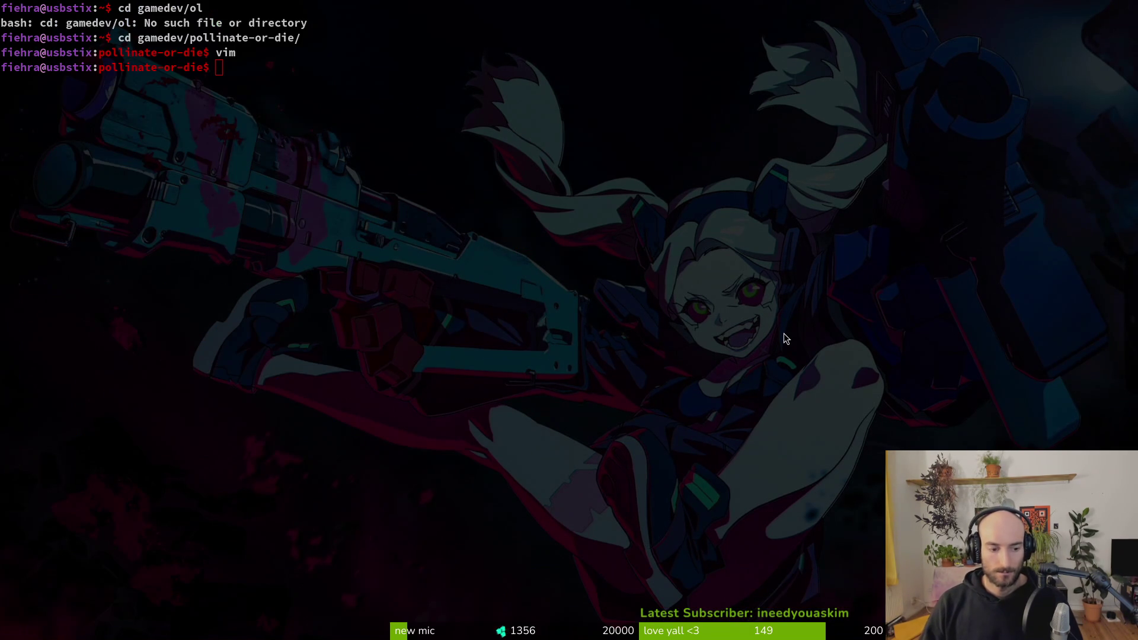
pyautogui.hotkey('alt', 'Tab')
# Step: Run the game with F5, load the p_mantis level to check the bees, then close the game and Godot
pyautogui.press('F5')
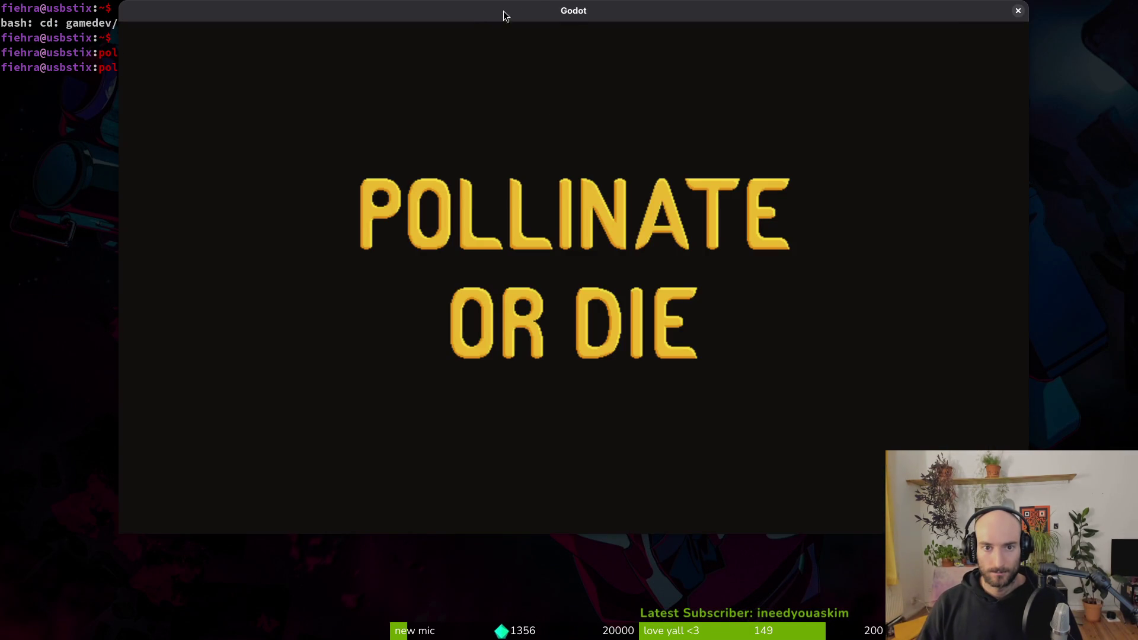
pyautogui.press('Return')
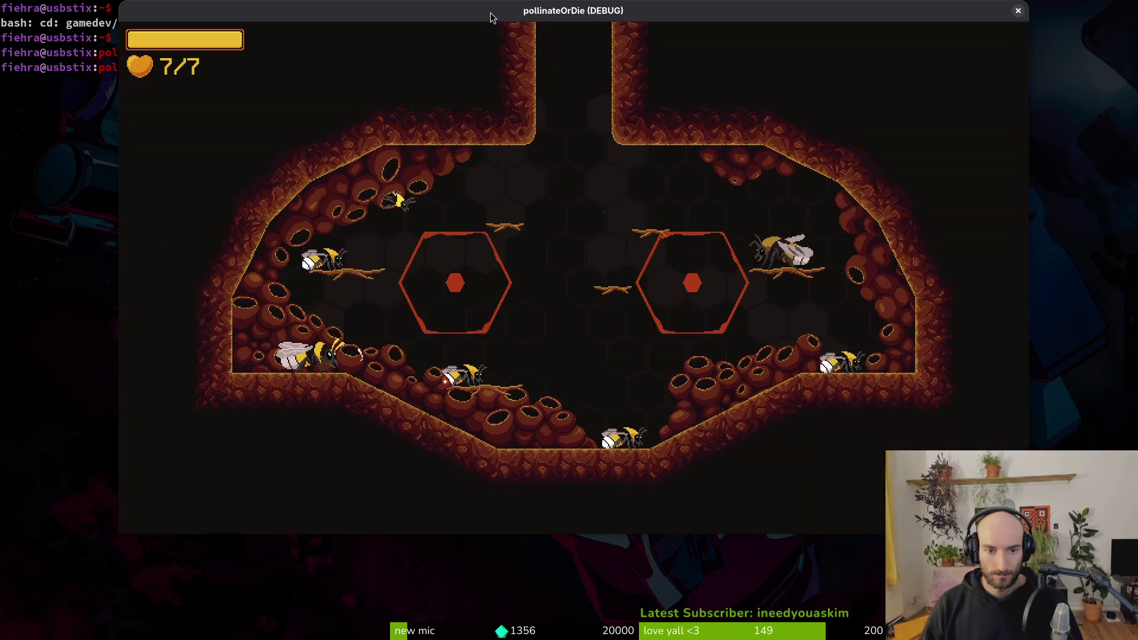
pyautogui.press('Escape')
pyautogui.press('Up')
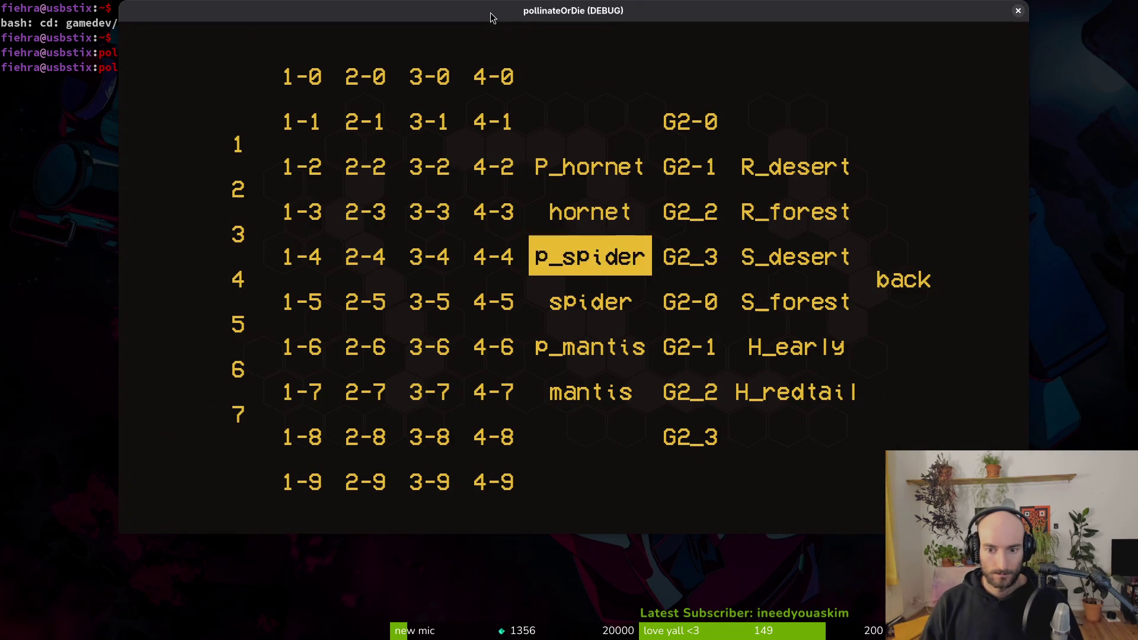
pyautogui.press('Right')
pyautogui.press('Right')
pyautogui.press('Left')
pyautogui.press('Down')
pyautogui.press('Down')
pyautogui.press('Left')
pyautogui.press('Return')
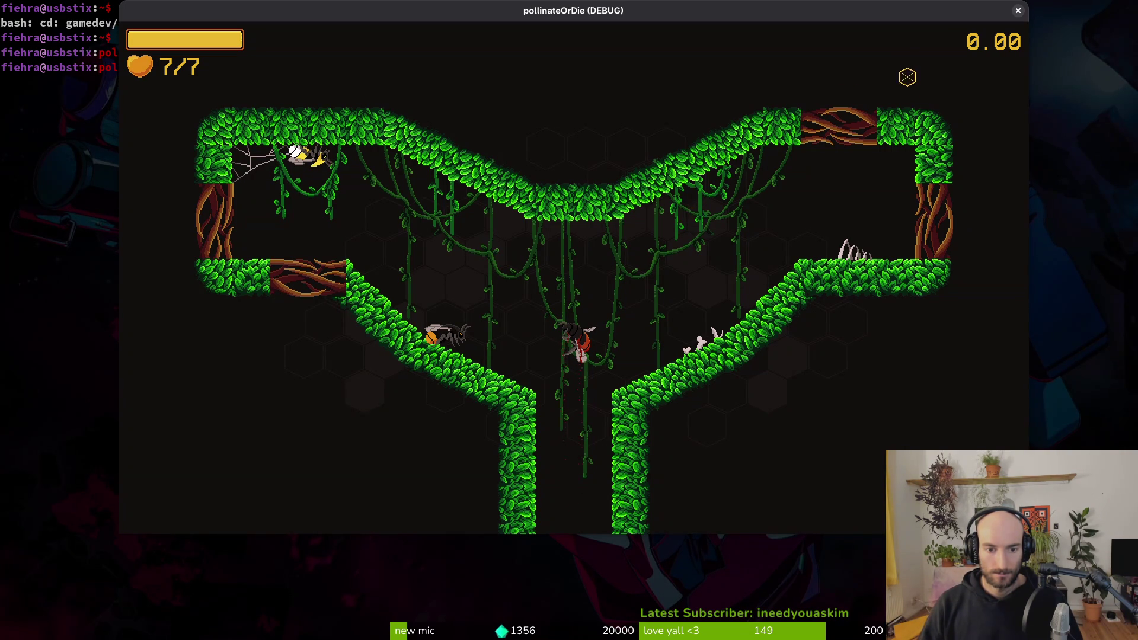
pyautogui.click(1019, 11)
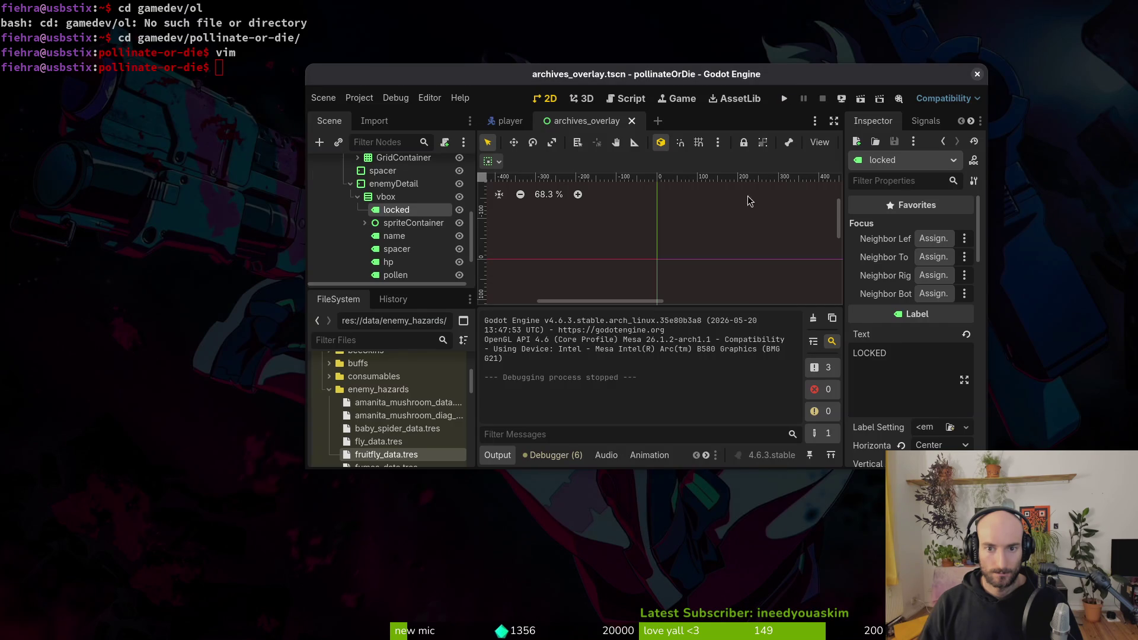
pyautogui.click(978, 75)
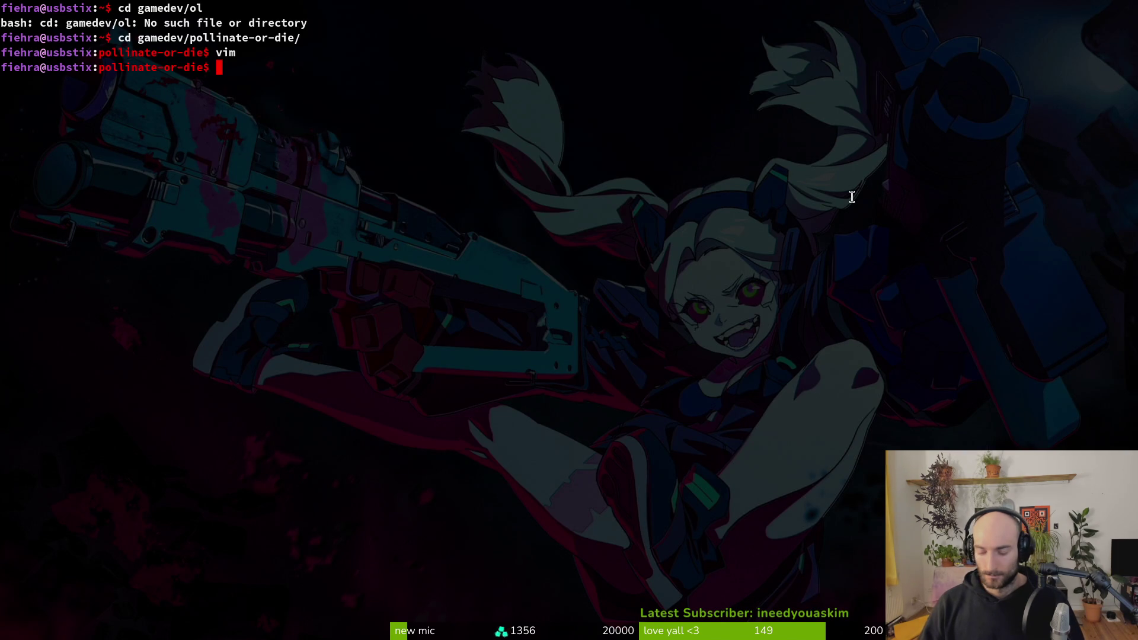
# Step: Close work item #1020 'orange butt bumblebee npc' from the project's milestones, then close the browser
pyautogui.hotkey('alt', 'Tab')
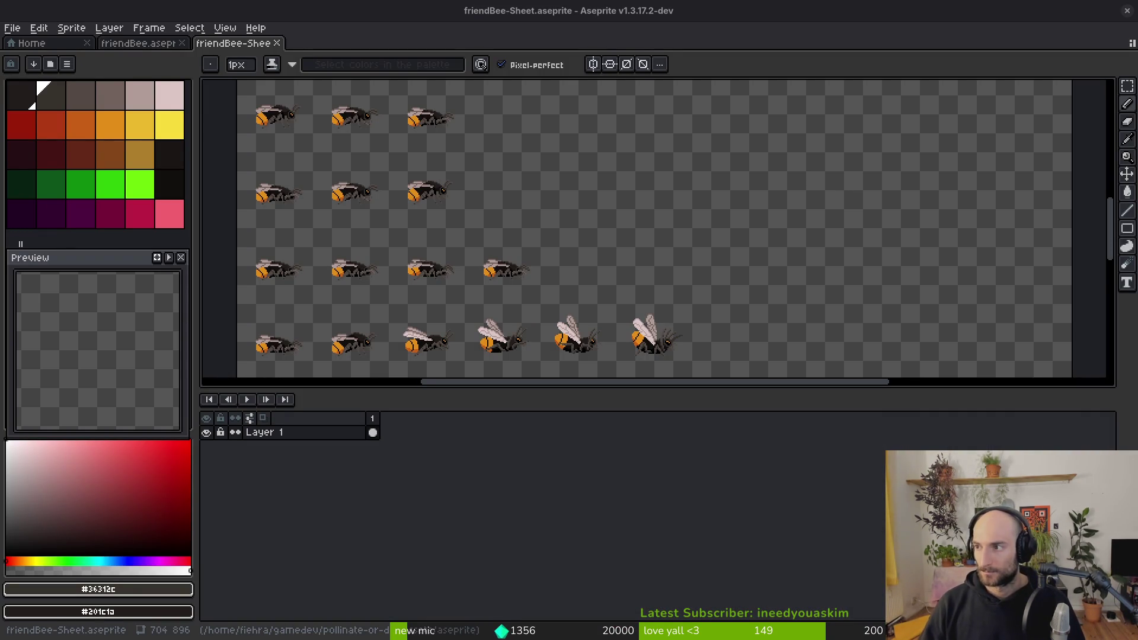
pyautogui.hotkey('alt', 'Tab')
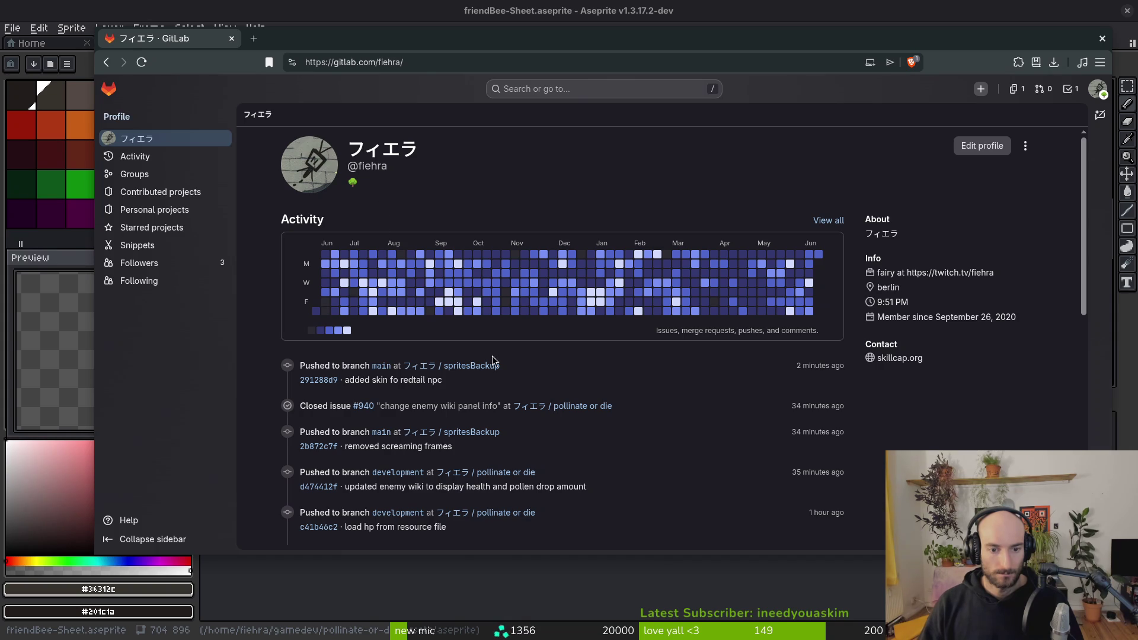
pyautogui.click(601, 405)
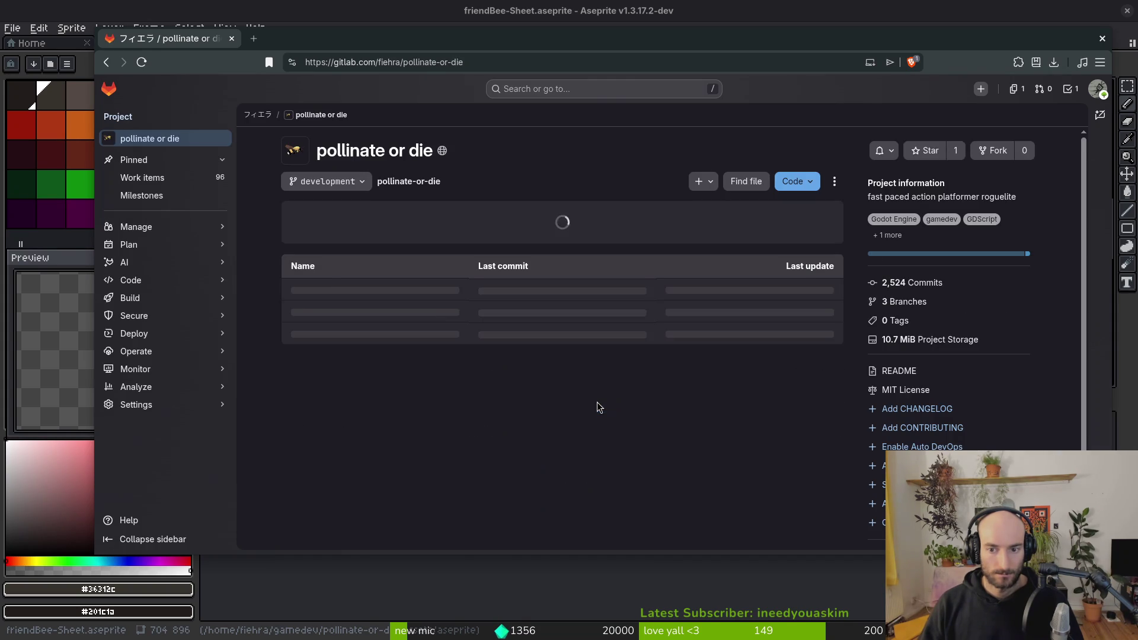
pyautogui.moveTo(201, 245)
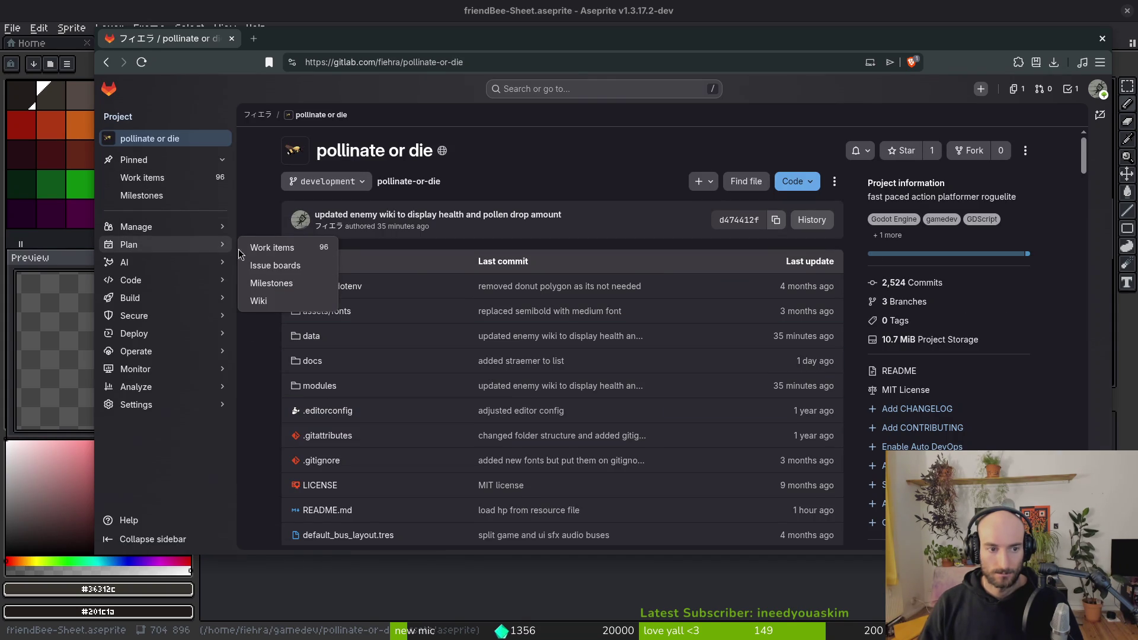
pyautogui.click(271, 283)
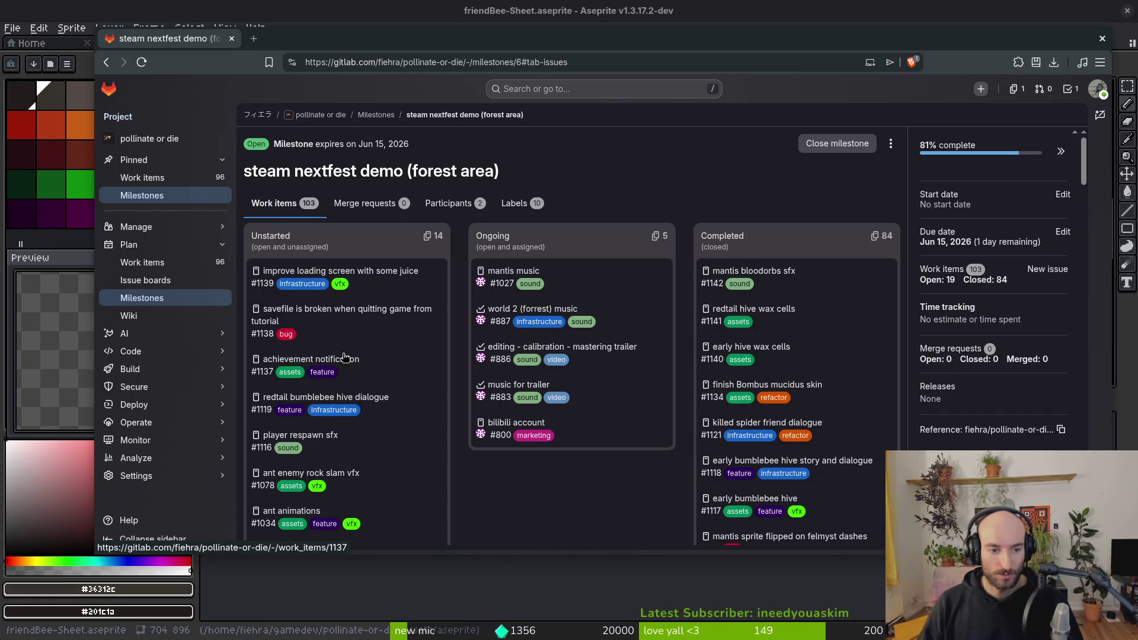
pyautogui.scroll(-5, 344, 397)
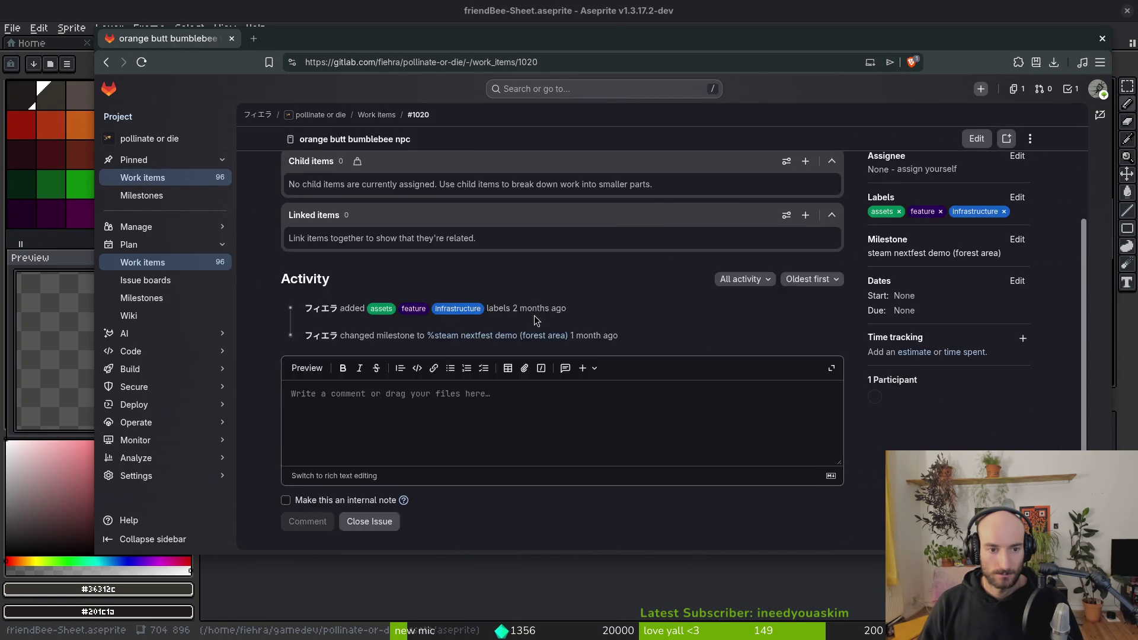
pyautogui.scroll(-2, 425, 517)
pyautogui.click(376, 518)
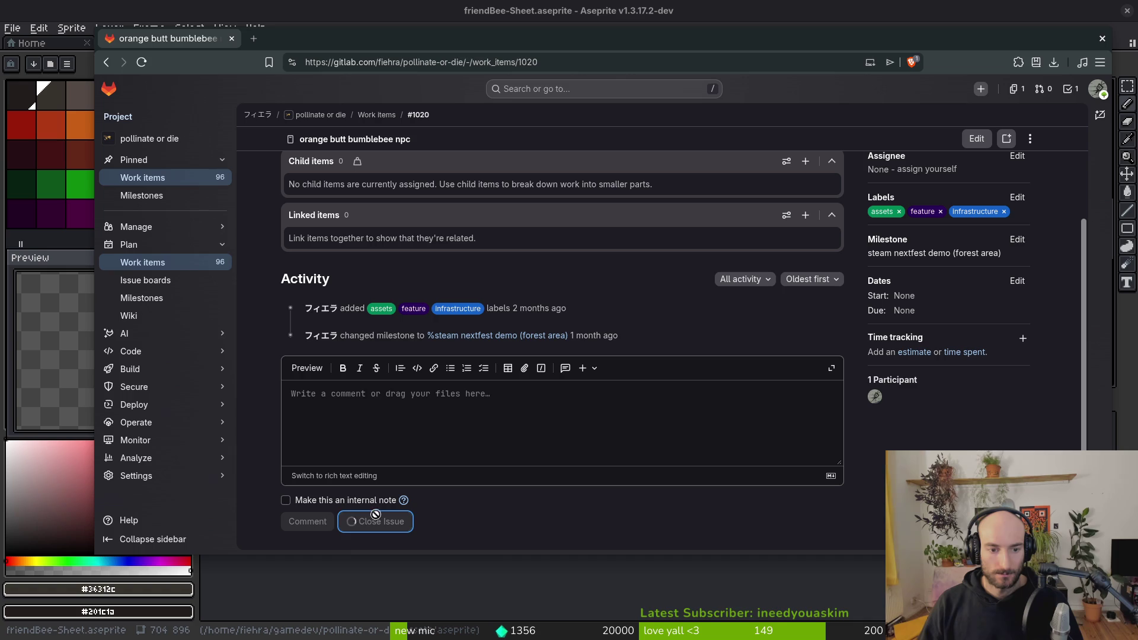
pyautogui.click(231, 39)
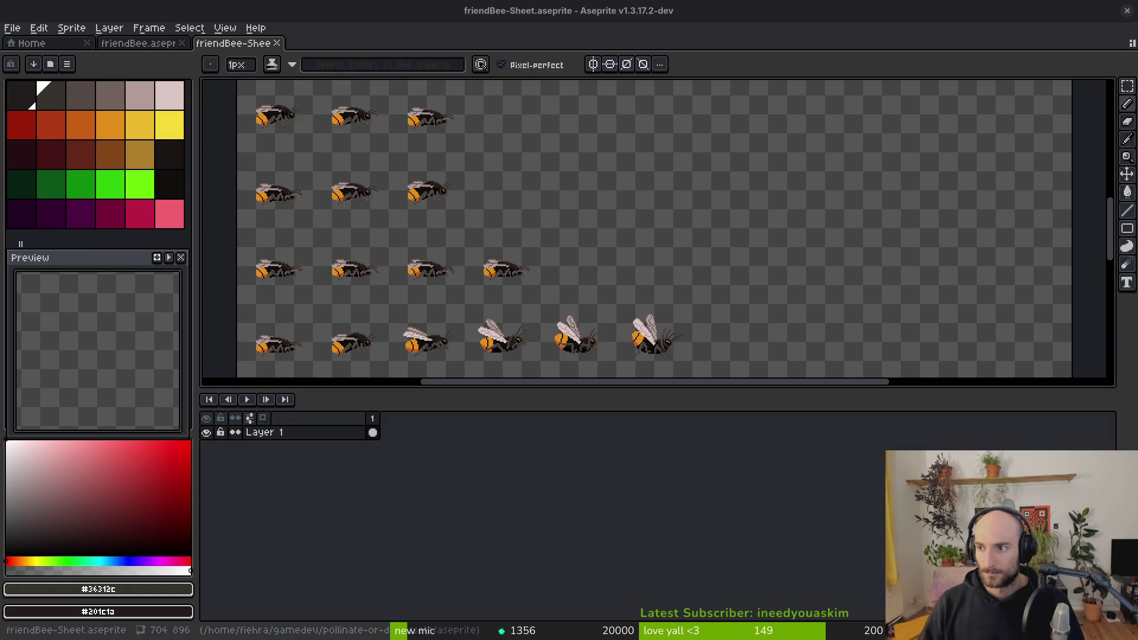
# Step: Close both friendBee sprite documents, quit Aseprite, maximise the browser and switch to Steam
pyautogui.hotkey('ctrl', 'shift', 'w')
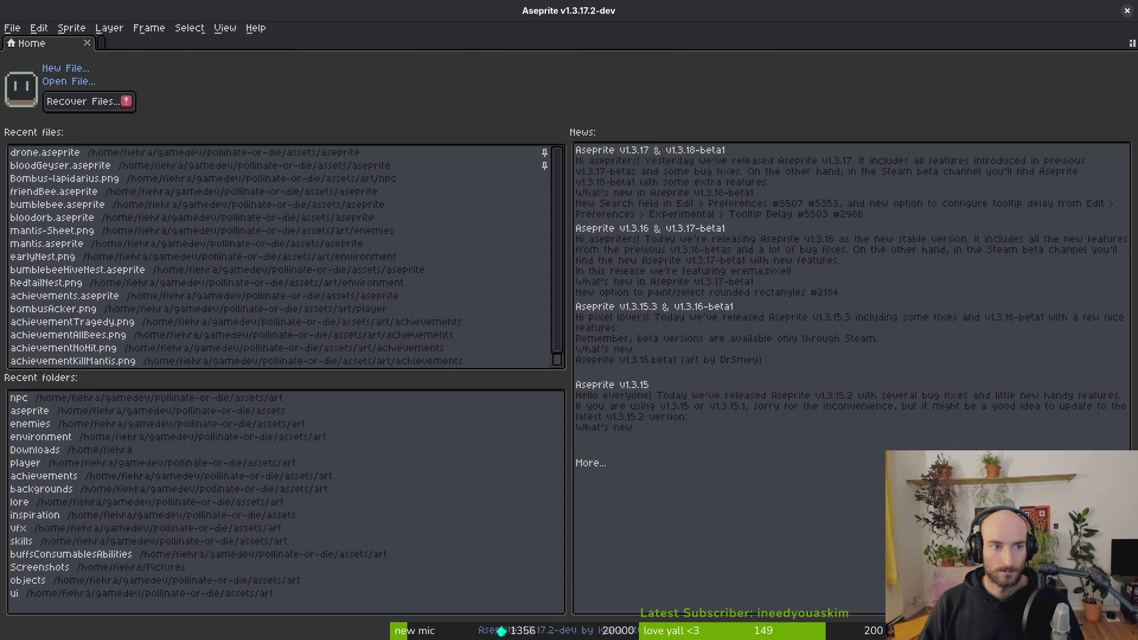
pyautogui.click(1128, 11)
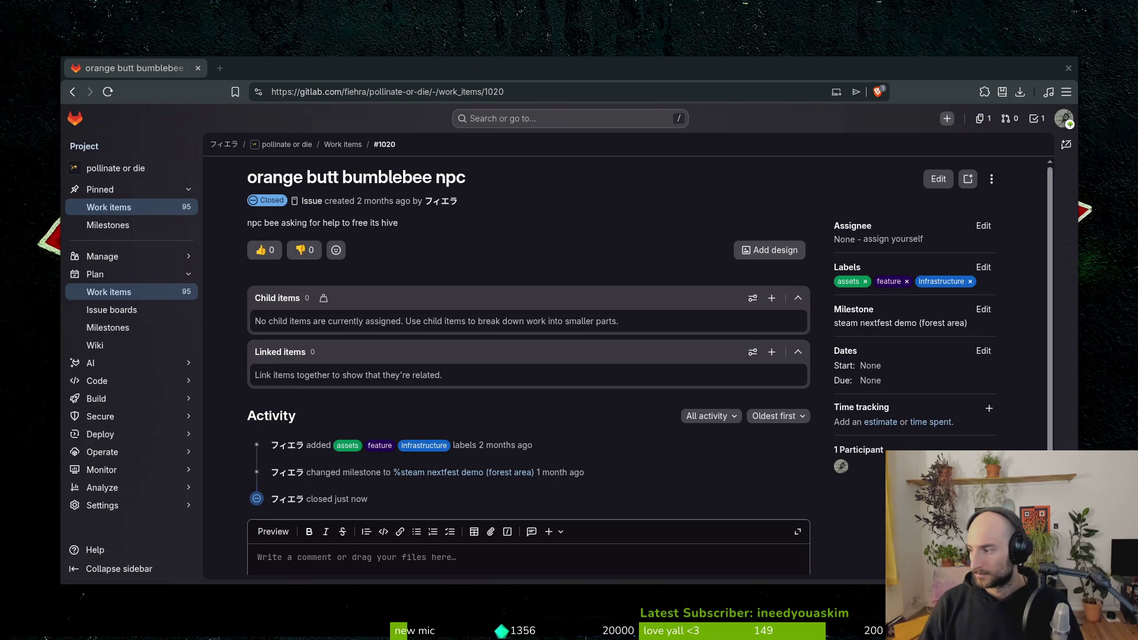
pyautogui.doubleClick(951, 70)
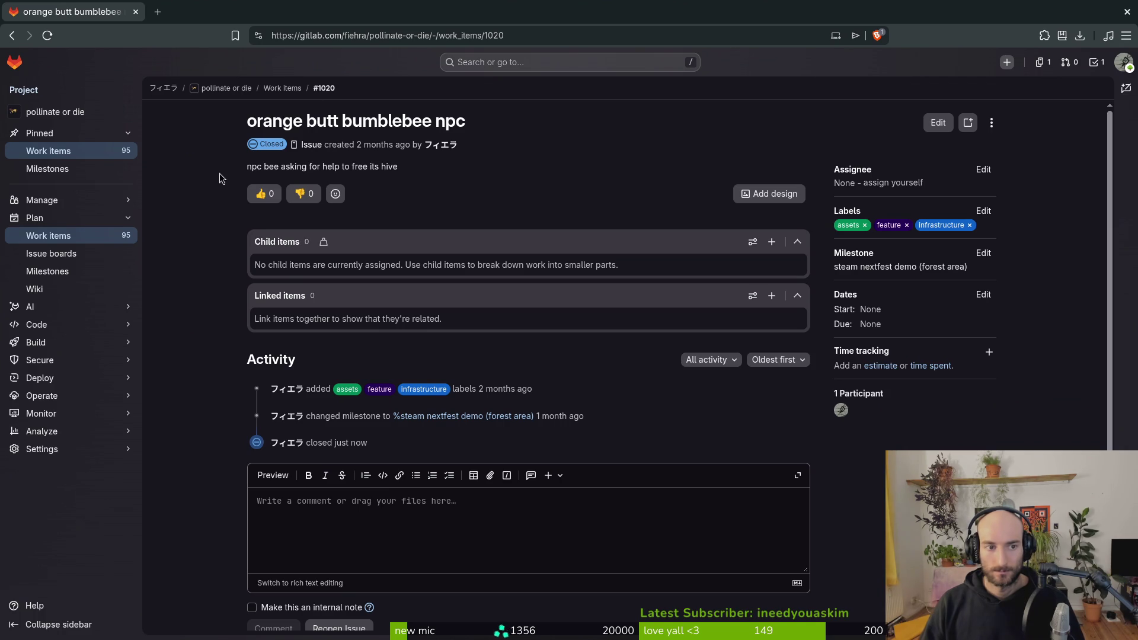
pyautogui.hotkey('alt', 'Tab')
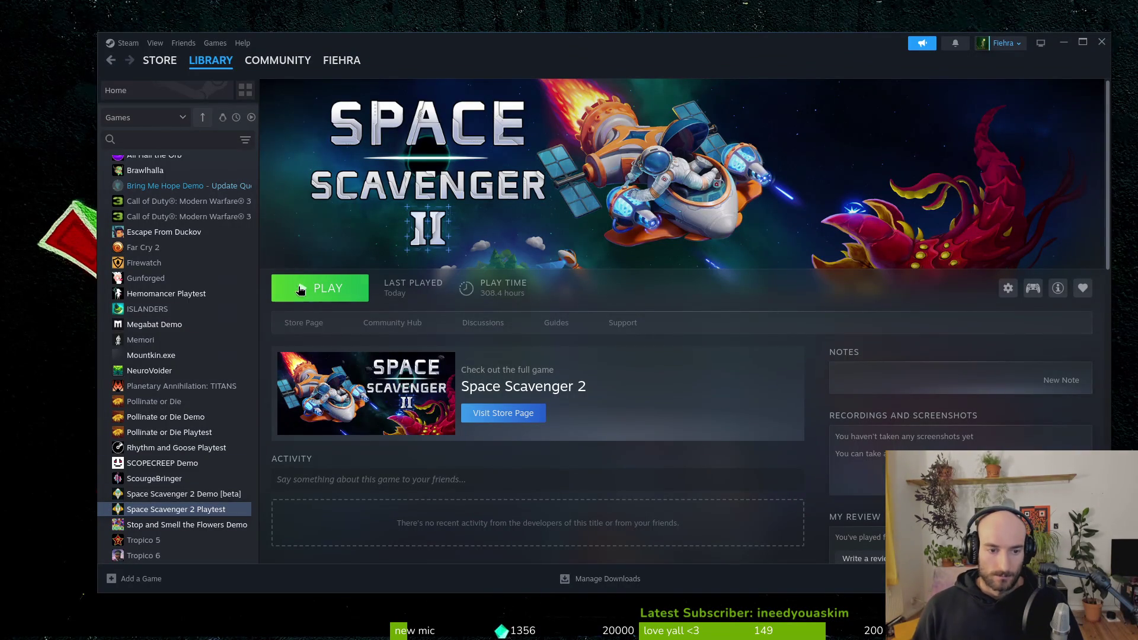
# Step: Launch Space Scavenger 2 Playtest and return to the Steam library after its welcome screen appears
pyautogui.click(320, 290)
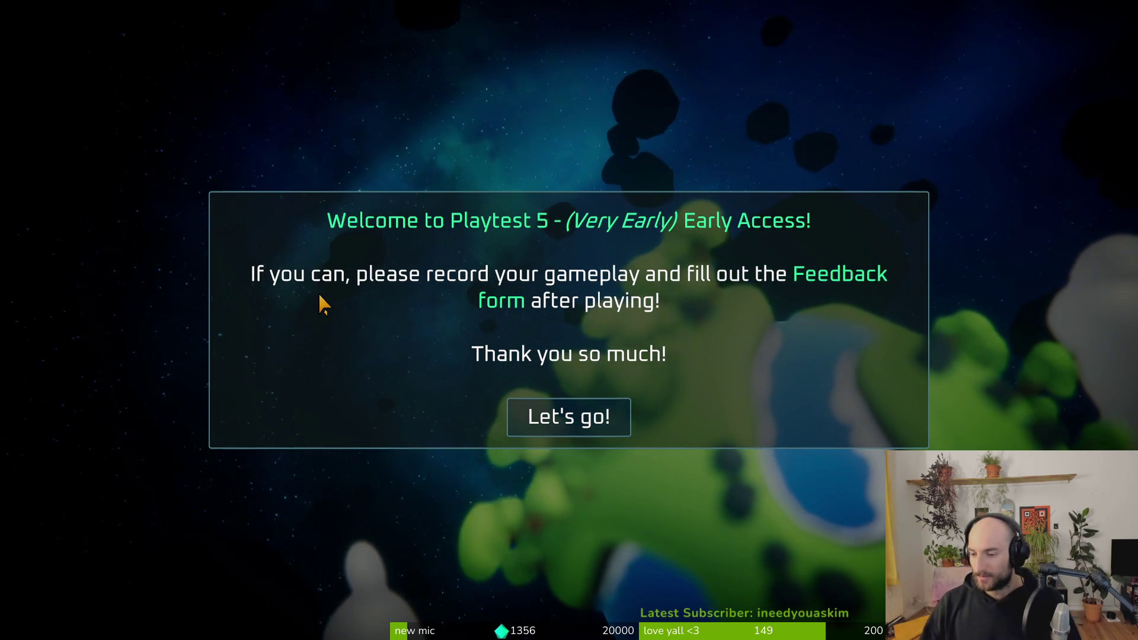
pyautogui.hotkey('alt', 'Tab')
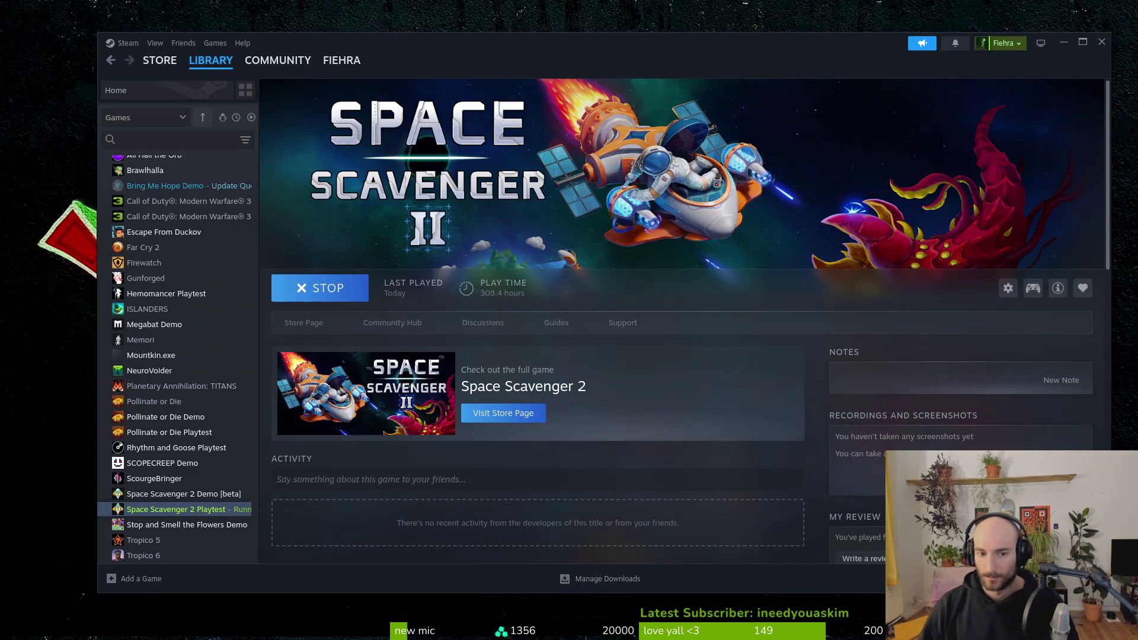
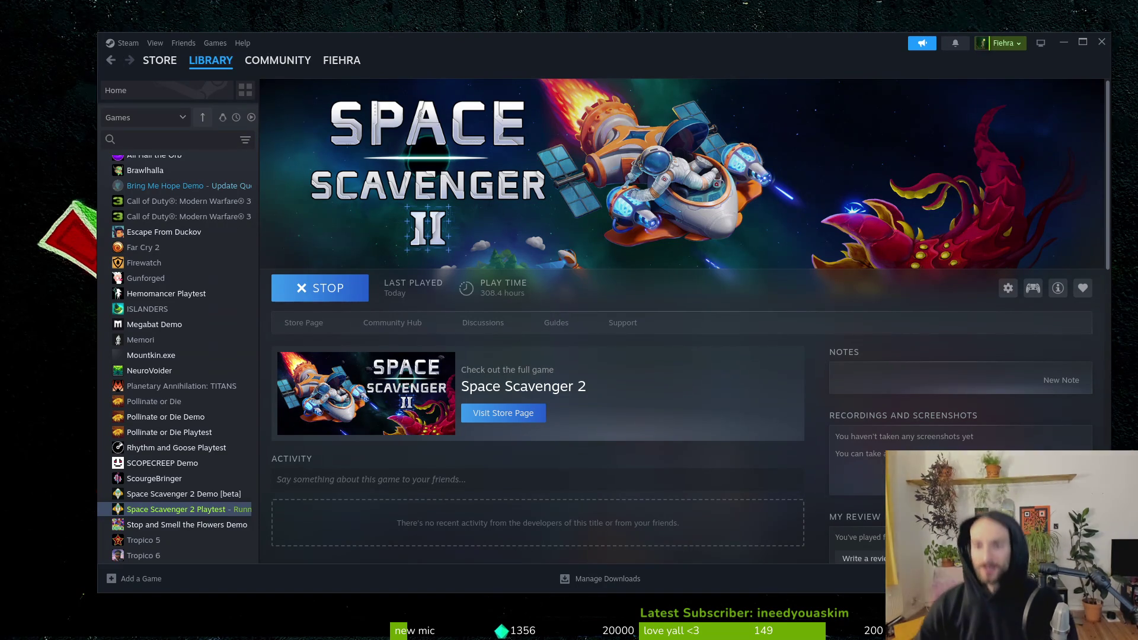
# Step: Close the Steam library window while the Space Scavenger 2 Playtest launches
pyautogui.click(1104, 43)
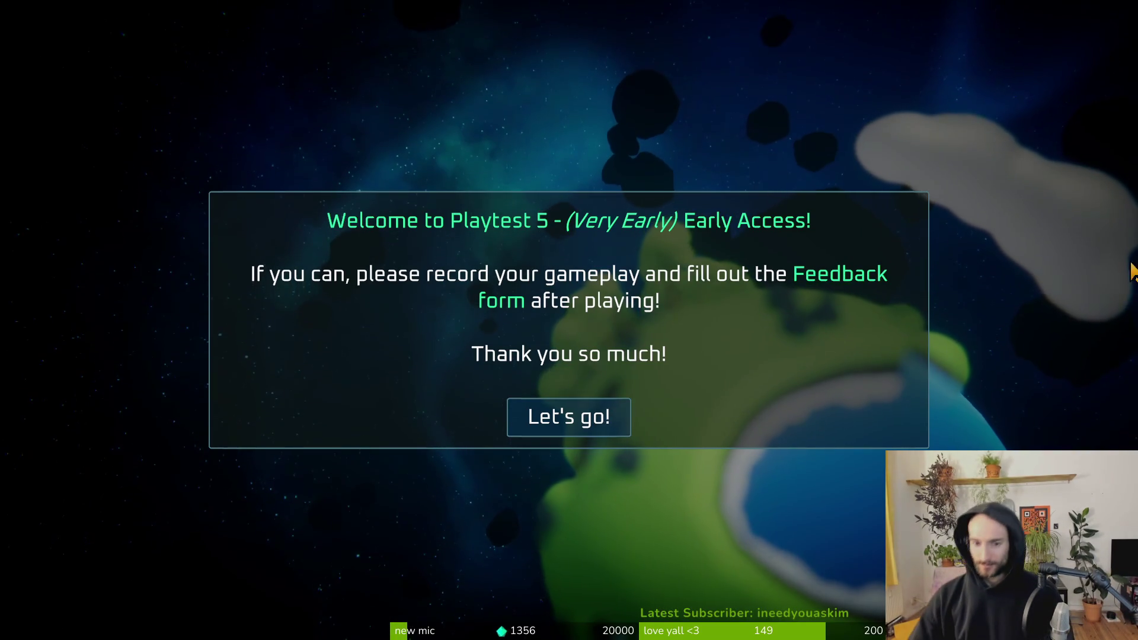
# Step: Dismiss the Playtest 5 welcome message, start playing, and open the Customize Ship skin list
pyautogui.click(555, 418)
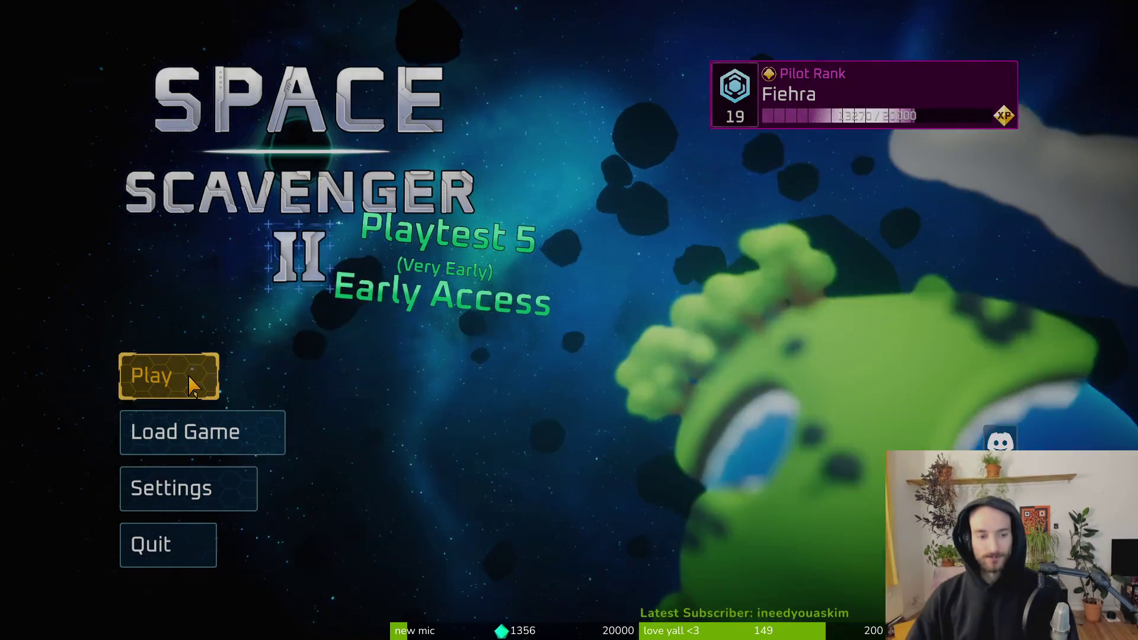
pyautogui.click(193, 385)
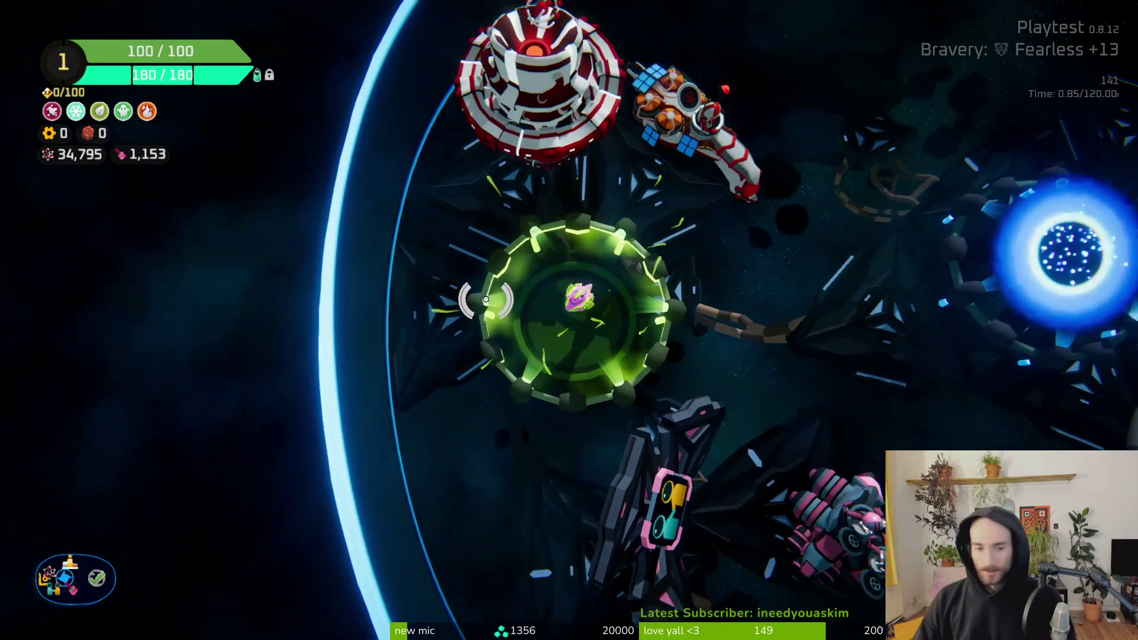
pyautogui.press('d')
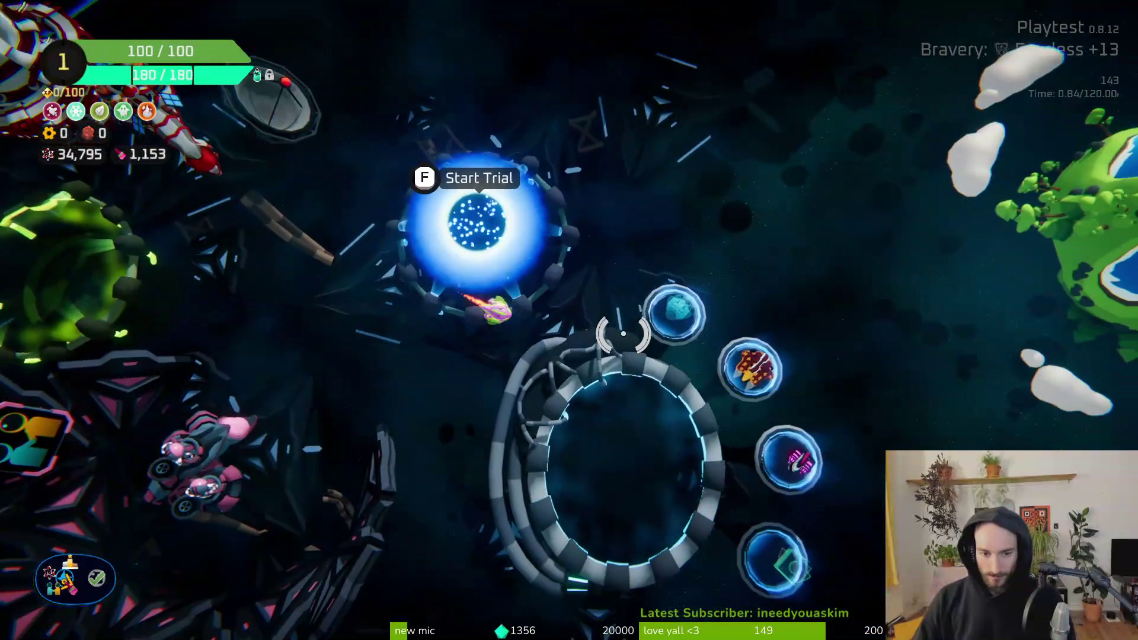
pyautogui.press('f')
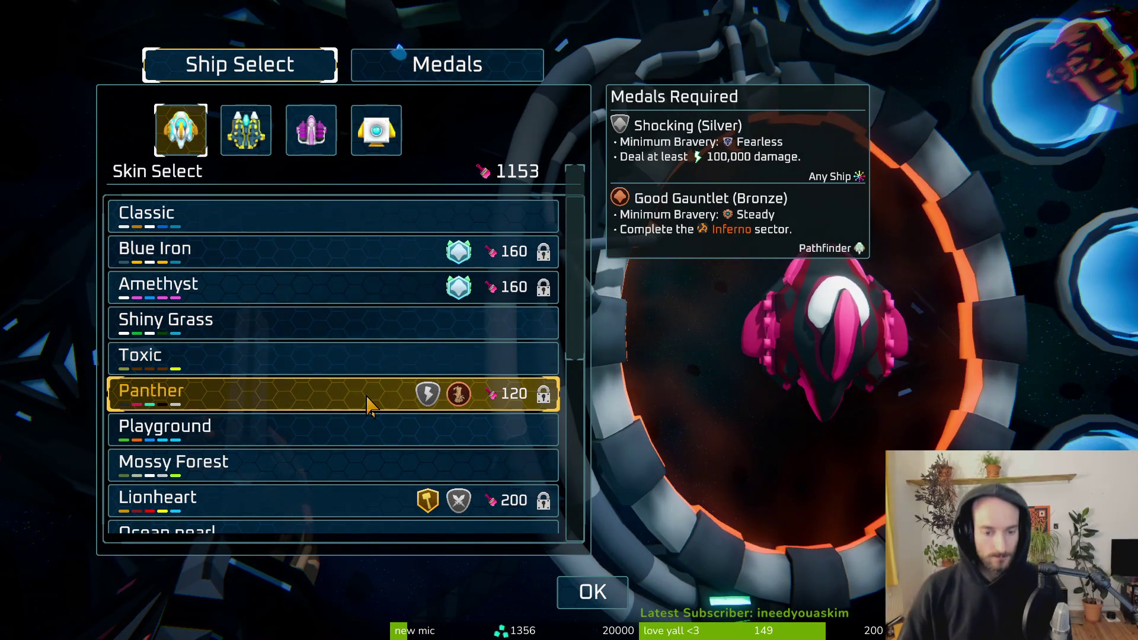
# Step: Equip the Ocean pearl skin in place of Laserdome and leave ship customization
pyautogui.scroll(-5, 368, 403)
pyautogui.scroll(-3, 288, 434)
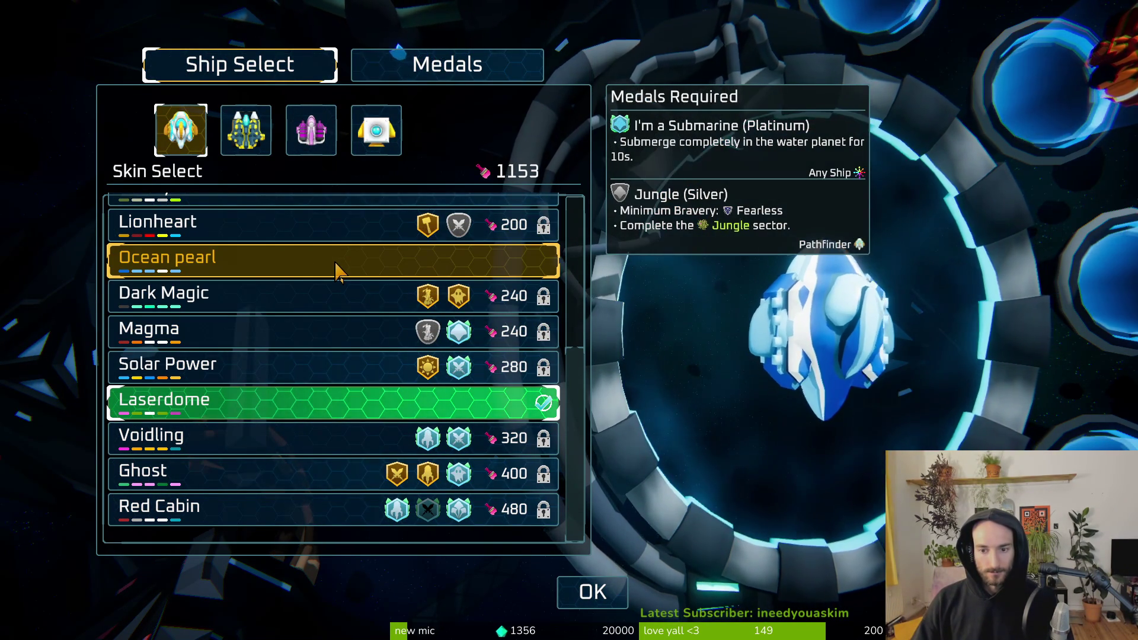
pyautogui.click(338, 267)
pyautogui.press('Escape')
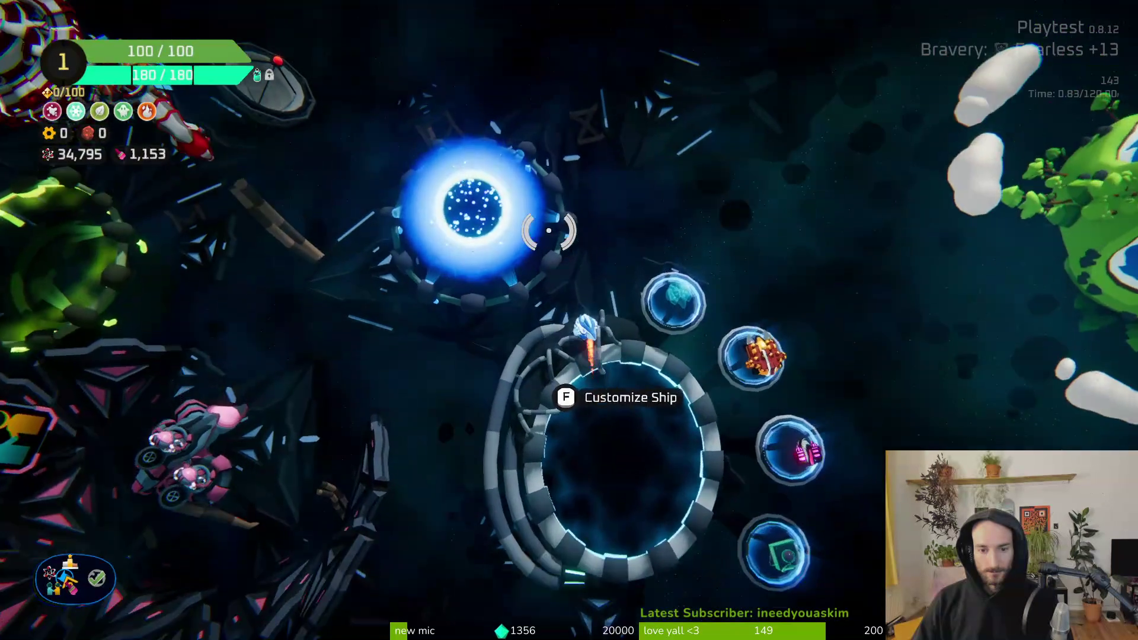
# Step: Start a new trial at Legendary +13 bravery with a 330% science multiplier
pyautogui.press('w')
pyautogui.press('s')
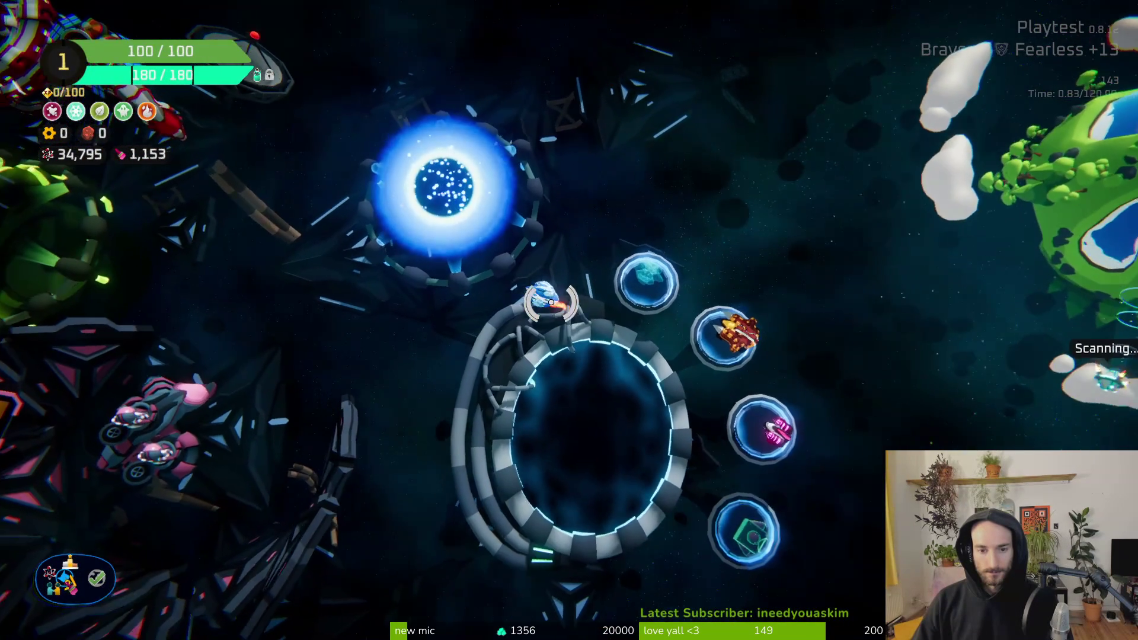
pyautogui.press('w')
pyautogui.press('e')
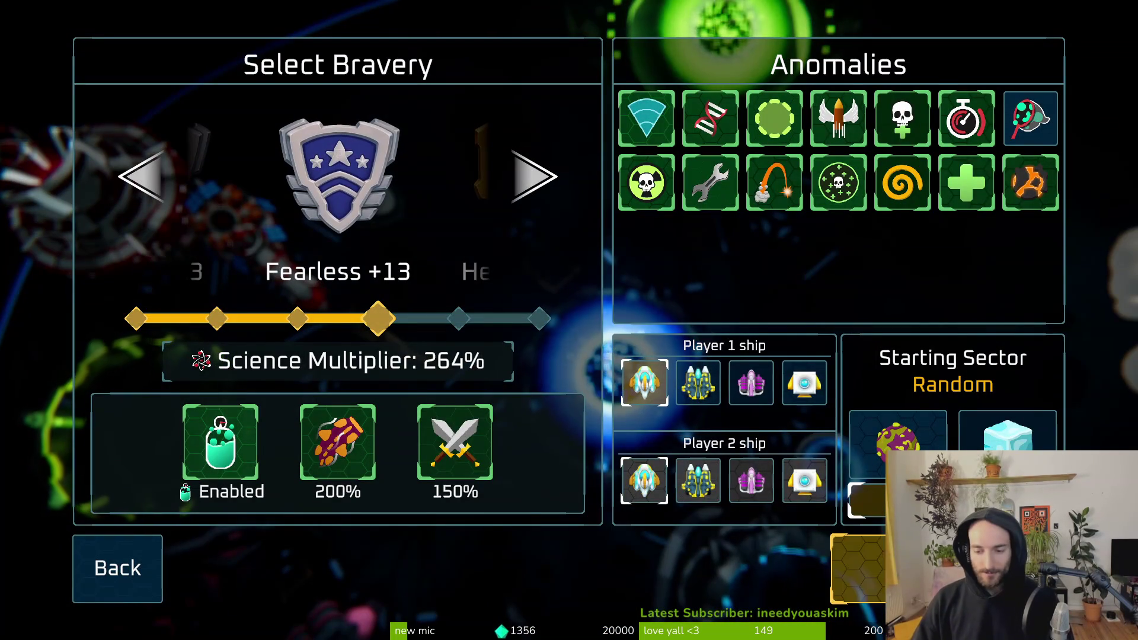
pyautogui.click(532, 214)
pyautogui.click(531, 214)
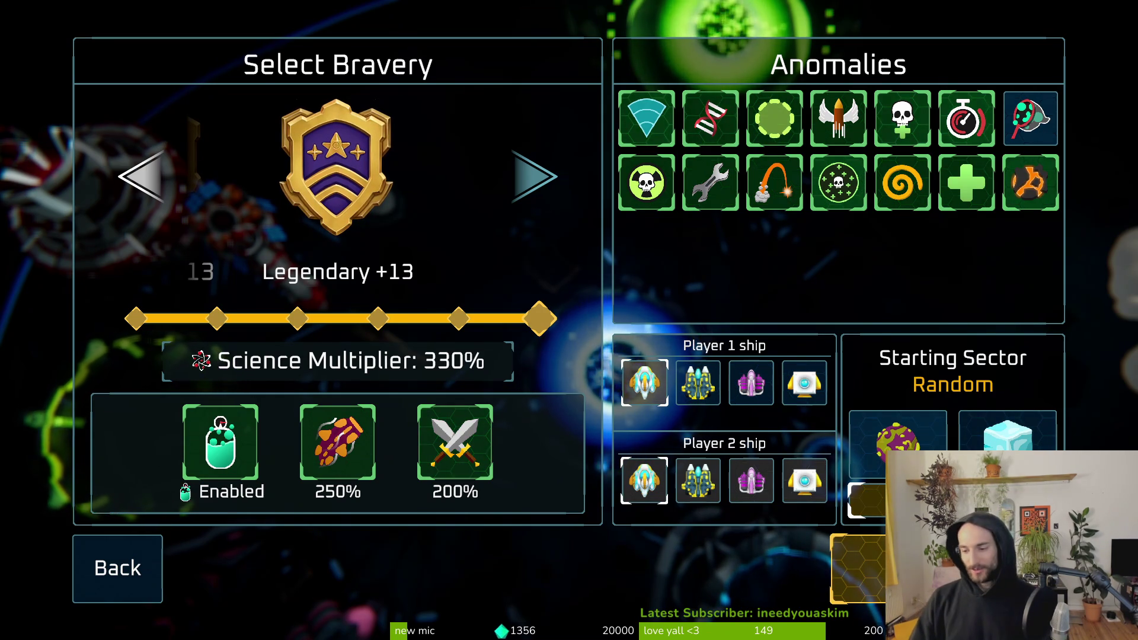
pyautogui.press('Return')
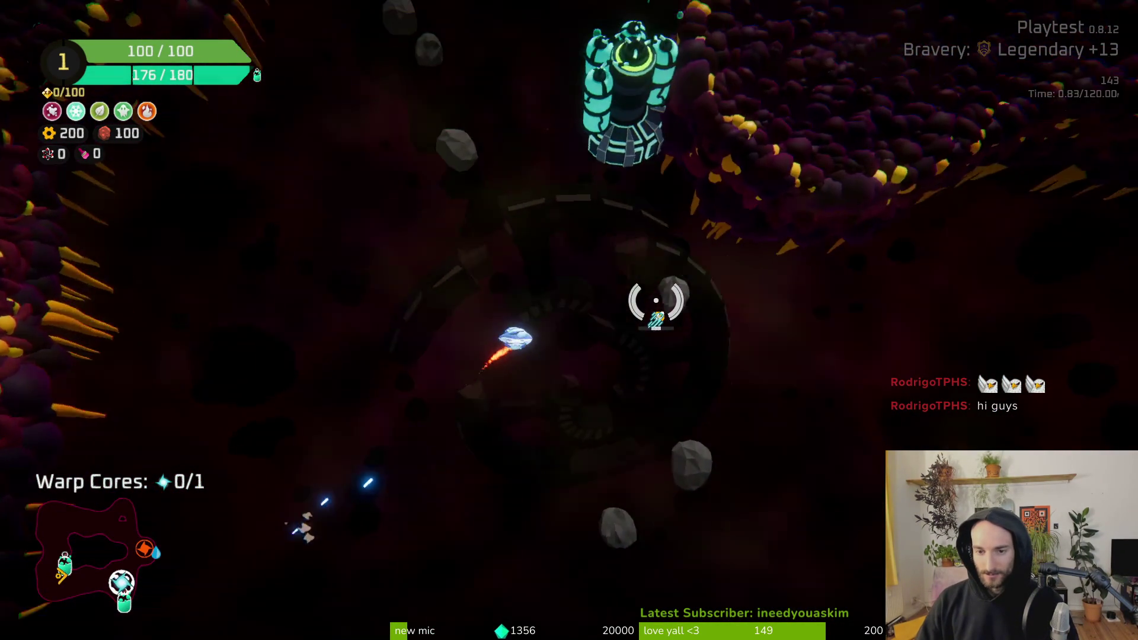
# Step: Claim 125 scrap from the Oxygen Station and store the salvaged Spare Parts
pyautogui.press('e')
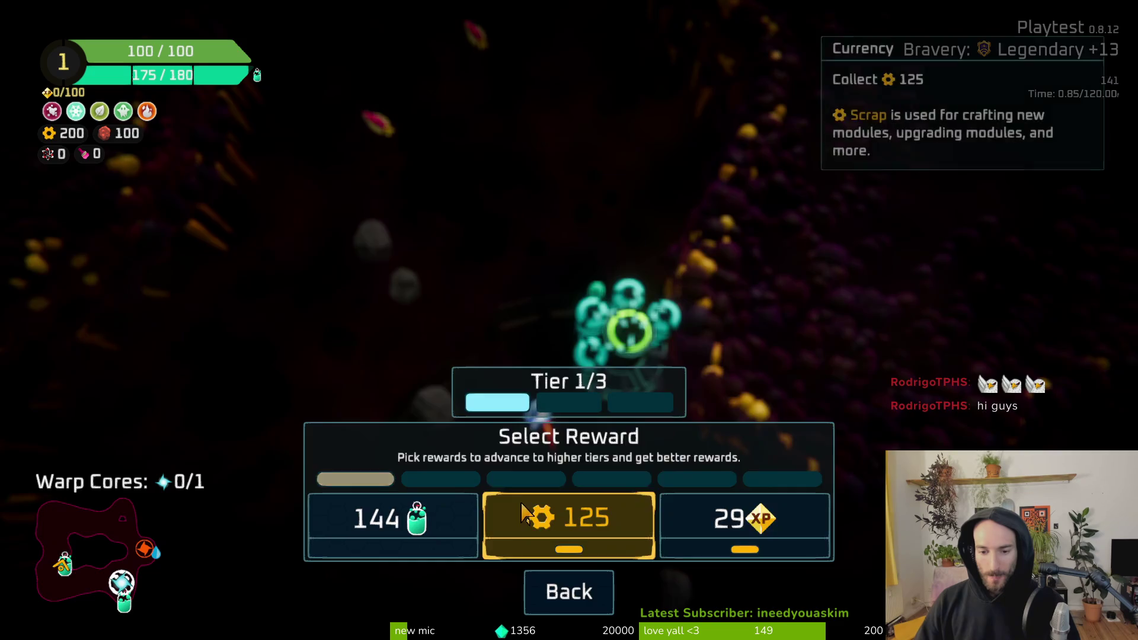
pyautogui.click(522, 513)
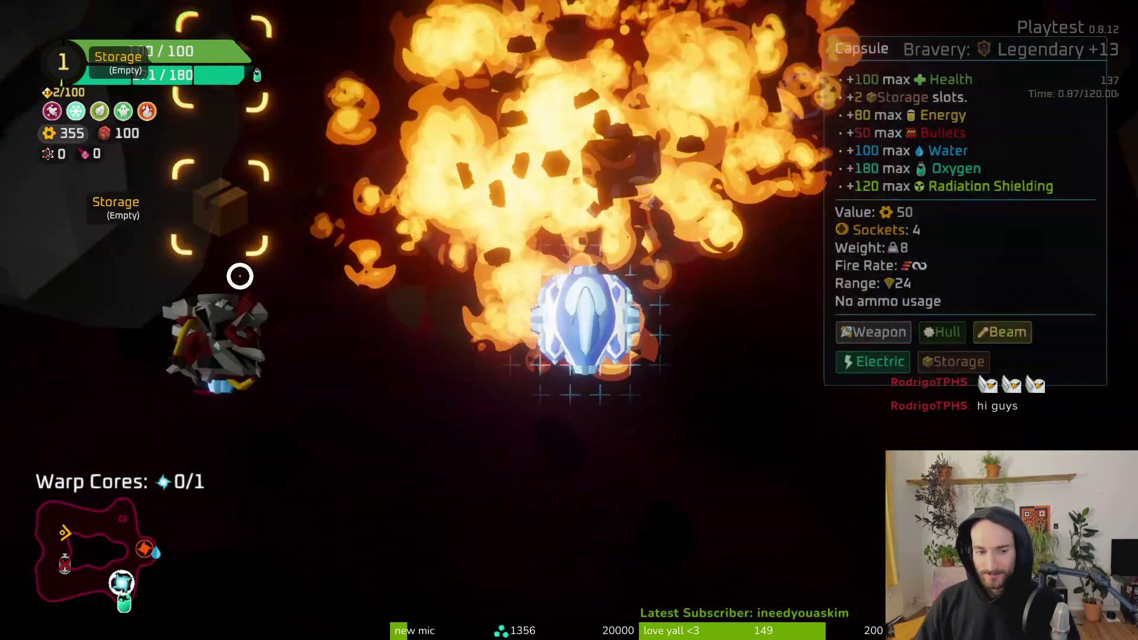
pyautogui.moveTo(214, 314)
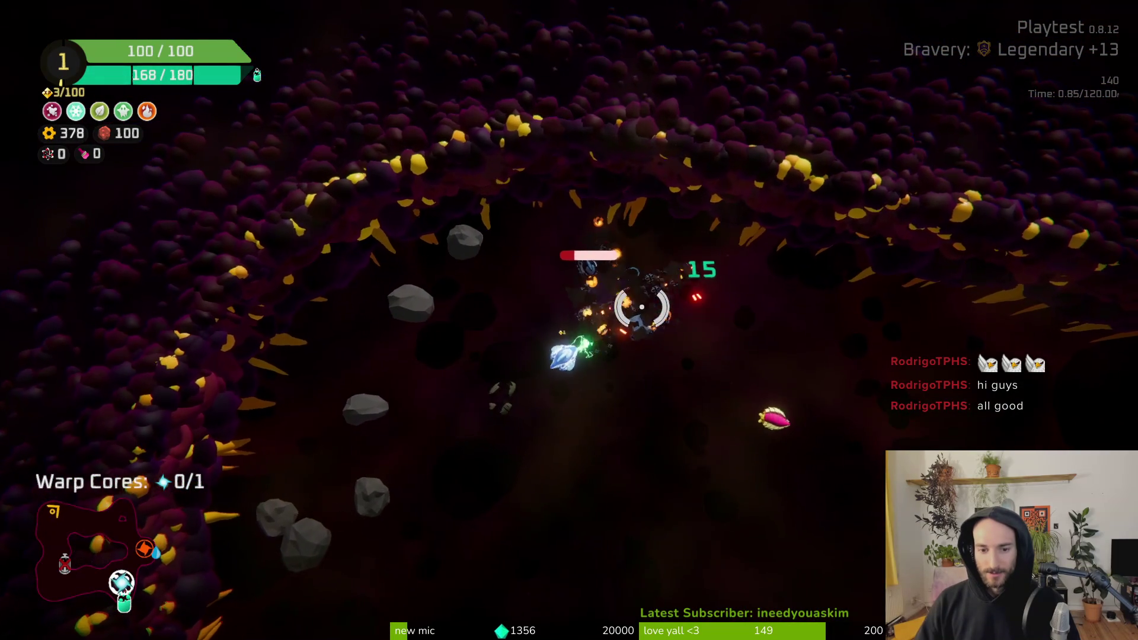
pyautogui.press('e')
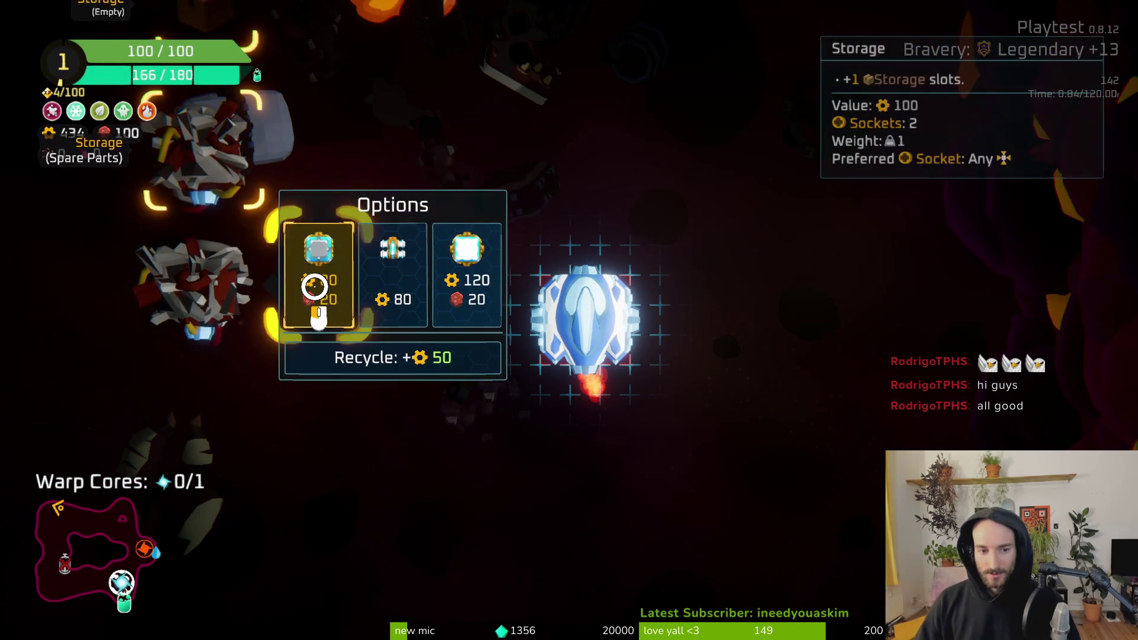
# Step: Close the build view and fight through the sector until the warp core is collected (1/1)
pyautogui.press('e')
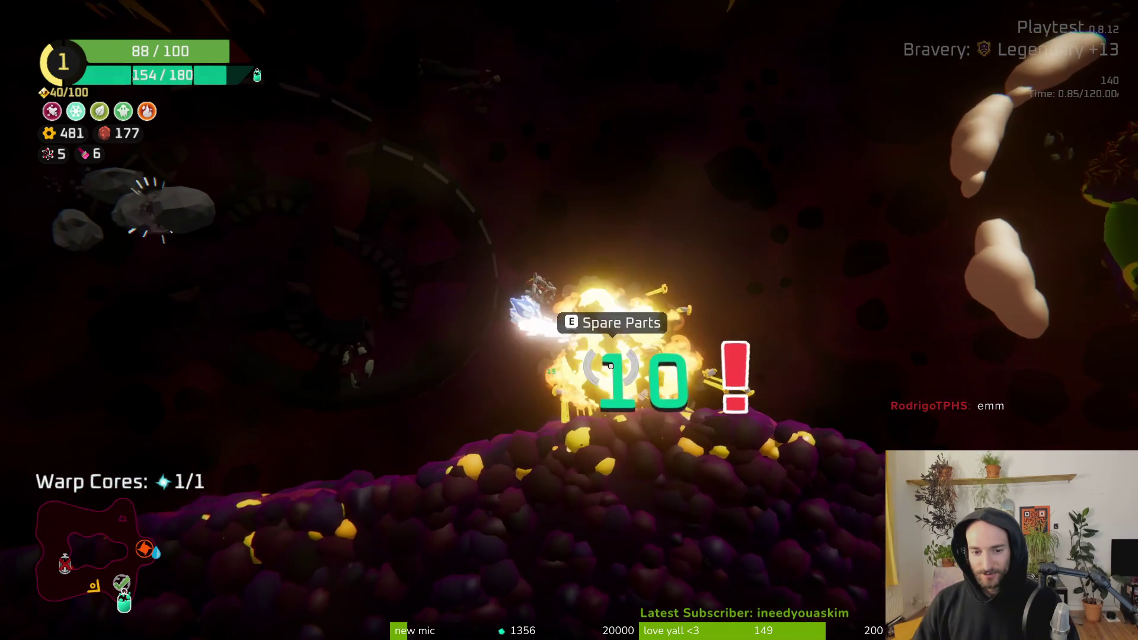
# Step: Salvage the Spare Parts, claim 50 copper from the Oxygen Station, and warp off the planet
pyautogui.press('e')
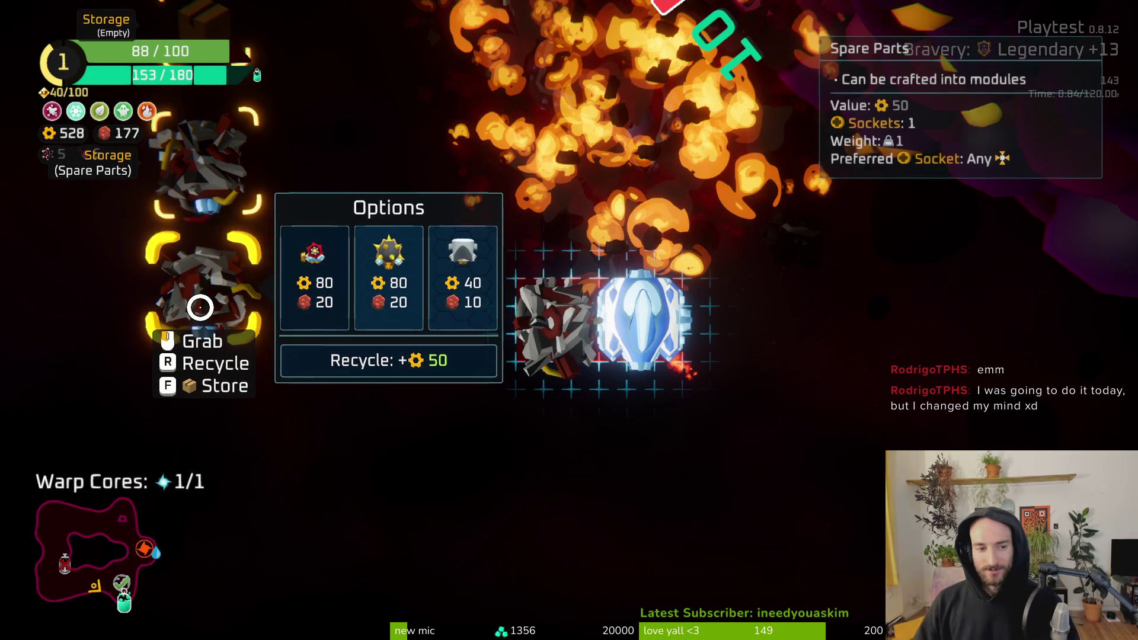
pyautogui.press('Tab')
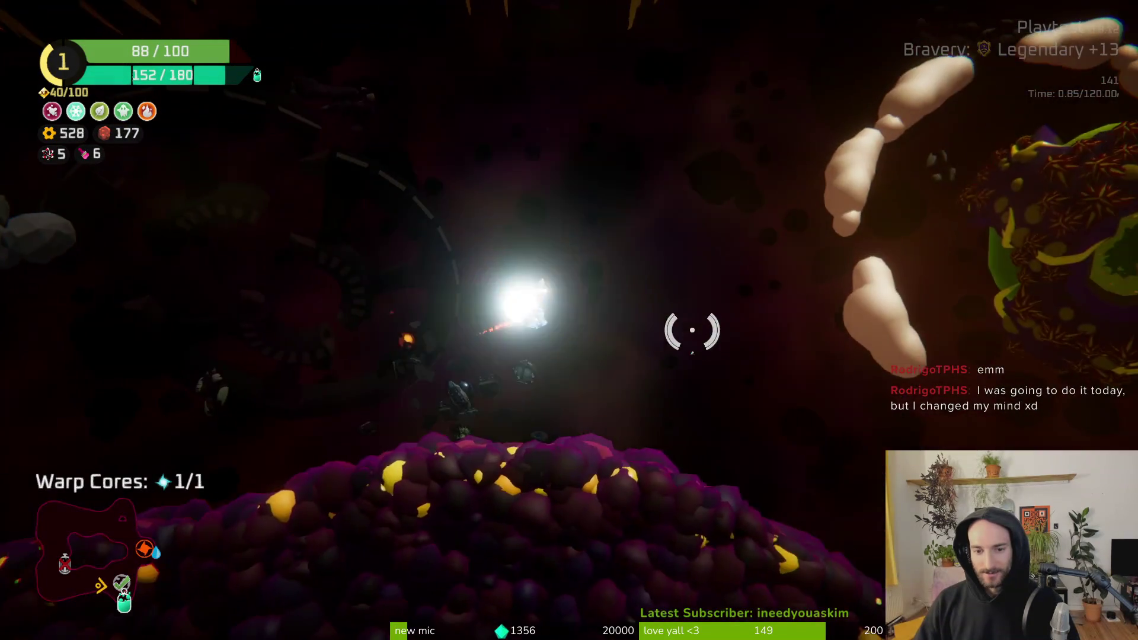
pyautogui.press('e')
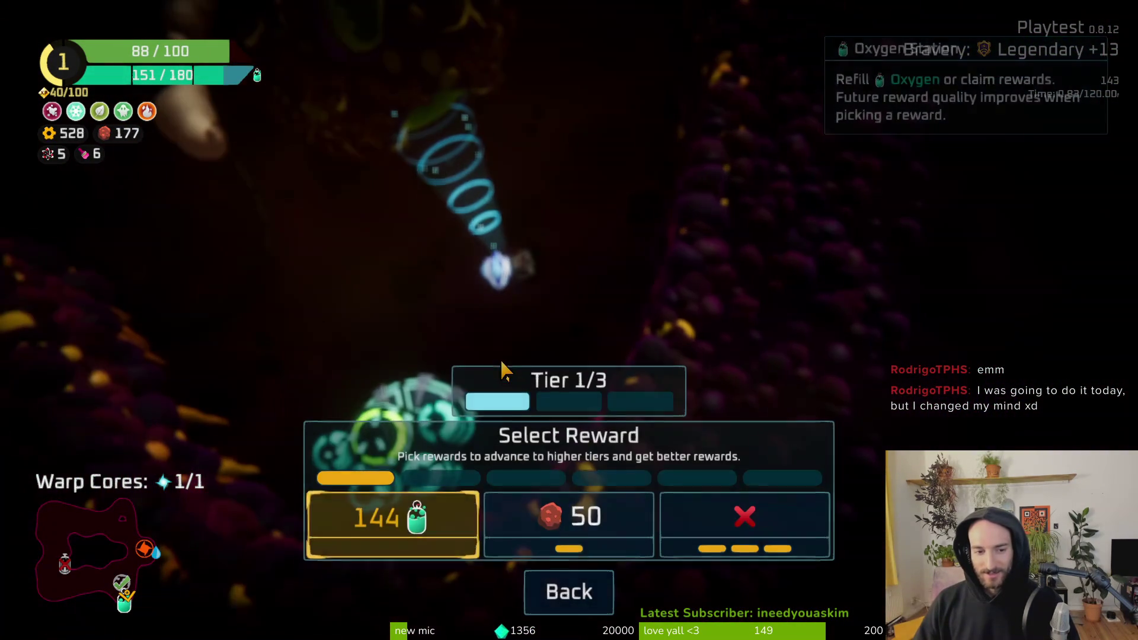
pyautogui.click(522, 527)
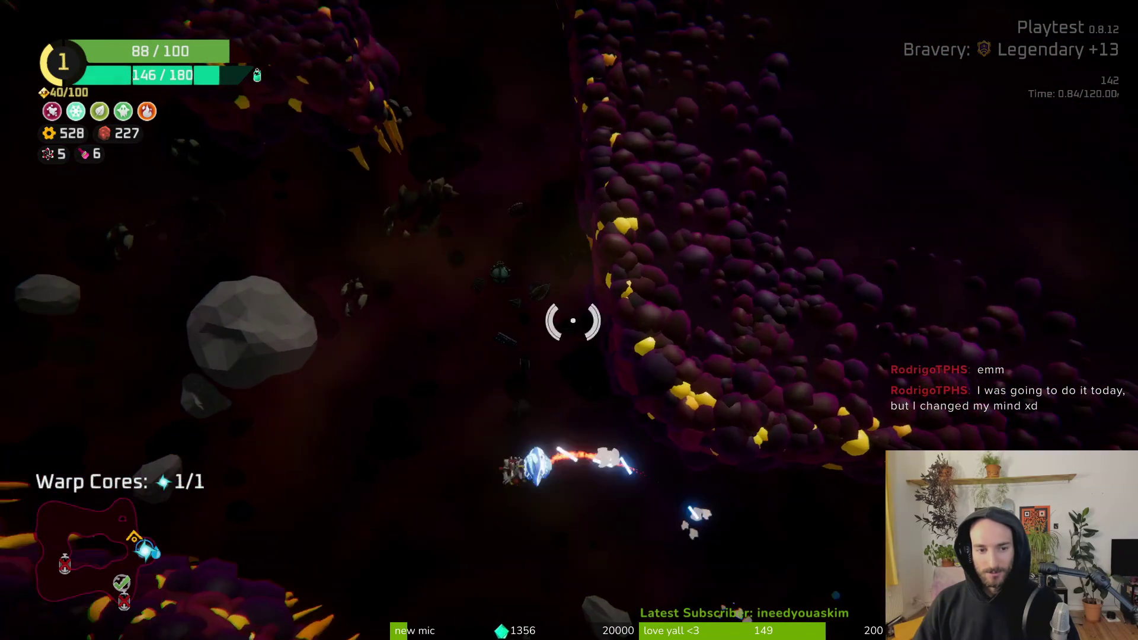
pyautogui.press('e')
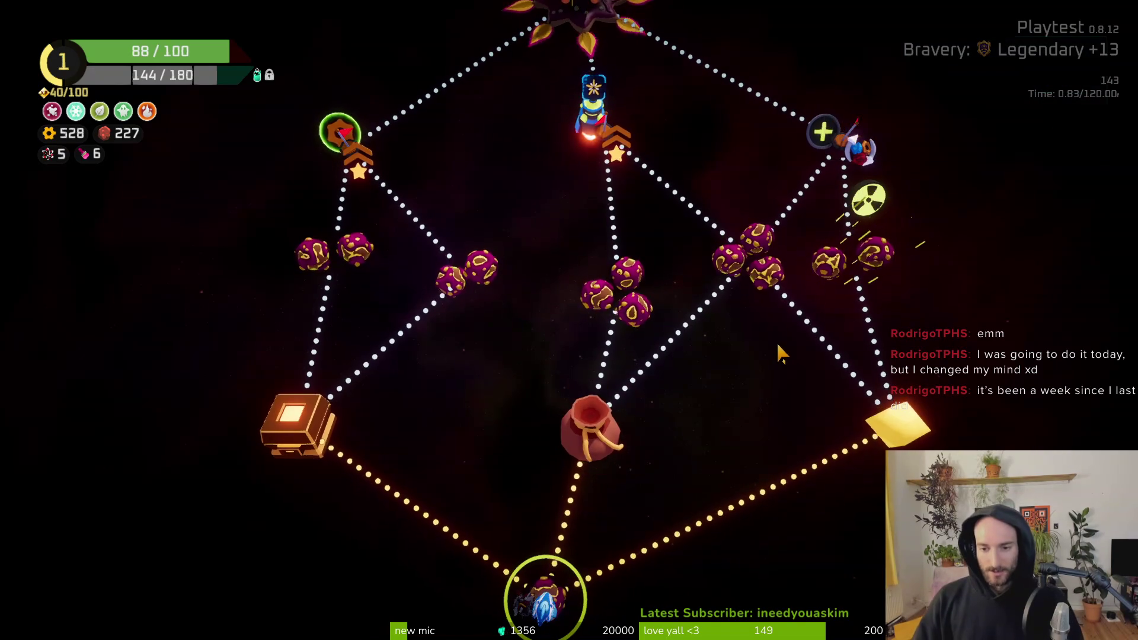
# Step: Travel to the red node, take 290 scrap at the drop point, then head to the next planet
pyautogui.click(584, 517)
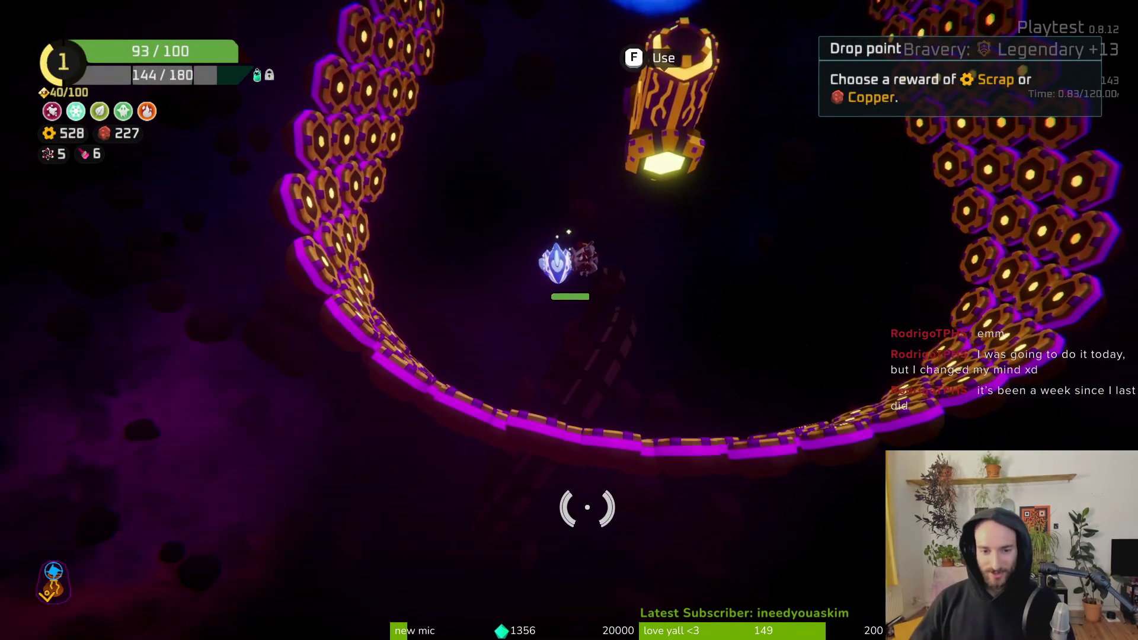
pyautogui.press('f')
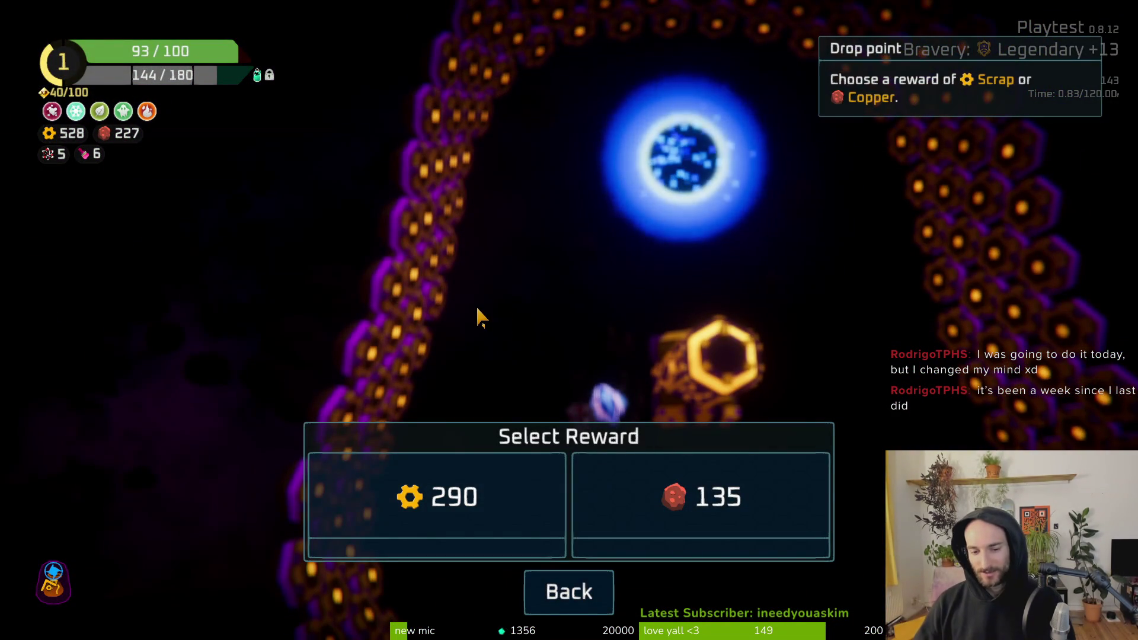
pyautogui.click(458, 496)
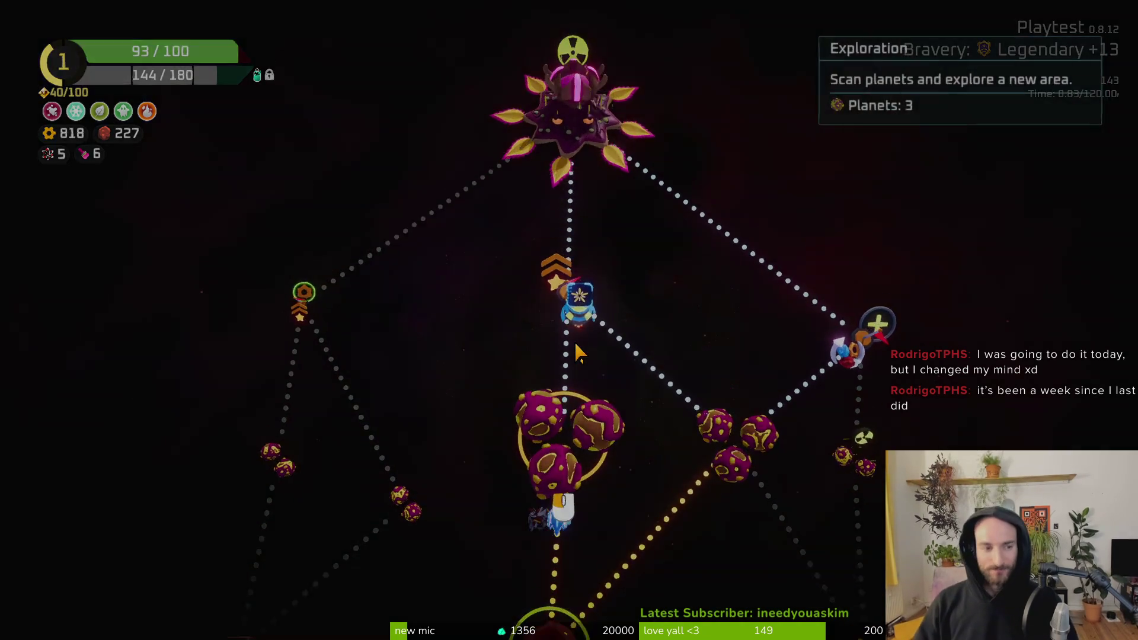
pyautogui.click(575, 347)
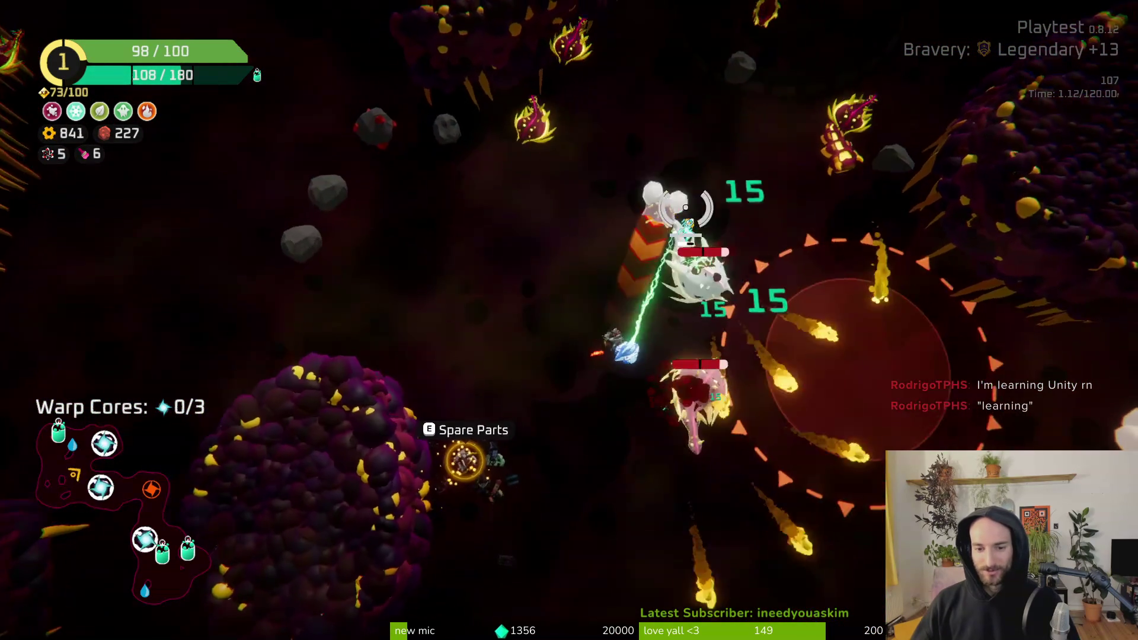
# Step: Fight through the planet, then open the build view showing two Spare Parts' 80-scrap crafting options
pyautogui.press('e')
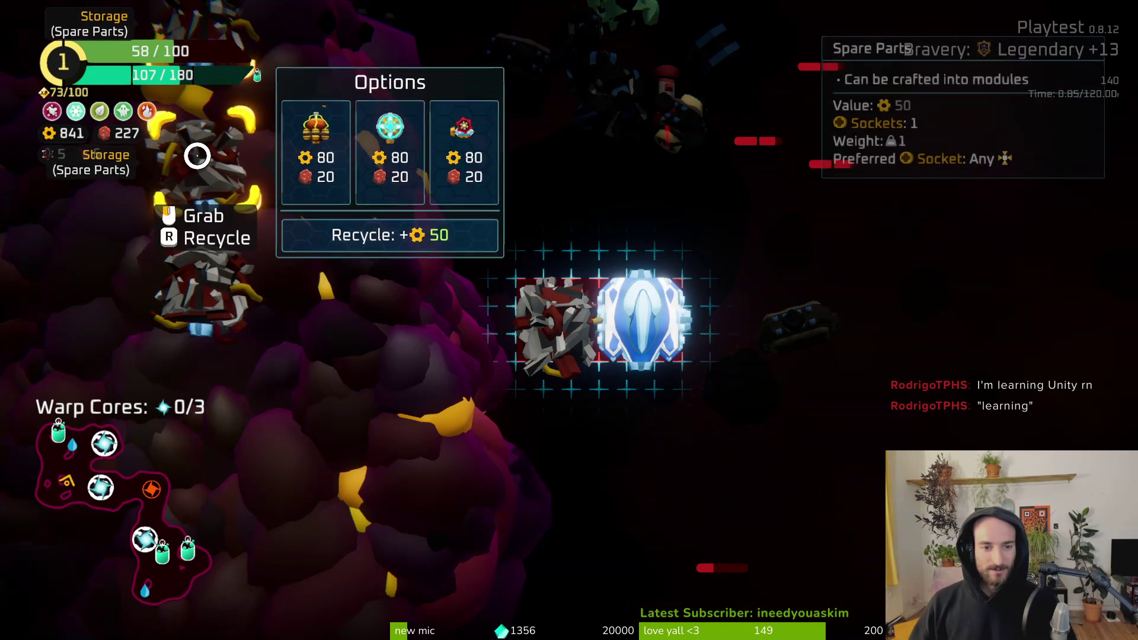
# Step: Craft a Flail for 80 scrap and 20 copper, mount it above the core, and resume flying
pyautogui.moveTo(199, 185)
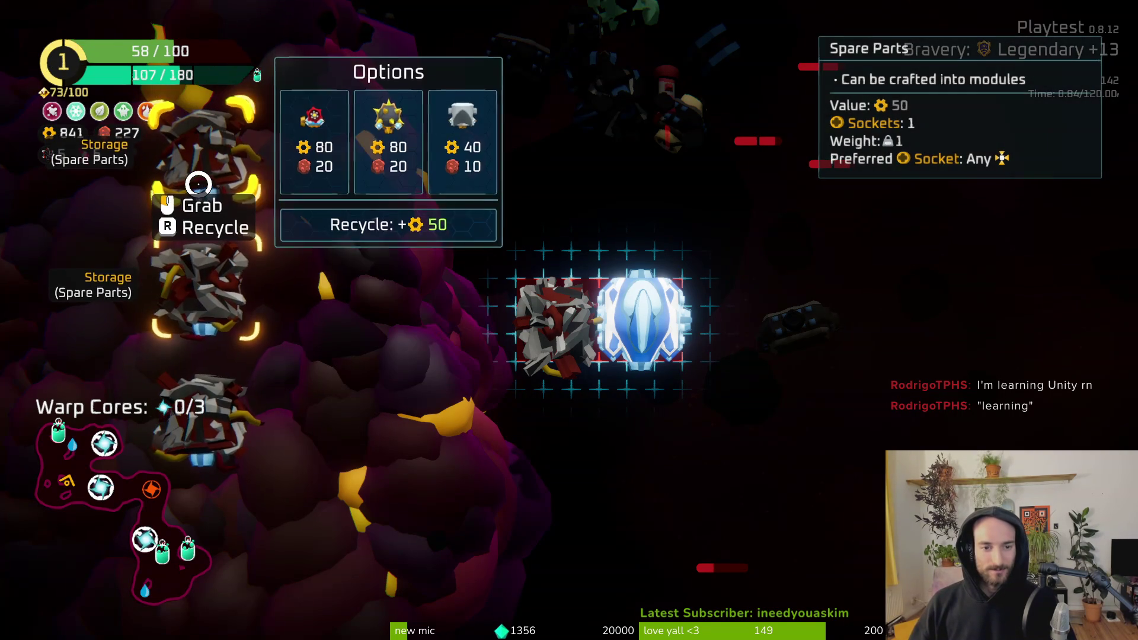
pyautogui.click(393, 154)
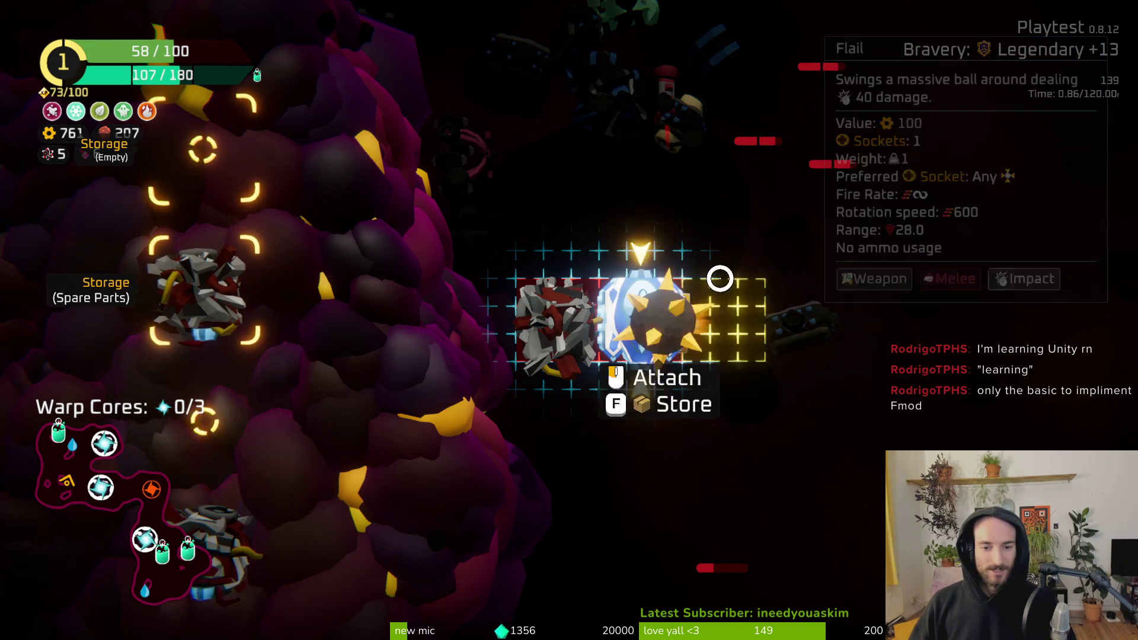
pyautogui.click(655, 180)
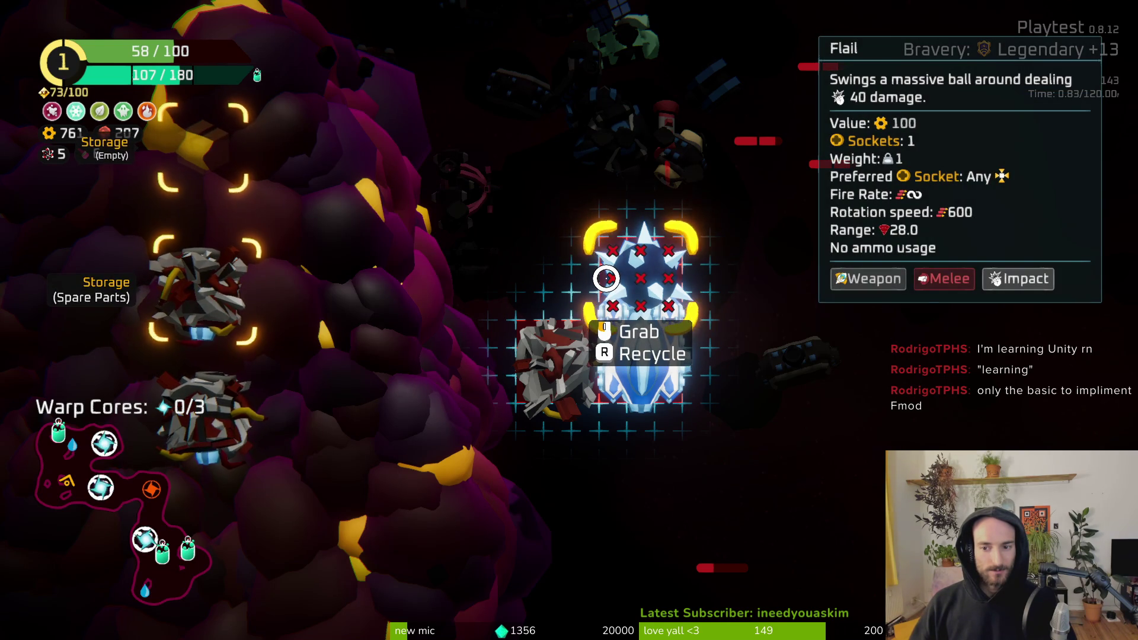
pyautogui.moveTo(196, 293)
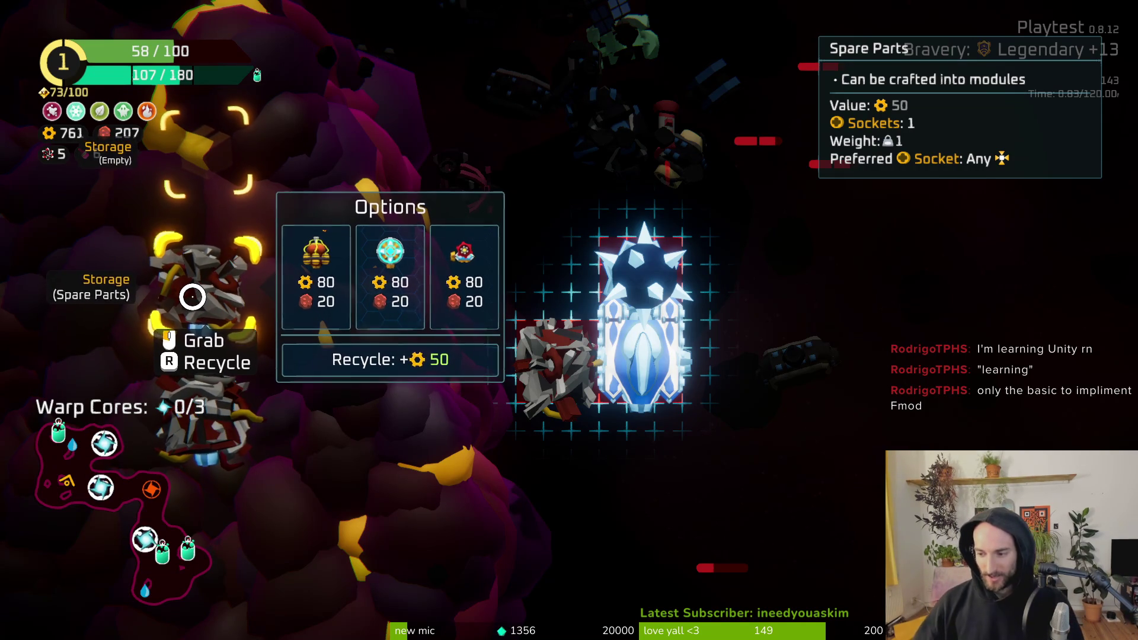
pyautogui.moveTo(222, 386)
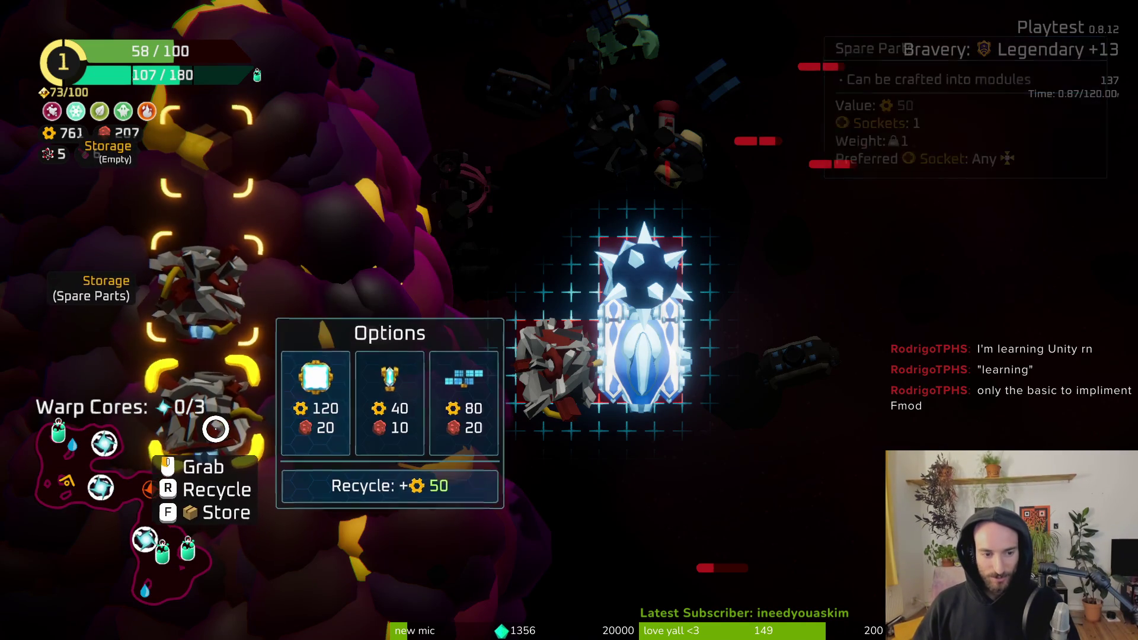
pyautogui.moveTo(576, 383)
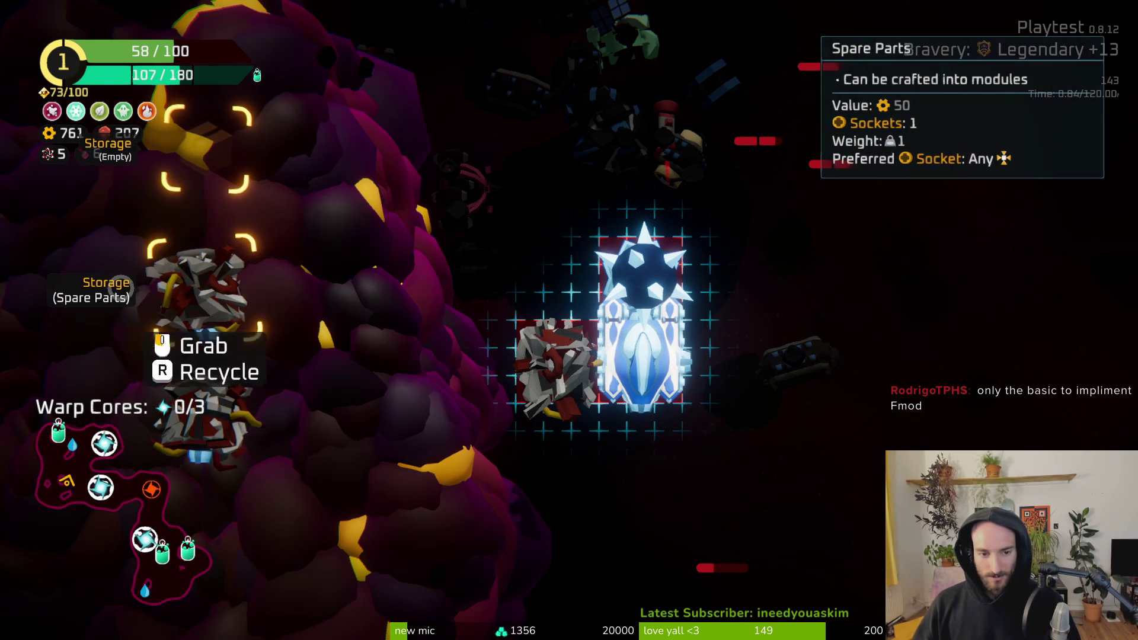
pyautogui.press('Tab')
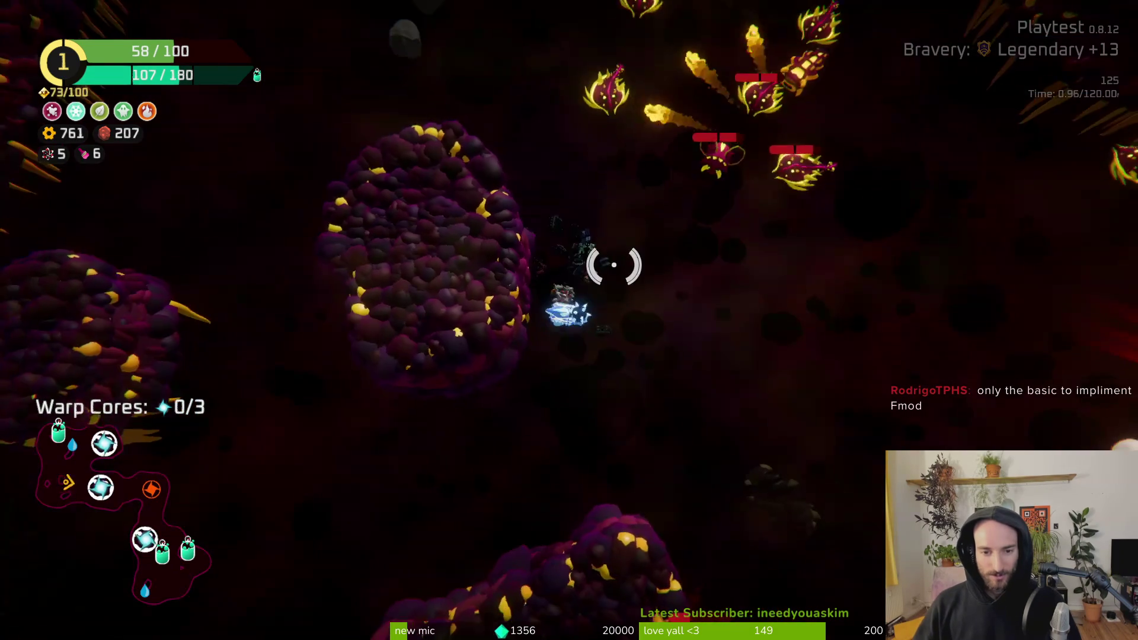